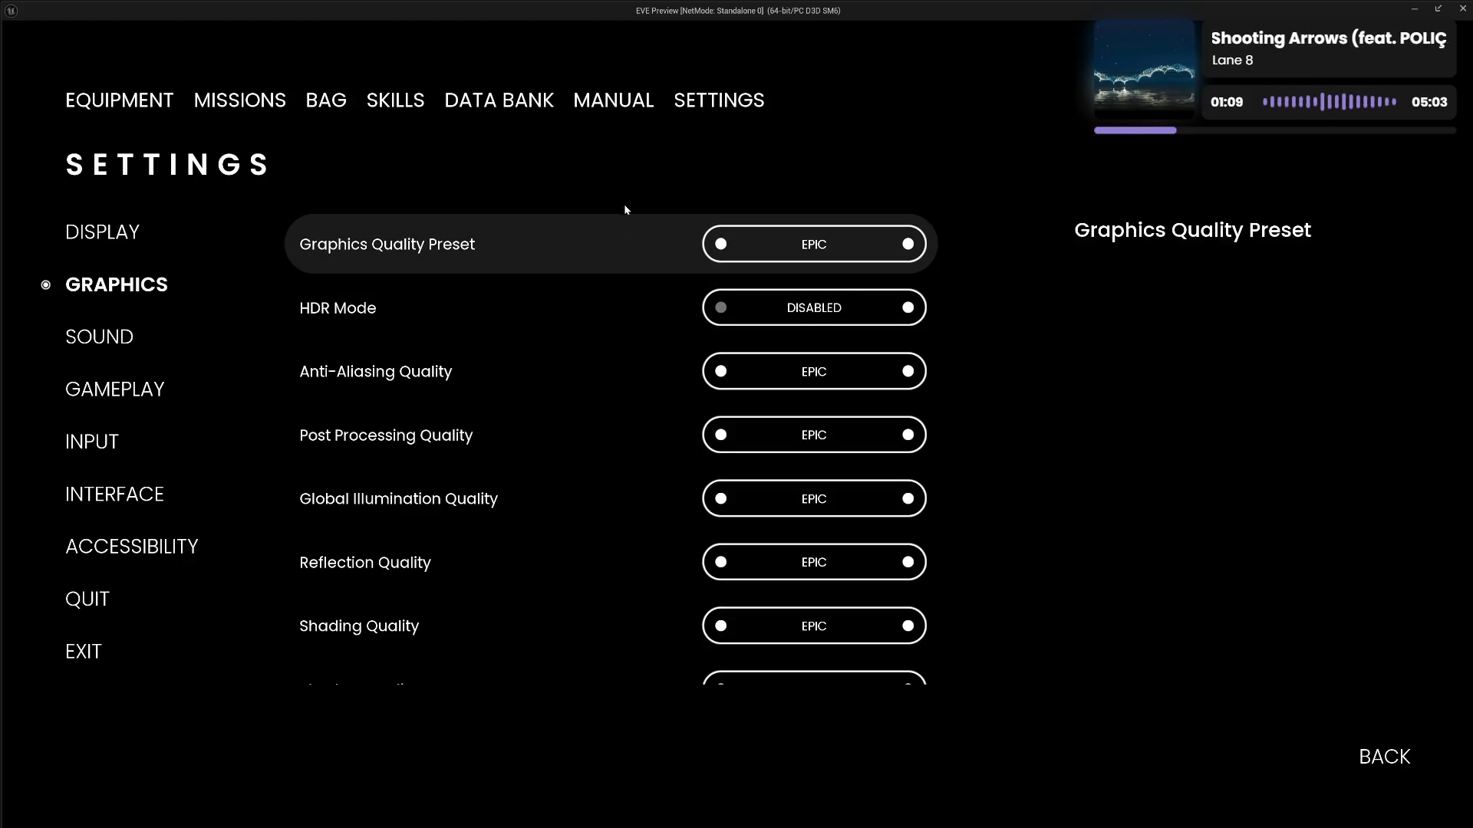
Move down the Graphics settings to Post Processing Quality, then stop the game preview with Esc
key(Down)
key(Down)
key(Down)
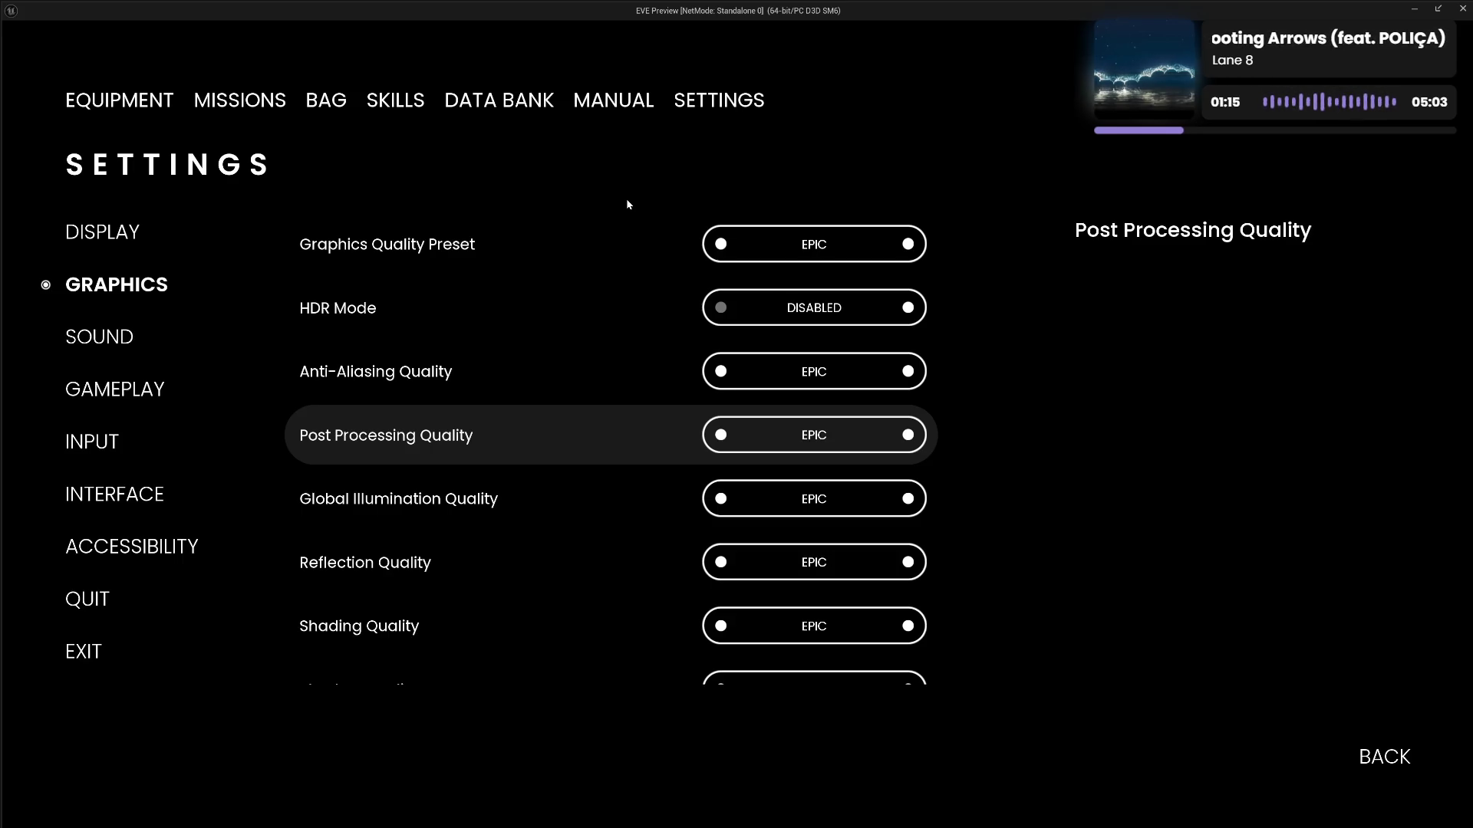
key(Escape)
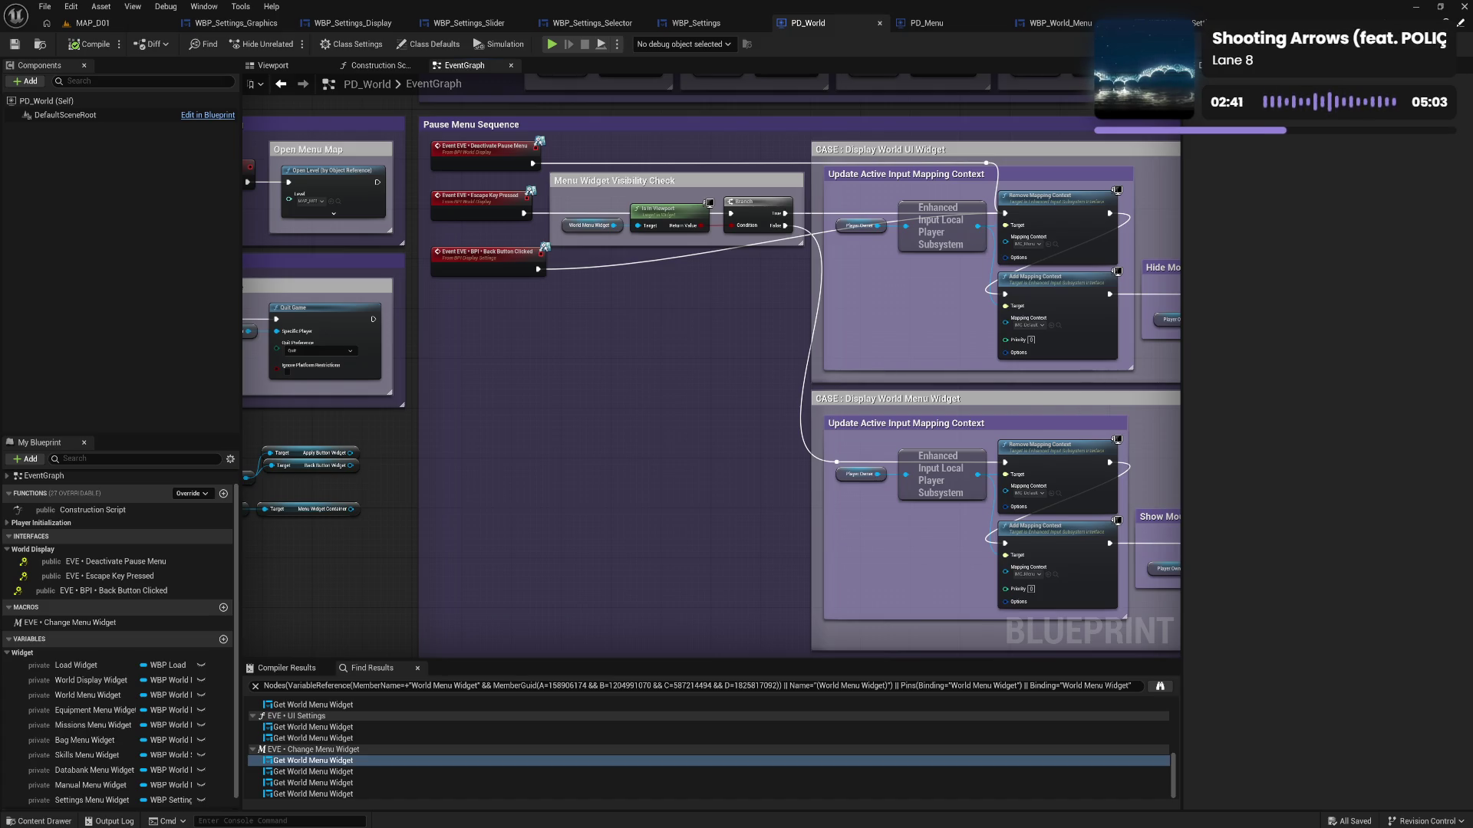
drag(767, 454, 730, 468)
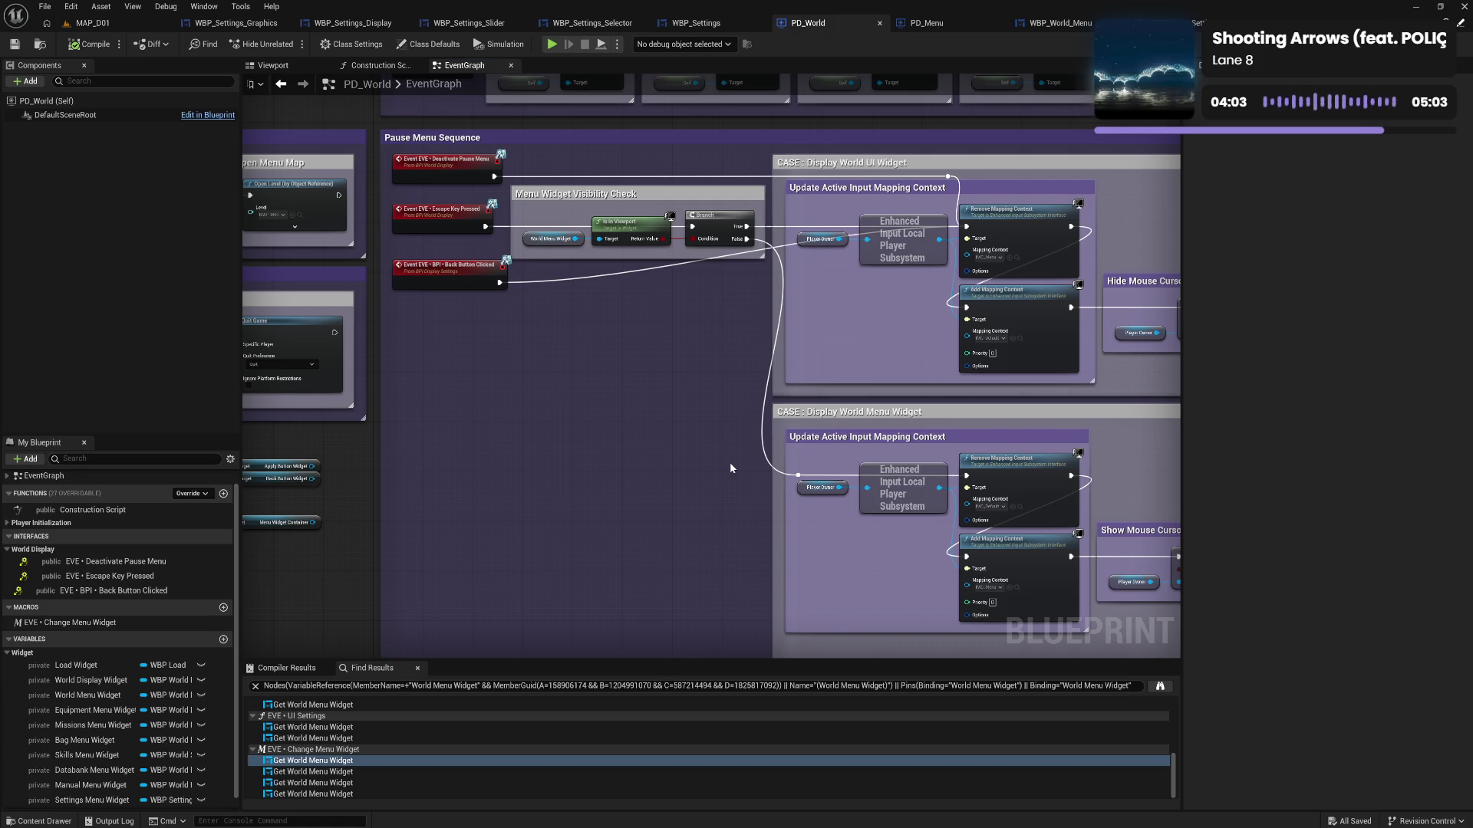
mouse_move(731, 468)
mouse_down()
mouse_move(852, 460)
mouse_move(764, 316)
mouse_up()
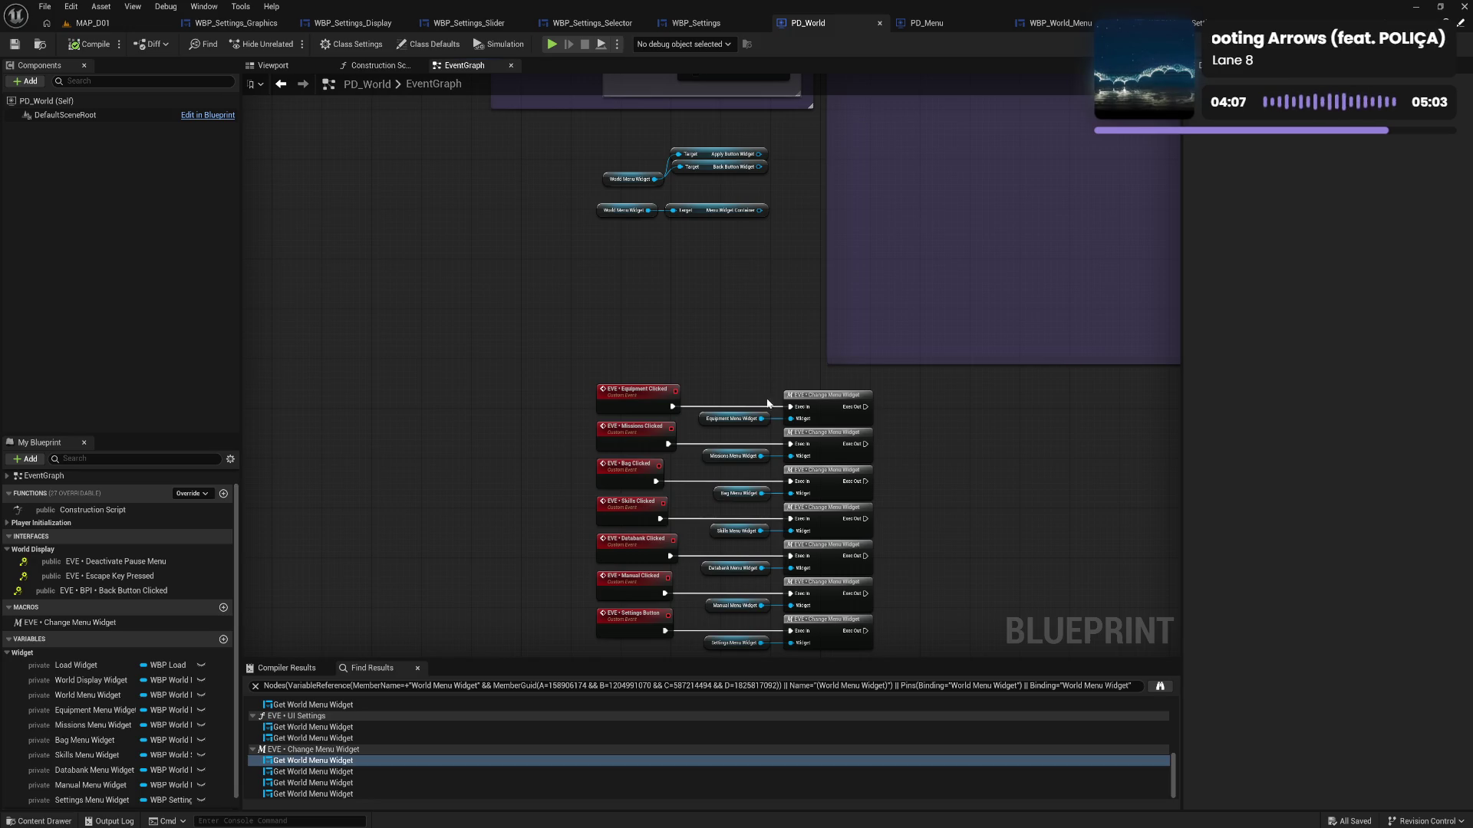
Open the EVE • Change Menu Widget macro from the EVE Clicked events, then return to the EventGraph
drag(927, 563, 917, 465)
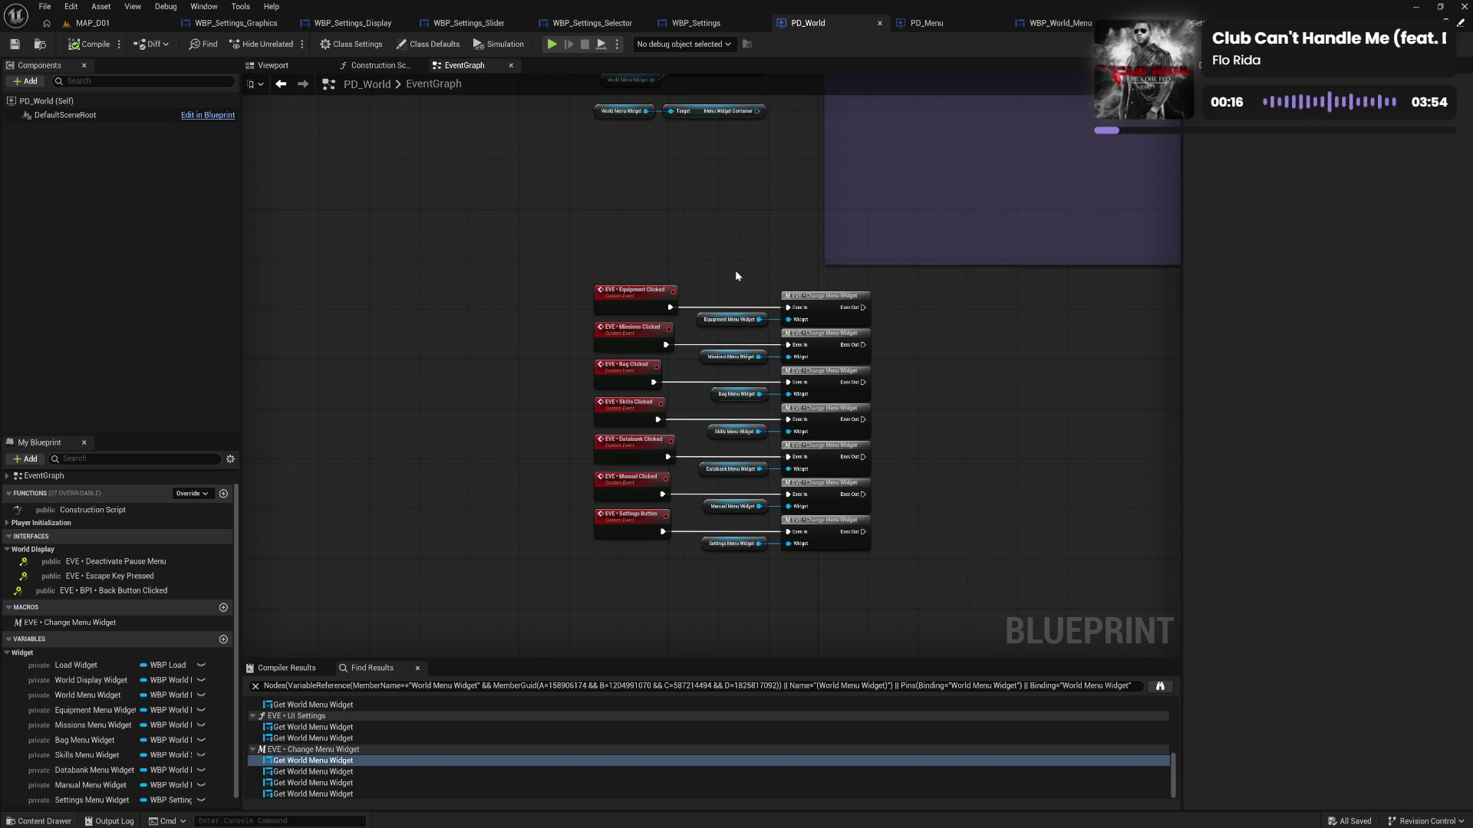
double_click(820, 308)
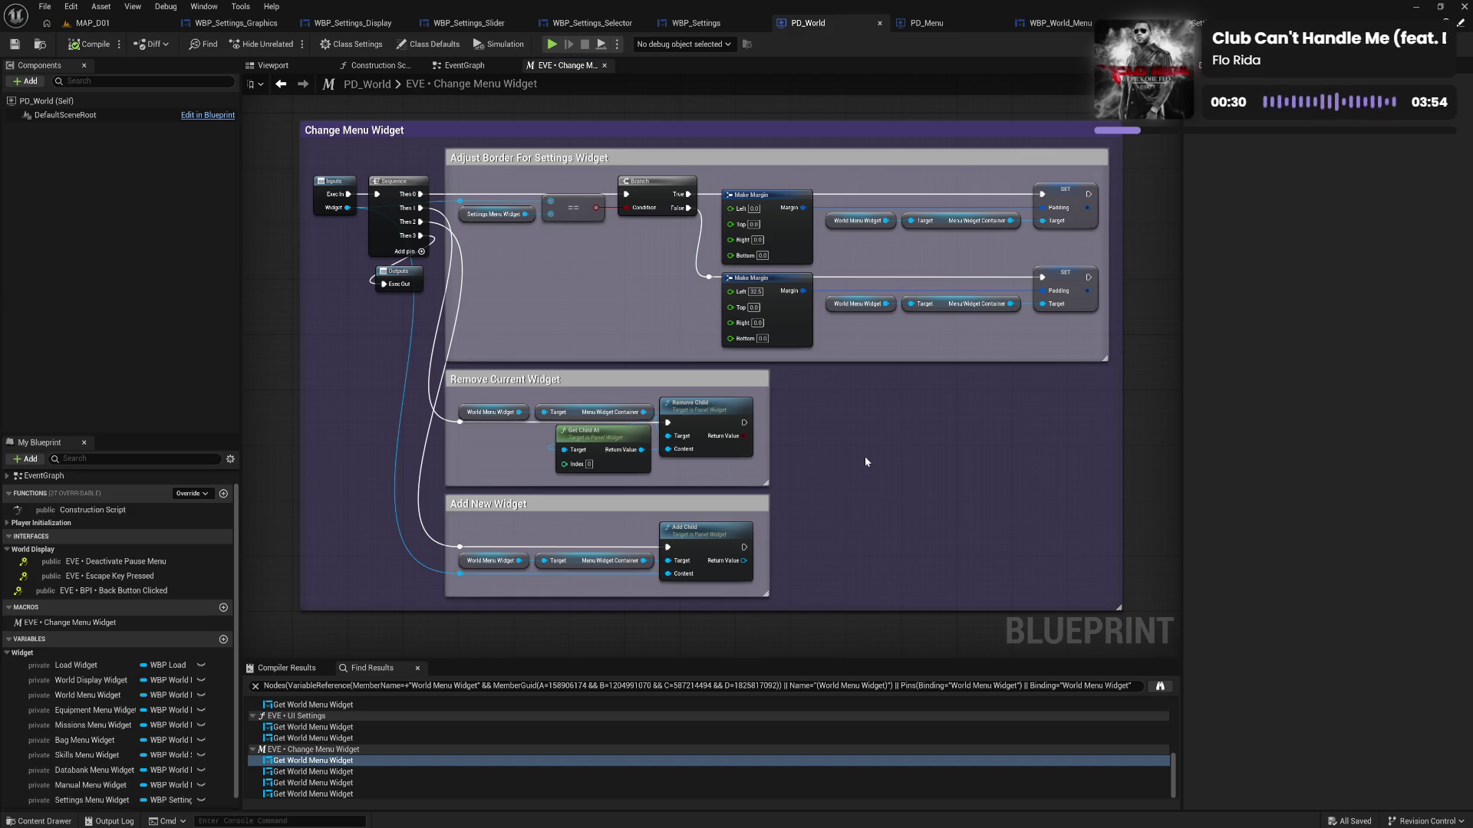
click(464, 66)
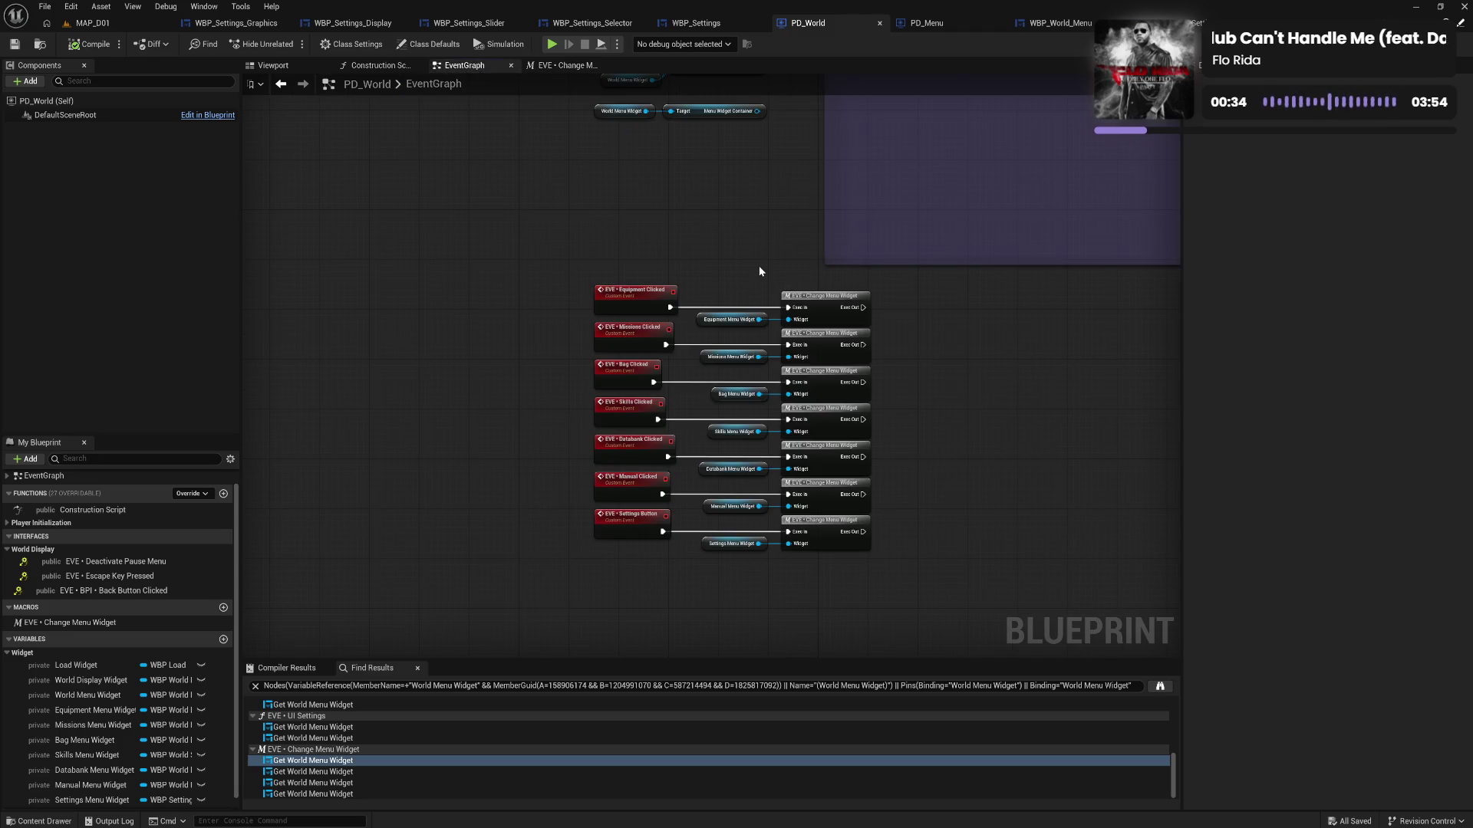
Paste a copy of the World Menu Widget and container getters in the macro, then search 'get child' from the container
double_click(828, 311)
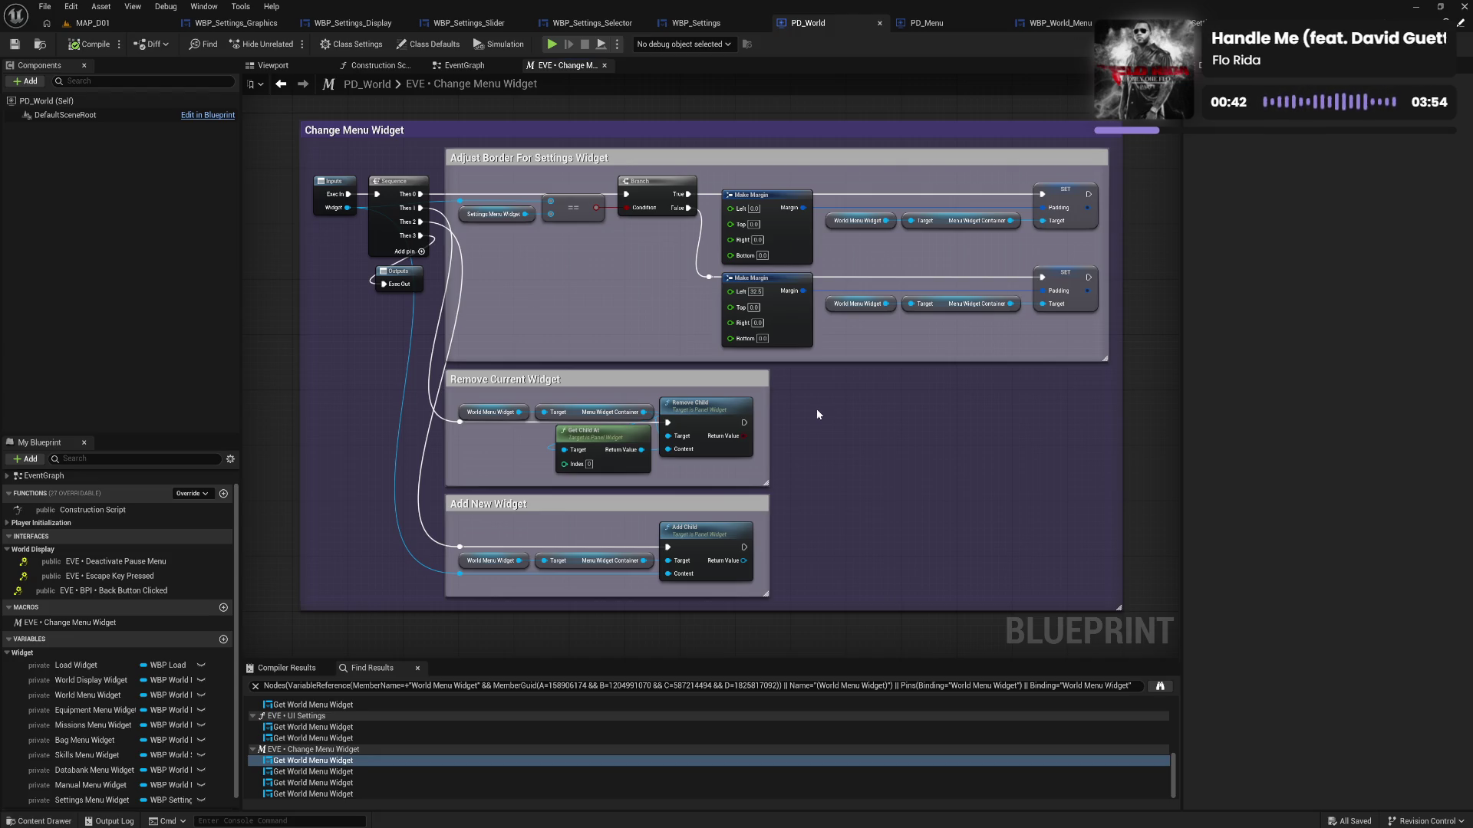
drag(512, 400, 567, 417)
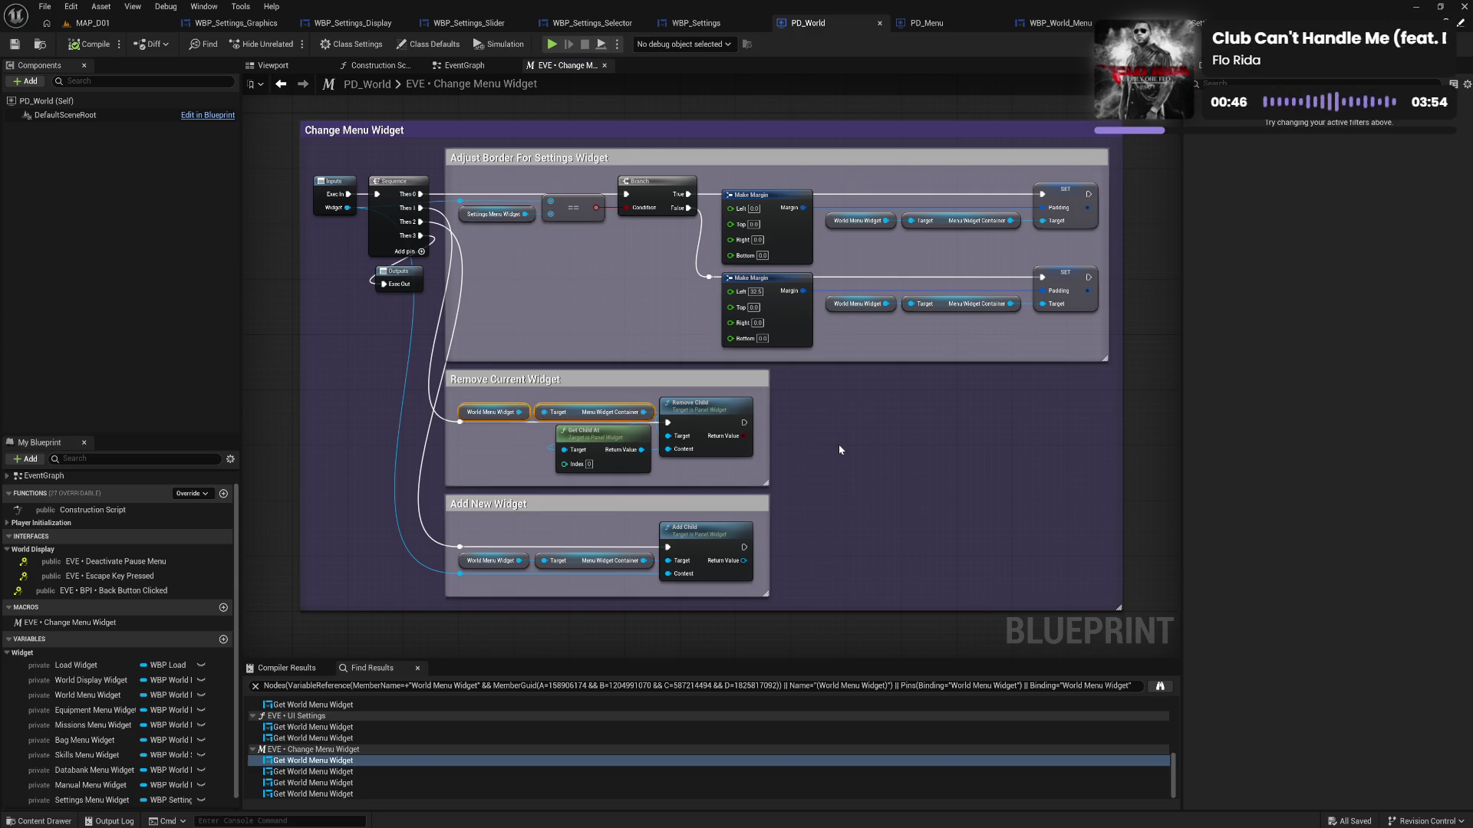
key(ctrl+v)
drag(983, 446, 1012, 447)
text(get cyh)
key(BackSpace)
key(BackSpace)
text(hi)
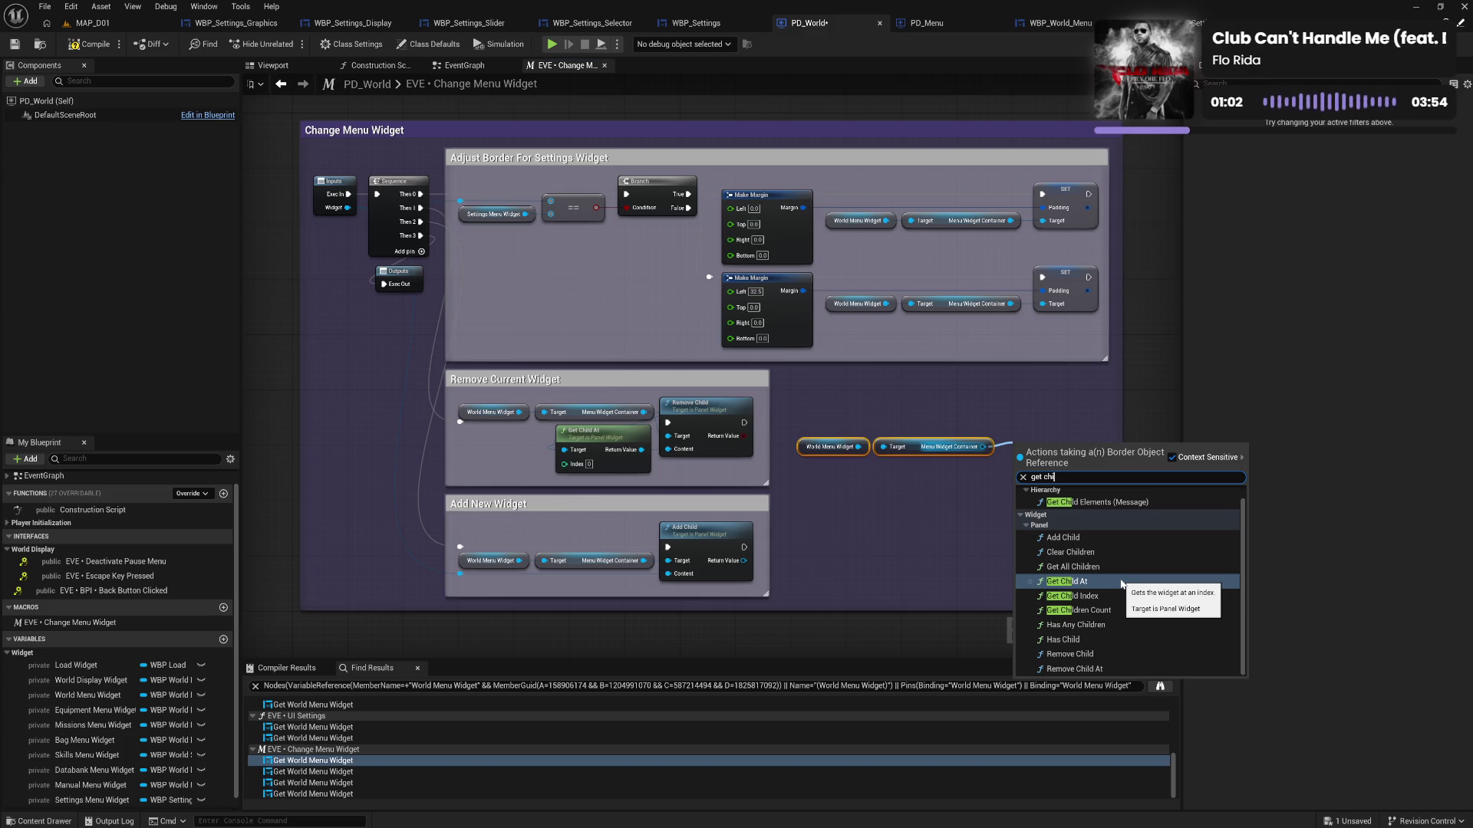
Add Get Child At on the container and compare its result to Settings Menu Widget with Equal
click(1067, 581)
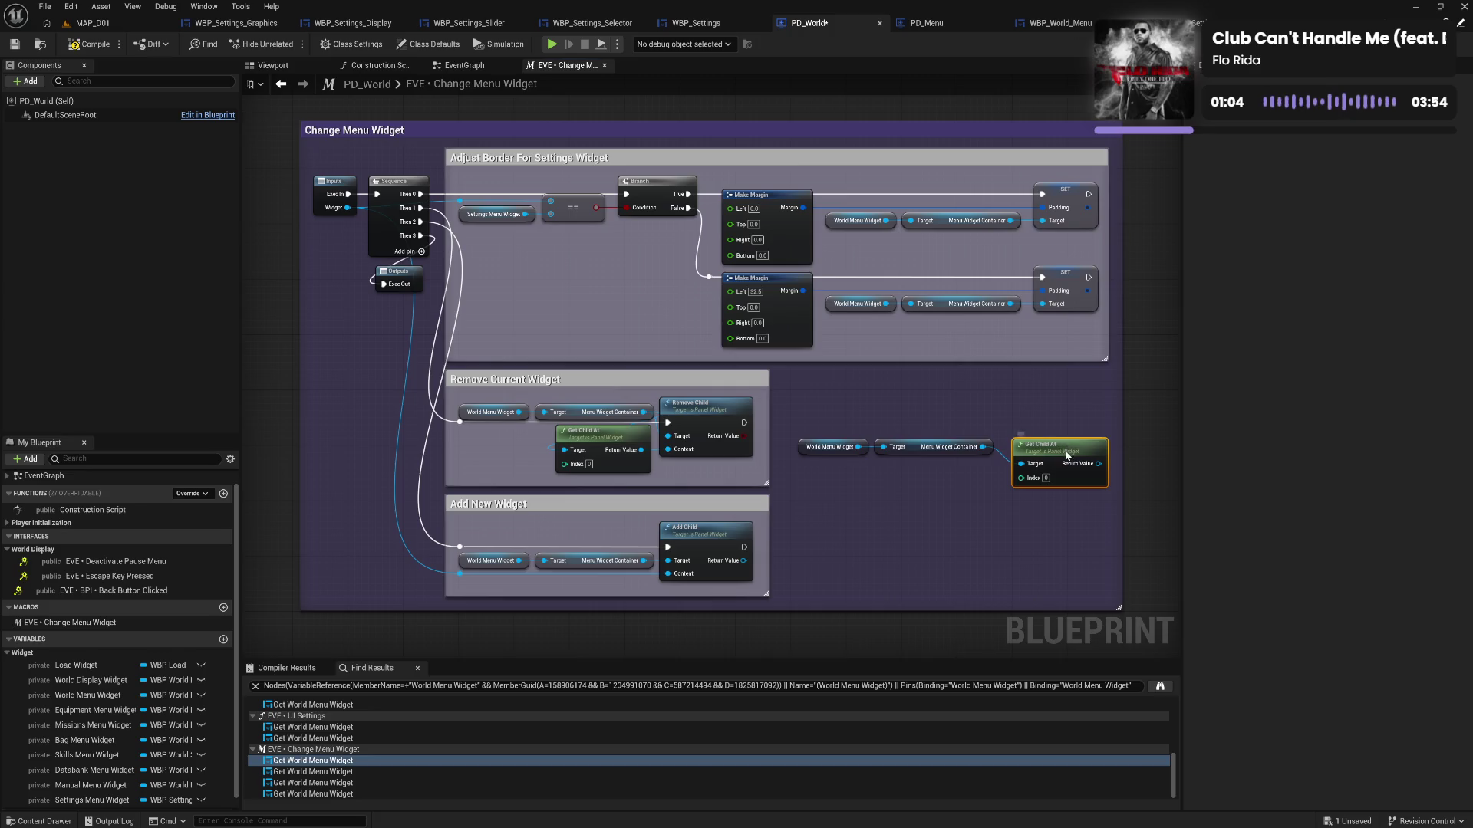
mouse_move(1061, 460)
mouse_down()
mouse_move(979, 518)
mouse_move(954, 519)
mouse_move(951, 477)
mouse_move(1021, 481)
mouse_up()
text(eq)
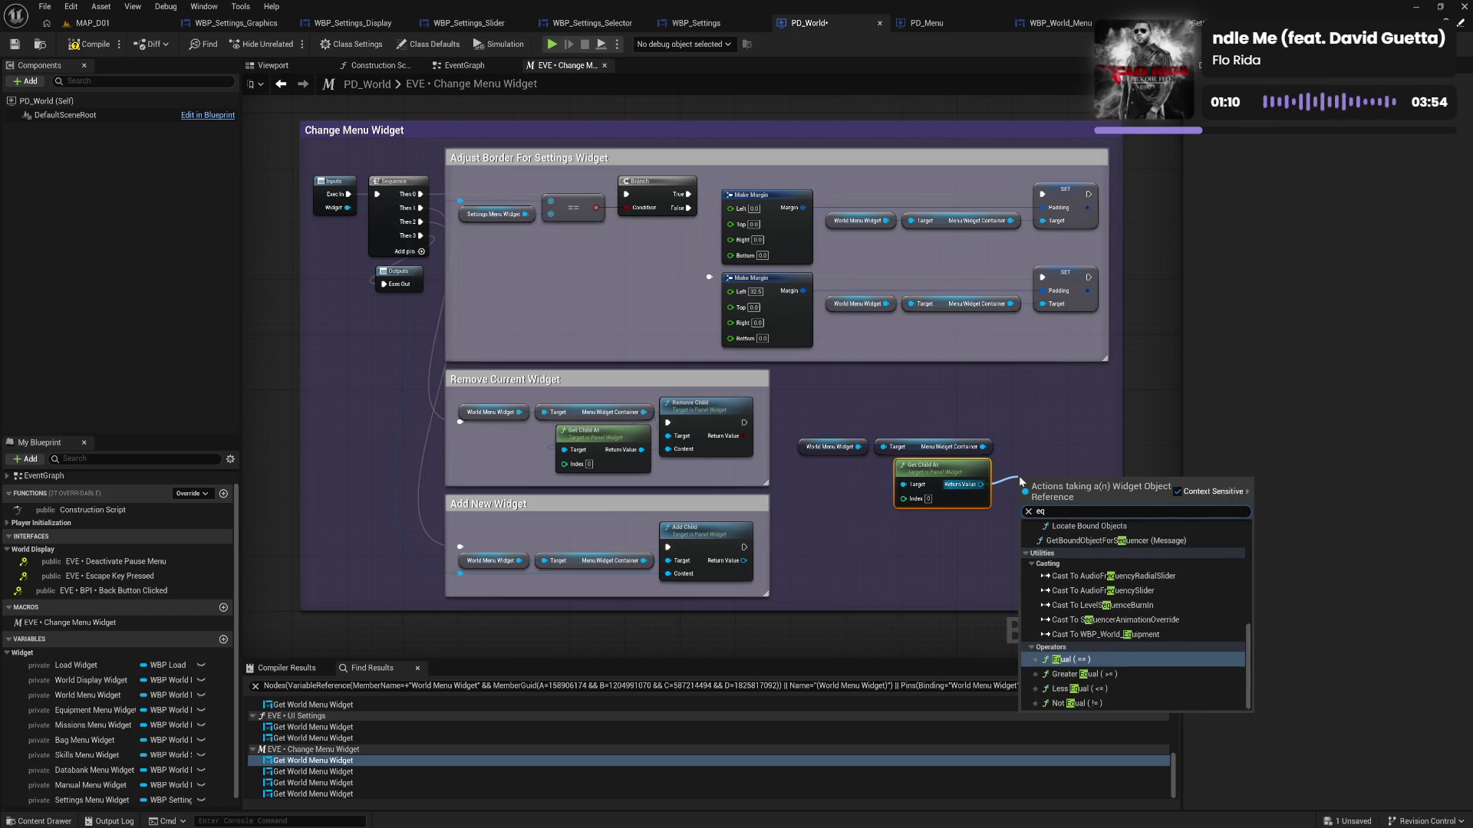
click(1070, 660)
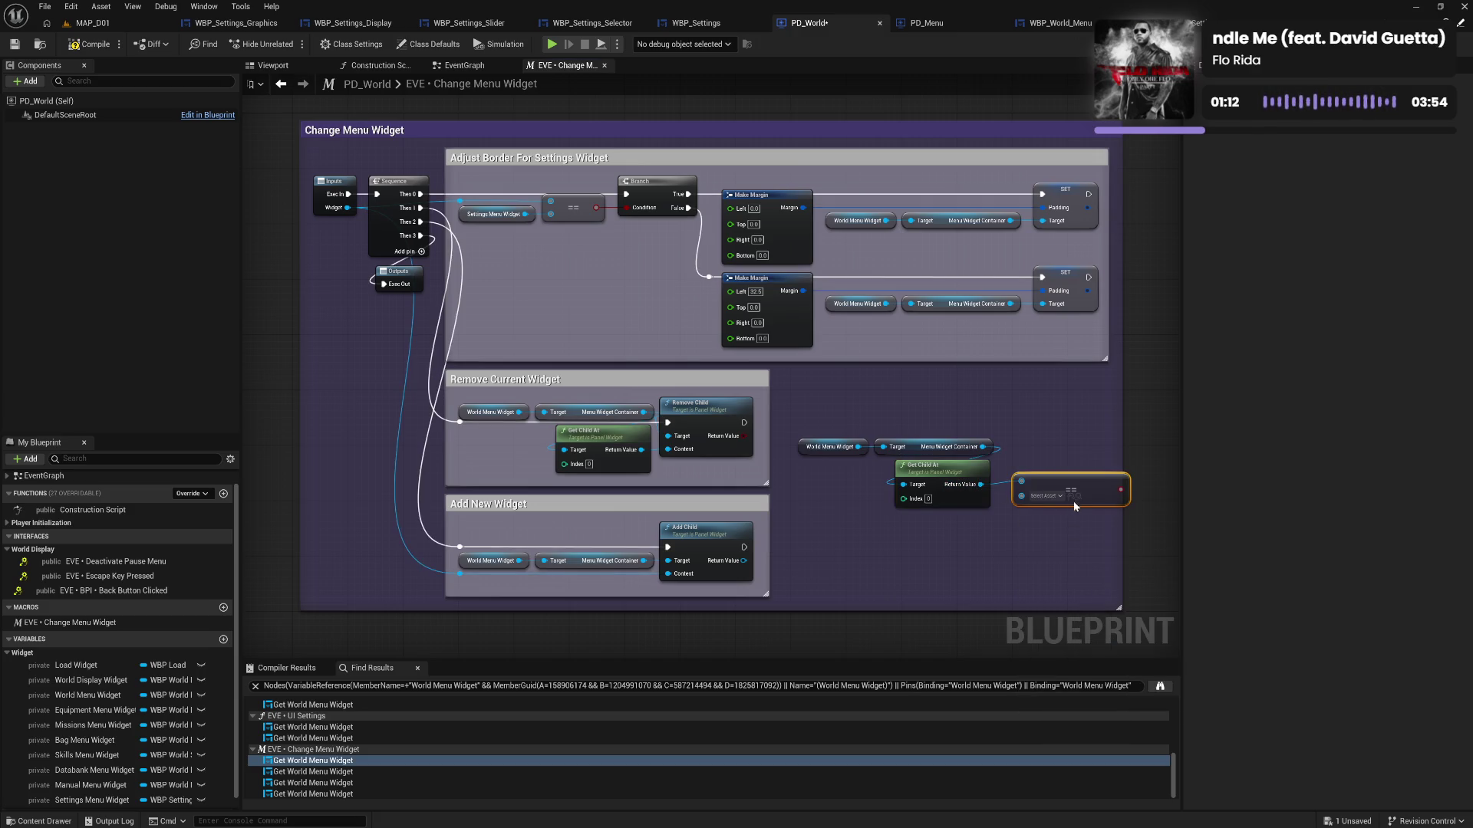
mouse_move(93, 801)
mouse_down()
mouse_move(253, 794)
mouse_move(1119, 493)
mouse_up()
Align the comparison nodes, add a Branch after the comparison, and compile PD_World
shift+click(896, 477)
drag(1096, 544, 936, 558)
drag(790, 488, 792, 485)
click(1007, 473)
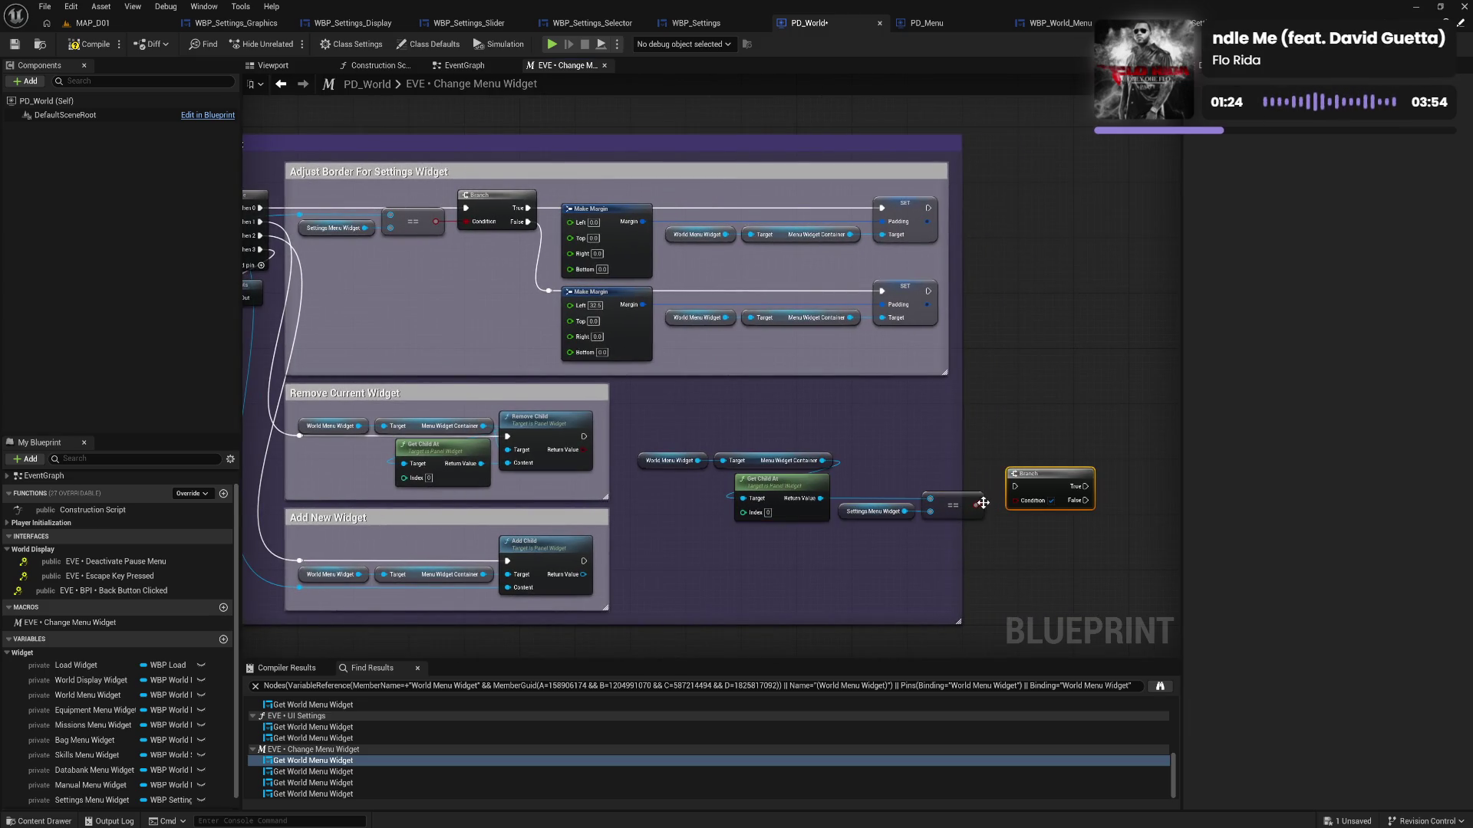
drag(1025, 491, 1028, 504)
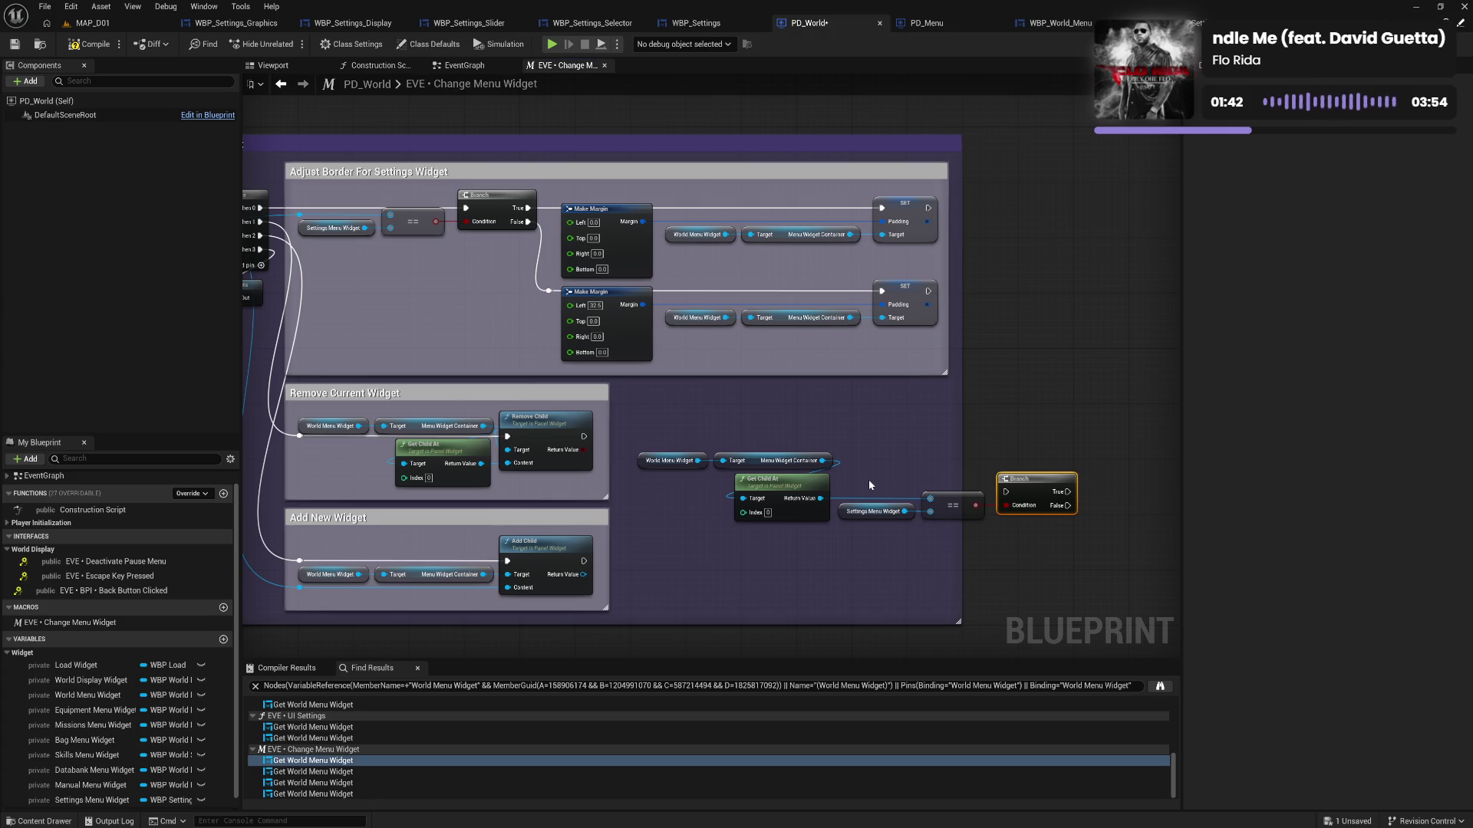
click(94, 48)
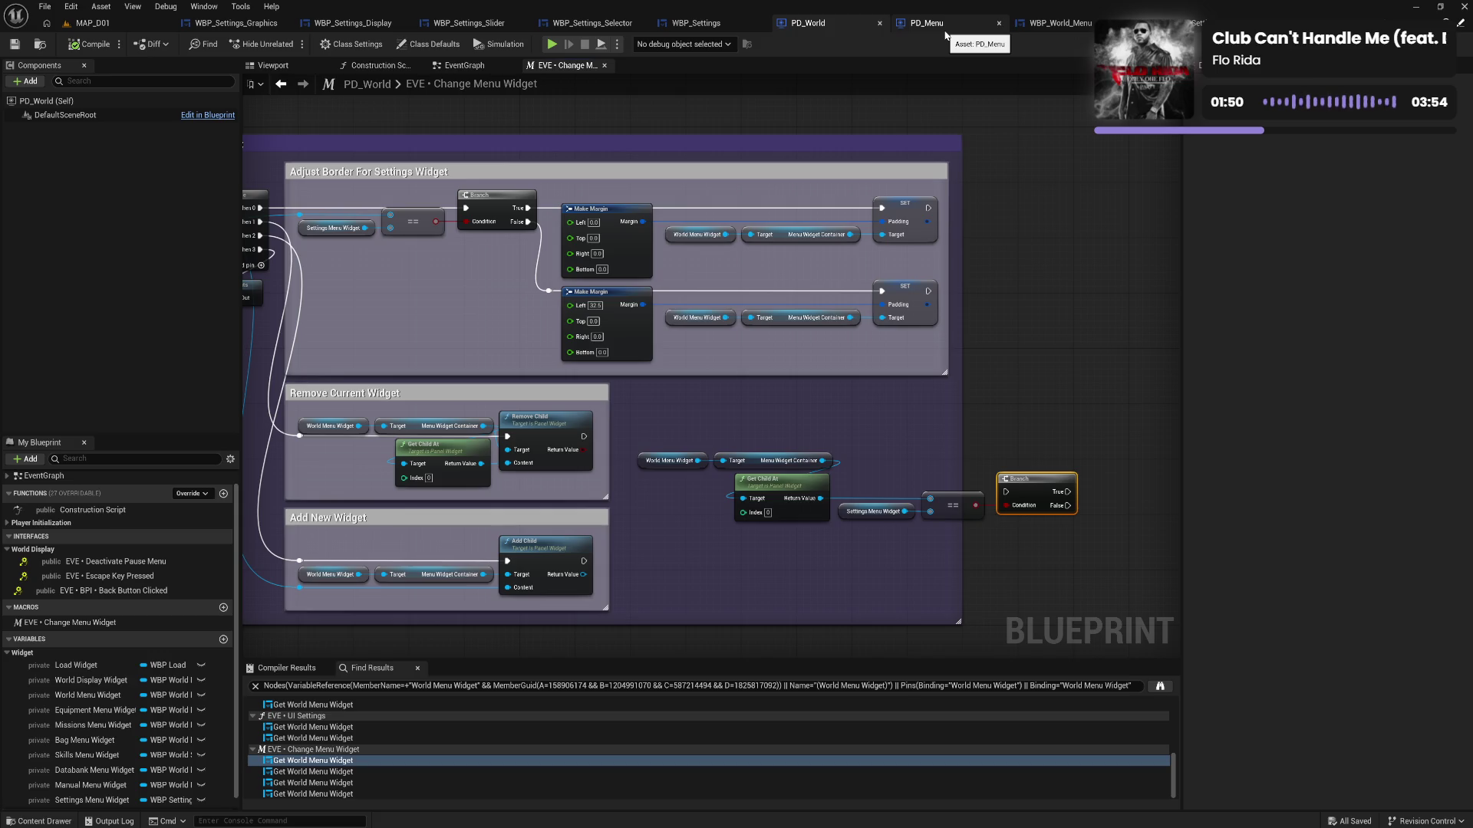
Switch to WBP_Settings and pan its EventGraph over On Initialized, Confirm Widget Functionality and Settings Change
click(699, 23)
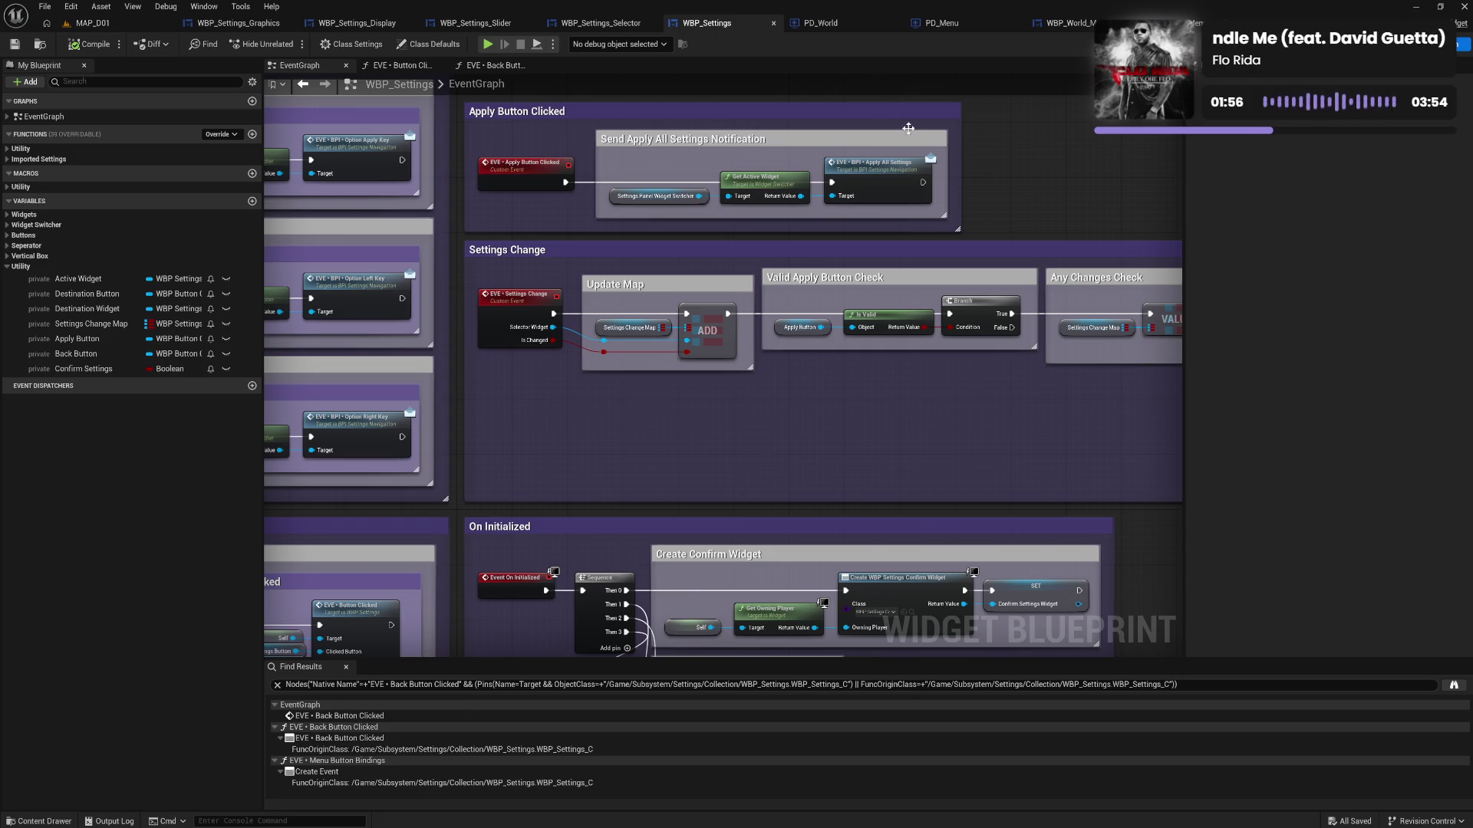
mouse_move(642, 426)
mouse_down()
mouse_move(946, 431)
mouse_move(997, 522)
mouse_move(882, 530)
mouse_move(467, 499)
mouse_move(669, 474)
mouse_move(526, 473)
mouse_move(569, 479)
mouse_up()
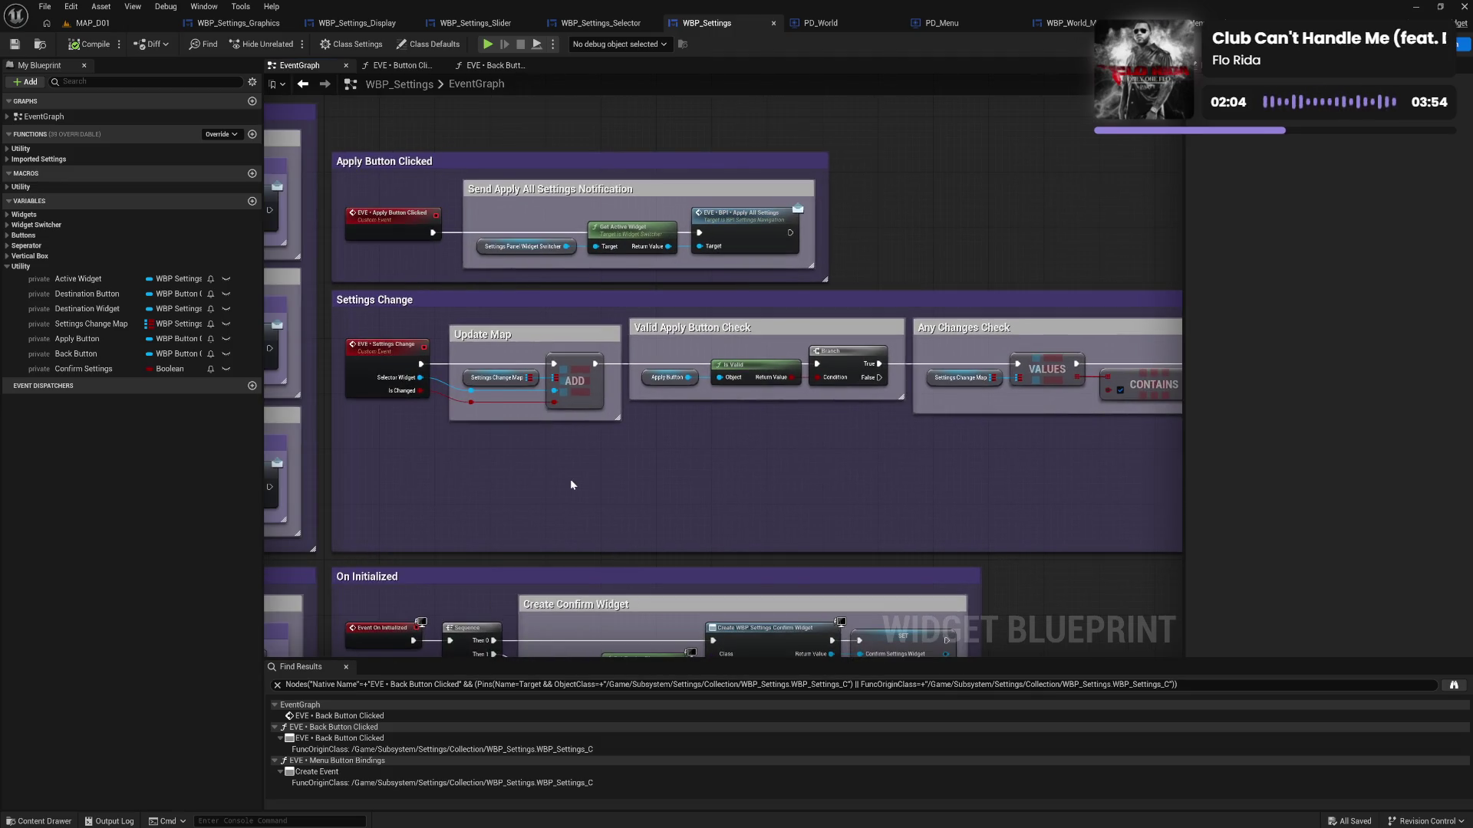
mouse_move(495, 510)
mouse_down()
mouse_move(618, 287)
mouse_move(625, 322)
mouse_move(575, 313)
mouse_up()
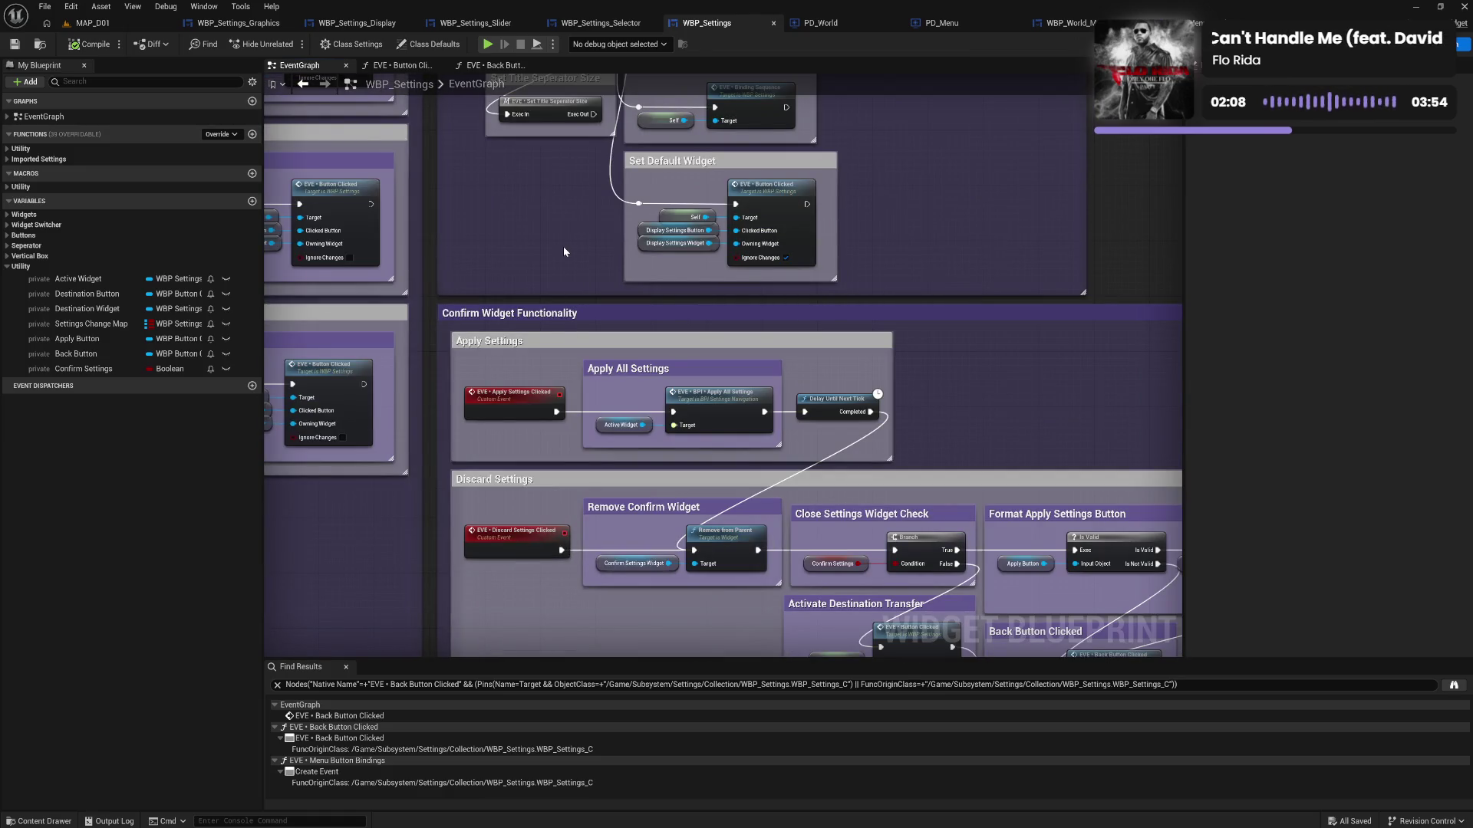
drag(563, 246, 554, 446)
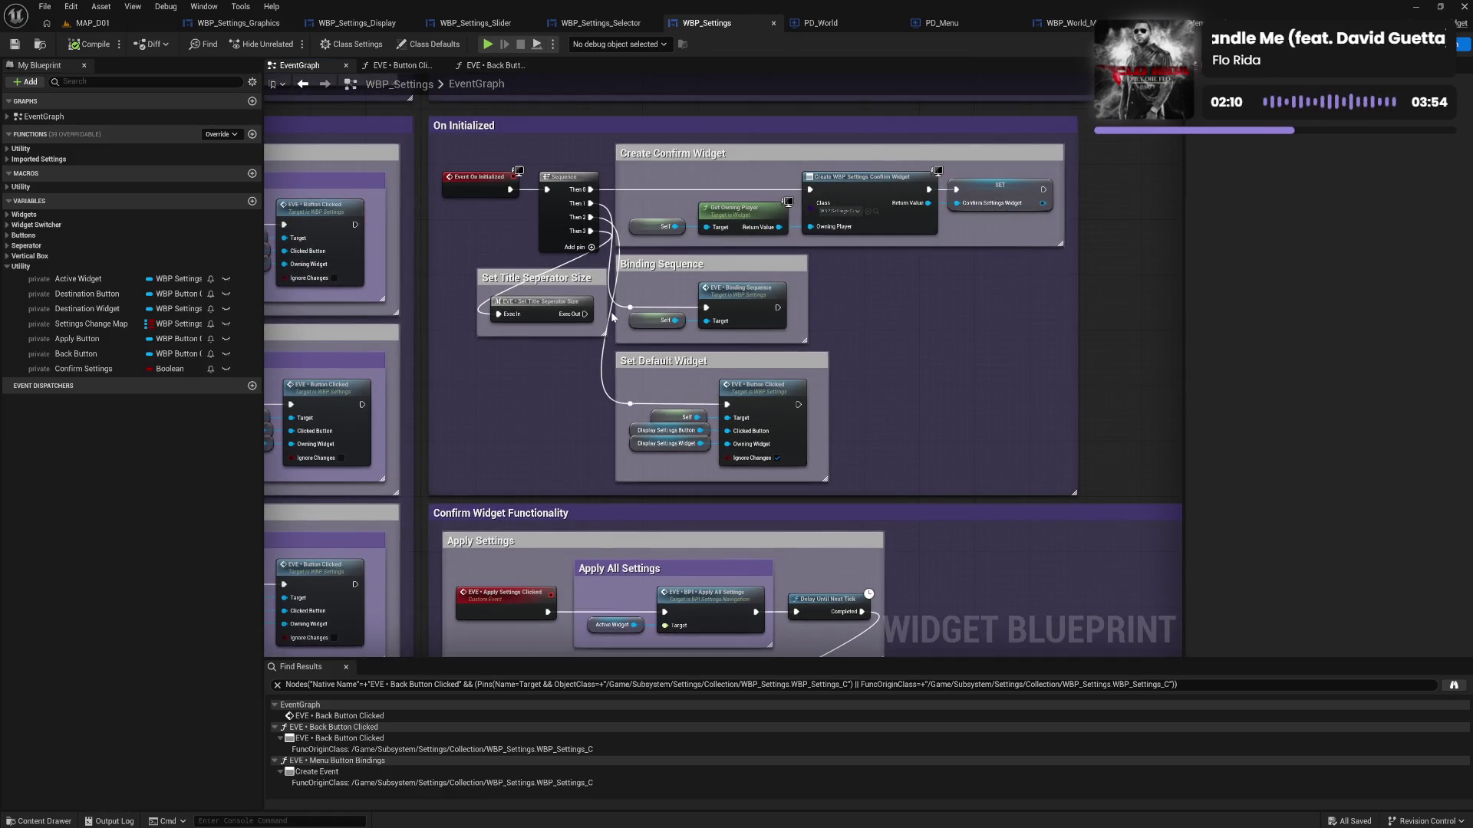
drag(931, 627, 911, 388)
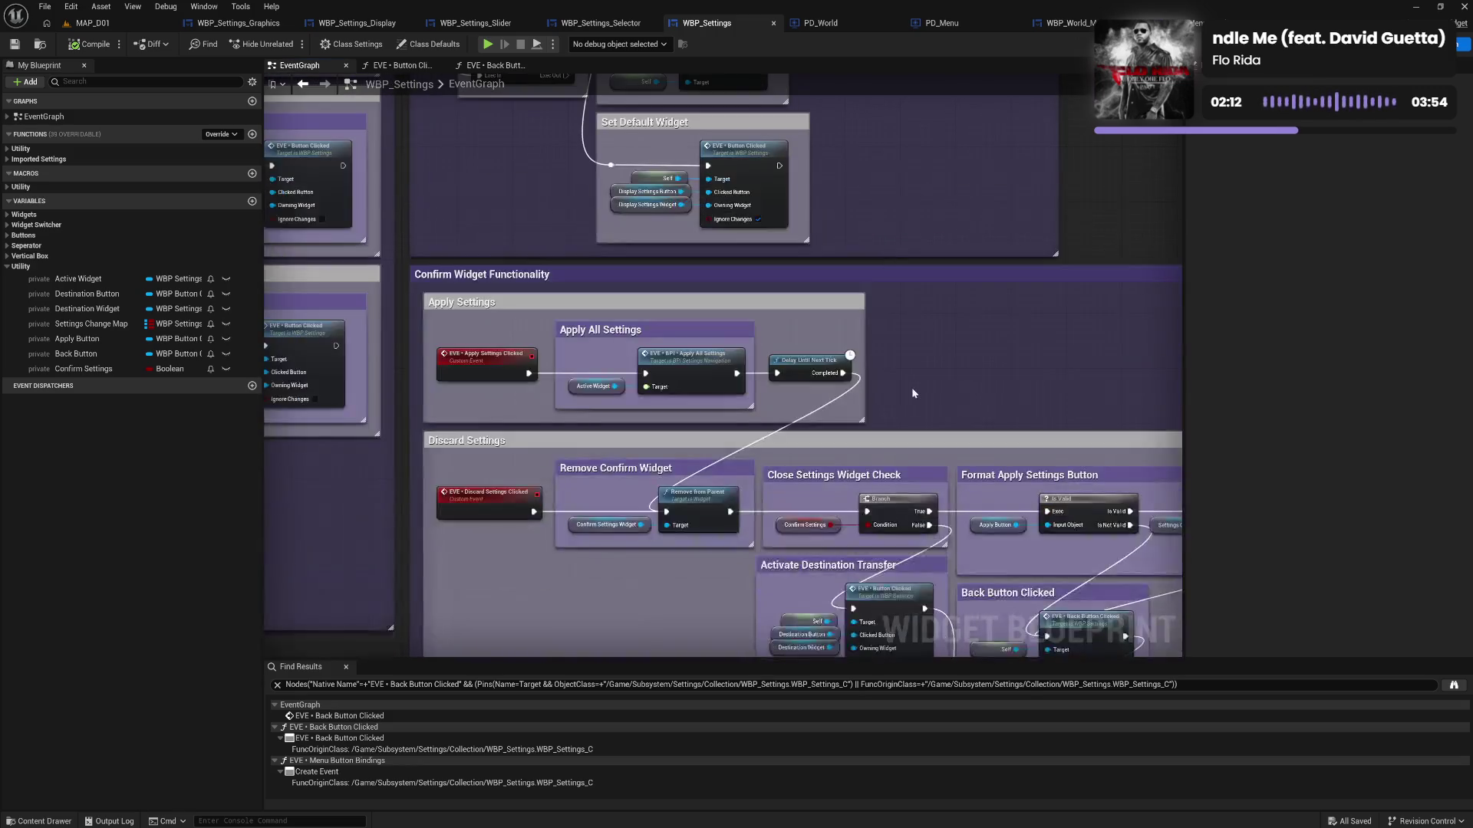
drag(916, 331, 890, 410)
mouse_move(899, 270)
mouse_down()
mouse_move(1051, 379)
mouse_move(1166, 379)
mouse_move(1212, 563)
mouse_up()
drag(797, 173, 749, 382)
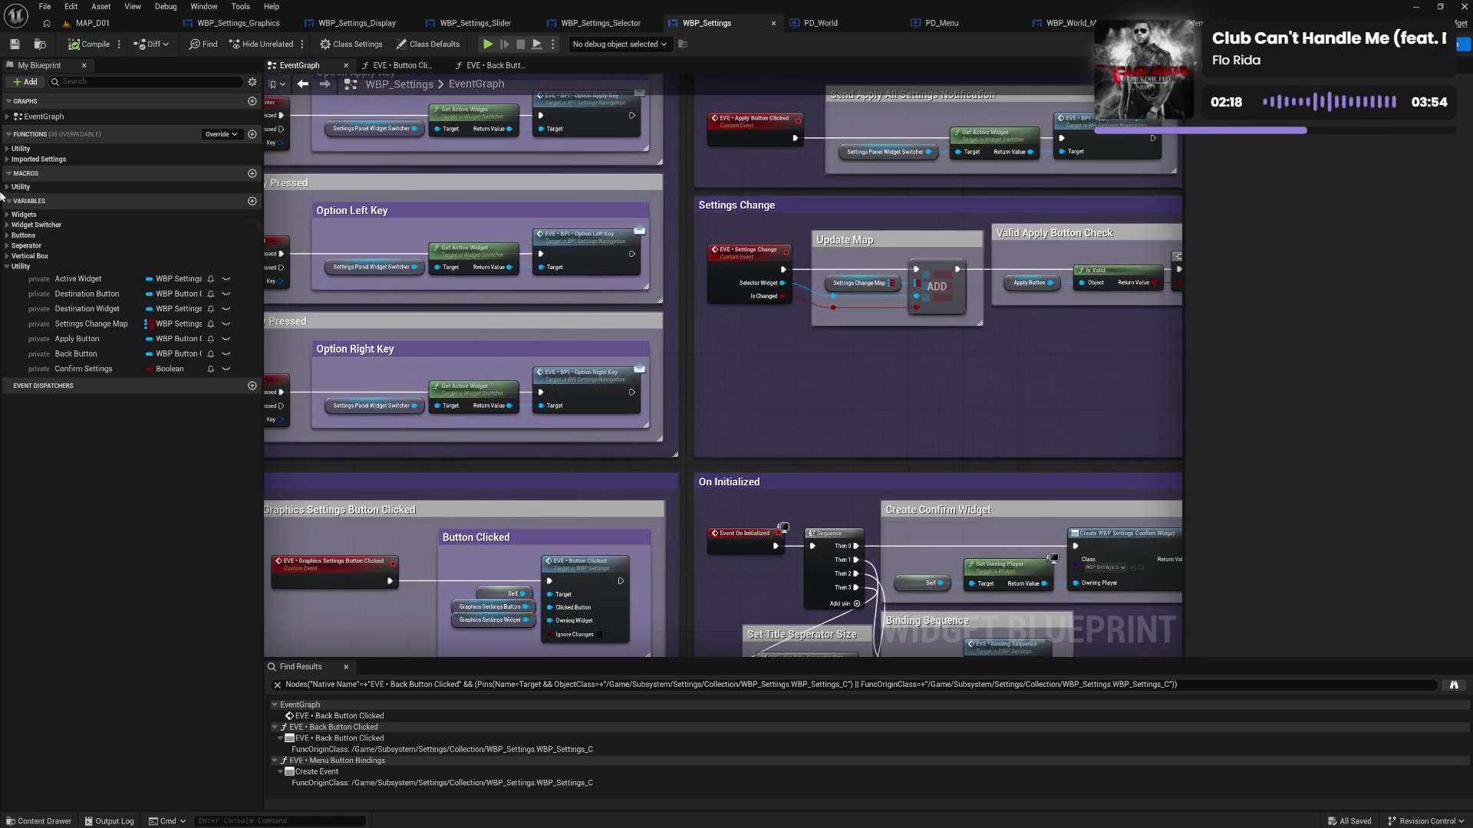
Expand the Utility function category to list its four functions
click(7, 160)
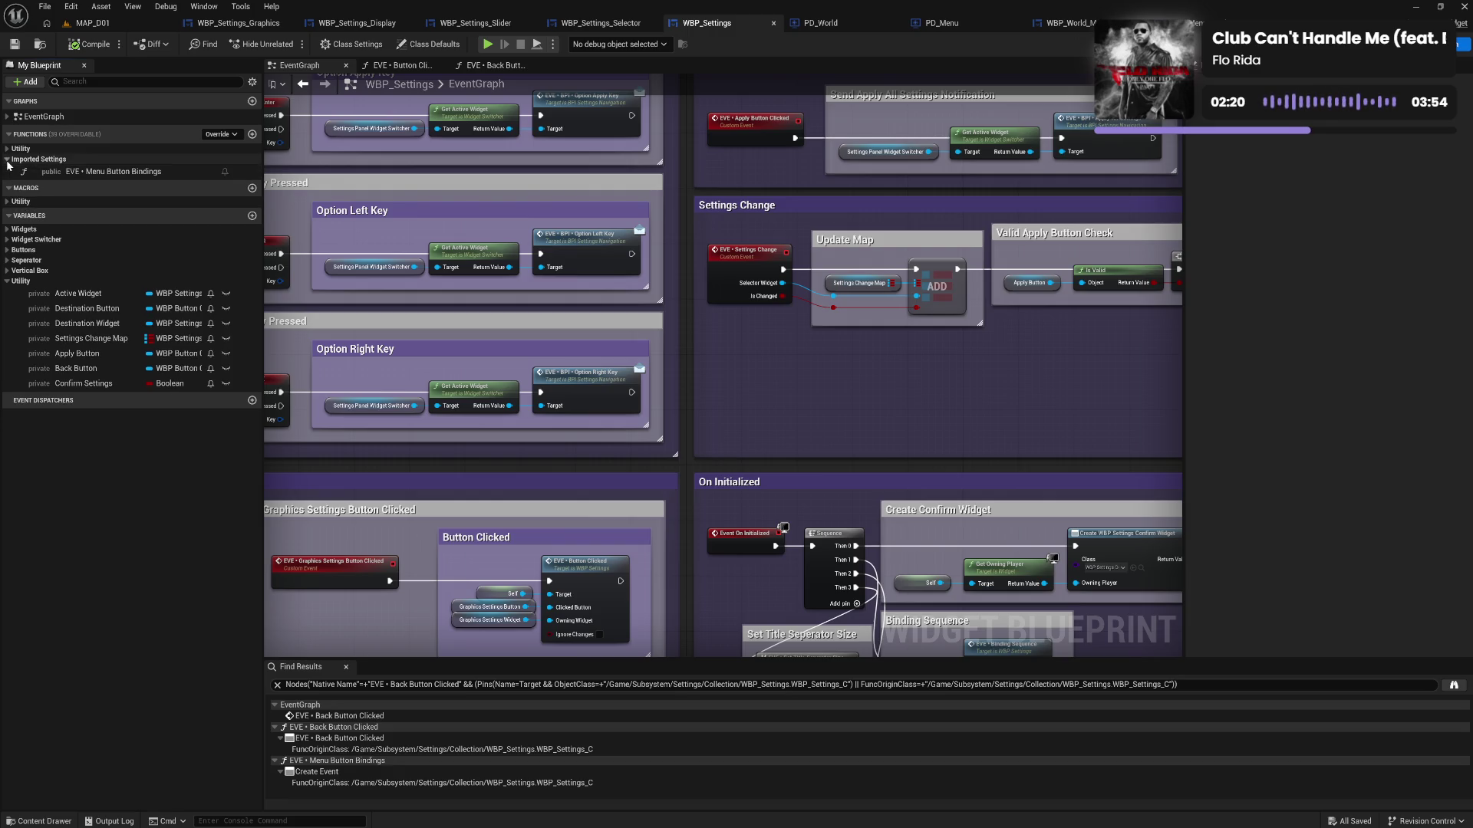
click(7, 160)
click(8, 149)
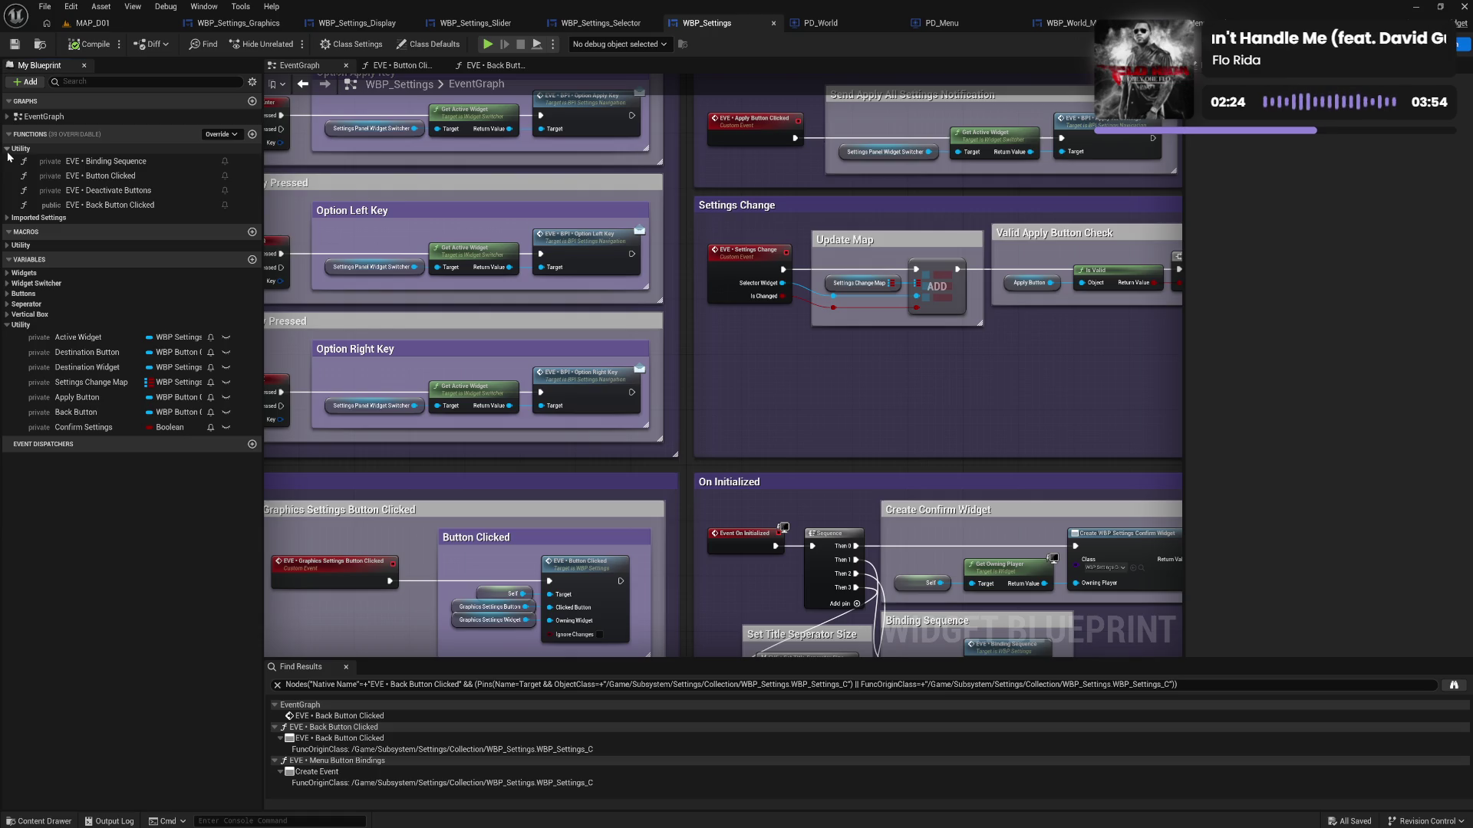
Open the EVE • Back Button Clicked graph, review its groups, and select its comment and the function
double_click(117, 205)
drag(654, 387, 477, 375)
mouse_move(560, 401)
mouse_down()
mouse_move(336, 381)
mouse_move(767, 411)
mouse_up()
drag(466, 397, 706, 418)
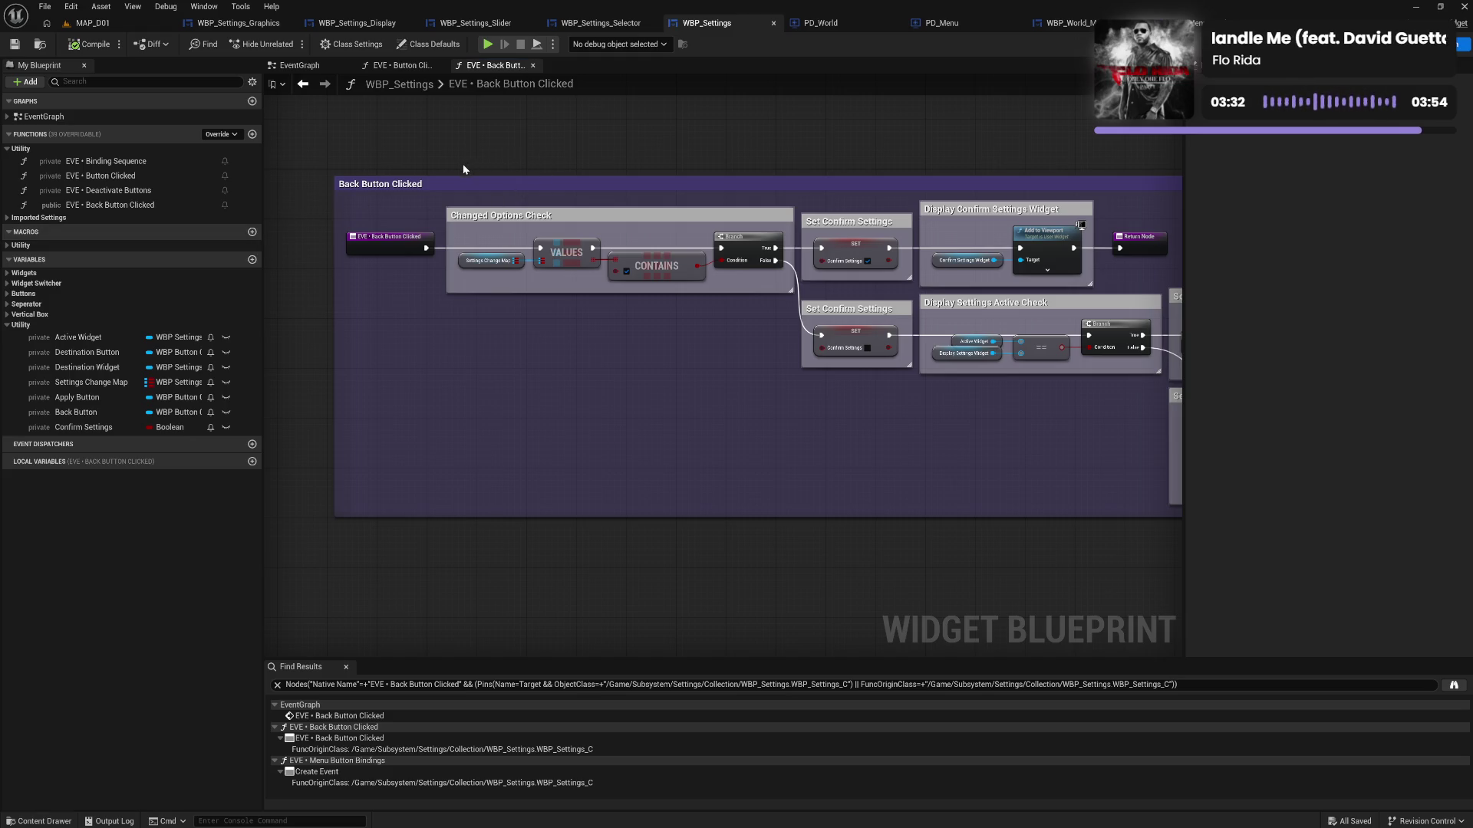
mouse_move(451, 167)
mouse_down()
mouse_move(1081, 383)
mouse_move(1080, 402)
mouse_move(1184, 420)
mouse_move(1113, 460)
mouse_move(1107, 483)
mouse_move(904, 444)
mouse_move(630, 429)
mouse_move(667, 430)
mouse_up()
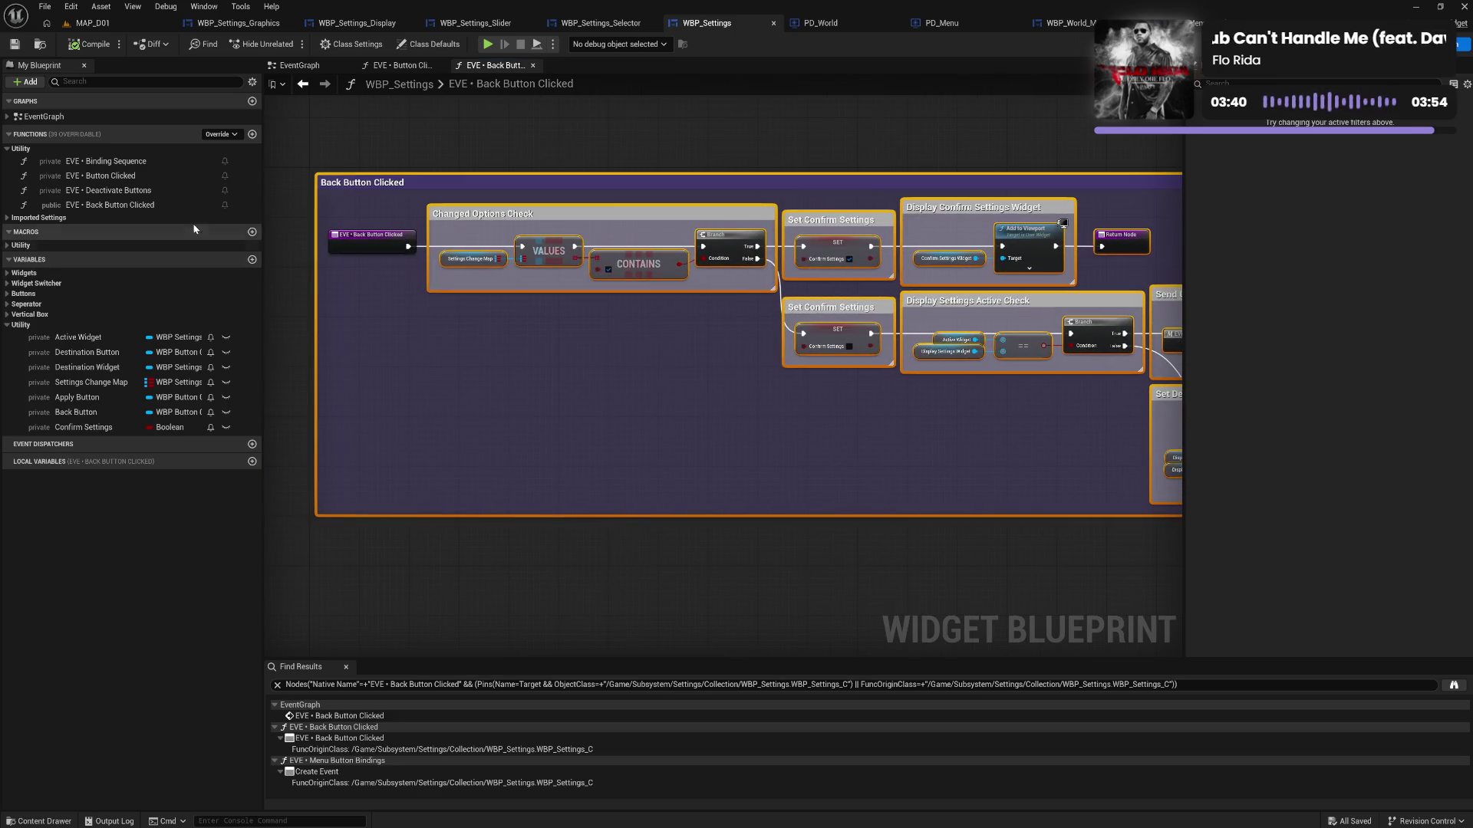
click(153, 205)
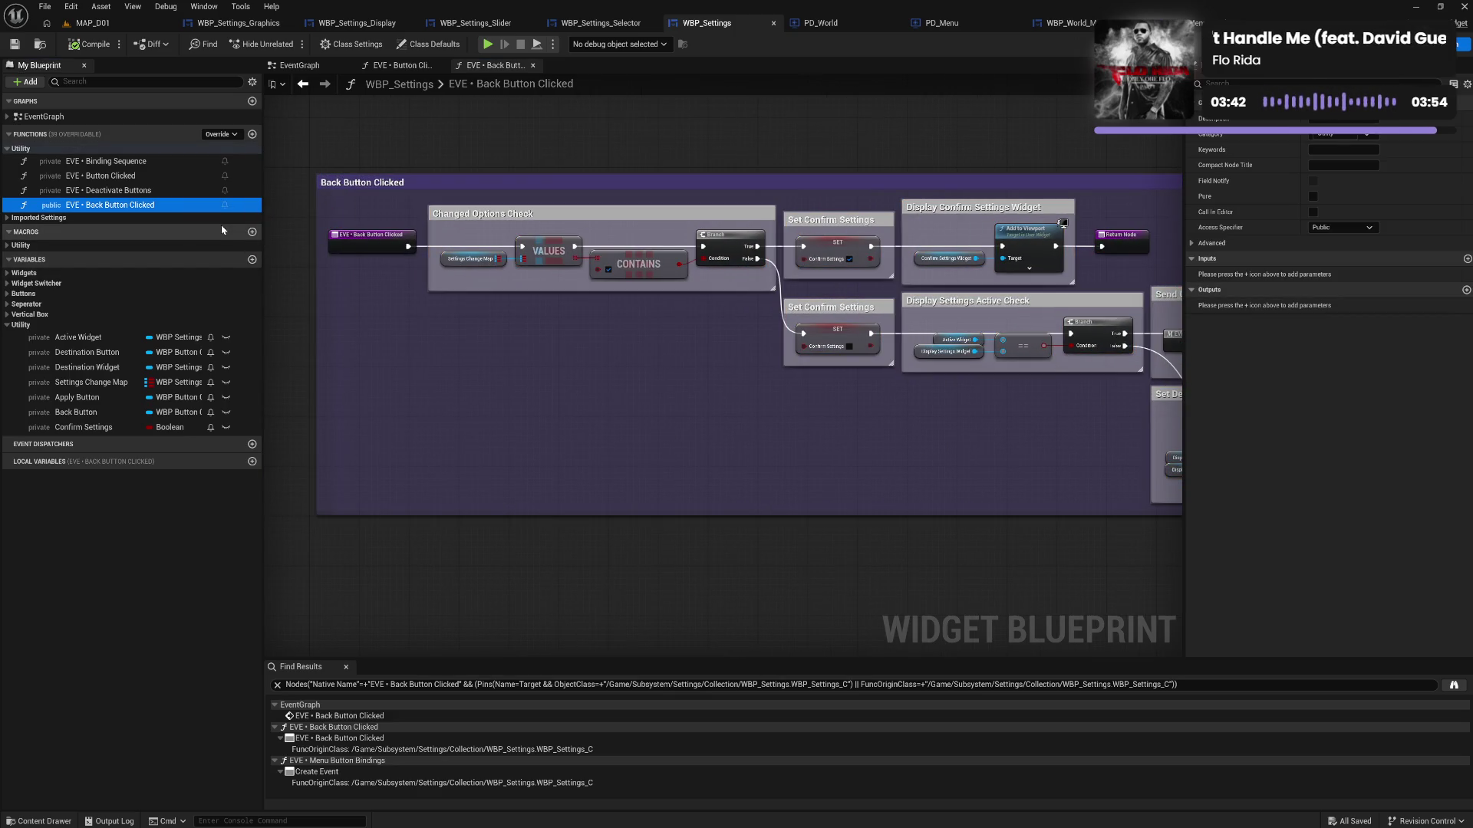
Duplicate Back Button Clicked, rename the copy 'EVE • World Menu Button Clicked', and save WBP_Settings
key(ctrl+d)
key(End)
key(BackSpace)
key(Left)
key(Left)
key(Left)
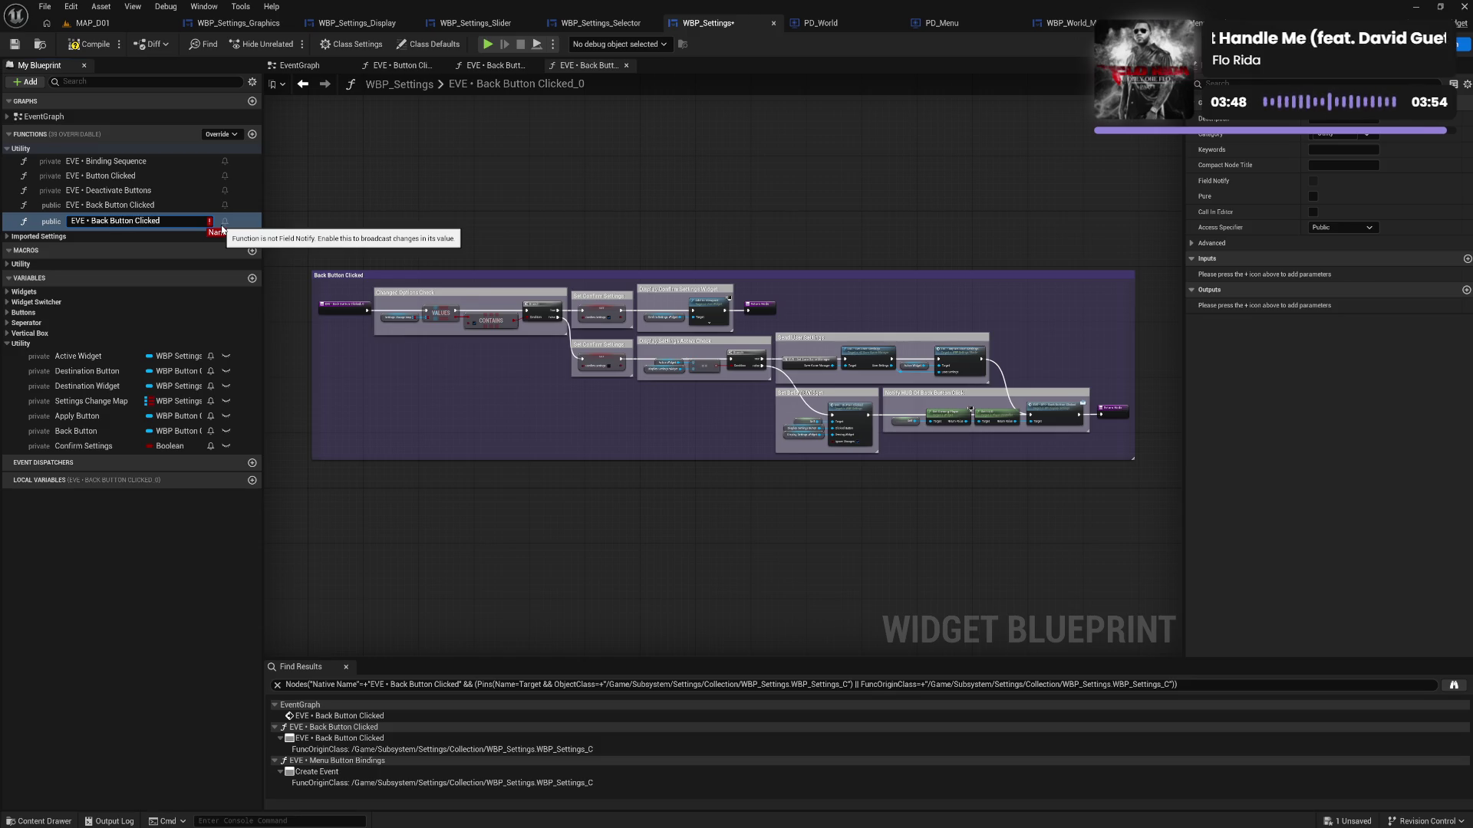
key(Left)
key(Left)
key(Left)
key(shift+Left)
key(shift+Left)
key(shift+Left)
key(BackSpace)
key(BackSpace)
text(World Menu)
key(Return)
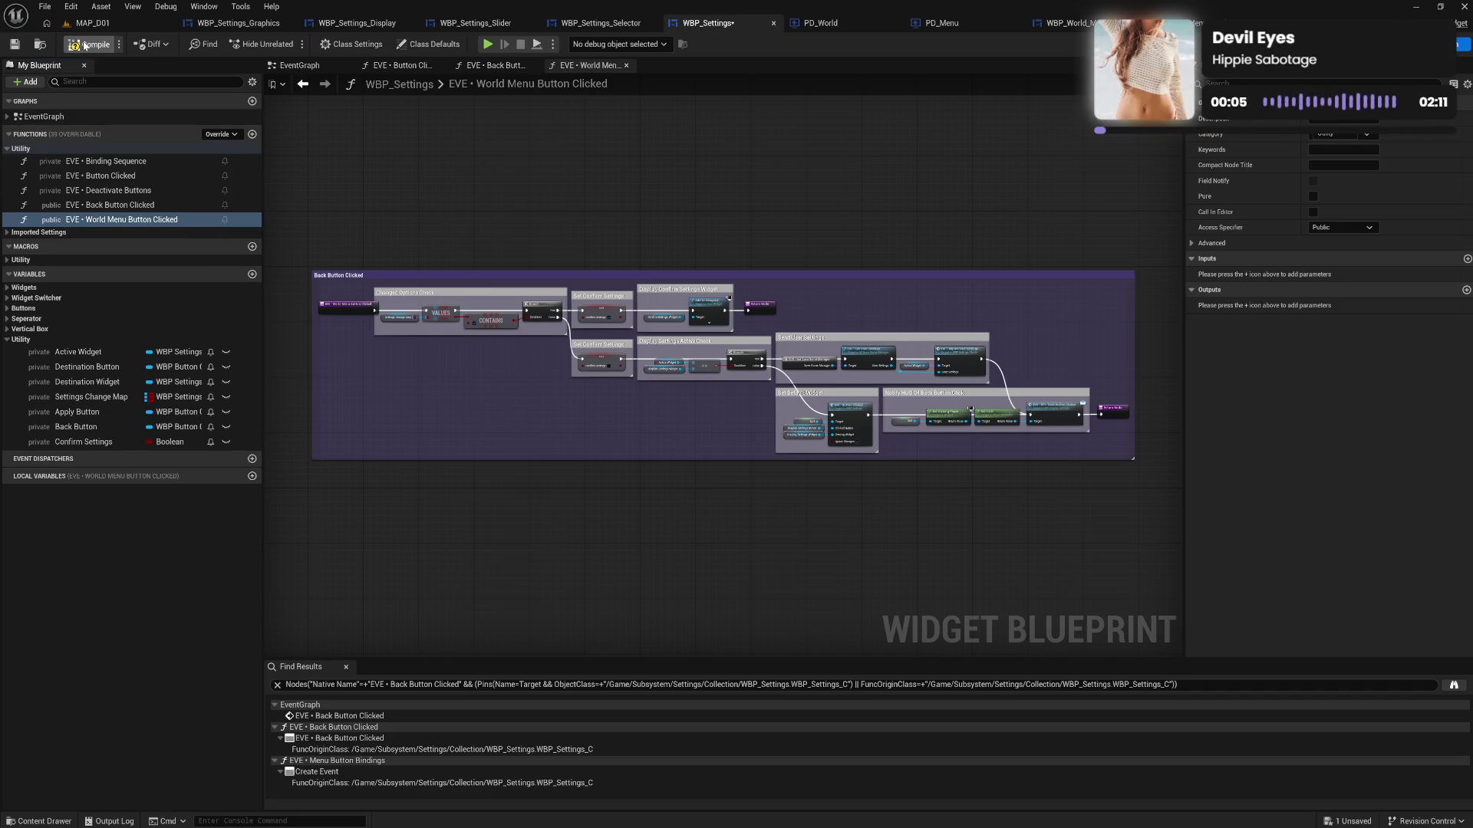
key(ctrl+s)
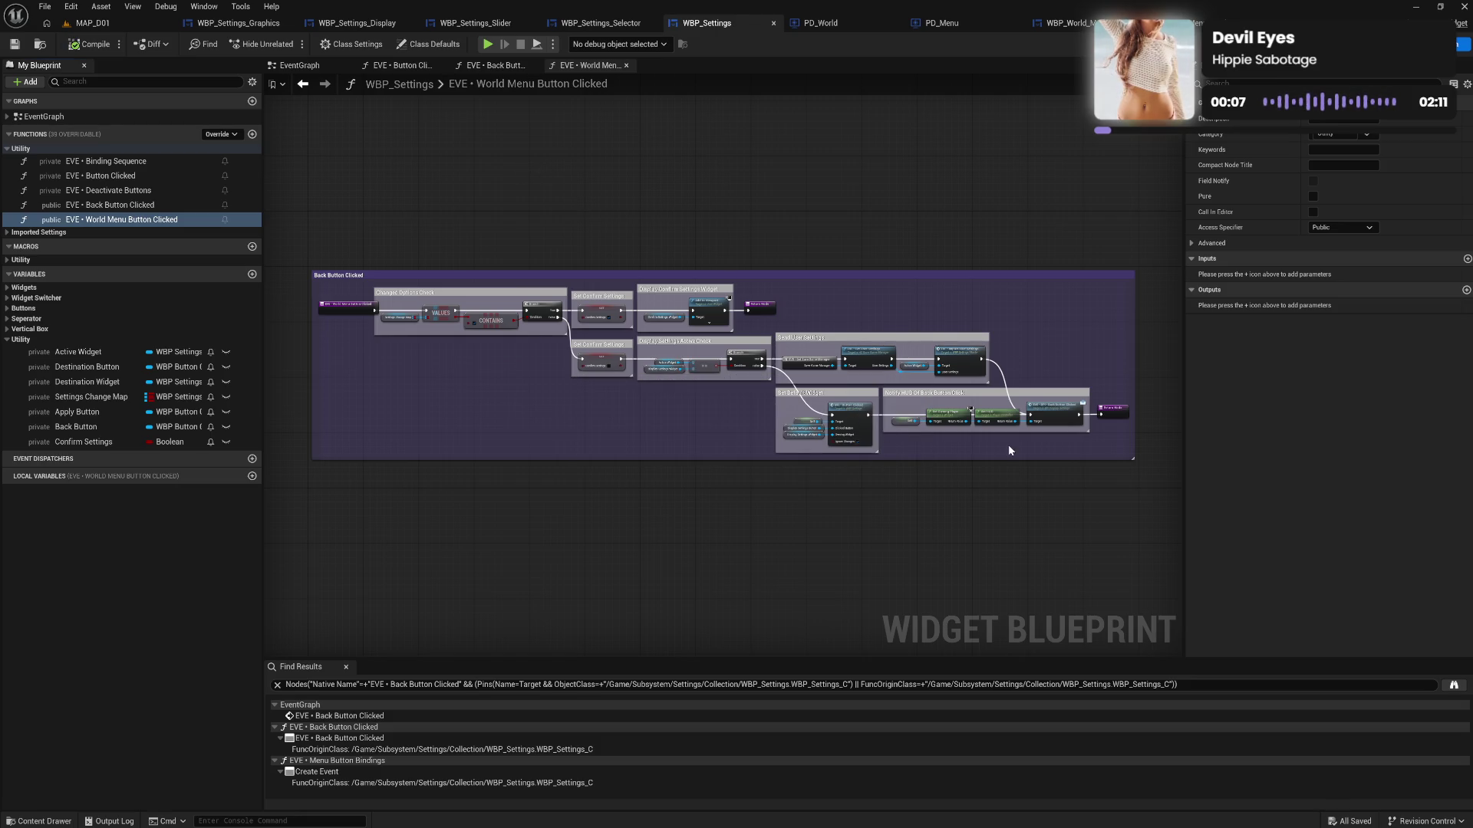
scroll(984, 451, up, 3)
scroll(974, 445, up, 2)
scroll(784, 466, up, 1)
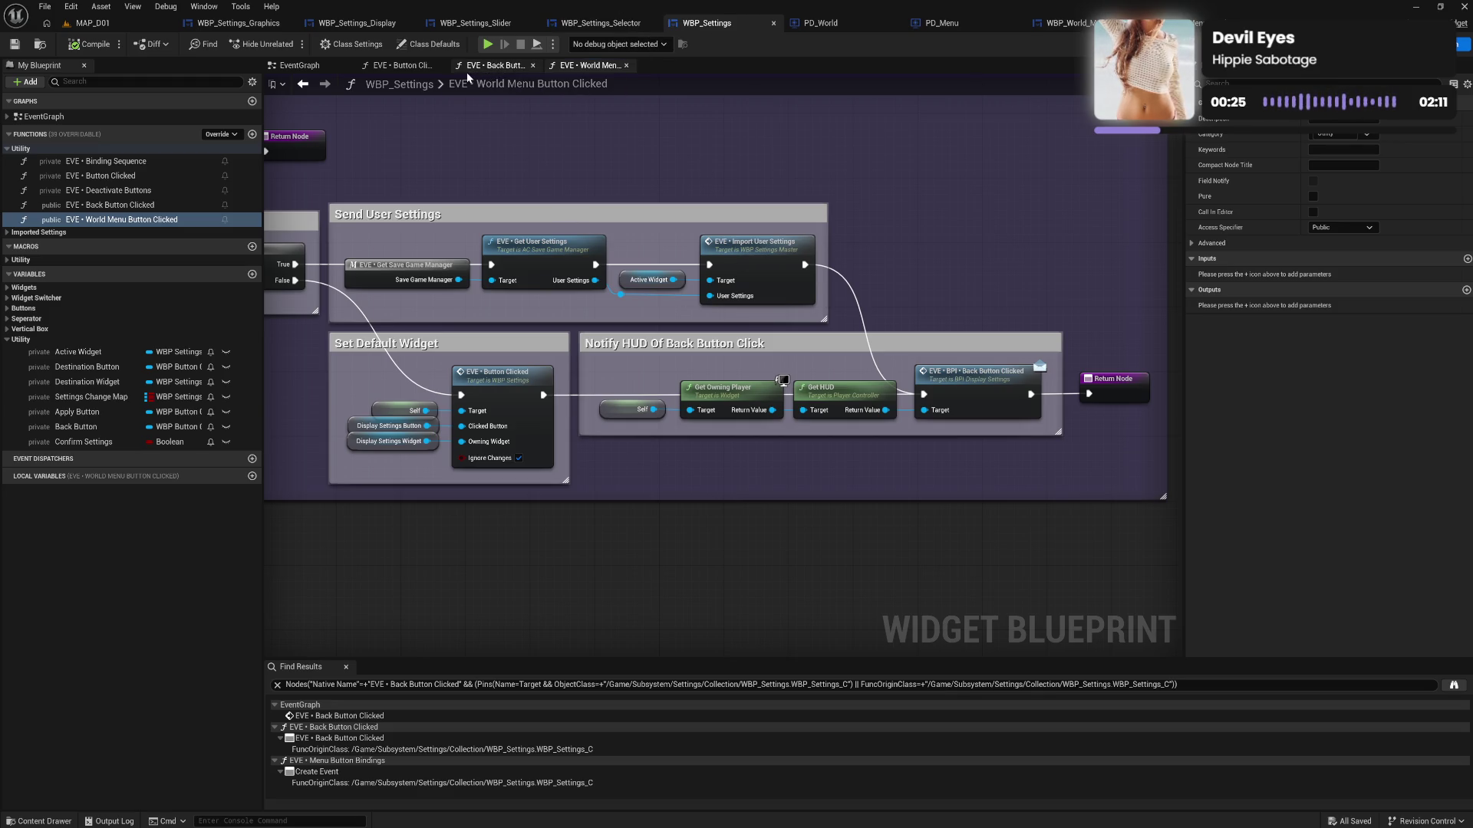
click(320, 69)
mouse_move(835, 496)
mouse_down()
mouse_move(835, 370)
mouse_move(635, 288)
mouse_move(599, 114)
mouse_move(774, 231)
mouse_up()
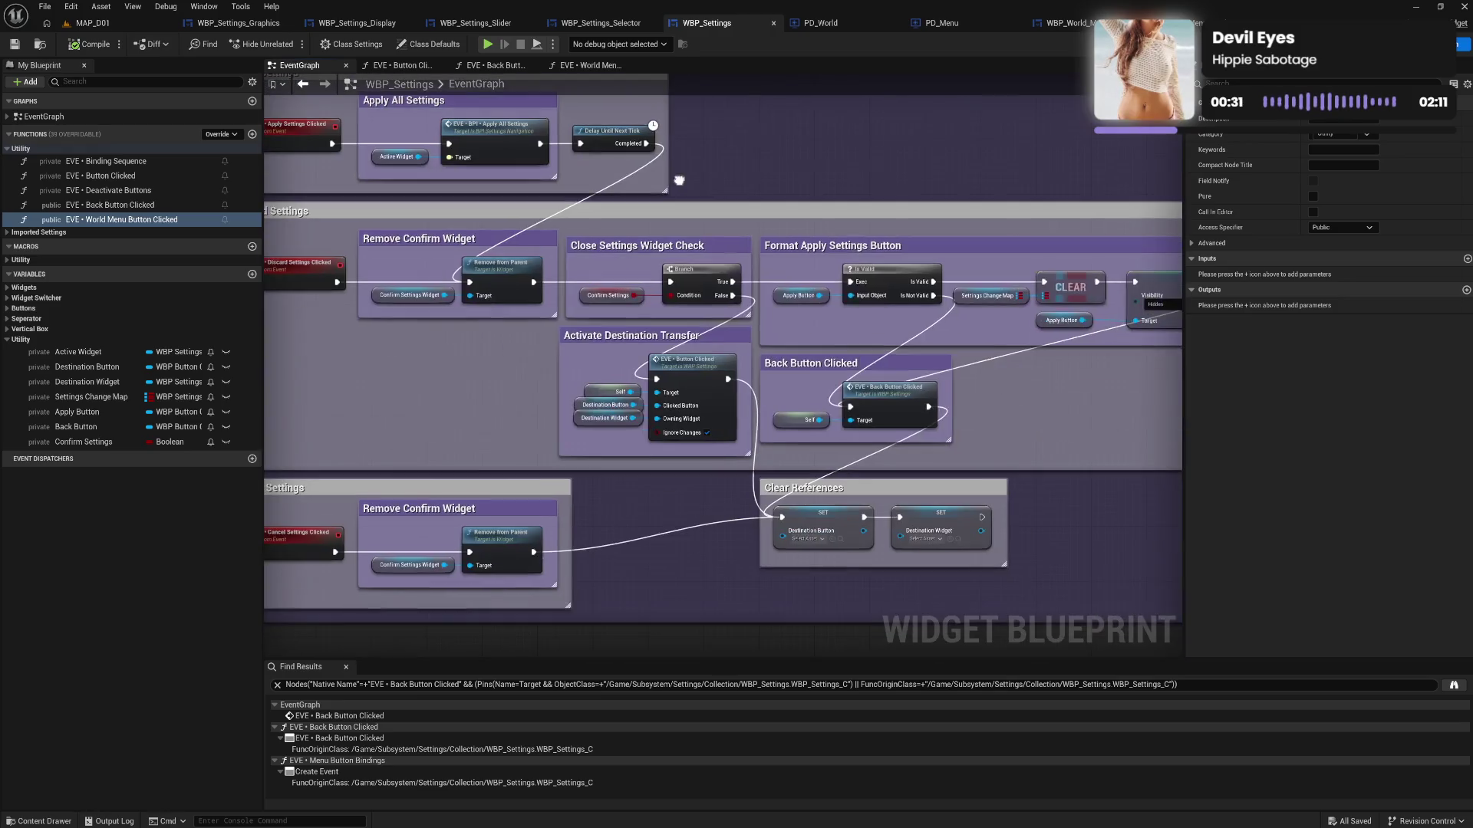
drag(999, 403, 1005, 366)
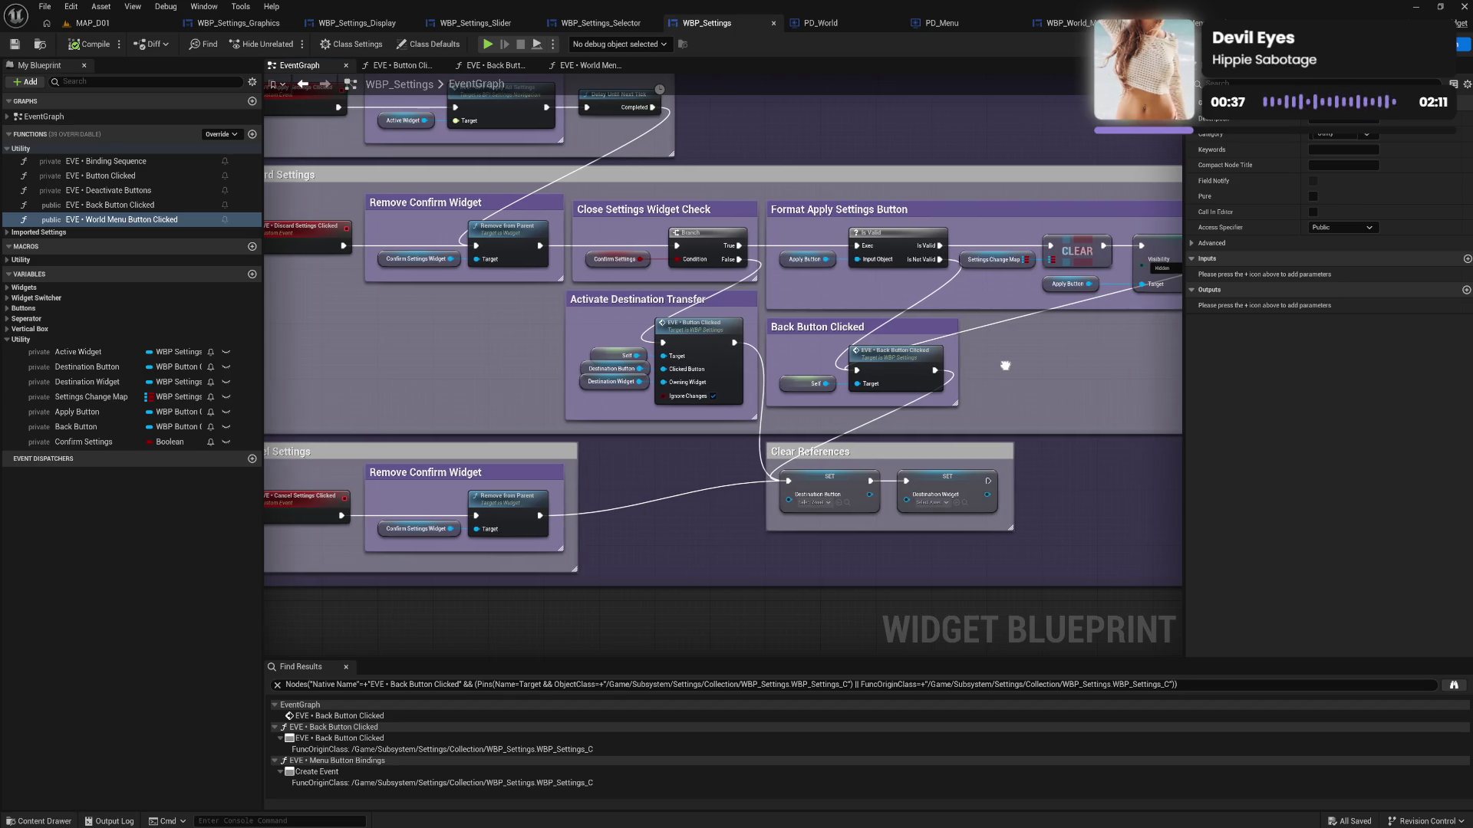
drag(1005, 366, 815, 391)
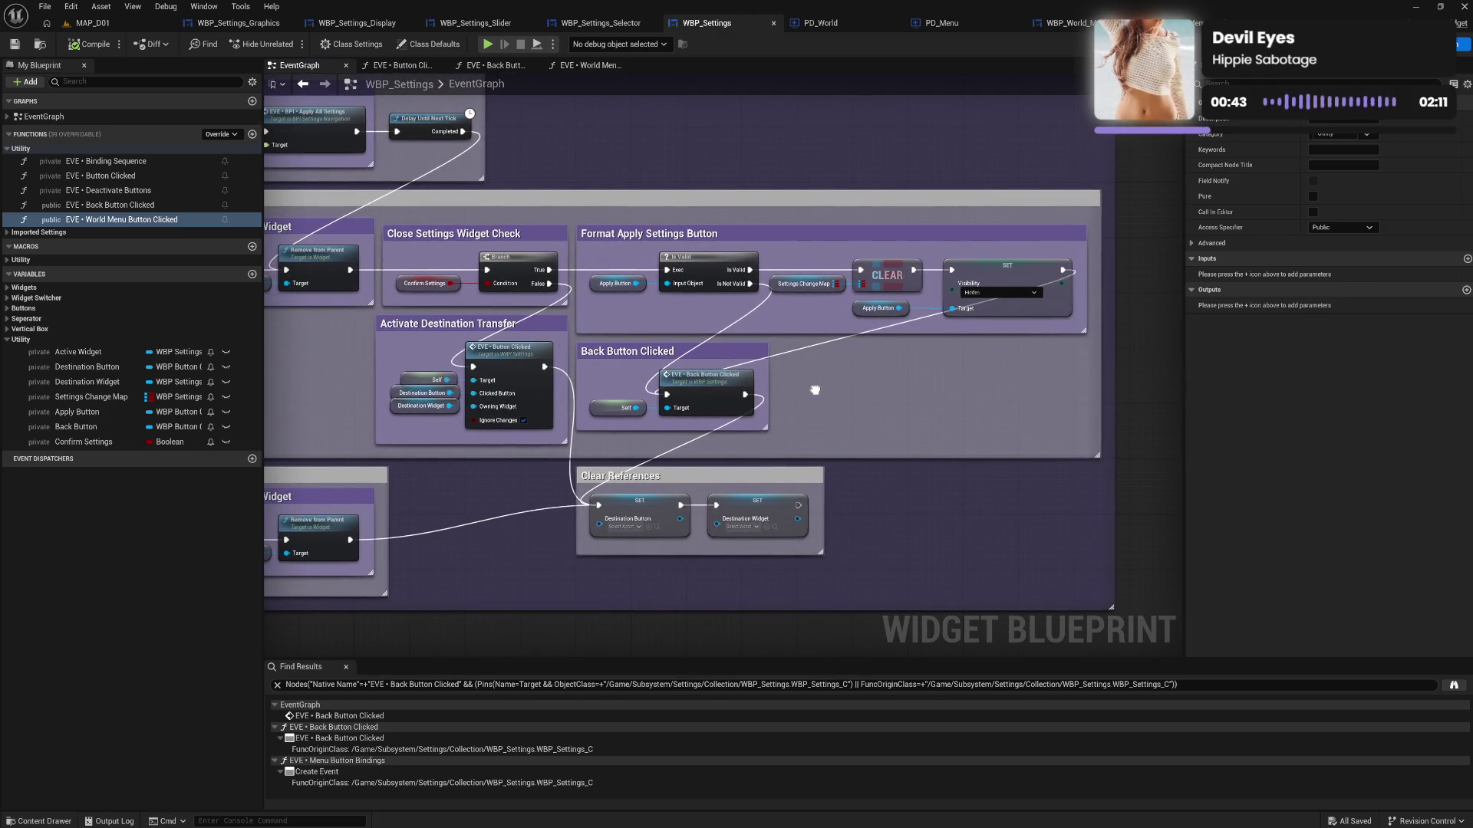
mouse_move(815, 391)
mouse_down()
mouse_move(1163, 389)
mouse_move(925, 389)
mouse_move(1087, 416)
mouse_move(810, 415)
mouse_move(1141, 409)
mouse_move(1068, 411)
mouse_move(1046, 471)
mouse_up()
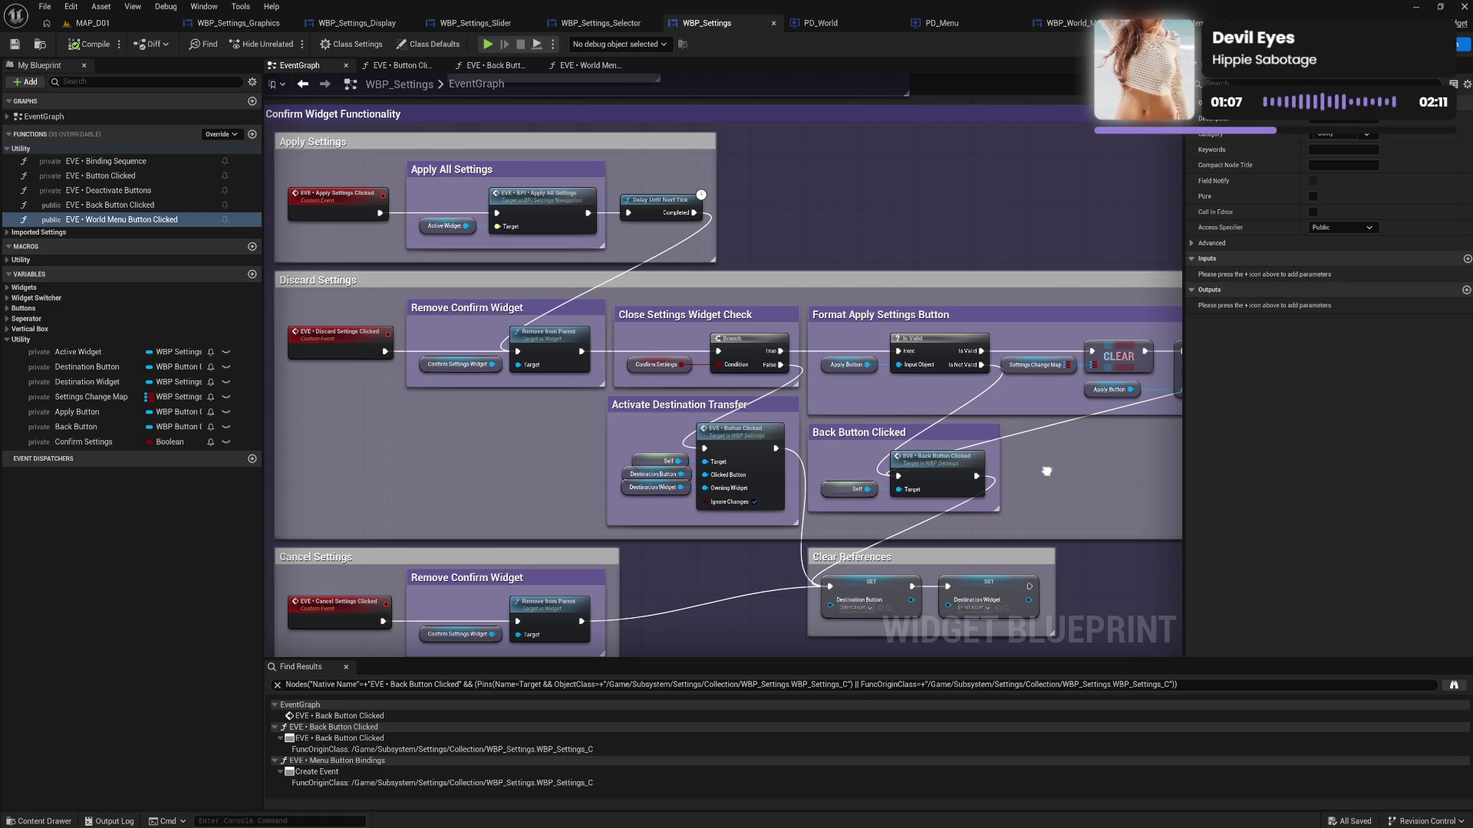
drag(1046, 471, 876, 468)
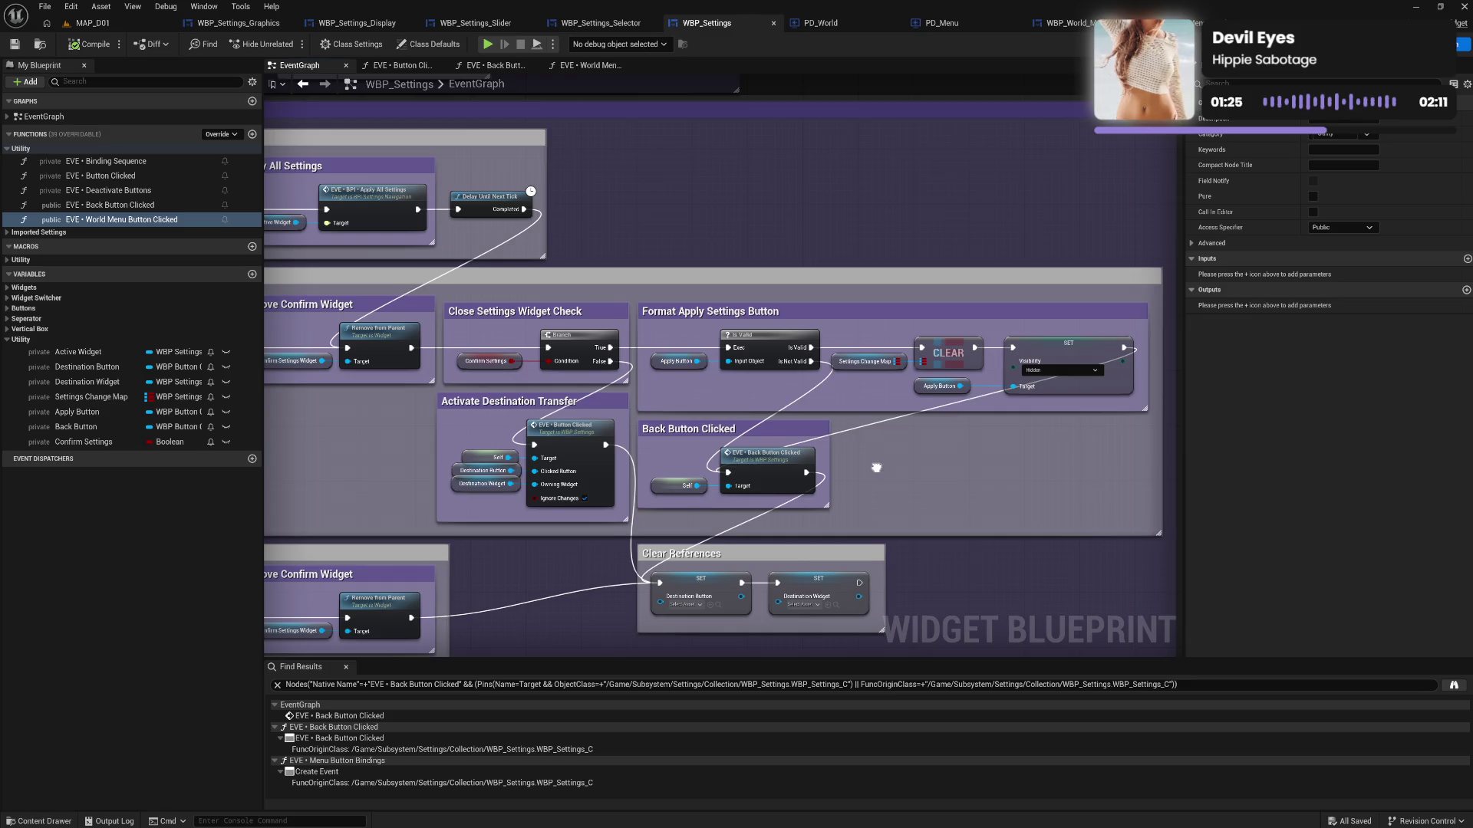
drag(876, 467, 947, 464)
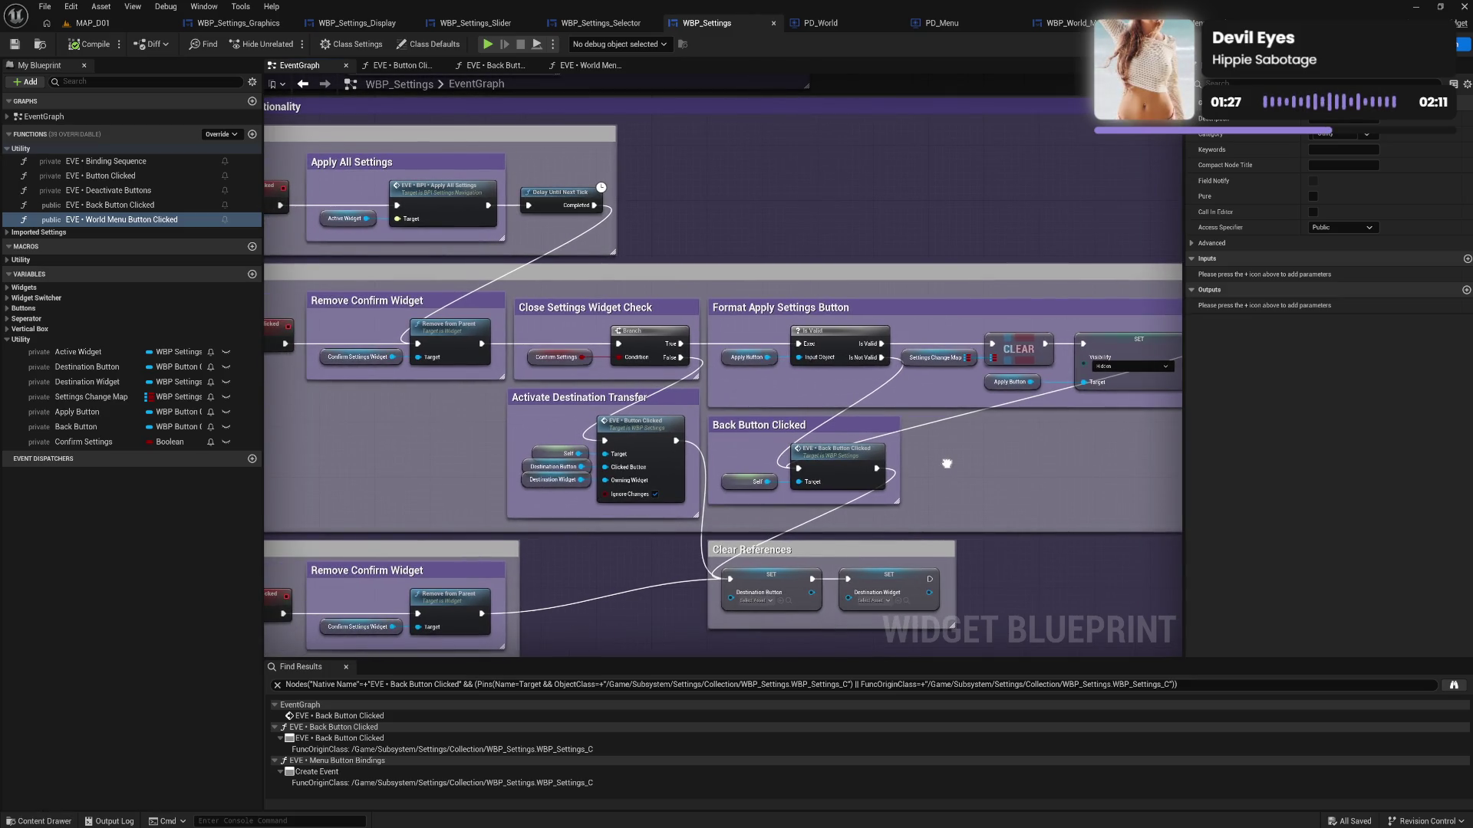
mouse_move(947, 463)
mouse_down()
mouse_move(865, 463)
mouse_move(1082, 461)
mouse_move(971, 469)
mouse_move(996, 361)
mouse_move(1021, 465)
mouse_up()
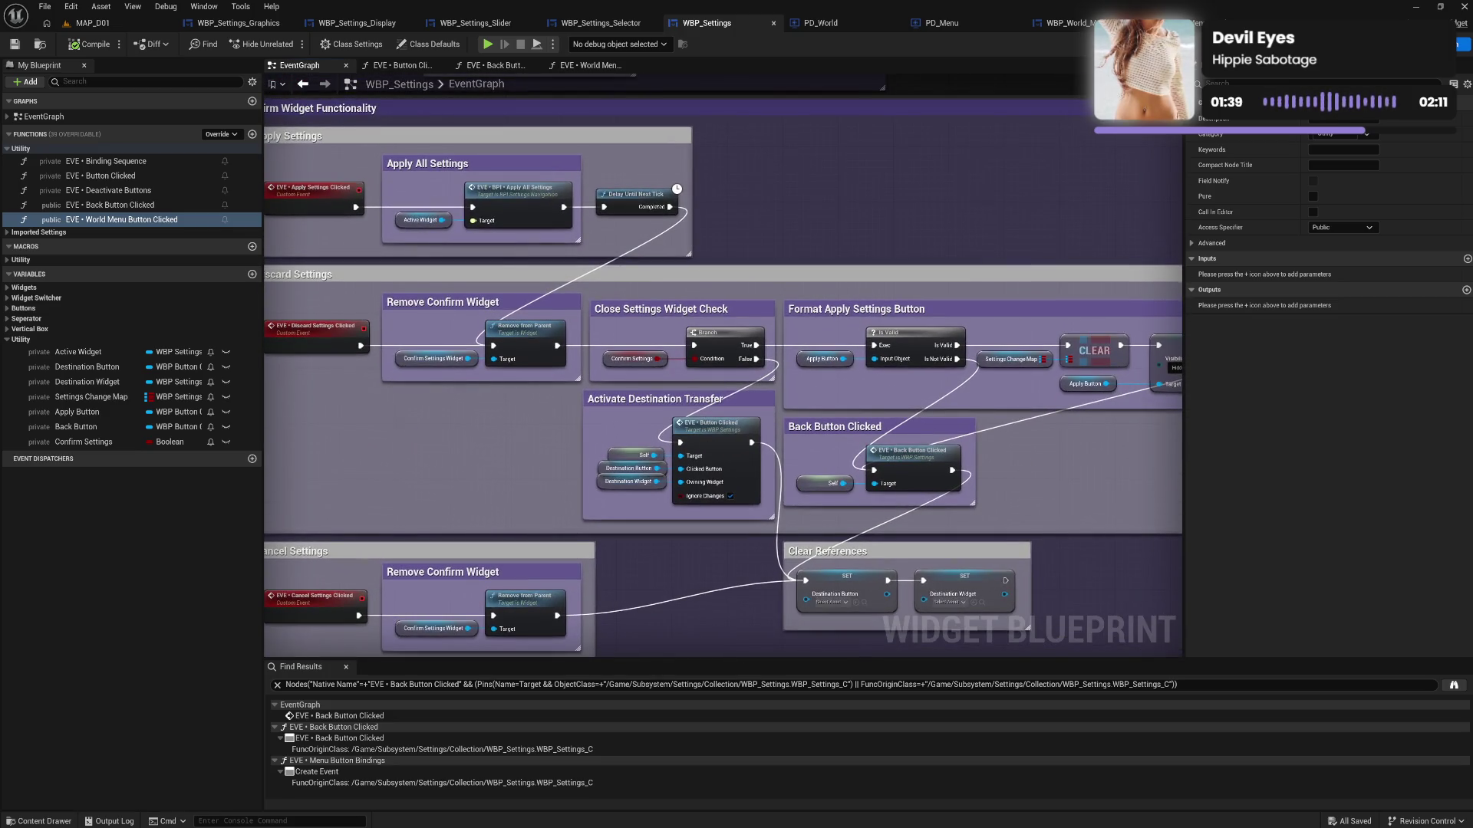
drag(600, 431, 801, 442)
mouse_move(600, 431)
mouse_down()
mouse_move(648, 366)
mouse_move(640, 415)
mouse_up()
drag(817, 287, 692, 289)
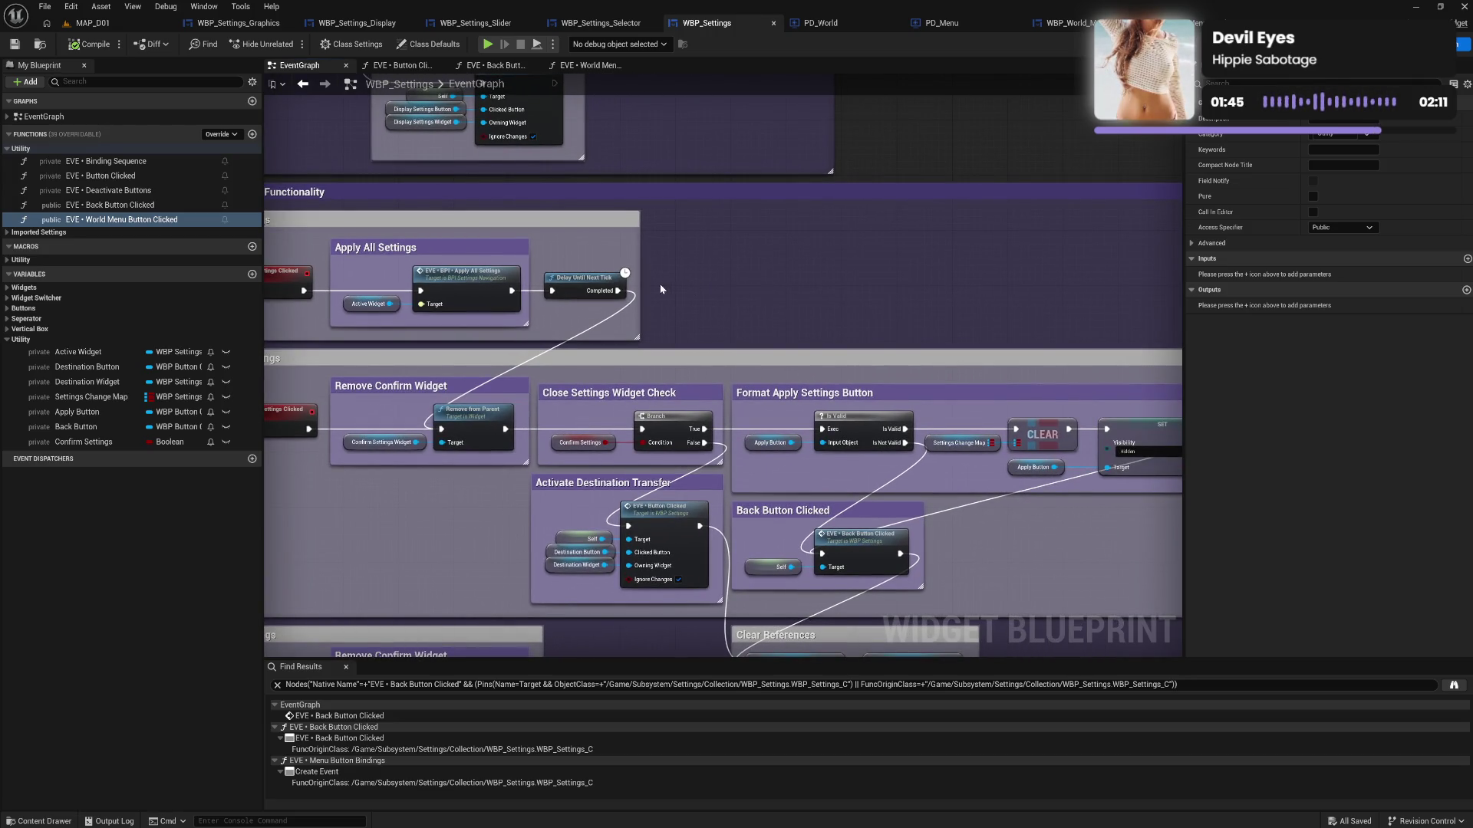
drag(660, 283, 753, 292)
click(495, 65)
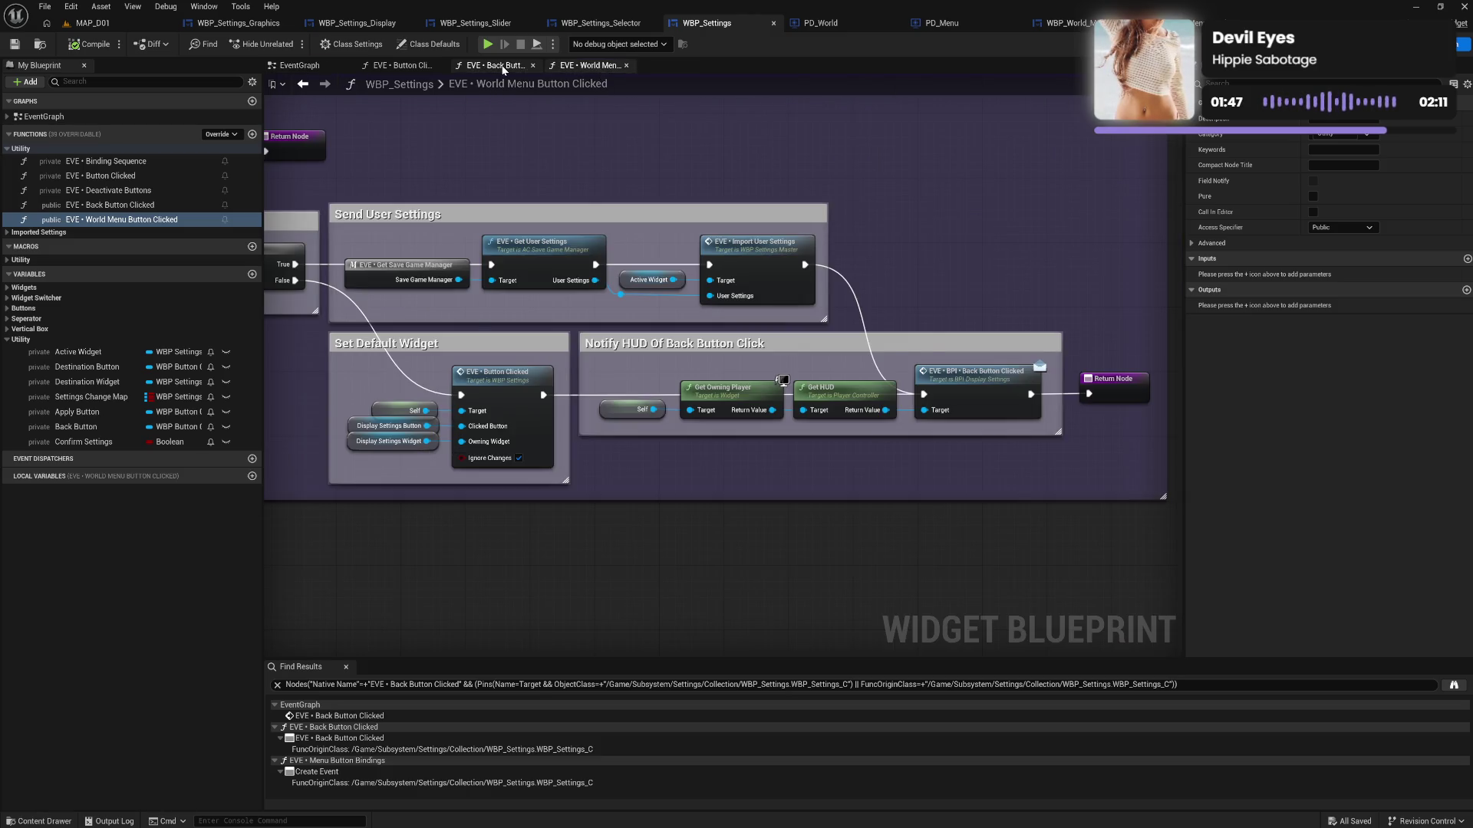
drag(656, 383, 419, 370)
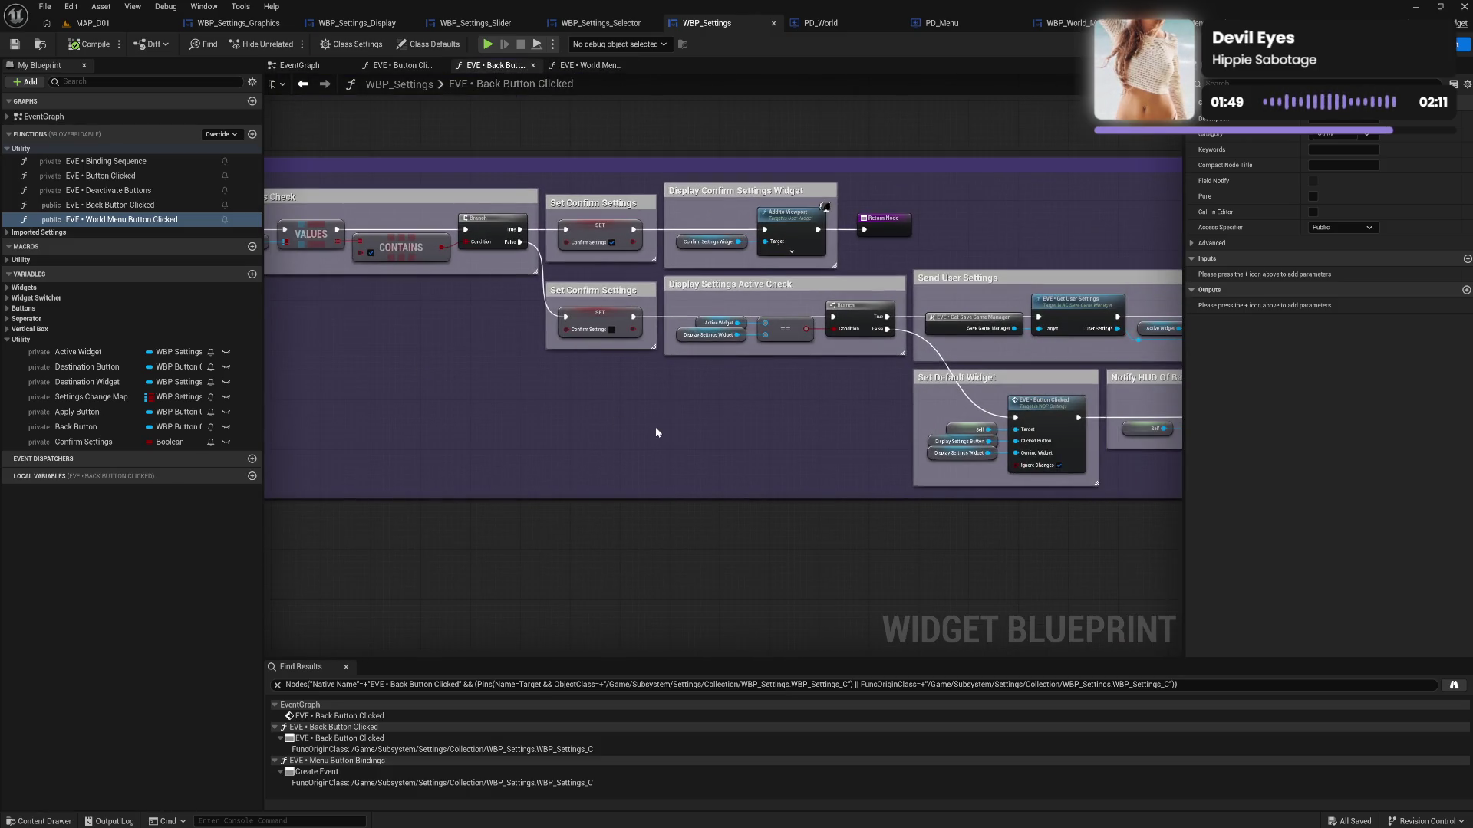
mouse_move(734, 439)
mouse_down()
mouse_move(691, 443)
mouse_move(982, 460)
mouse_move(848, 446)
mouse_up()
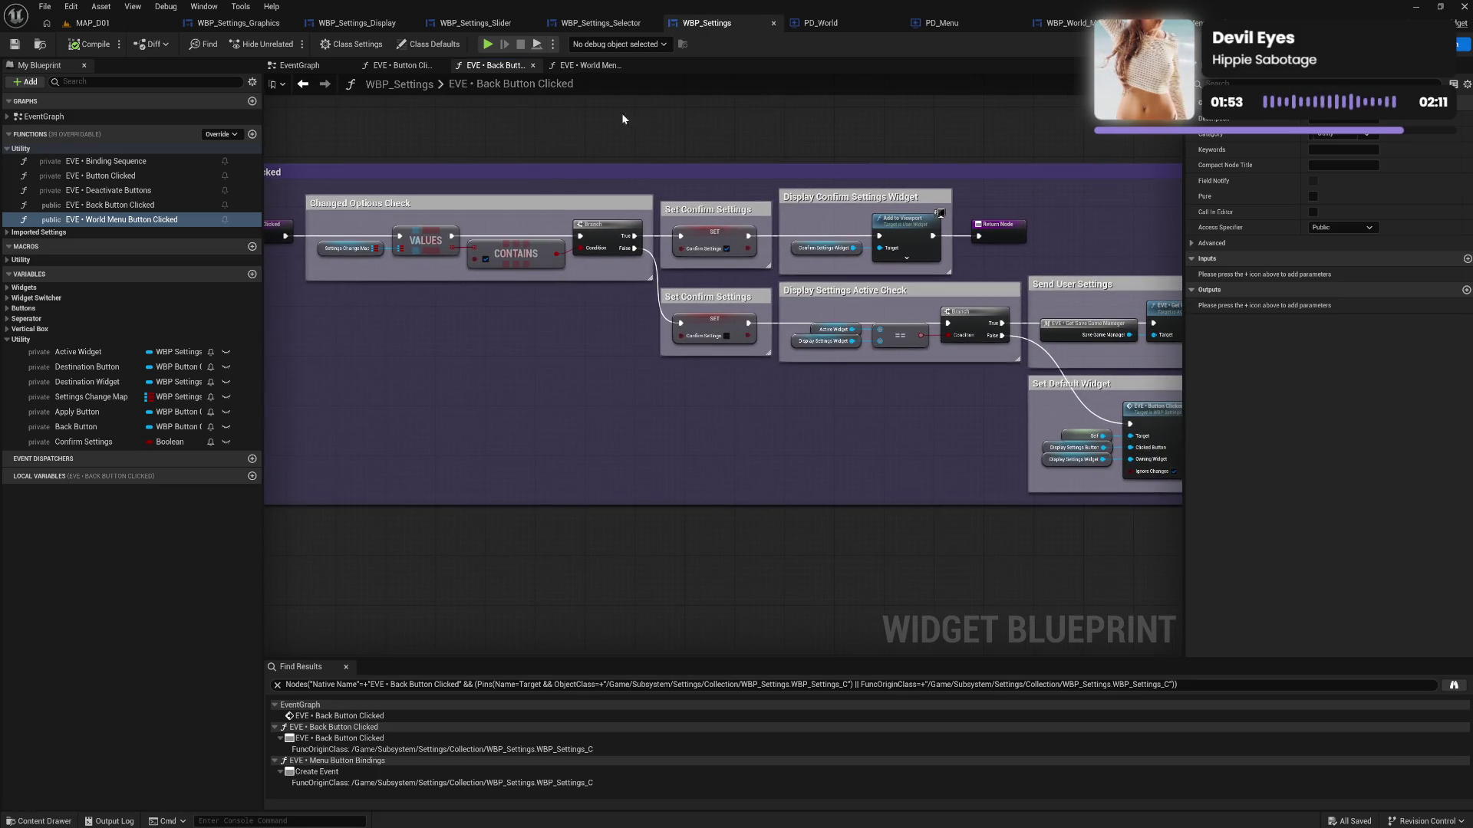
click(591, 65)
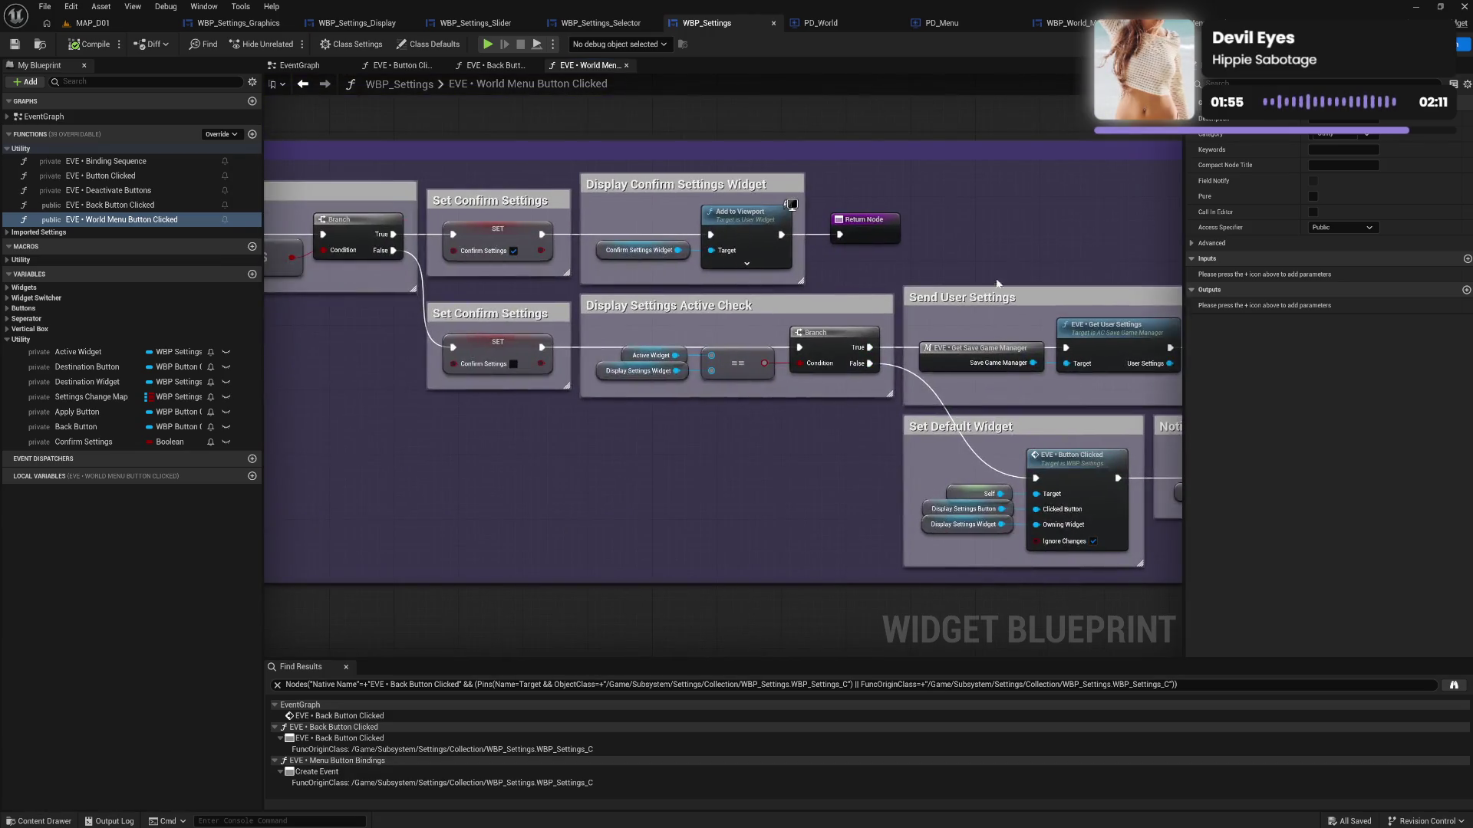
mouse_move(721, 447)
mouse_down()
mouse_move(1054, 481)
mouse_move(898, 447)
mouse_move(854, 415)
mouse_move(506, 383)
mouse_move(1083, 421)
mouse_move(1016, 424)
mouse_up()
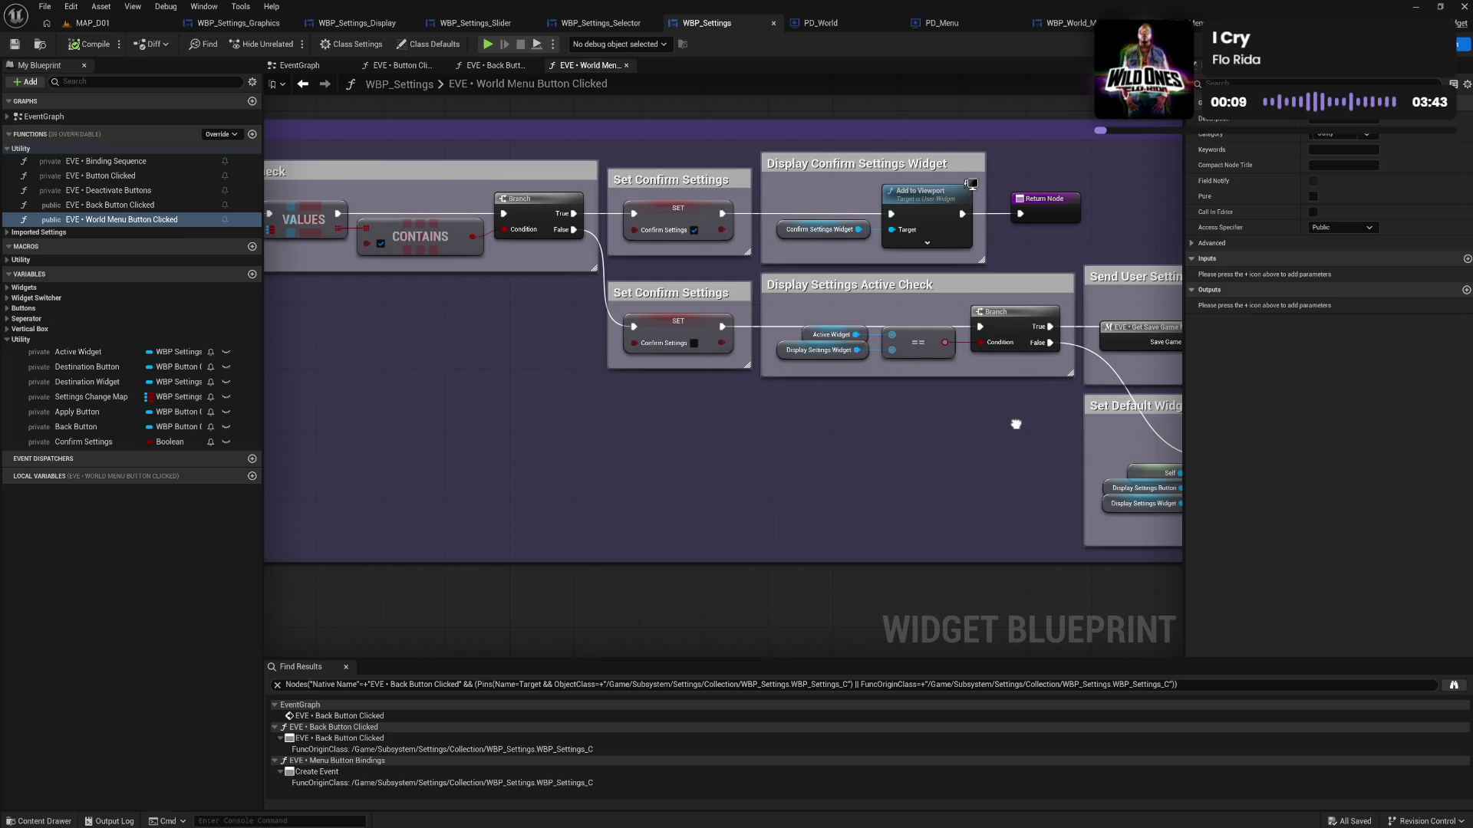
drag(1016, 425, 824, 412)
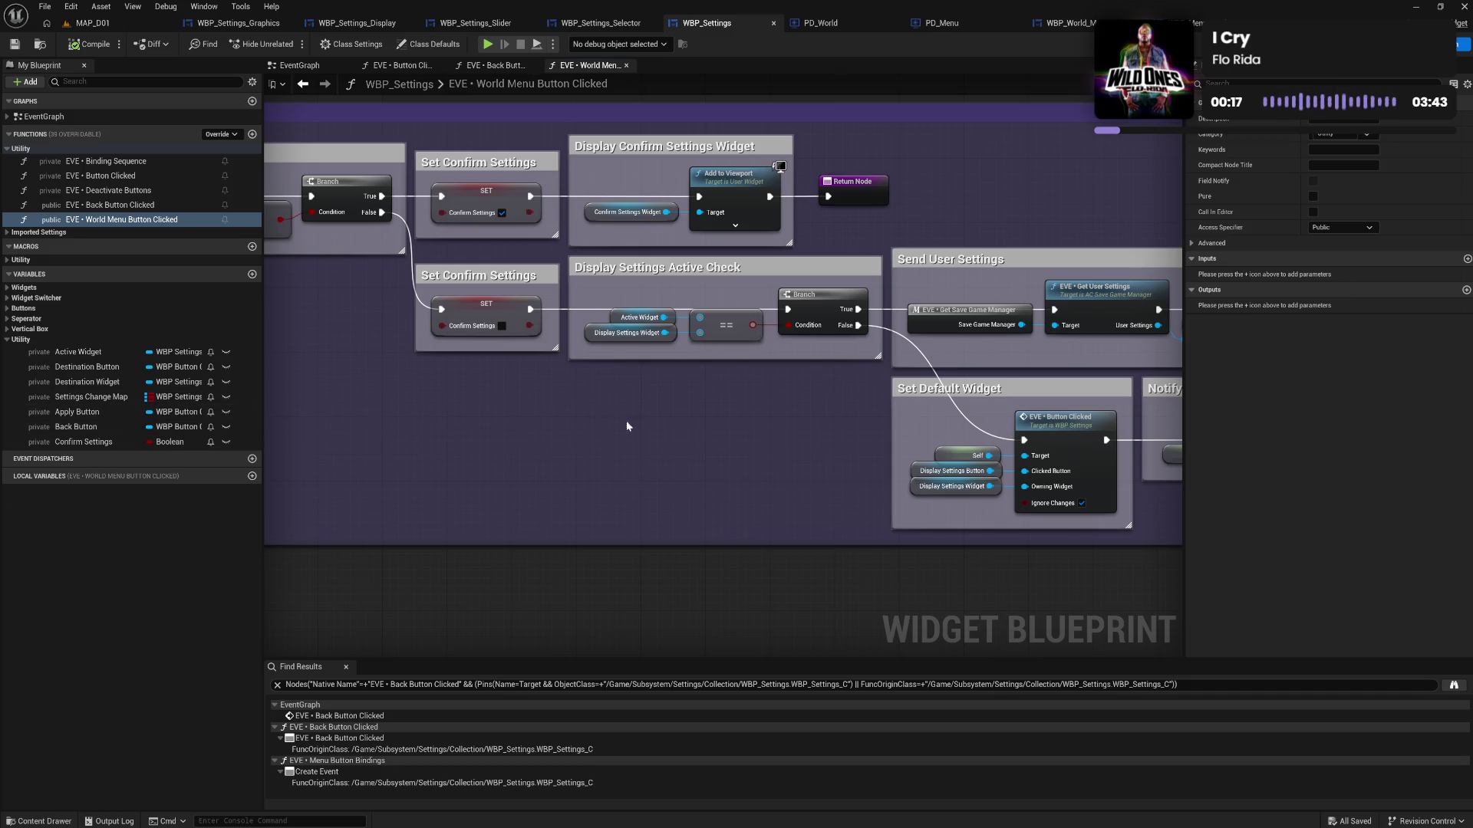
mouse_move(671, 429)
mouse_down()
mouse_move(604, 440)
mouse_move(637, 443)
mouse_up()
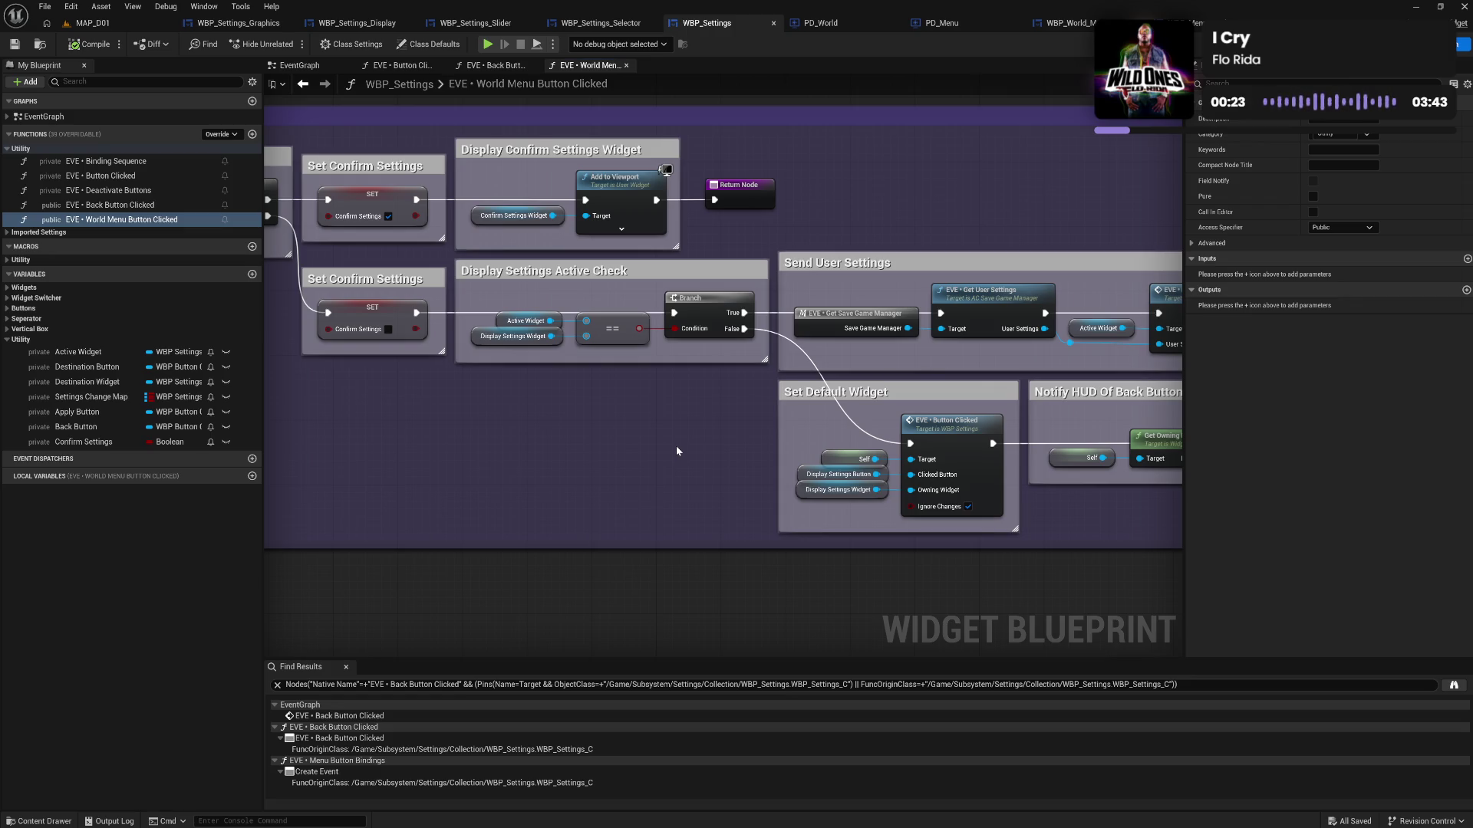
drag(677, 451, 627, 446)
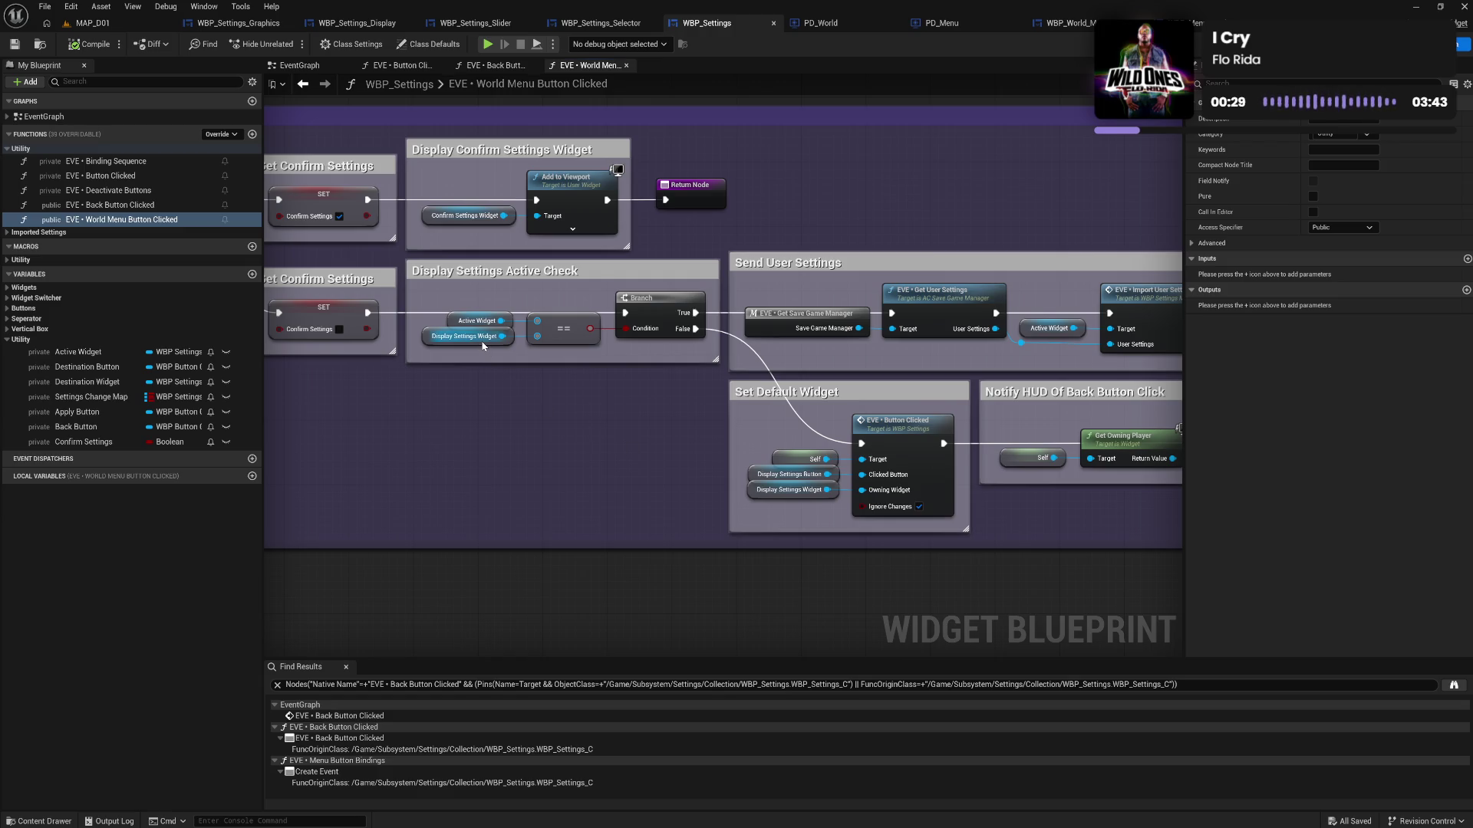
mouse_move(489, 377)
mouse_down()
mouse_move(420, 403)
mouse_move(520, 402)
mouse_move(269, 360)
mouse_up()
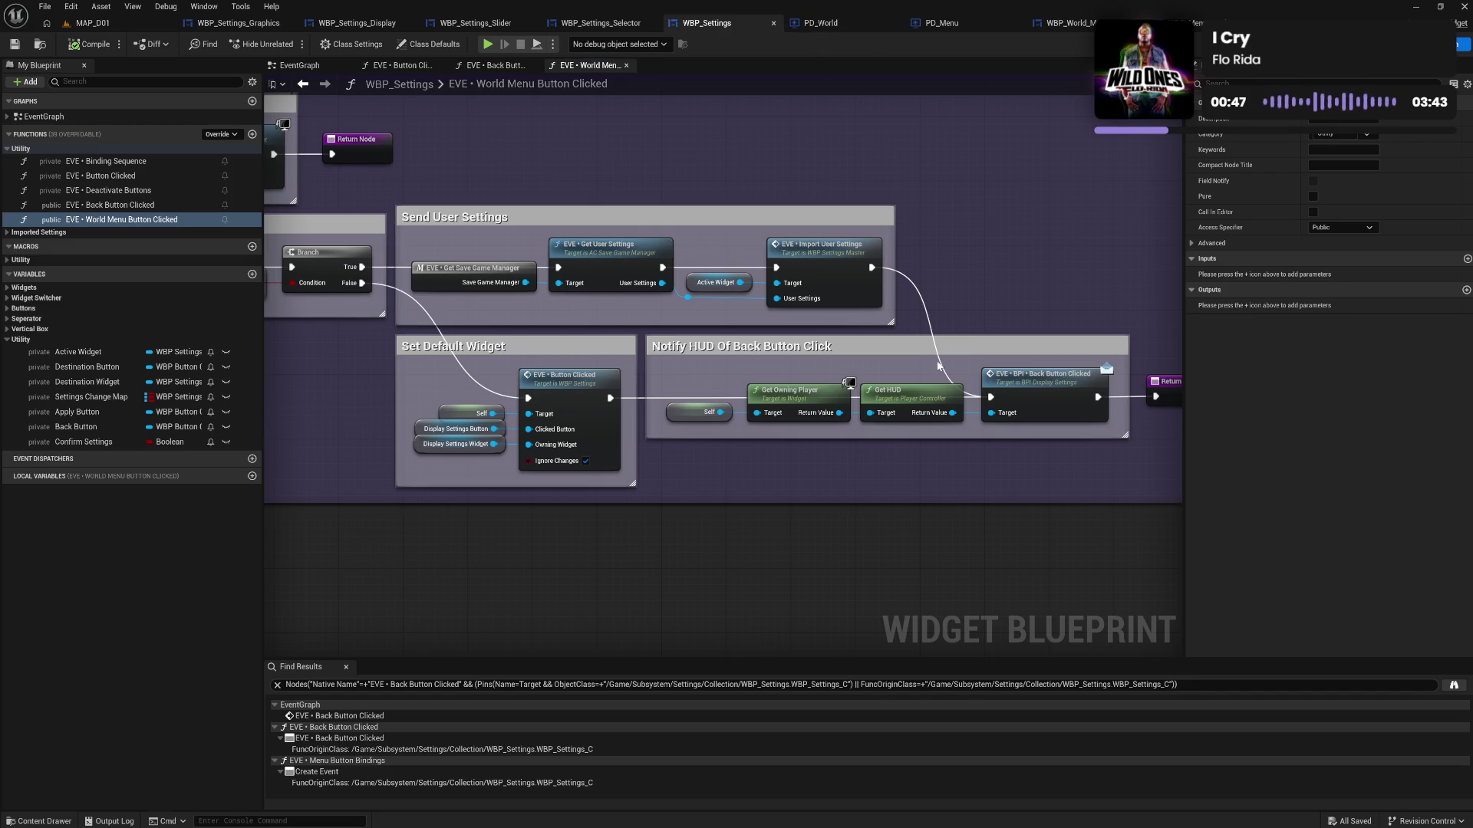
drag(969, 465, 919, 449)
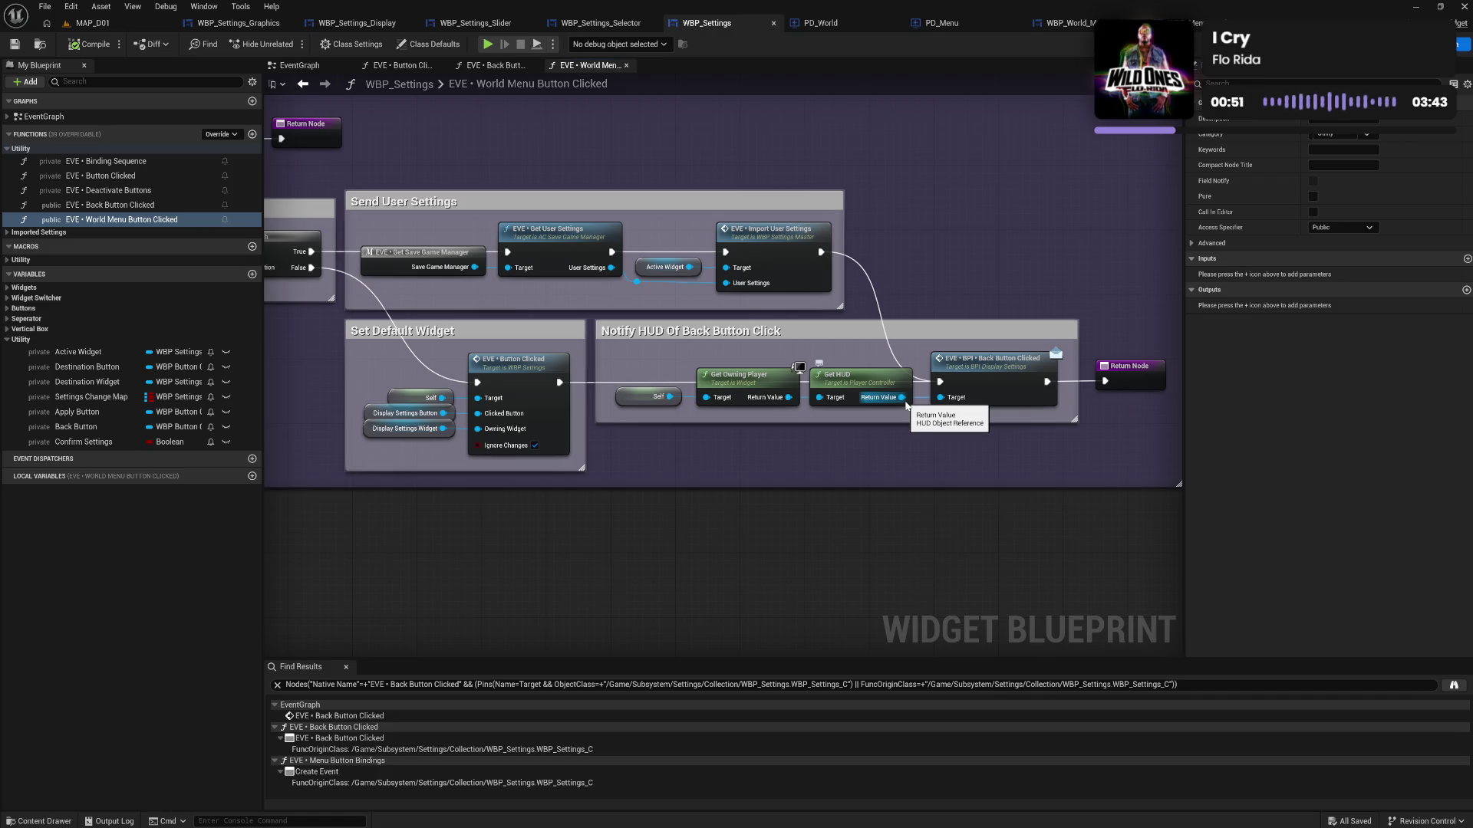
click(834, 26)
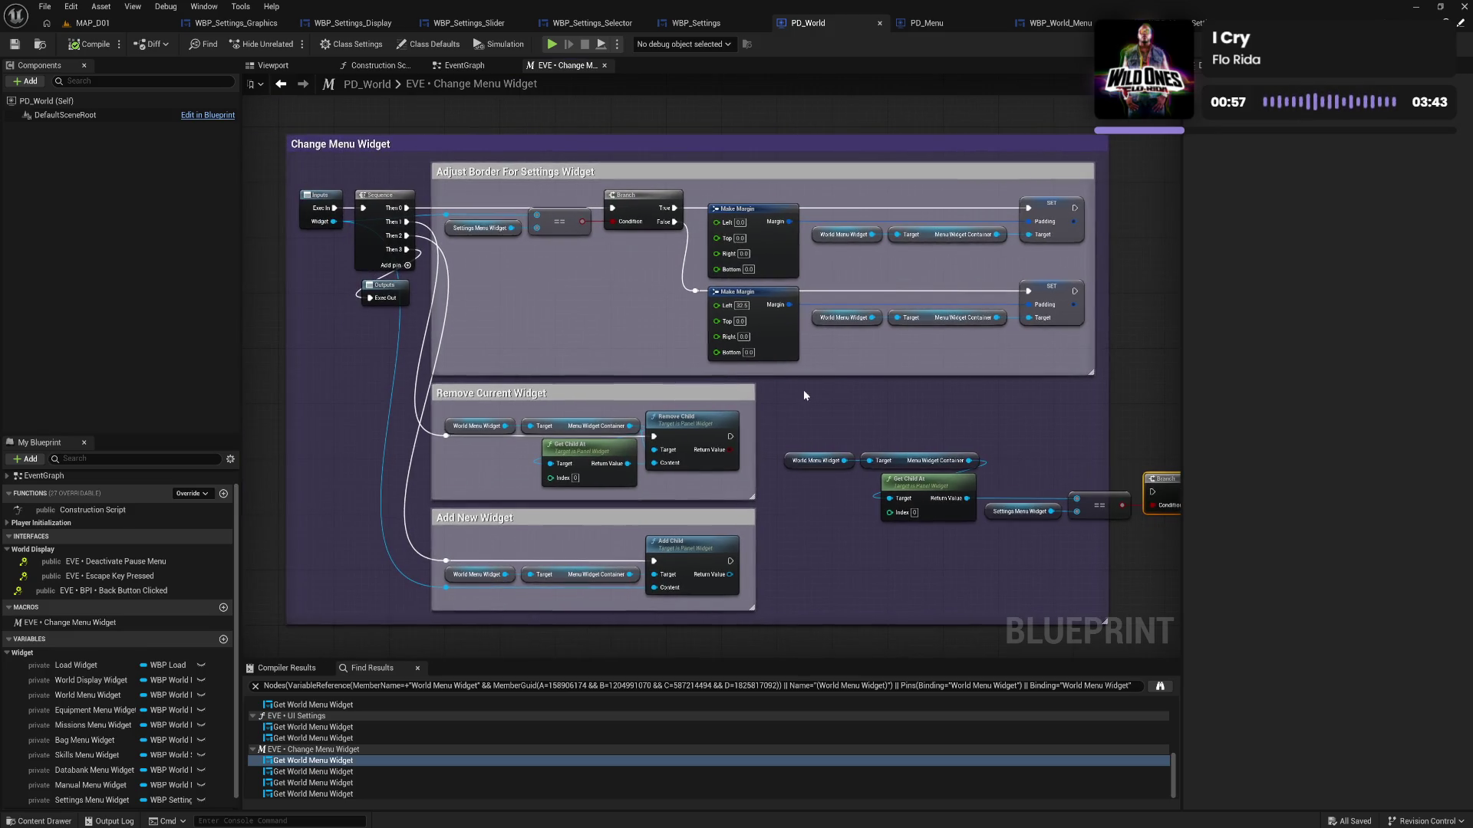
click(702, 25)
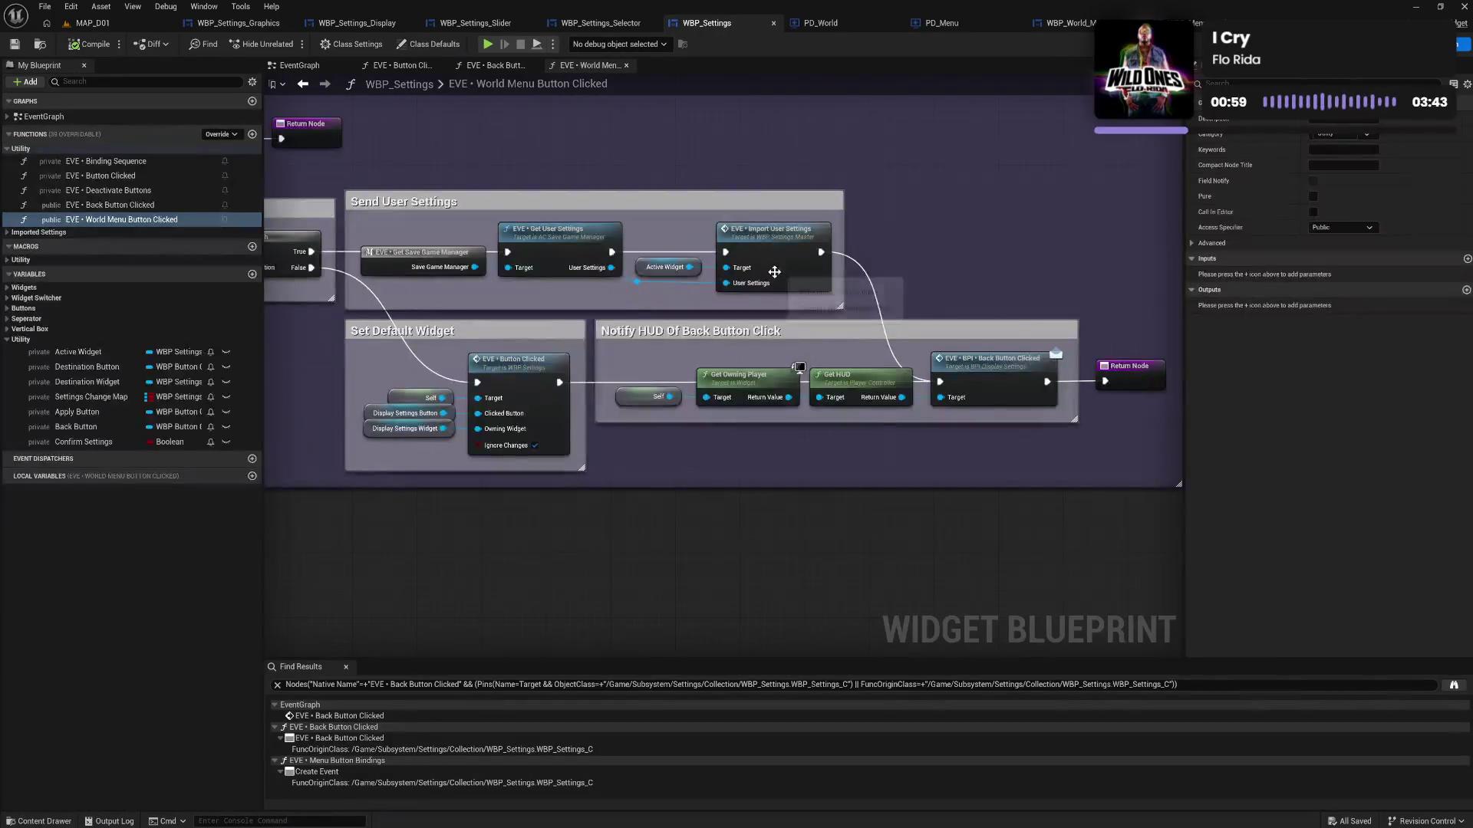
drag(660, 355, 971, 426)
click(669, 444)
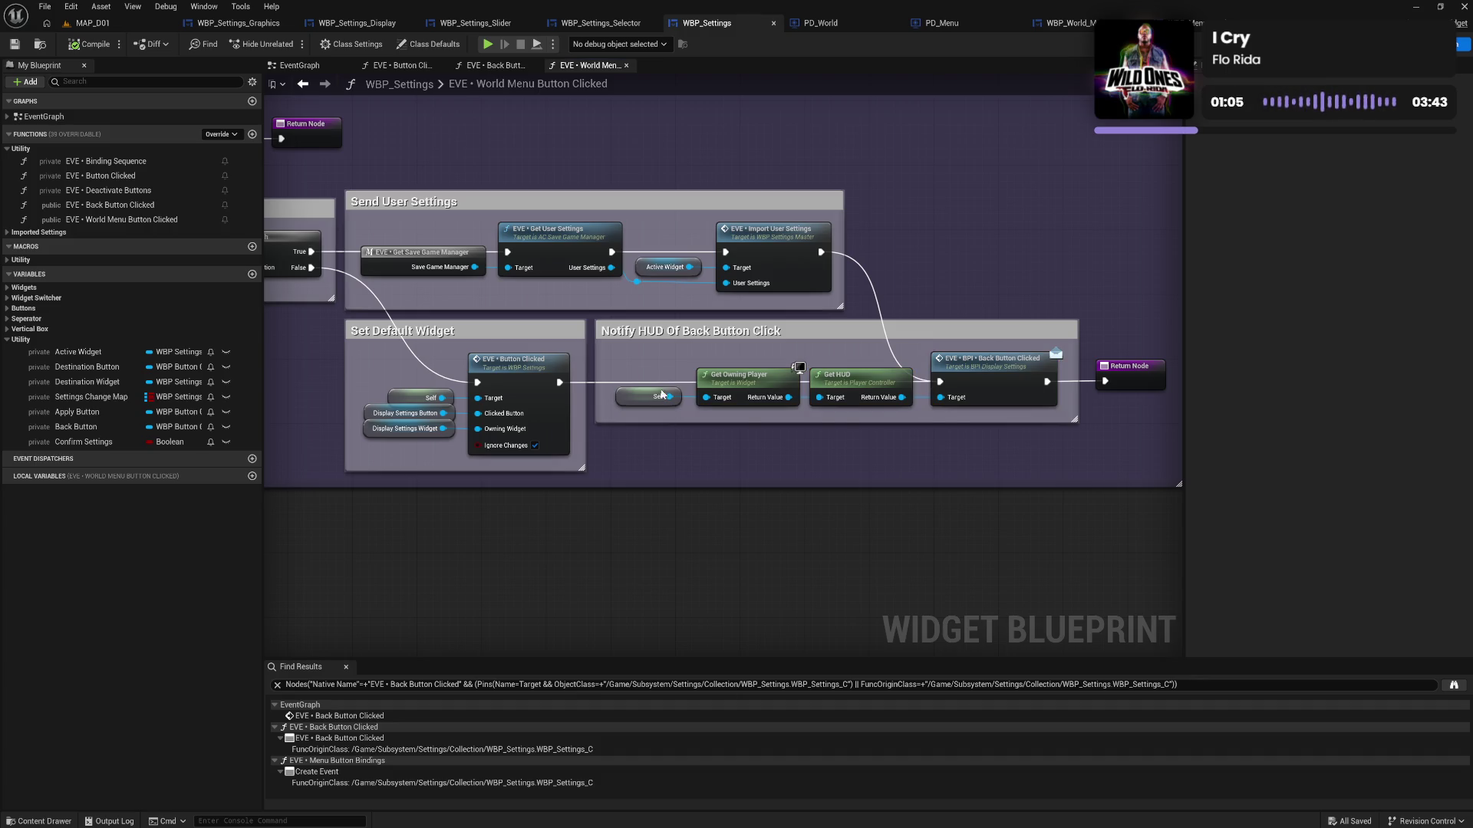
drag(658, 369, 968, 422)
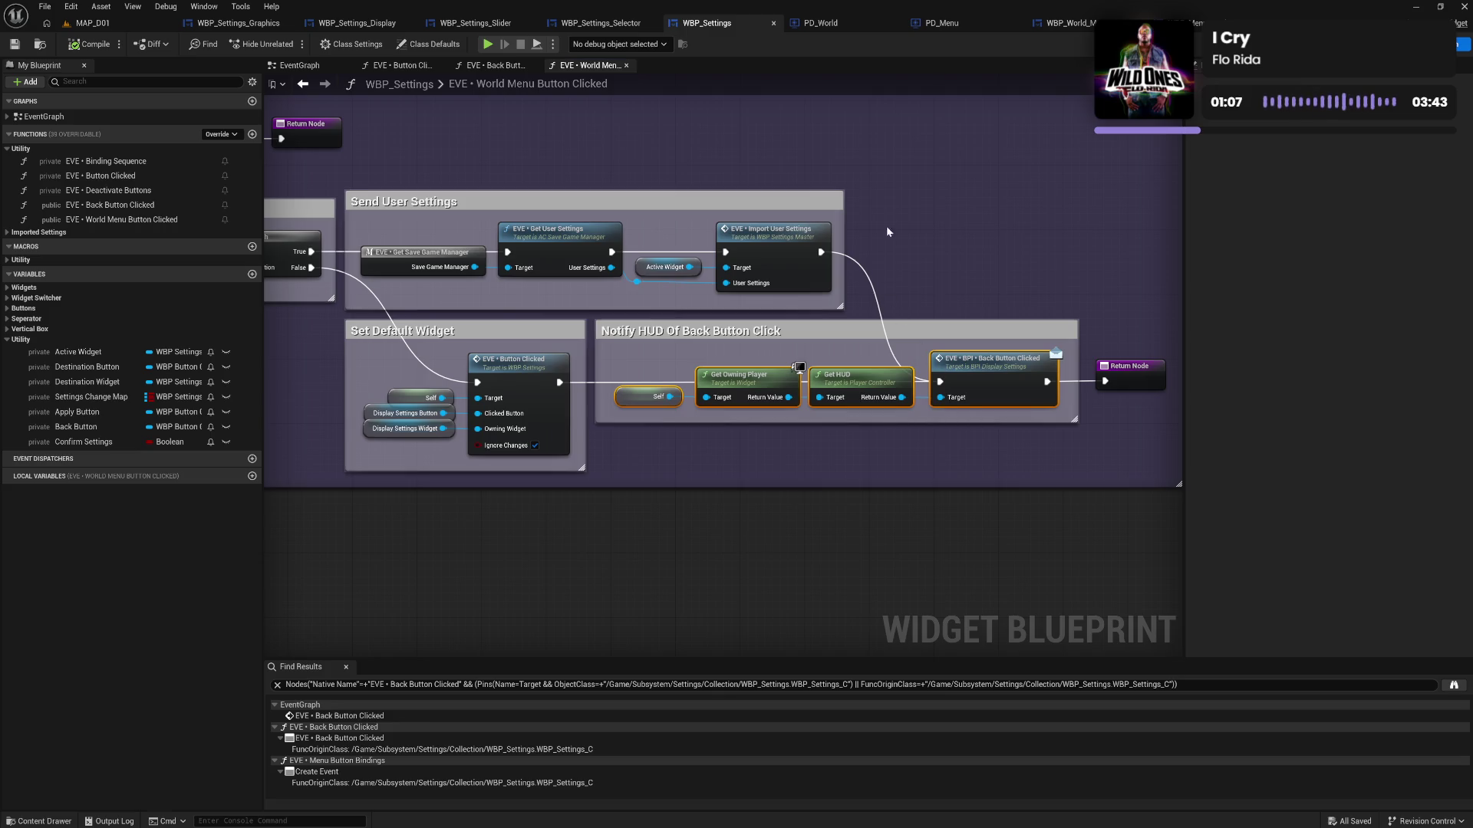
click(962, 26)
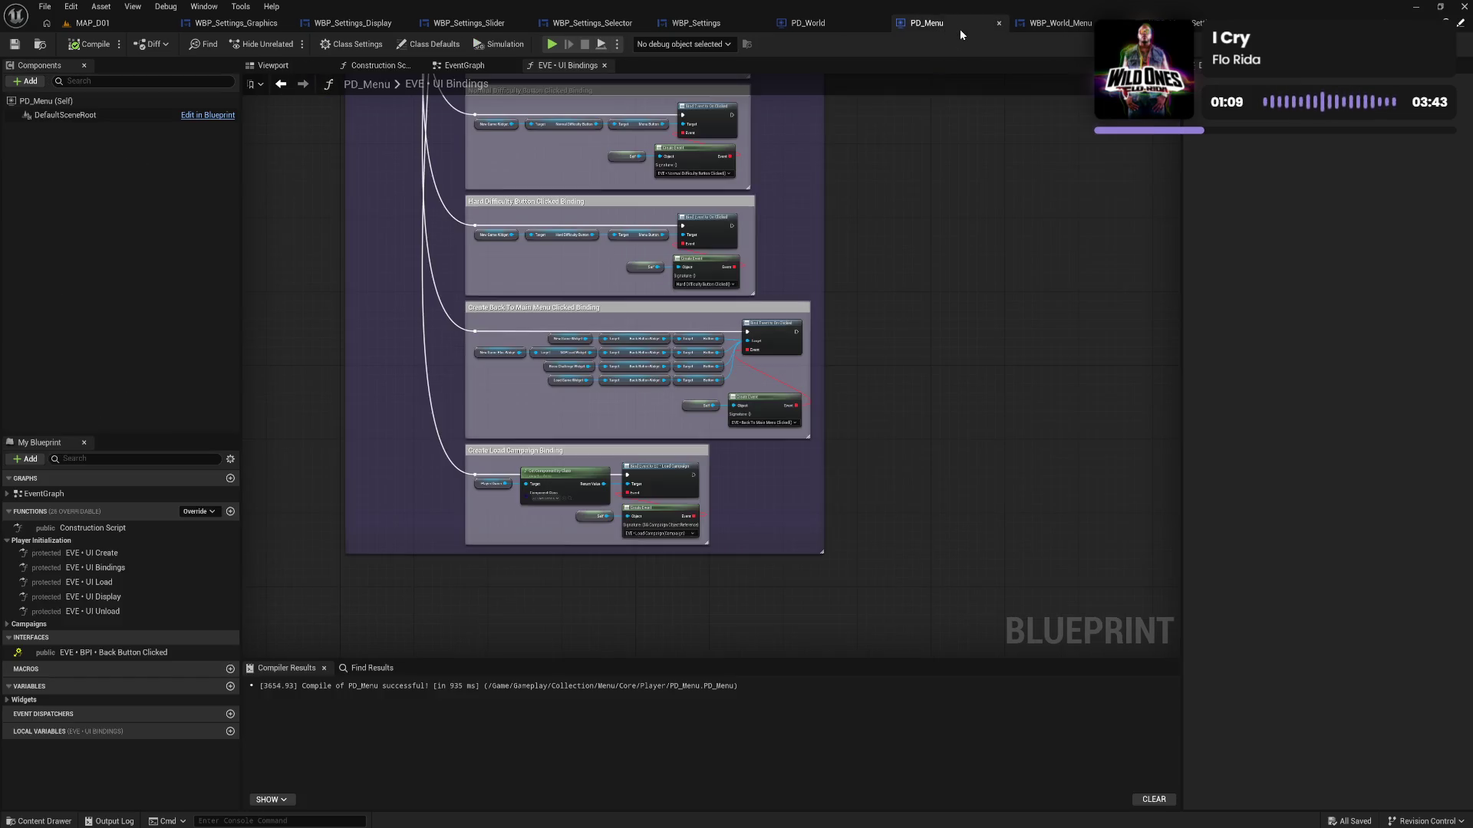
click(464, 67)
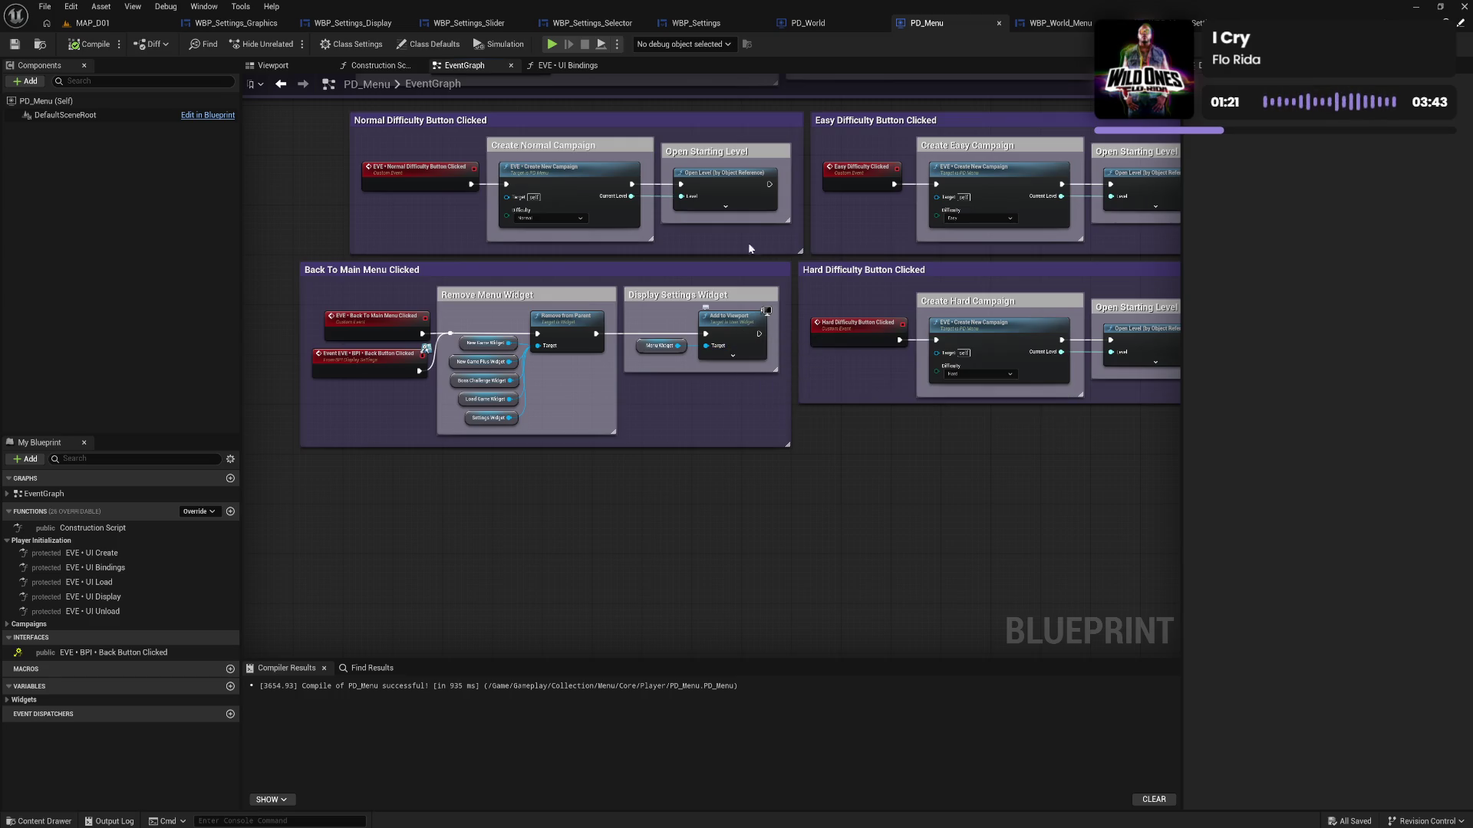
click(822, 26)
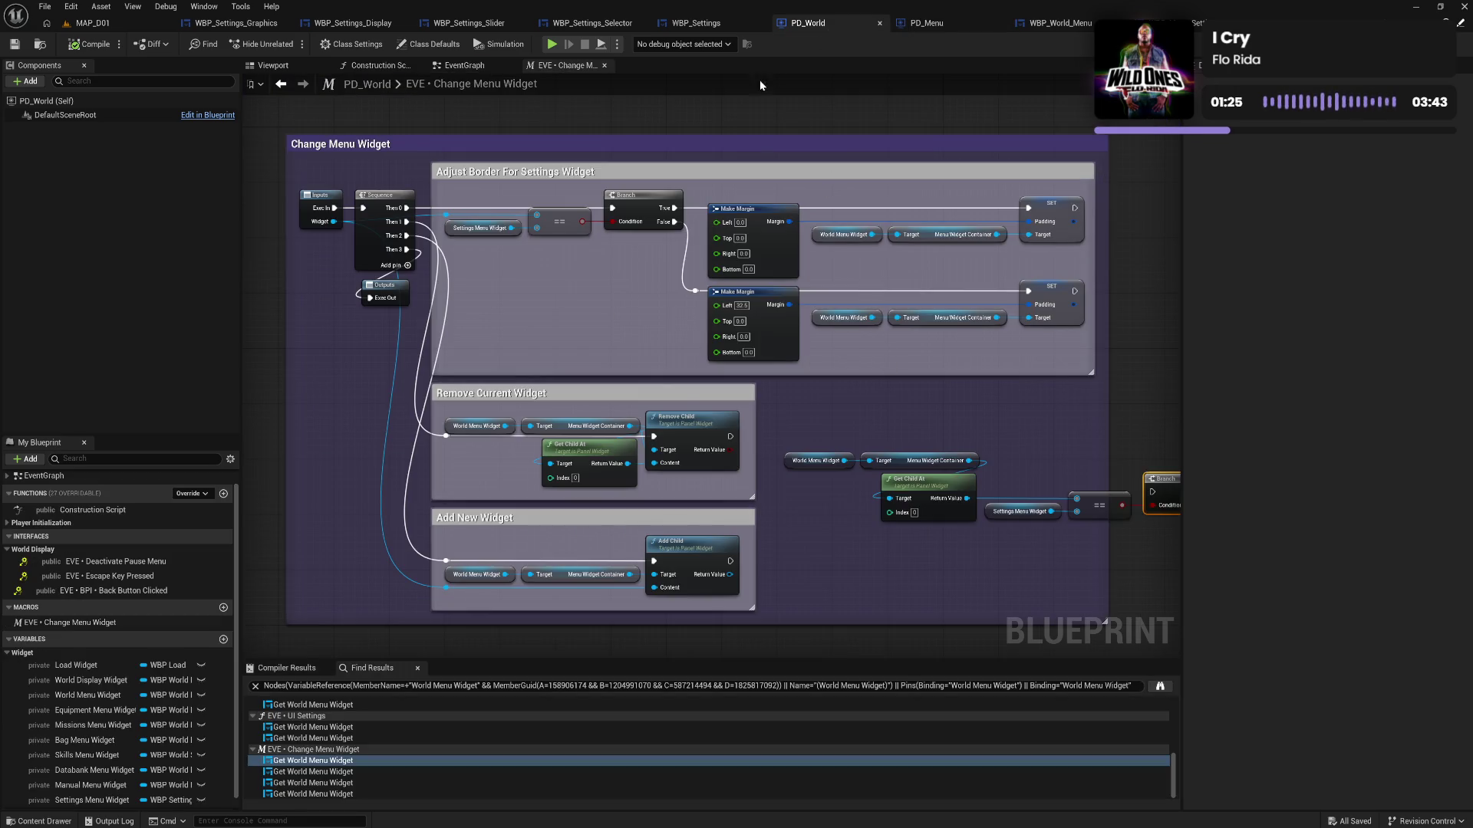
click(913, 25)
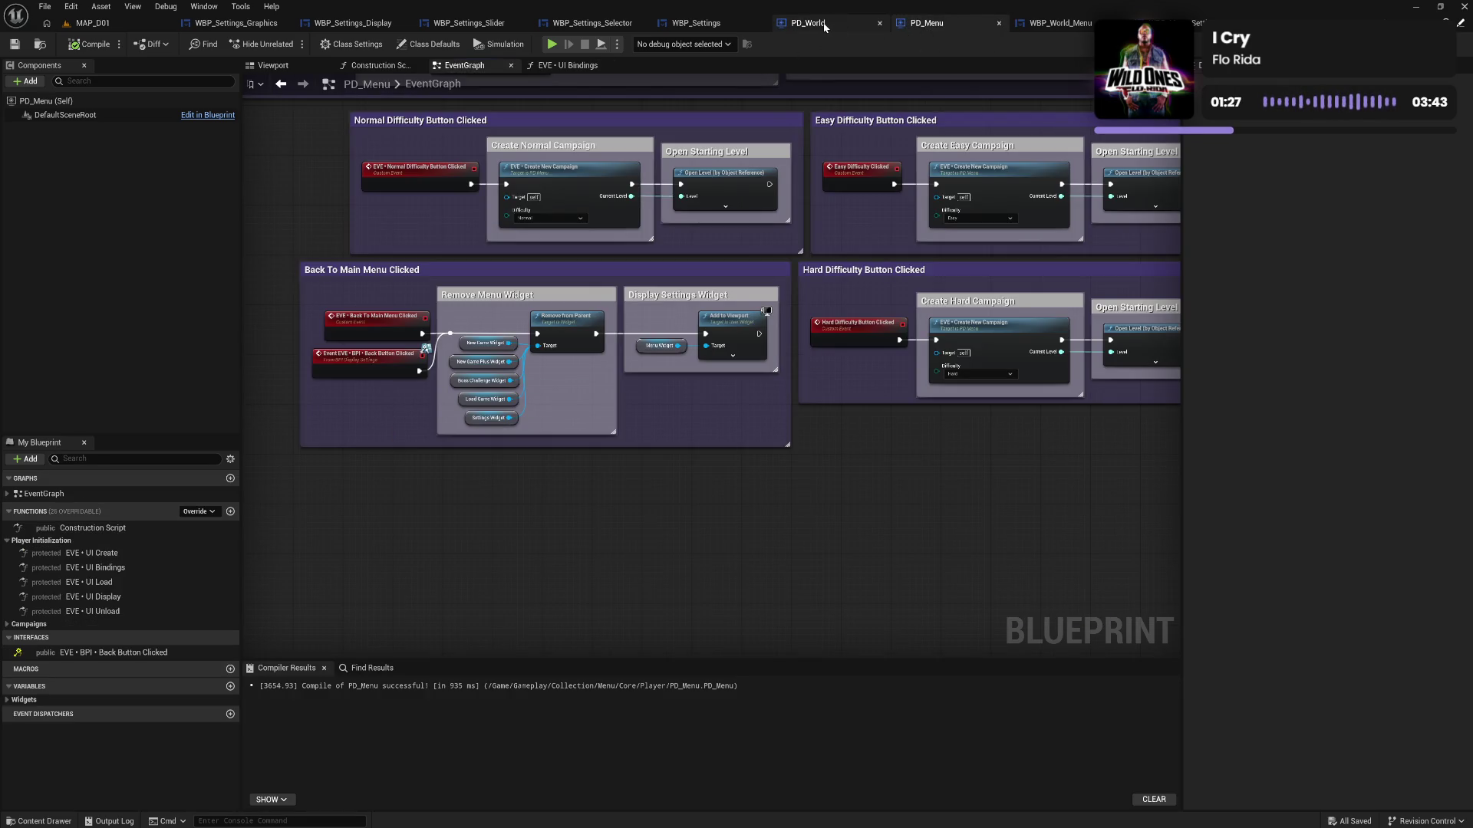
click(824, 25)
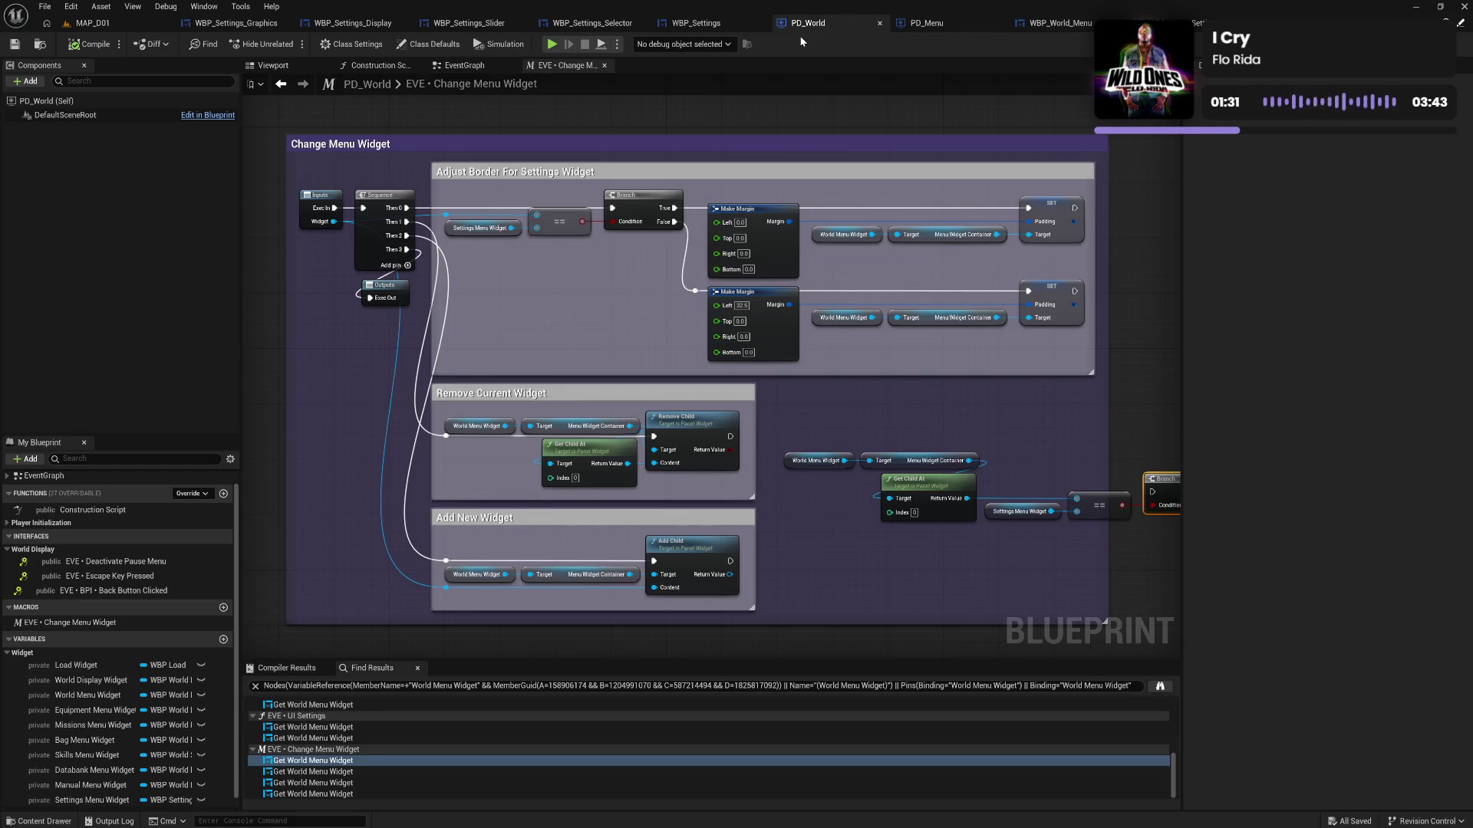
drag(629, 100, 420, 62)
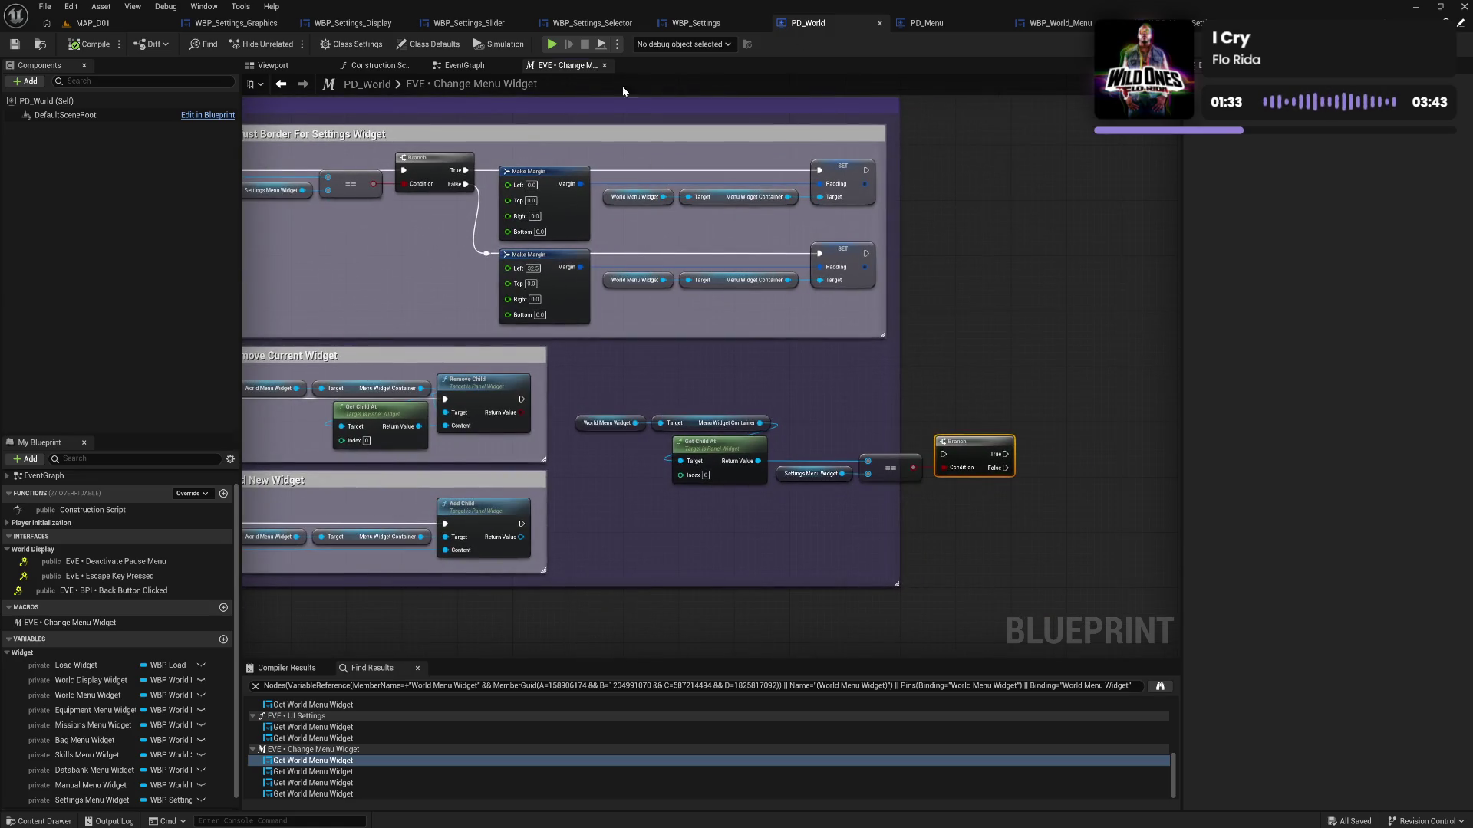
click(696, 23)
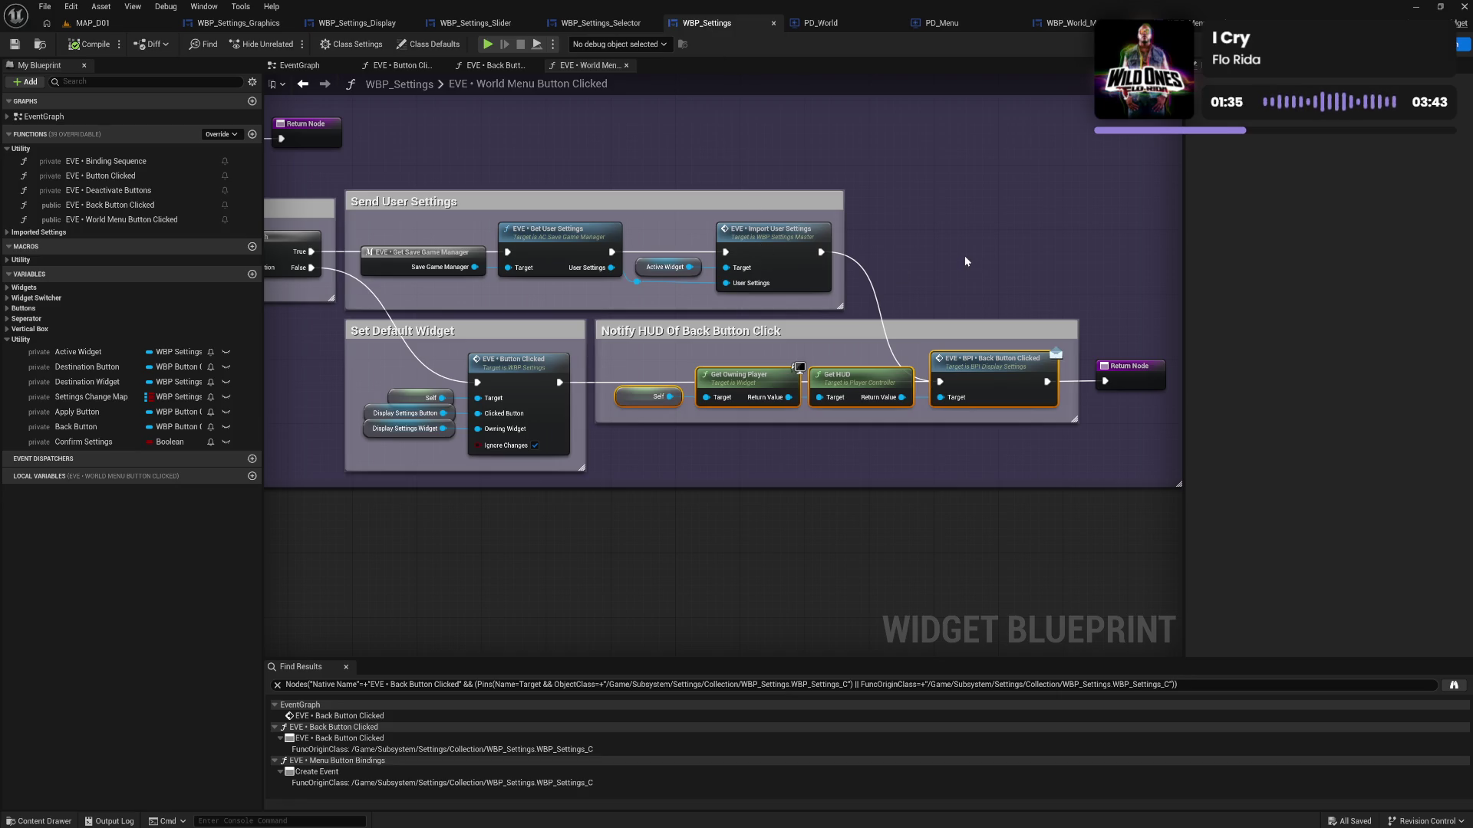
Deselect nodes, pan to the Settings Active Check nodes, and switch to the PD_World blueprint
click(735, 353)
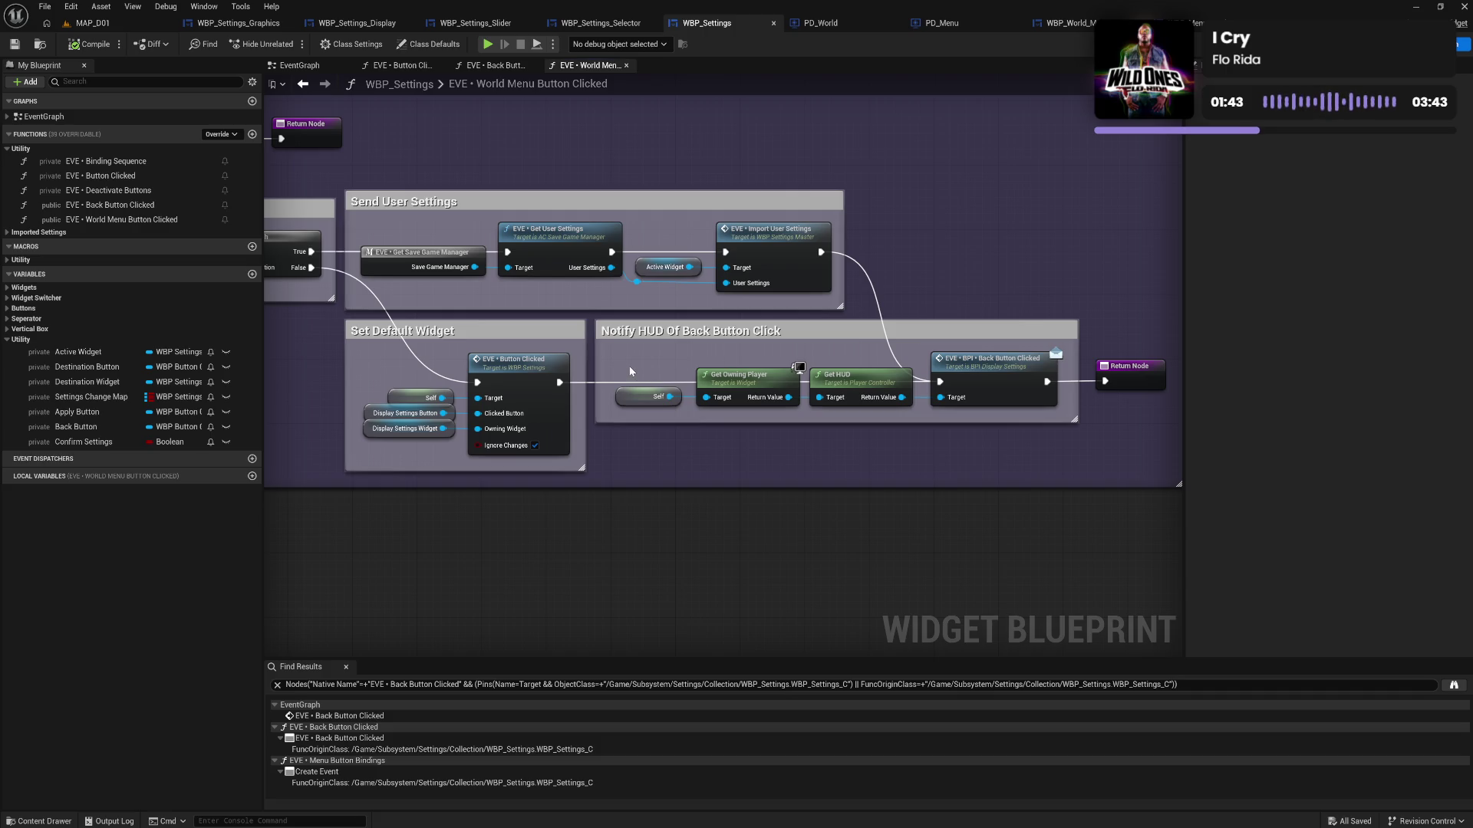
mouse_move(634, 362)
mouse_down()
mouse_move(833, 361)
mouse_move(679, 354)
mouse_up()
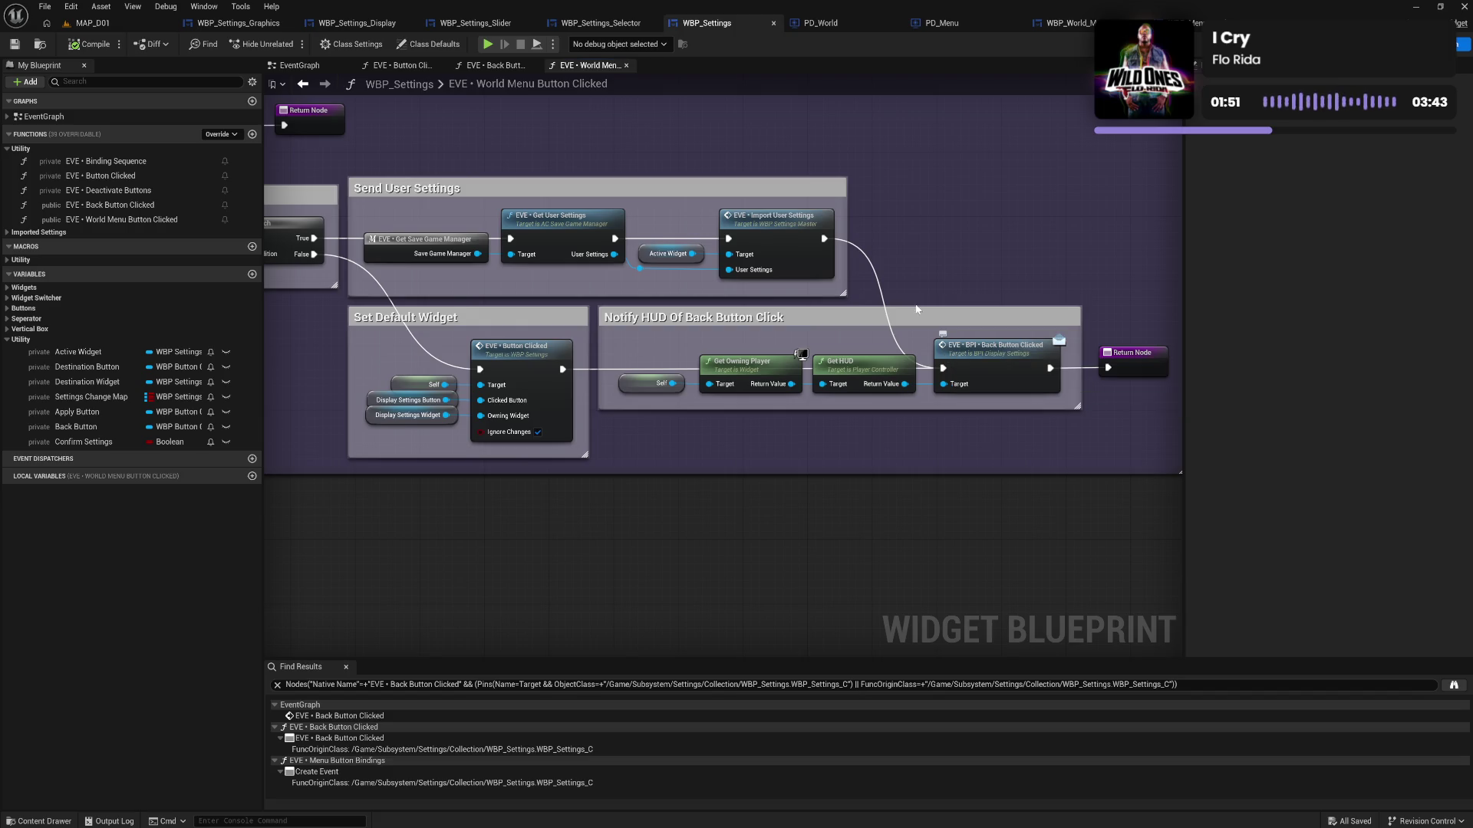
click(820, 23)
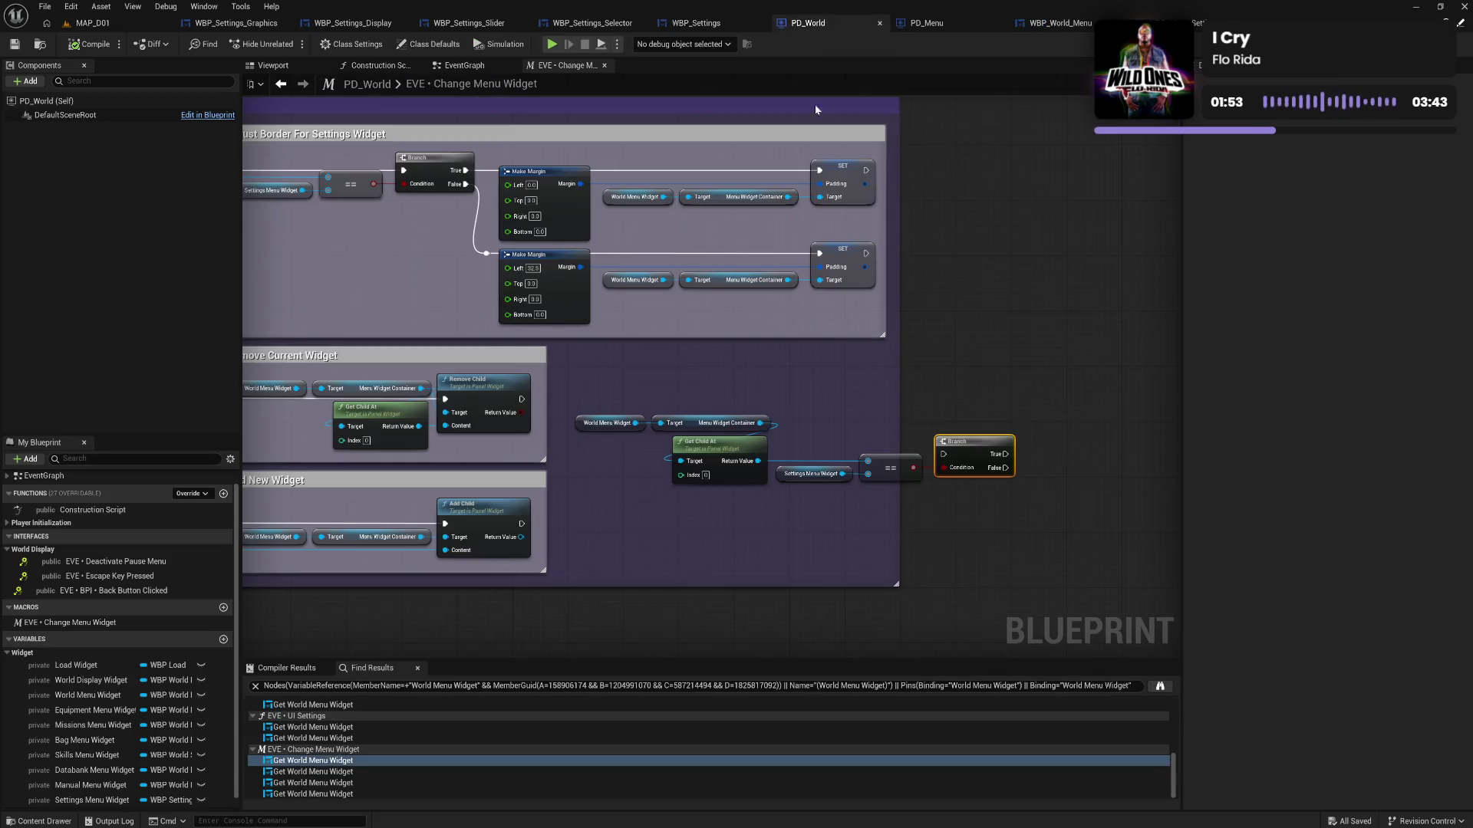
Look over the whole Change Menu Widget comment, then go to PD_World's EventGraph
drag(675, 378, 1099, 312)
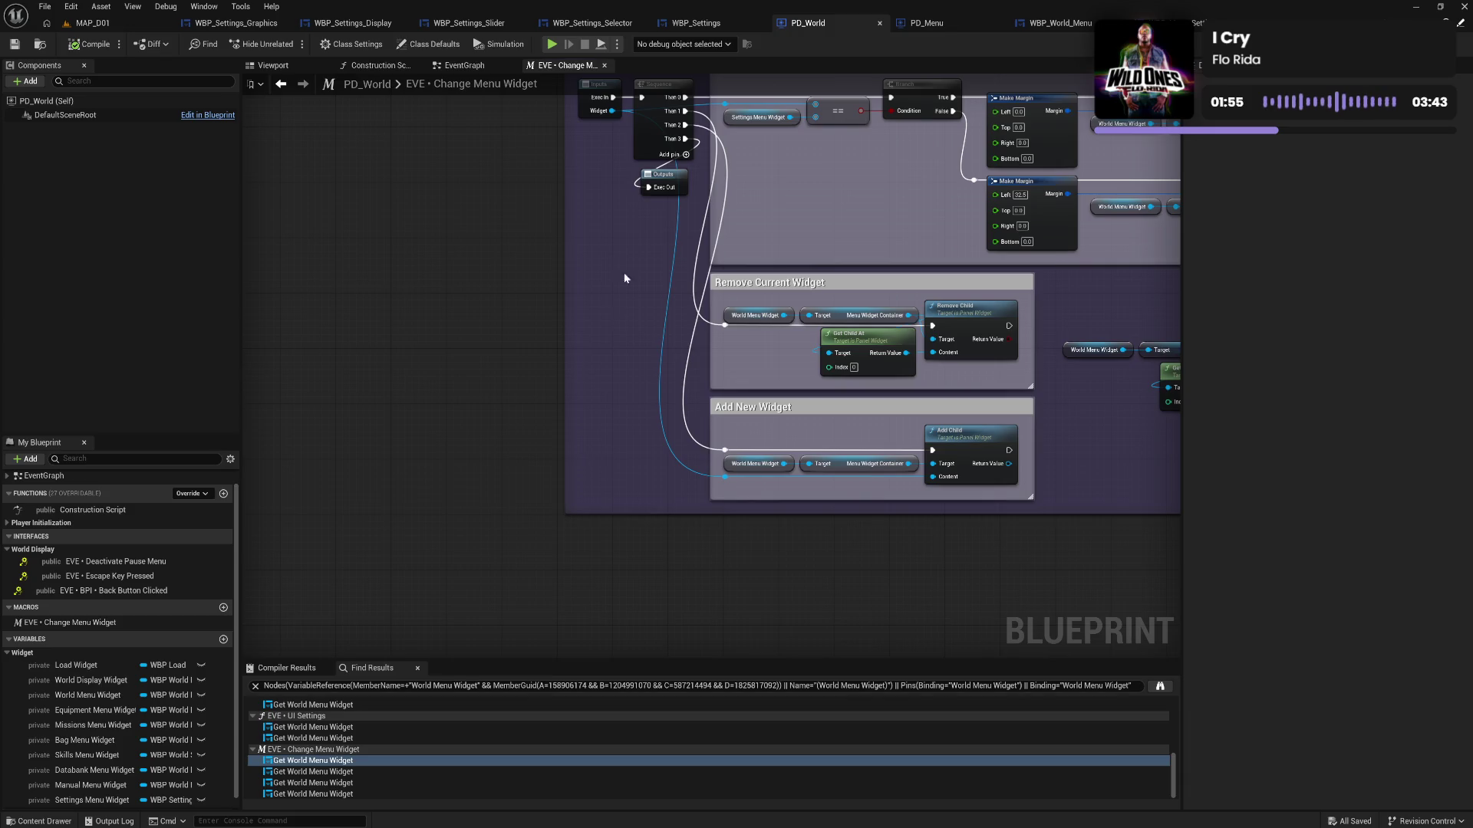
drag(567, 158, 656, 551)
drag(608, 278, 522, 53)
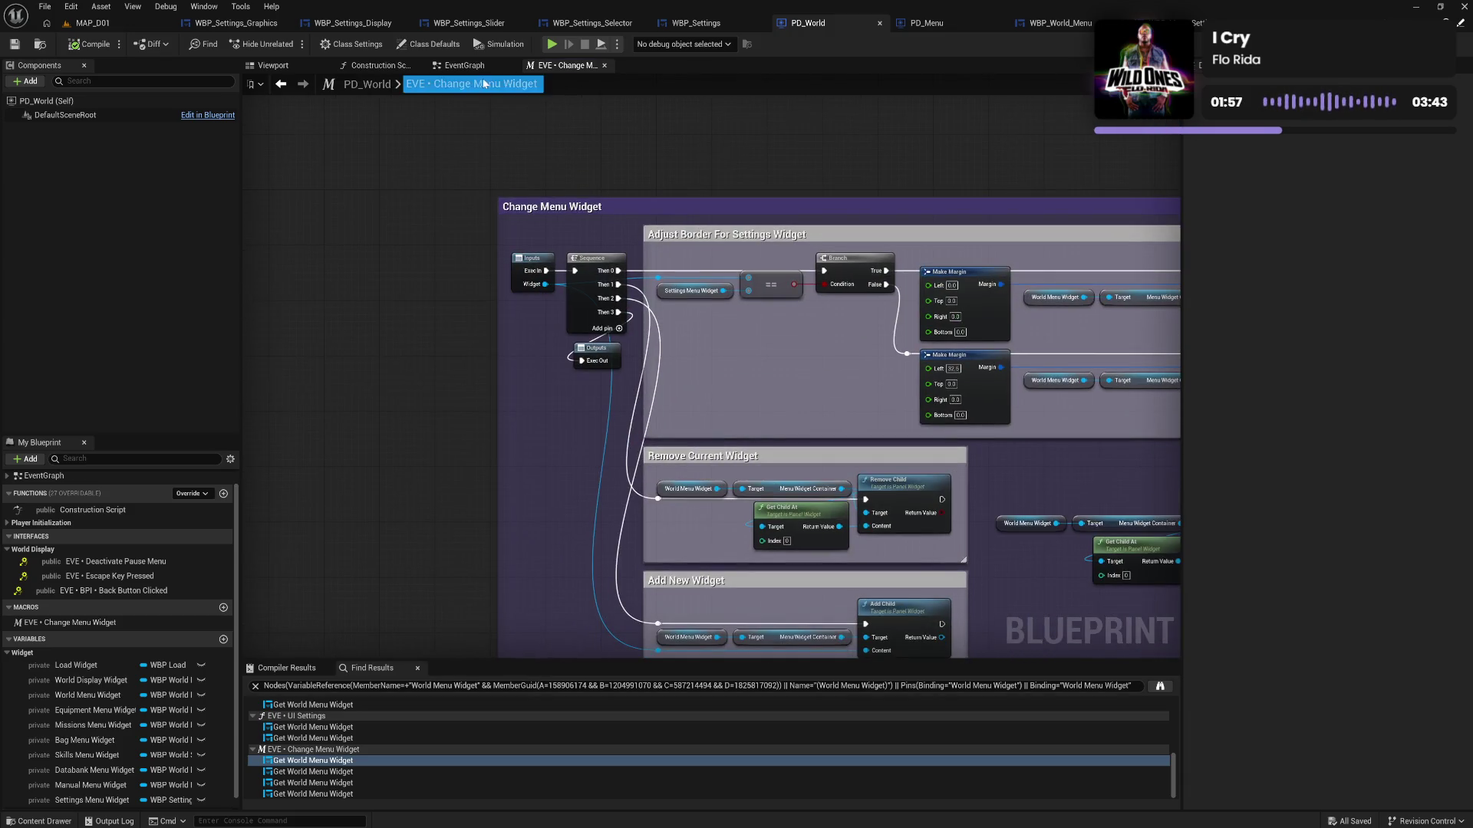
click(470, 66)
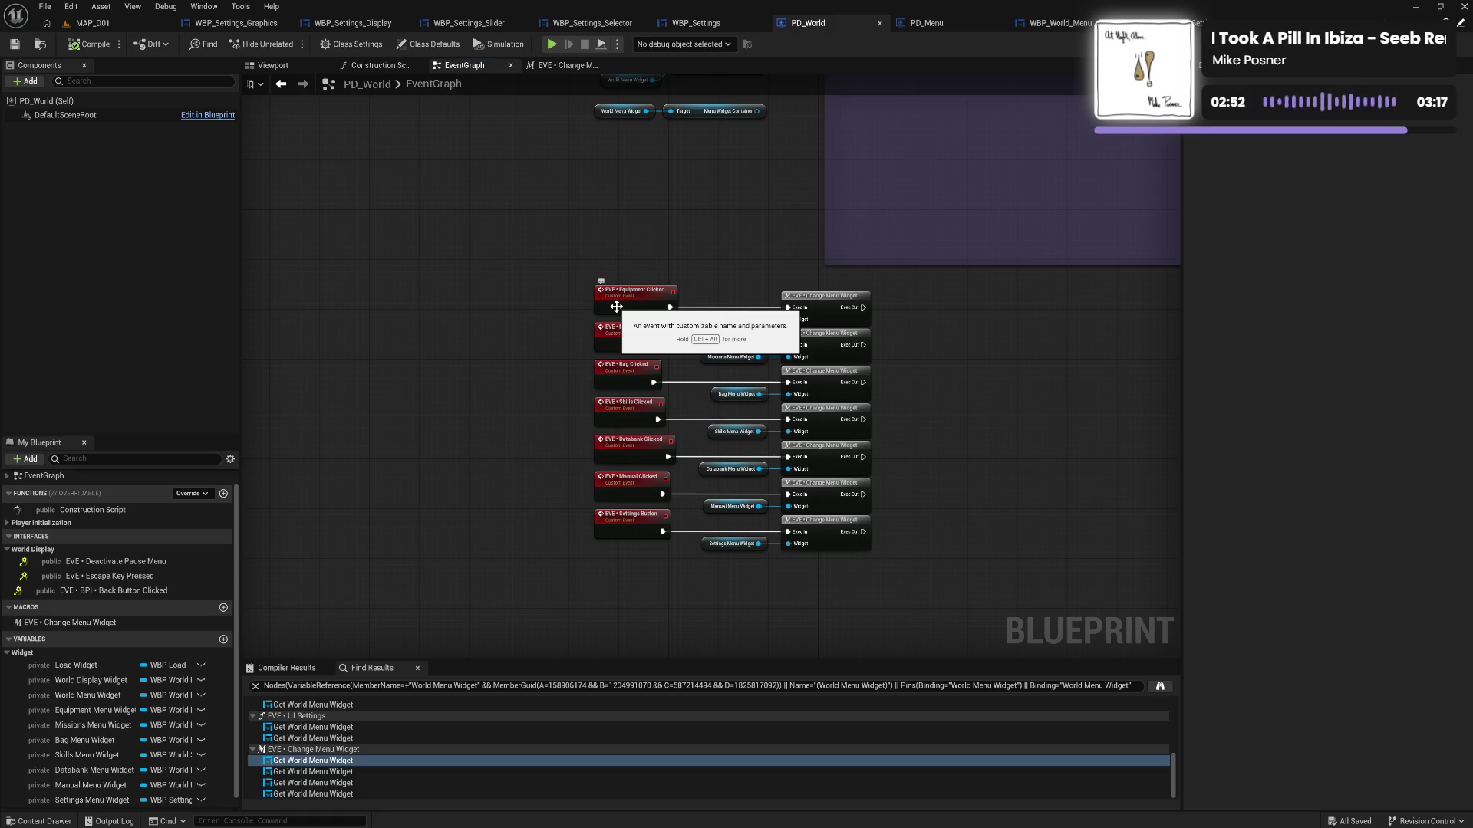
Select all clicked events and their Change Menu Widget calls, shift them slightly left, and save PD_World
mouse_move(784, 216)
mouse_down()
mouse_move(772, 414)
mouse_move(662, 369)
mouse_move(707, 487)
mouse_up()
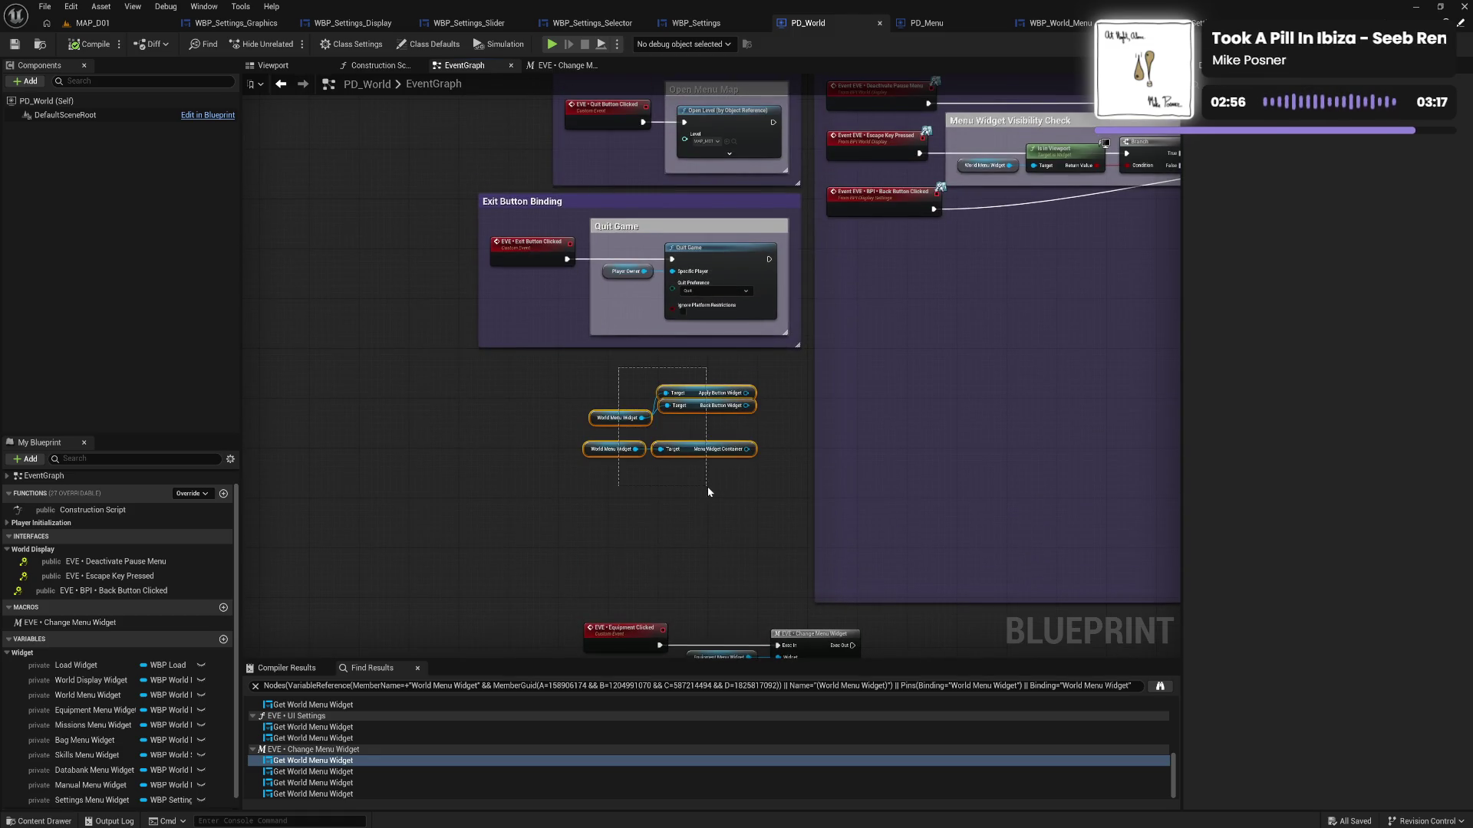
drag(749, 572, 695, 313)
mouse_move(606, 354)
mouse_down()
mouse_move(805, 671)
mouse_move(810, 537)
mouse_up()
mouse_move(891, 217)
mouse_down()
mouse_move(913, 476)
mouse_move(813, 381)
mouse_move(711, 338)
mouse_up()
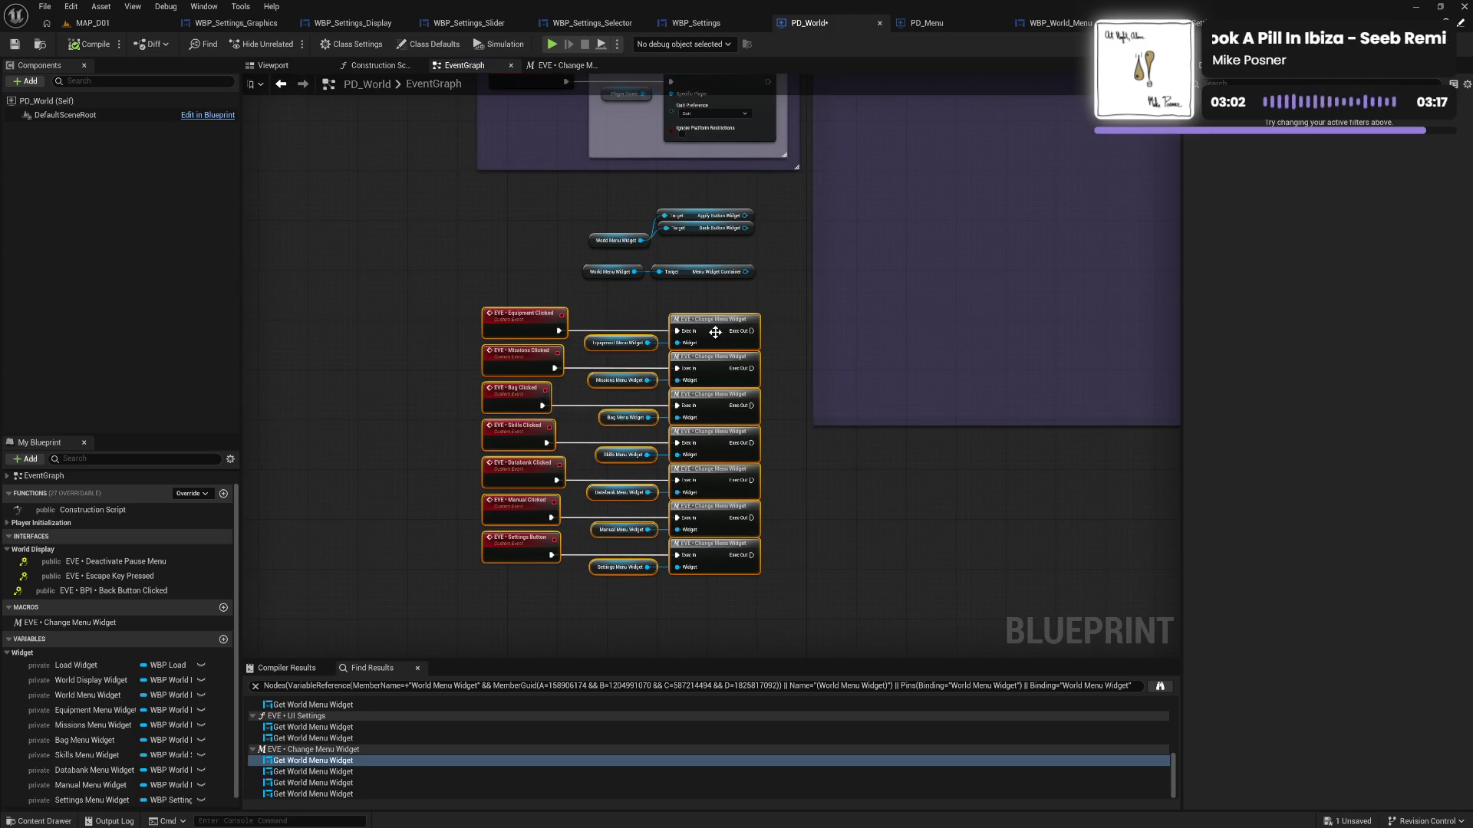
click(836, 320)
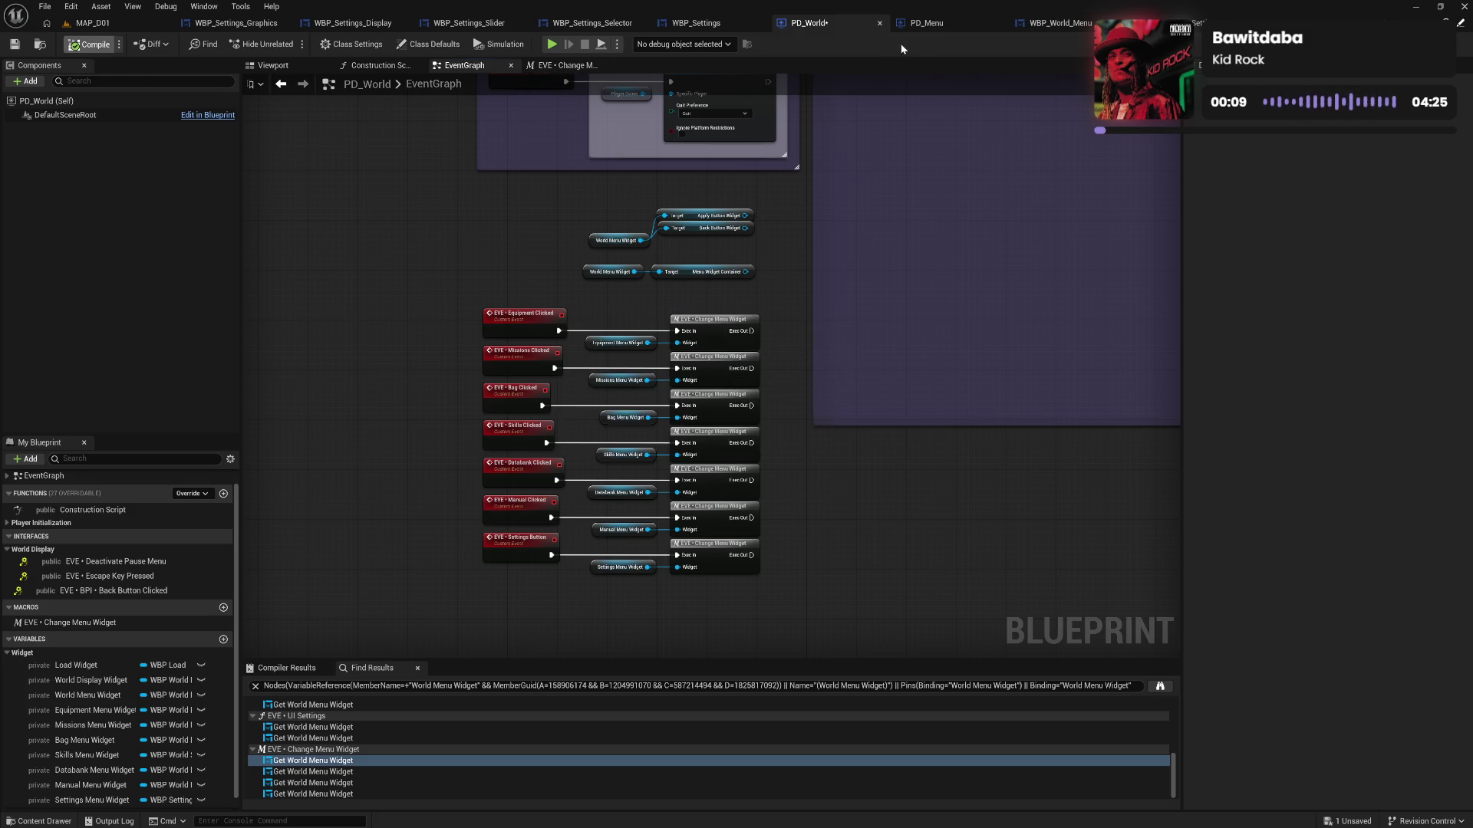
key(ctrl+s)
Switch from WBP_Settings to PD_World and open its EVE • Change Menu Widget macro graph
click(710, 26)
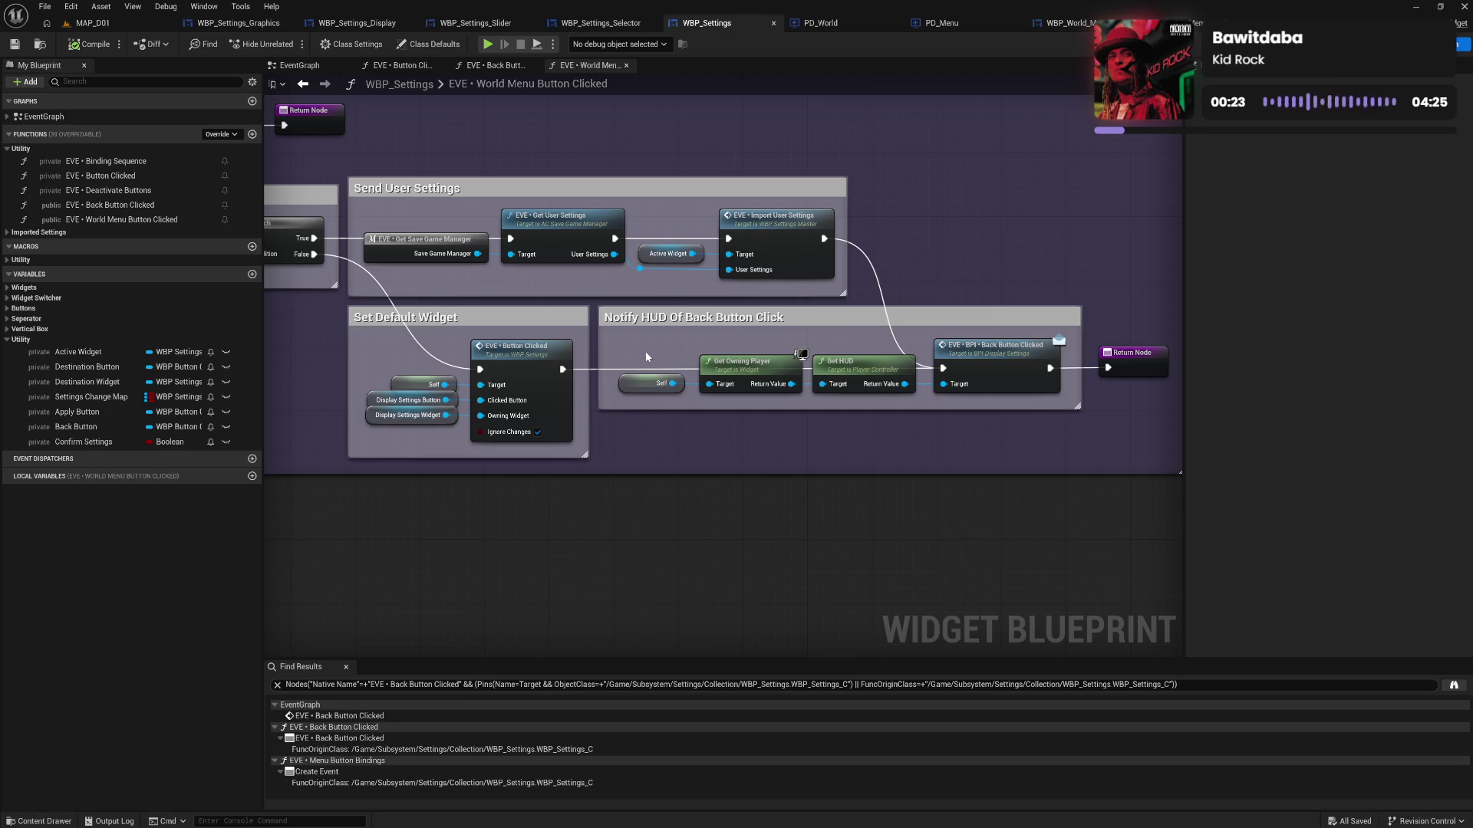
click(815, 24)
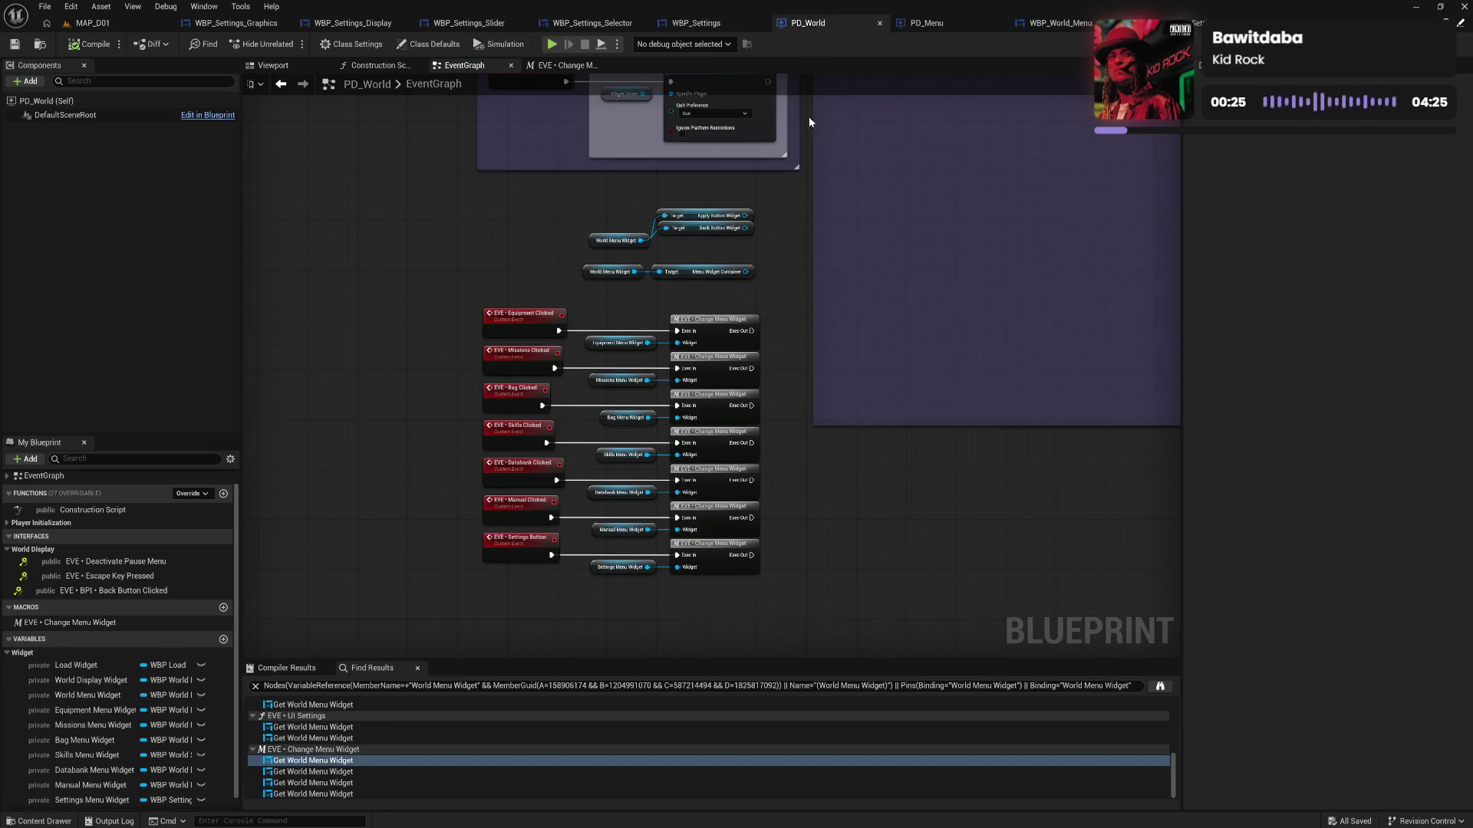
double_click(710, 331)
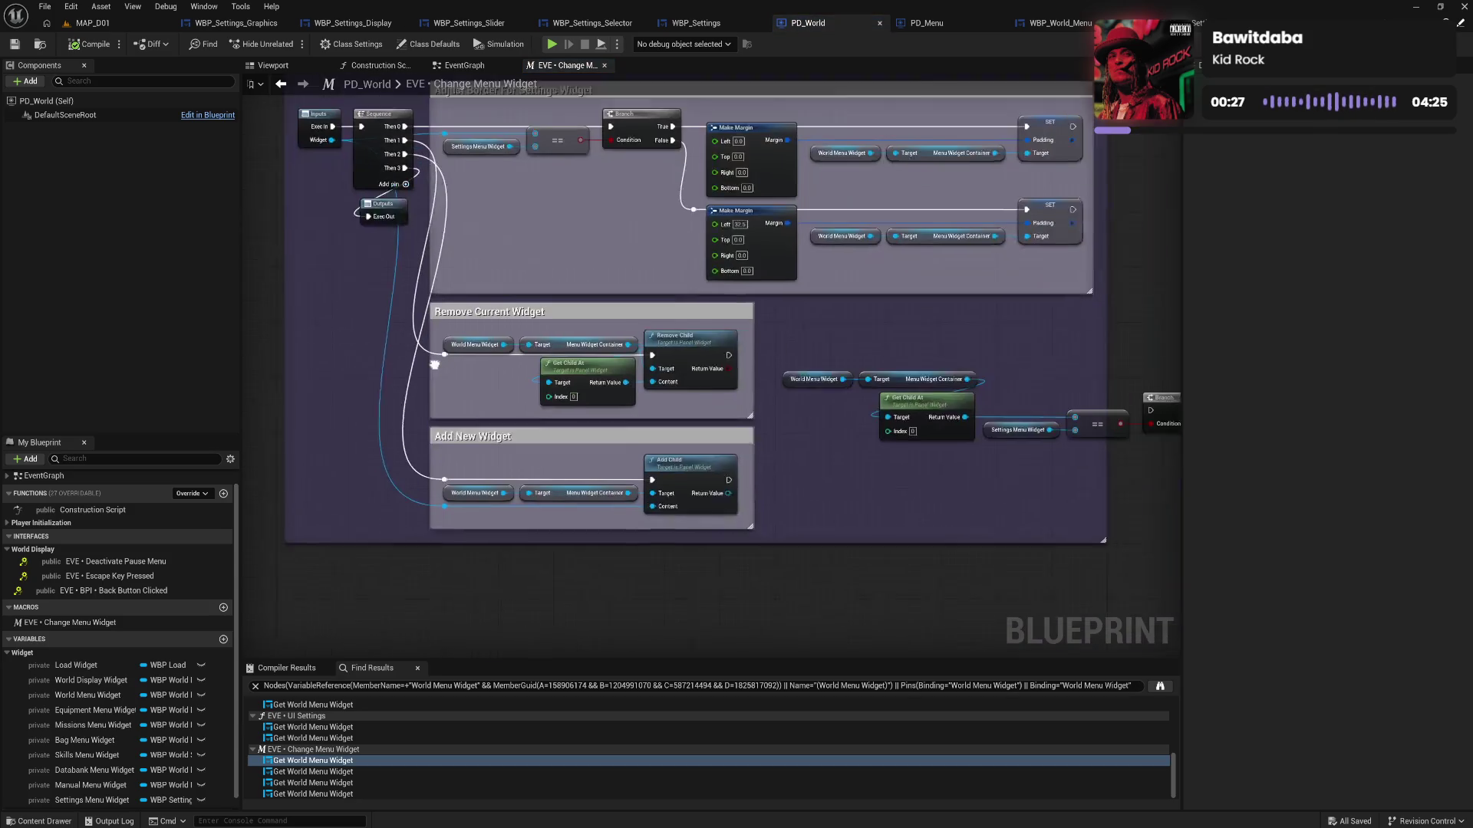
Duplicate the Settings Menu Widget node and call EVE • World Menu Button Clicked from the copy
drag(434, 365, 394, 344)
drag(1015, 354, 825, 345)
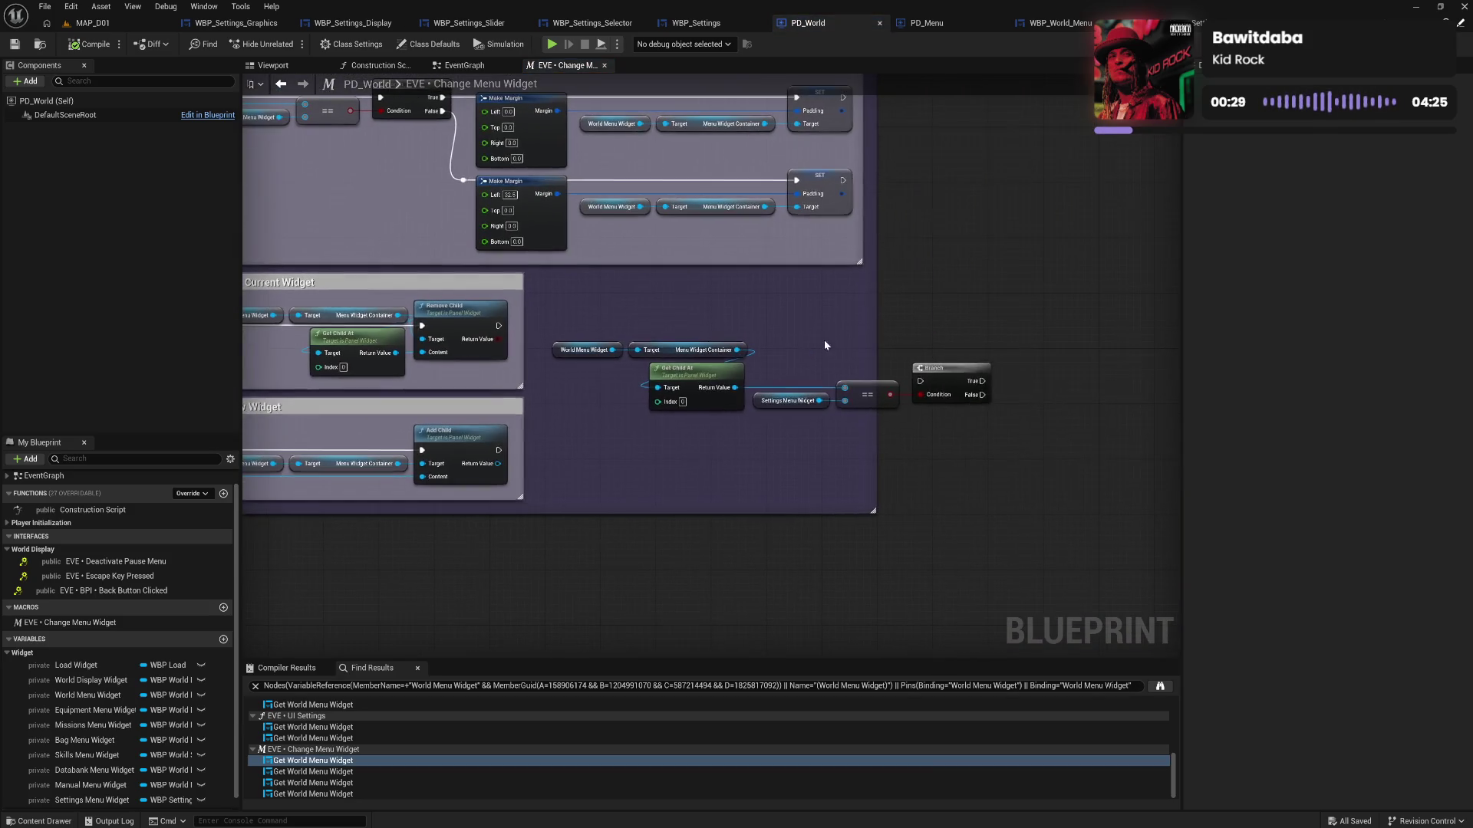
click(756, 401)
key(ctrl+c)
key(ctrl+v)
drag(835, 453, 877, 449)
text(world men)
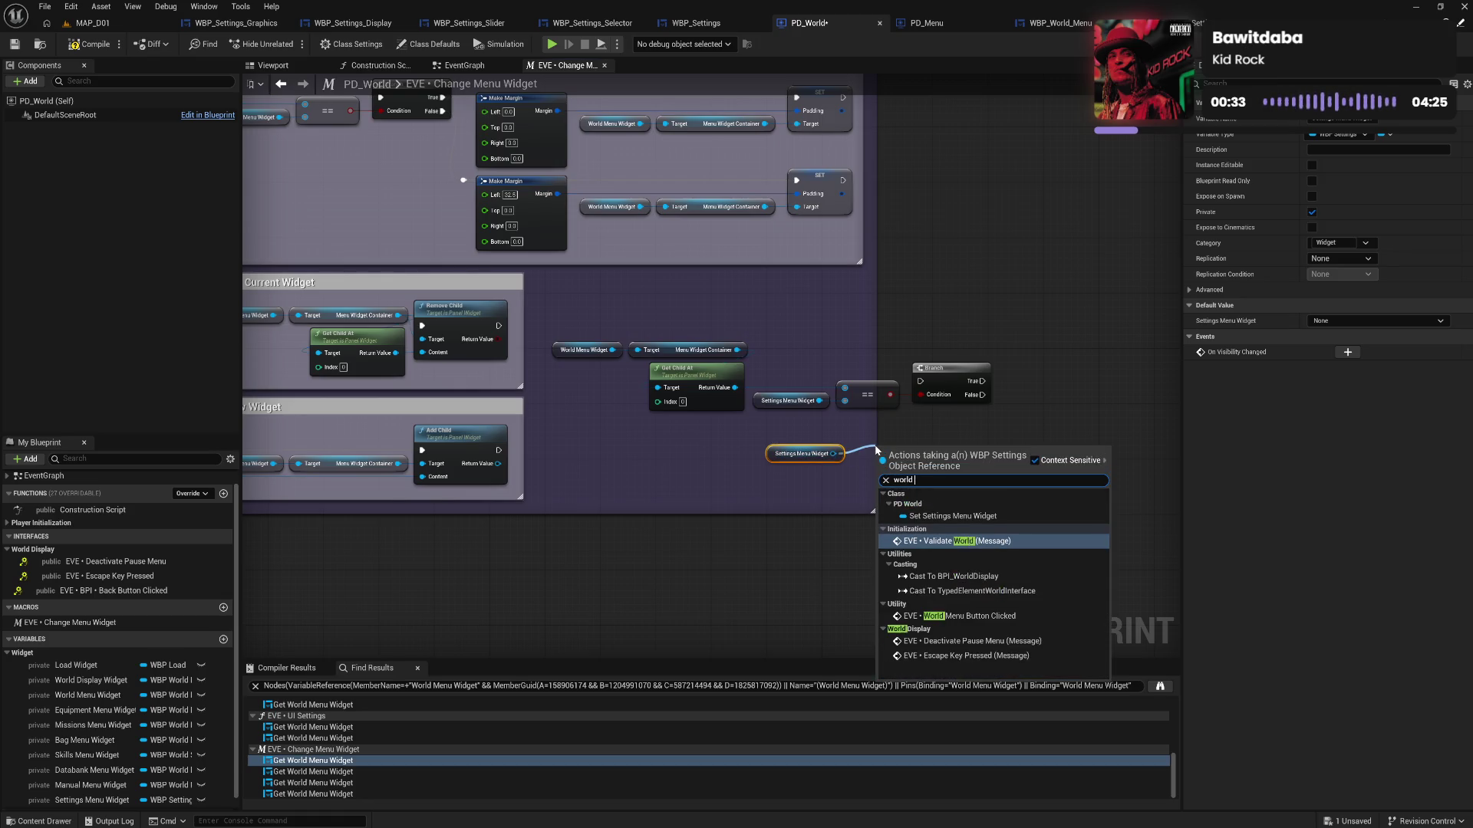
key(Return)
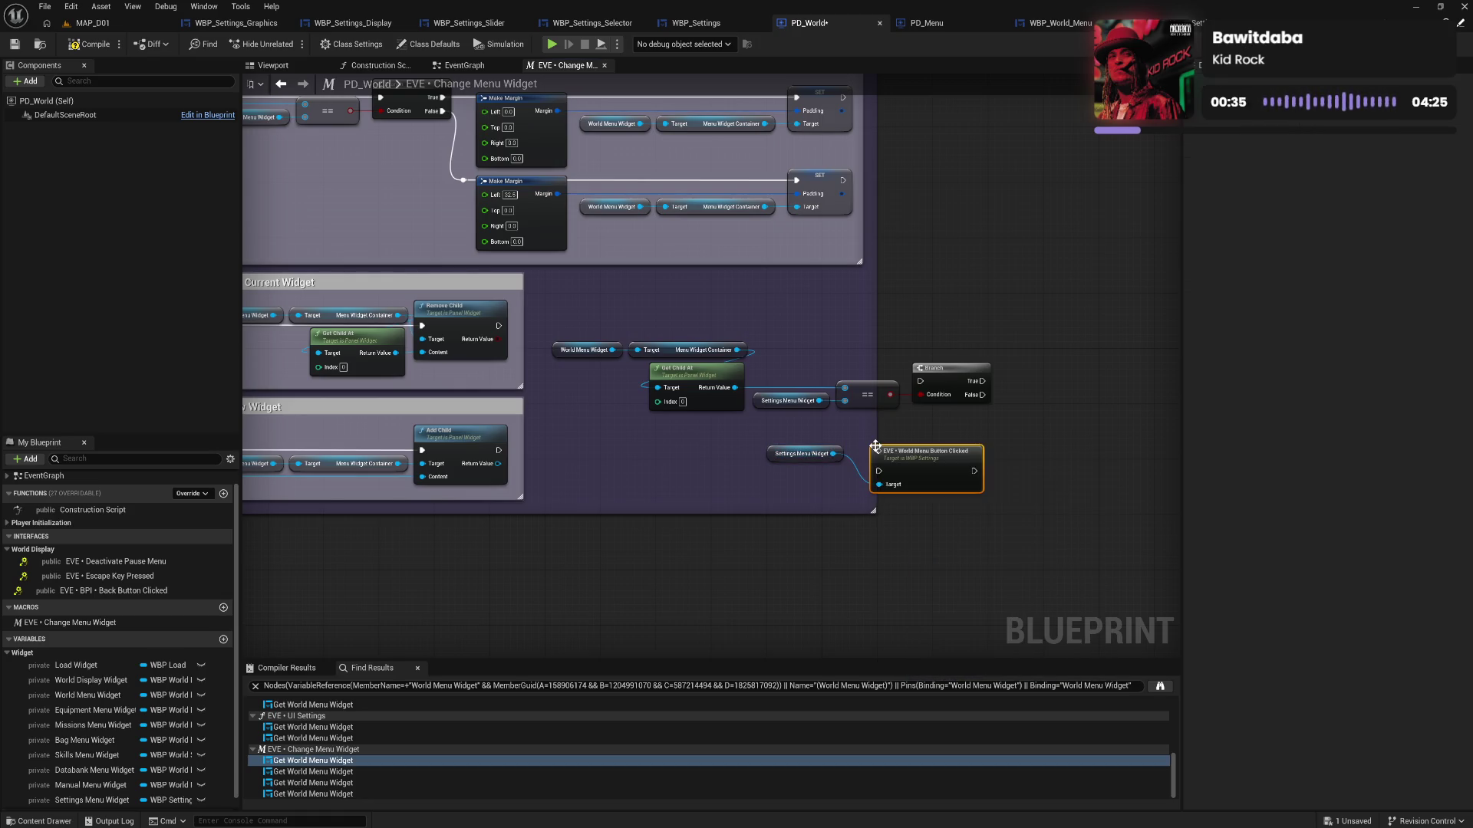
drag(933, 475, 912, 453)
Align Settings Menu Widget with the call's Target, compile PD_World, and return to WBP_Settings
mouse_move(820, 449)
mouse_down()
mouse_move(762, 488)
mouse_move(911, 551)
mouse_move(825, 527)
mouse_up()
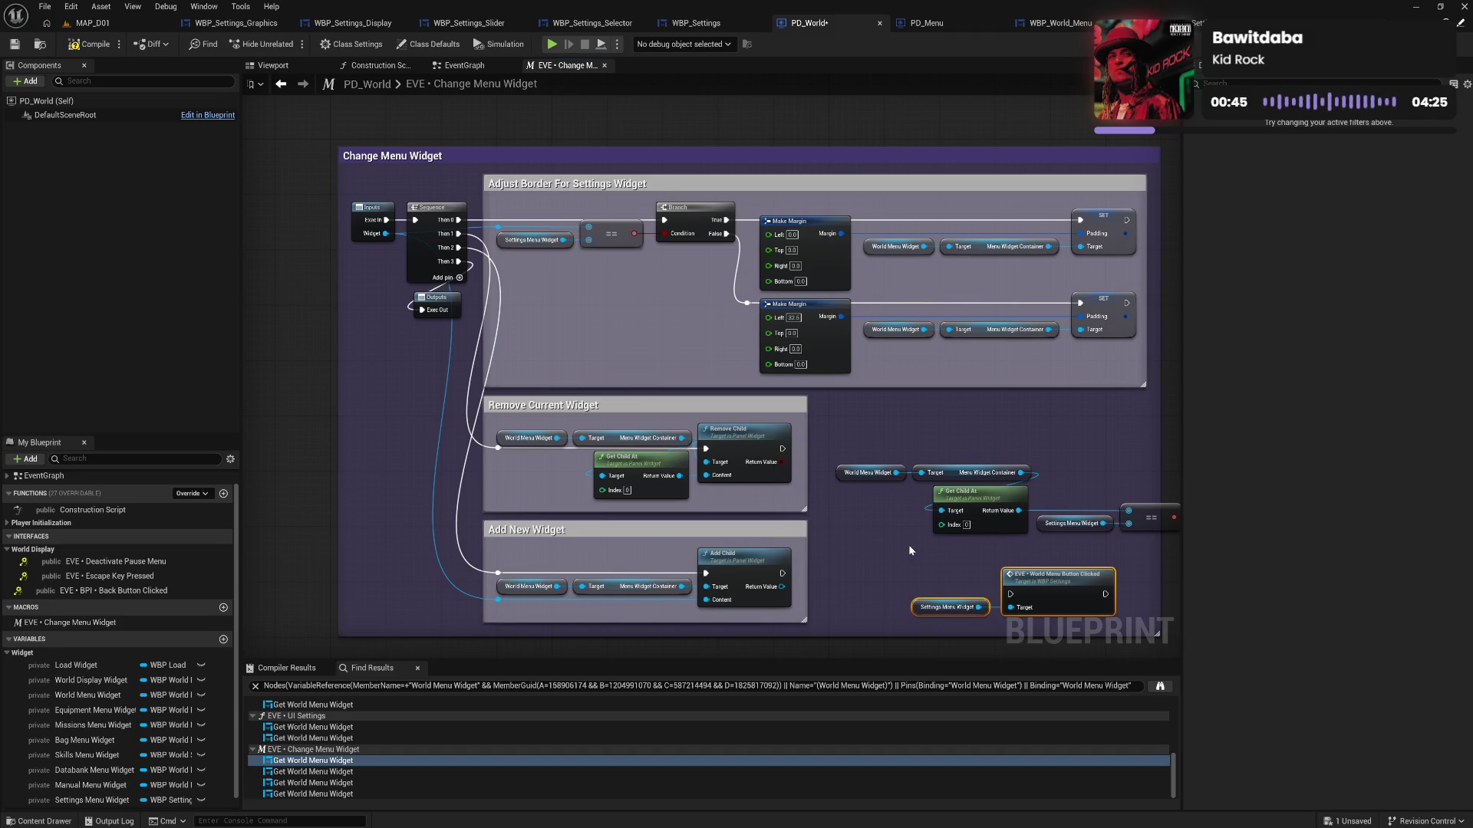
drag(909, 545, 835, 523)
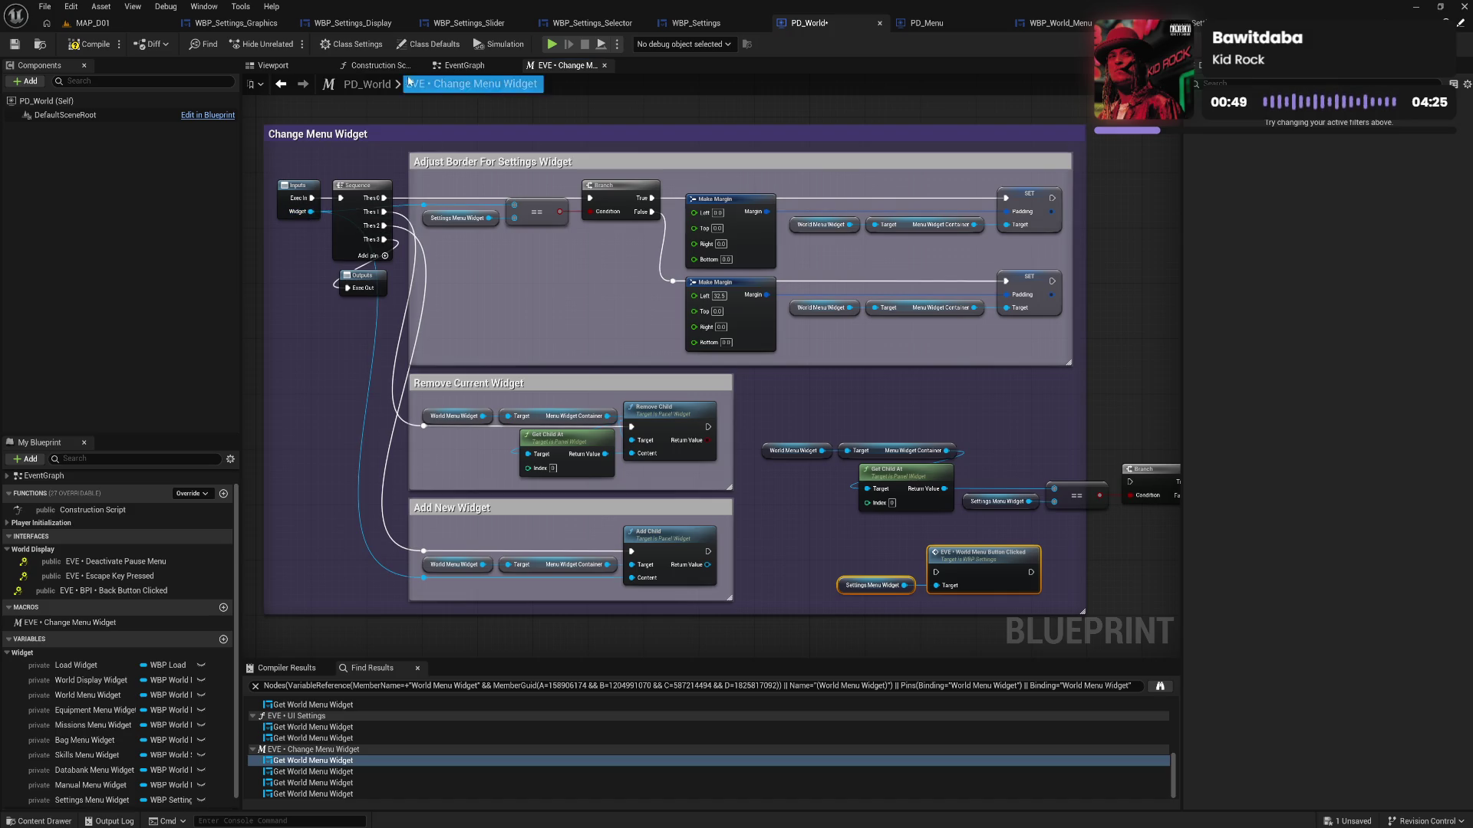
click(88, 44)
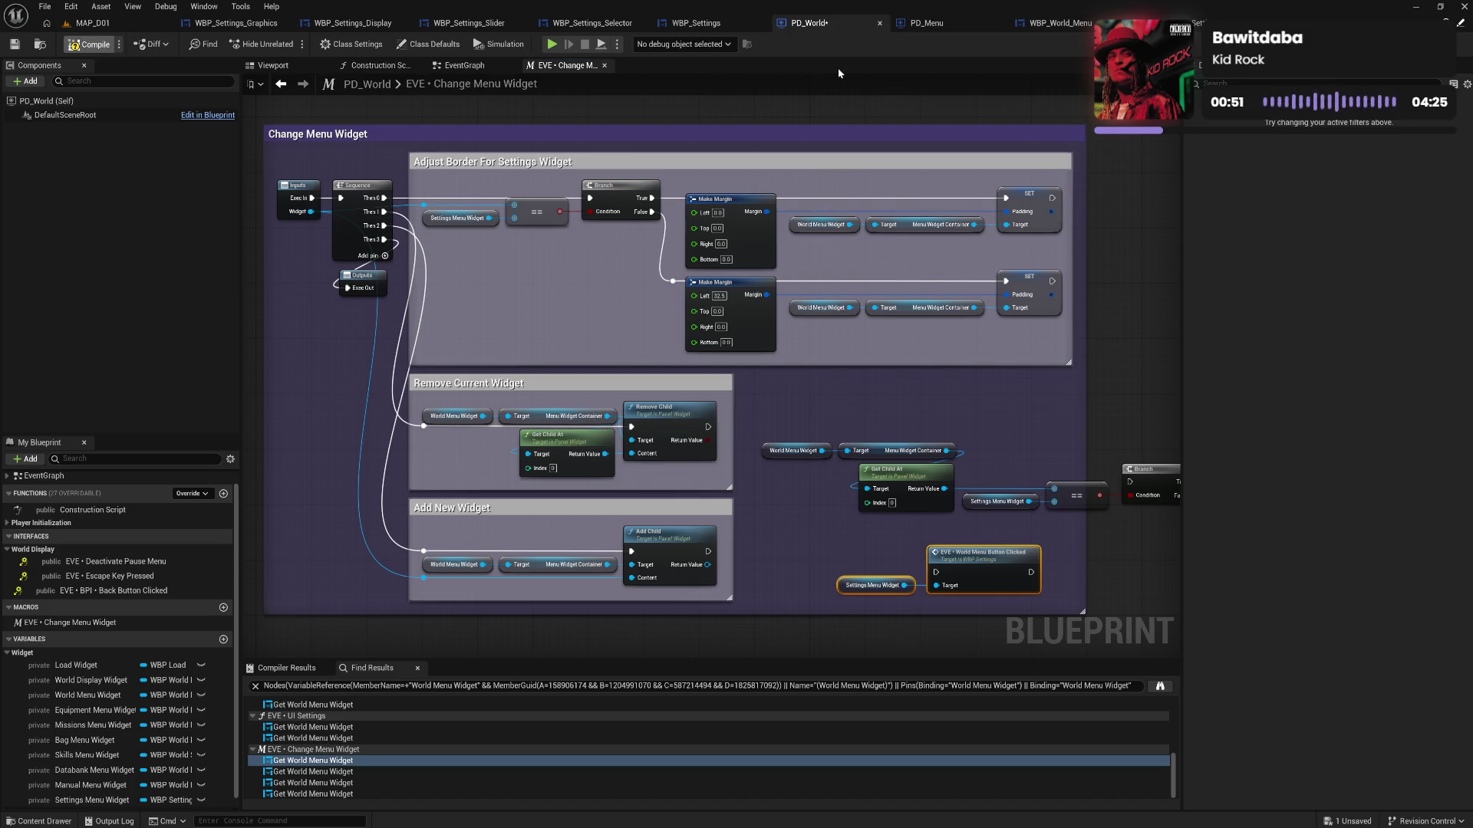
click(719, 32)
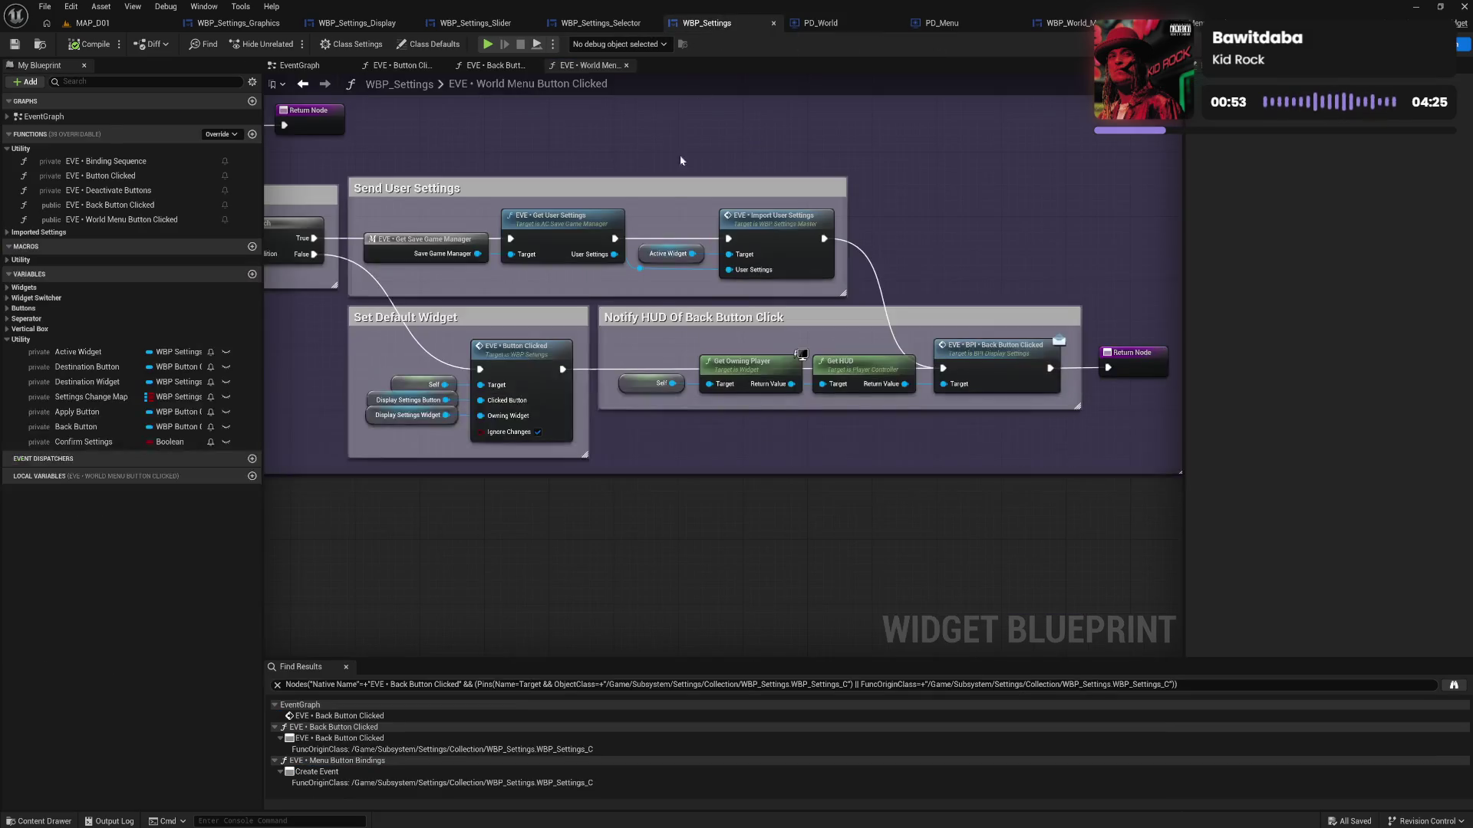
Add a Widget-reference input named Destination Widget to the World Menu Button Clicked entry node
mouse_move(658, 346)
mouse_down()
mouse_move(805, 421)
mouse_move(764, 371)
mouse_up()
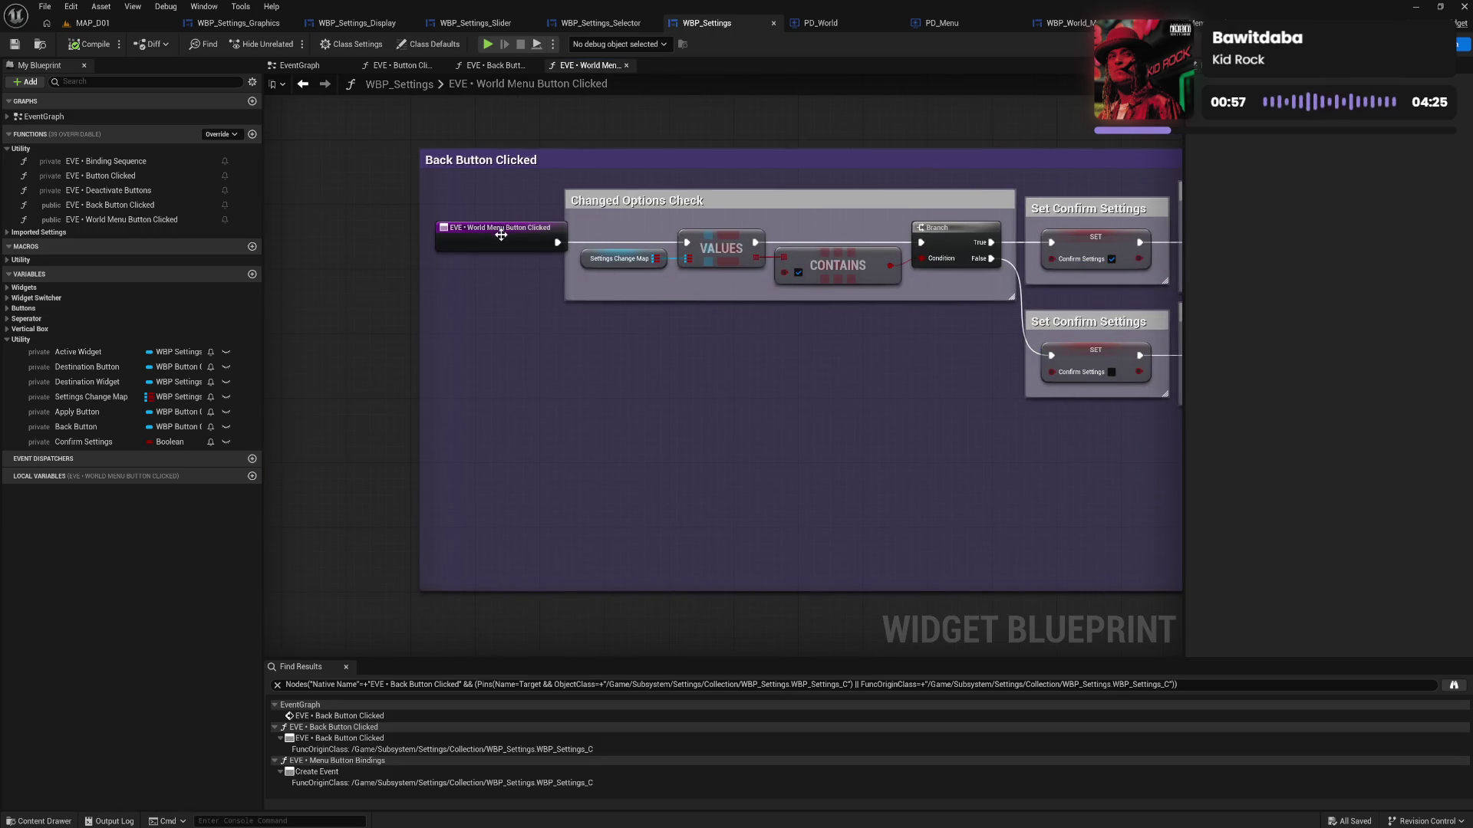
drag(506, 237, 482, 238)
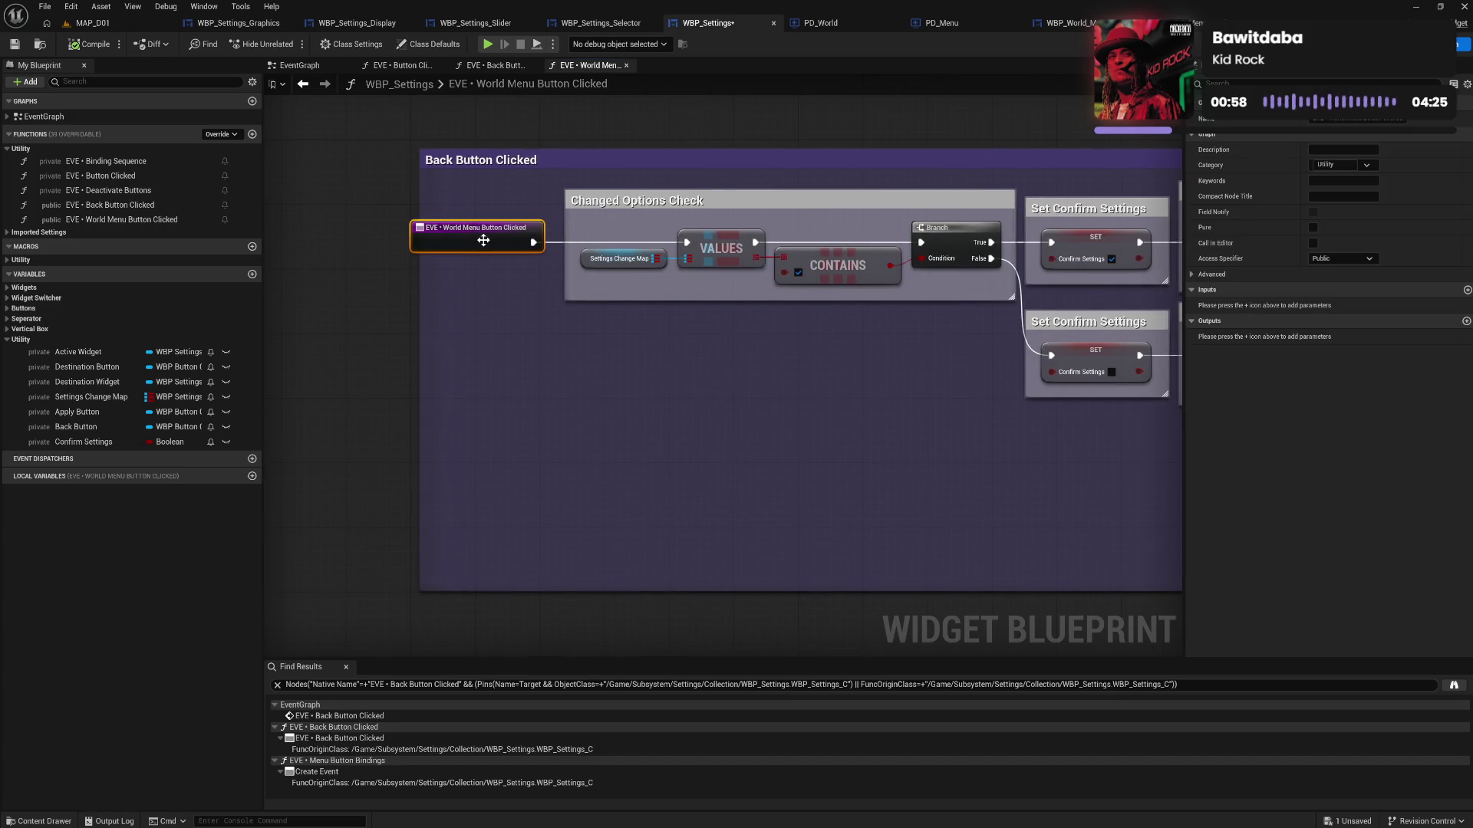
click(1467, 290)
click(1357, 307)
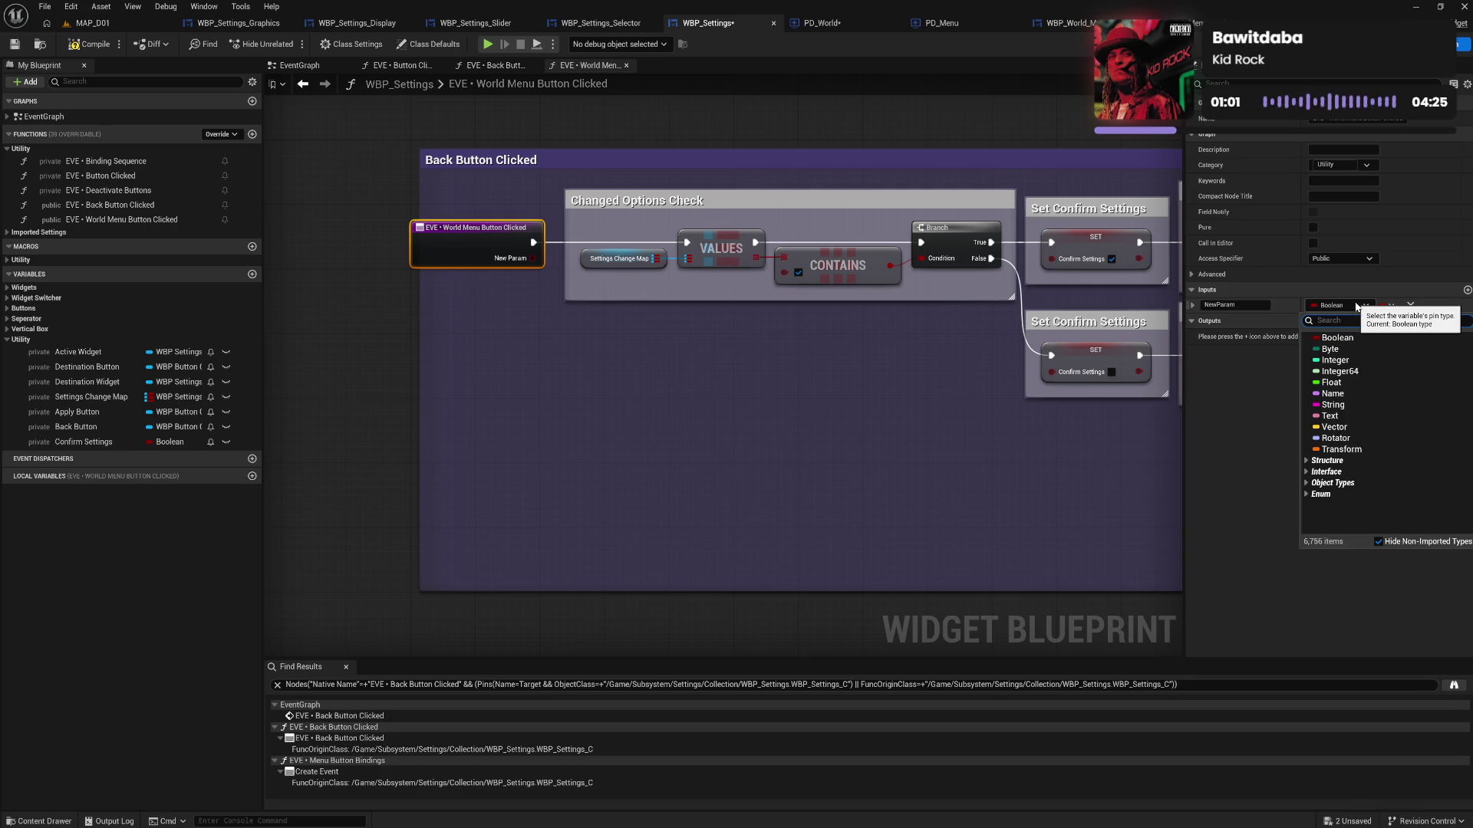
text(widge)
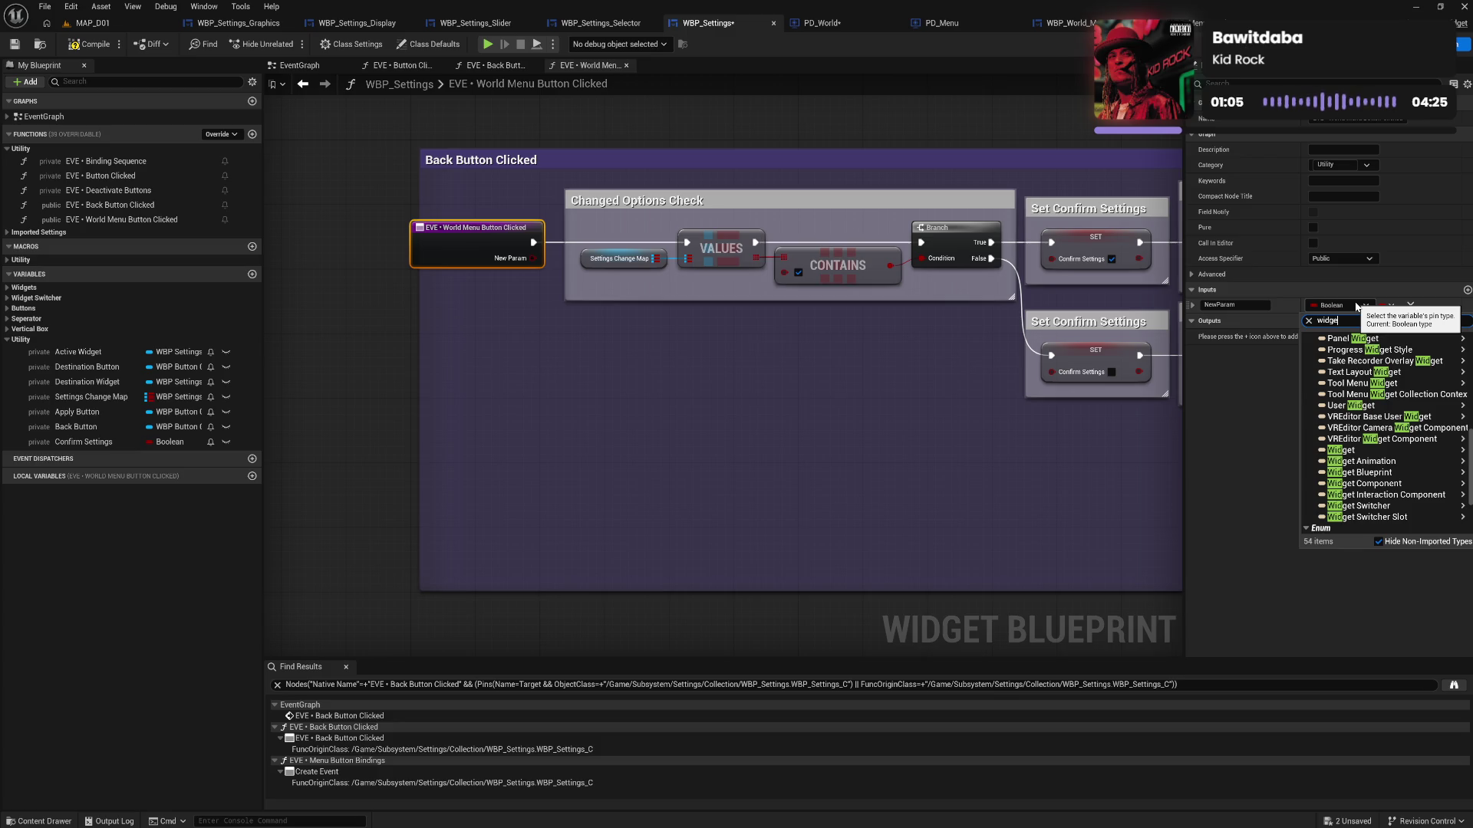
scroll(1359, 429, down, 1)
click(1359, 447)
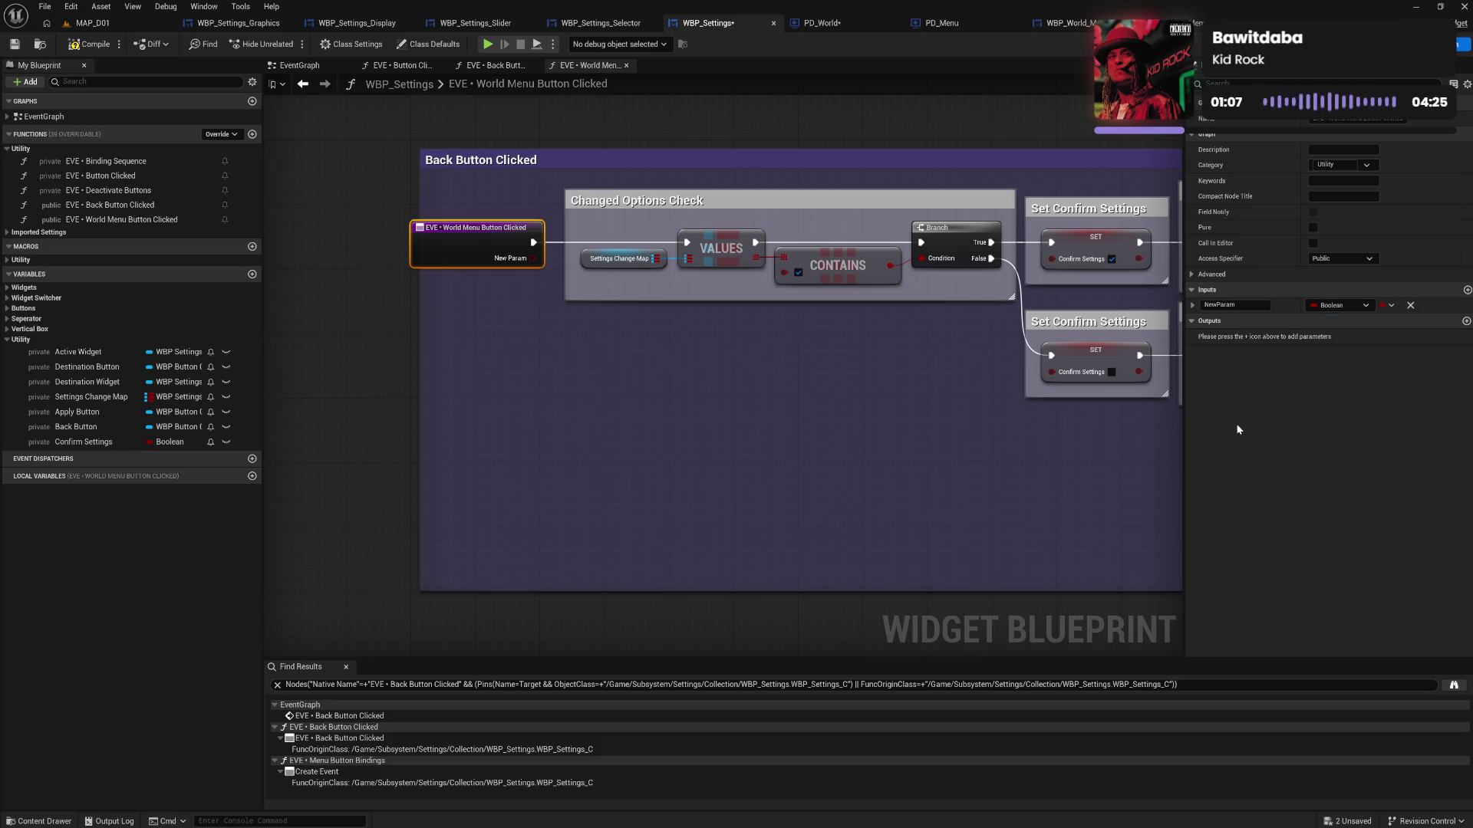
click(1236, 305)
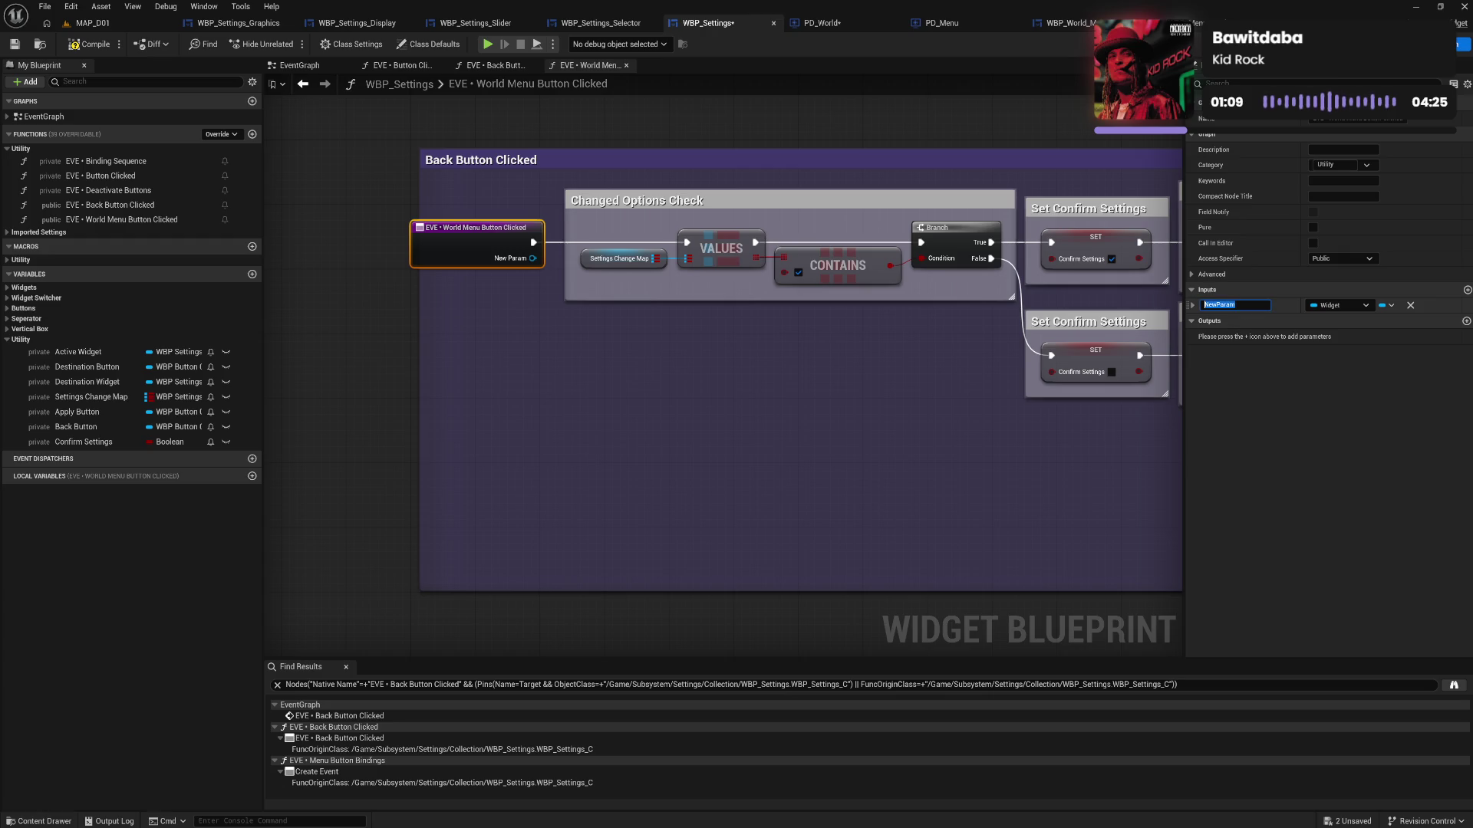
text(Des)
text(tination Wi)
text(dget)
key(Return)
Review the Send User Settings and Display Confirm Settings nodes, then return to the EventGraph
mouse_move(880, 404)
mouse_down()
mouse_move(958, 516)
mouse_move(869, 508)
mouse_move(935, 498)
mouse_up()
mouse_move(842, 496)
mouse_down()
mouse_move(673, 487)
mouse_move(803, 487)
mouse_move(658, 450)
mouse_up()
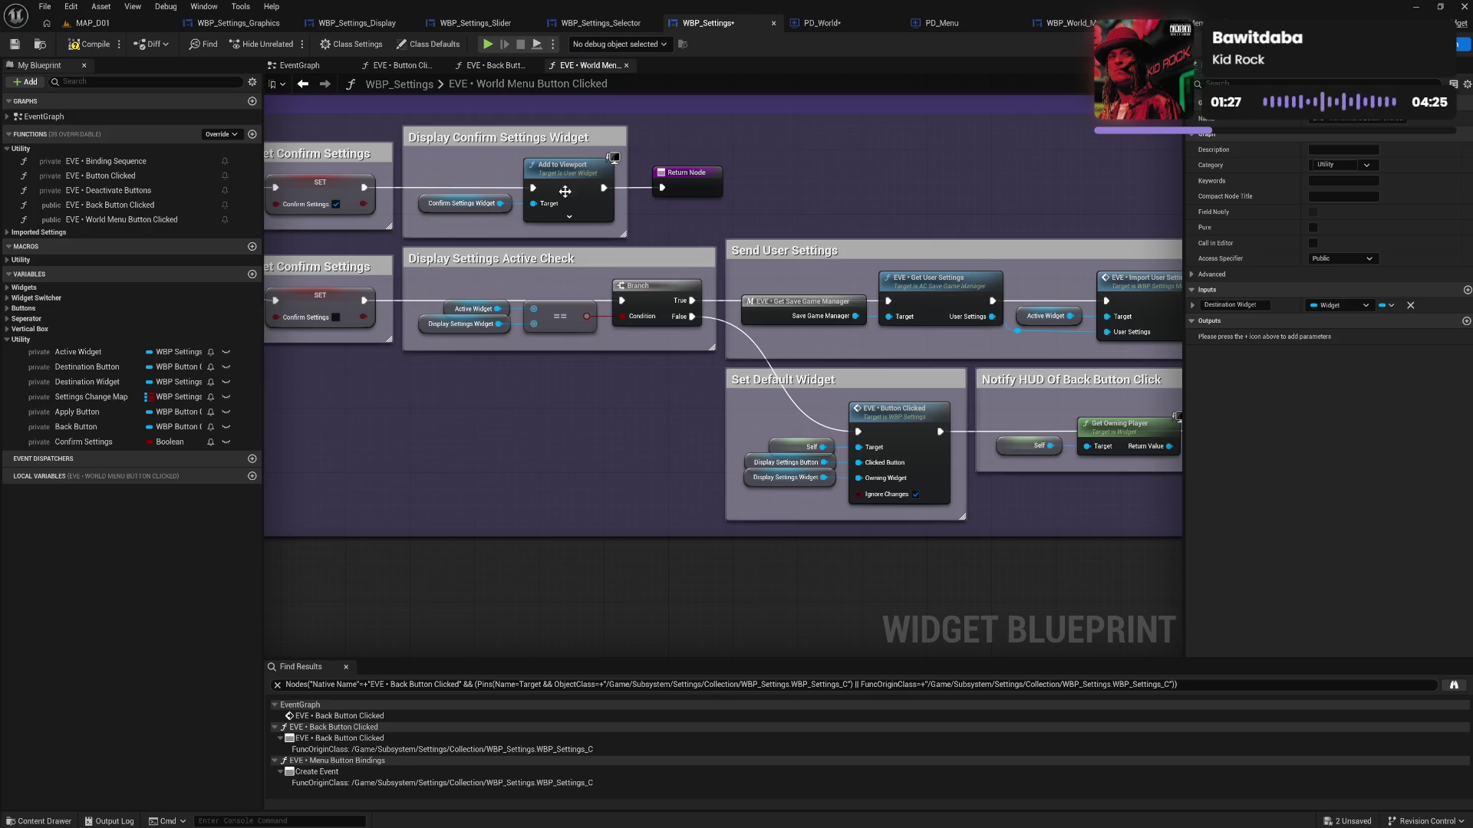
click(301, 66)
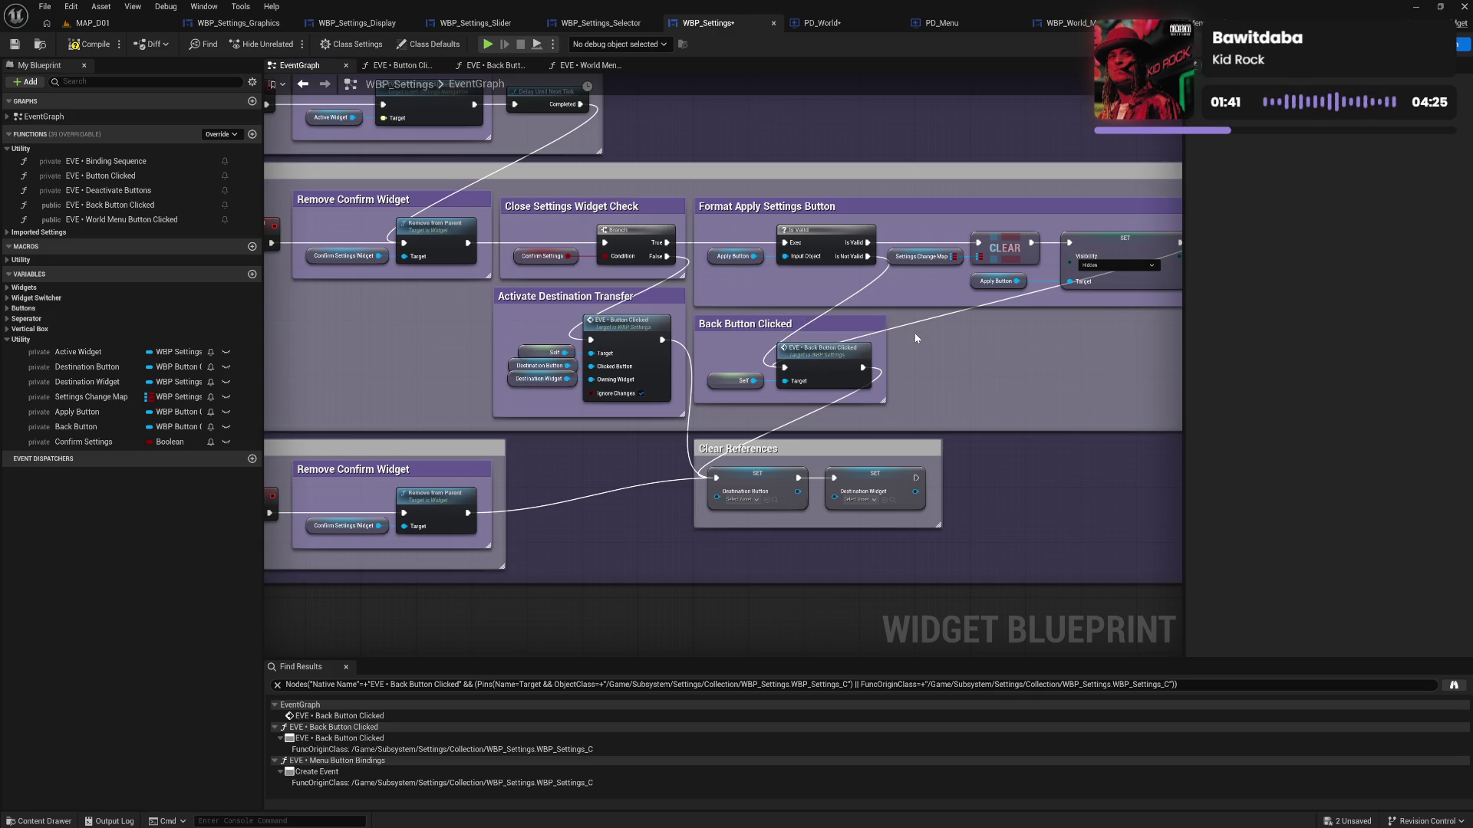
Compile and save WBP_Settings, then check PD_World's Change Menu Widget graph for the Destination Widget pin
click(93, 46)
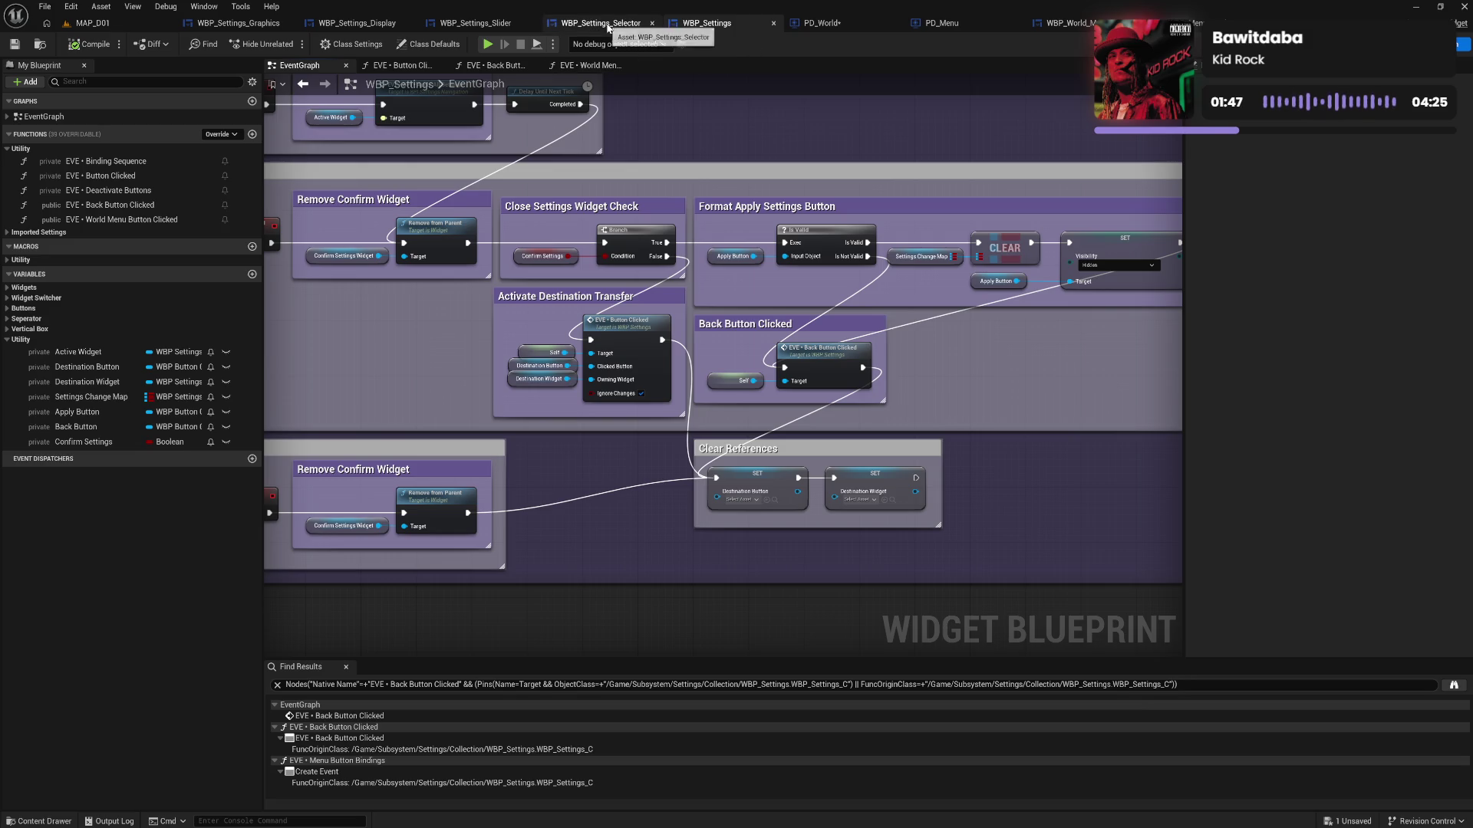
click(819, 23)
mouse_move(843, 517)
mouse_down()
mouse_move(757, 415)
mouse_move(753, 484)
mouse_up()
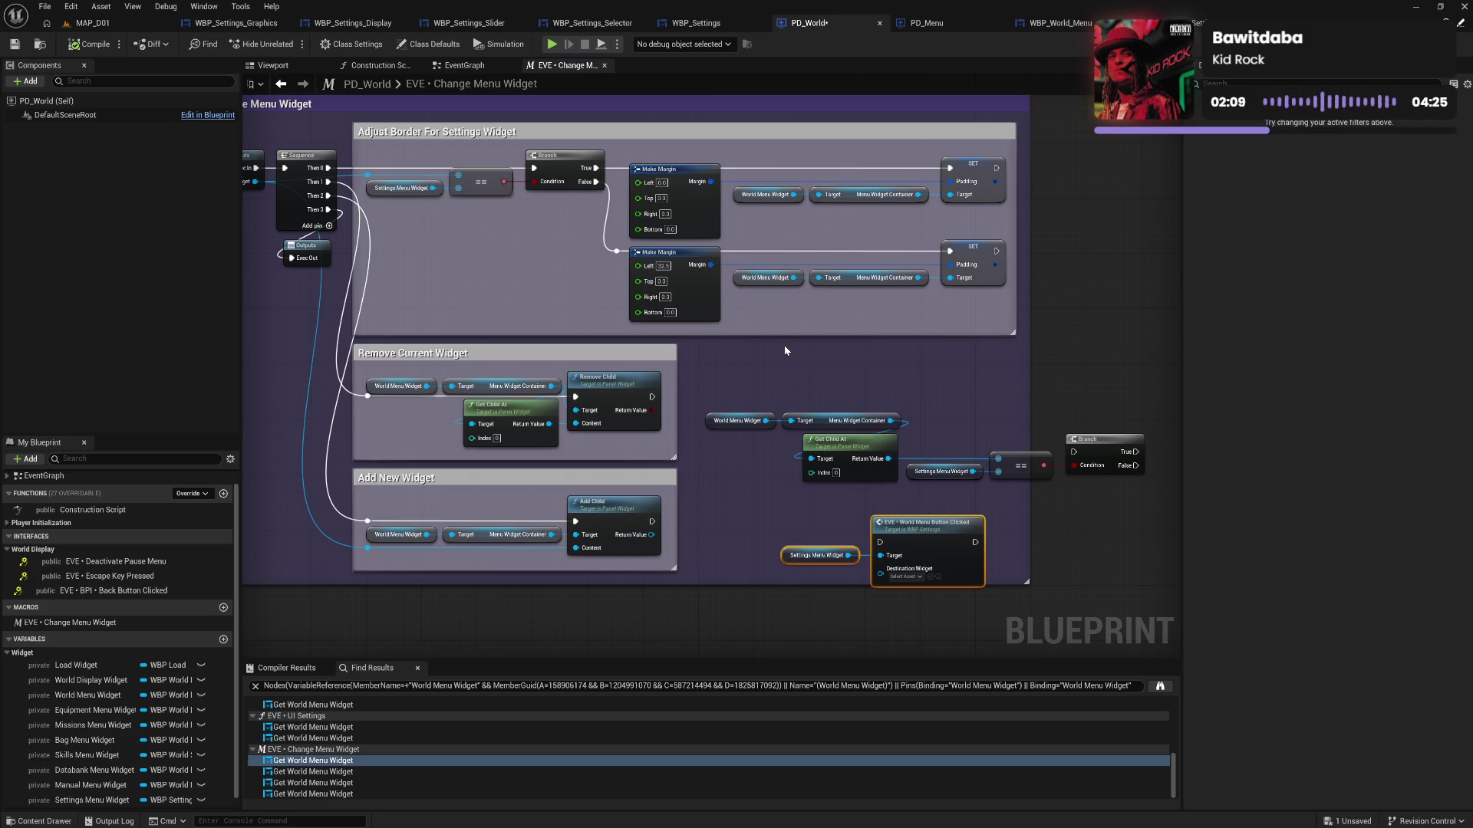
Reopen WBP_Settings' EVE • World Menu Button Clicked graph and look over its Default Widget, Branch and Set Confirm Settings nodes
click(696, 23)
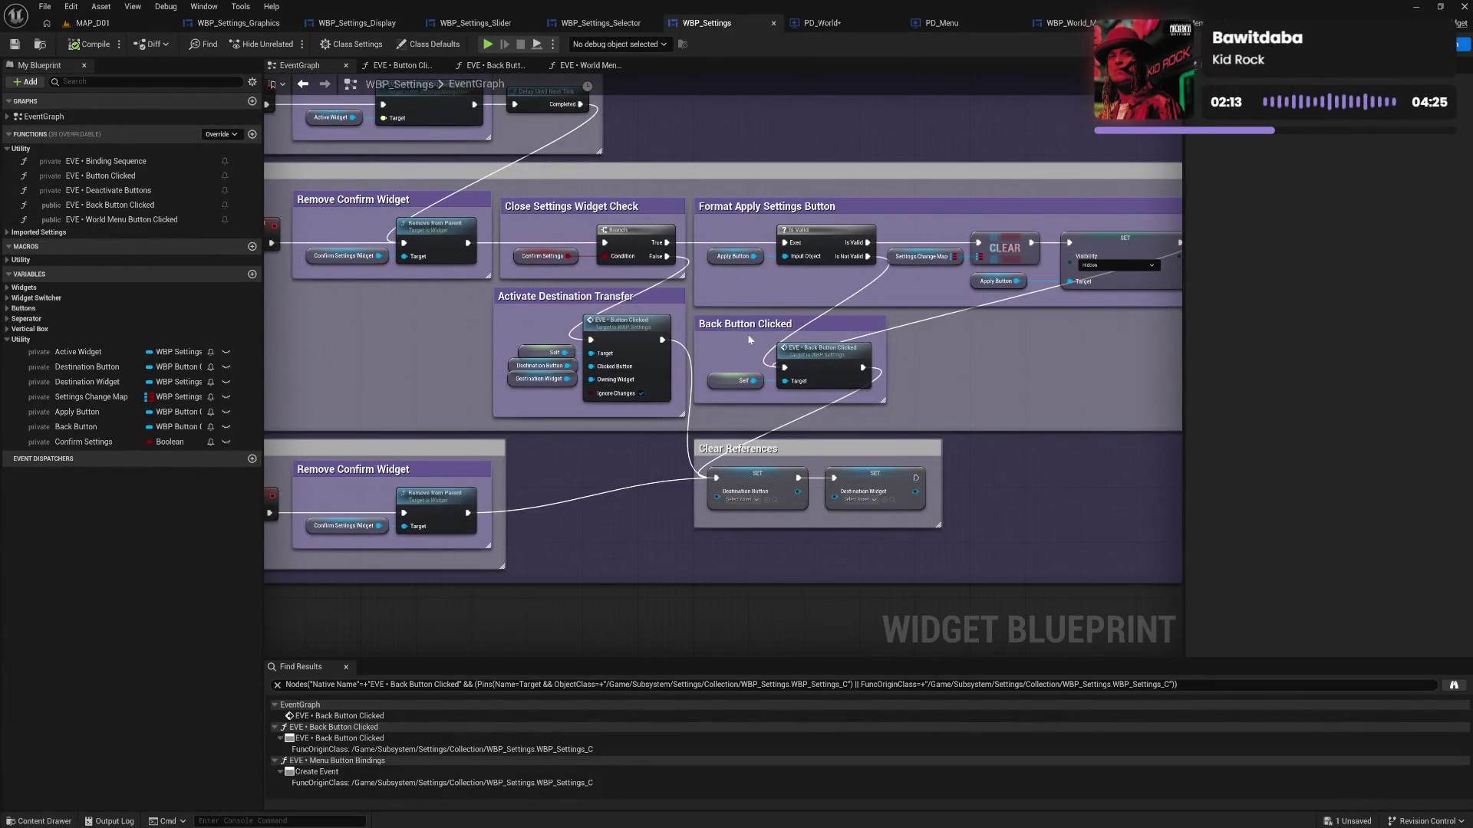
click(597, 69)
mouse_move(459, 352)
mouse_down()
mouse_move(849, 382)
mouse_move(329, 366)
mouse_up()
drag(822, 411, 617, 378)
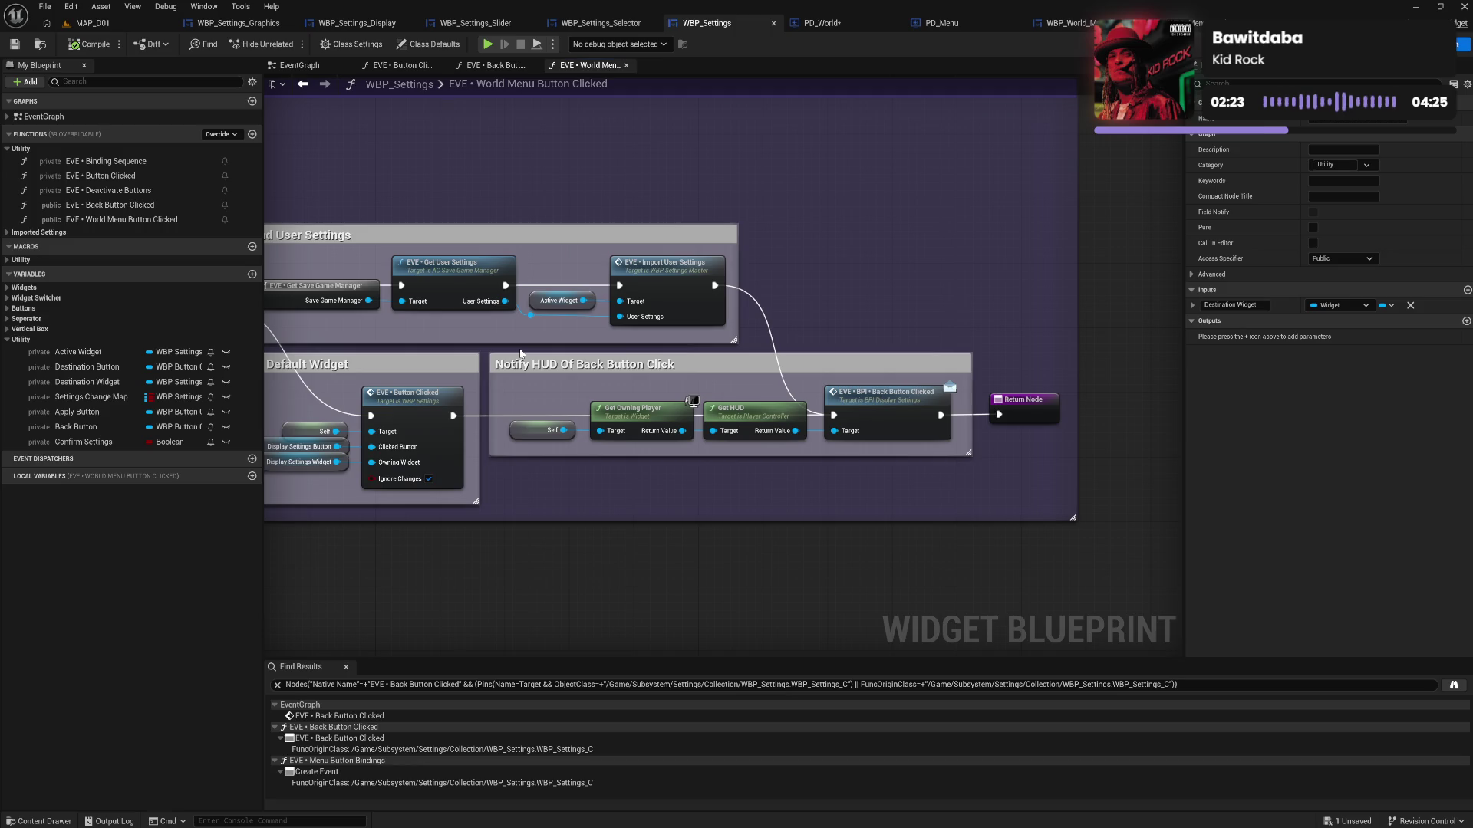
mouse_move(520, 353)
mouse_down()
mouse_move(739, 329)
mouse_move(681, 339)
mouse_move(675, 361)
mouse_move(852, 429)
mouse_move(1057, 448)
mouse_up()
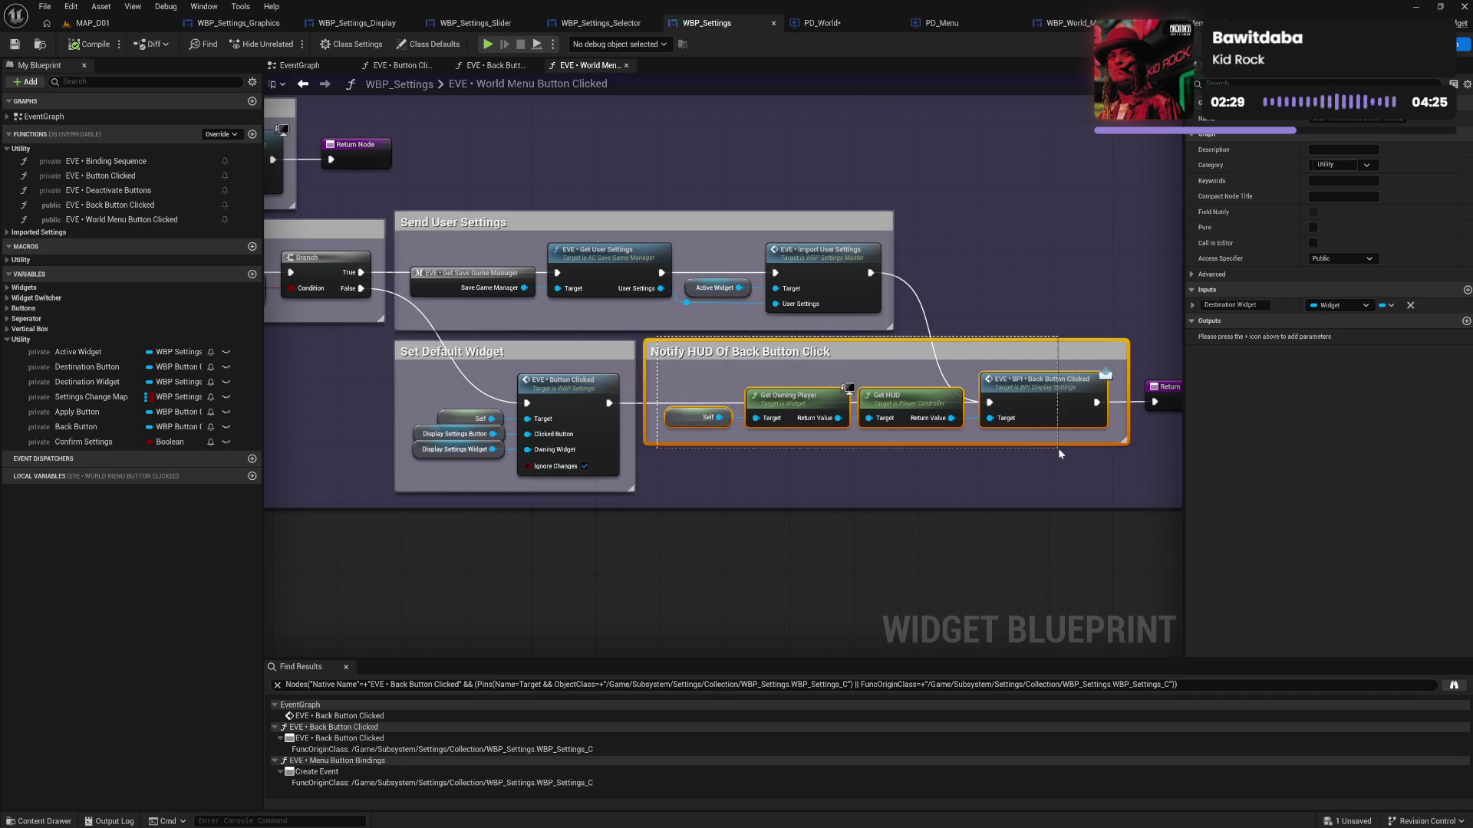
mouse_move(811, 457)
mouse_down()
mouse_move(921, 443)
mouse_move(523, 407)
mouse_move(858, 442)
mouse_move(585, 440)
mouse_move(737, 434)
mouse_move(669, 438)
mouse_up()
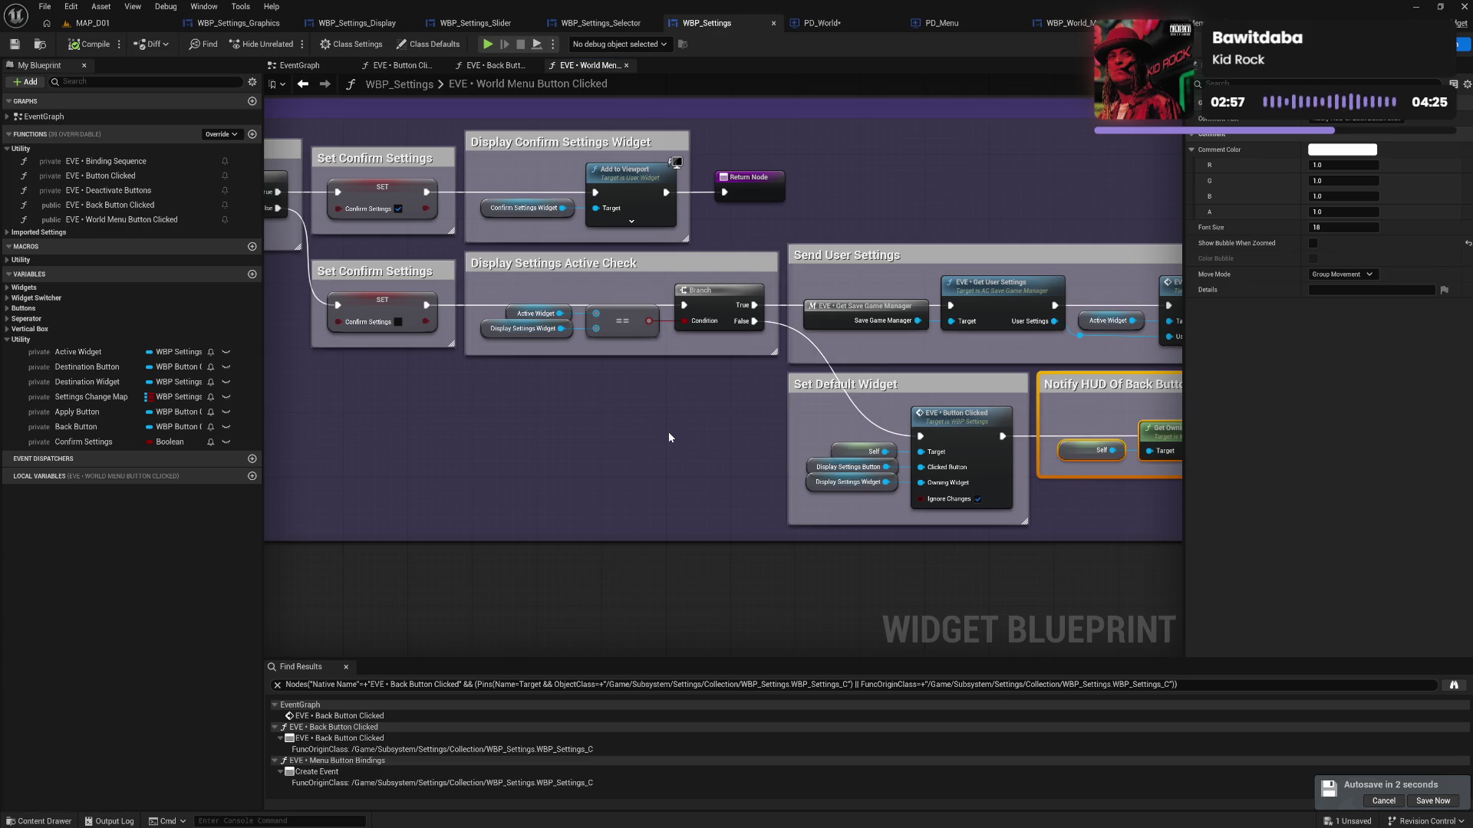
mouse_move(549, 430)
mouse_down()
mouse_move(391, 450)
mouse_move(542, 437)
mouse_up()
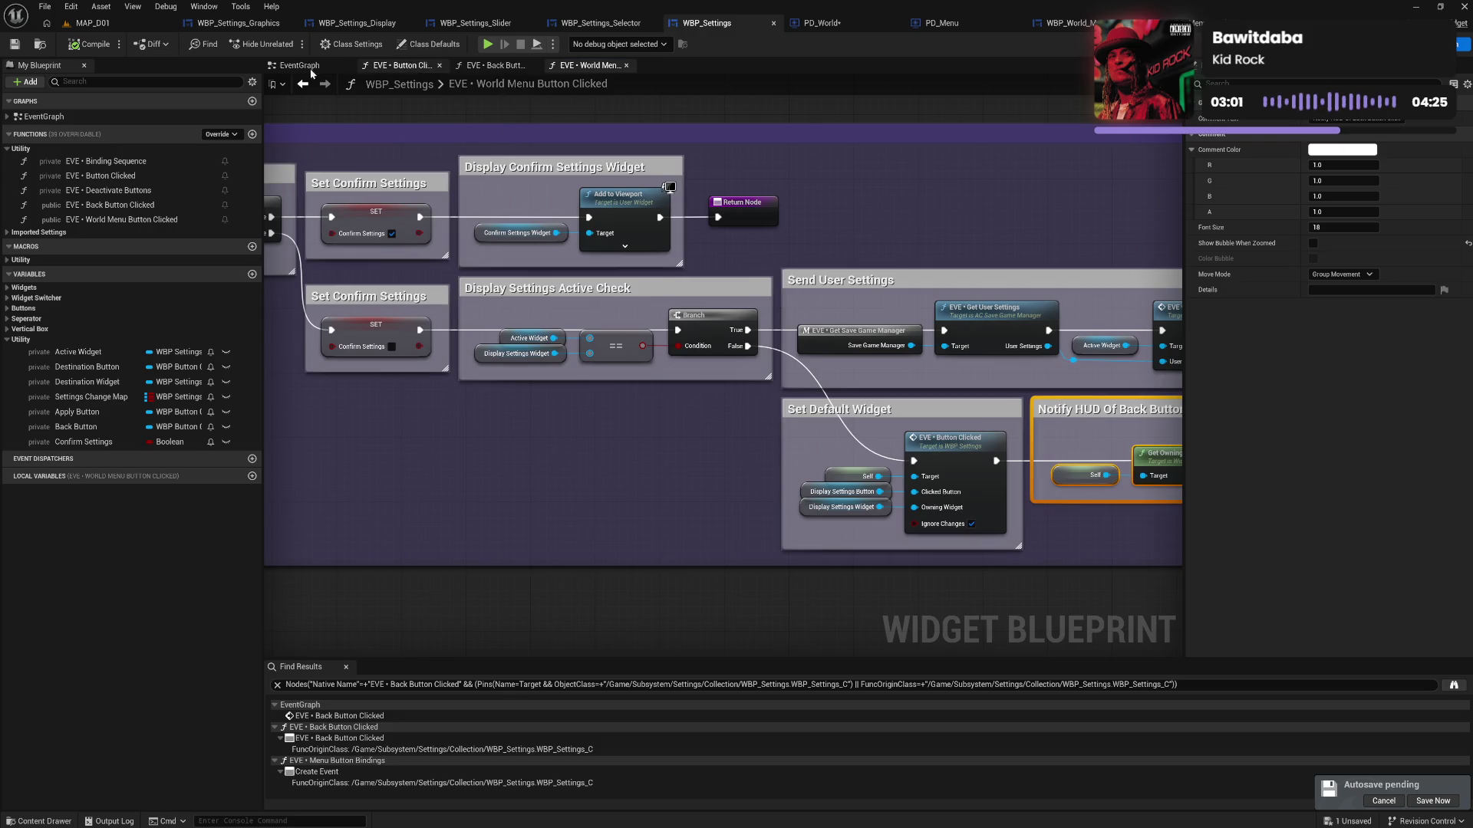
Look over the EventGraph's Apply, Discard and Cancel Settings sections and select the Confirm Settings boolean
click(300, 65)
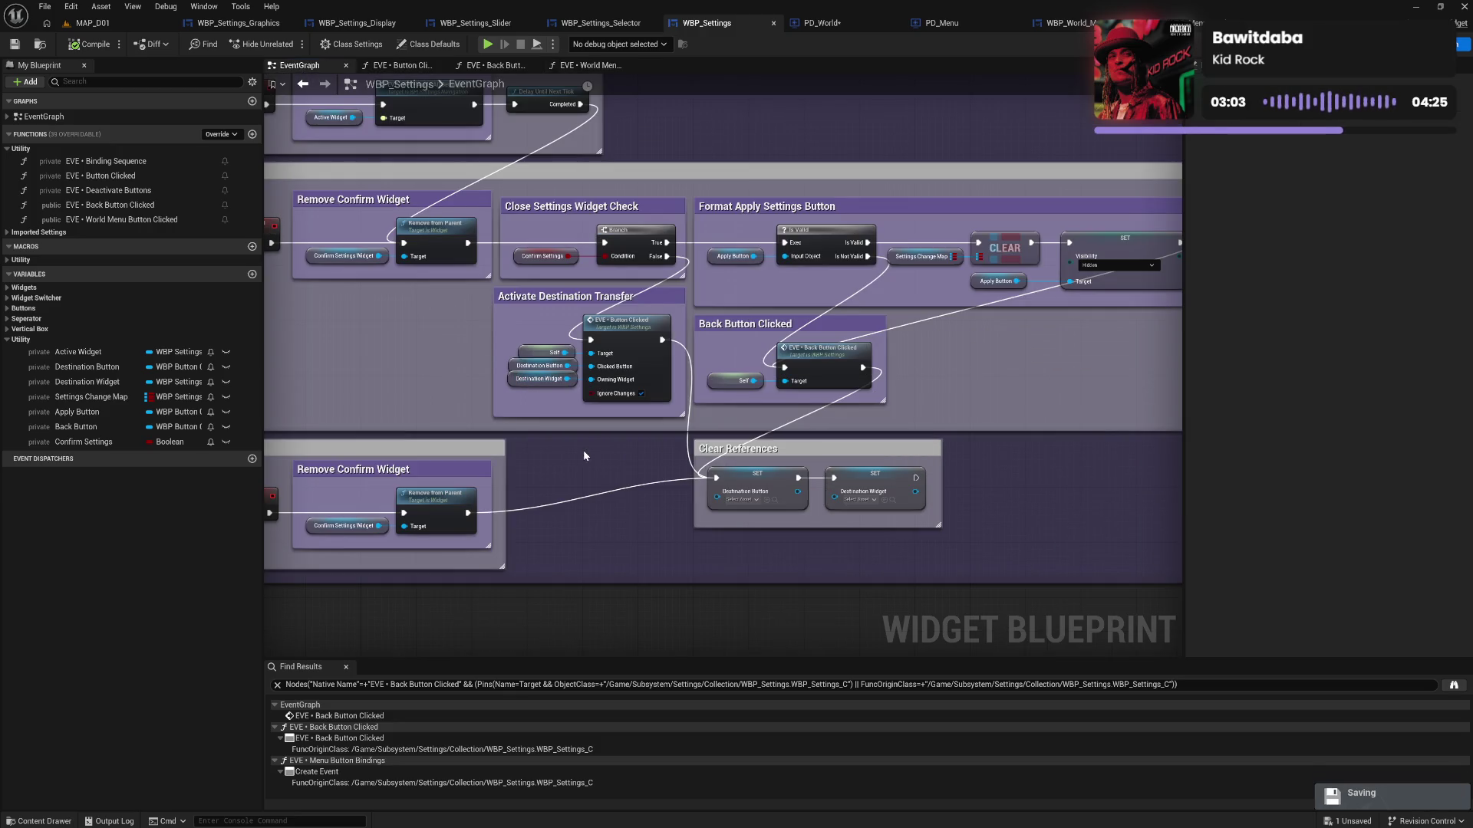
mouse_move(583, 454)
mouse_down()
mouse_move(593, 423)
mouse_move(762, 377)
mouse_move(790, 543)
mouse_move(756, 456)
mouse_move(562, 430)
mouse_move(464, 436)
mouse_up()
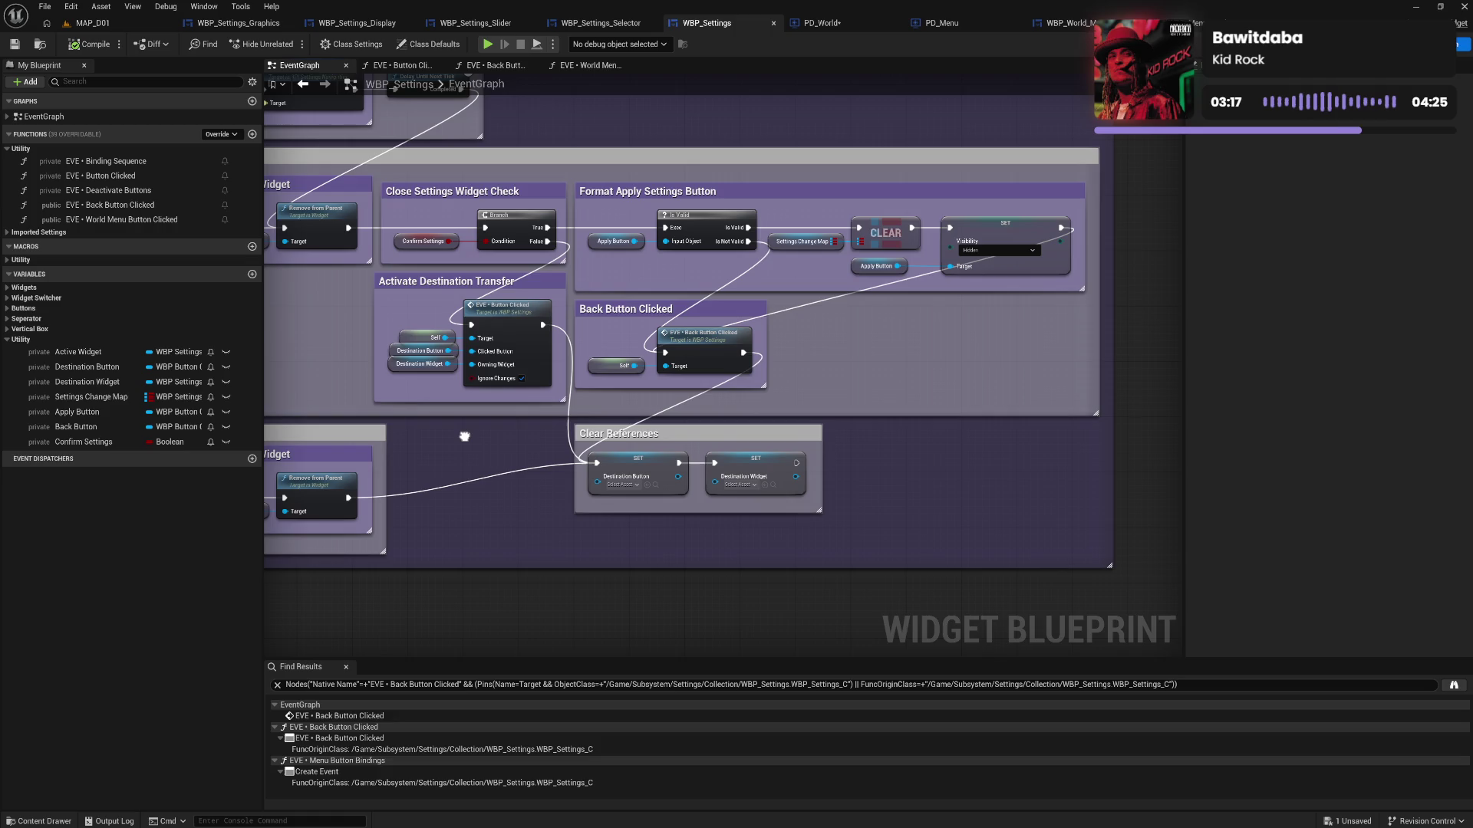
drag(464, 437, 556, 453)
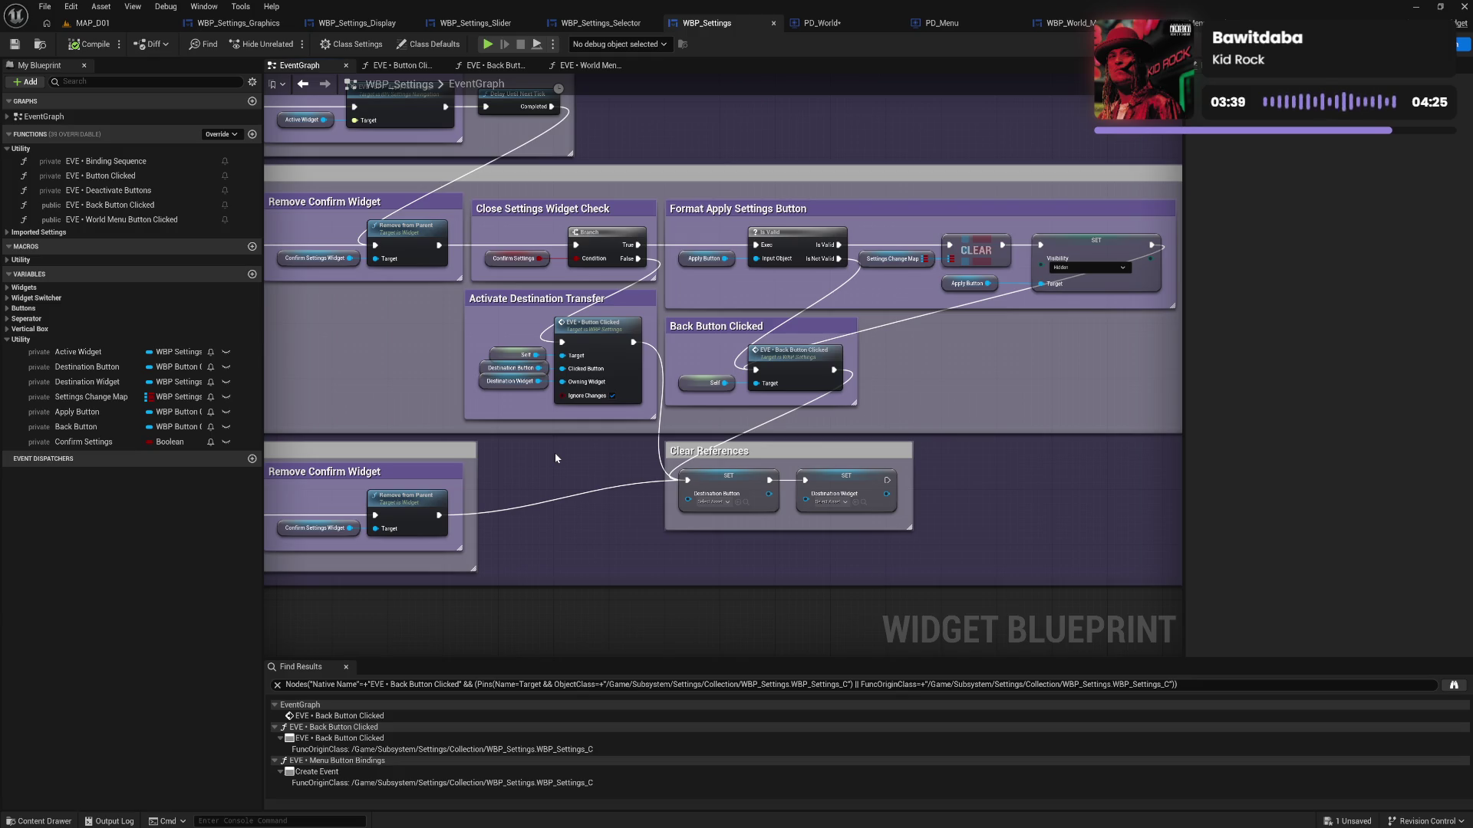
mouse_move(395, 414)
mouse_down()
mouse_move(648, 535)
mouse_move(522, 458)
mouse_up()
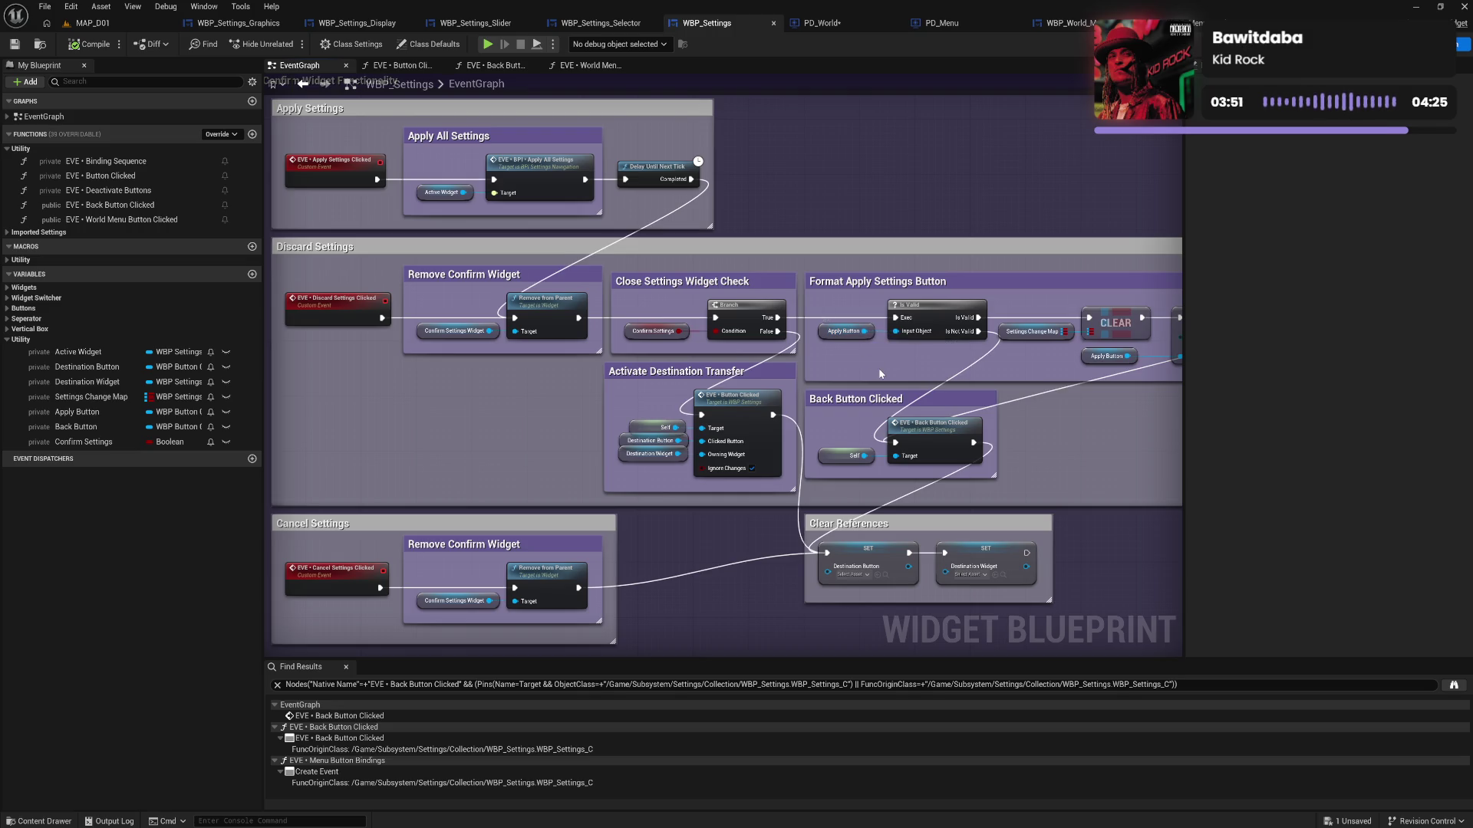
drag(881, 374, 753, 373)
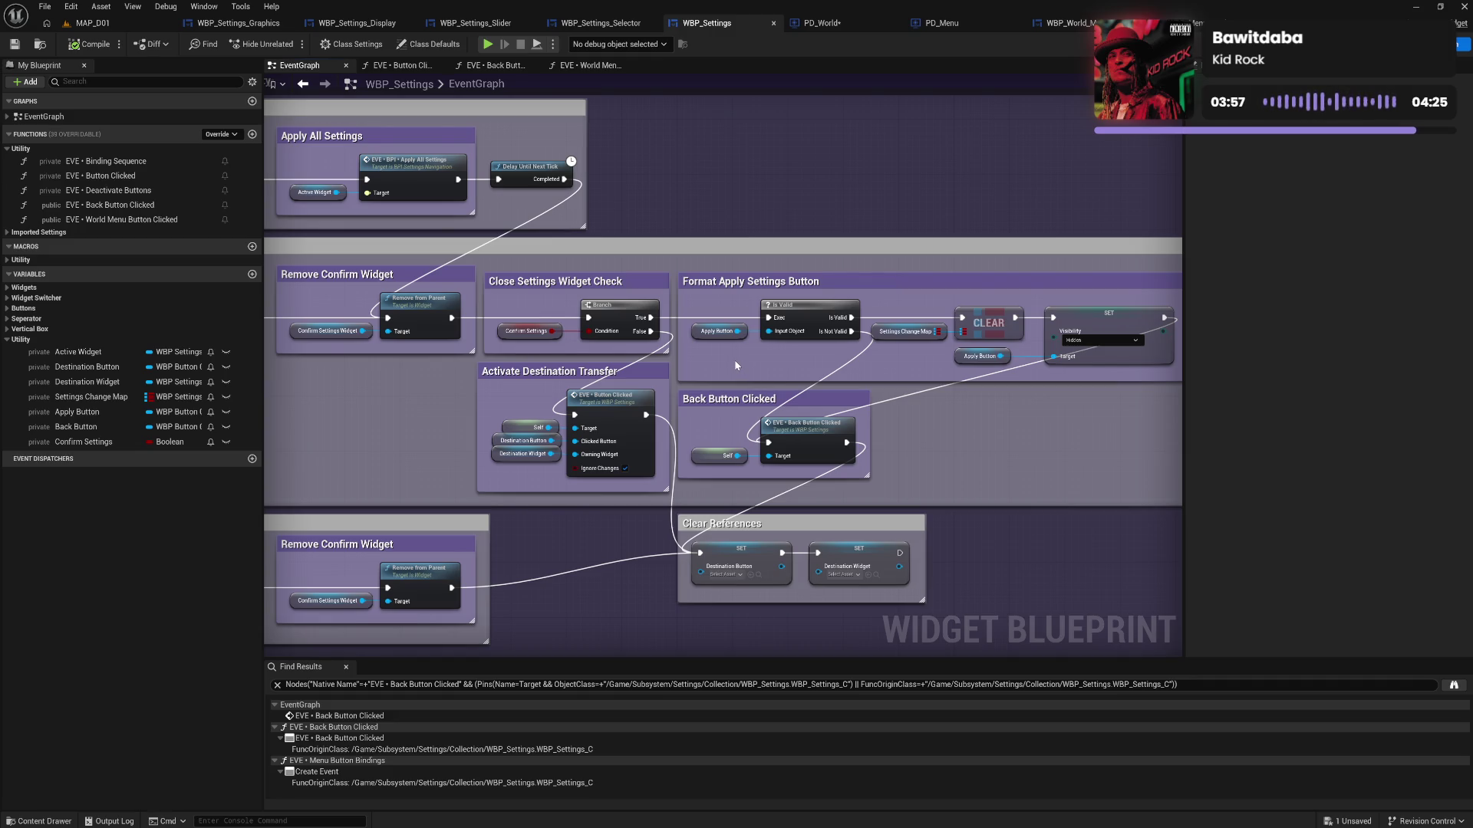
drag(735, 365, 764, 373)
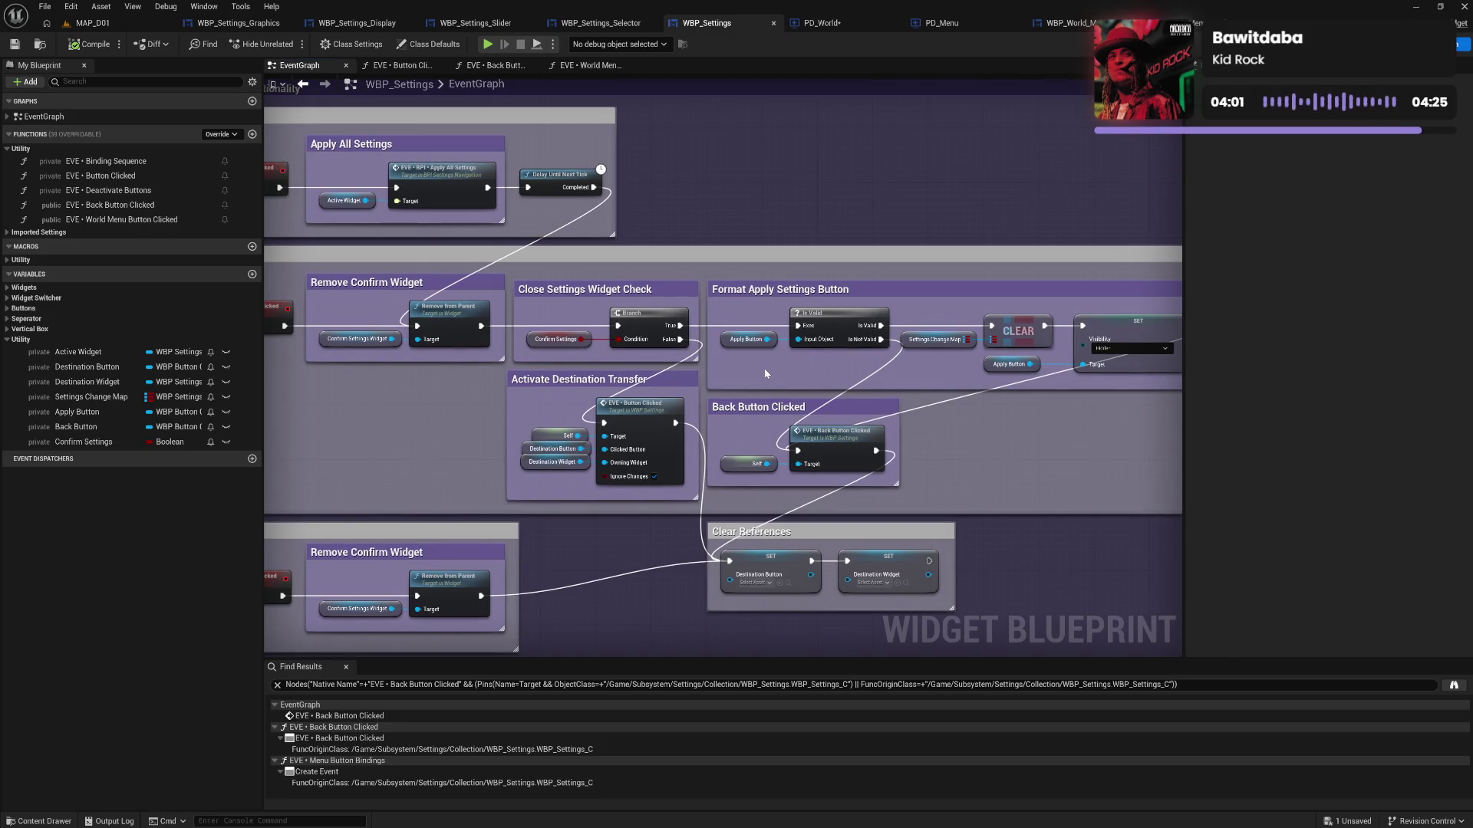
mouse_move(765, 374)
mouse_down()
mouse_move(859, 389)
mouse_move(835, 386)
mouse_up()
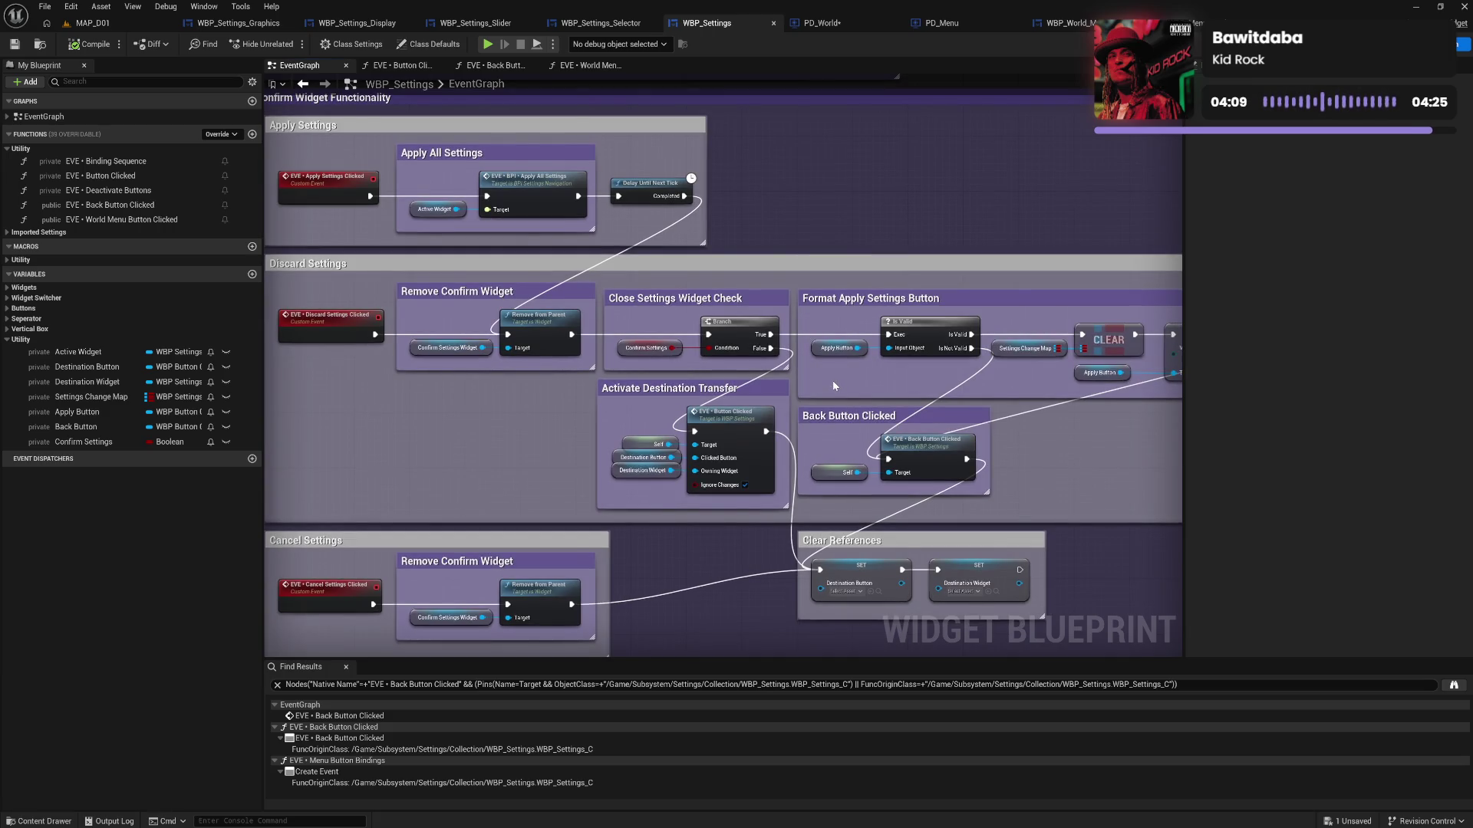
mouse_move(835, 386)
mouse_down()
mouse_move(813, 386)
mouse_move(862, 383)
mouse_up()
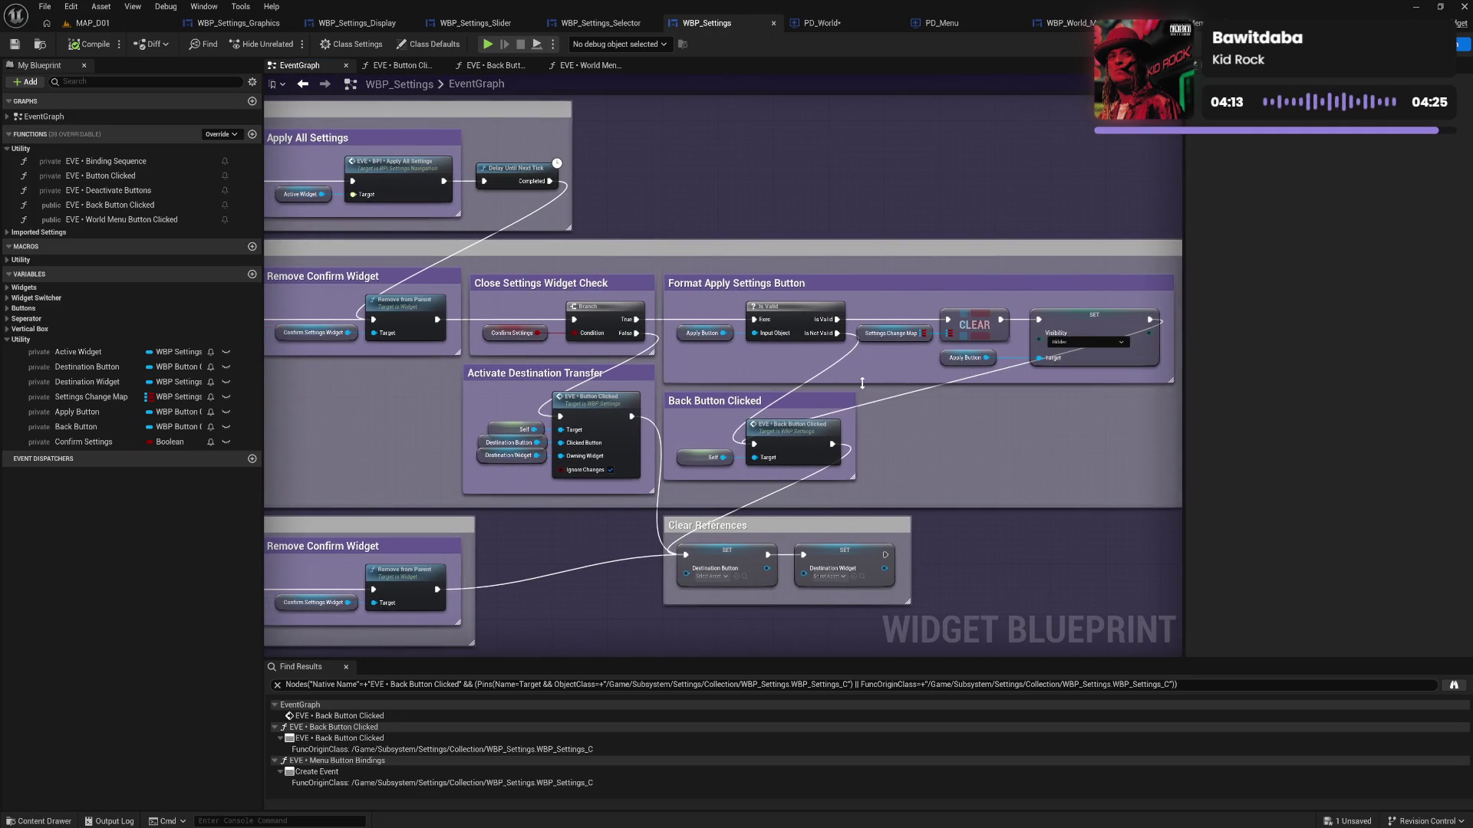
mouse_move(458, 482)
mouse_down()
mouse_move(790, 428)
mouse_move(708, 445)
mouse_up()
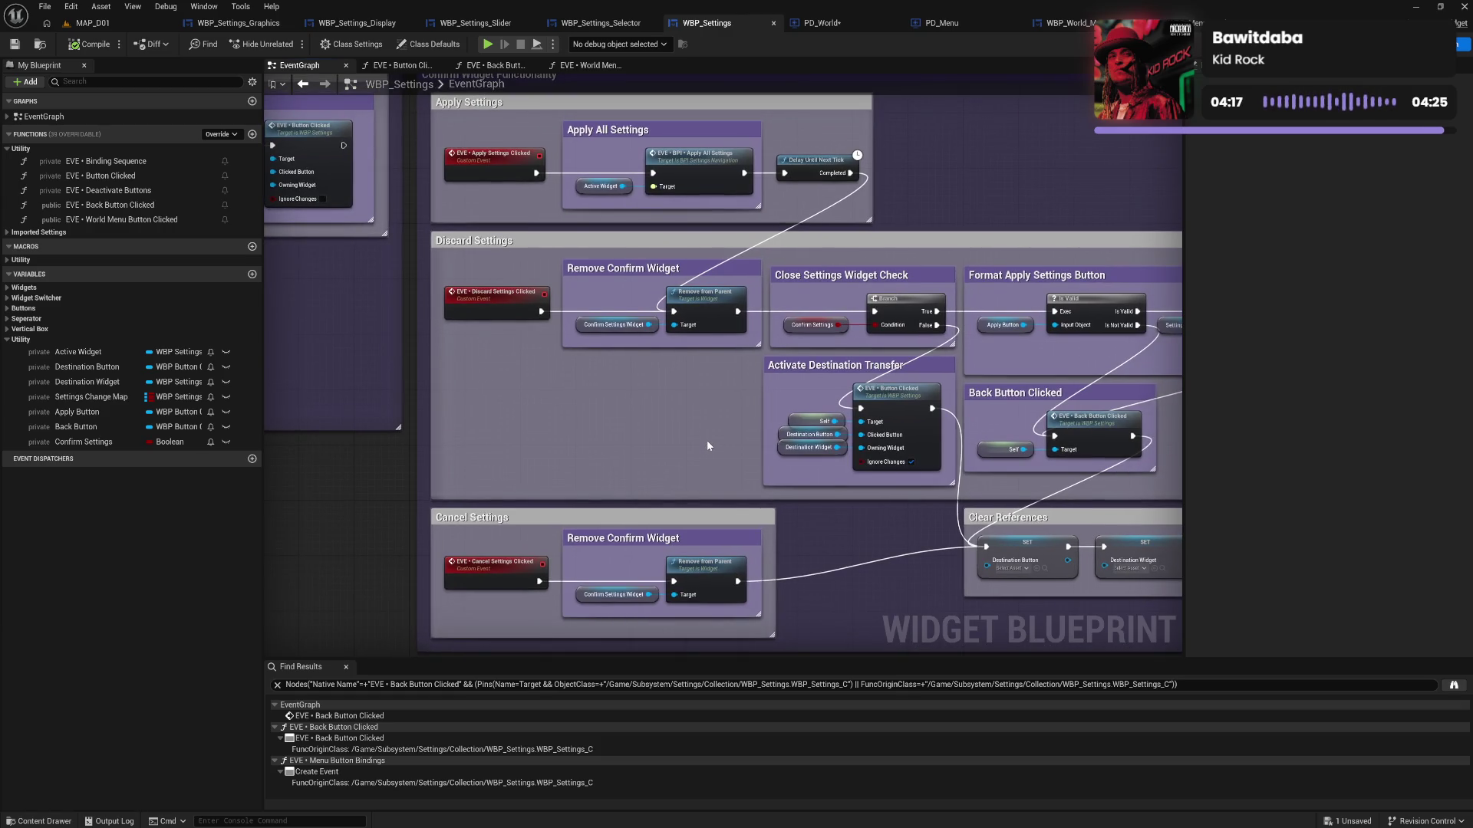
drag(694, 407, 649, 443)
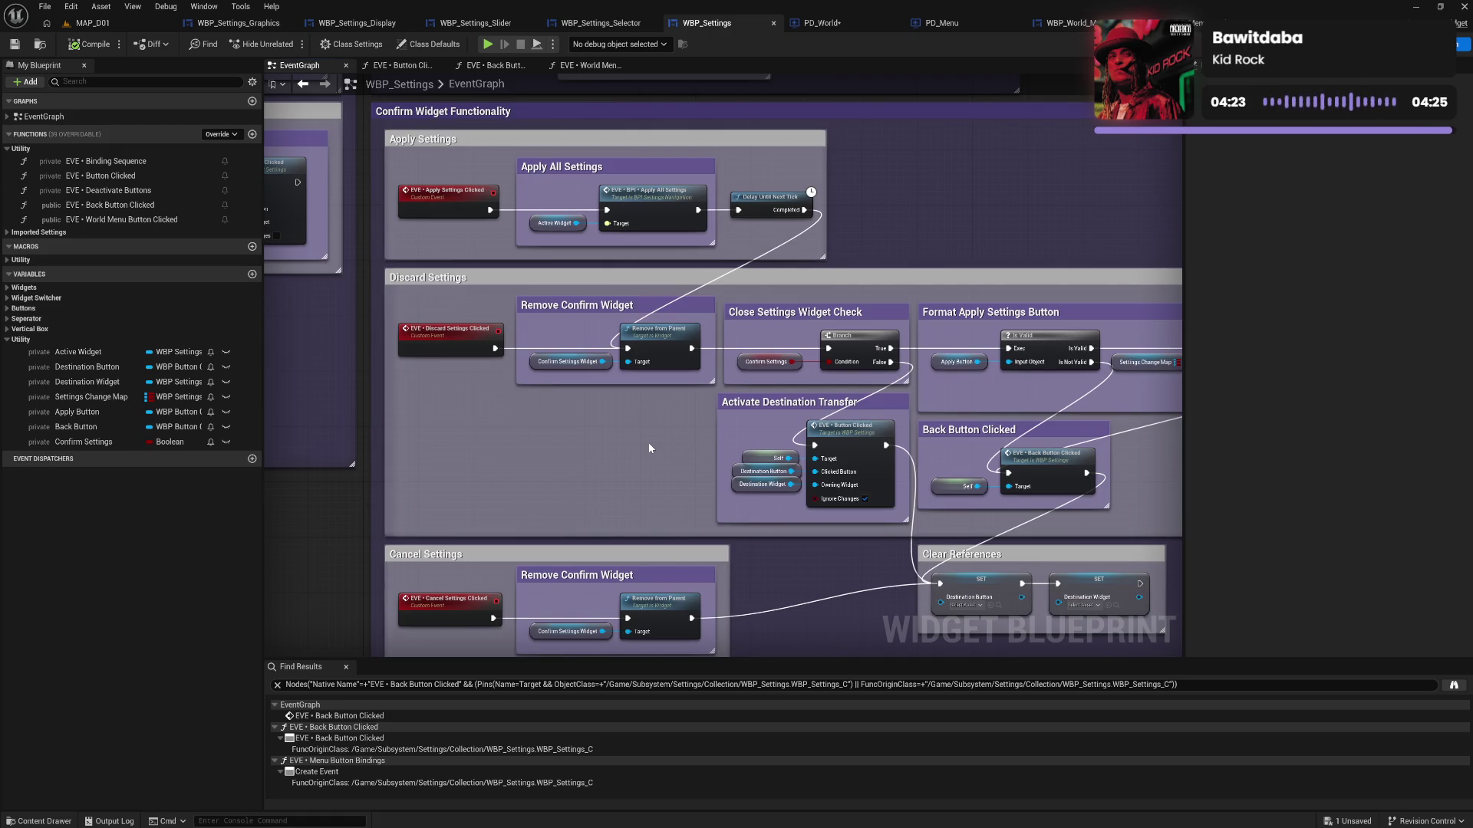
mouse_move(942, 492)
mouse_down()
mouse_move(579, 466)
mouse_move(743, 465)
mouse_move(742, 424)
mouse_up()
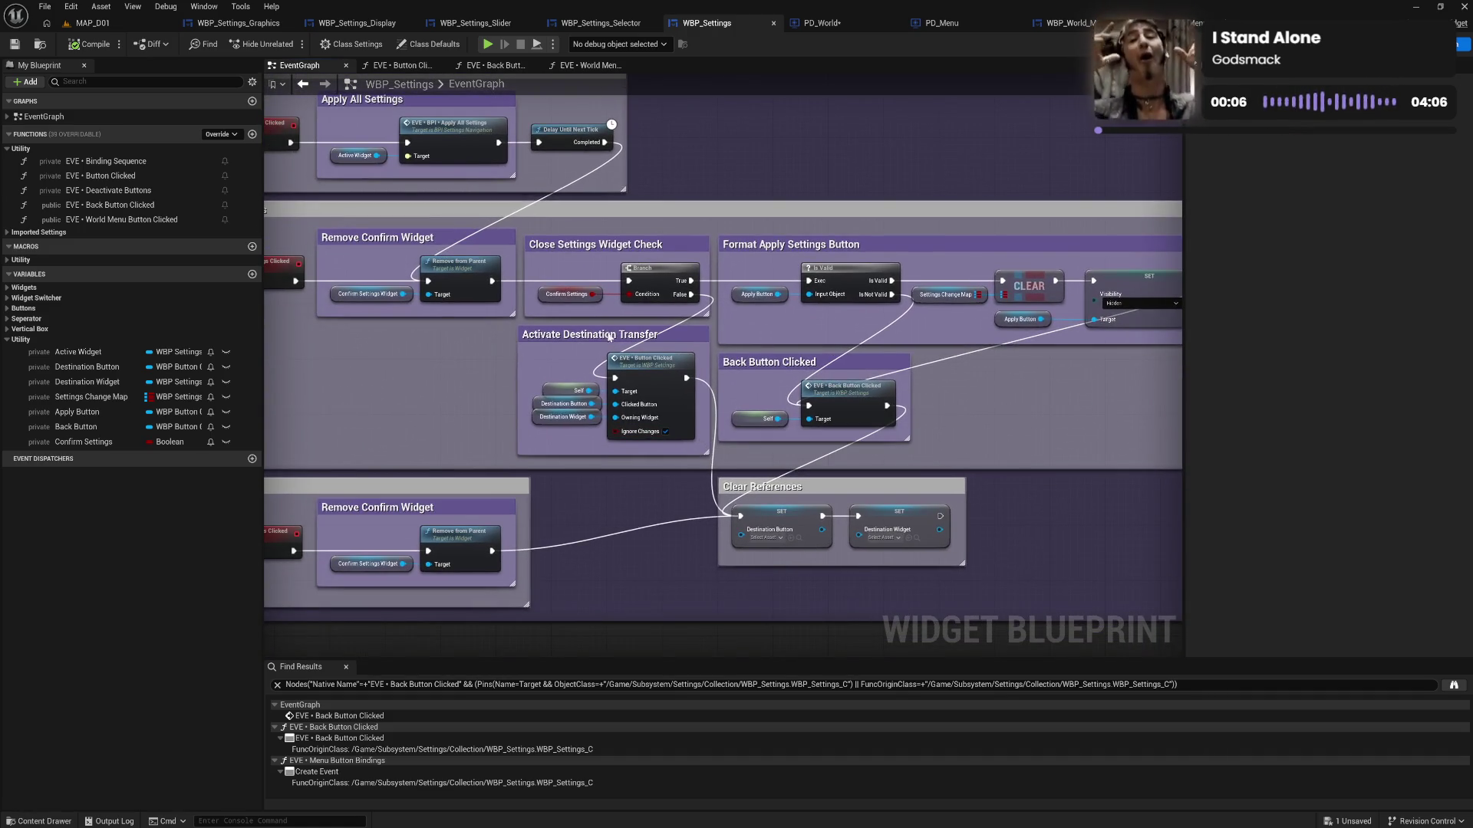
click(121, 441)
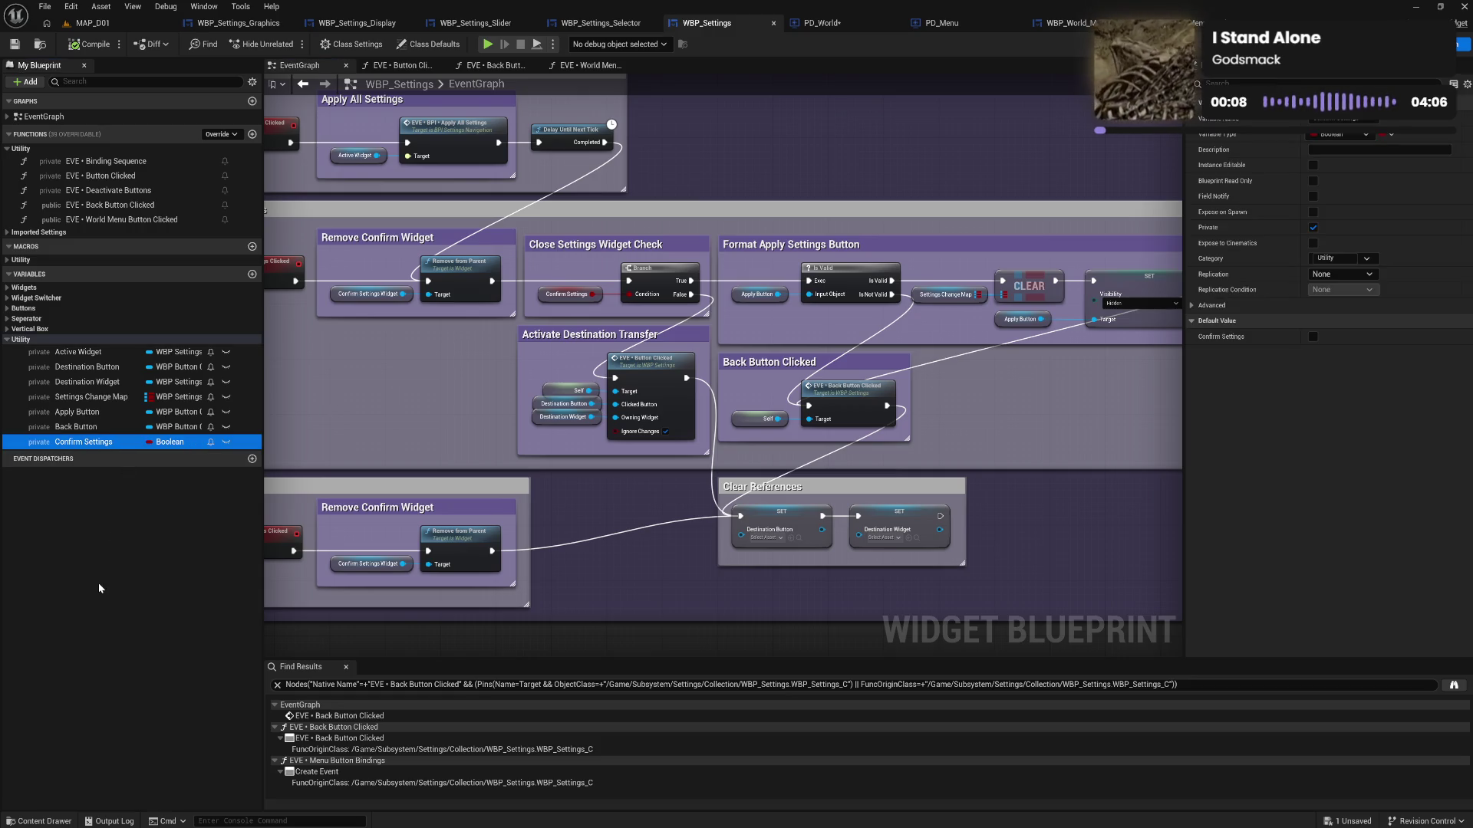
Rename Confirm Settings to Close Settings Widget, compile WBP_Settings, and switch to EVE • Back Button Clicked
key(F2)
text(C)
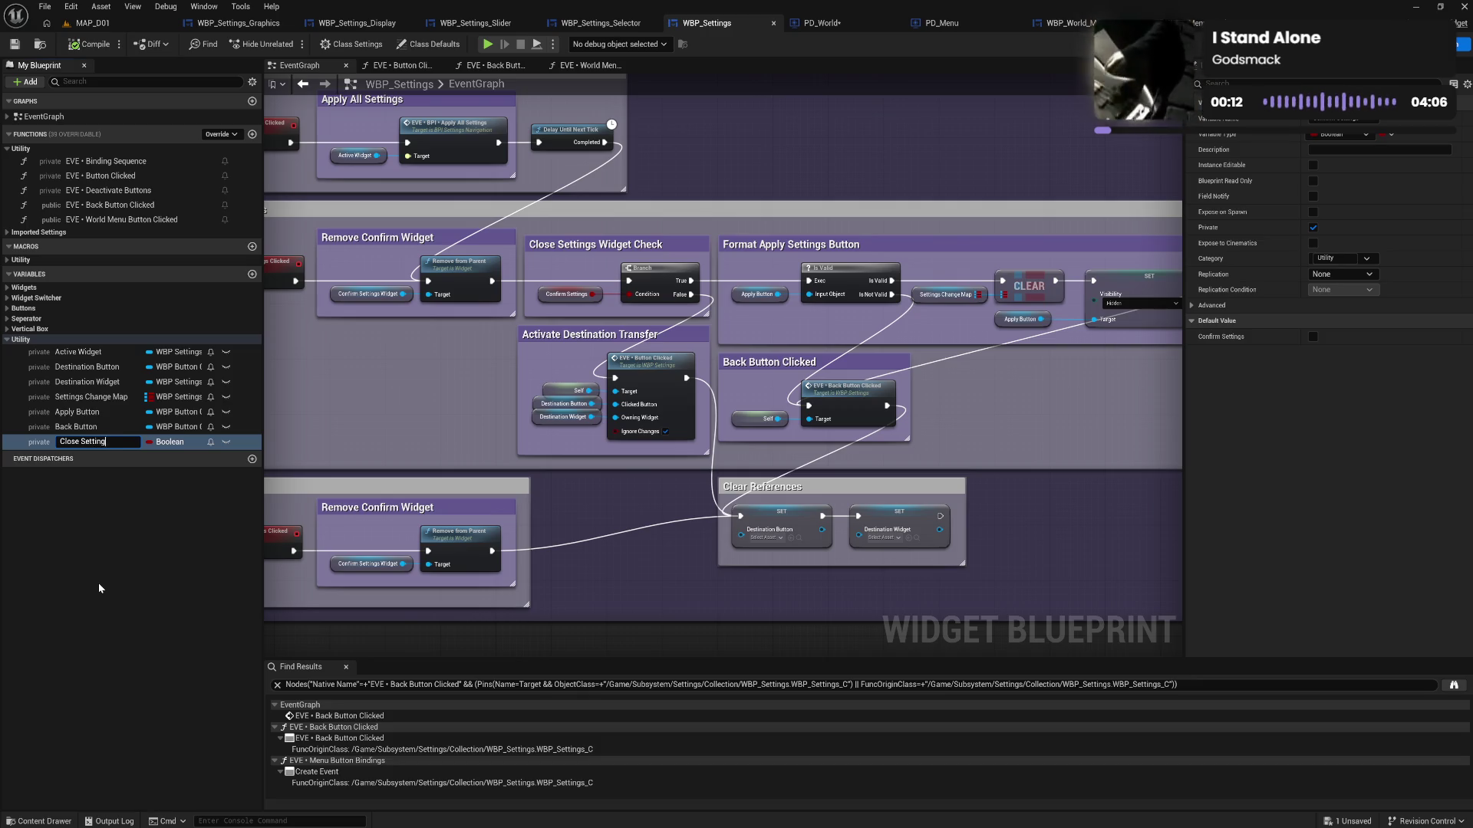
text( Widget)
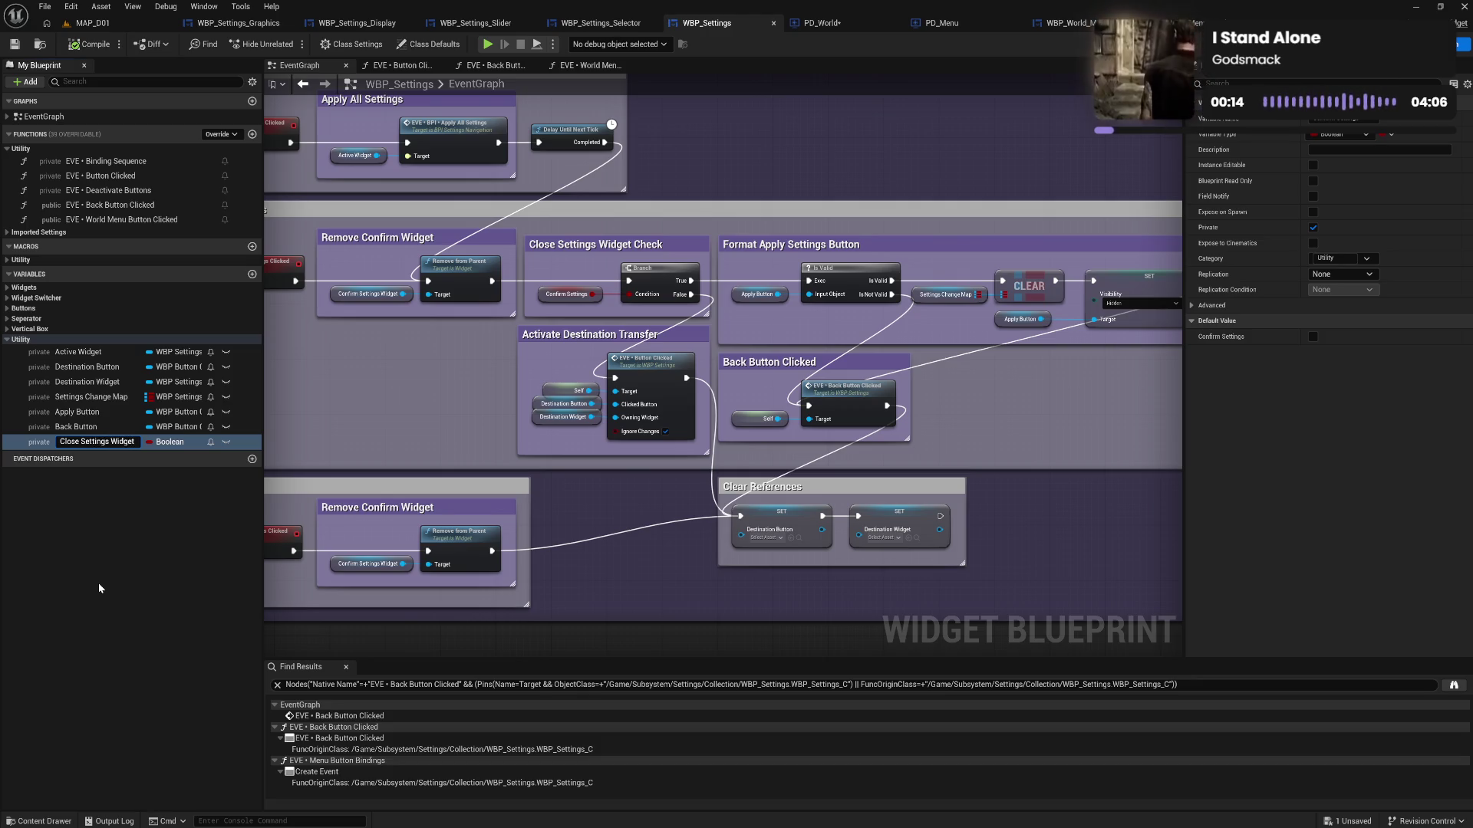
key(Return)
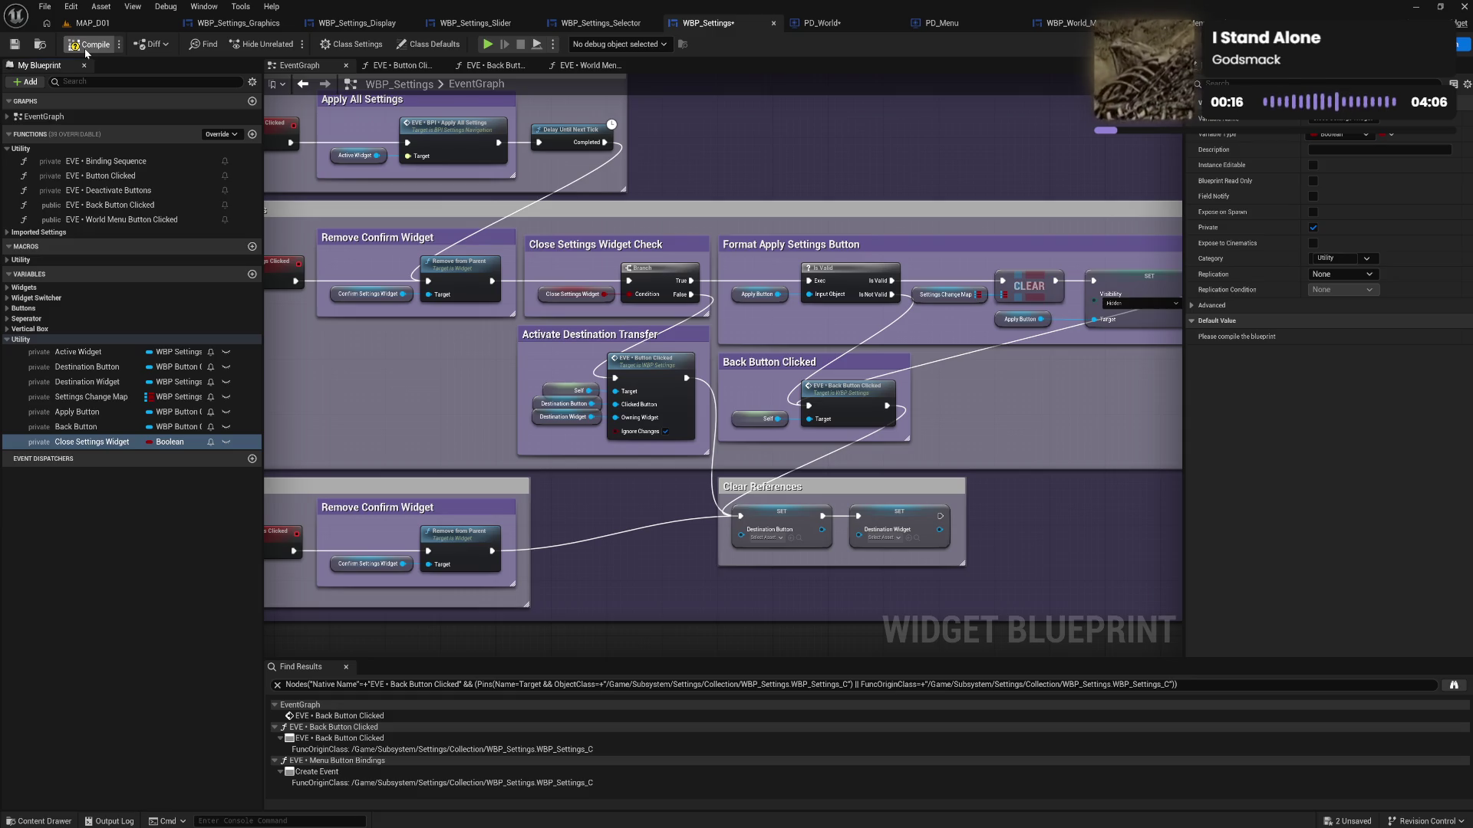
click(86, 52)
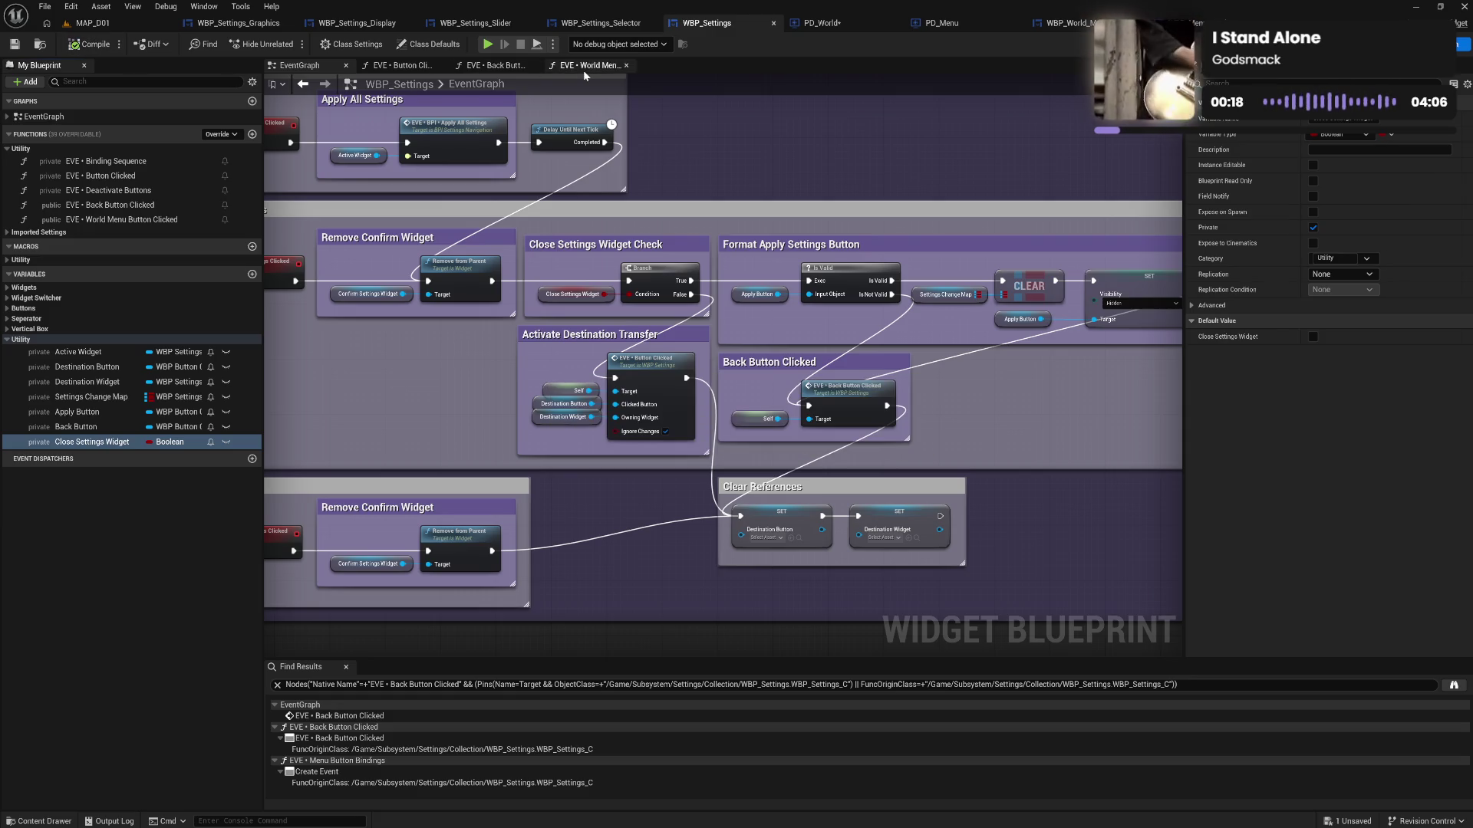
click(501, 67)
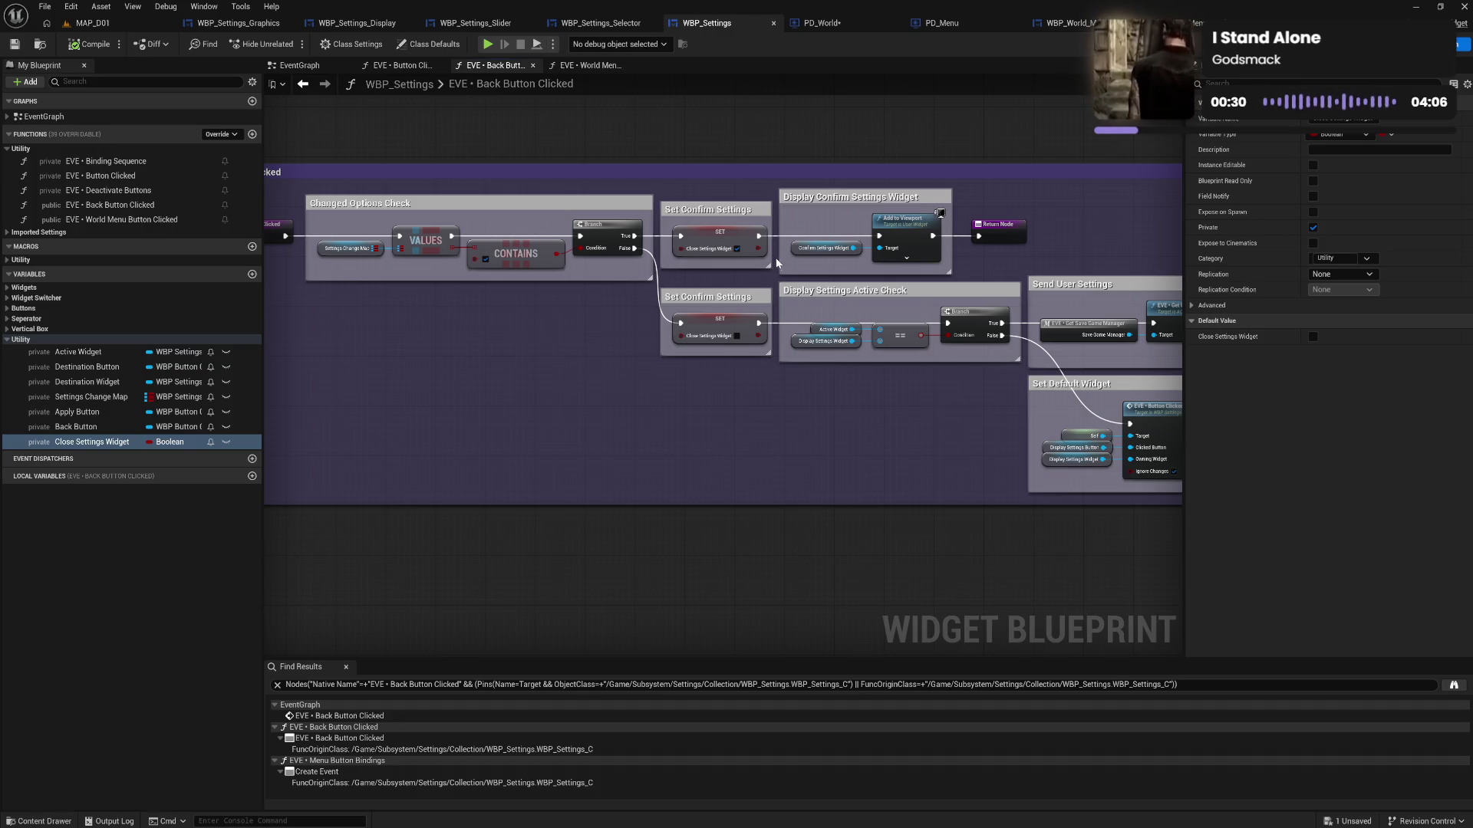
Widen the Set Confirm Settings comment, align four comment groups, compile and save, then select Close Settings Widget
drag(766, 220, 798, 208)
click(704, 394)
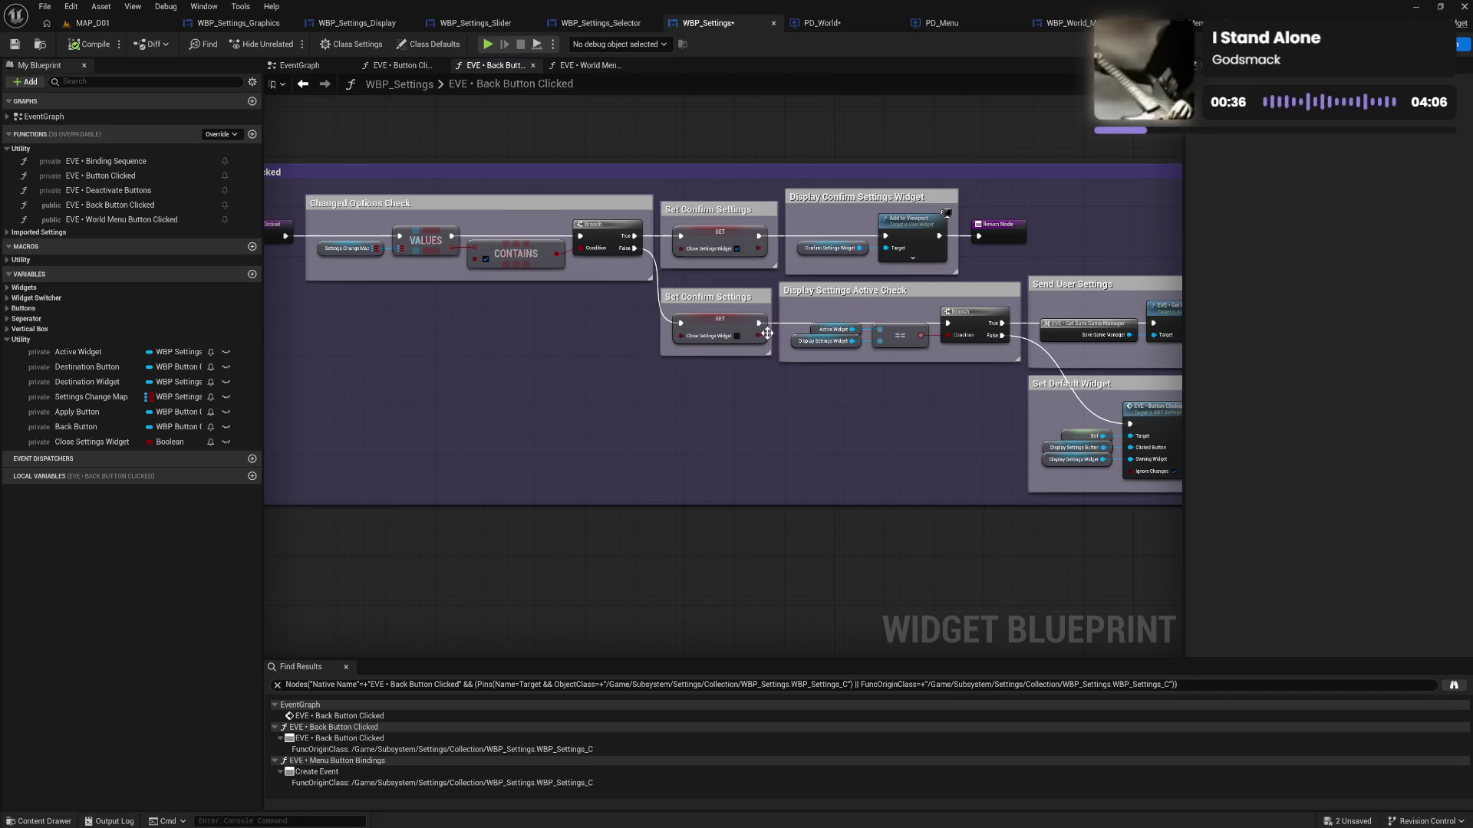
mouse_move(764, 283)
mouse_down()
mouse_move(489, 288)
mouse_move(1112, 499)
mouse_move(1241, 495)
mouse_move(1293, 518)
mouse_move(997, 513)
mouse_move(894, 530)
mouse_up()
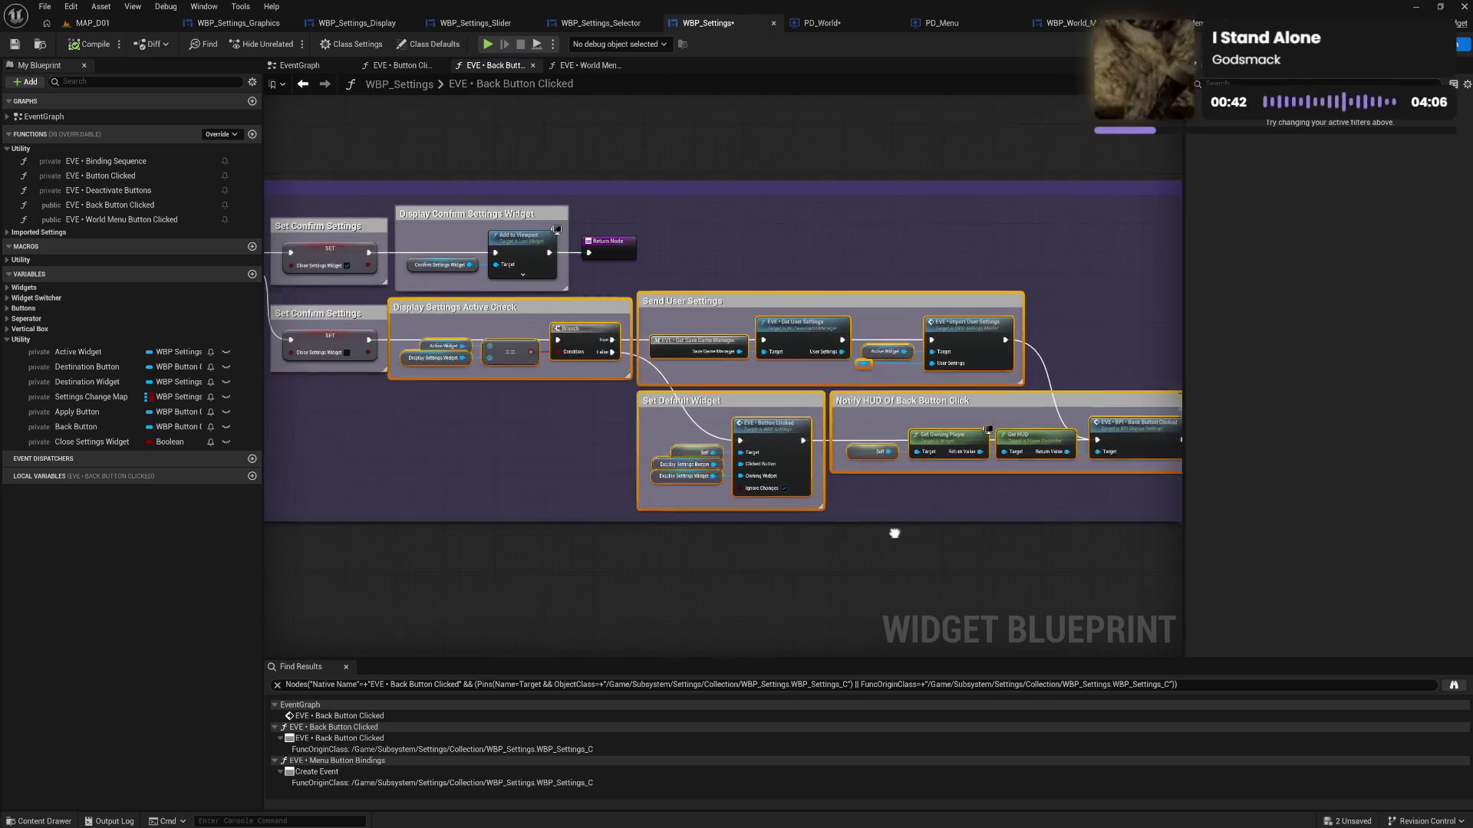
drag(547, 313, 553, 314)
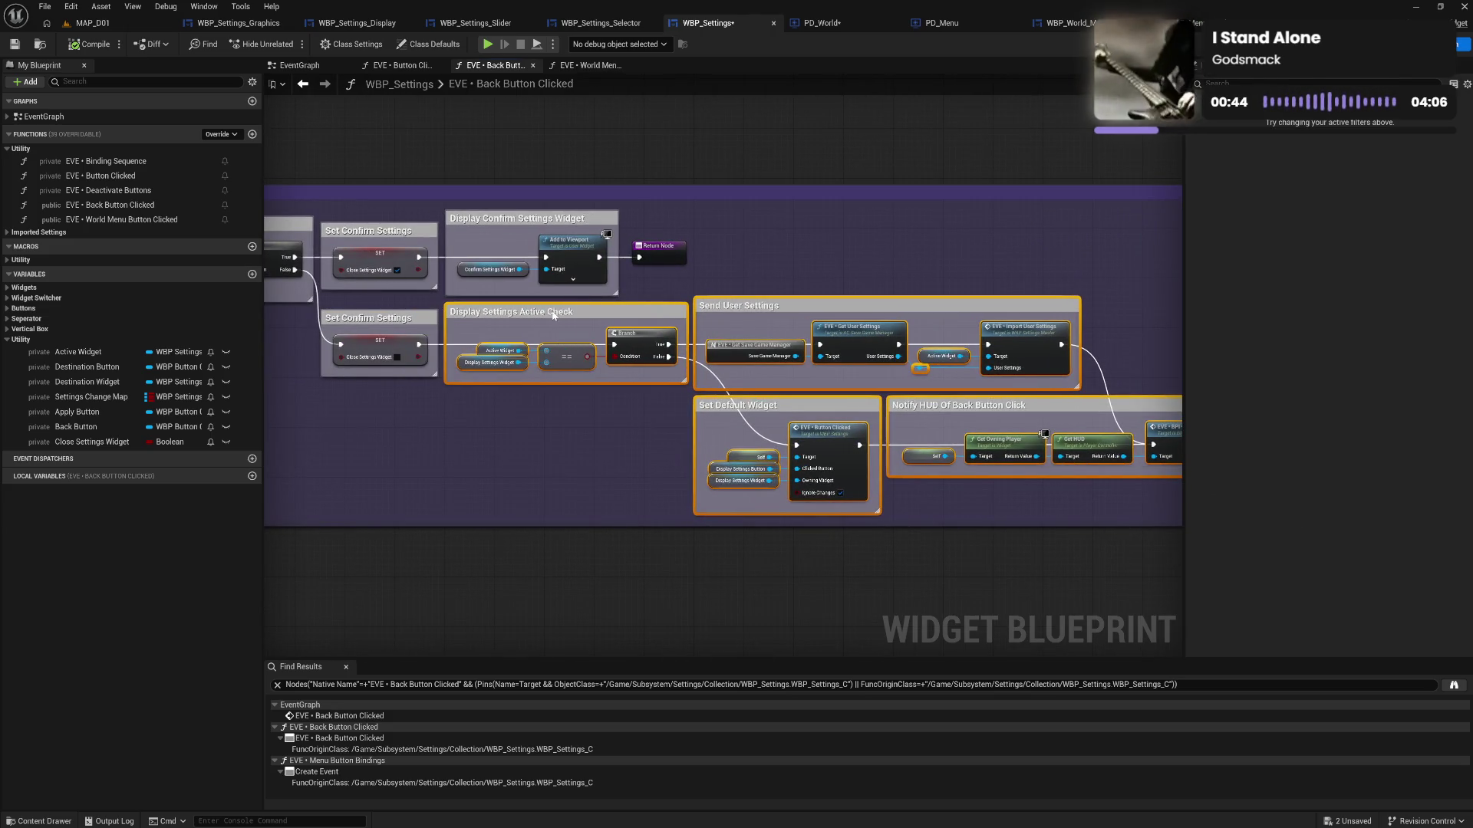
click(454, 426)
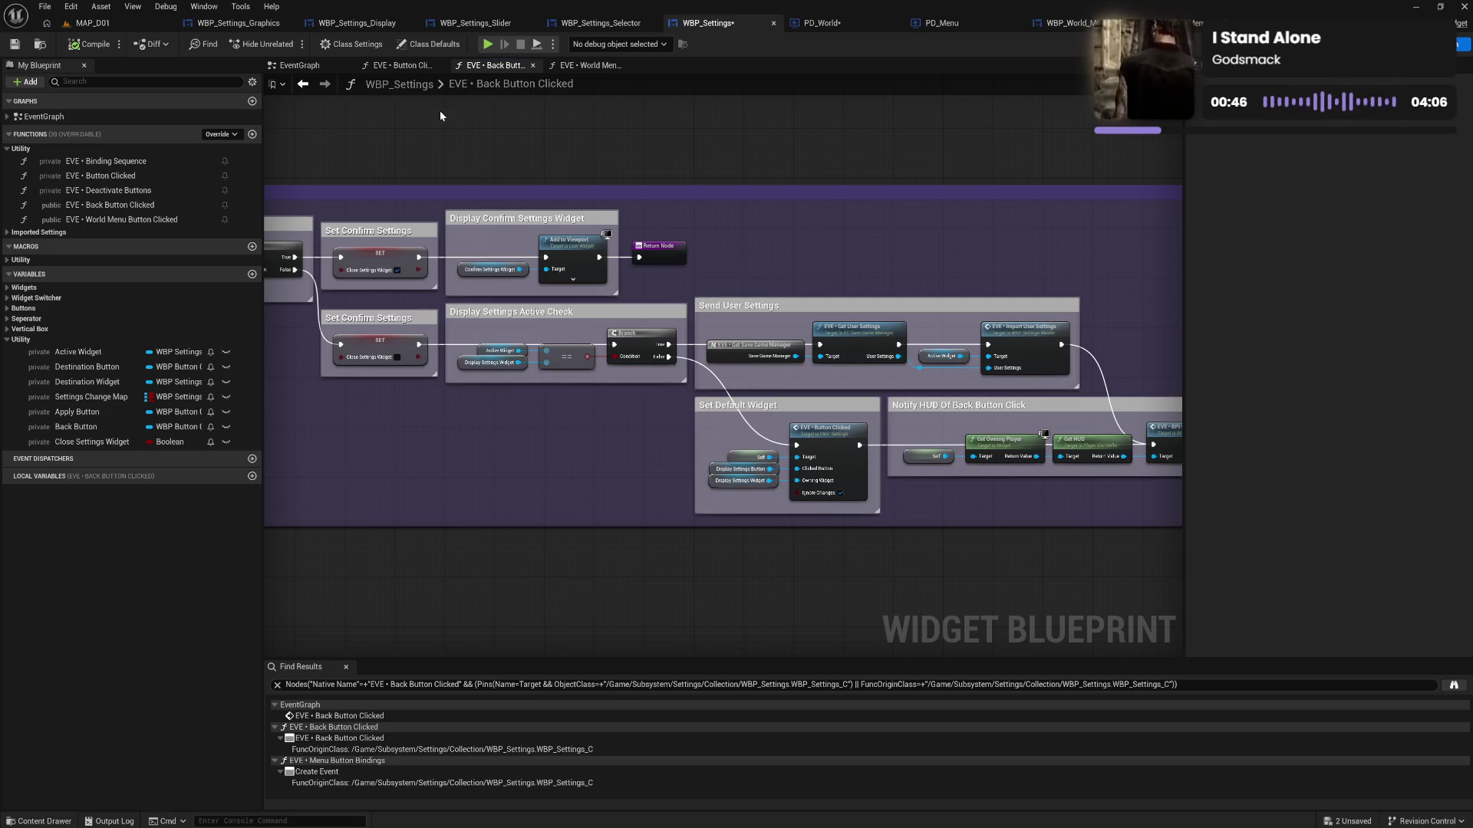
click(90, 44)
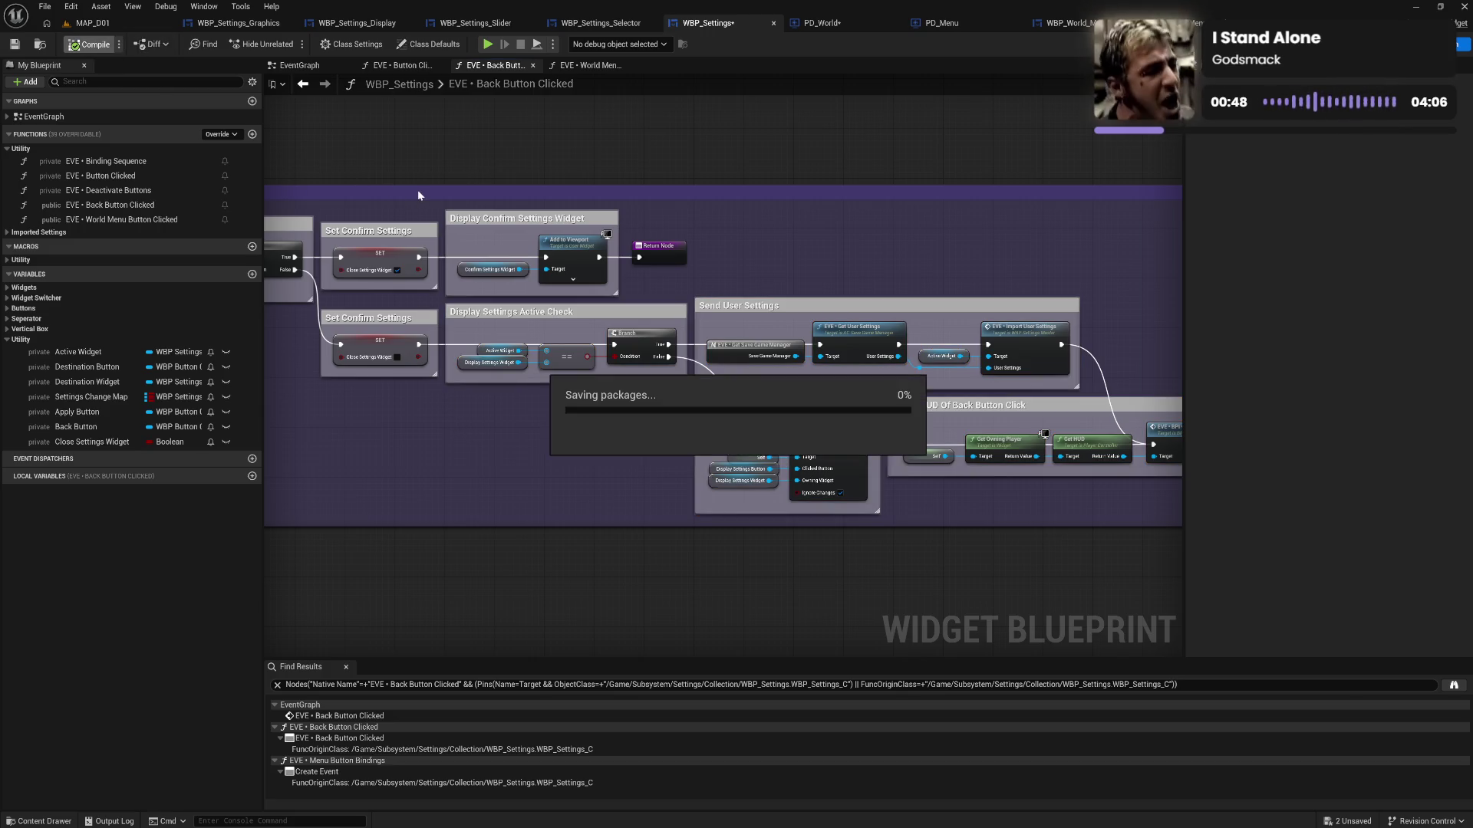
drag(389, 216, 533, 224)
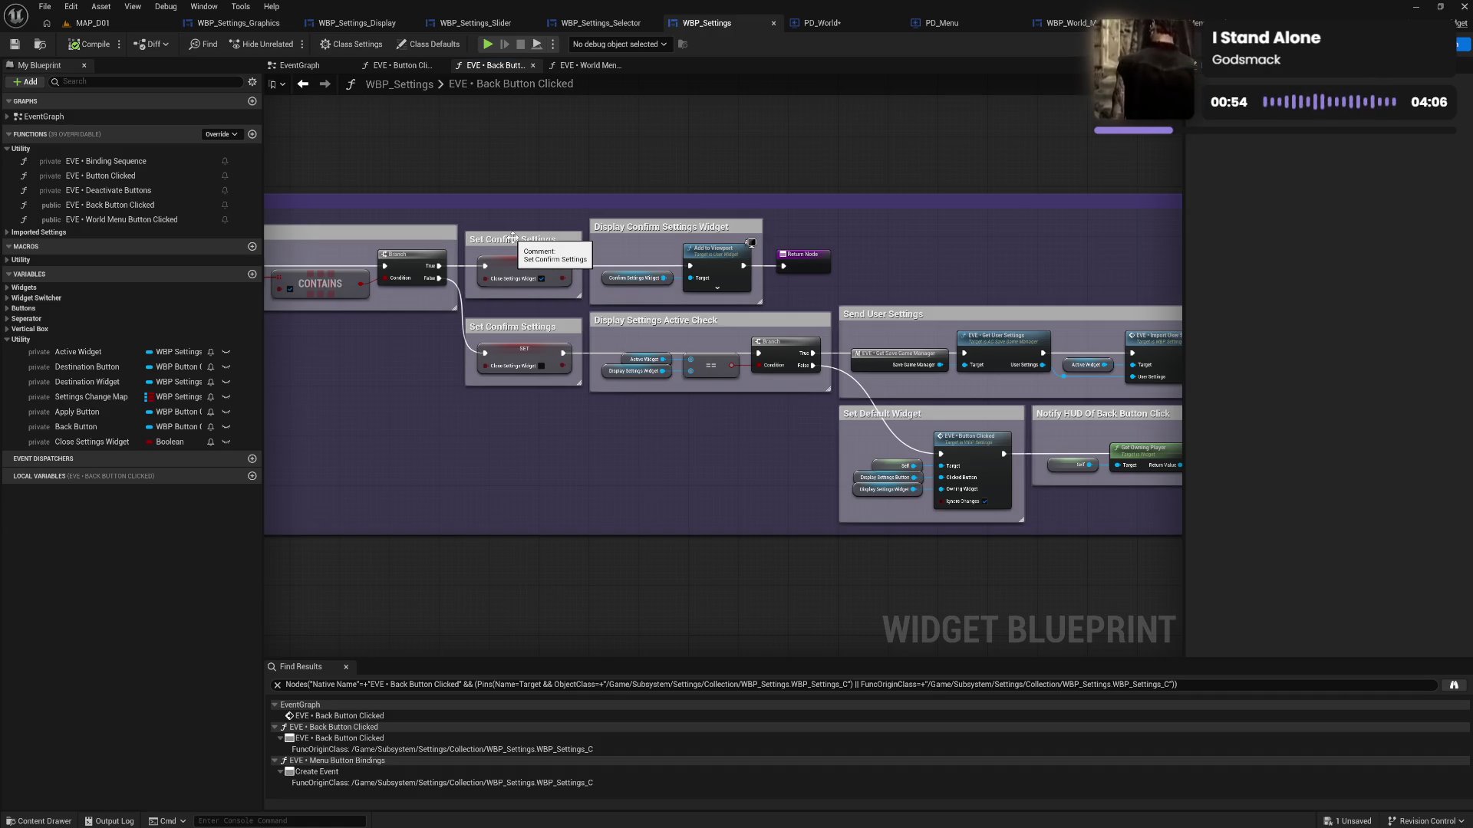
click(101, 443)
Change Close Settings Widget to Close Confirm Widget, compile, and return to the EventGraph
click(137, 448)
double_click(85, 442)
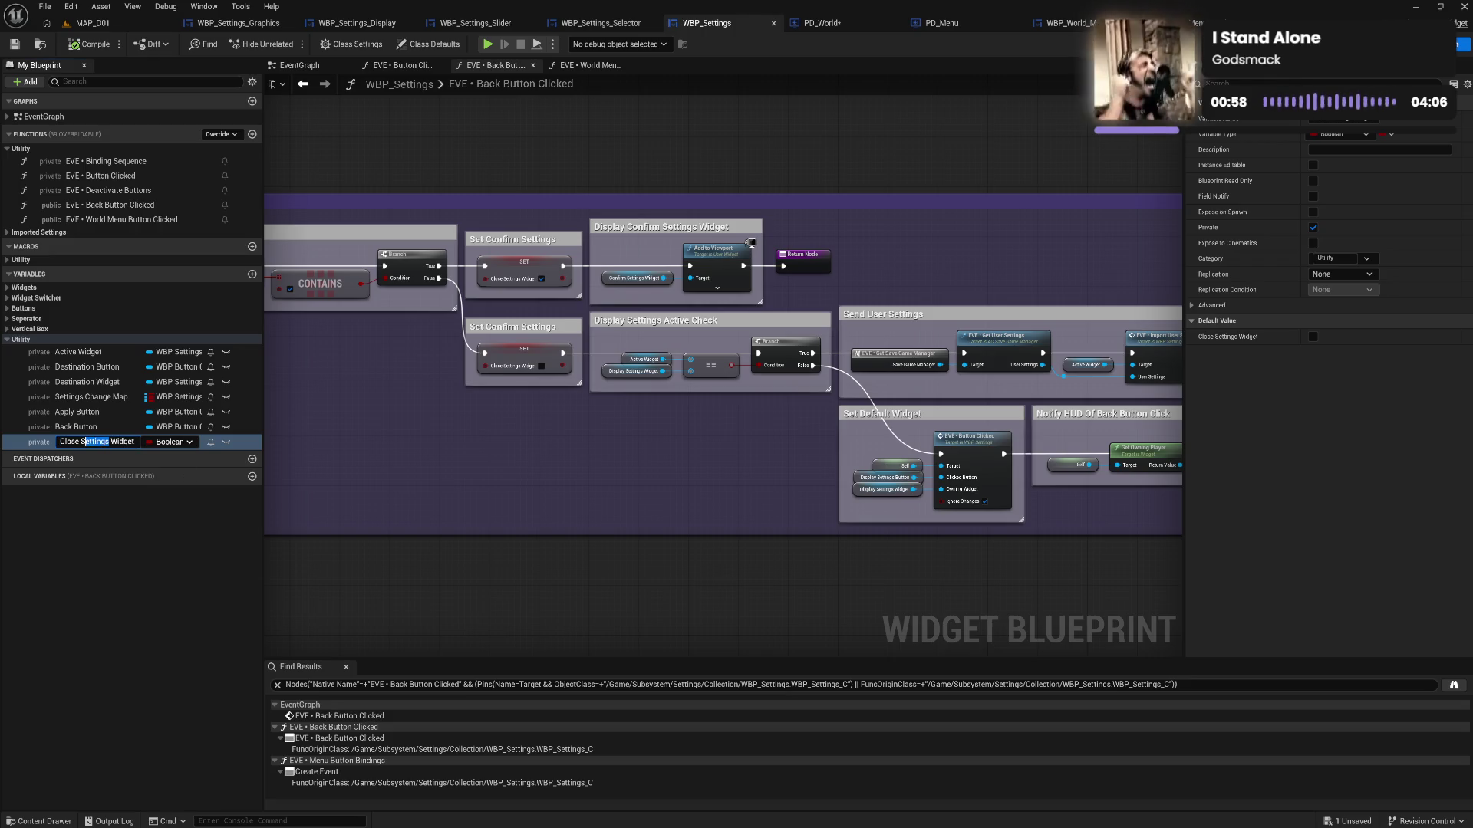
text(Confirm)
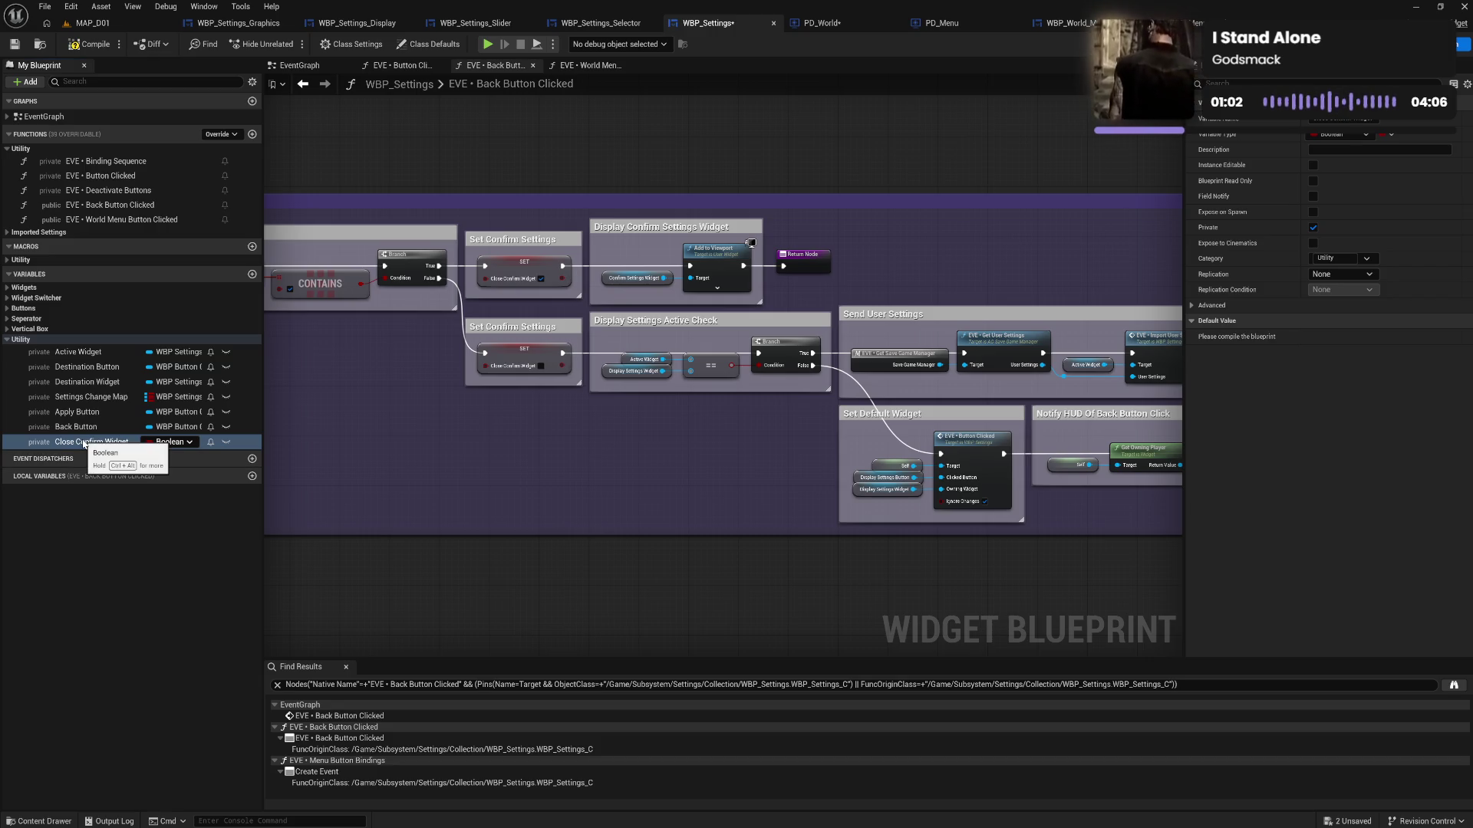
key(Return)
click(96, 47)
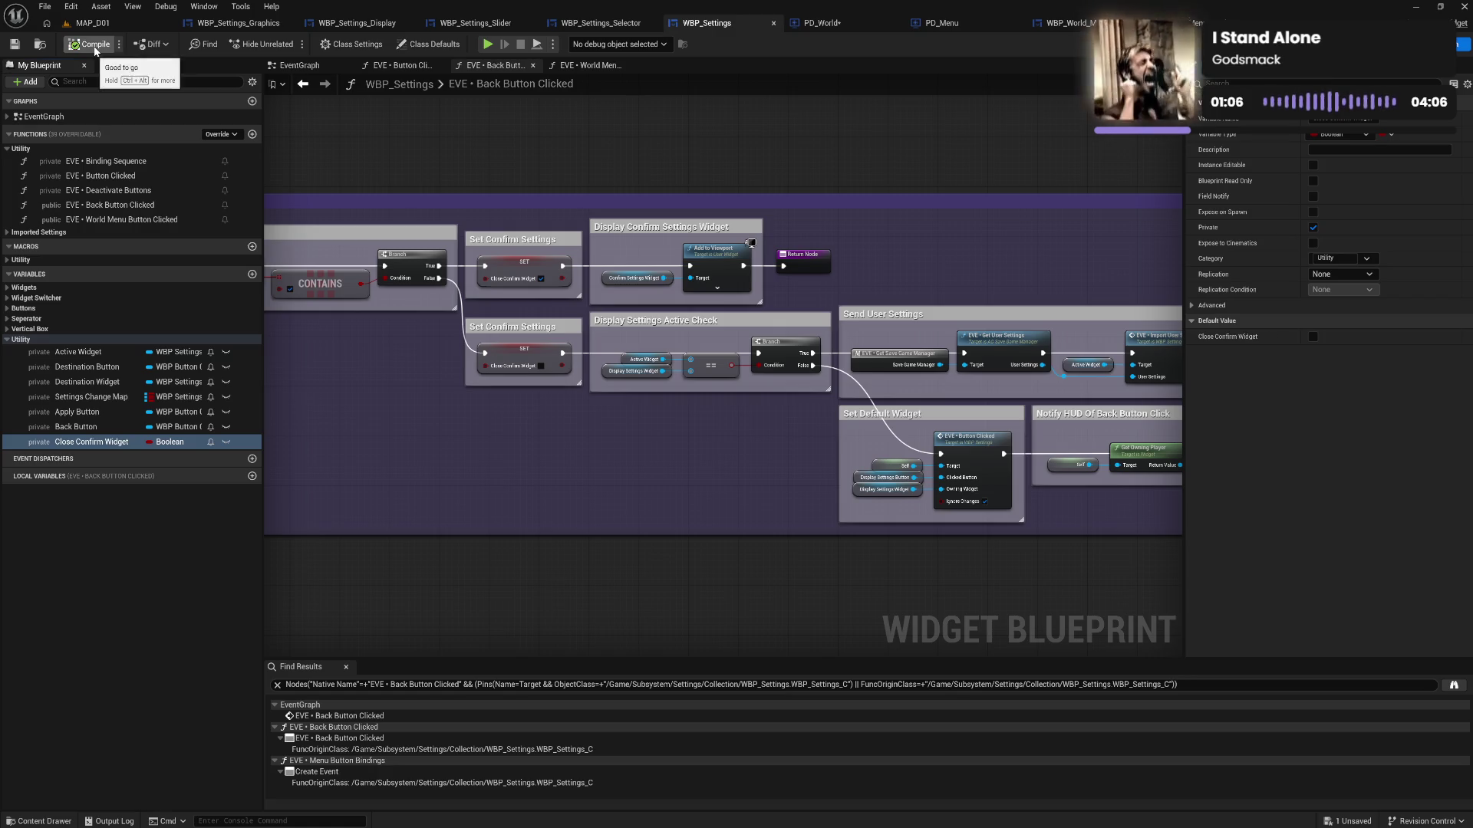
click(311, 67)
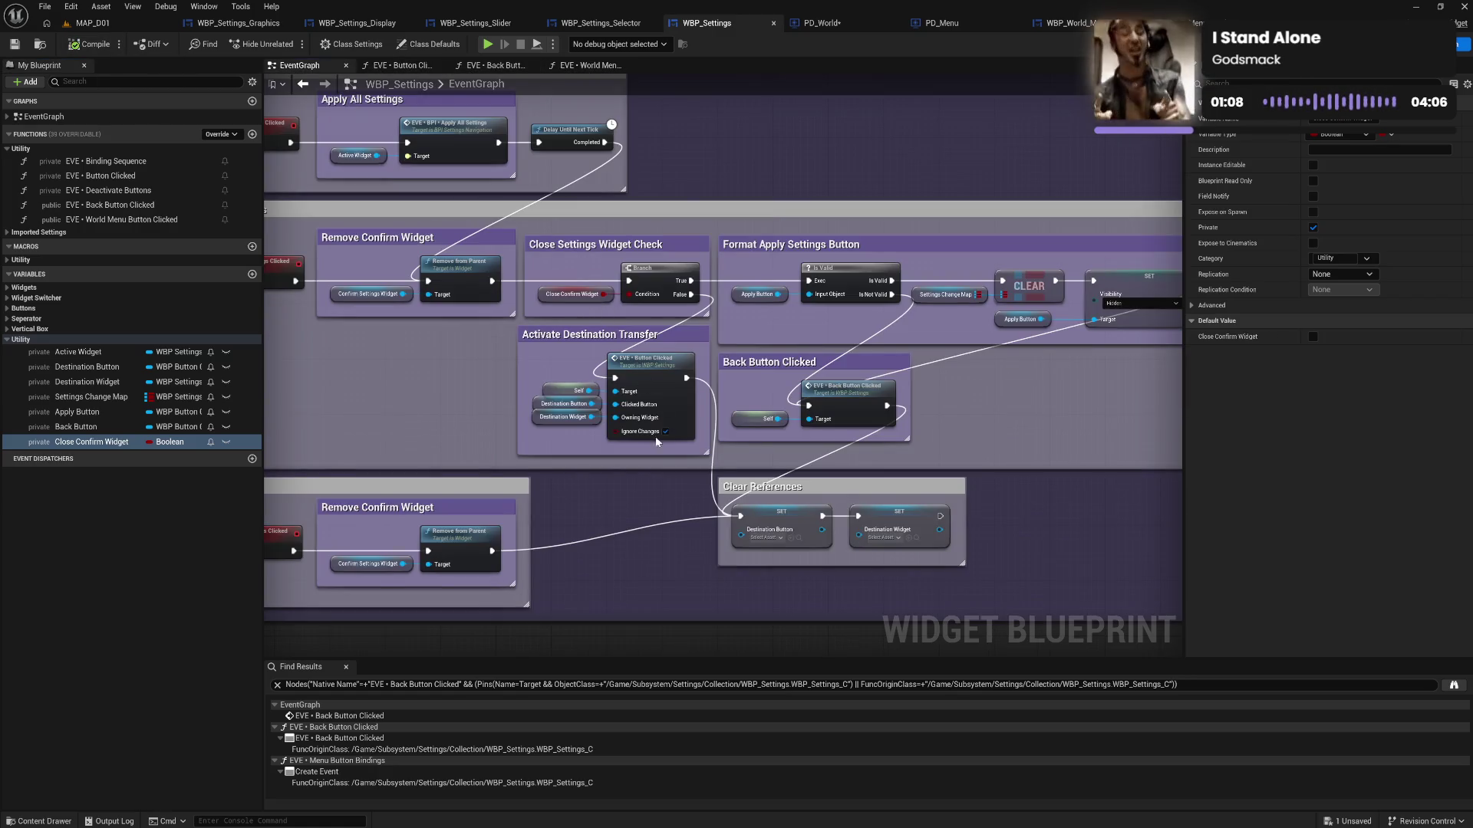
mouse_move(599, 506)
mouse_down()
mouse_move(660, 438)
mouse_move(561, 459)
mouse_move(606, 464)
mouse_up()
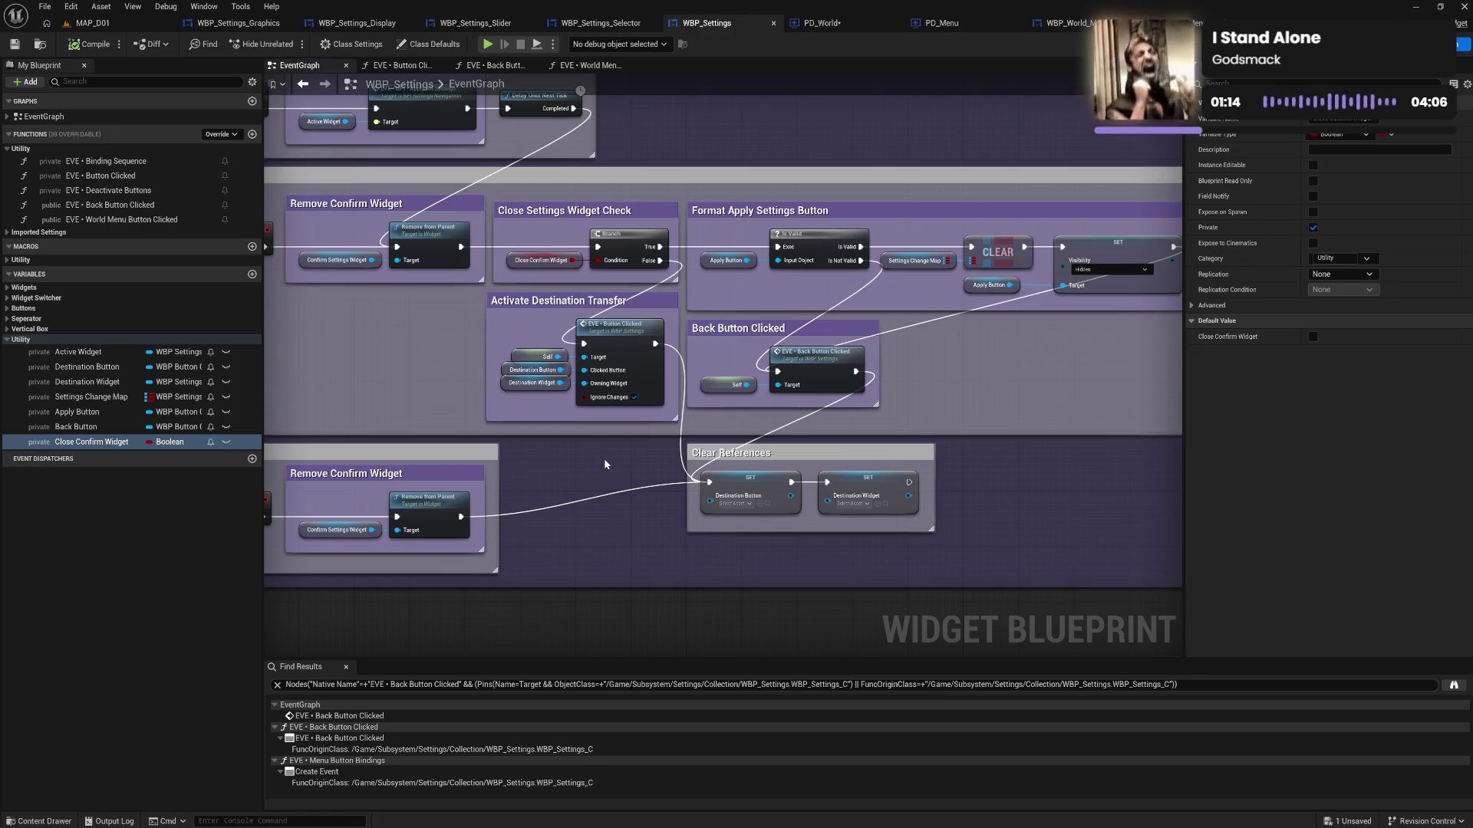
mouse_move(604, 464)
mouse_down()
mouse_move(702, 460)
mouse_move(726, 436)
mouse_move(799, 431)
mouse_move(717, 445)
mouse_move(735, 452)
mouse_move(730, 428)
mouse_up()
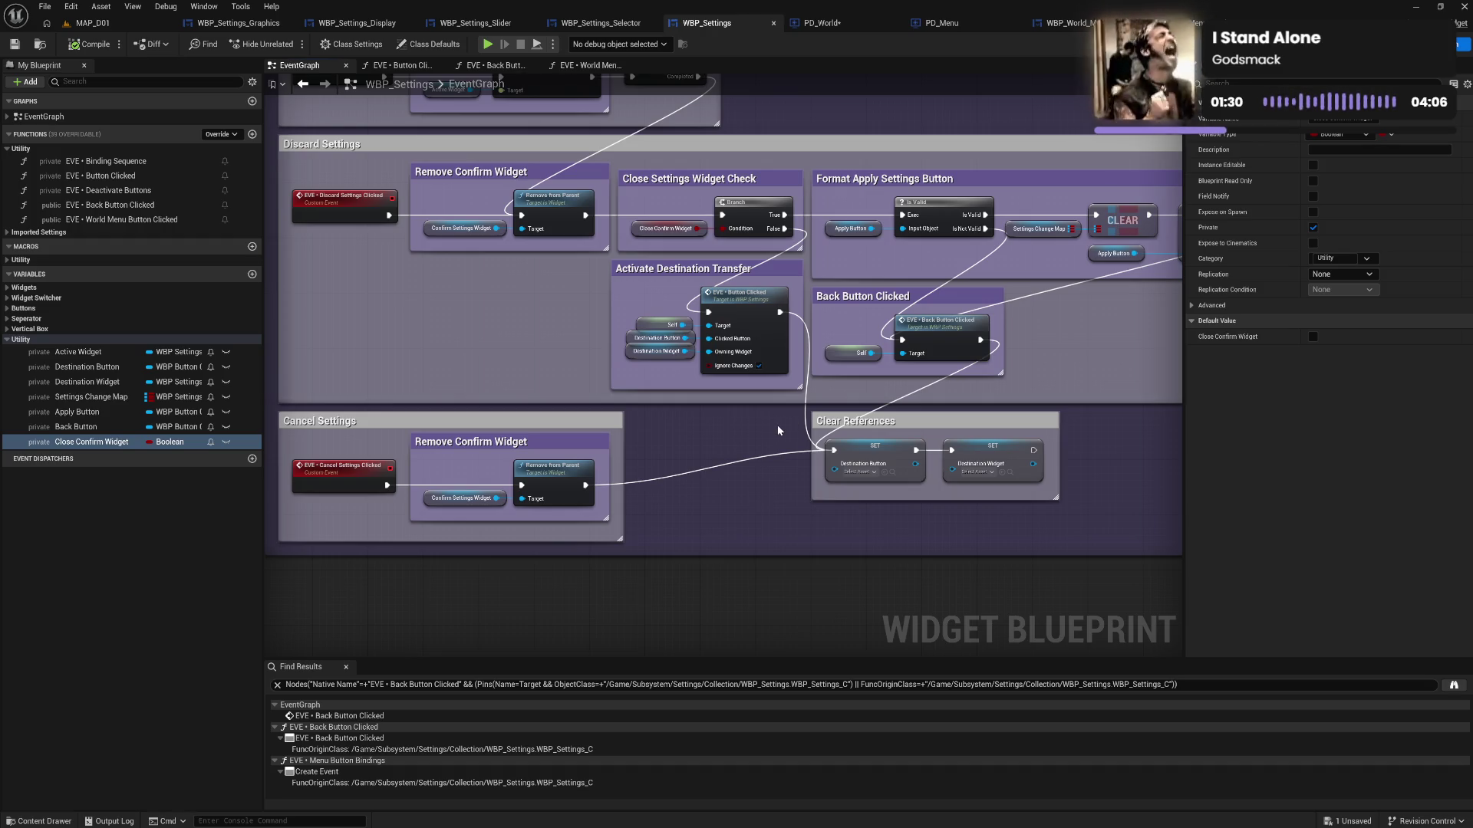
mouse_move(858, 434)
mouse_down()
mouse_move(844, 491)
mouse_move(989, 495)
mouse_up()
scroll(694, 422, down, 1)
scroll(603, 471, up, 1)
drag(561, 462, 527, 426)
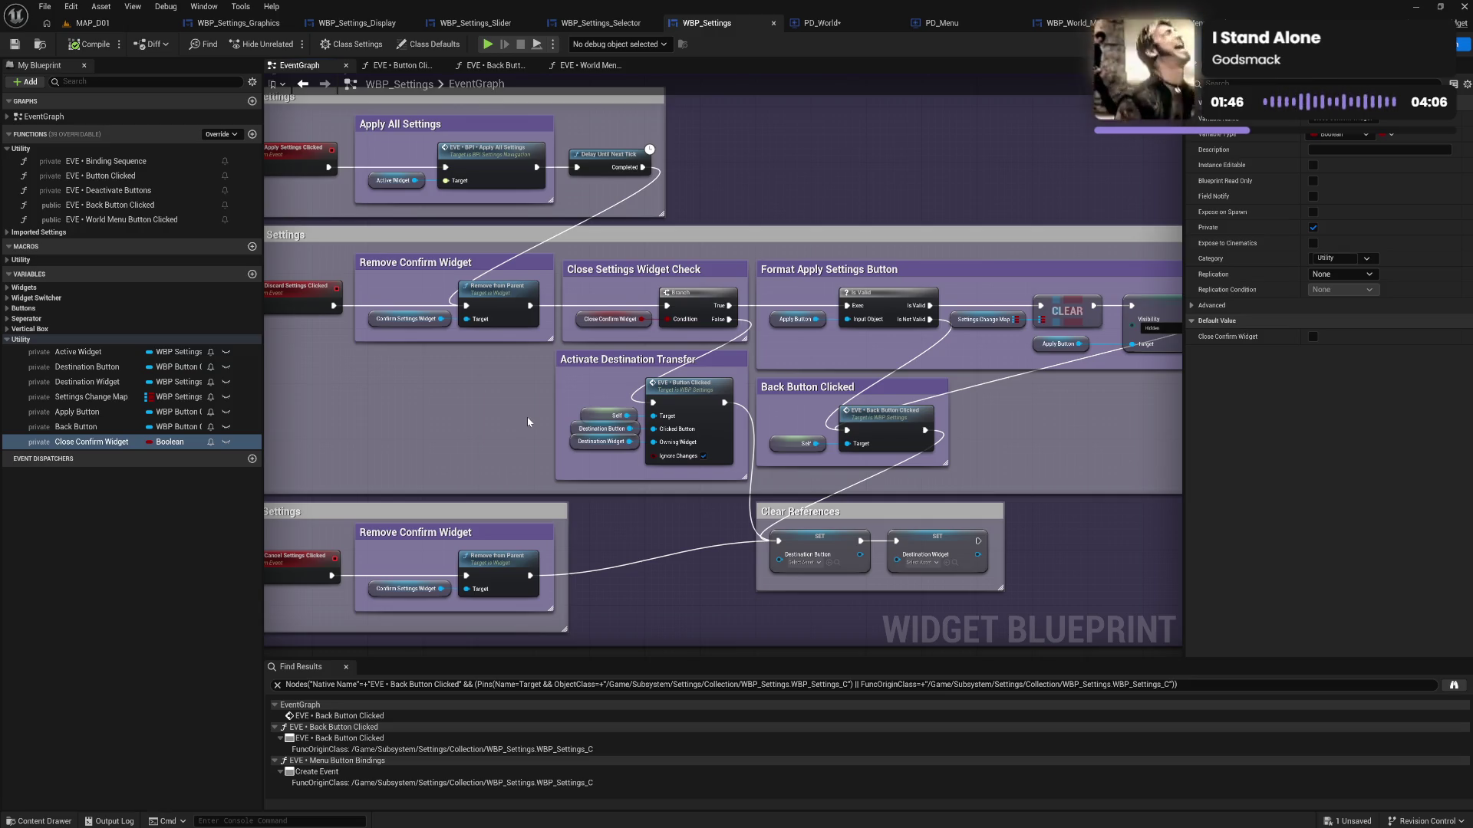
Move through the Back Button Clicked and Button Clicked graphs to World Menu Button Clicked, then select Close Confirm Widget
click(495, 65)
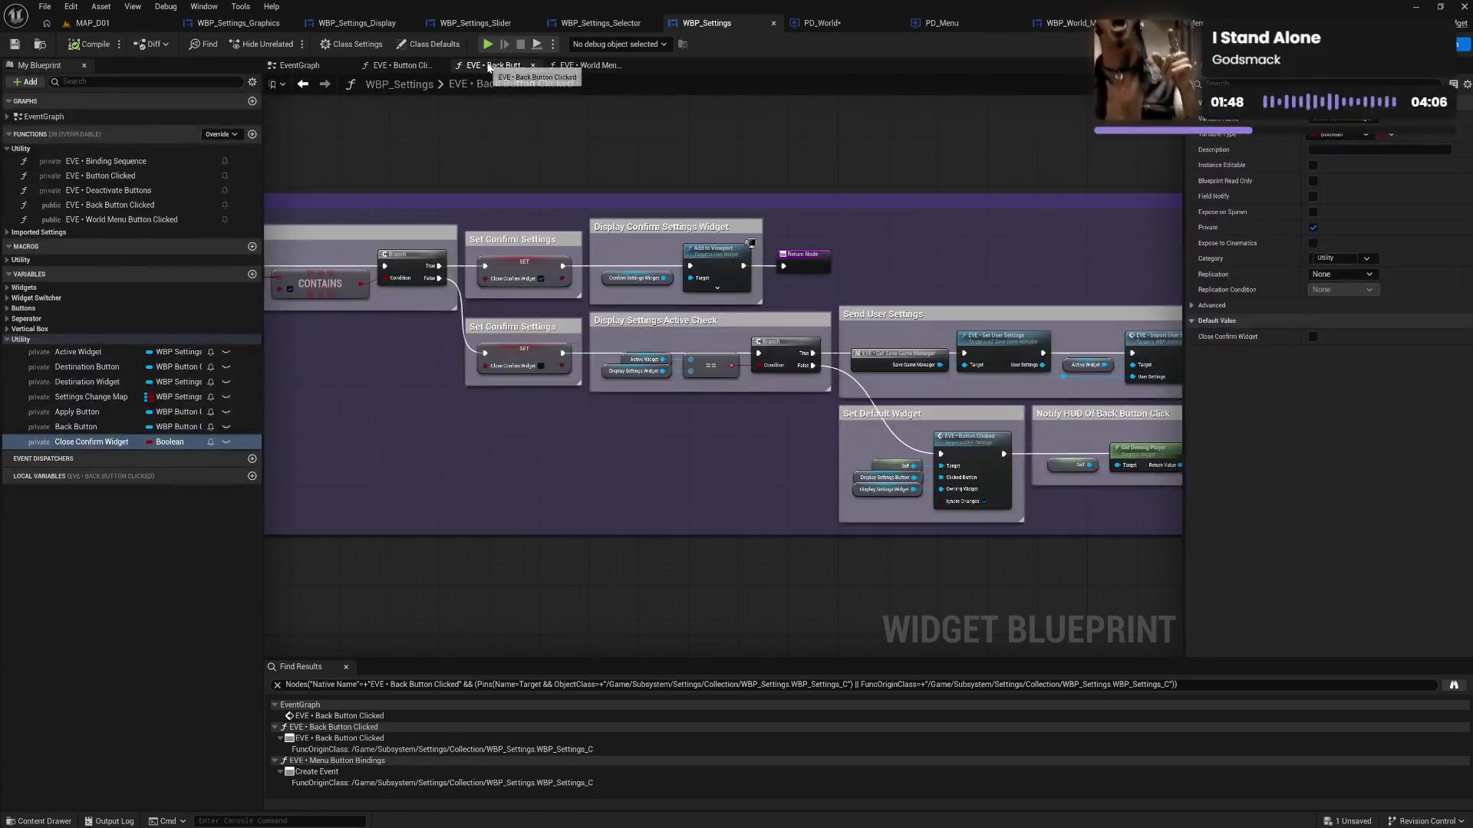
drag(410, 423, 580, 436)
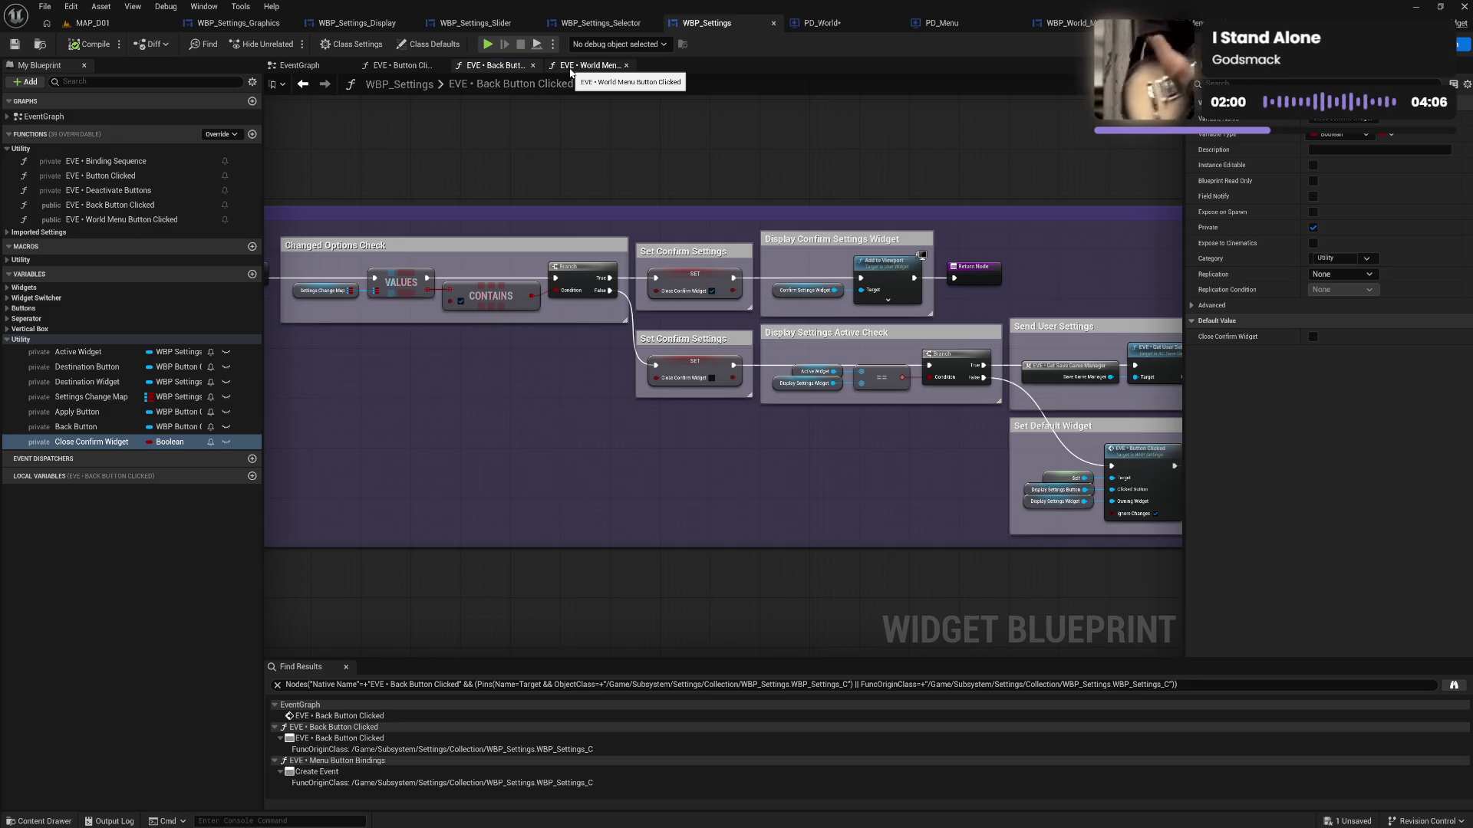
click(303, 84)
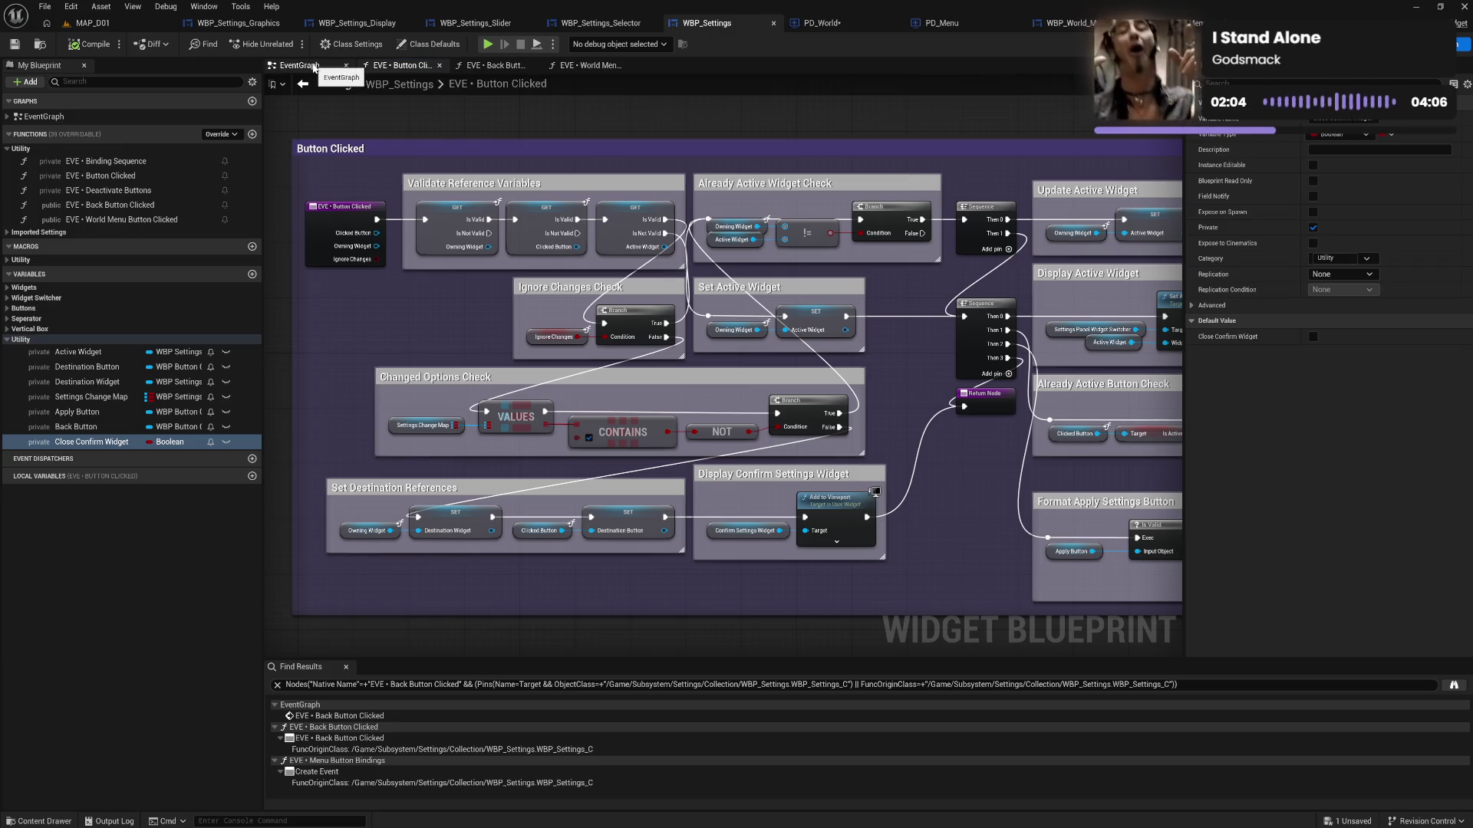
click(303, 83)
click(423, 68)
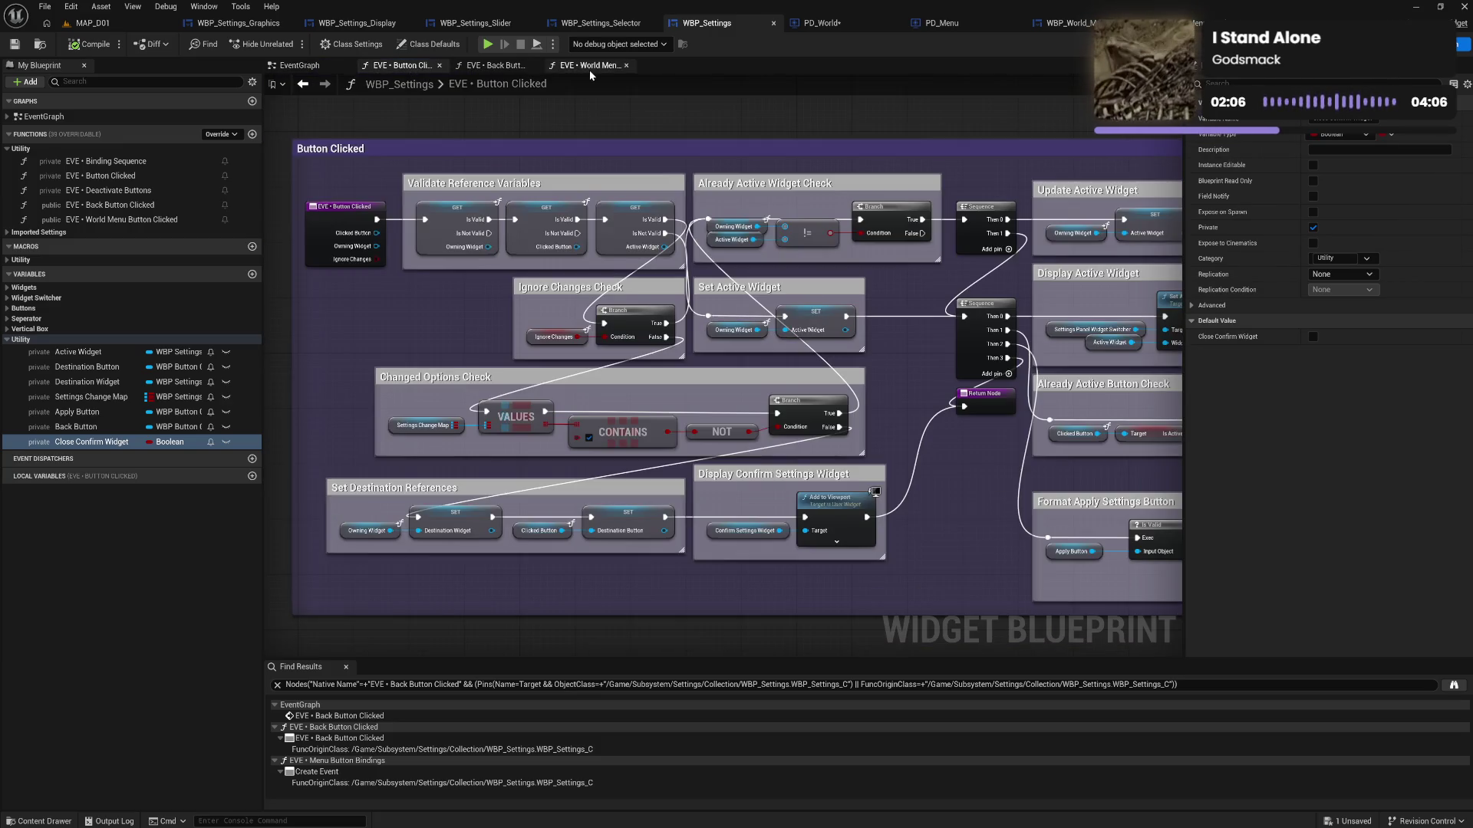
click(589, 67)
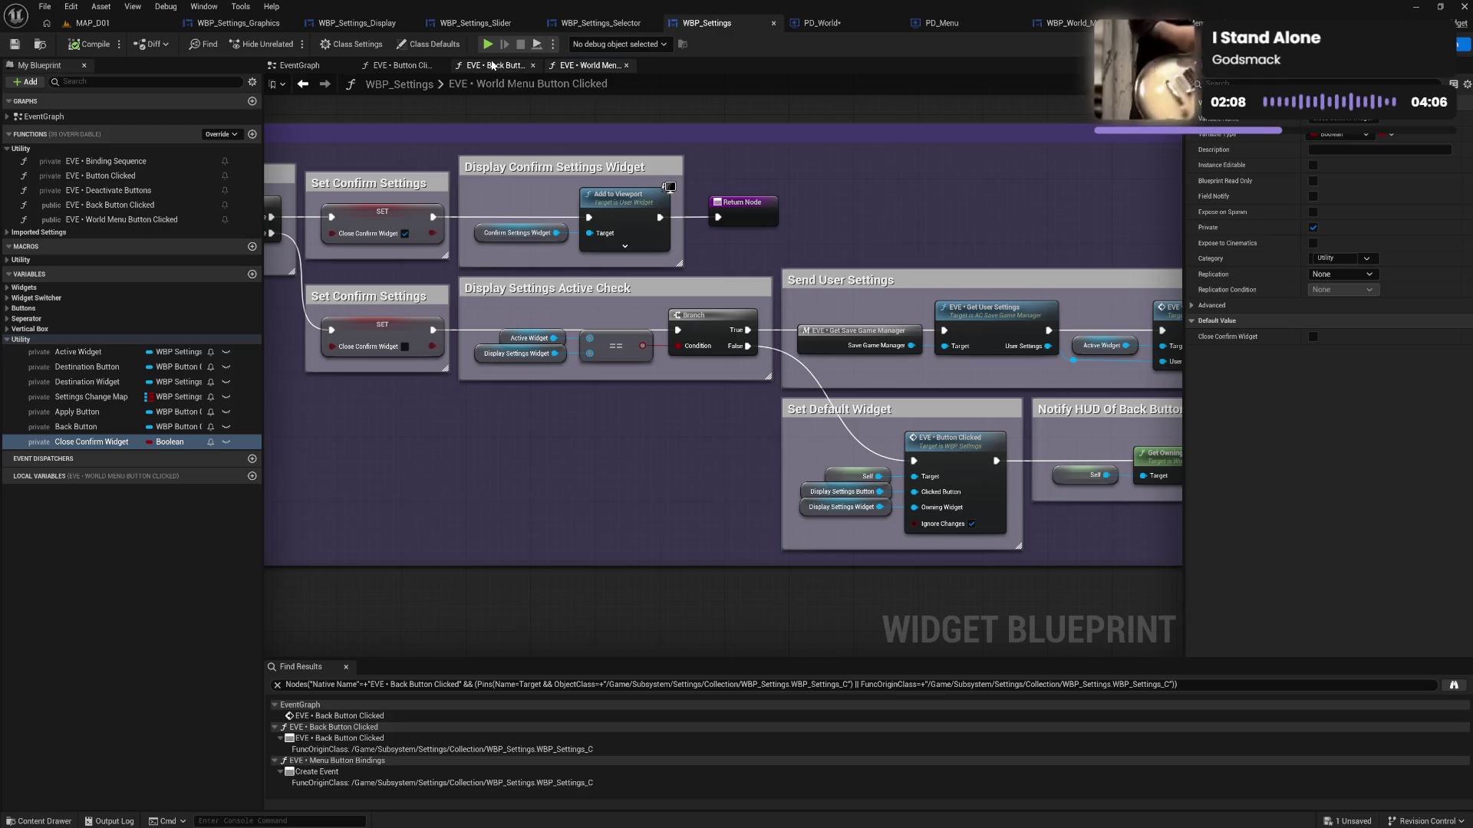
click(491, 65)
click(420, 67)
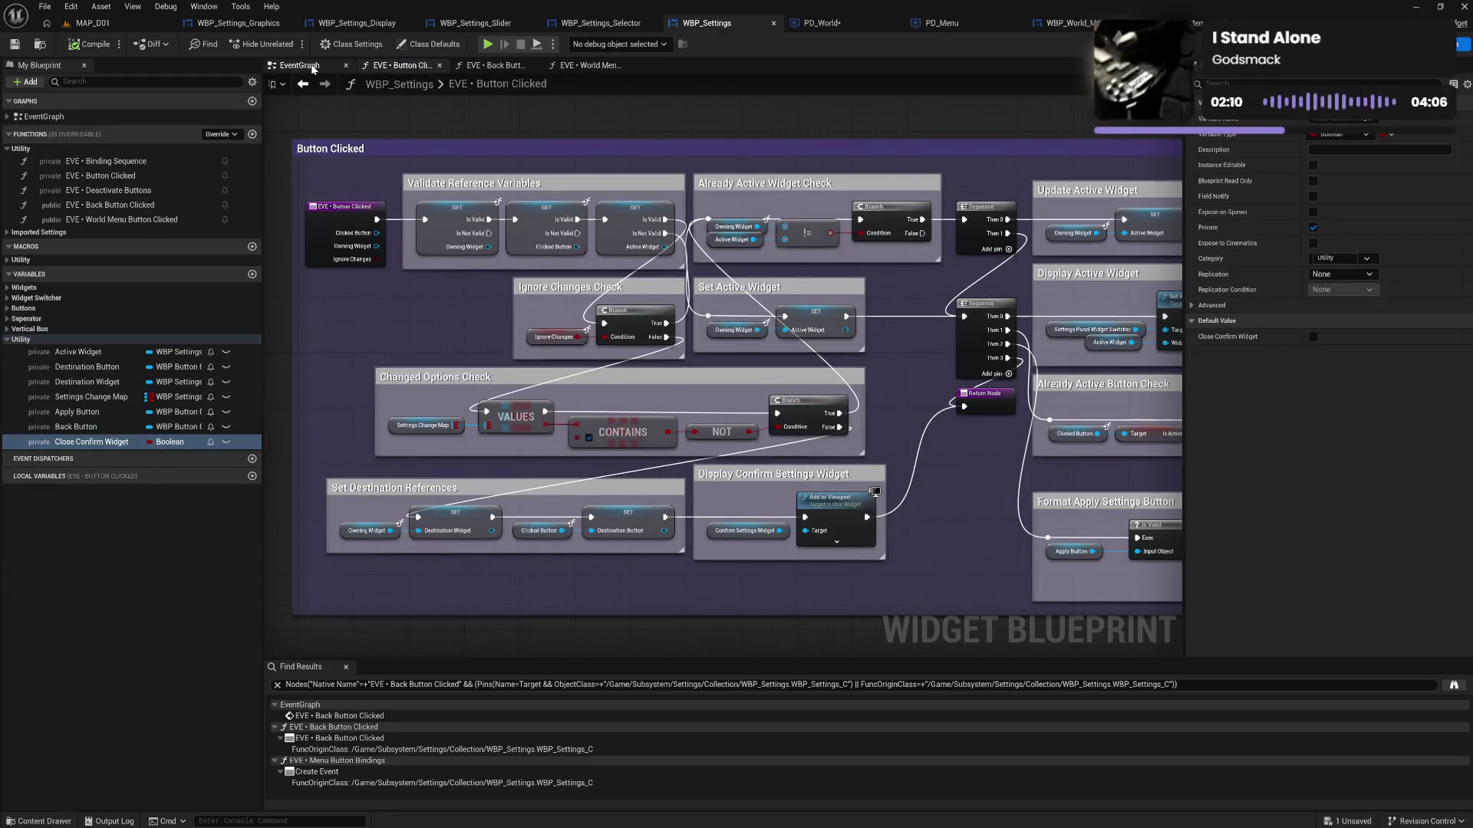
click(484, 68)
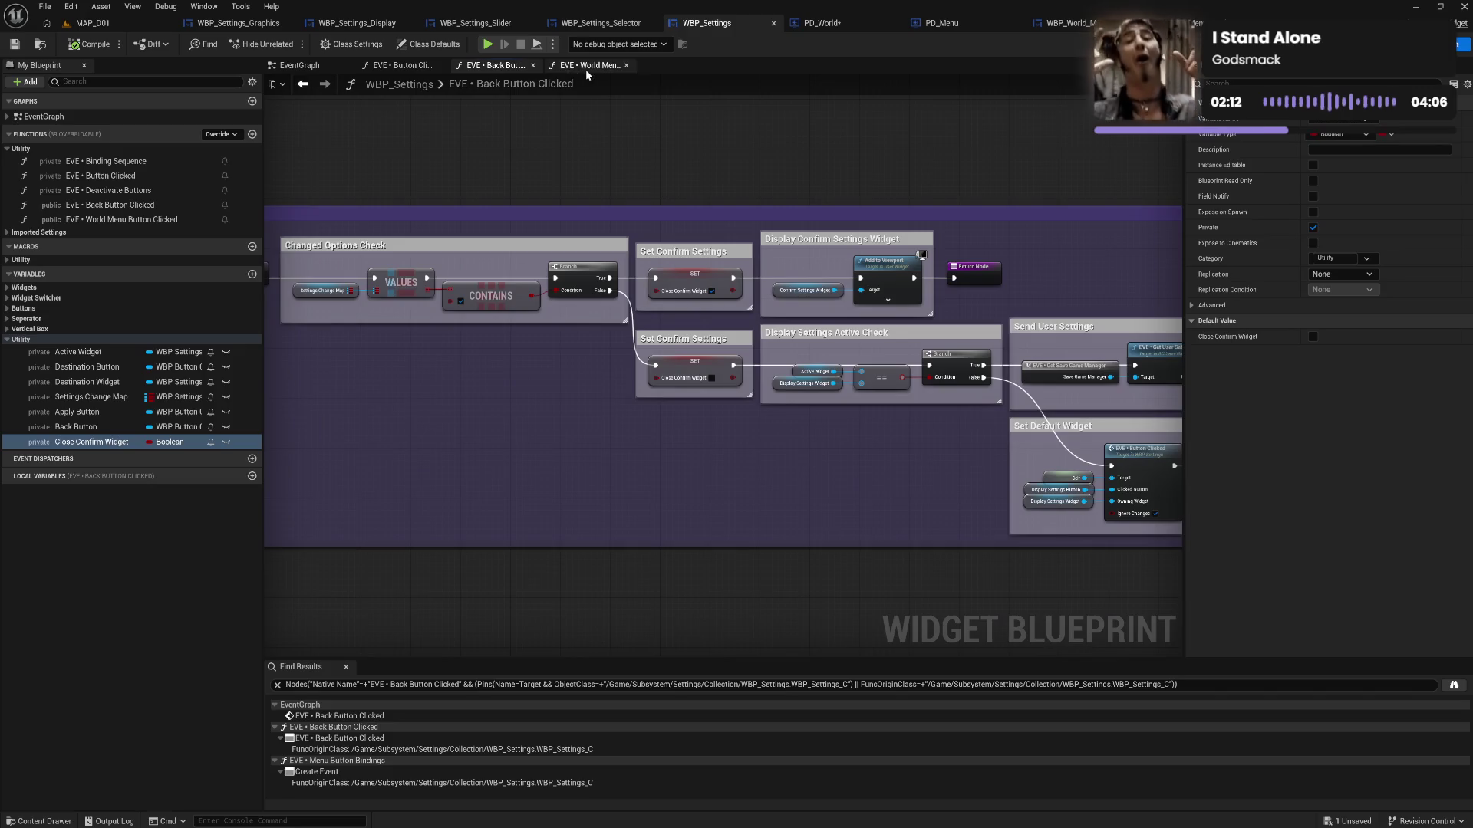
click(586, 68)
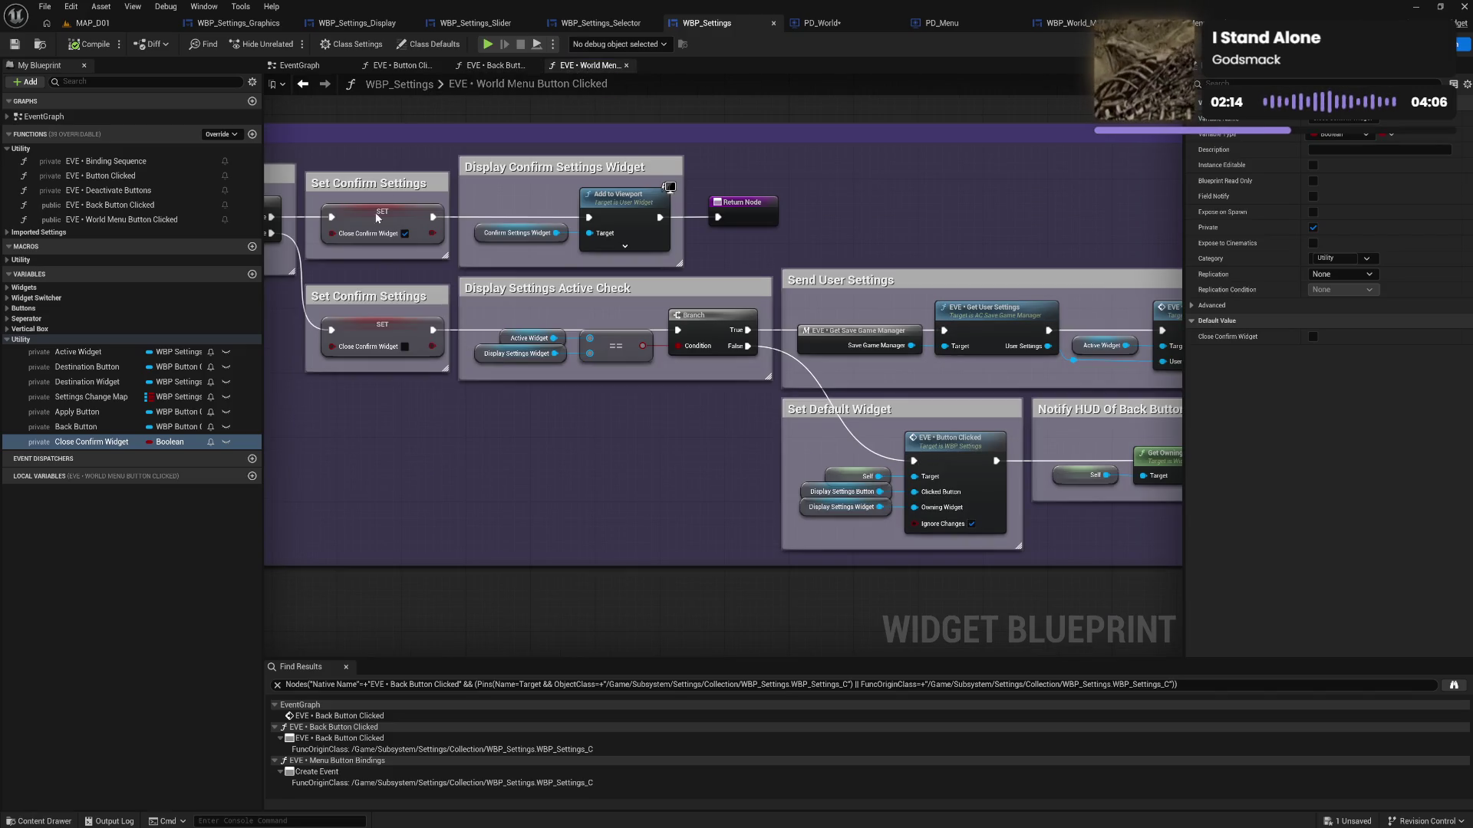
click(127, 442)
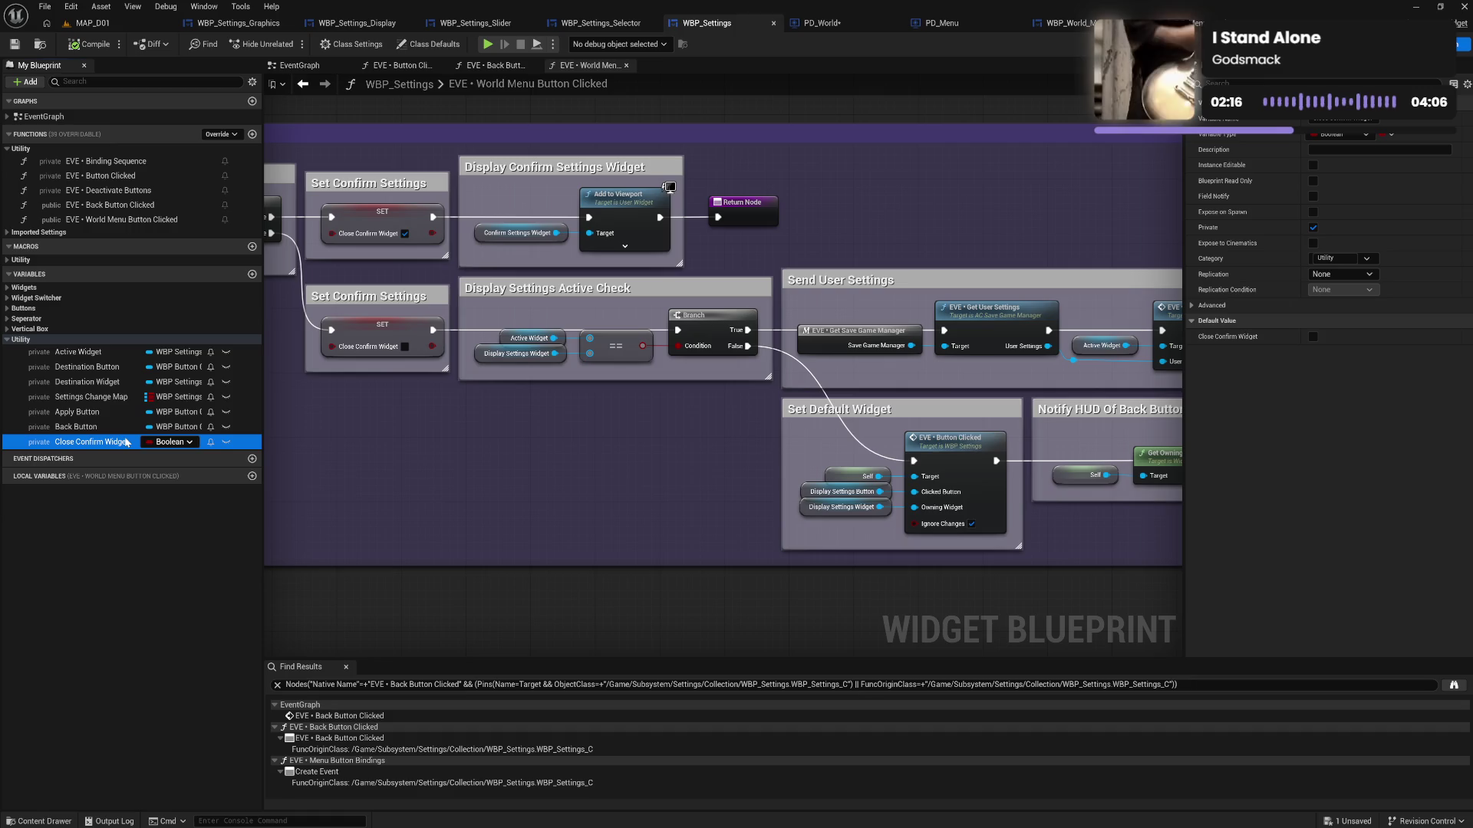
Rename the Close Confirm Widget boolean to 'Settings Change Required'
click(123, 442)
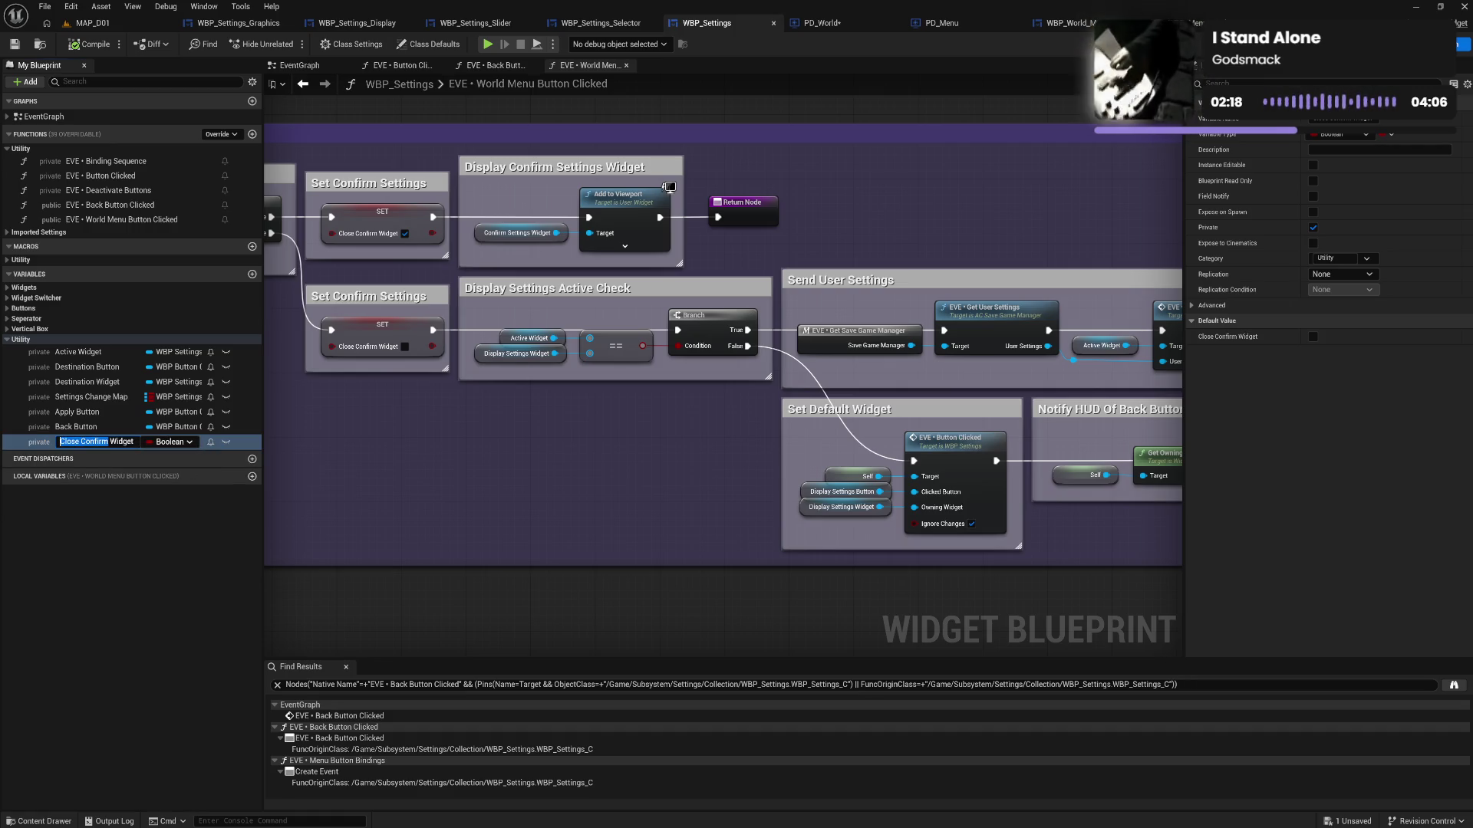
key(Delete)
key(Delete)
key(Delete)
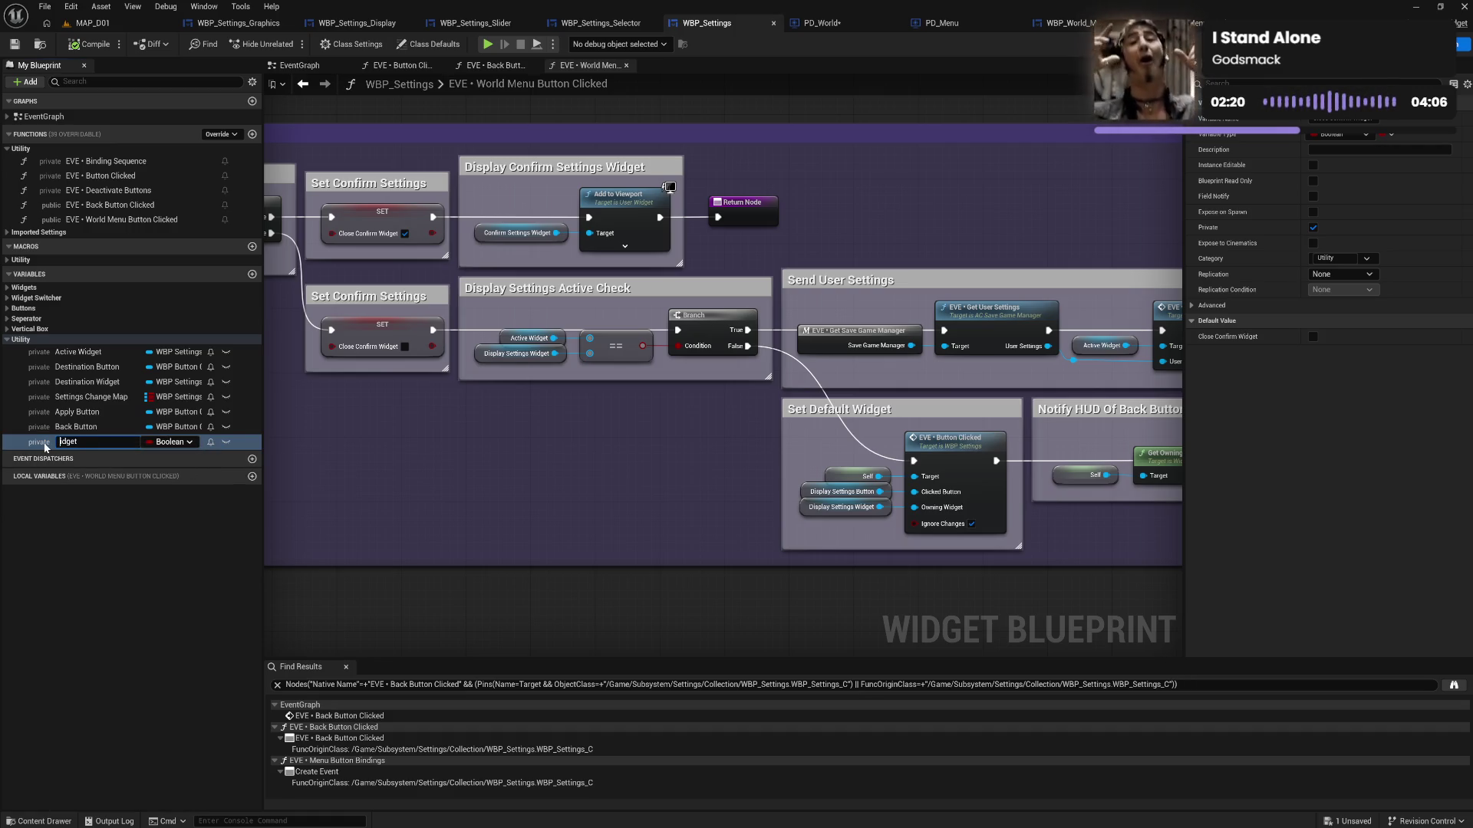
key(Delete)
key(Delete)
key(Delete)
text(S)
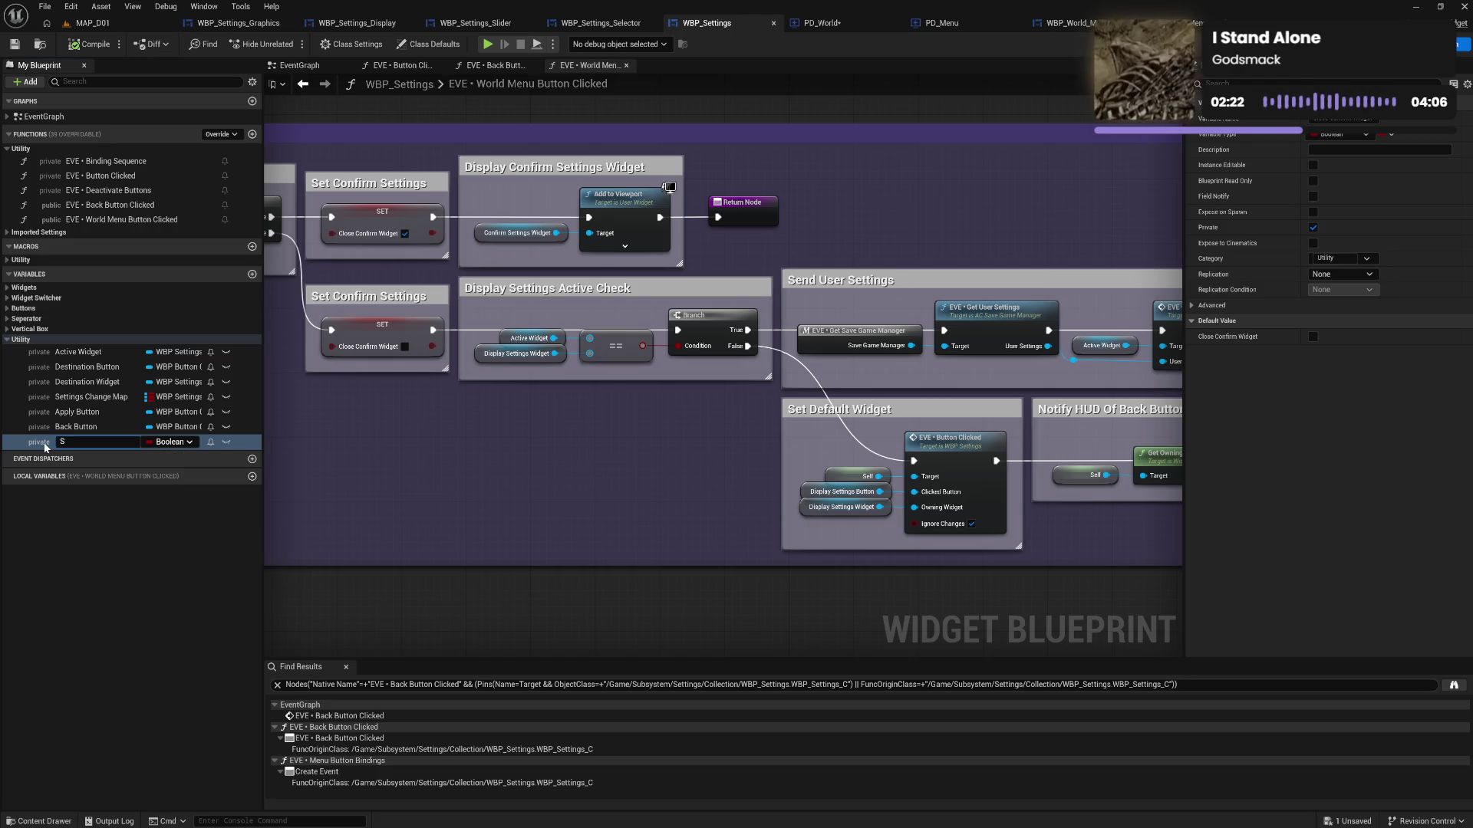
text(ettings T)
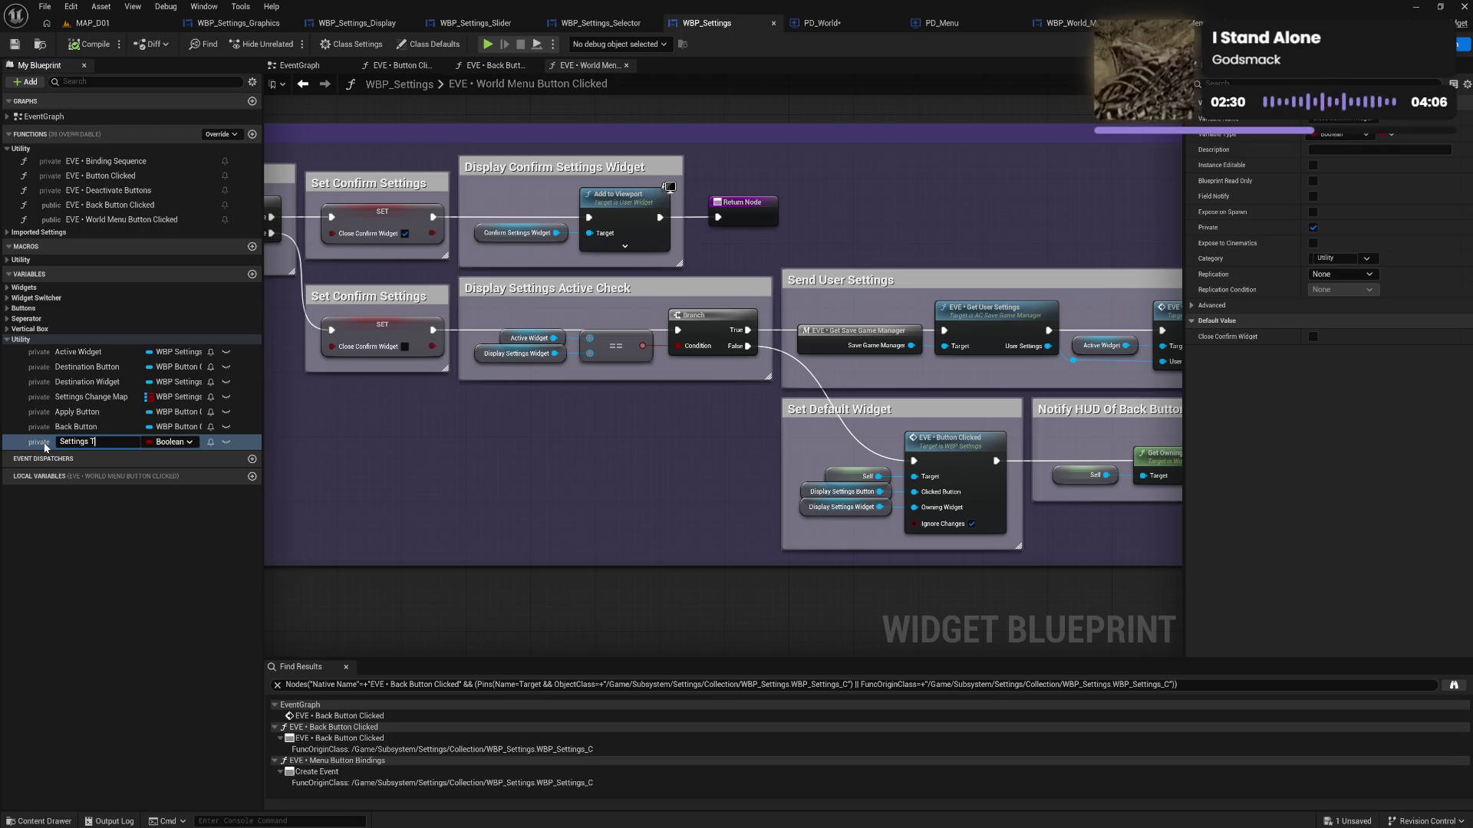
key(BackSpace)
key(BackSpace)
key(BackSpace)
text(Change Se)
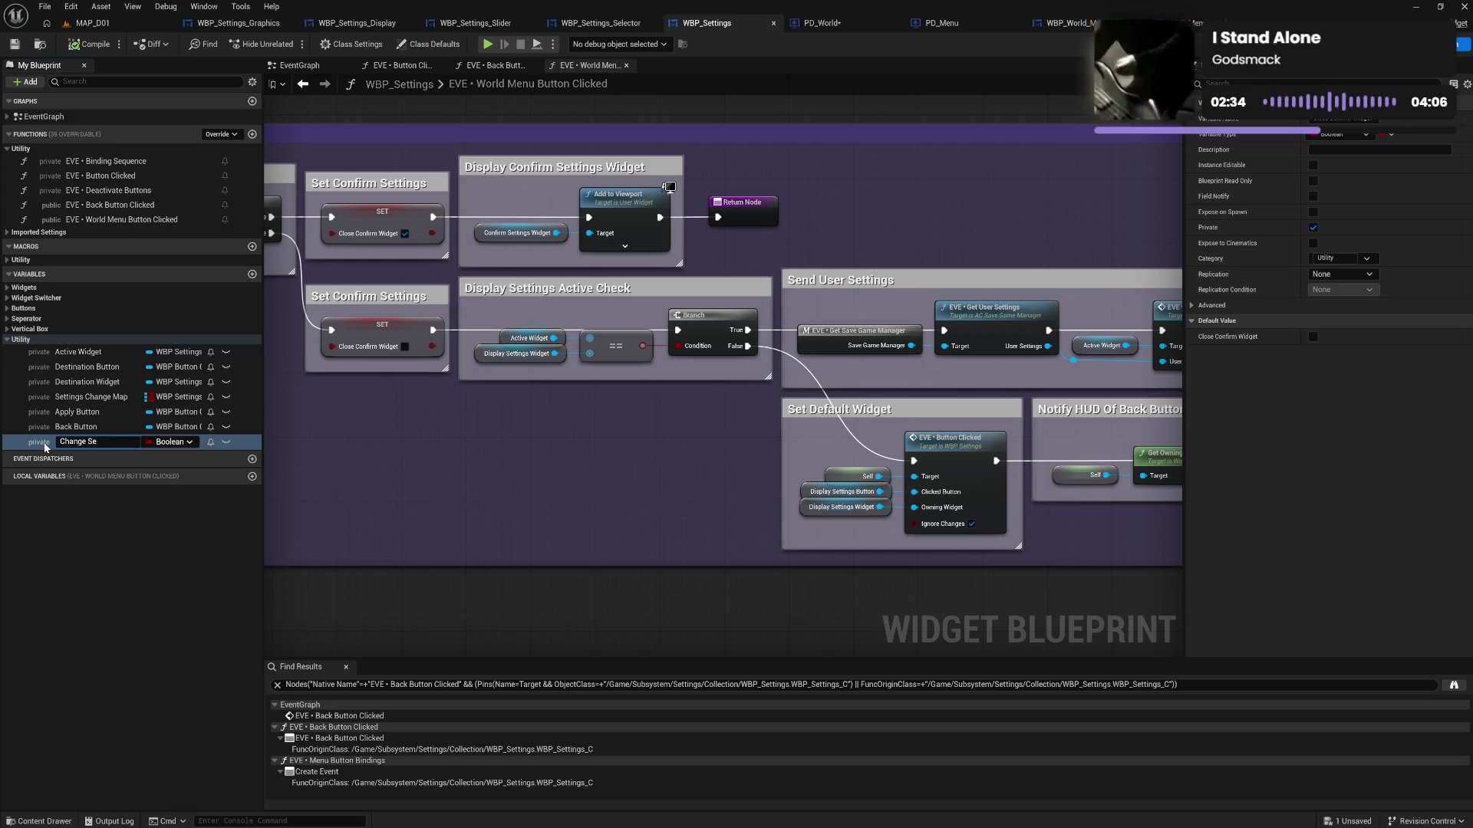
text(ttings)
key(ctrl+BackSpace)
key(ctrl+BackSpace)
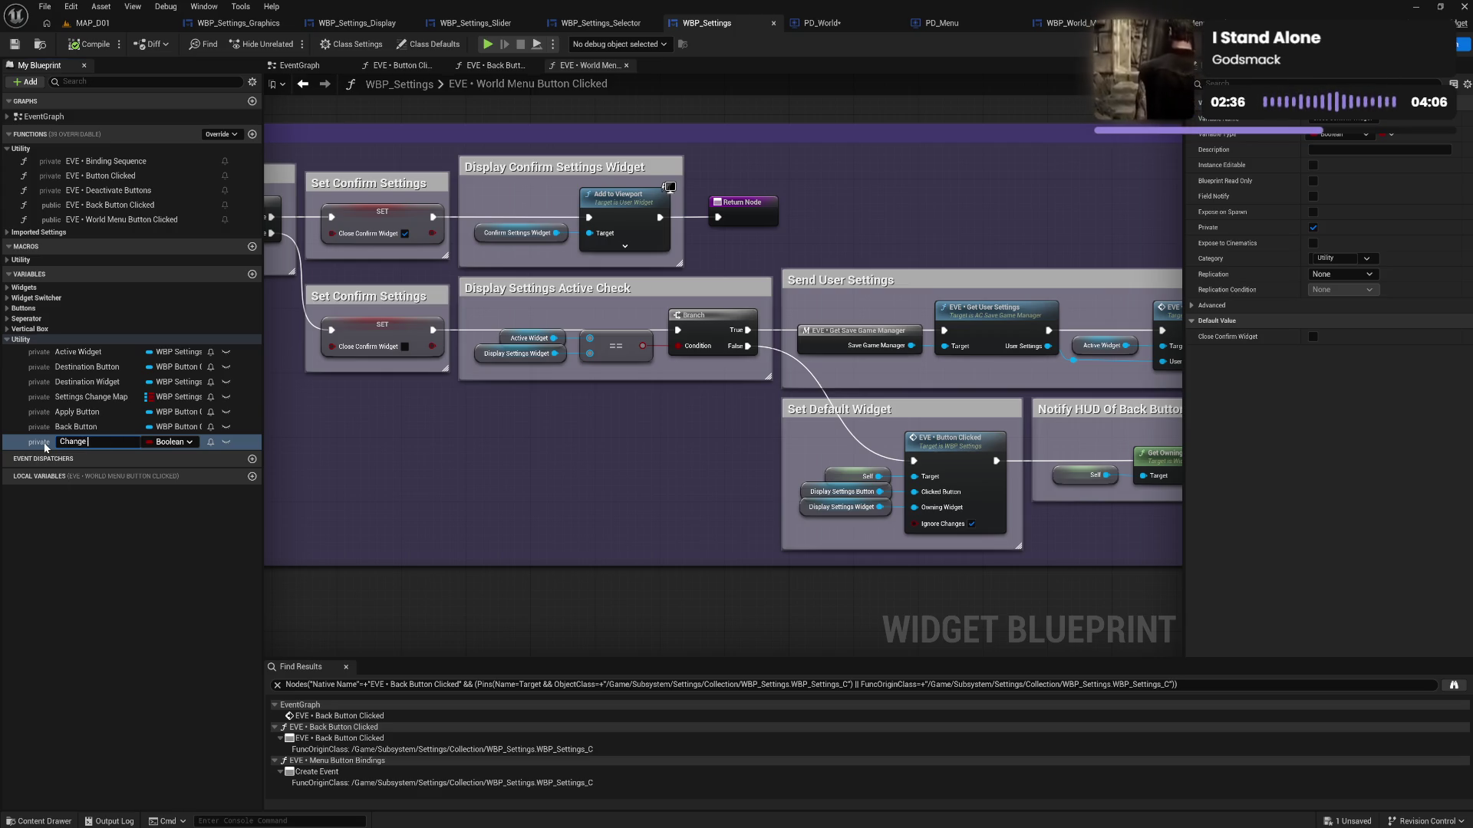
text(Settings )
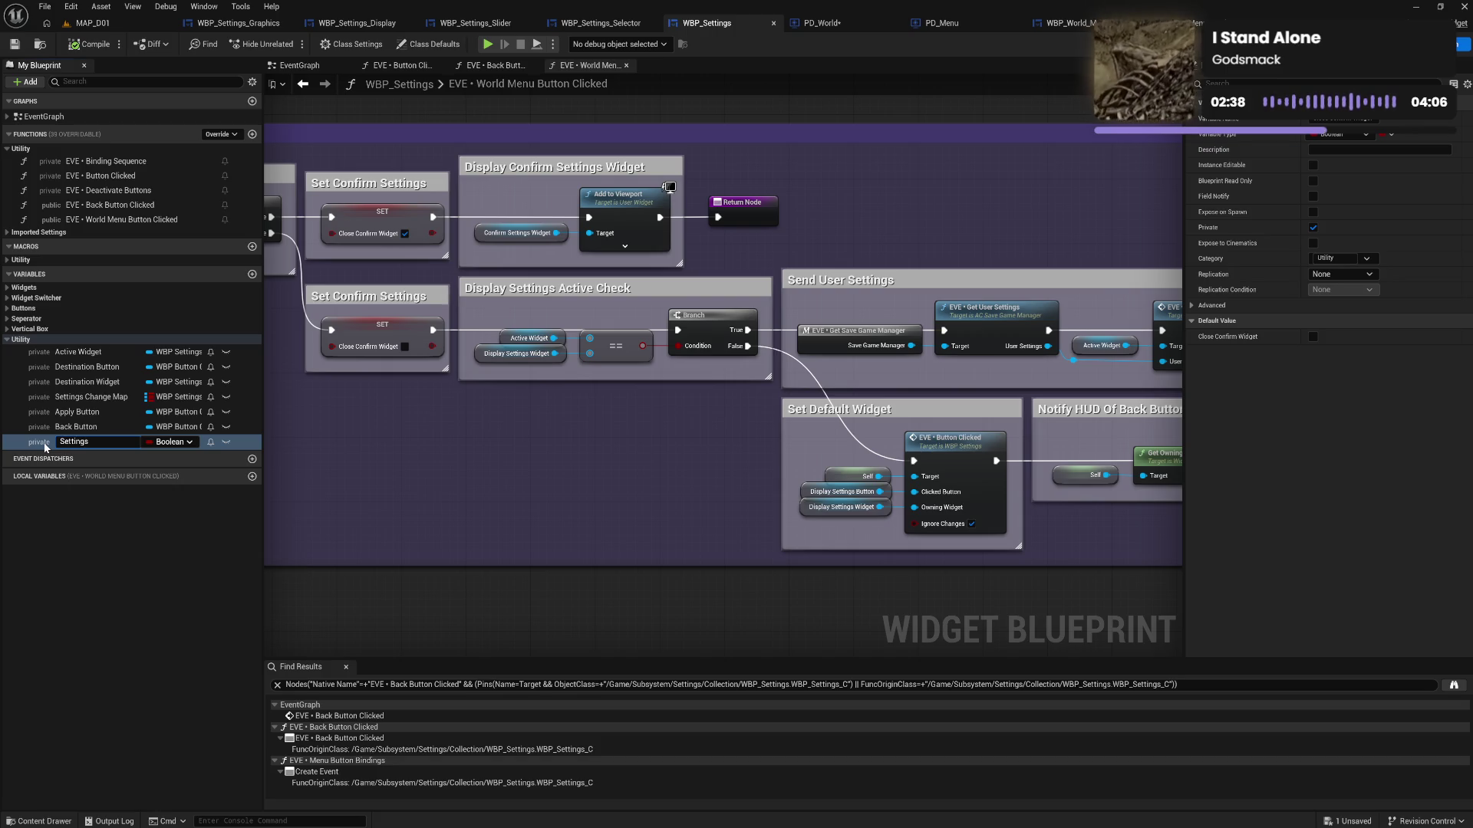
text(Change)
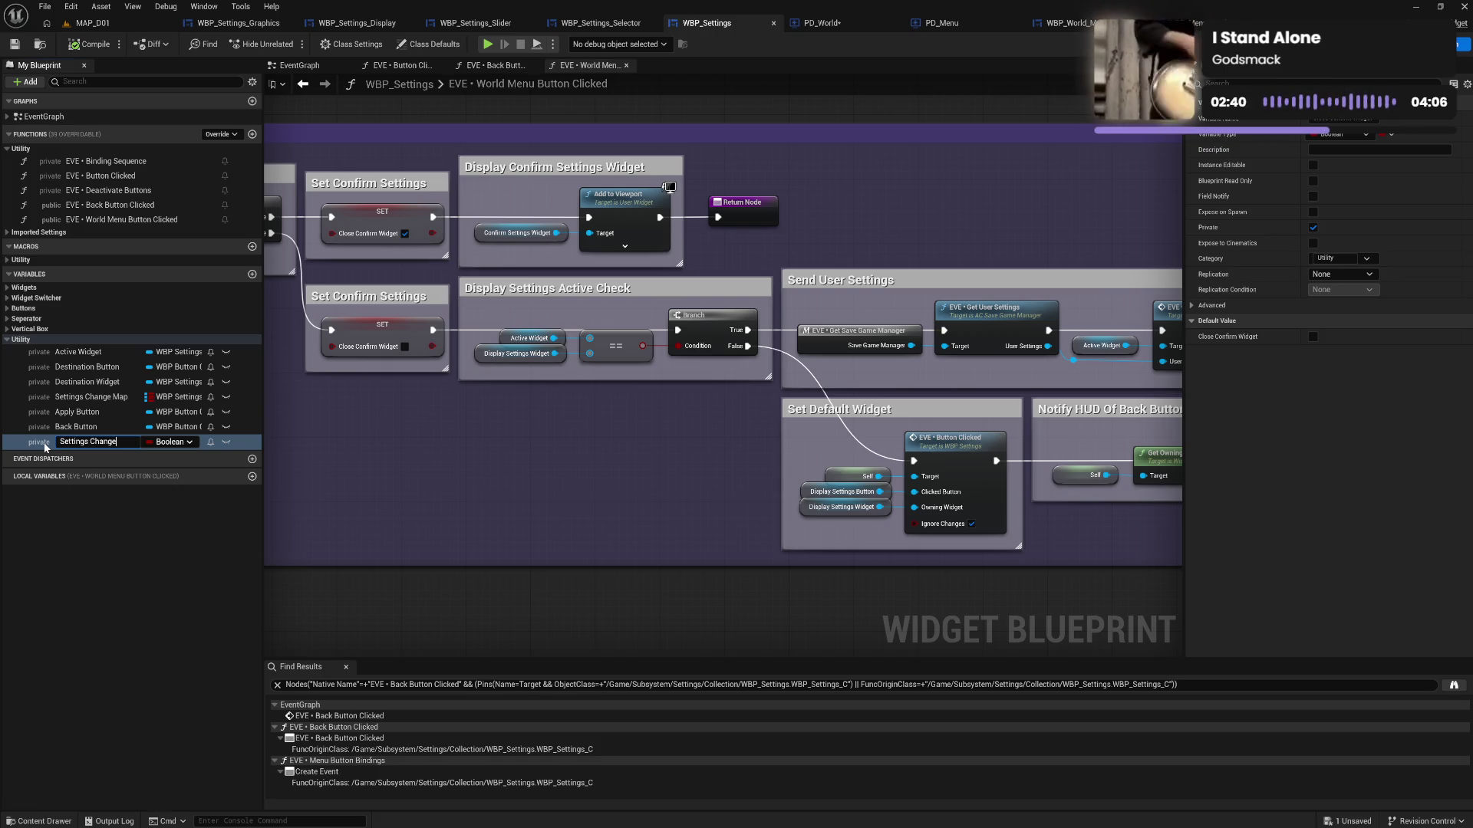
text( Status)
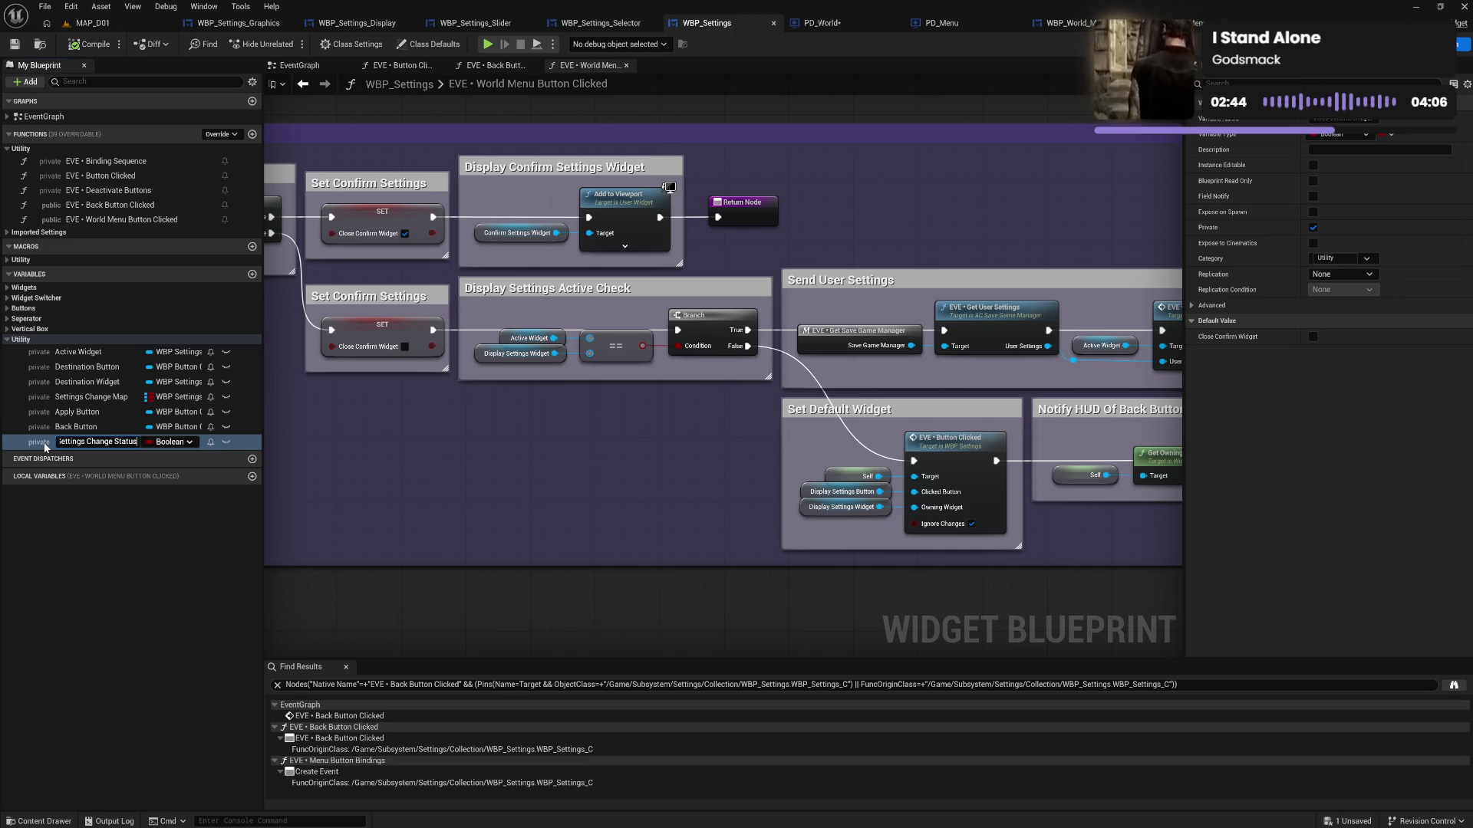
key(BackSpace)
key(BackSpace)
key(BackSpace)
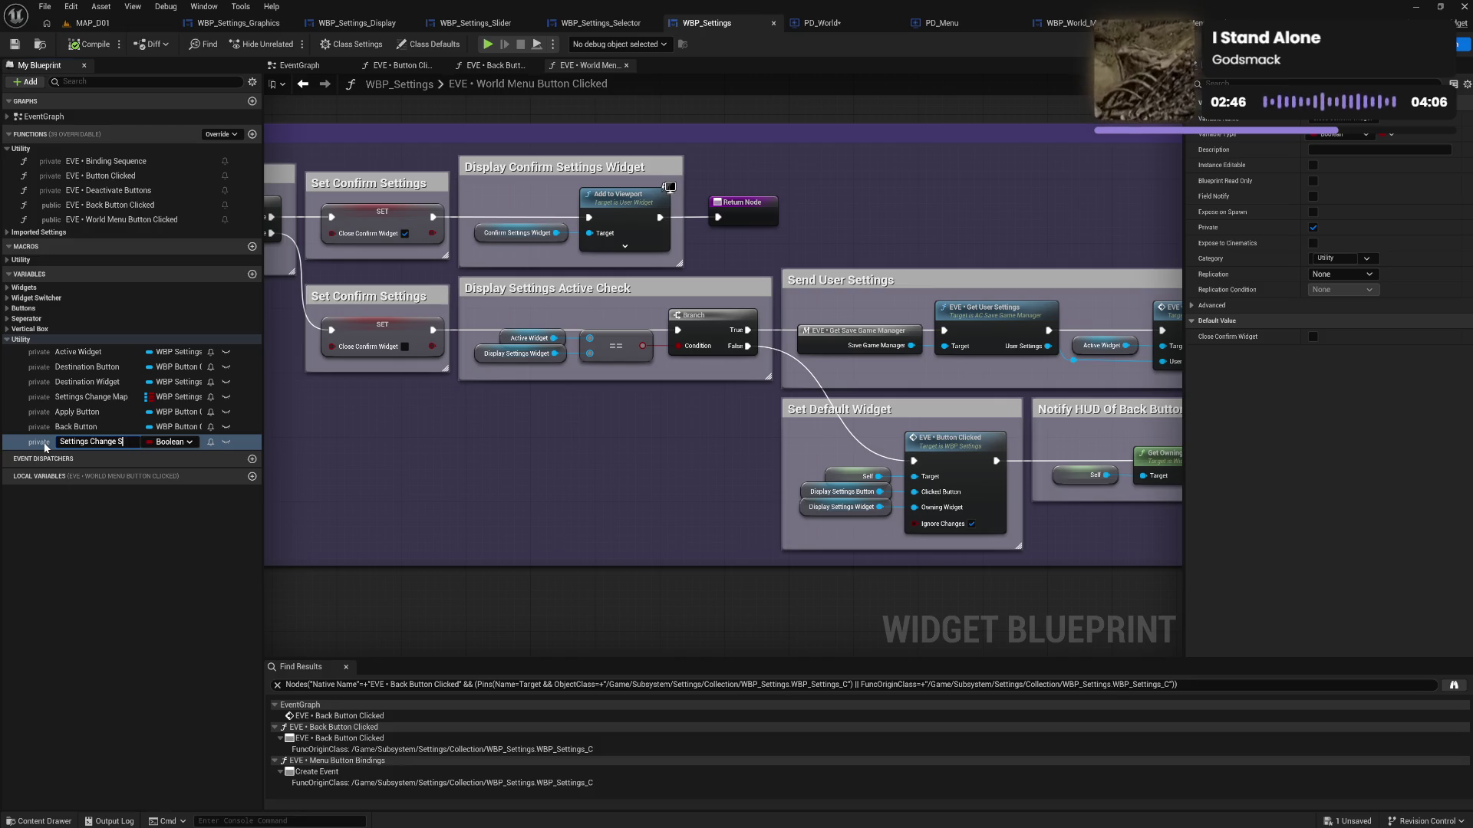
text(ired)
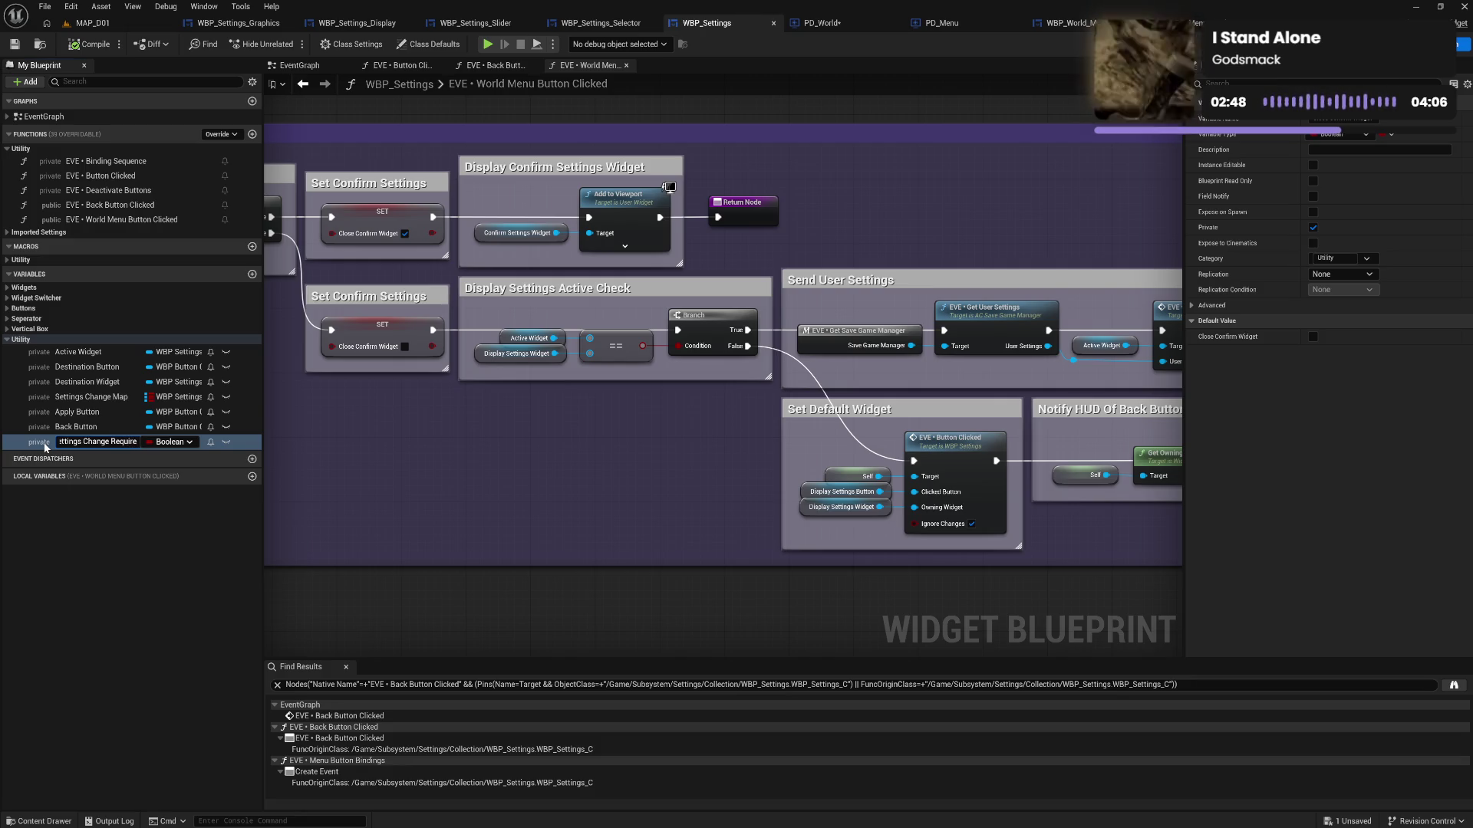
key(Return)
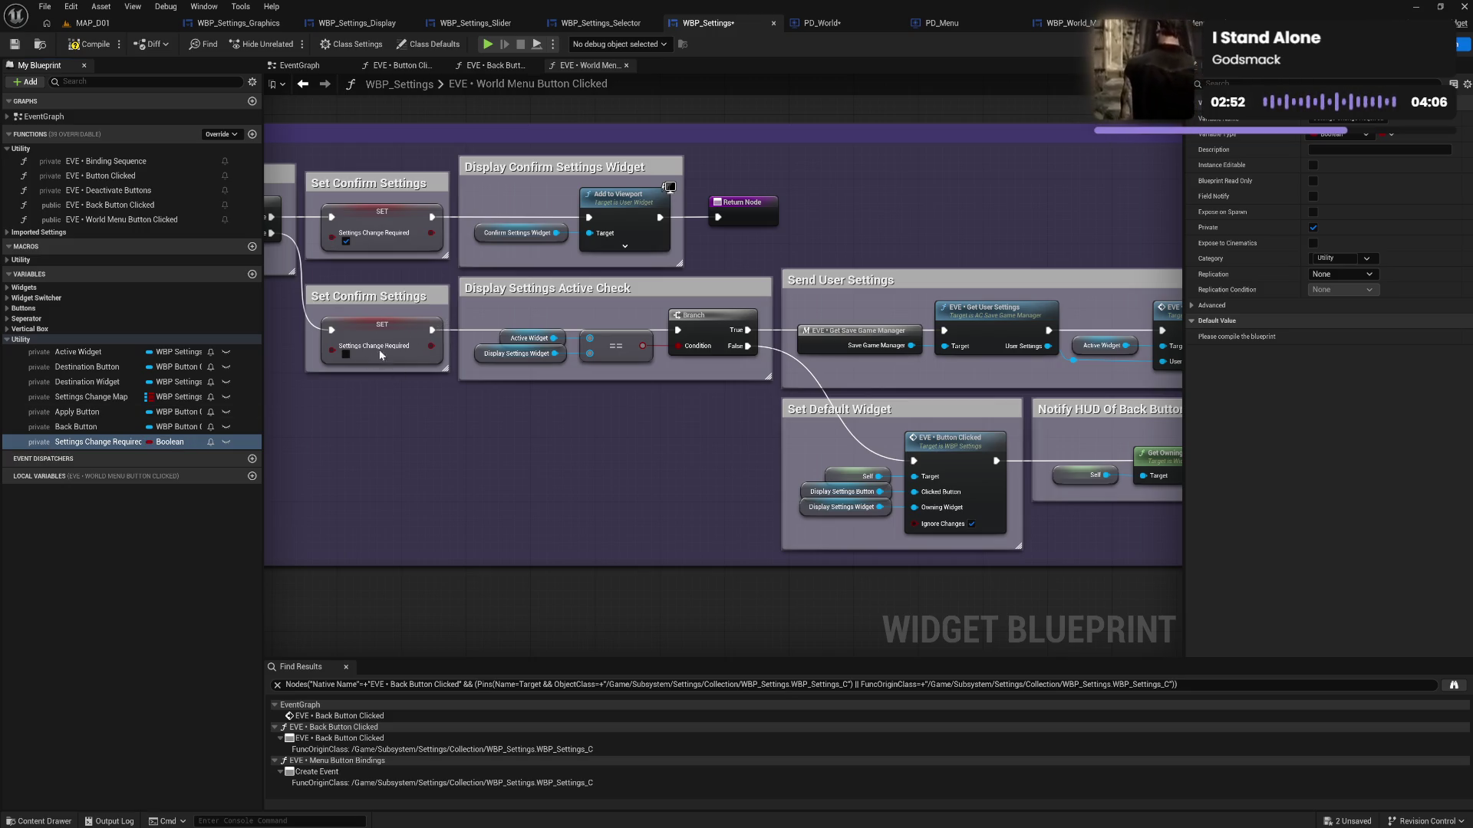
Move Settings Change Required below Settings Change Map and widen the Set Confirm Settings comment boxes
drag(101, 424, 101, 418)
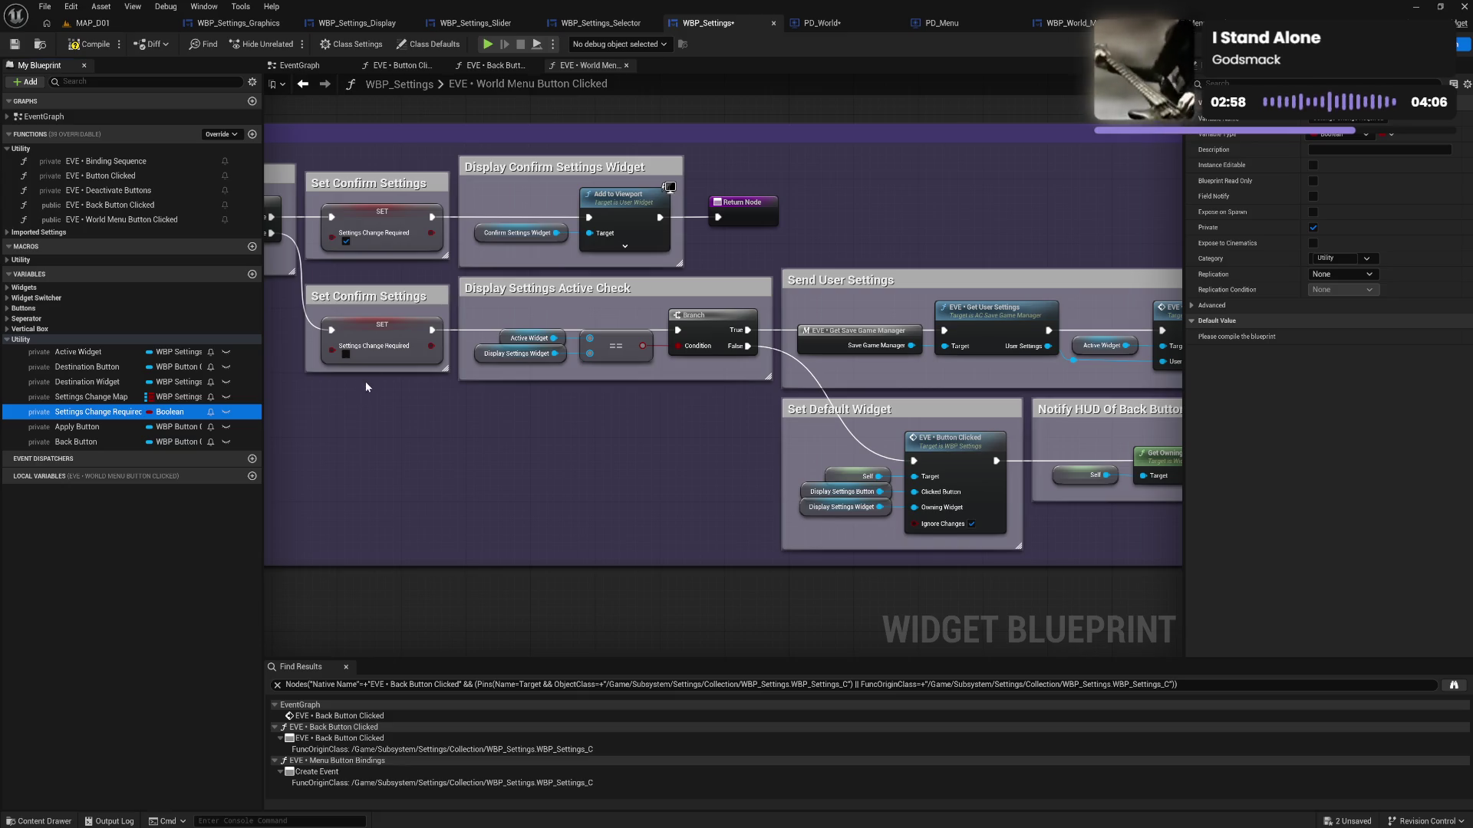
drag(448, 316, 456, 316)
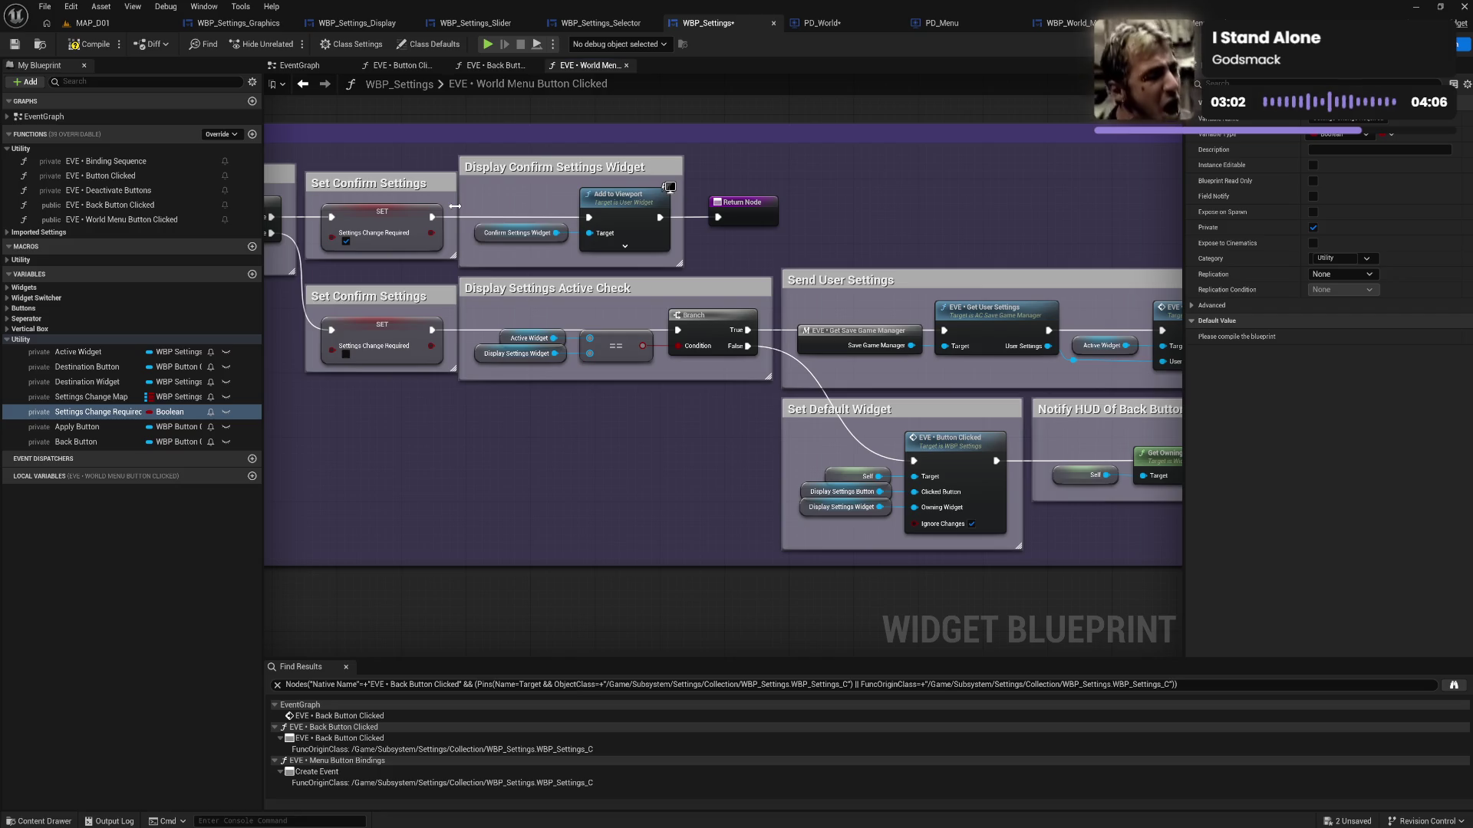
mouse_move(474, 156)
mouse_down()
mouse_move(729, 322)
mouse_move(1323, 561)
mouse_move(1089, 571)
mouse_up()
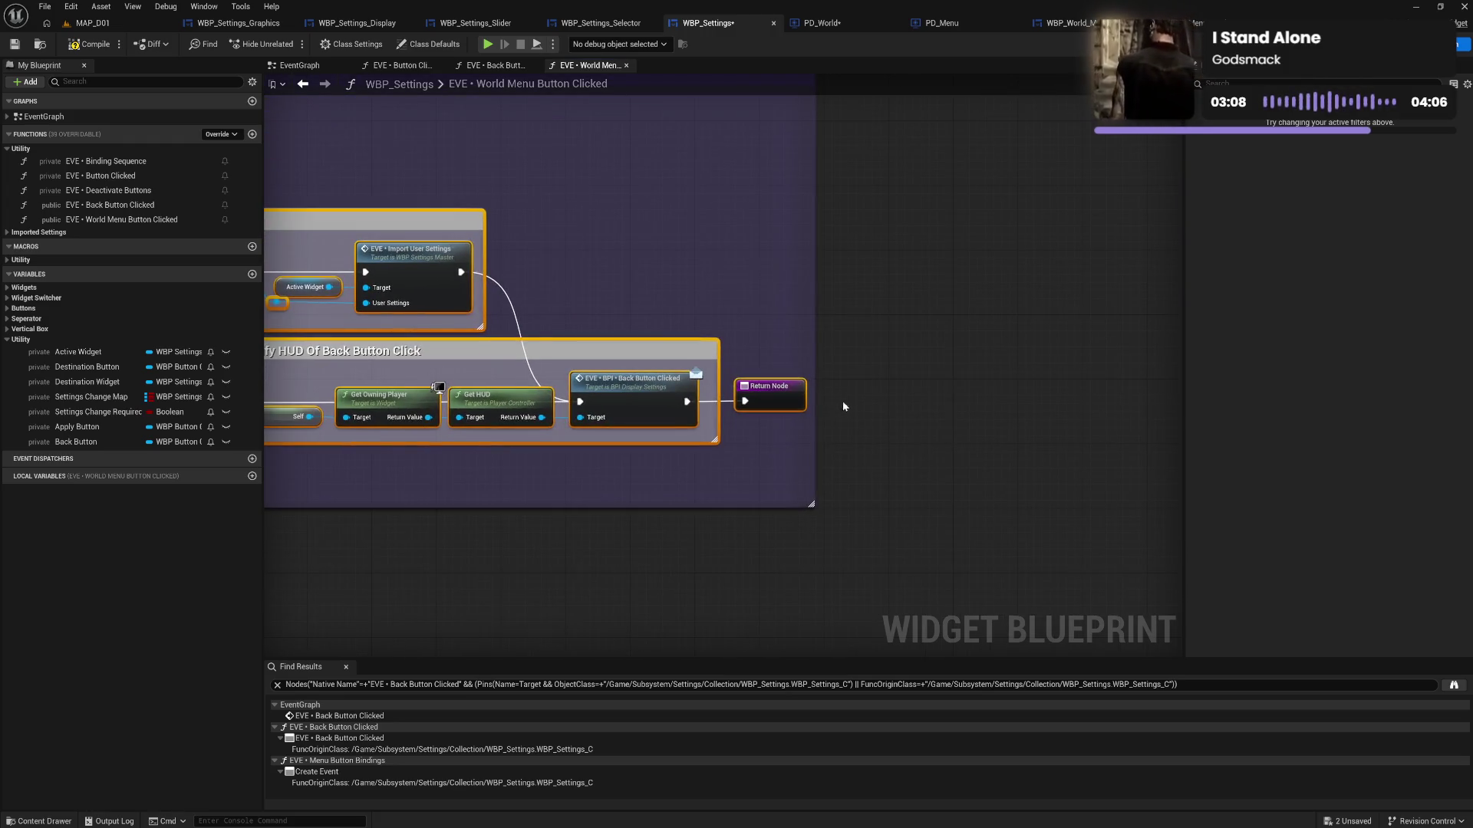
drag(811, 431, 817, 433)
click(664, 179)
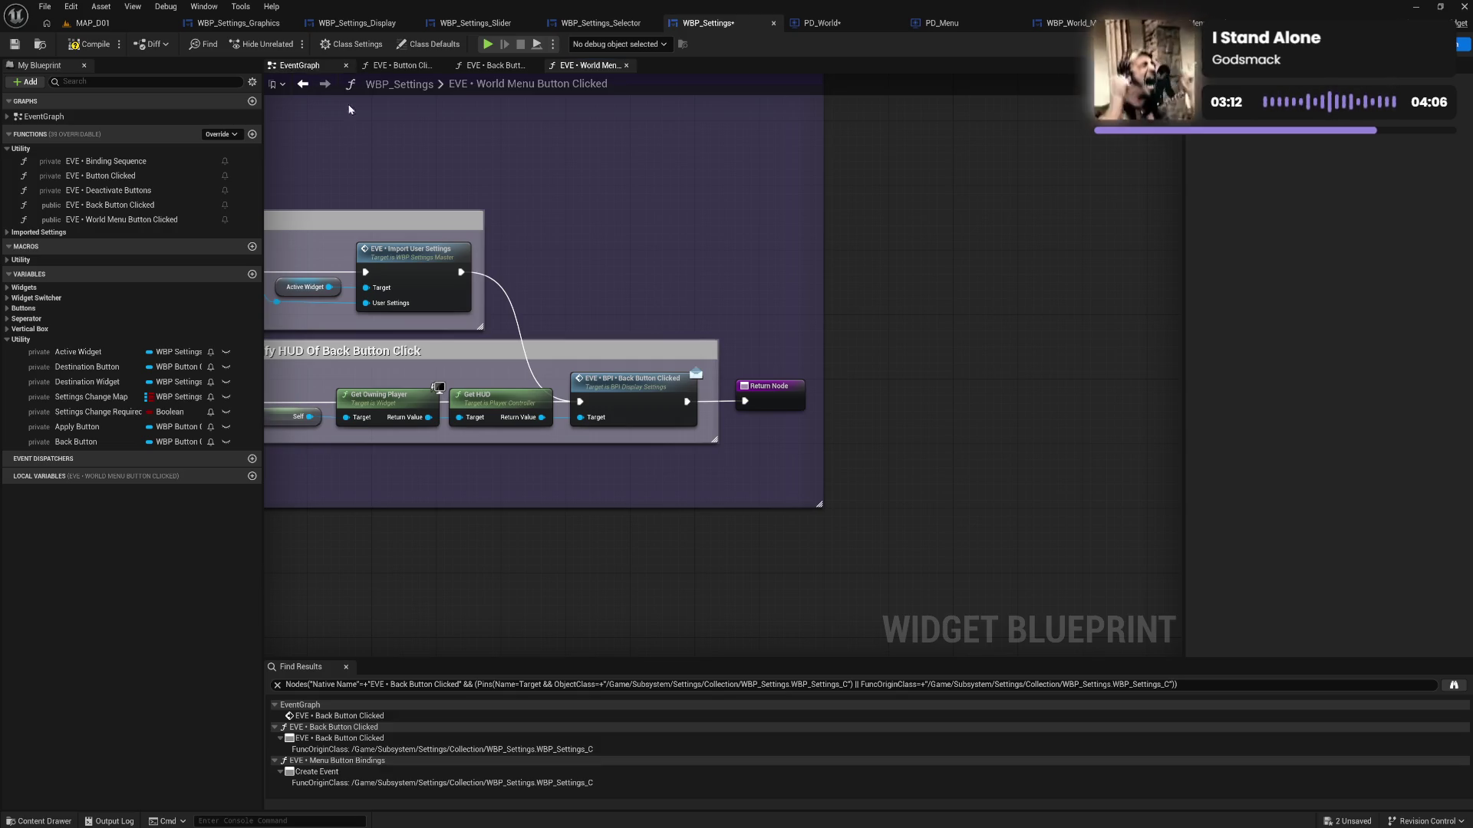
click(302, 83)
click(506, 67)
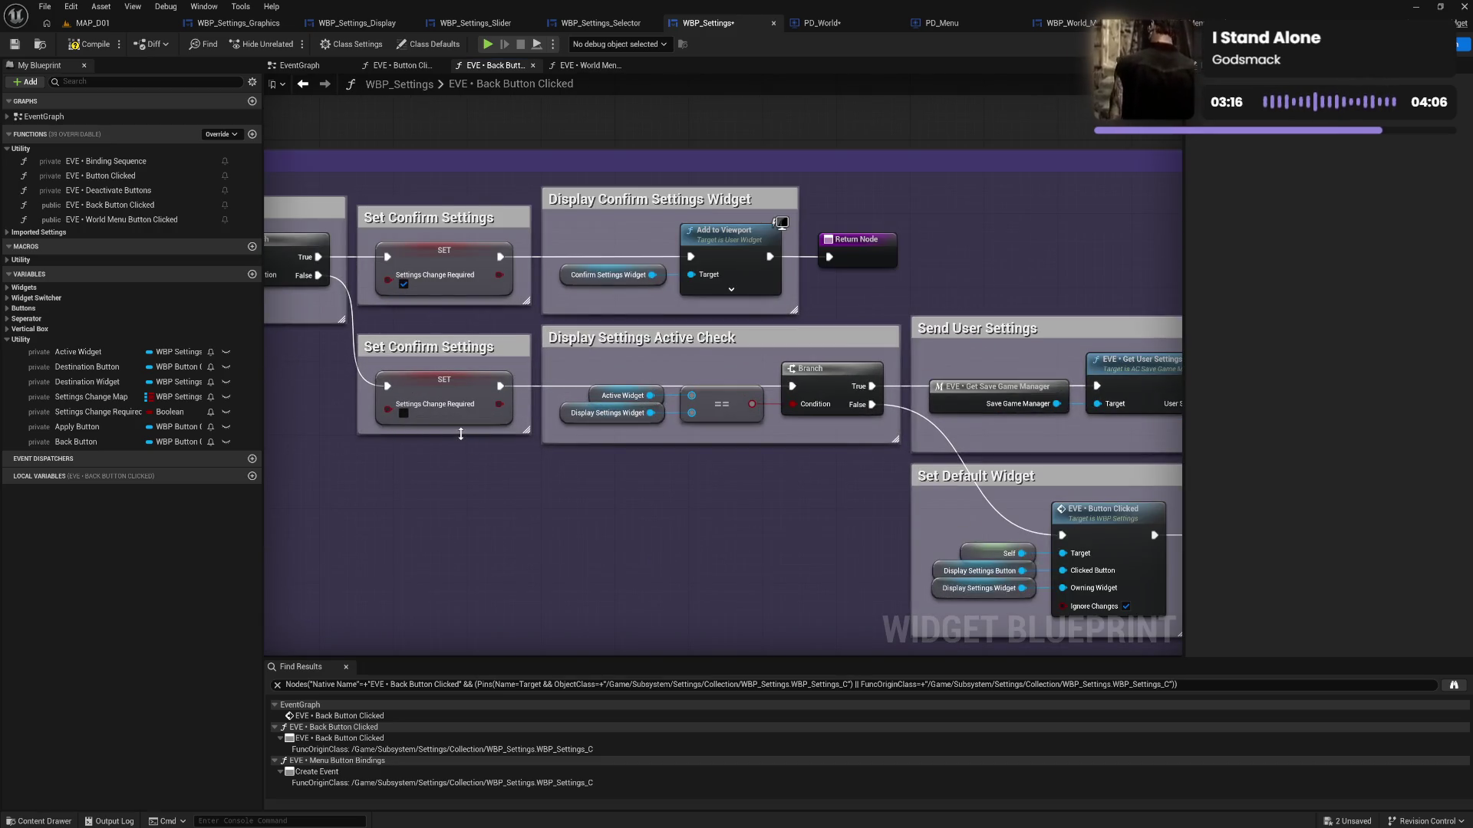
Extend the upper and lower Set Confirm Settings comment boxes downward, then compile and save
drag(461, 435, 461, 444)
drag(442, 303, 444, 312)
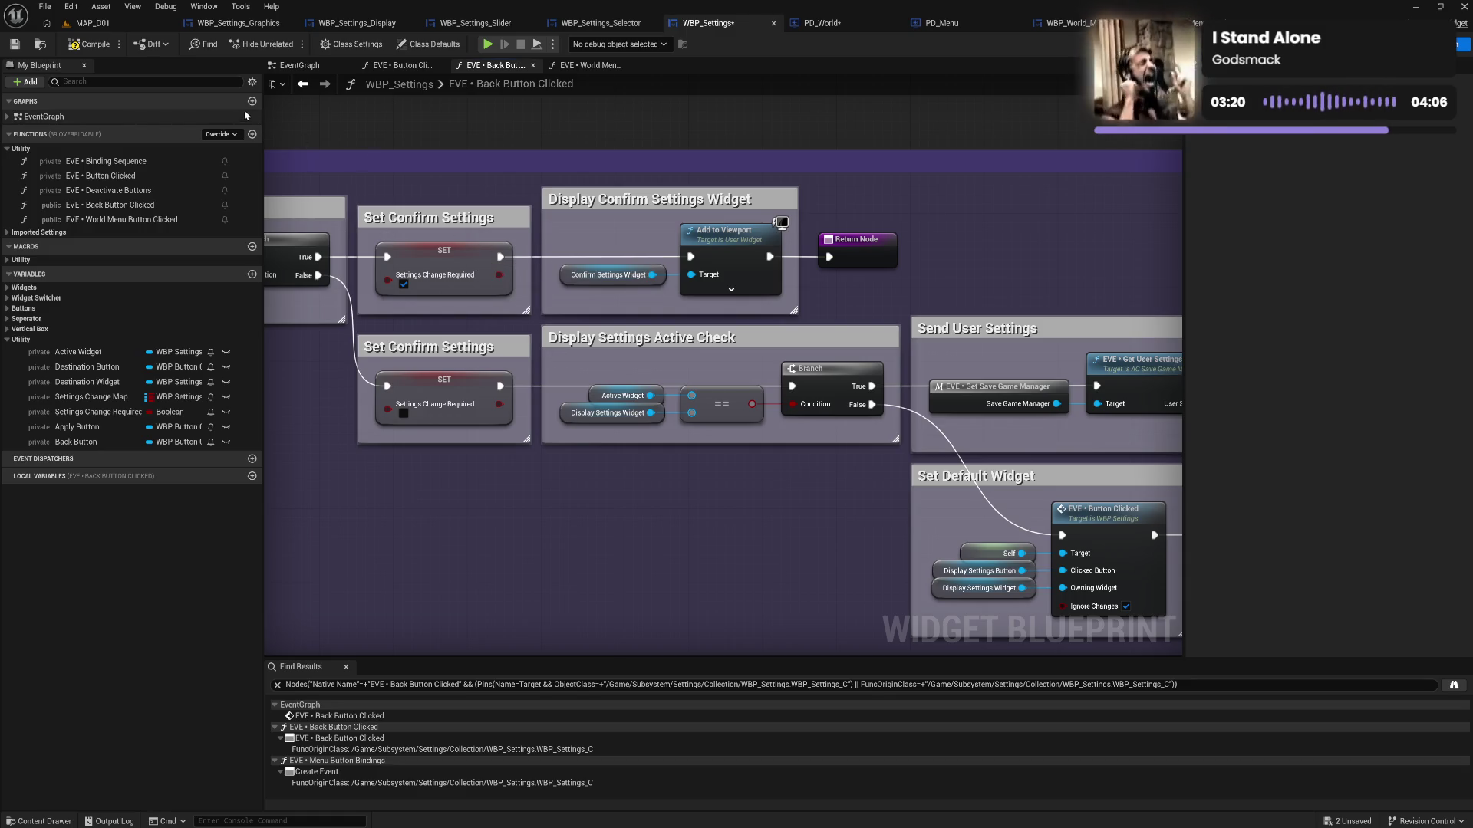
click(91, 44)
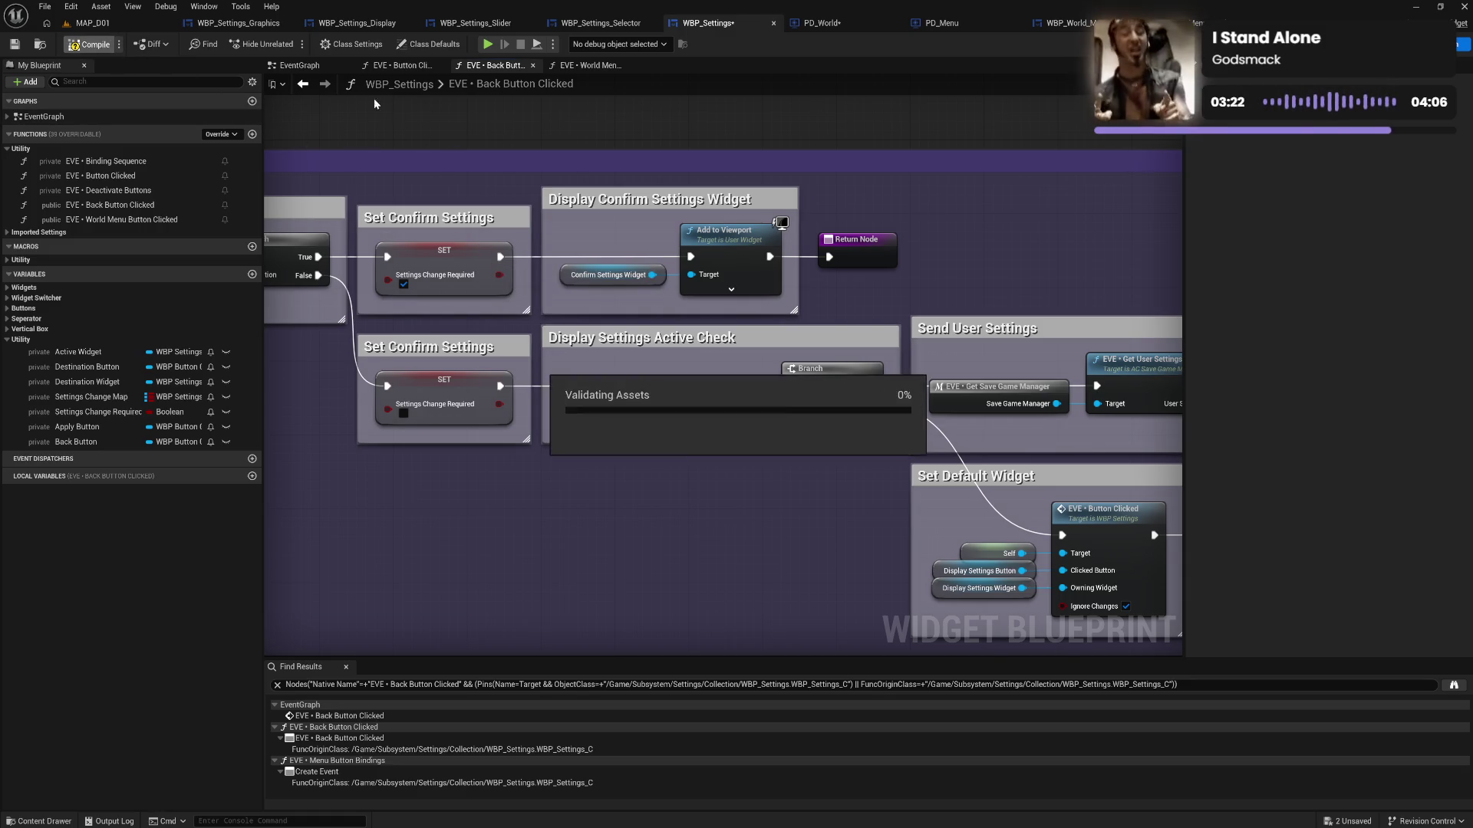
In the EventGraph, nudge the Branch node, realign the Format Apply Settings Button, Back Button Clicked and Clear References comments, then compile
click(318, 68)
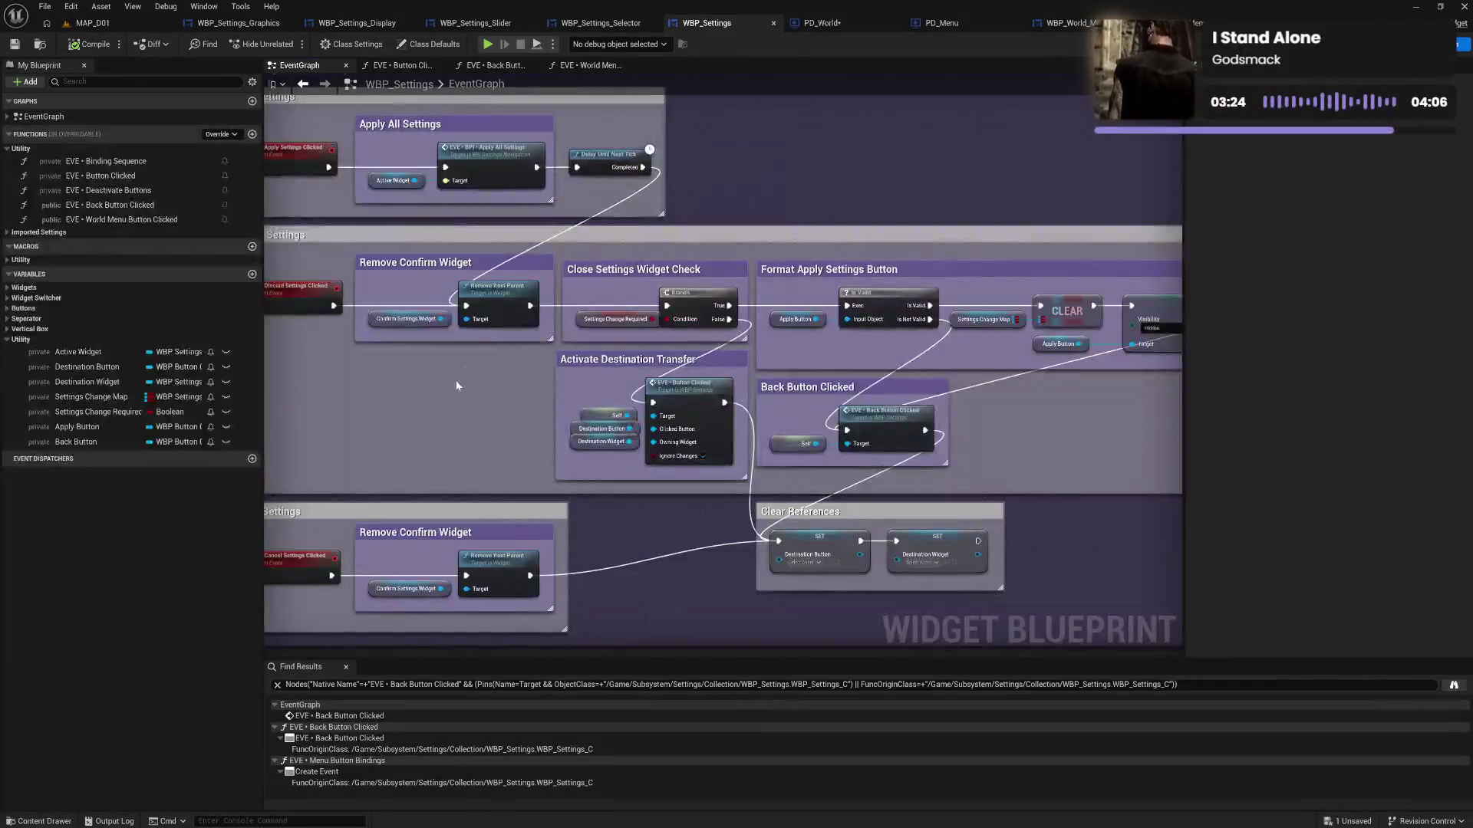
drag(558, 351, 520, 349)
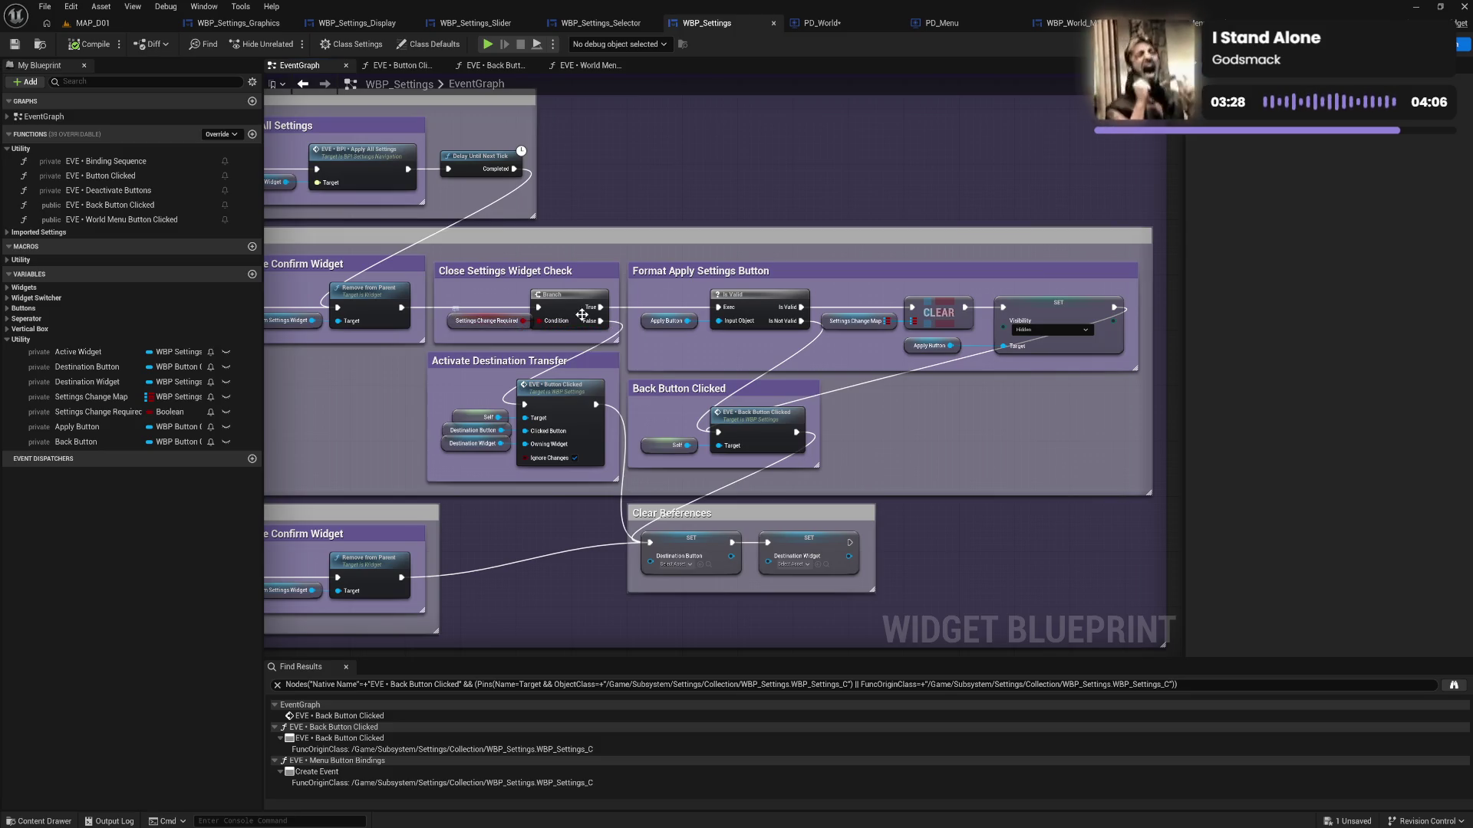
mouse_move(584, 292)
mouse_down()
mouse_move(592, 309)
mouse_move(631, 284)
mouse_up()
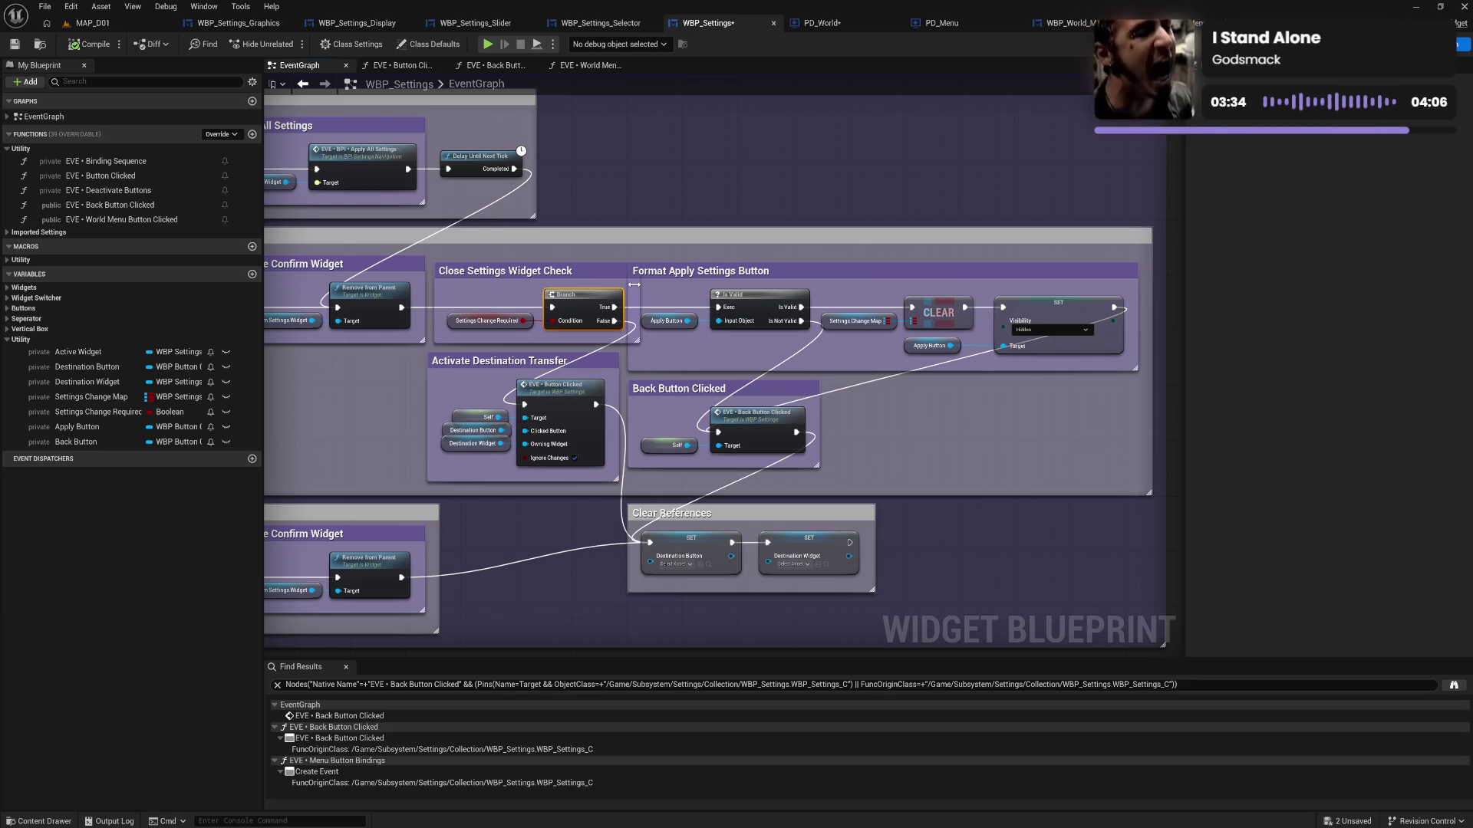
mouse_move(655, 251)
mouse_down()
mouse_move(679, 445)
mouse_move(879, 568)
mouse_move(982, 602)
mouse_move(1121, 606)
mouse_up()
drag(690, 276, 711, 279)
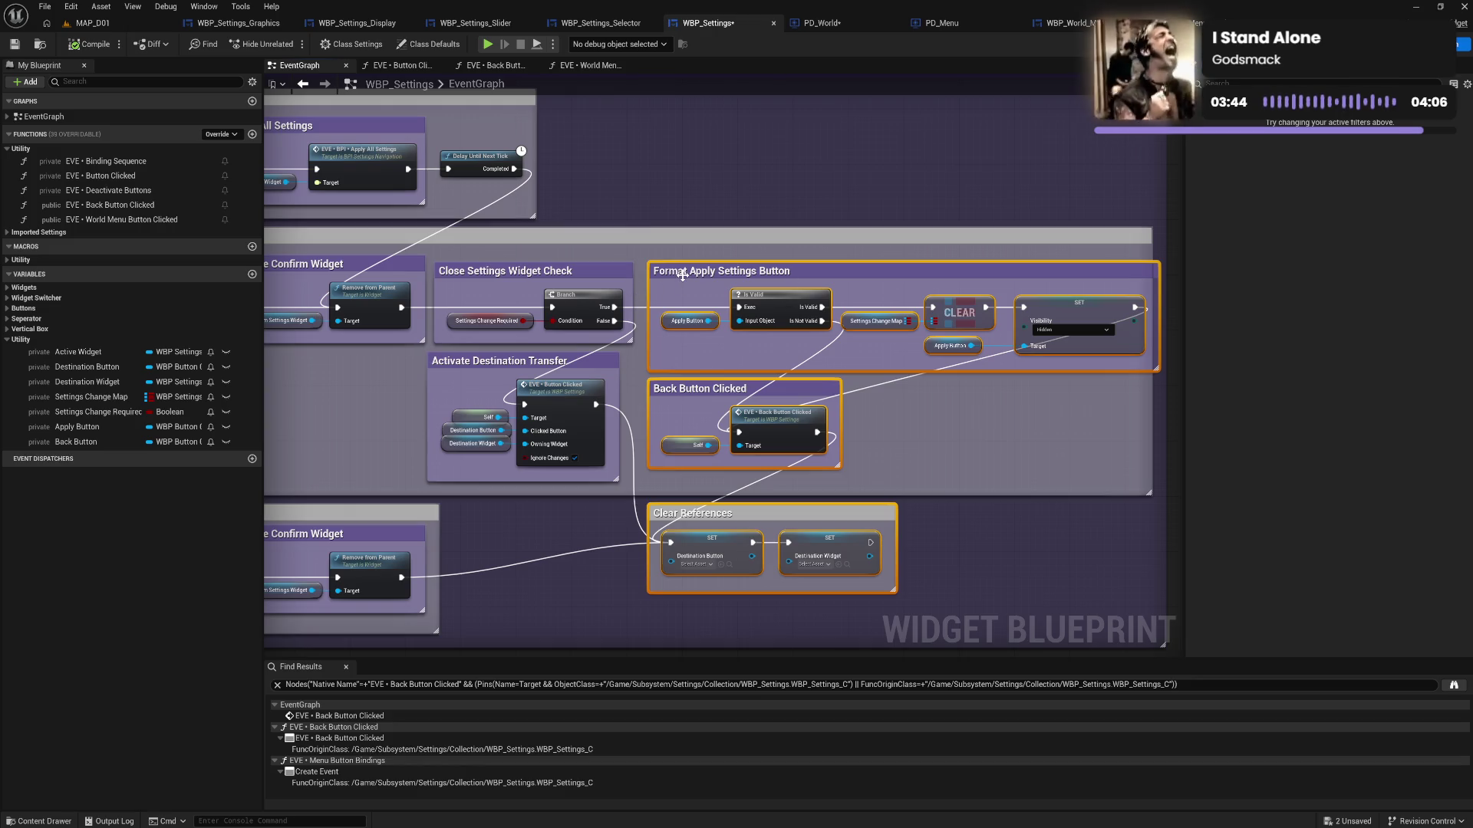
drag(680, 274, 674, 274)
click(890, 435)
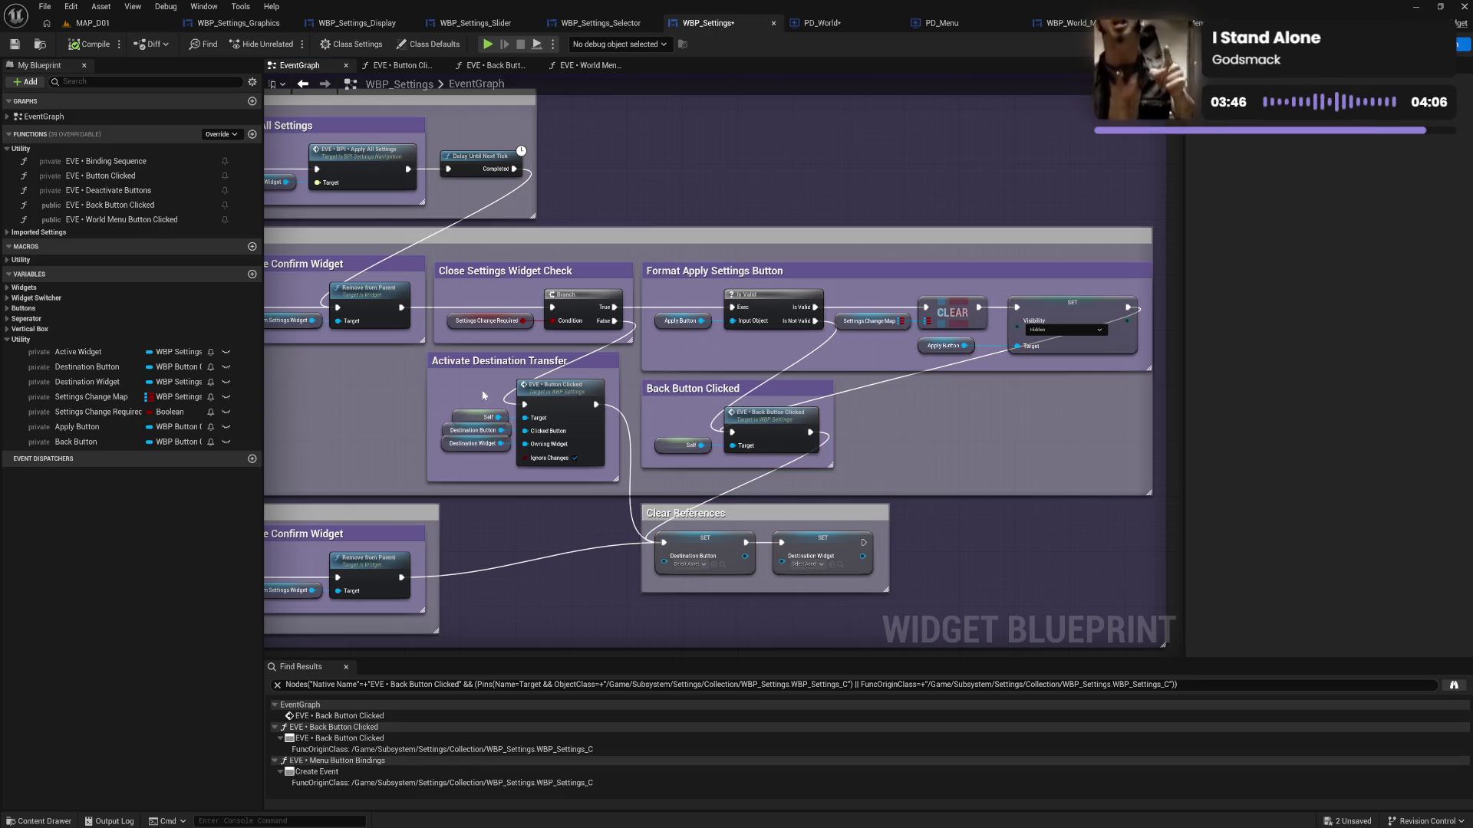
drag(348, 409, 440, 350)
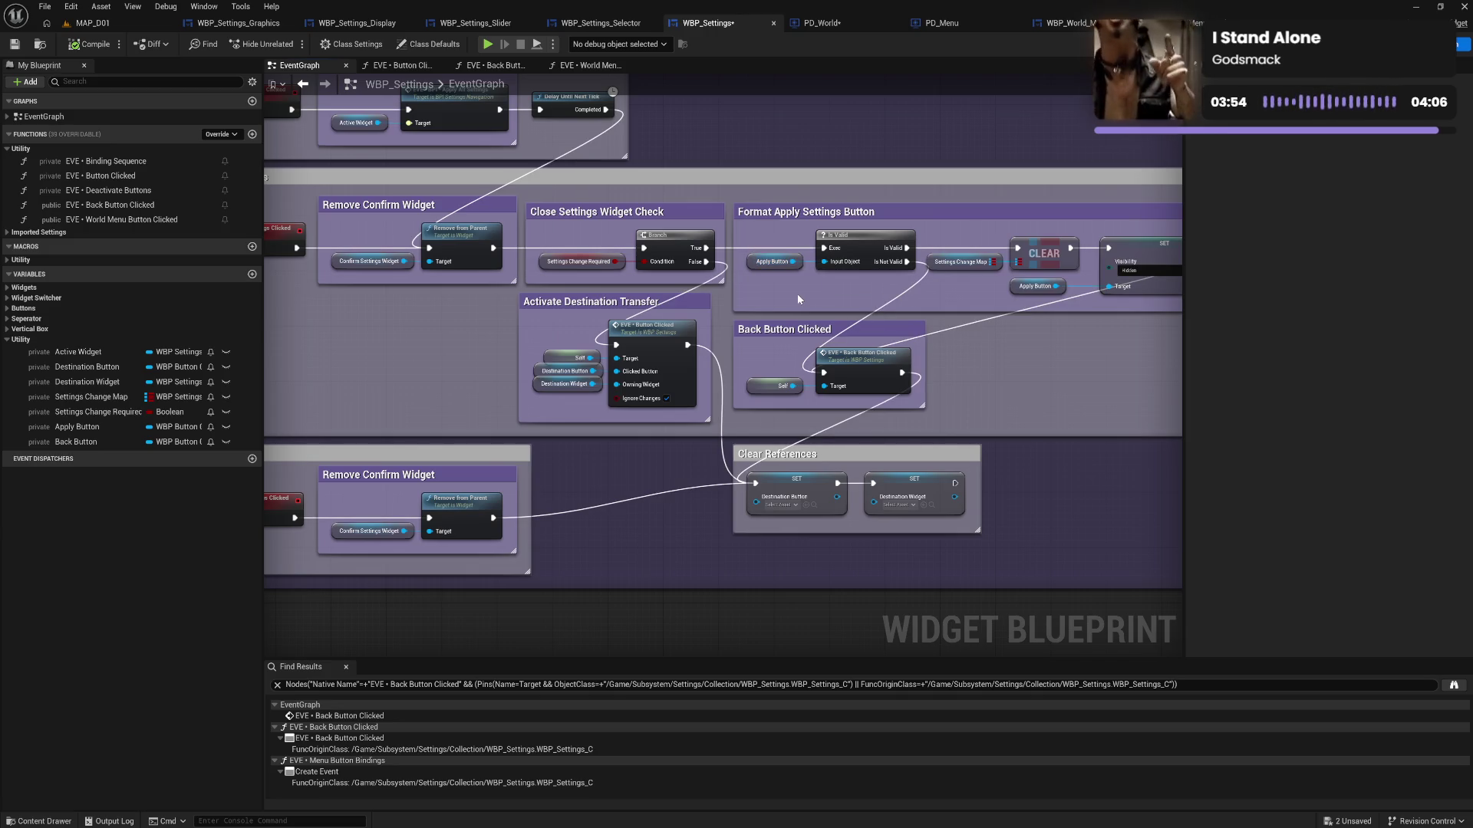
mouse_move(799, 299)
mouse_down()
mouse_move(712, 216)
mouse_move(714, 273)
mouse_up()
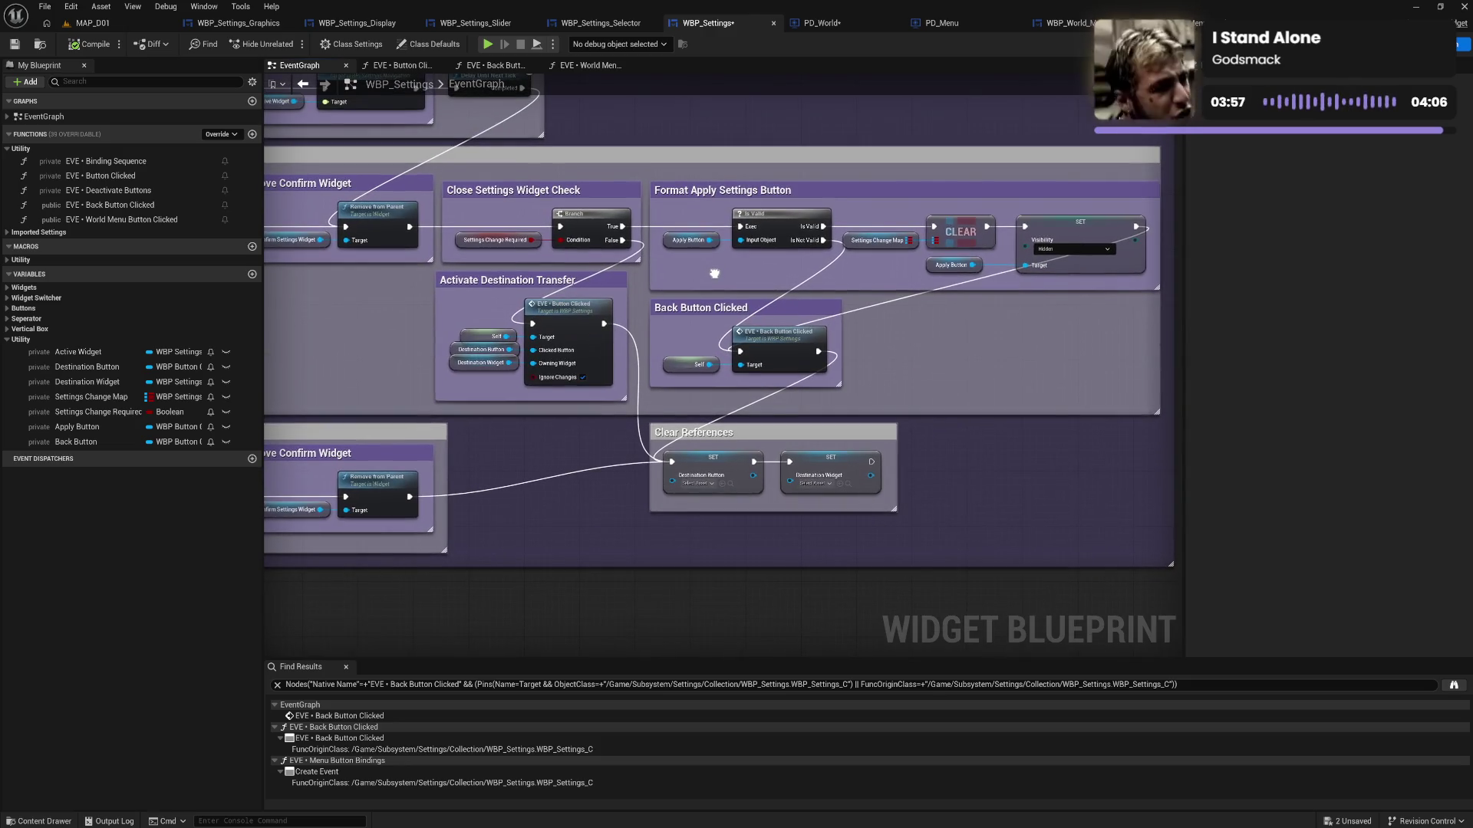
click(90, 45)
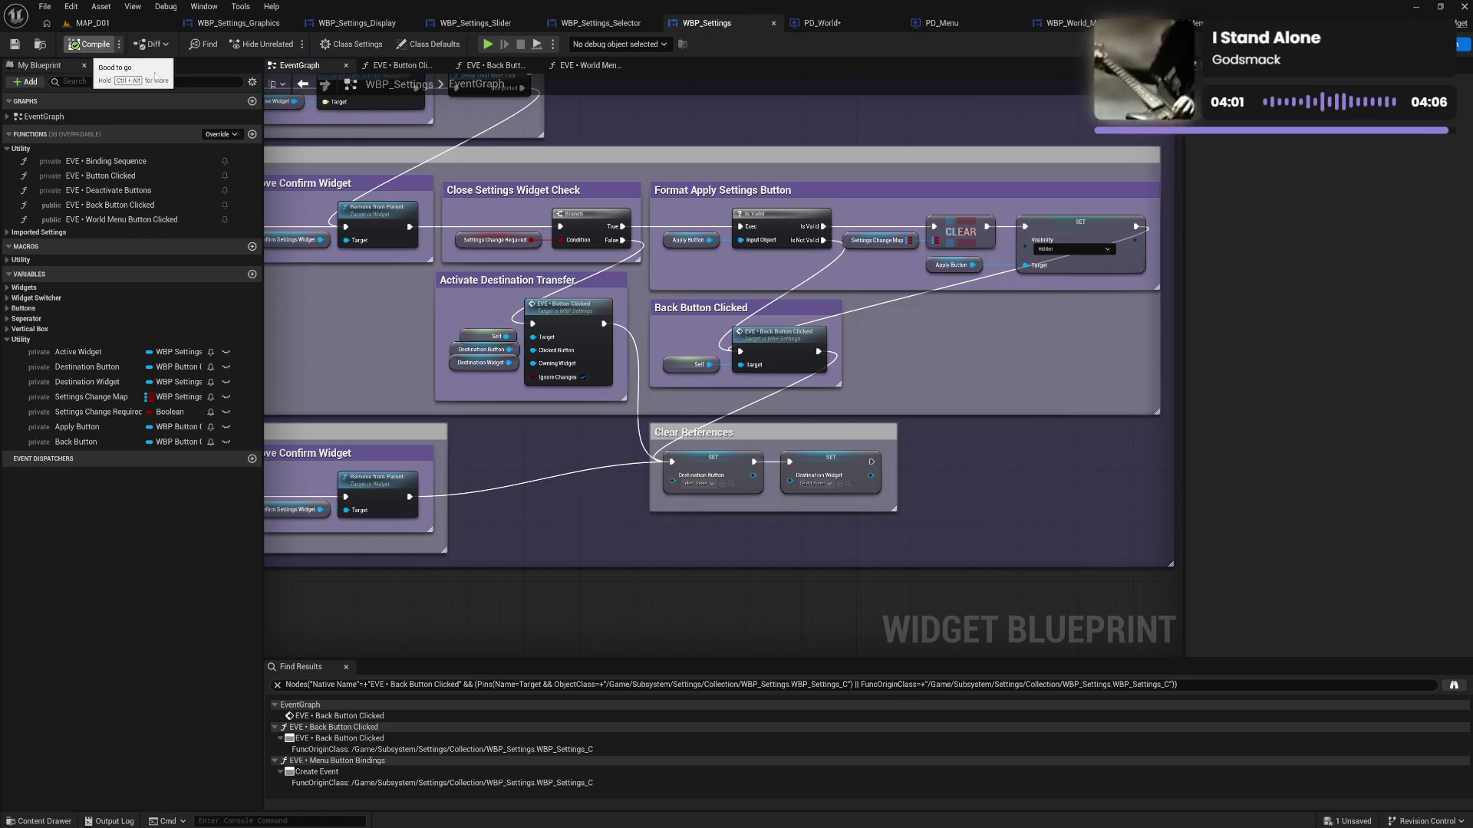
click(732, 193)
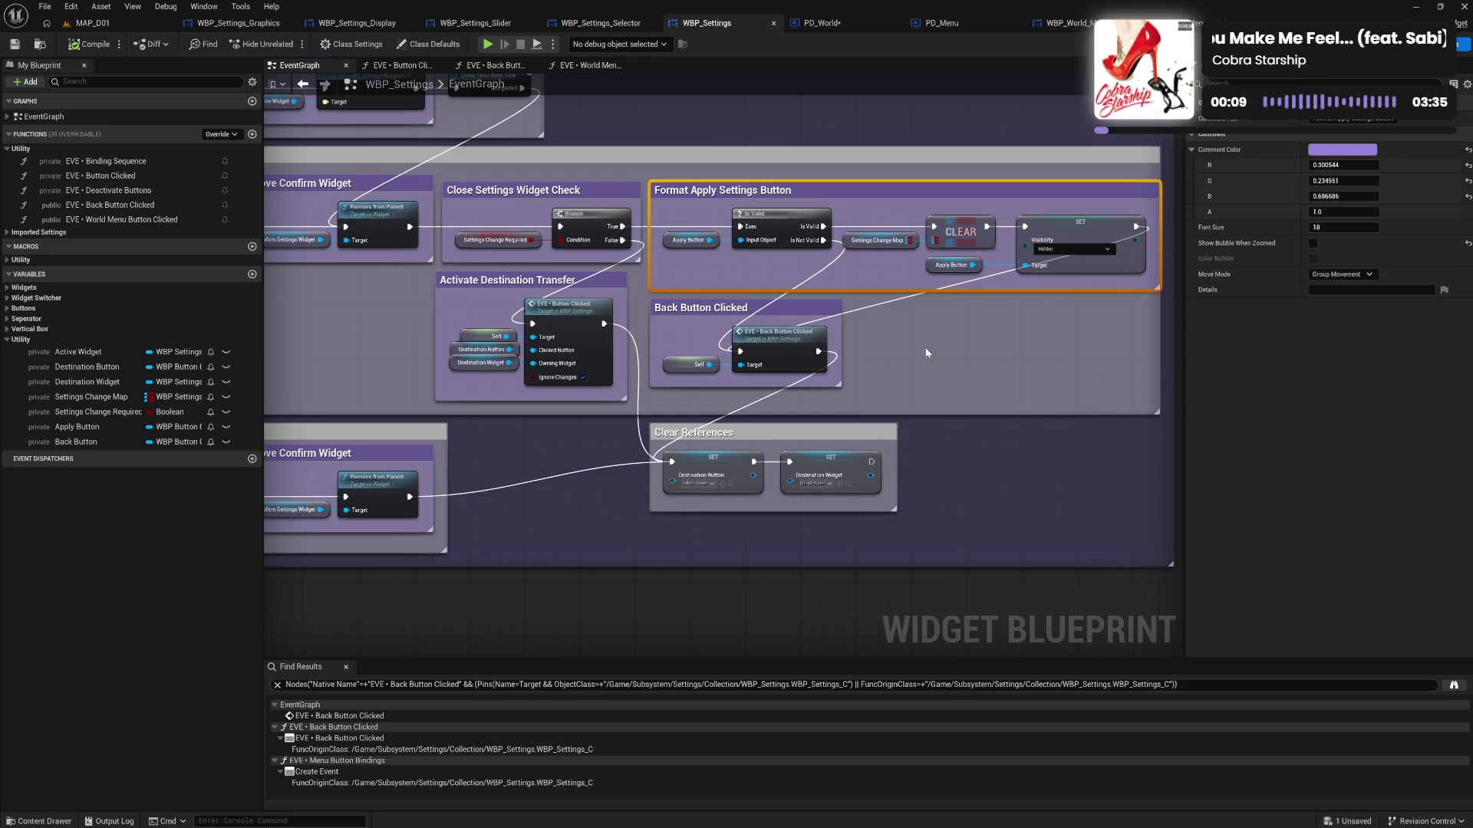
Change the comment title 'Format Apply Settings Button' to 'Validate & Hide Apply Settings Button', then save with Ctrl+S
double_click(754, 191)
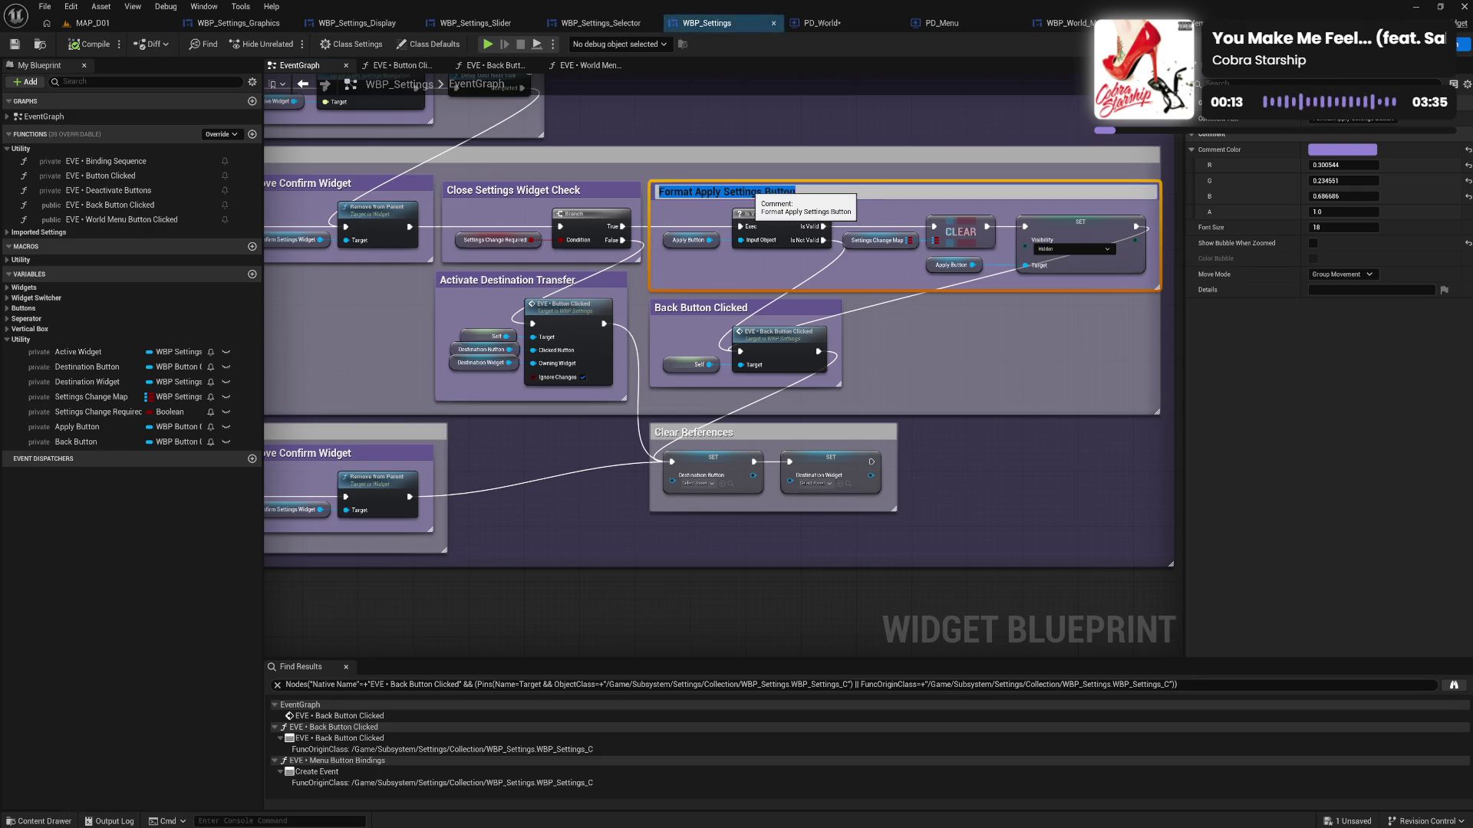
key(Home)
key(Delete)
key(Delete)
key(Delete)
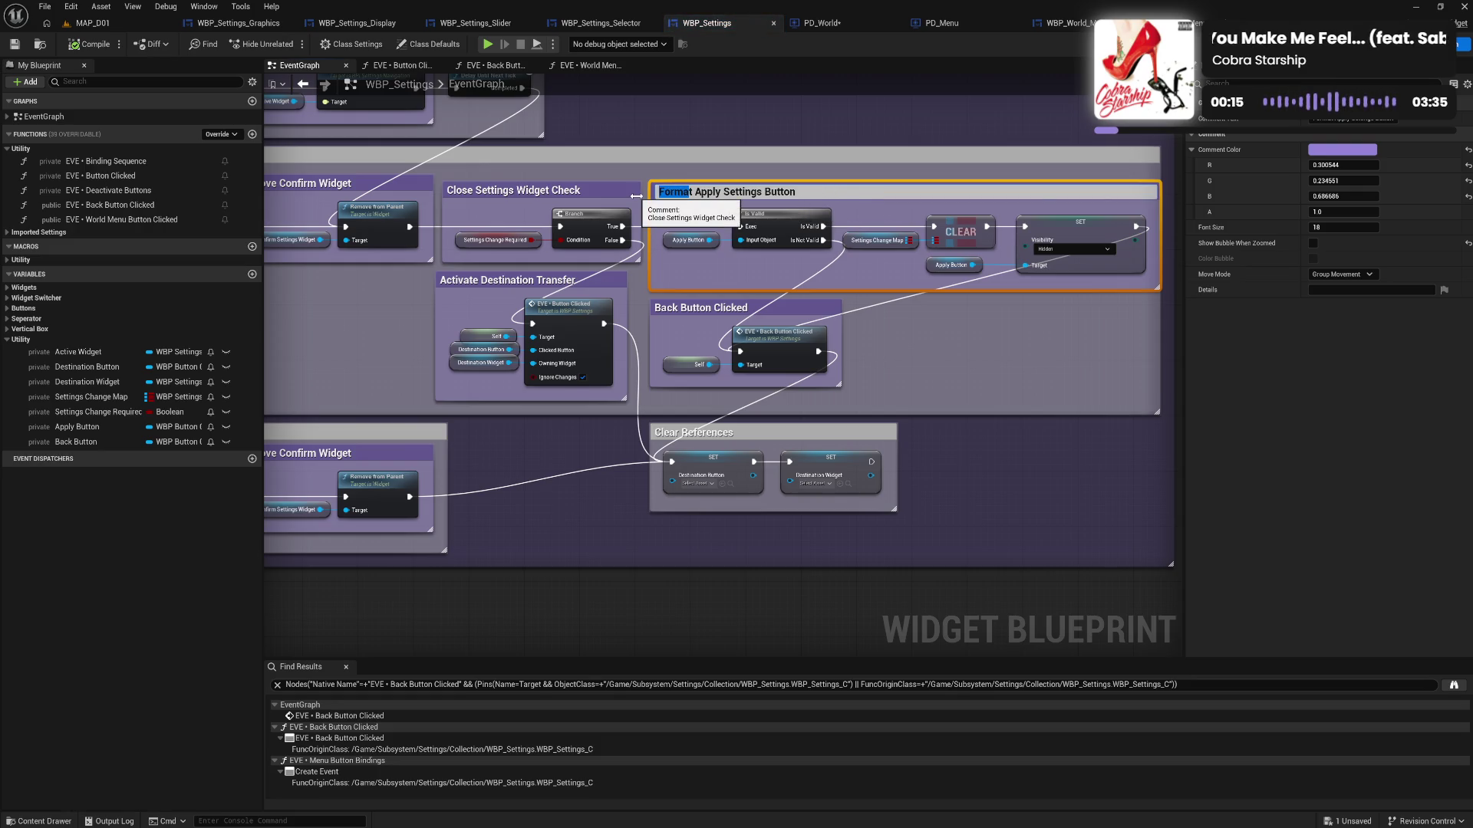
text(Validate A)
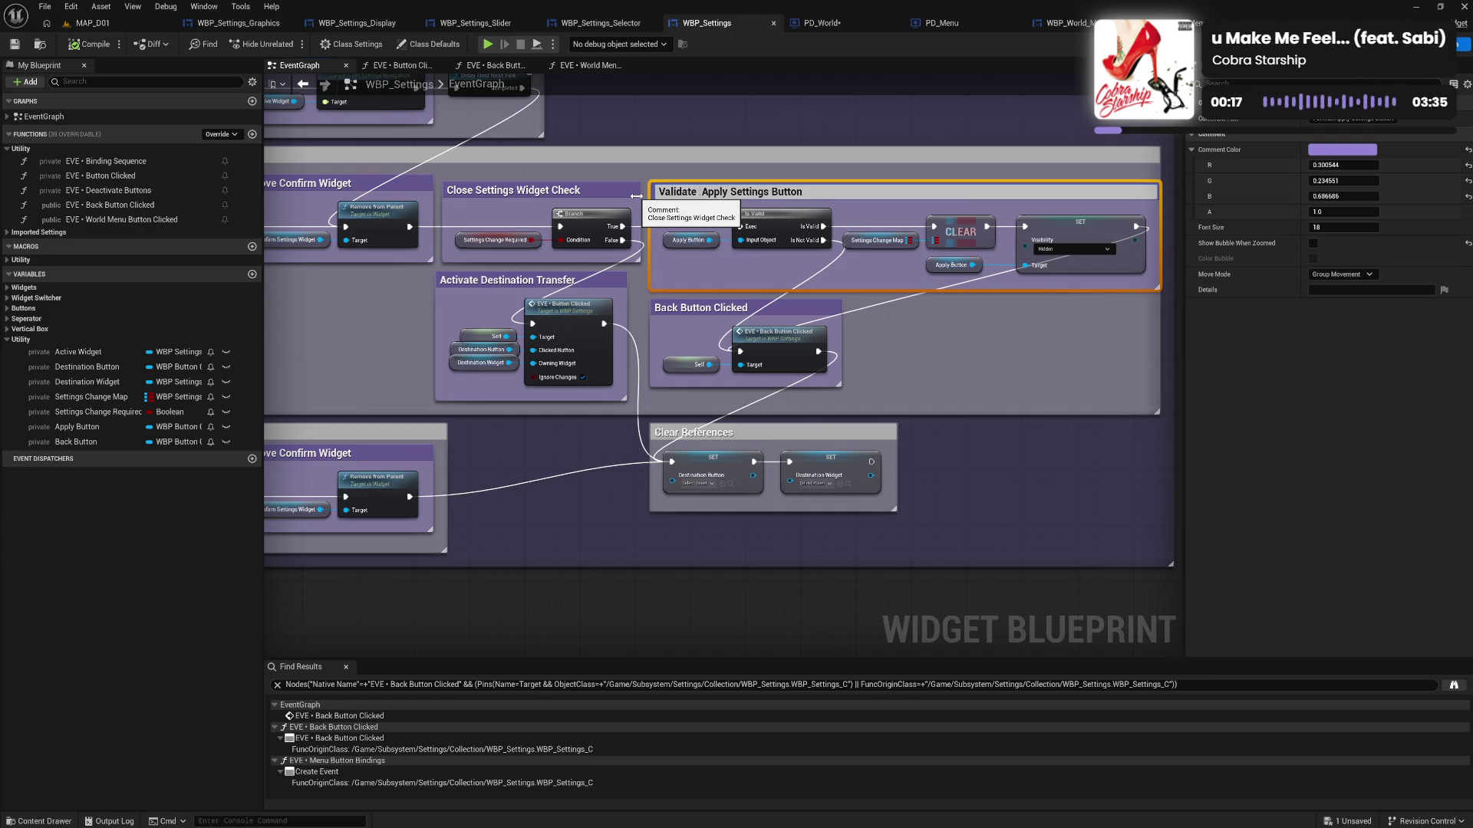
key(BackSpace)
key(BackSpace)
text(& )
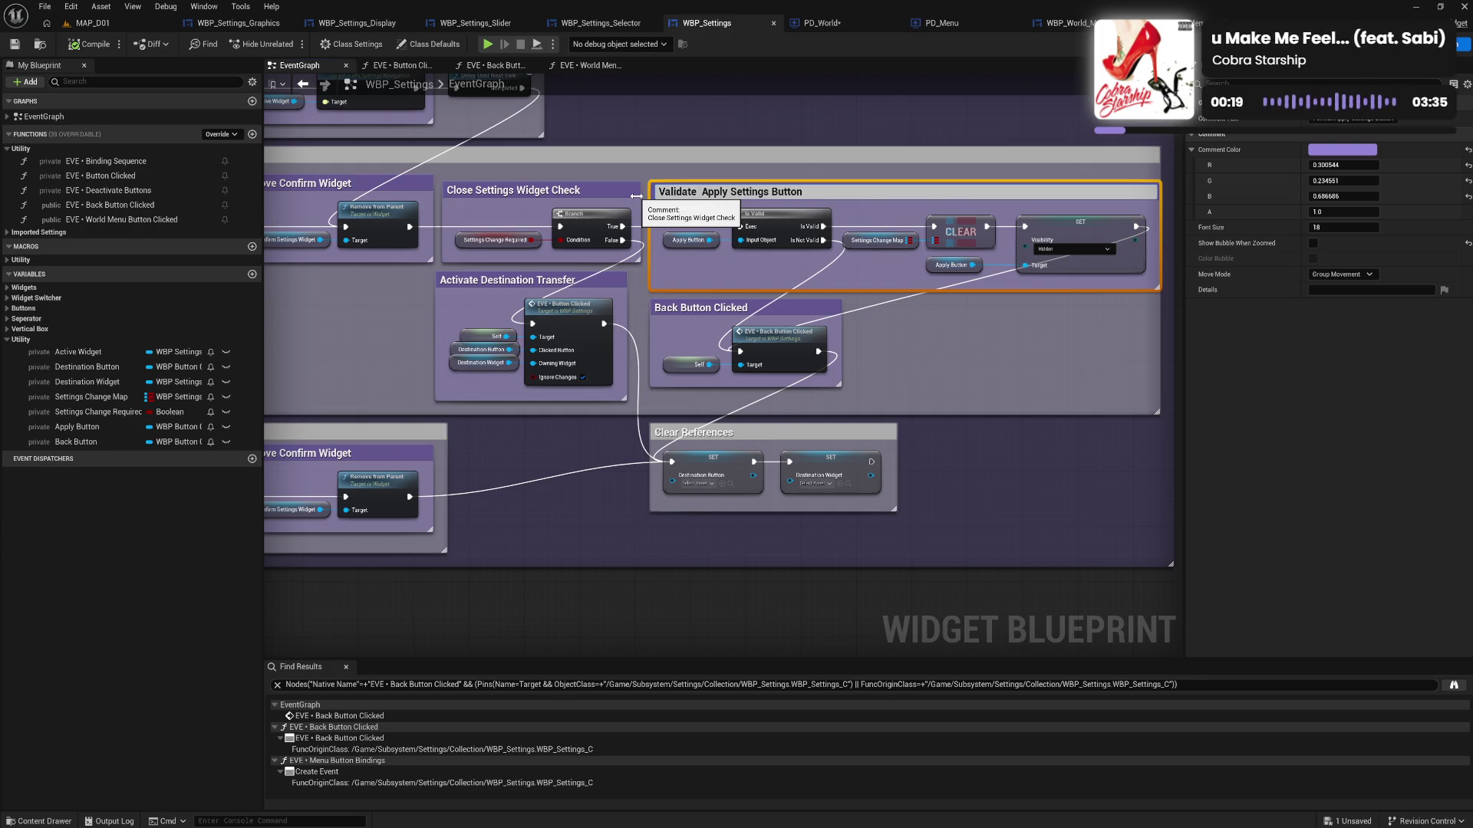
text(Hide)
key(Return)
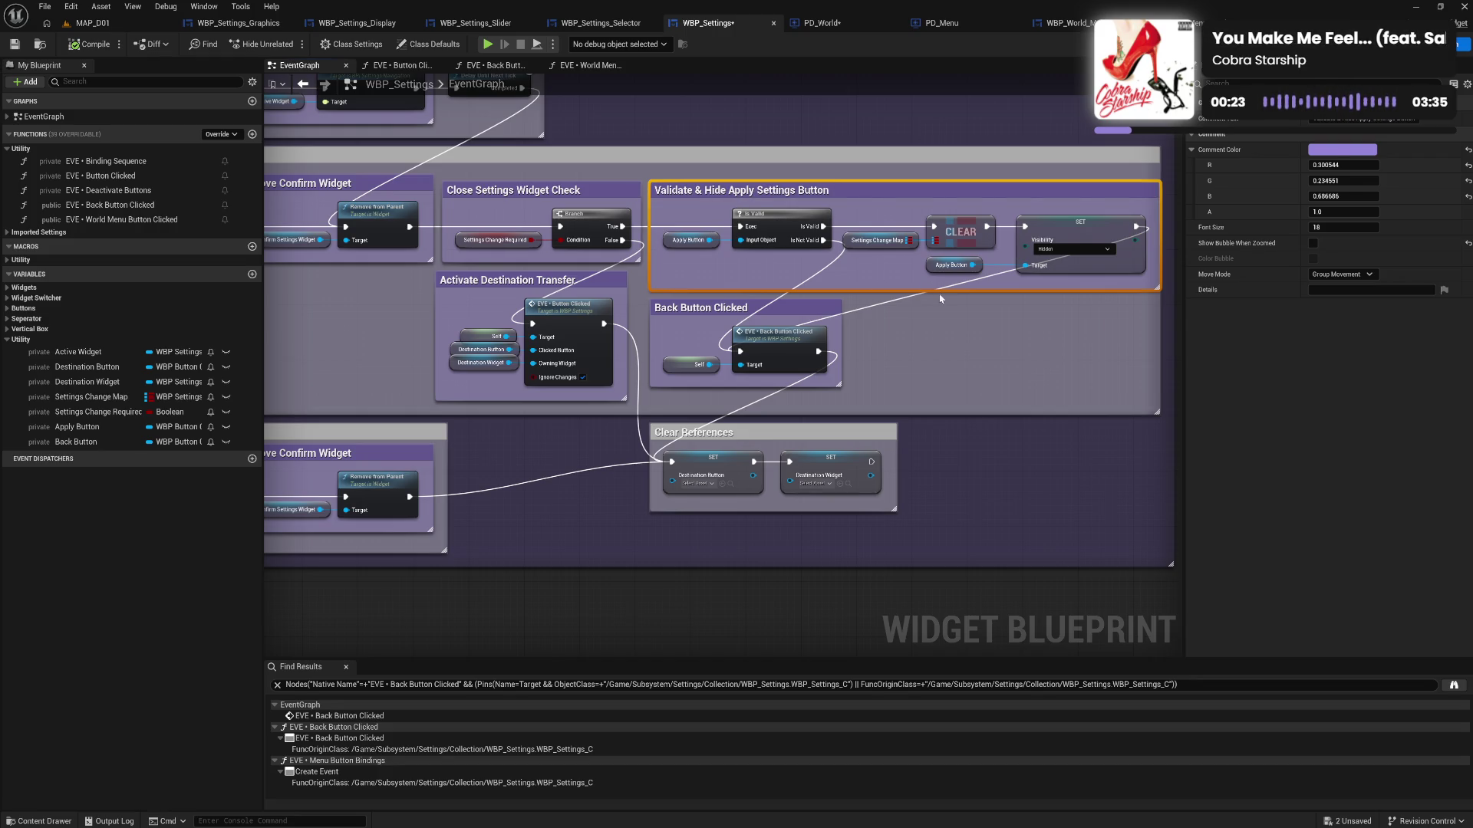
click(598, 126)
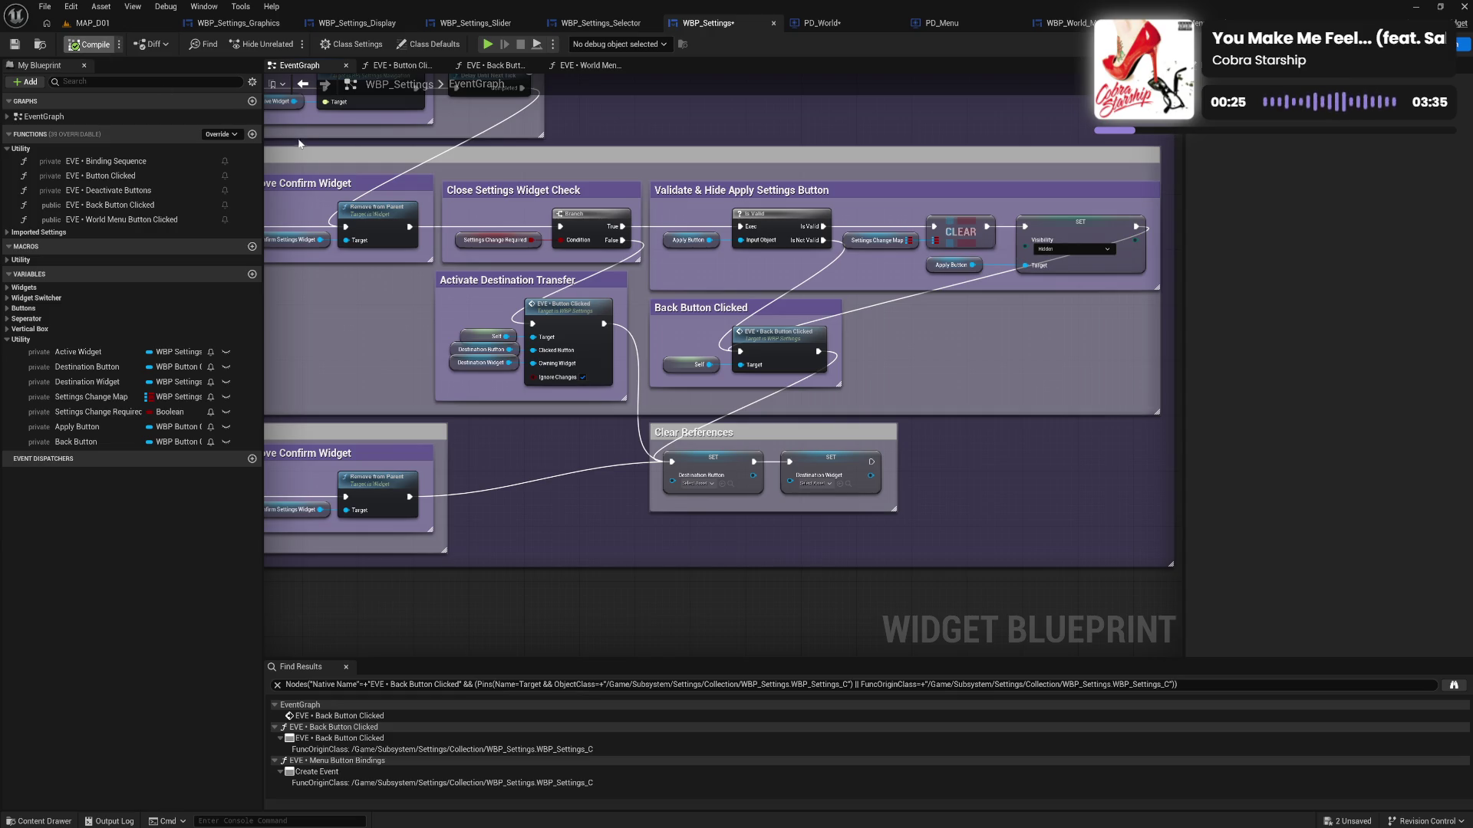
key(ctrl+s)
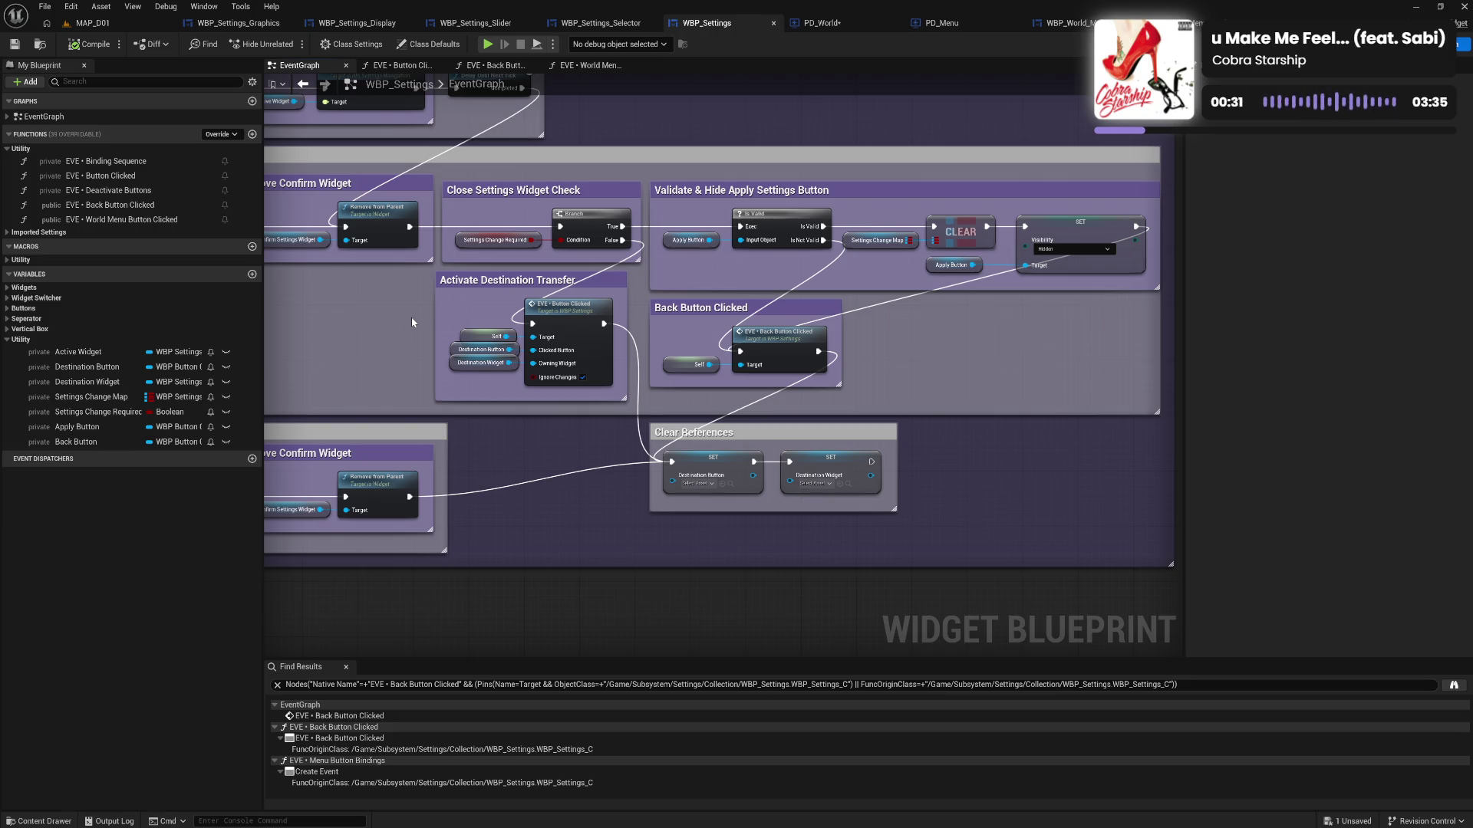
drag(395, 334, 476, 345)
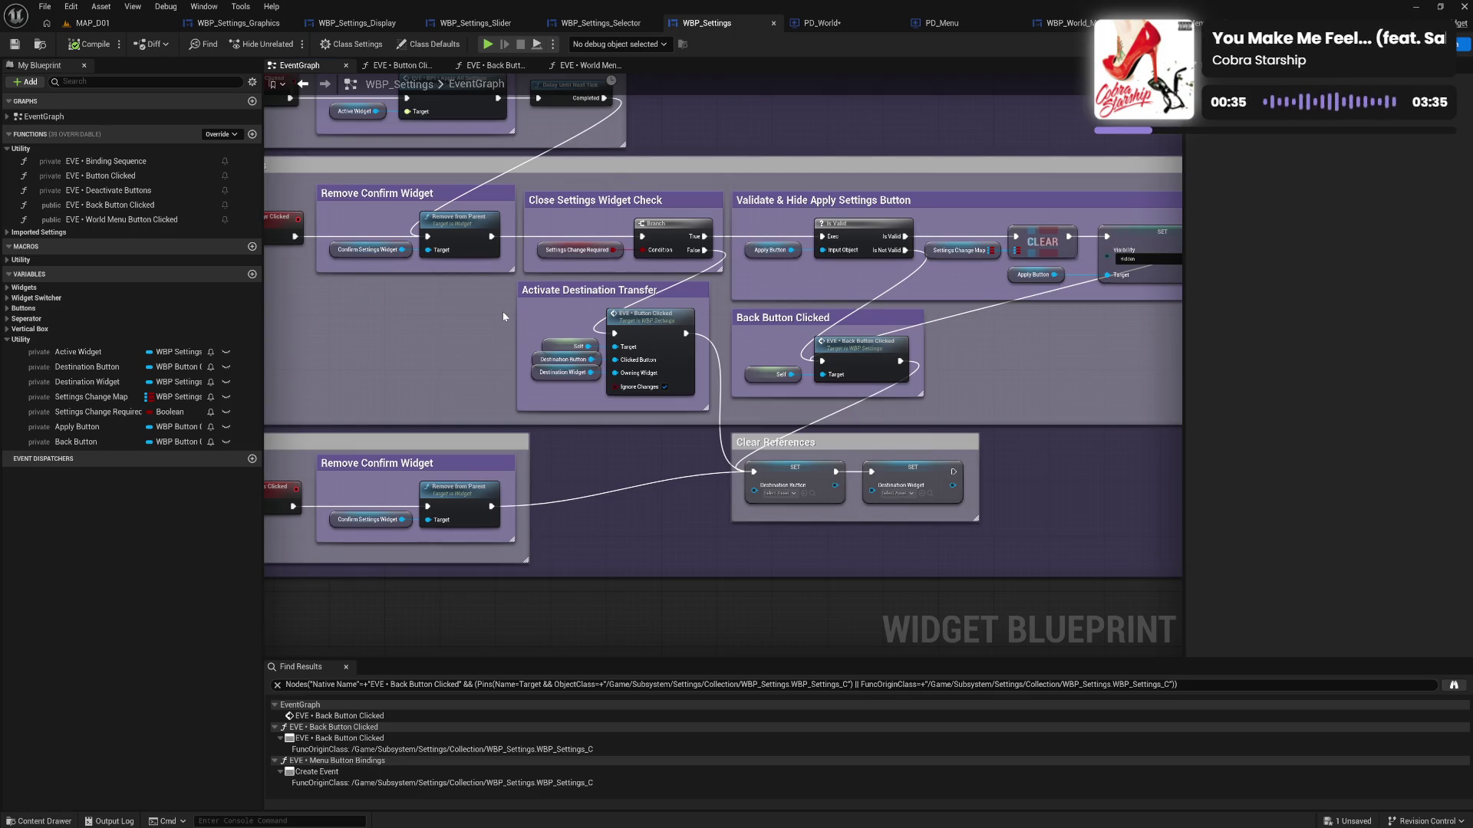
drag(503, 311, 625, 369)
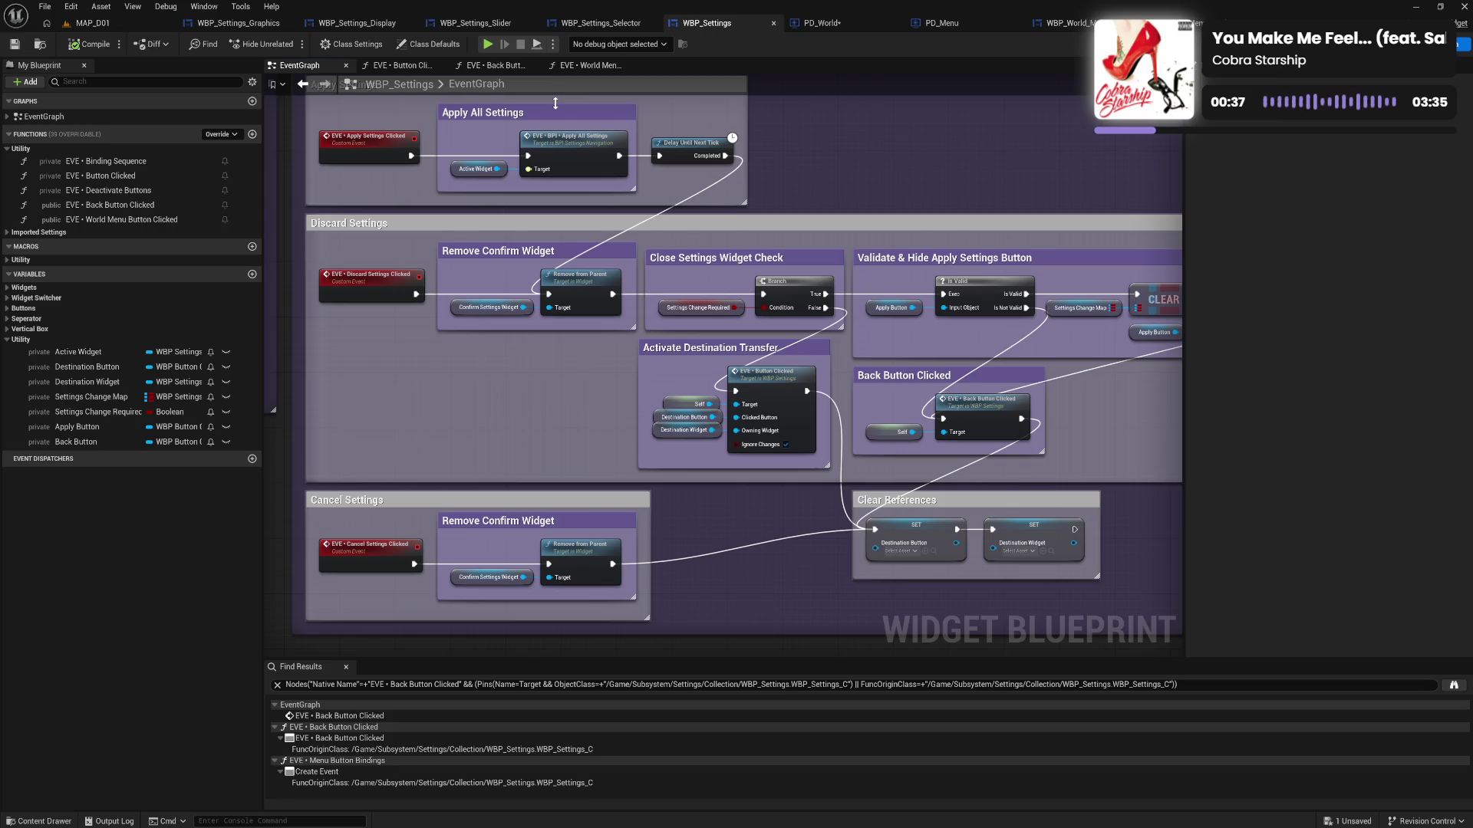
mouse_move(555, 102)
mouse_down()
mouse_move(607, 230)
mouse_move(541, 279)
mouse_move(534, 132)
mouse_up()
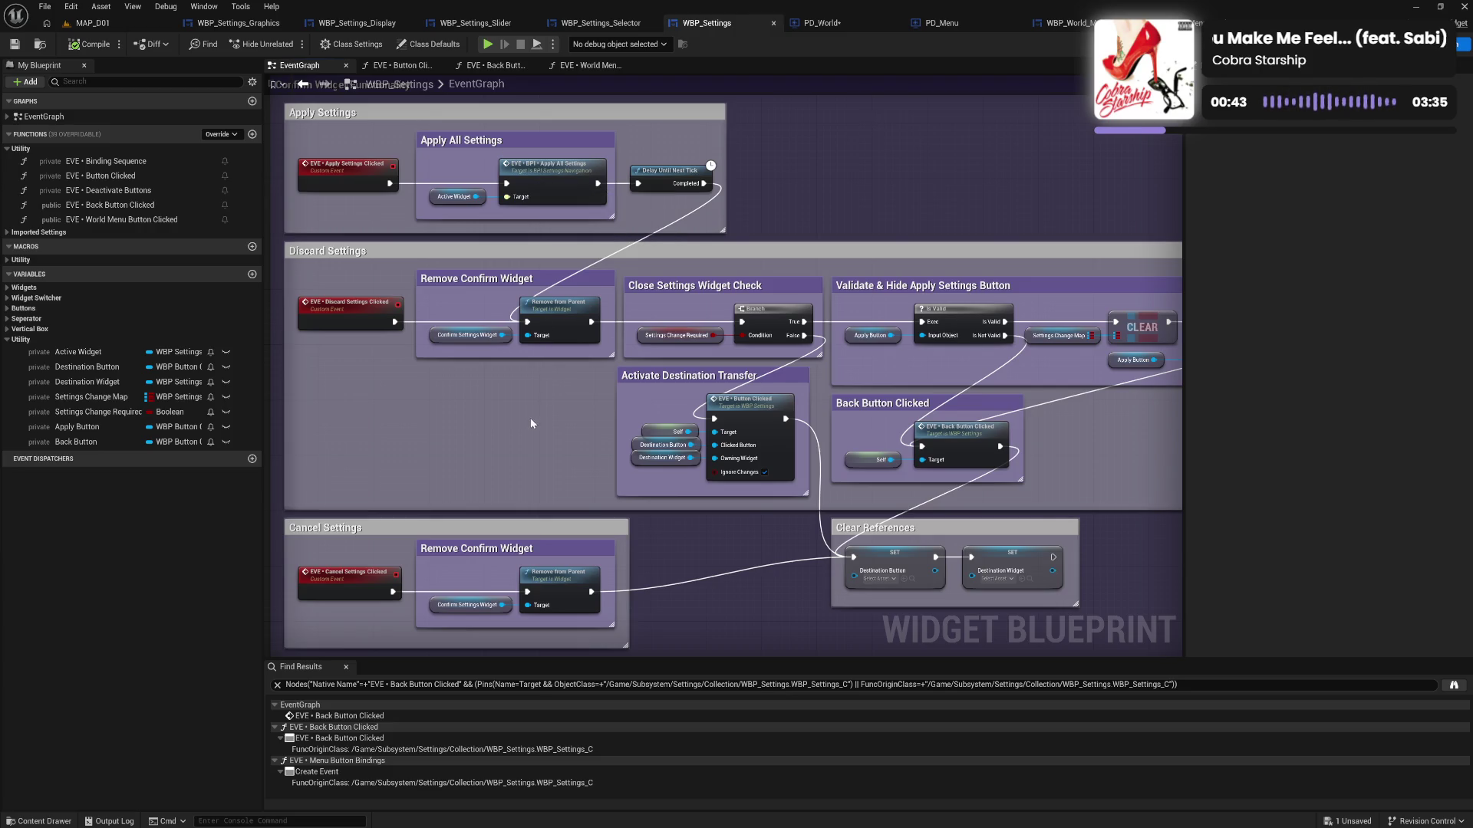
drag(531, 418, 504, 368)
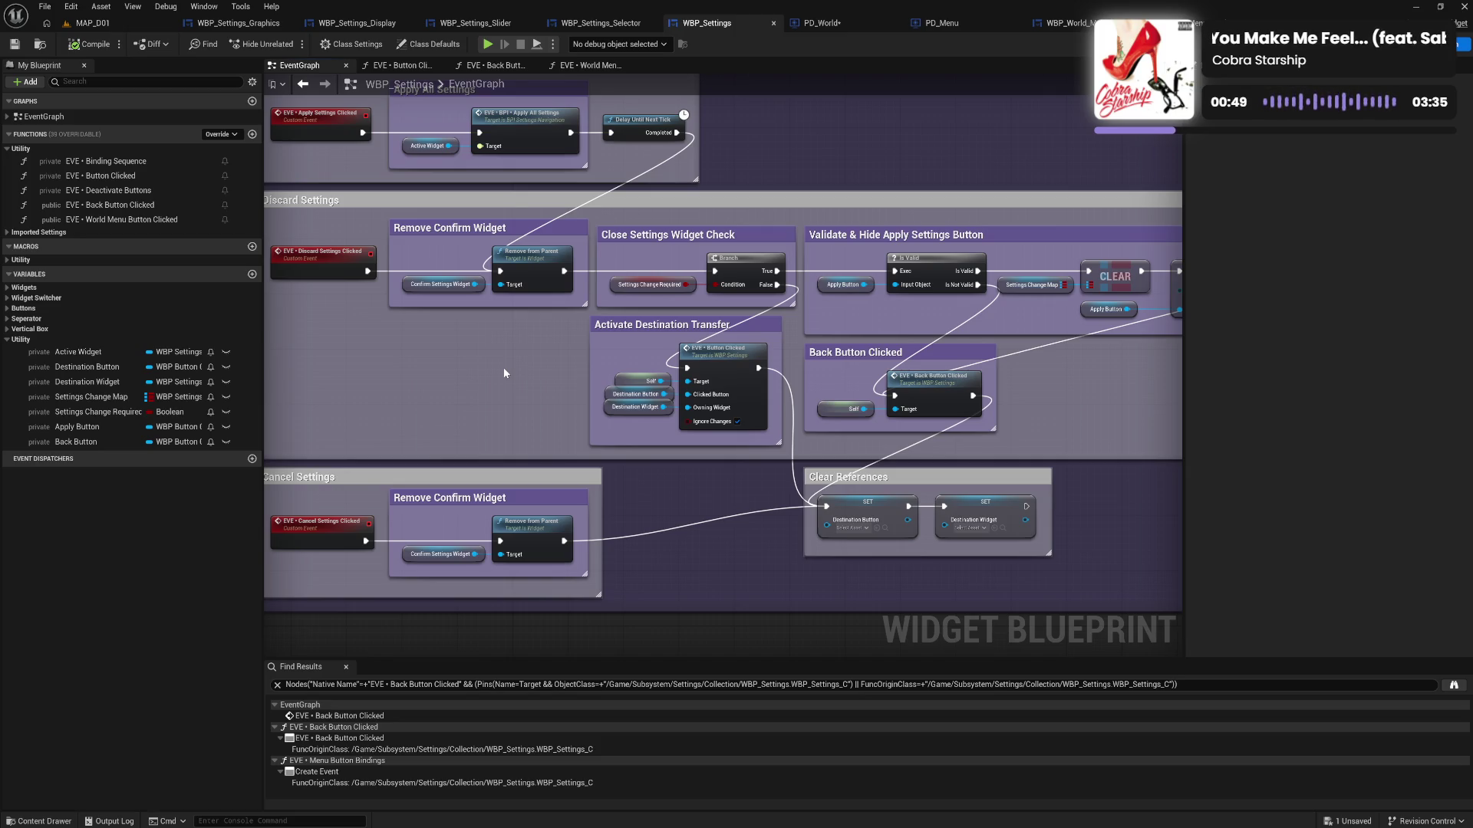
drag(503, 367, 518, 358)
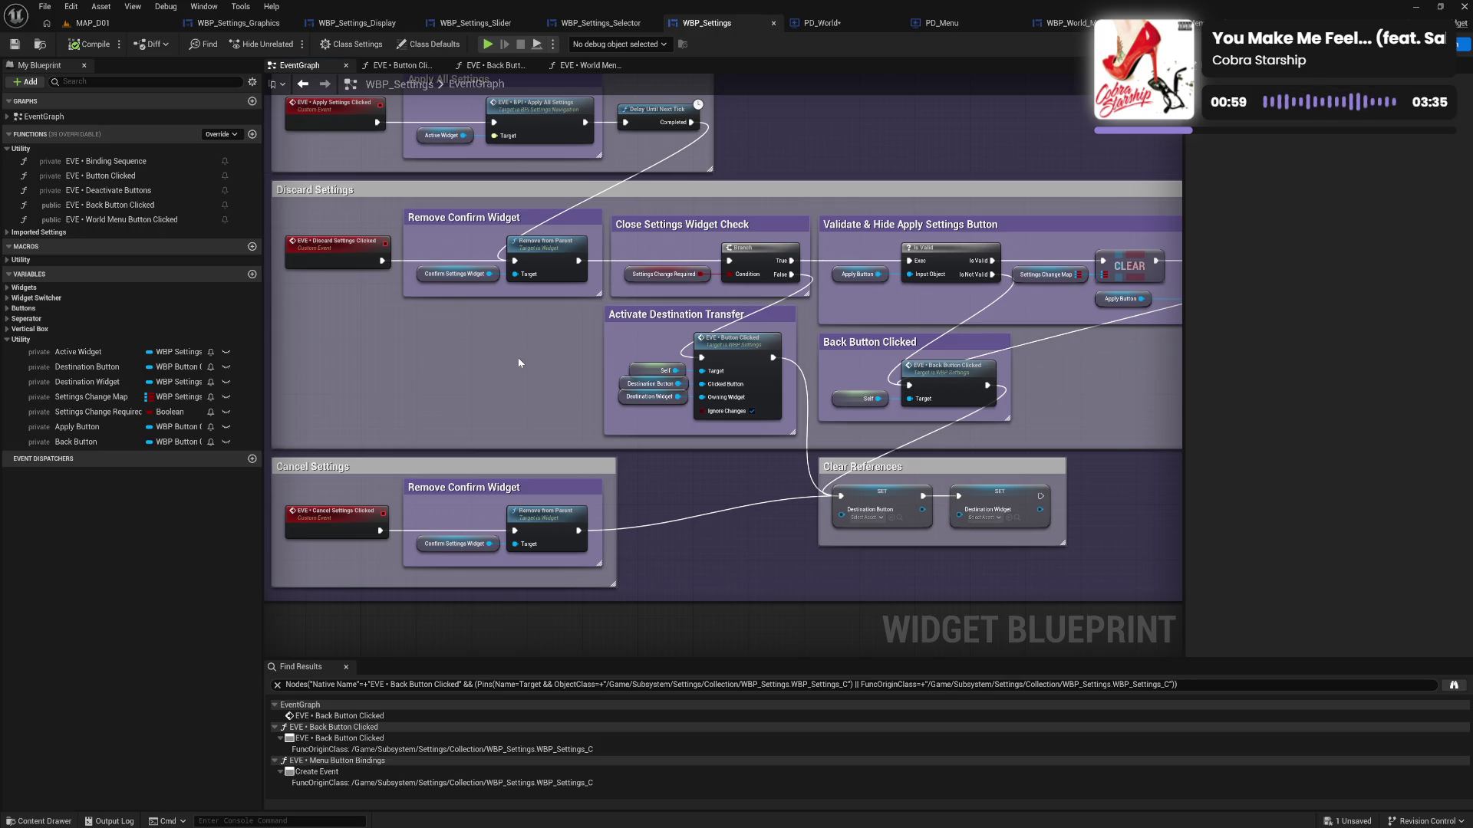
drag(518, 358, 526, 371)
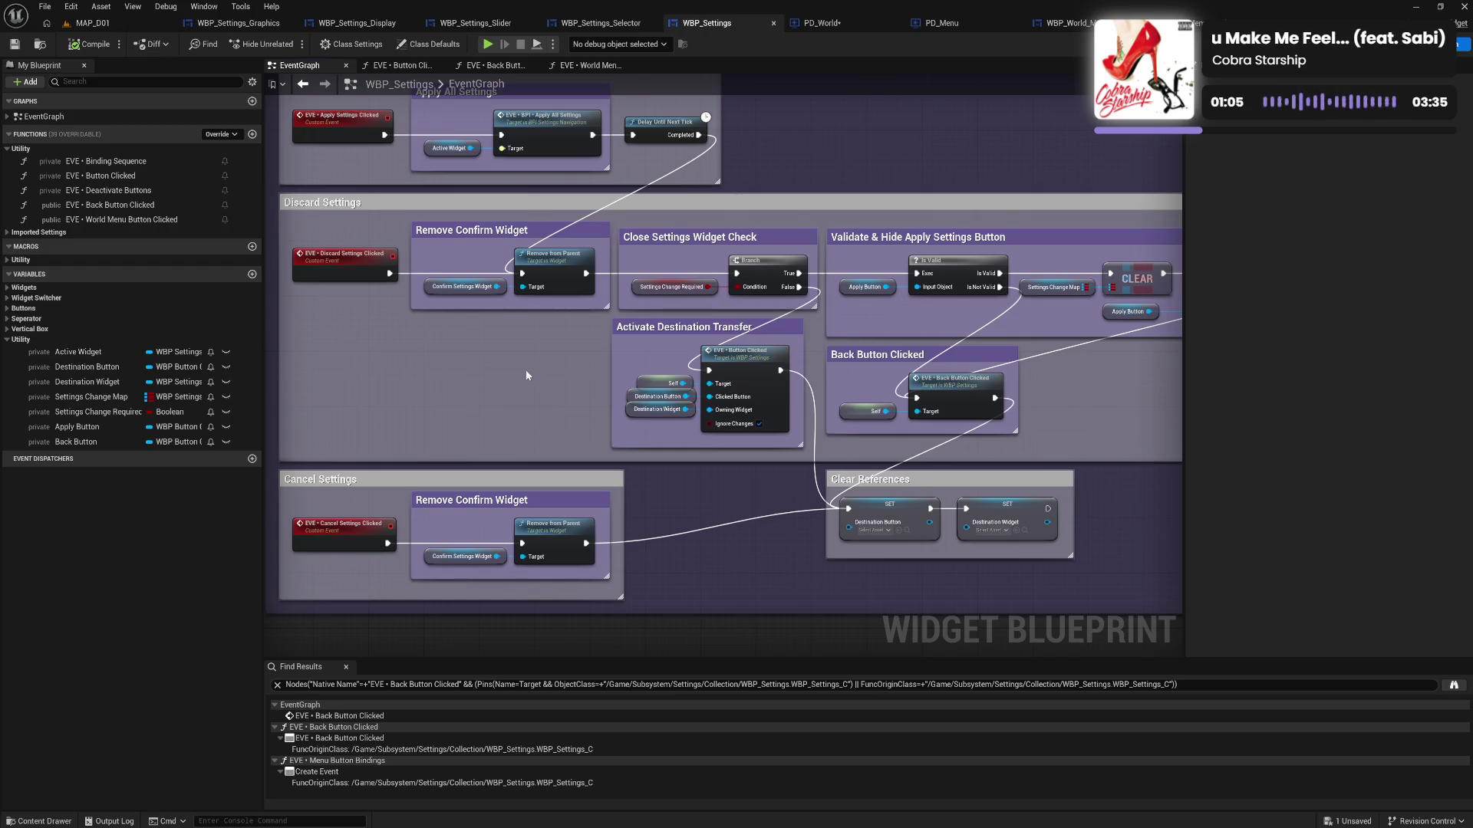
drag(526, 372, 400, 377)
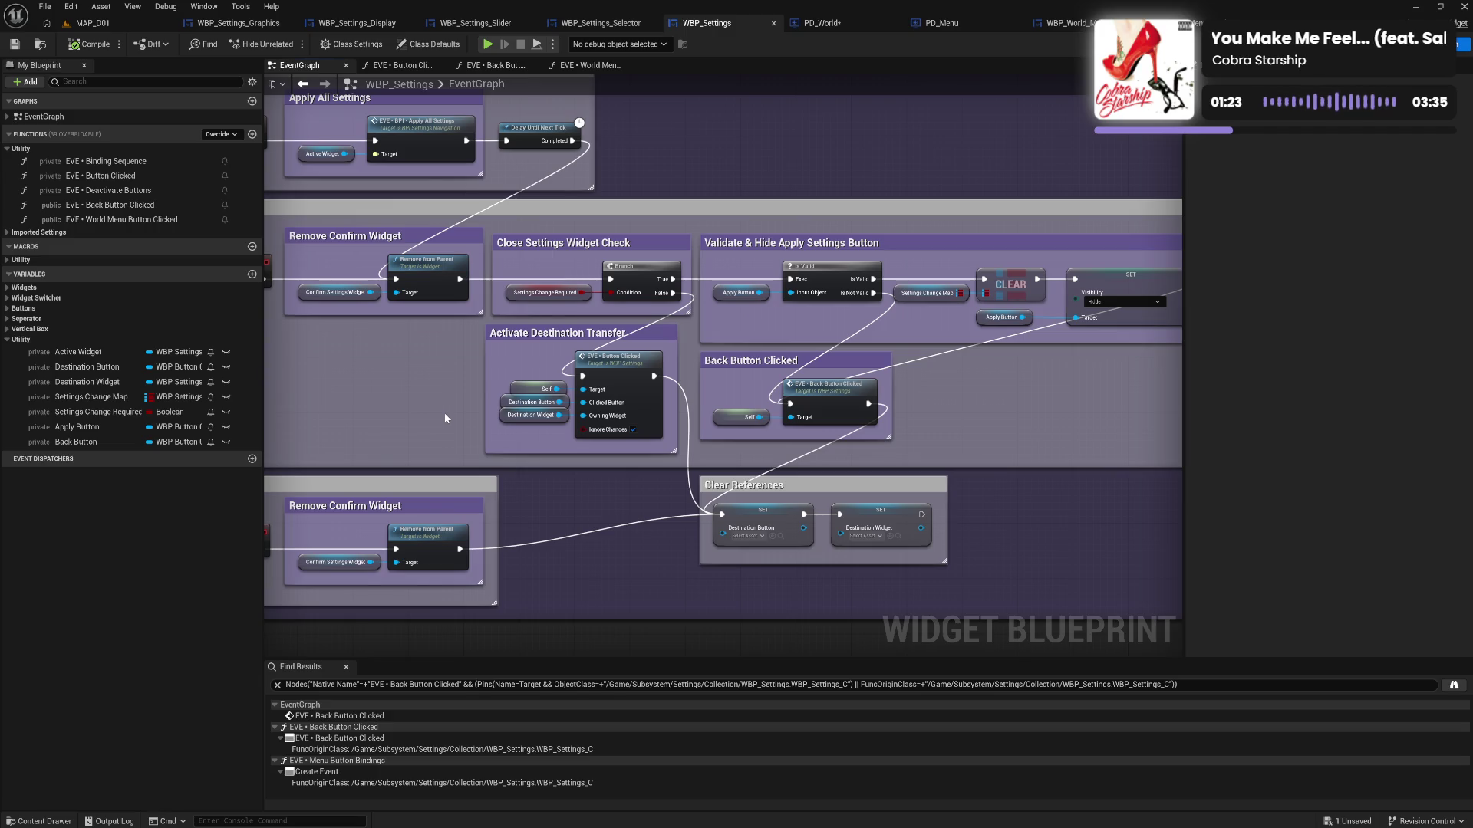
mouse_move(445, 419)
mouse_down()
mouse_move(412, 423)
mouse_move(526, 406)
mouse_up()
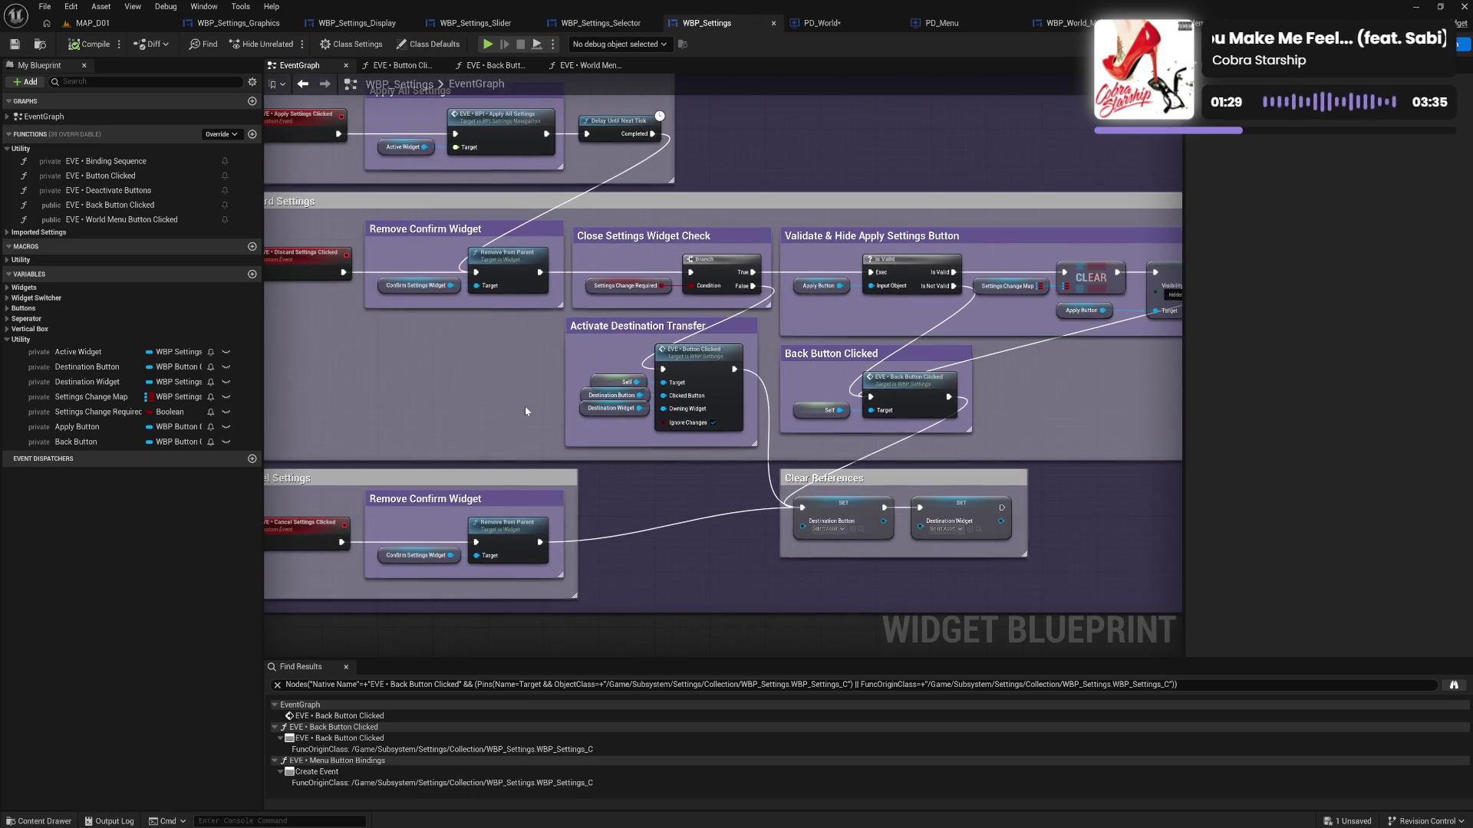
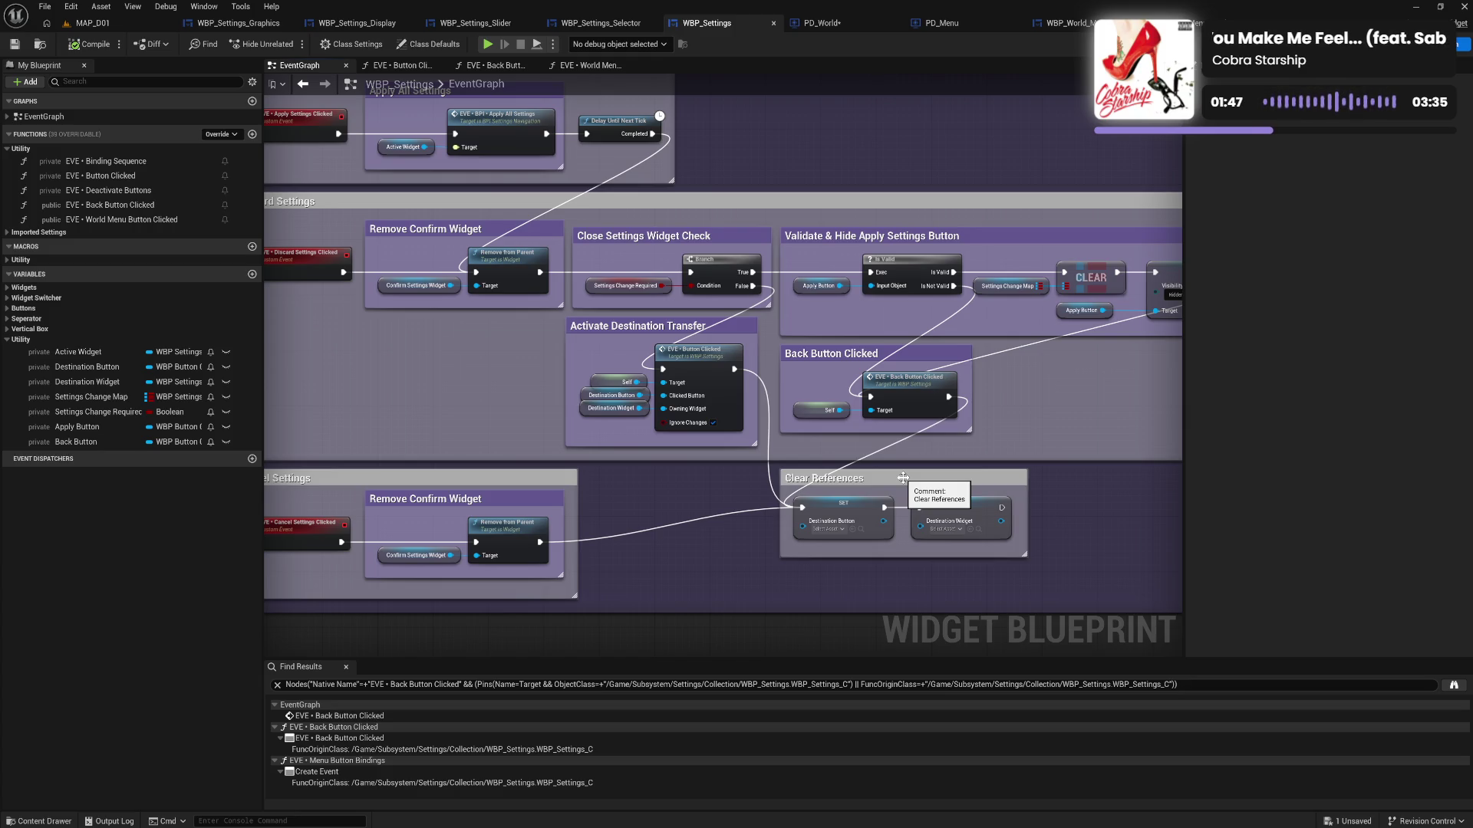
Move the Clear References comment a few pixels down and save WBP_Settings
mouse_move(903, 477)
mouse_down()
mouse_move(909, 519)
mouse_move(906, 481)
mouse_up()
click(706, 502)
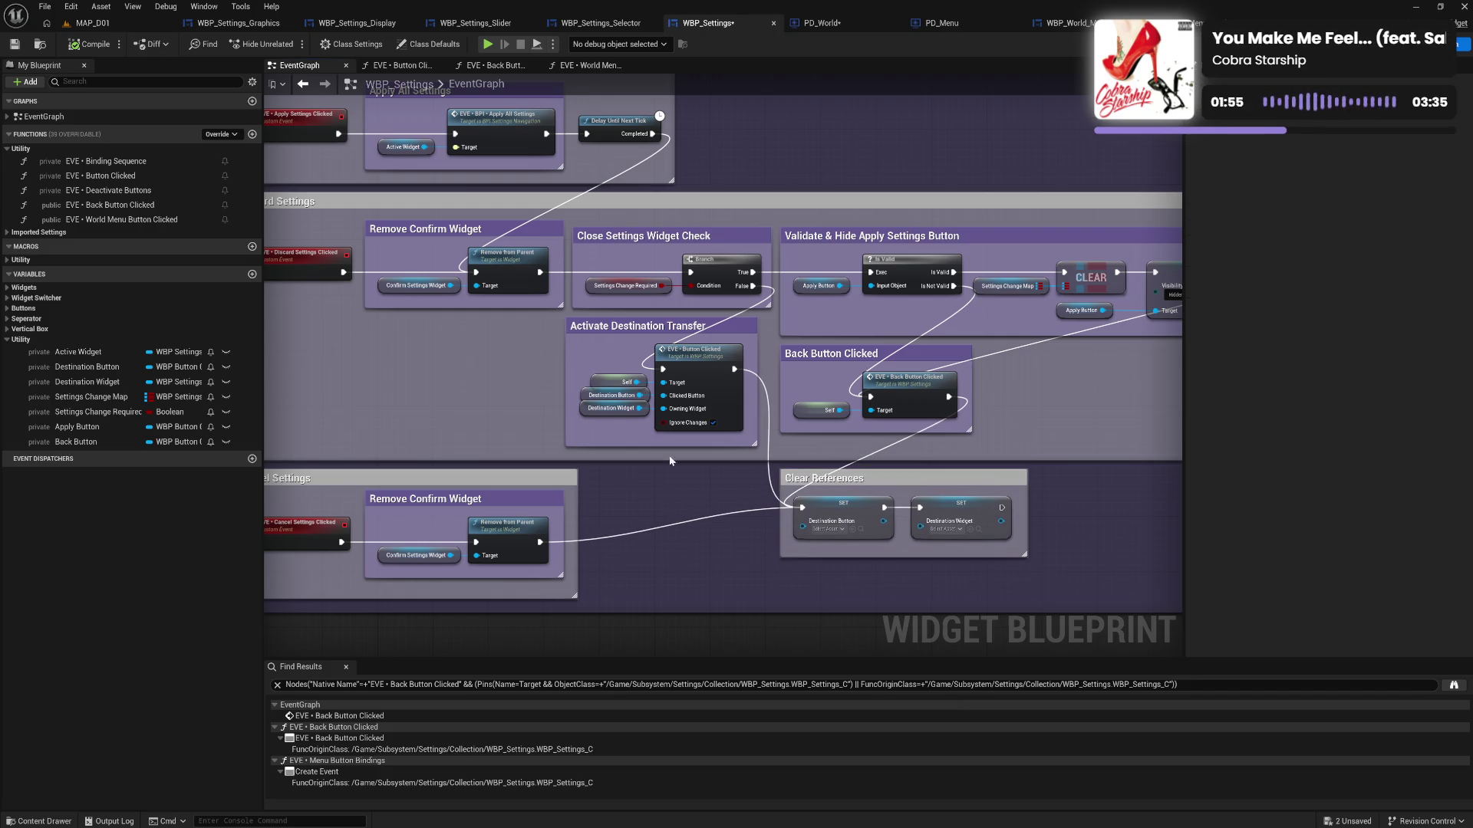
click(14, 43)
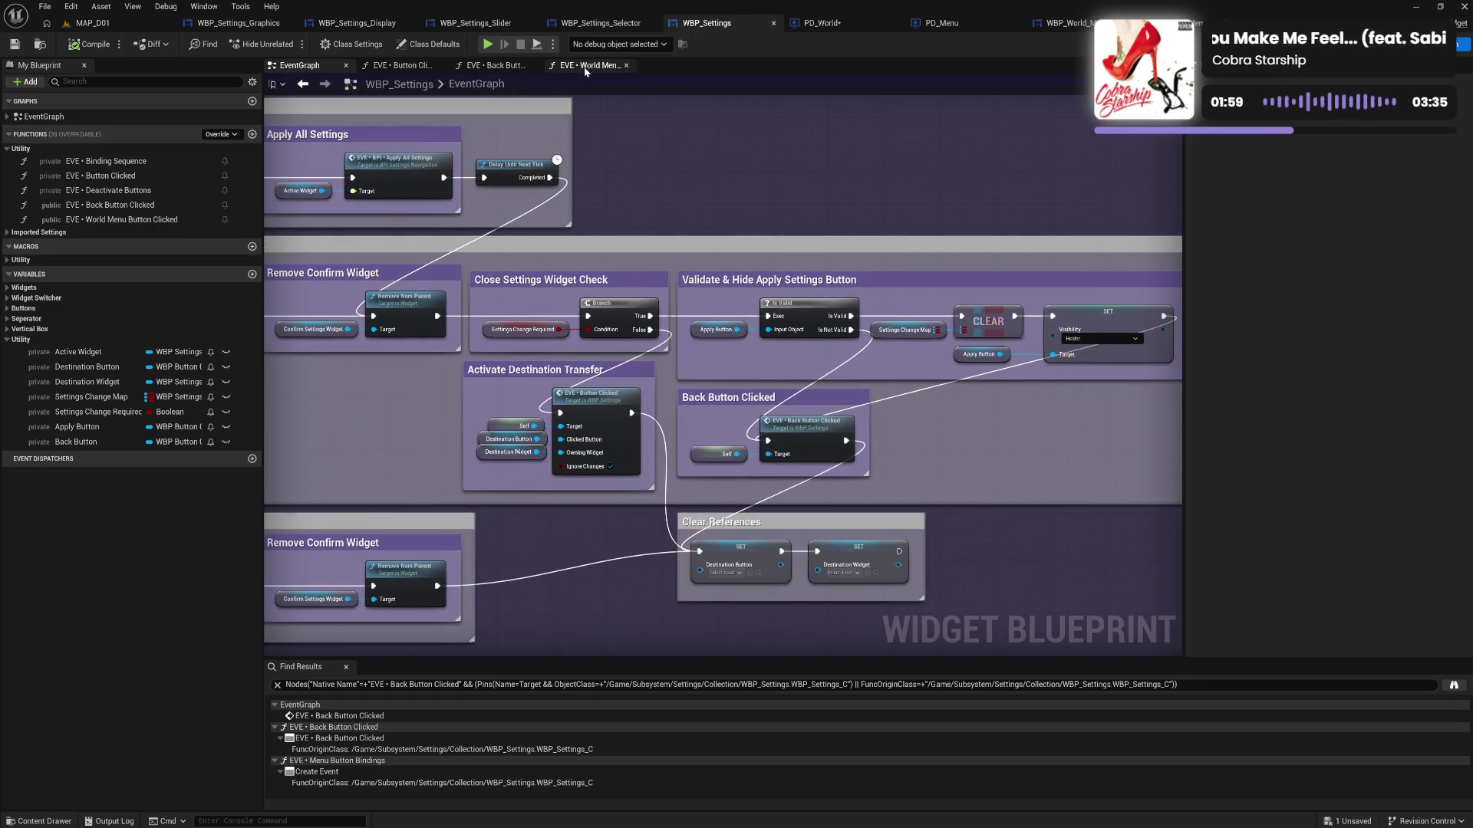
Browse the World Menu Button Clicked, Back Button Clicked and Button Clicked graphs, ending on the EventGraph's custom events
click(583, 67)
drag(1082, 436, 921, 442)
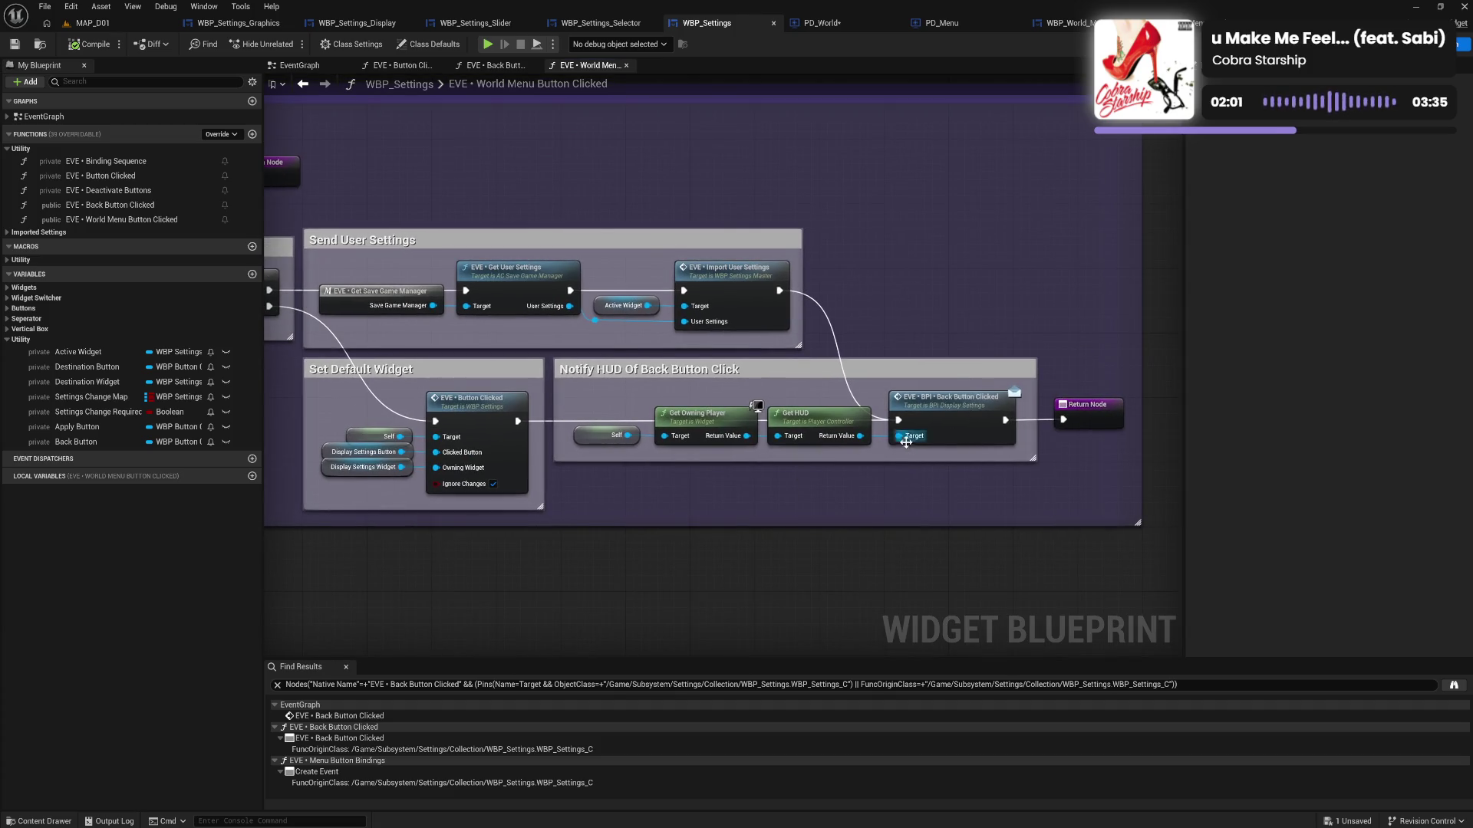
key(alt+Left)
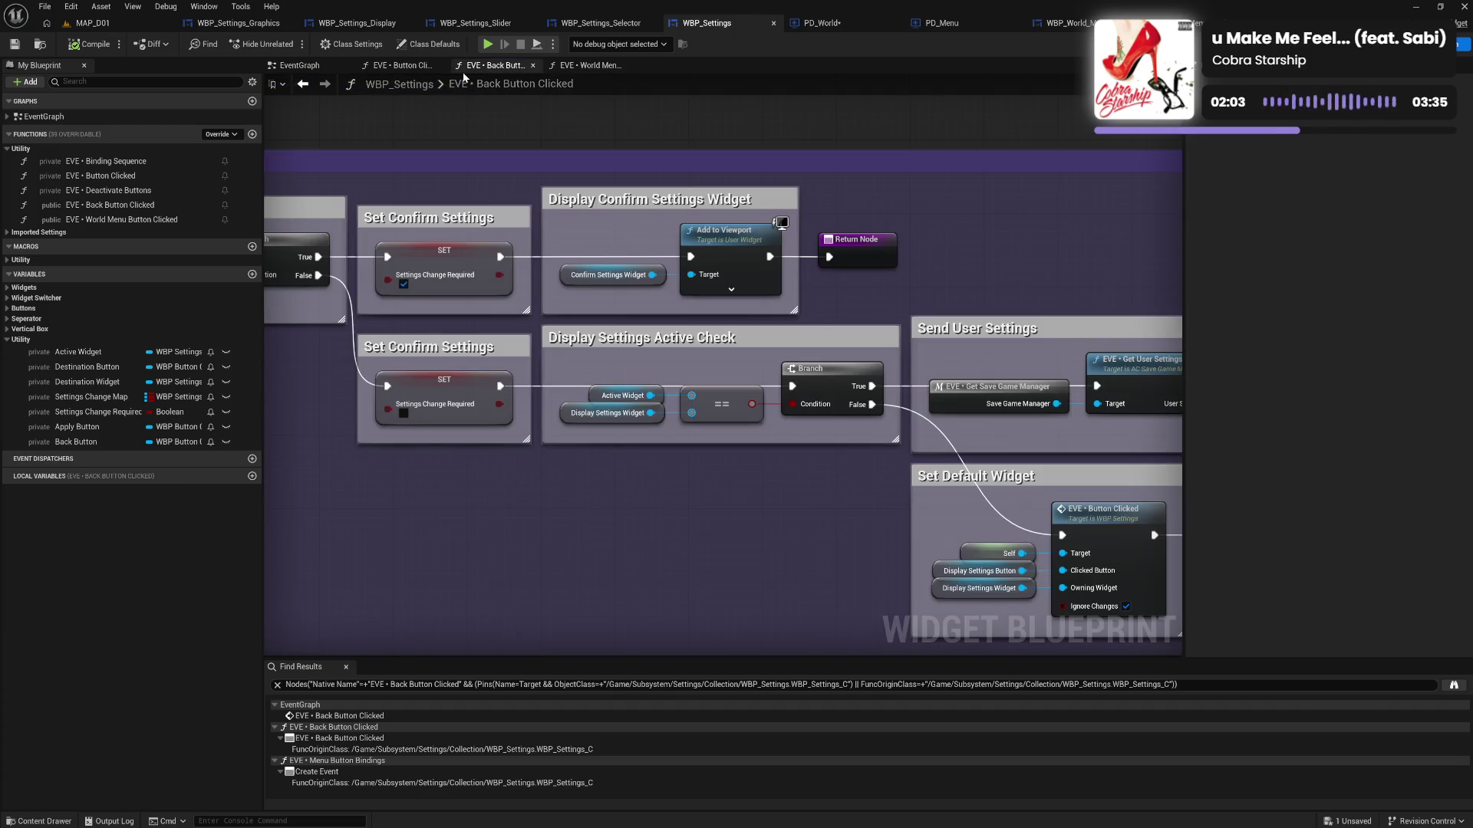
key(alt+Left)
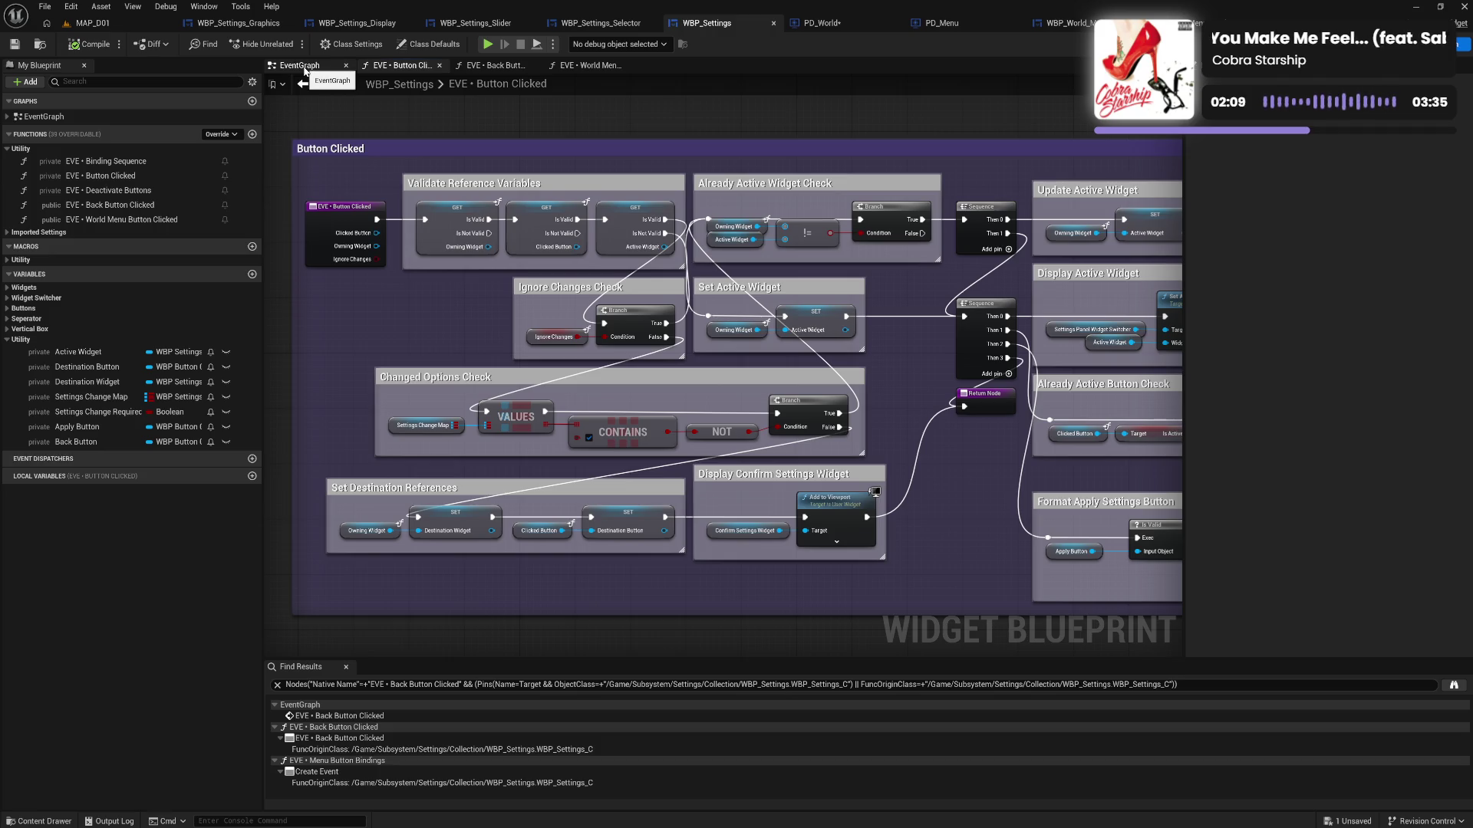
click(305, 69)
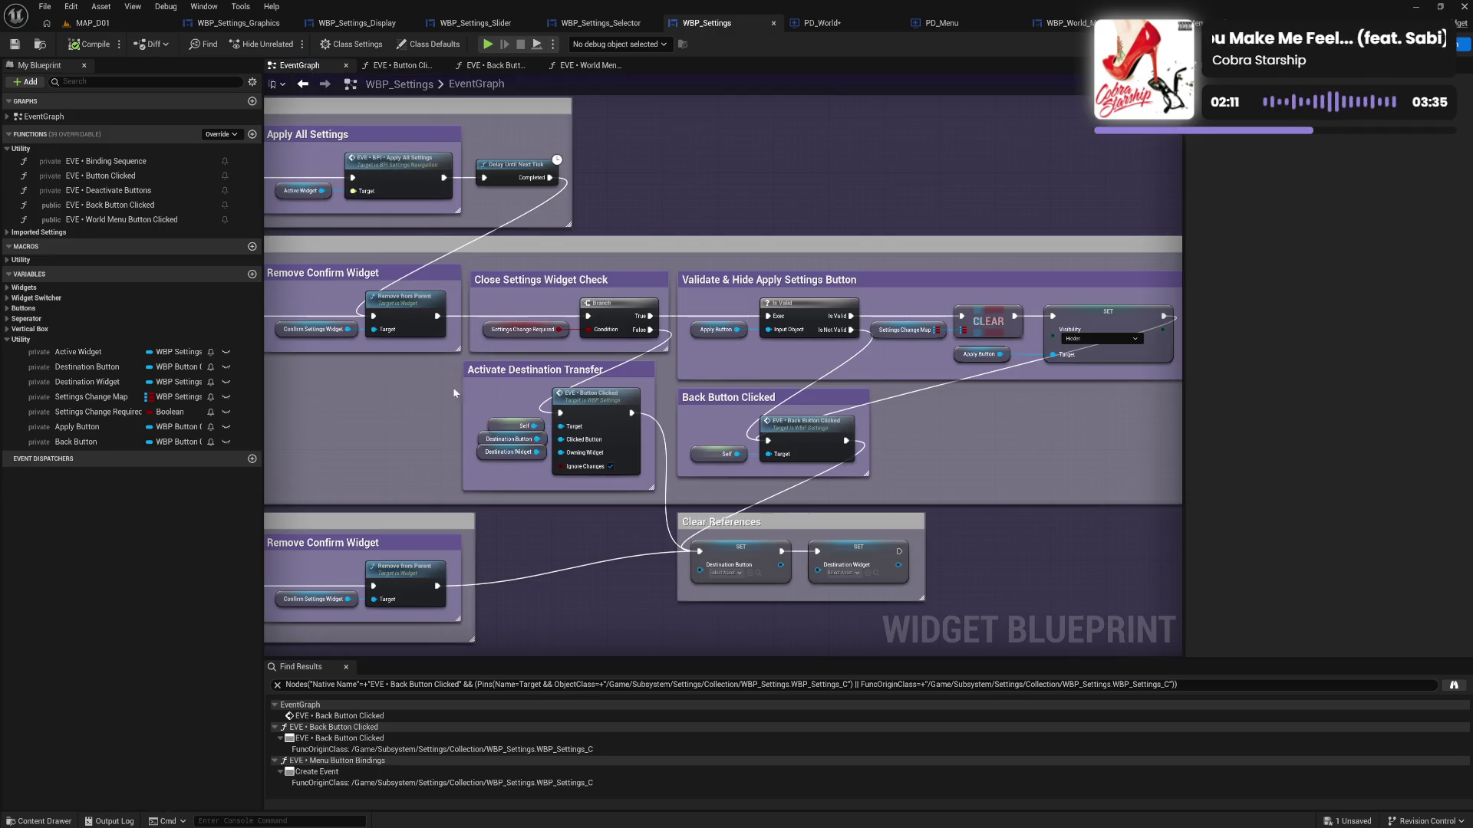
drag(405, 448, 509, 443)
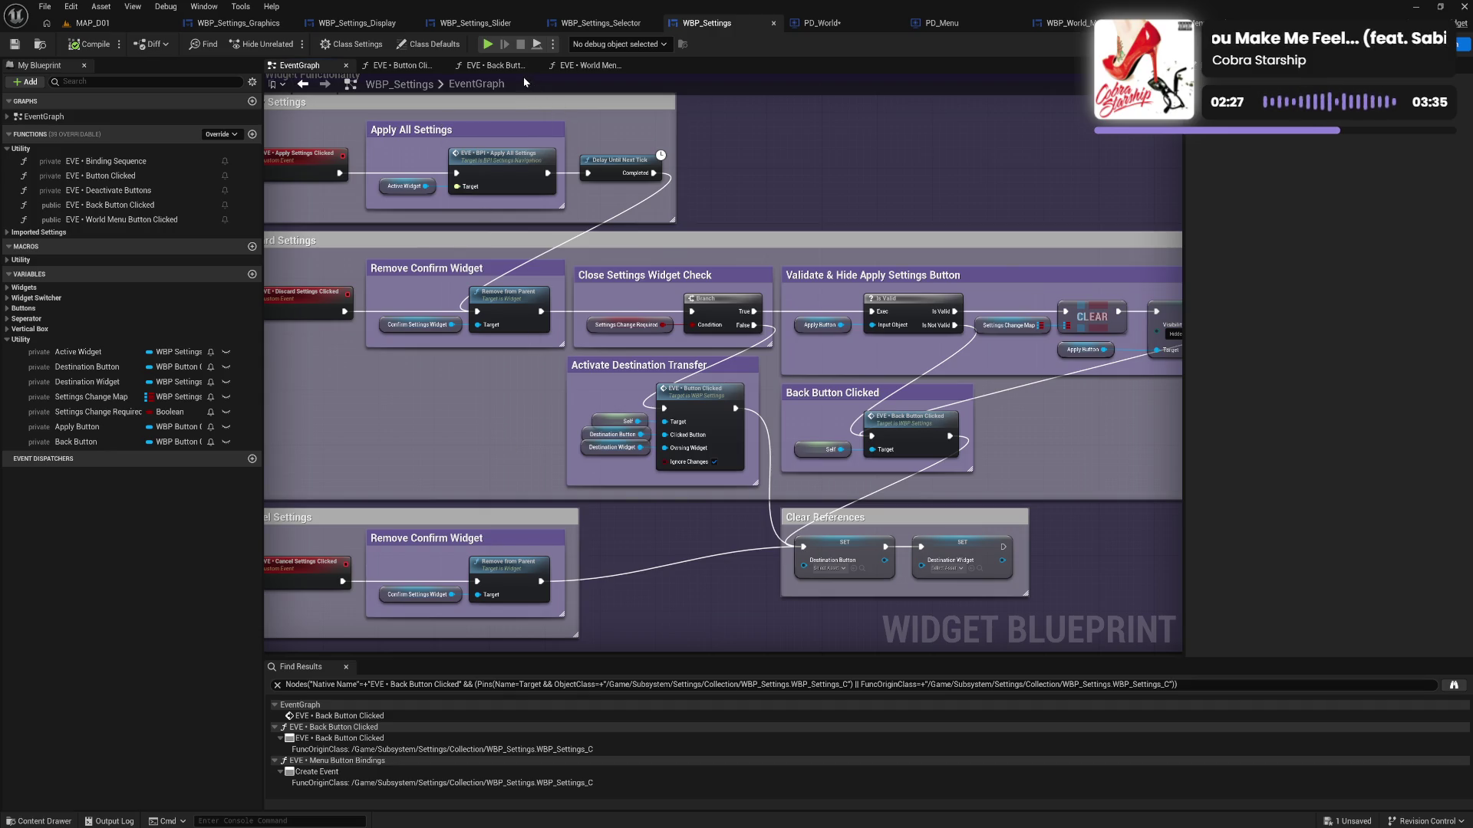
Inspect Back Button Clicked's entry node and Changed Options Check, briefly comparing it with World Menu Button Clicked
click(491, 66)
drag(541, 200, 913, 230)
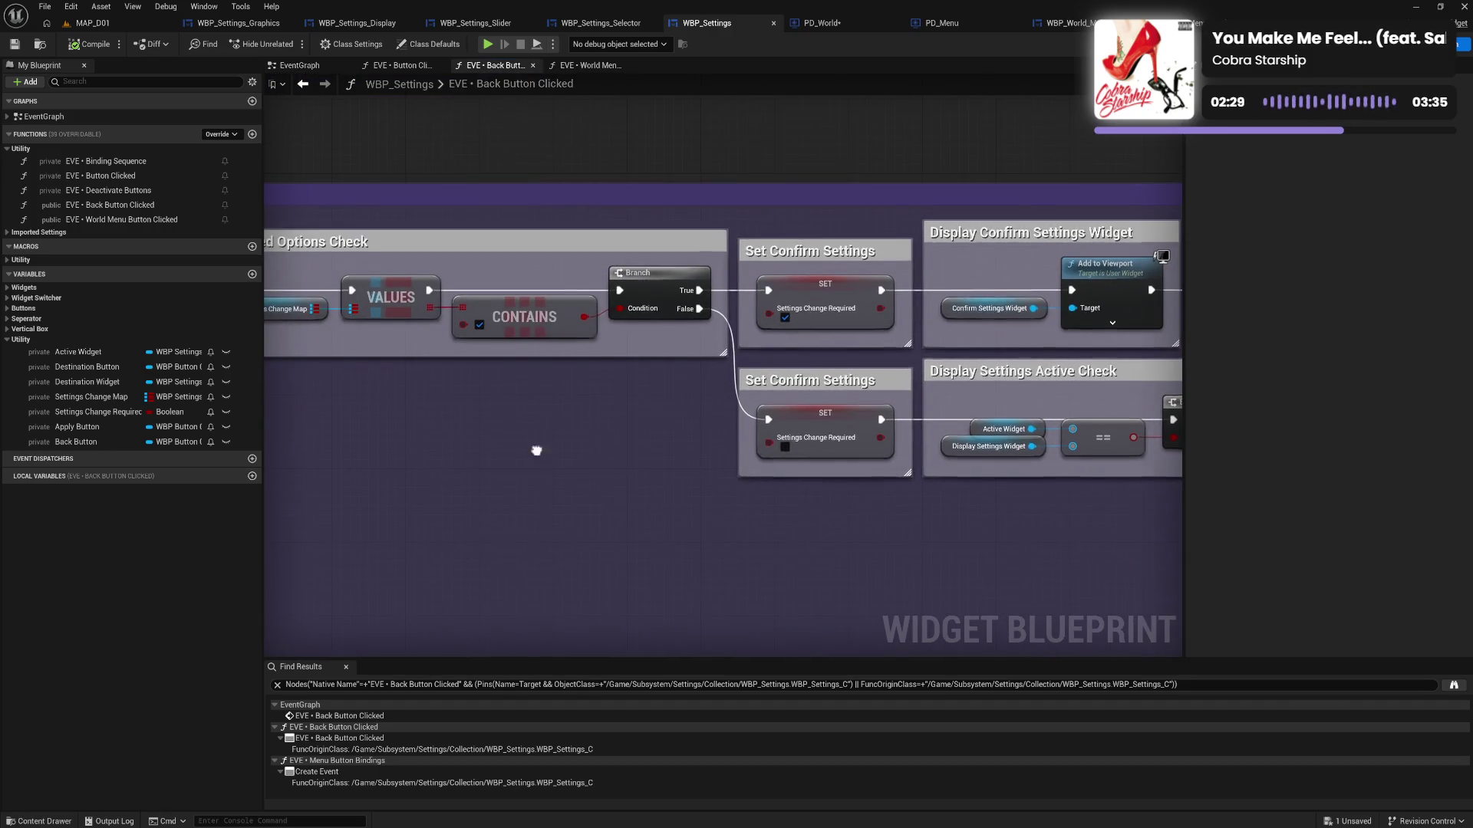
drag(536, 450, 711, 474)
mouse_move(553, 456)
mouse_down()
mouse_move(665, 470)
mouse_move(468, 443)
mouse_up()
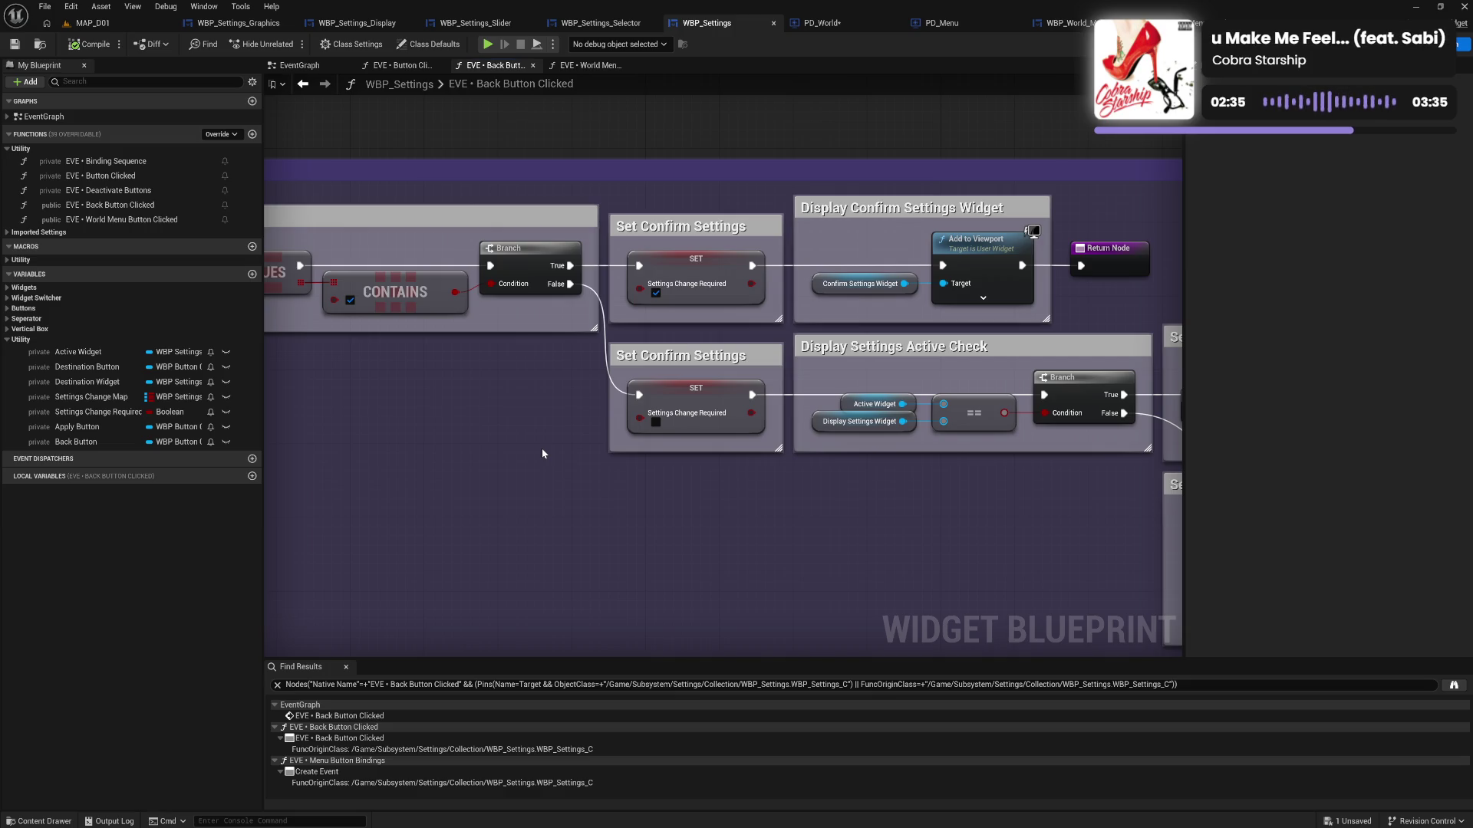
click(599, 67)
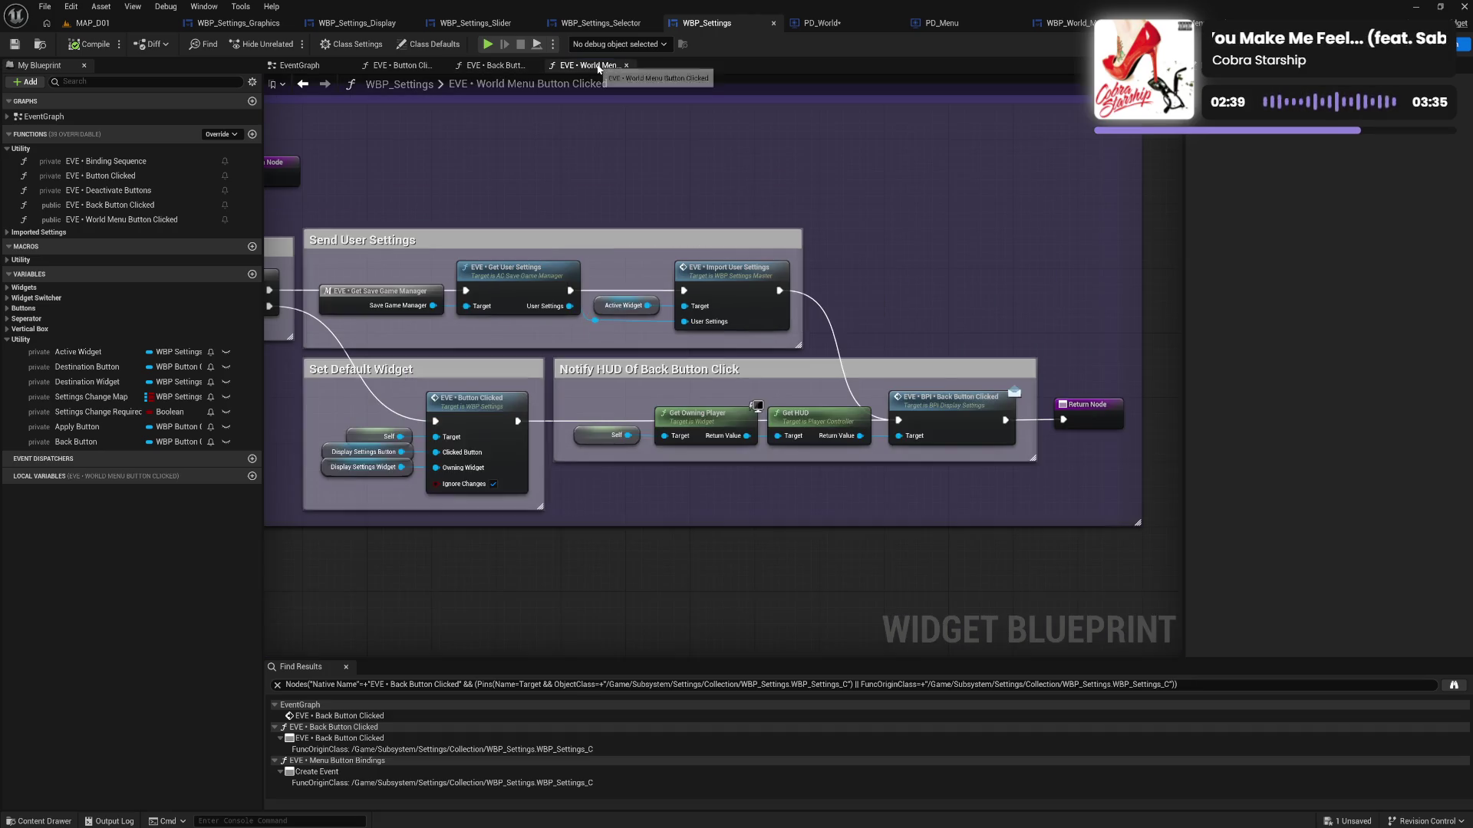
click(495, 71)
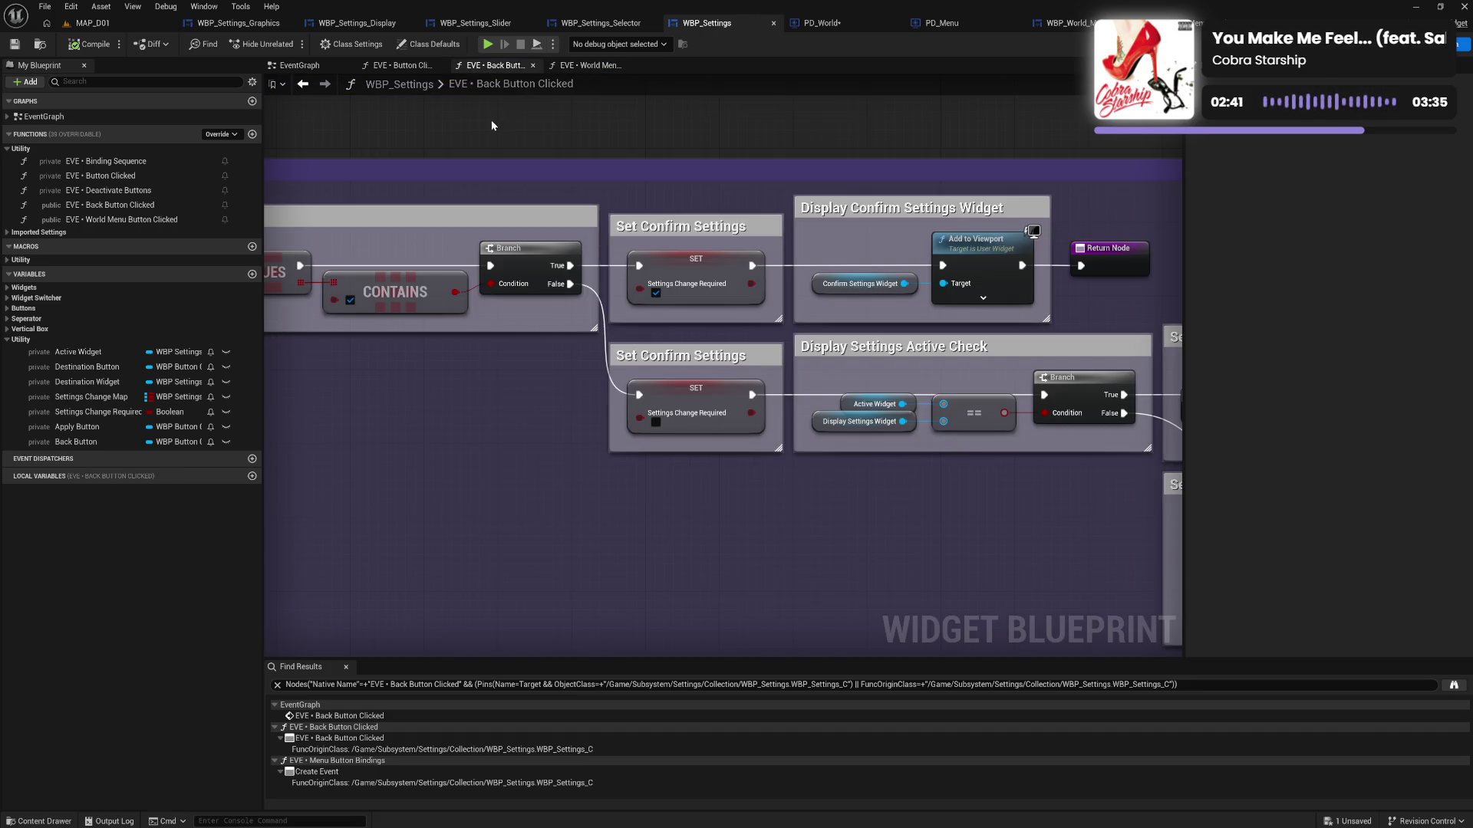
Look over Back Button Clicked from the Branch and CONTAINS nodes through Send User Settings, Notify HUD and the Return Node
drag(400, 166, 557, 161)
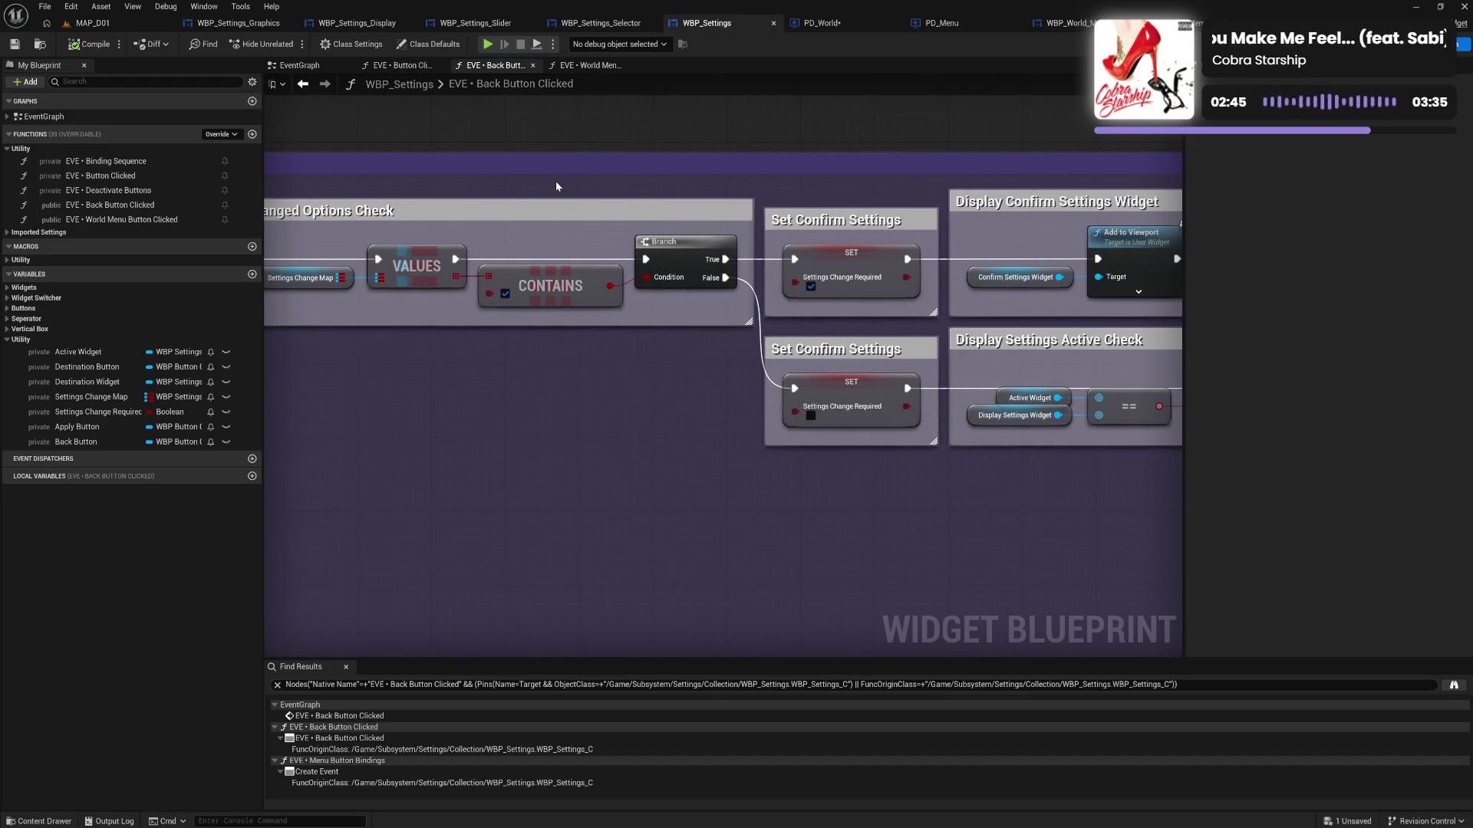
drag(606, 186, 465, 200)
drag(438, 410, 347, 385)
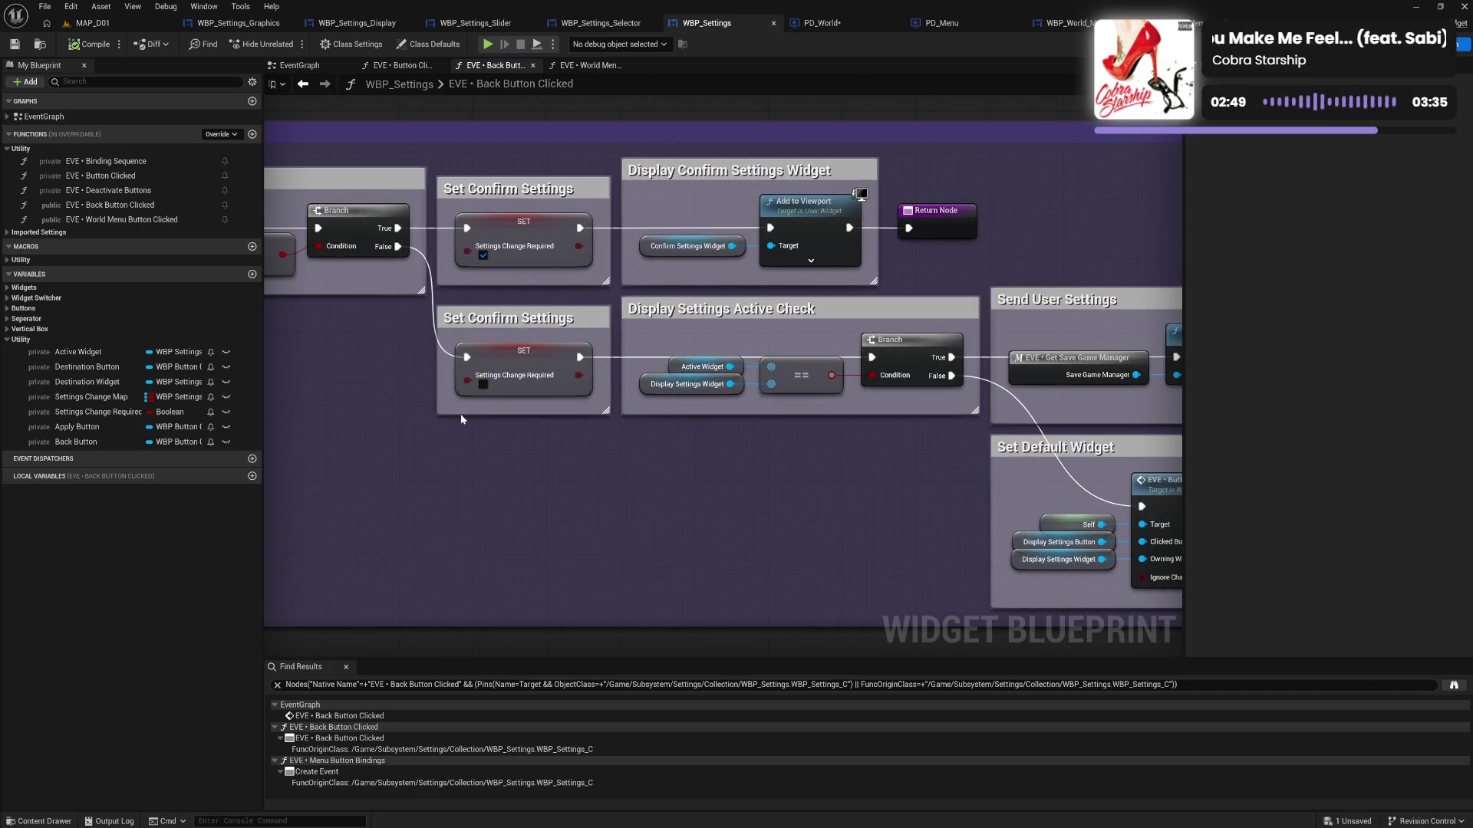
drag(445, 412, 322, 427)
drag(537, 458, 275, 442)
mouse_move(453, 448)
mouse_down()
mouse_move(294, 439)
mouse_move(439, 443)
mouse_up()
right_click(439, 444)
drag(268, 406, 689, 448)
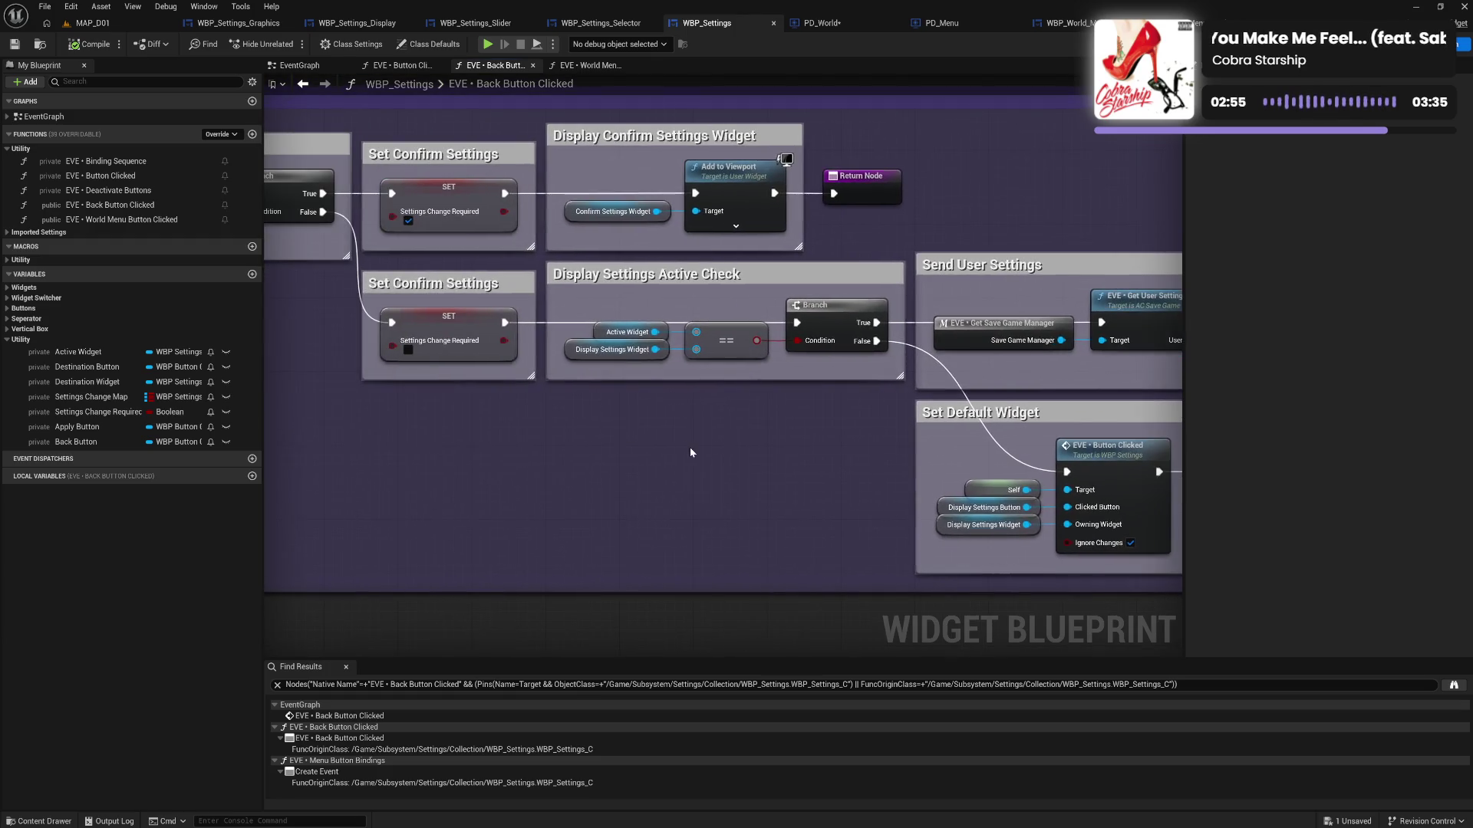
drag(476, 437, 675, 458)
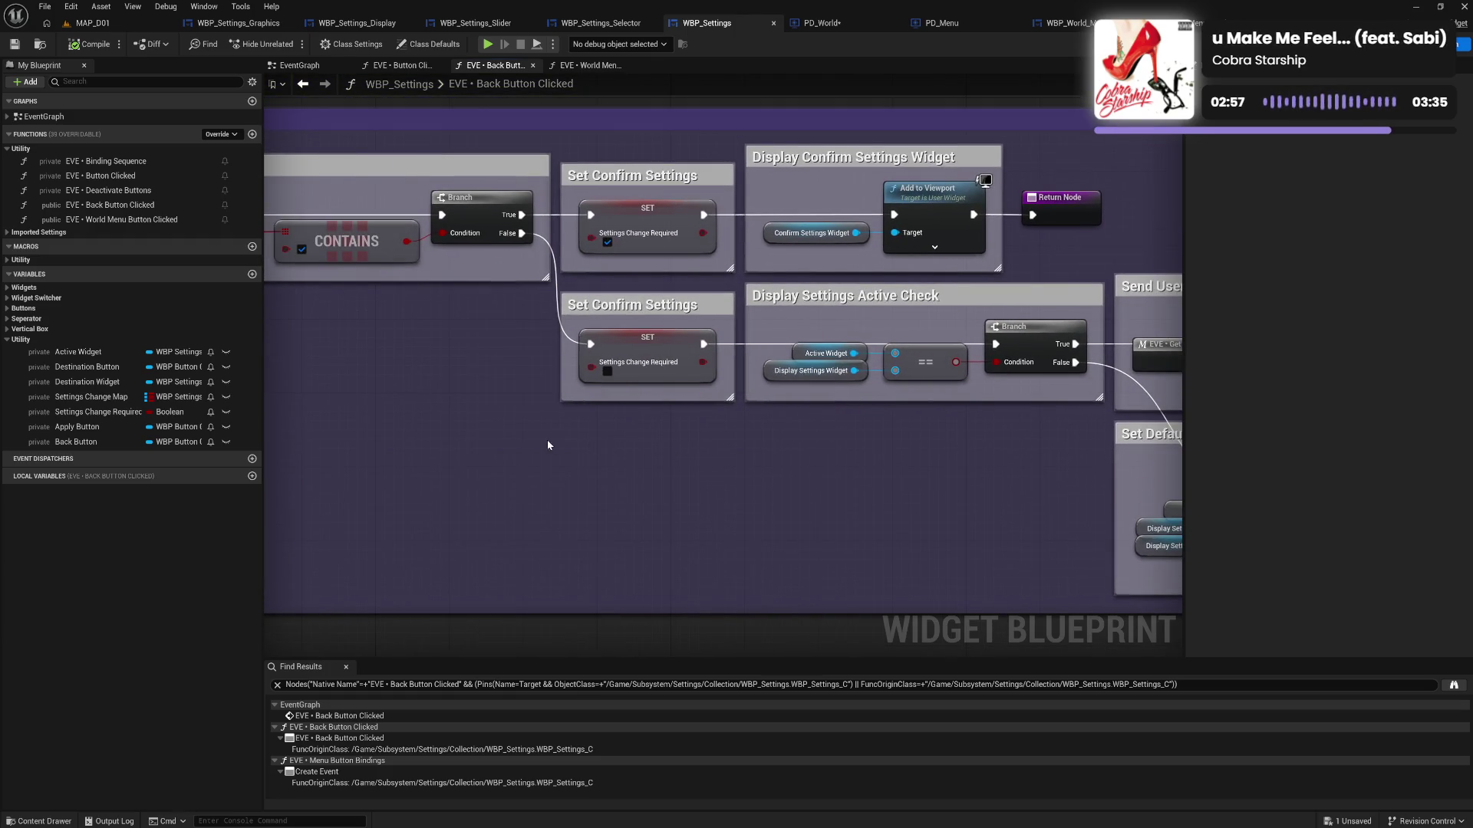
drag(553, 445, 714, 458)
mouse_move(623, 445)
mouse_down()
mouse_move(844, 461)
mouse_move(630, 451)
mouse_move(726, 460)
mouse_move(564, 428)
mouse_move(904, 437)
mouse_move(421, 411)
mouse_up()
drag(759, 452, 614, 450)
drag(855, 445, 406, 443)
drag(586, 423, 422, 412)
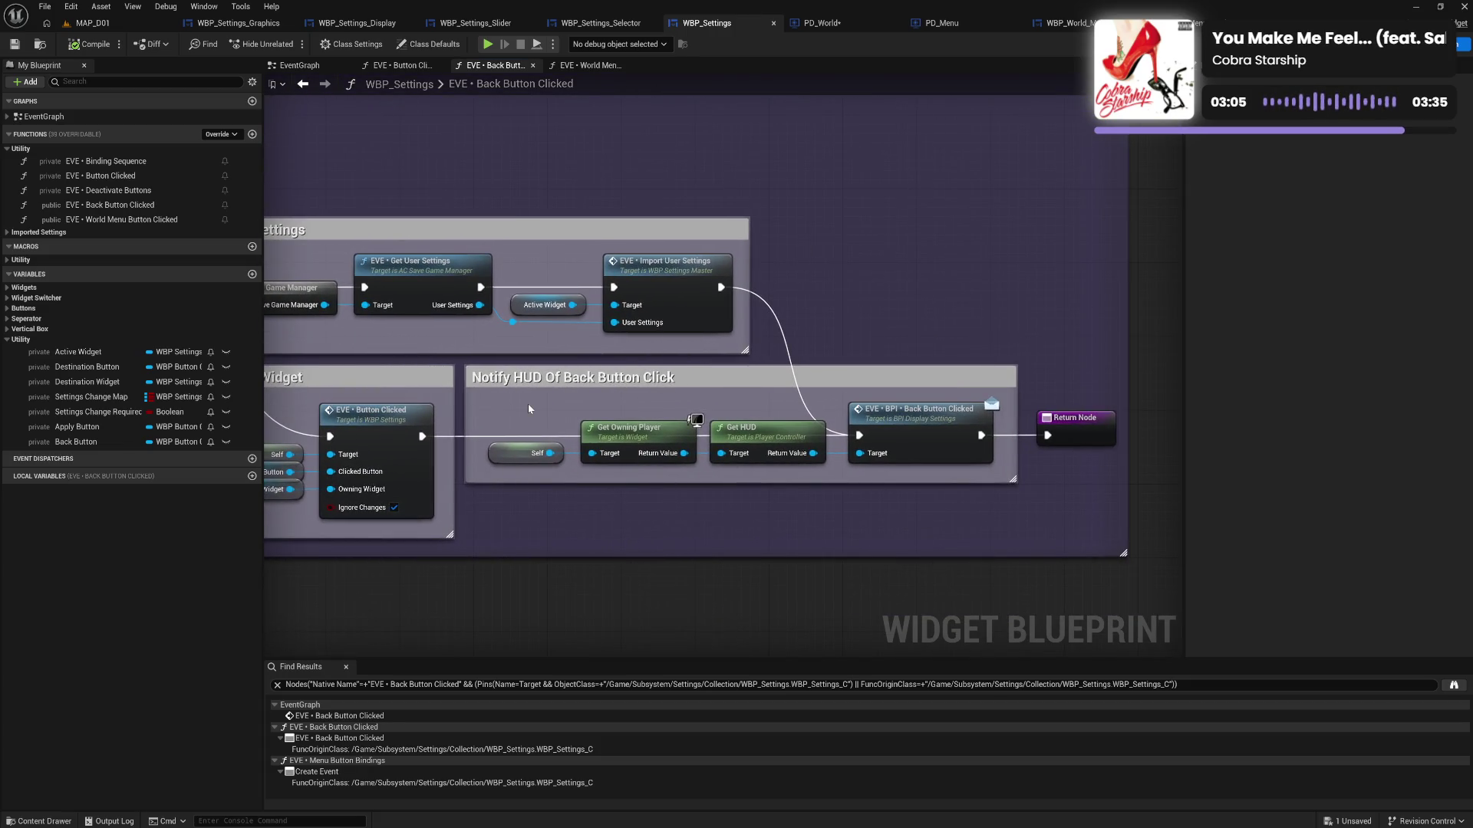
Check the EventGraph's Confirm Widget Functionality section, then make World Menu Button Clicked's Set Confirm Settings comment slightly taller
click(299, 65)
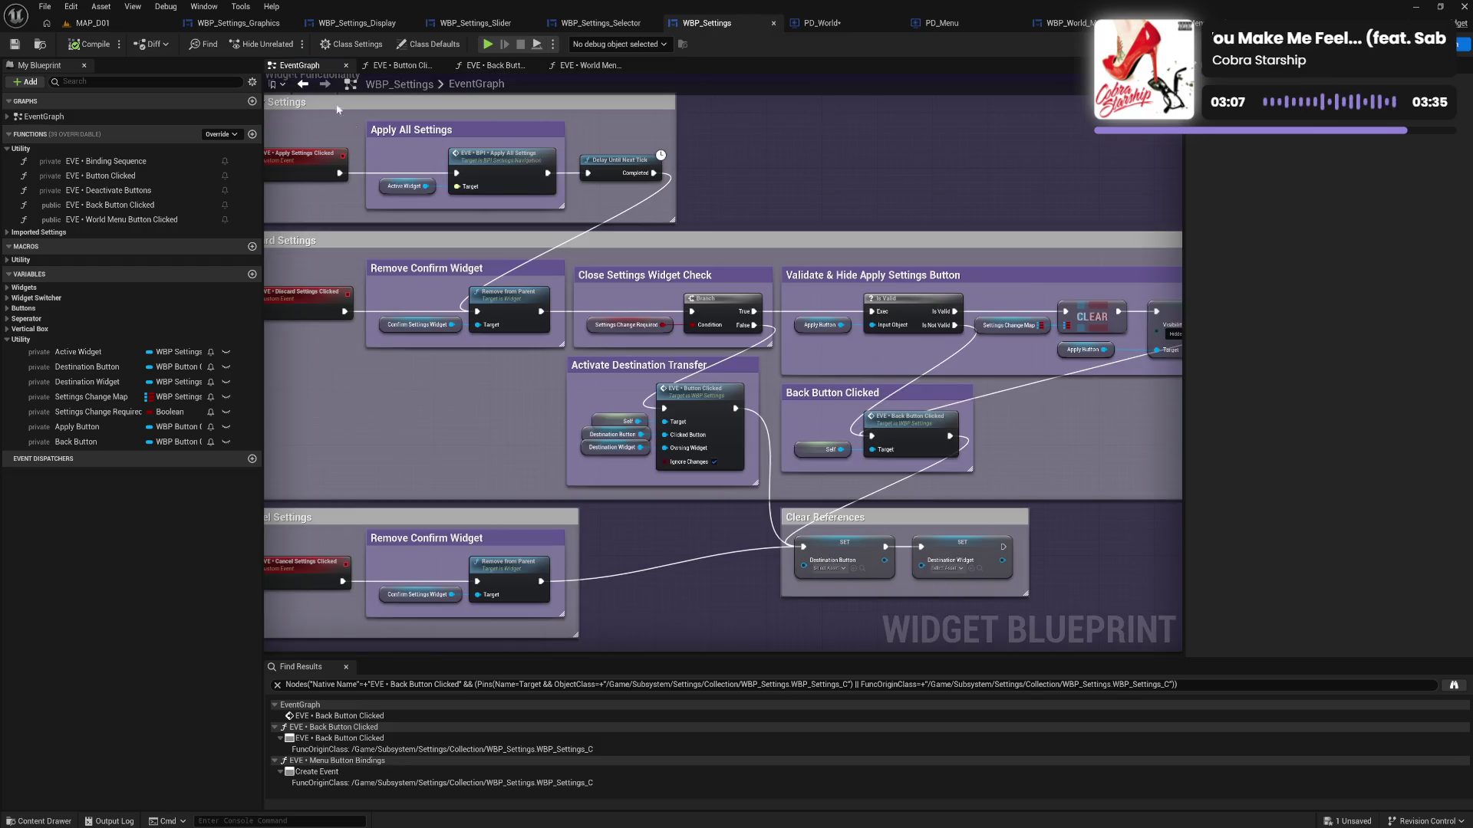
mouse_move(388, 370)
mouse_down()
mouse_move(588, 418)
mouse_move(549, 402)
mouse_move(539, 442)
mouse_up()
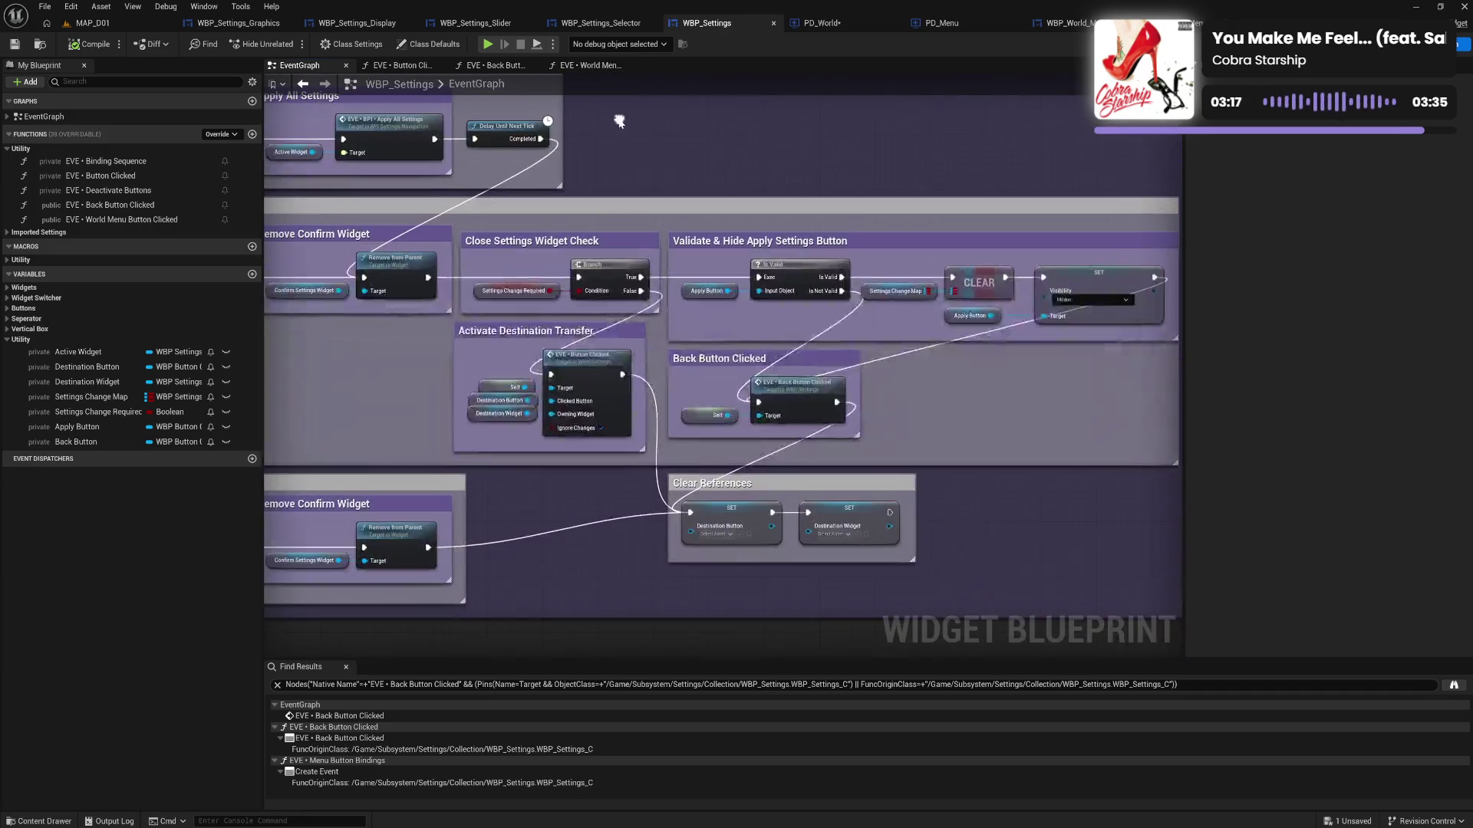
drag(889, 233, 618, 118)
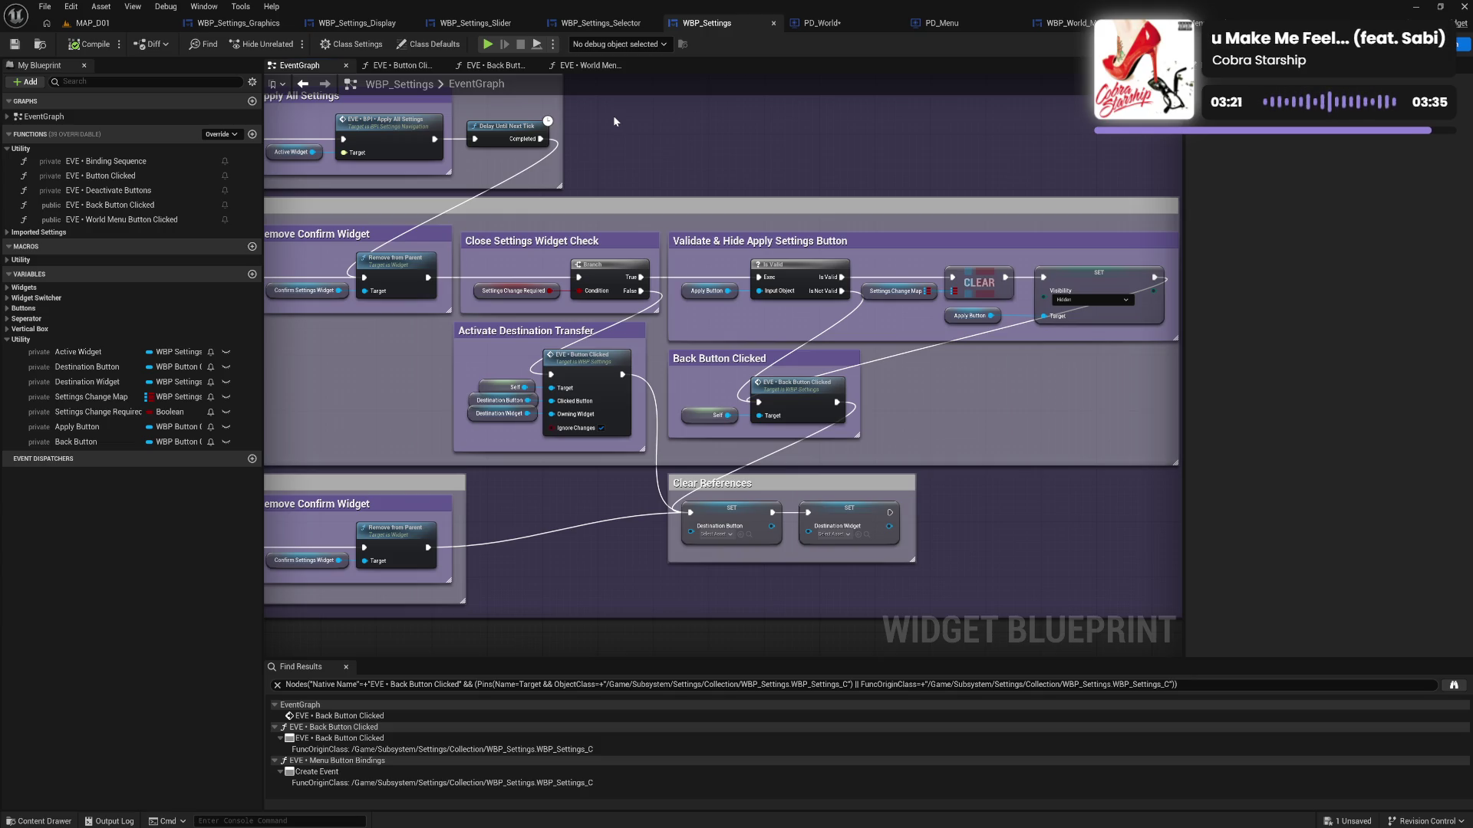
drag(415, 118, 643, 178)
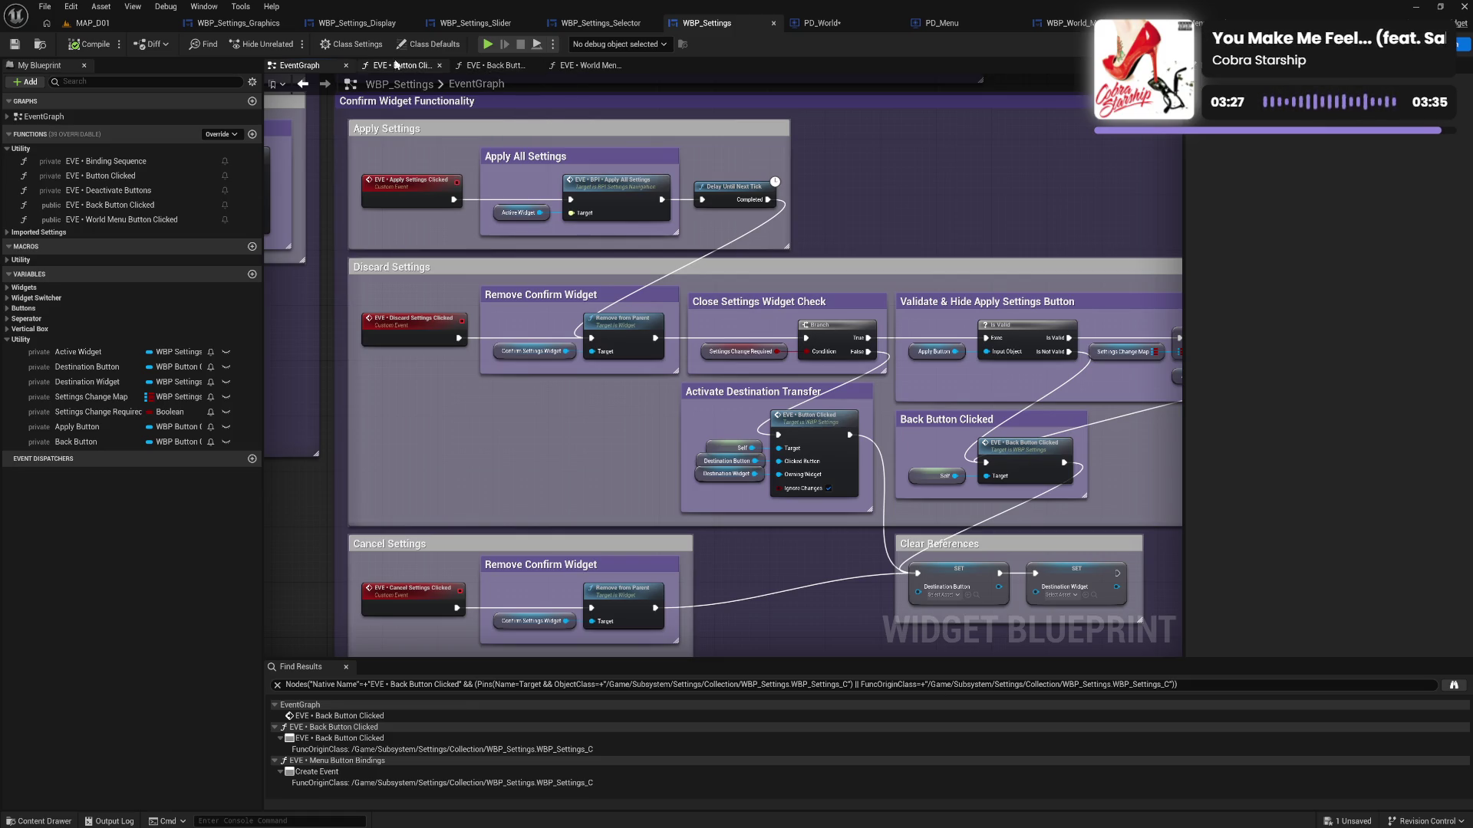
click(581, 71)
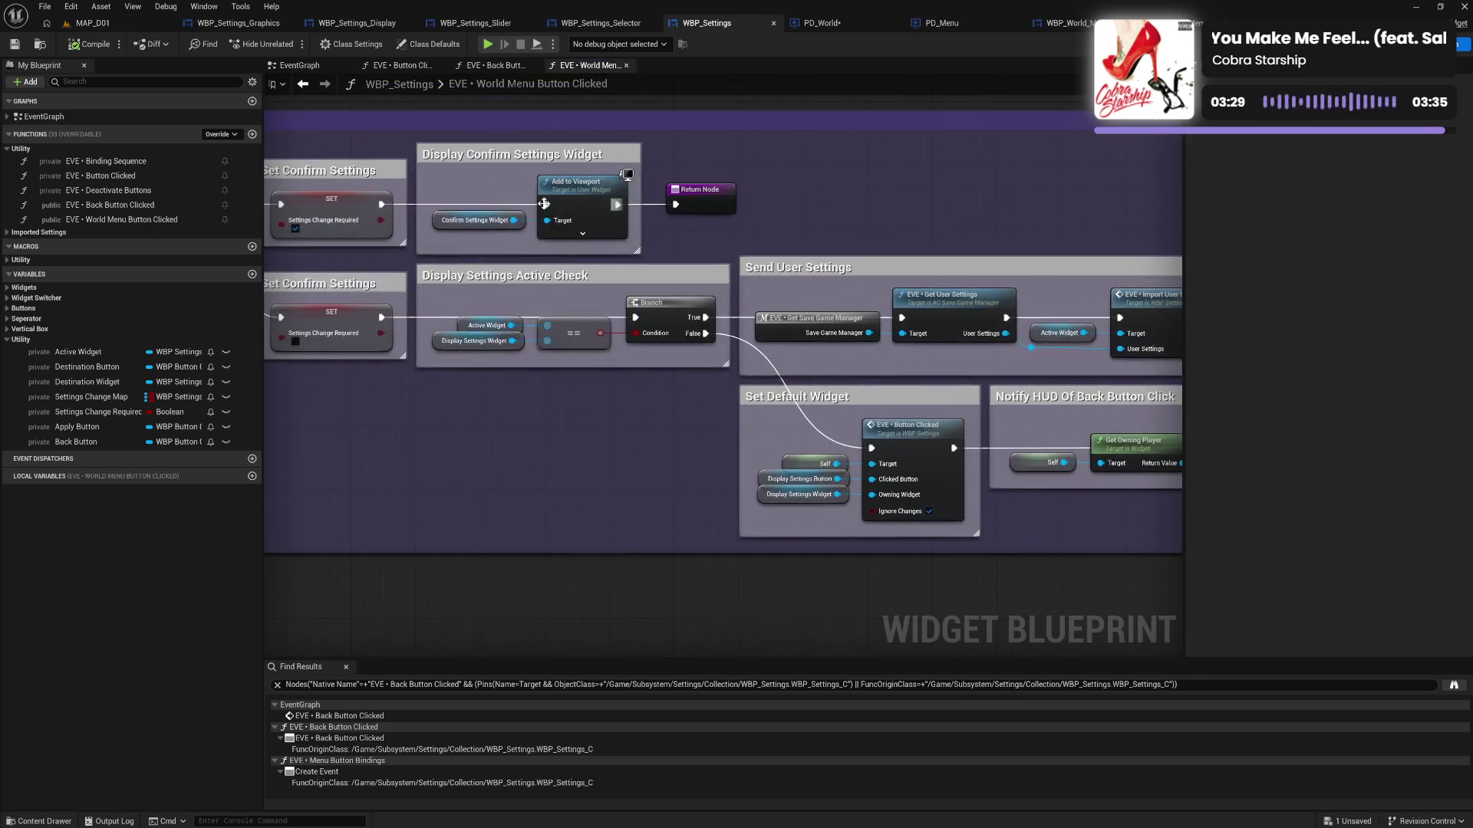
drag(658, 267, 658, 274)
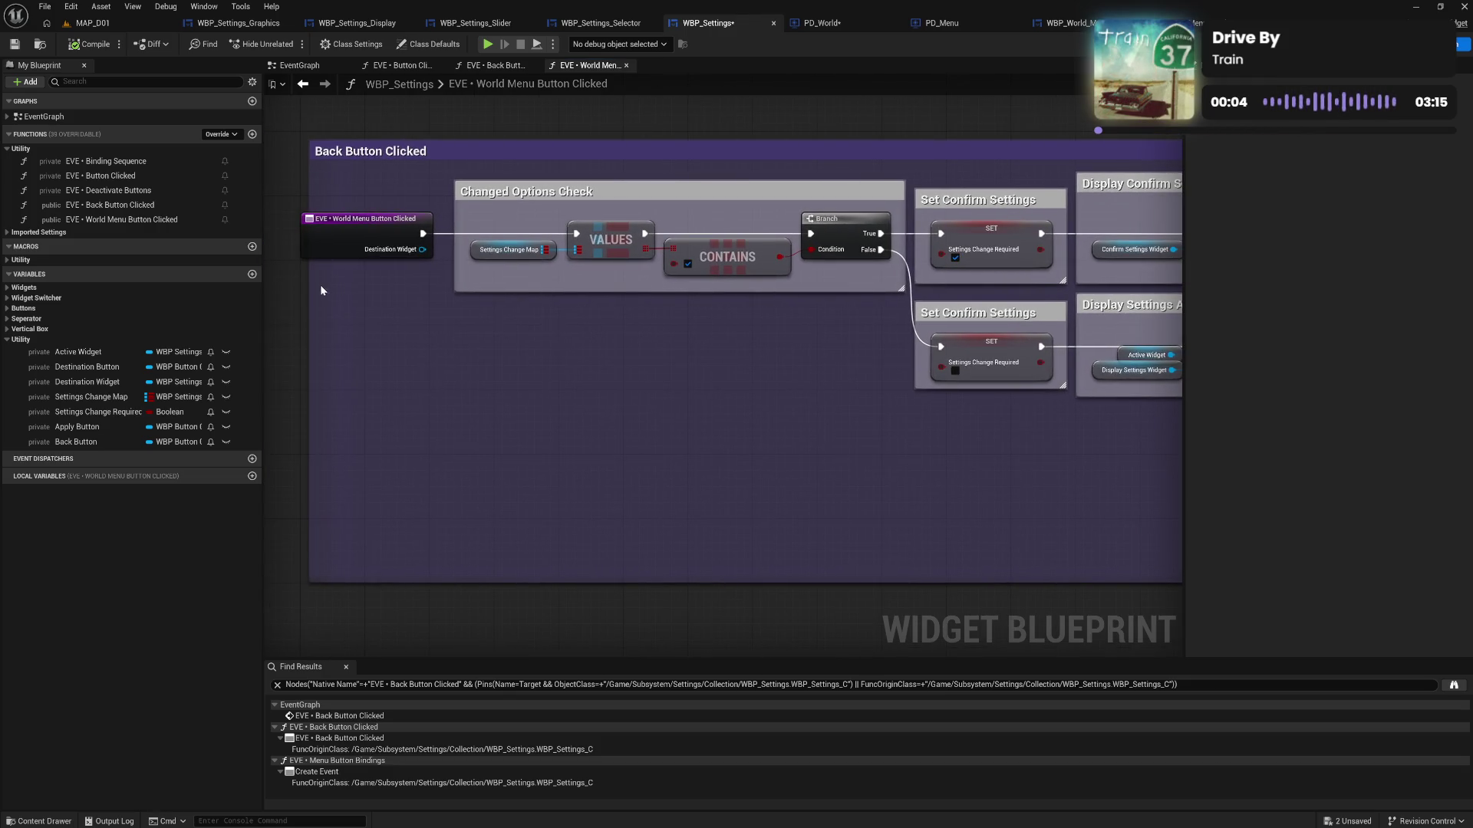
Widen the Back Button Clicked comment leftward, shift it right, and compile WBP_Settings
drag(309, 296, 293, 298)
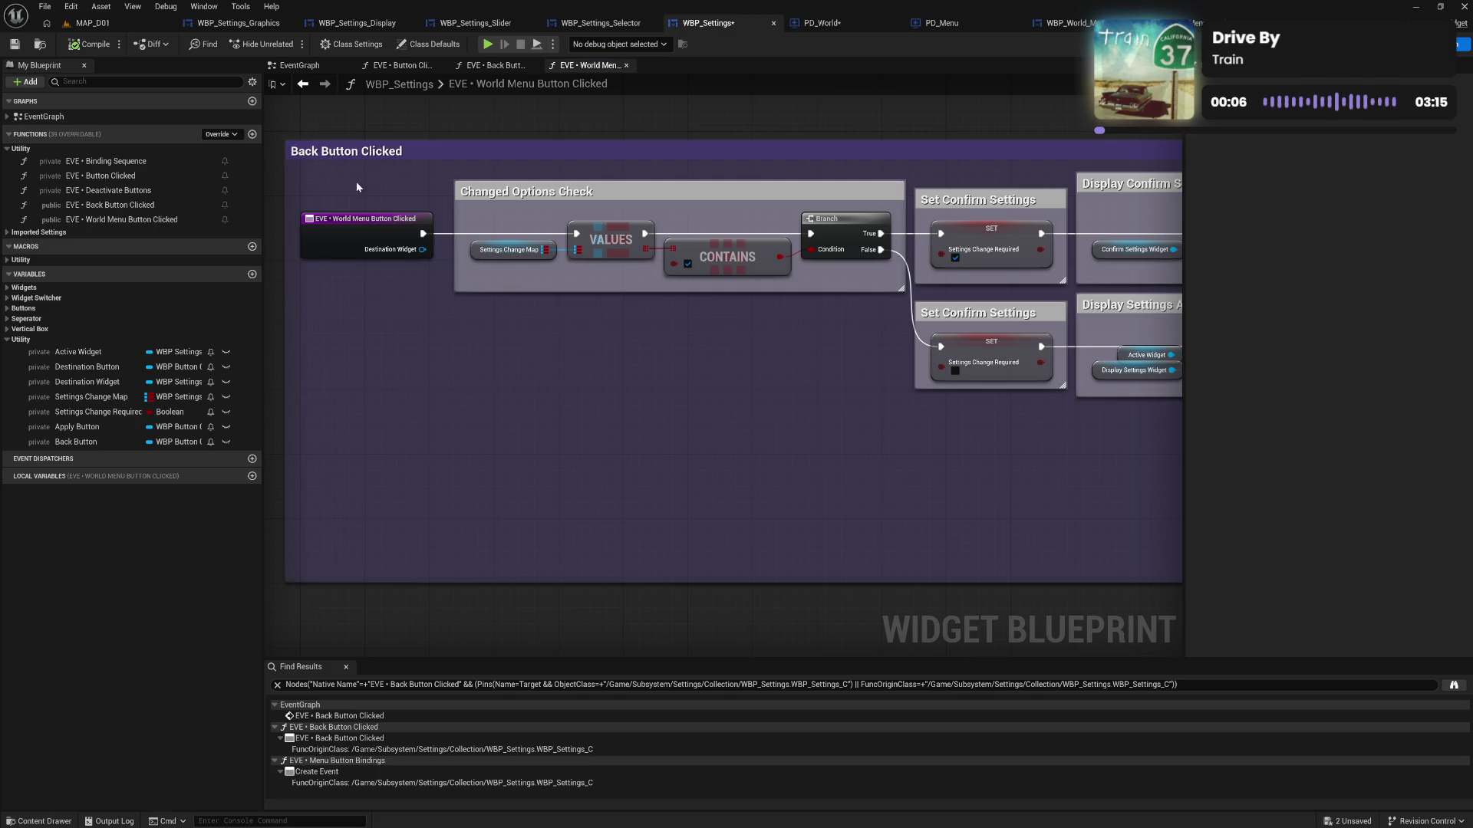
drag(361, 153, 390, 158)
click(397, 182)
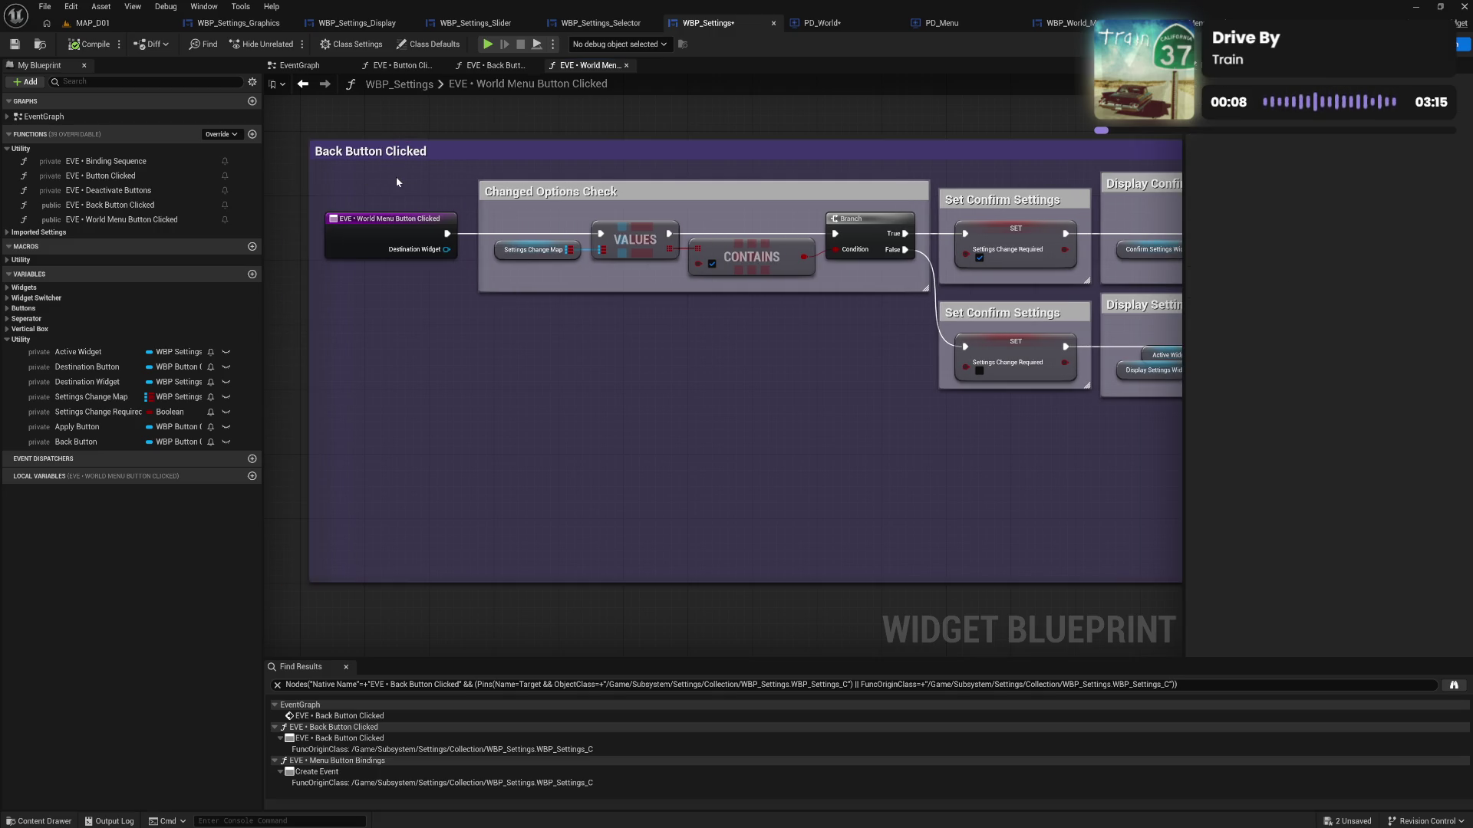
click(82, 46)
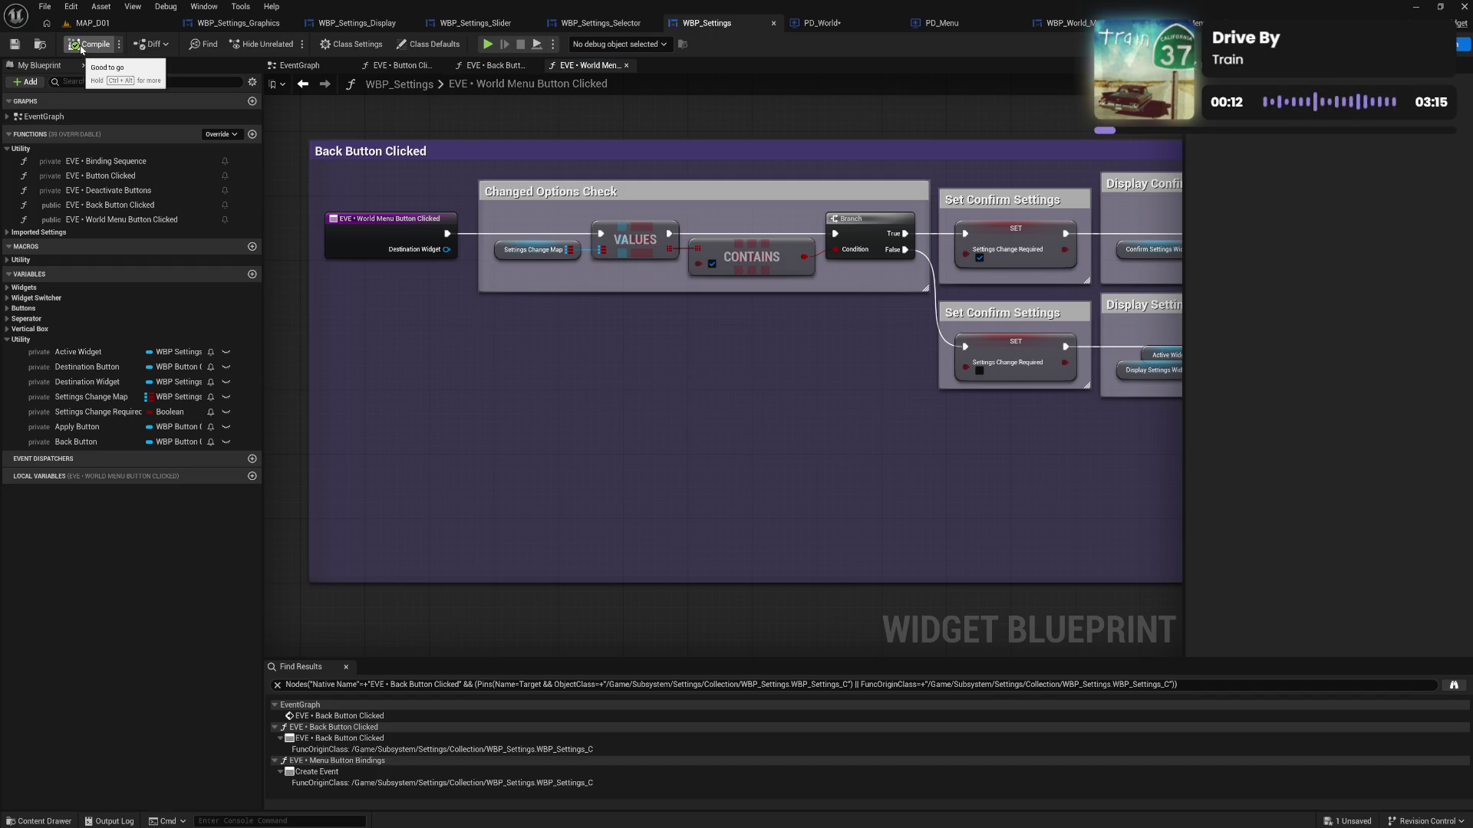
Review the Send User Settings and Notify HUD sections, then save WBP_Settings
mouse_move(583, 313)
mouse_down()
mouse_move(596, 358)
mouse_move(643, 396)
mouse_move(693, 381)
mouse_up()
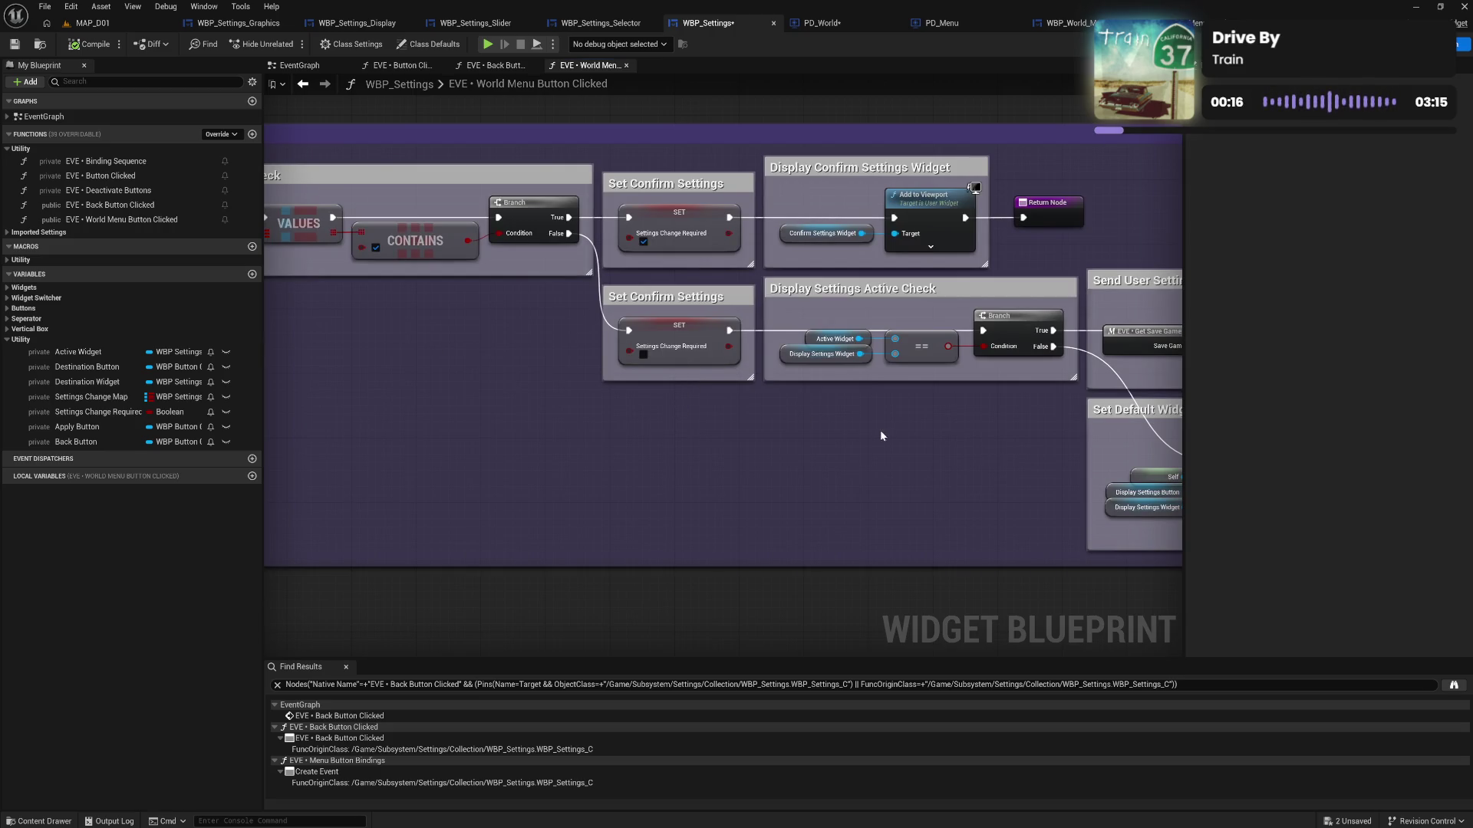
drag(874, 430, 470, 398)
mouse_move(569, 398)
mouse_down()
mouse_move(264, 384)
mouse_move(497, 384)
mouse_up()
drag(330, 374, 675, 395)
click(14, 43)
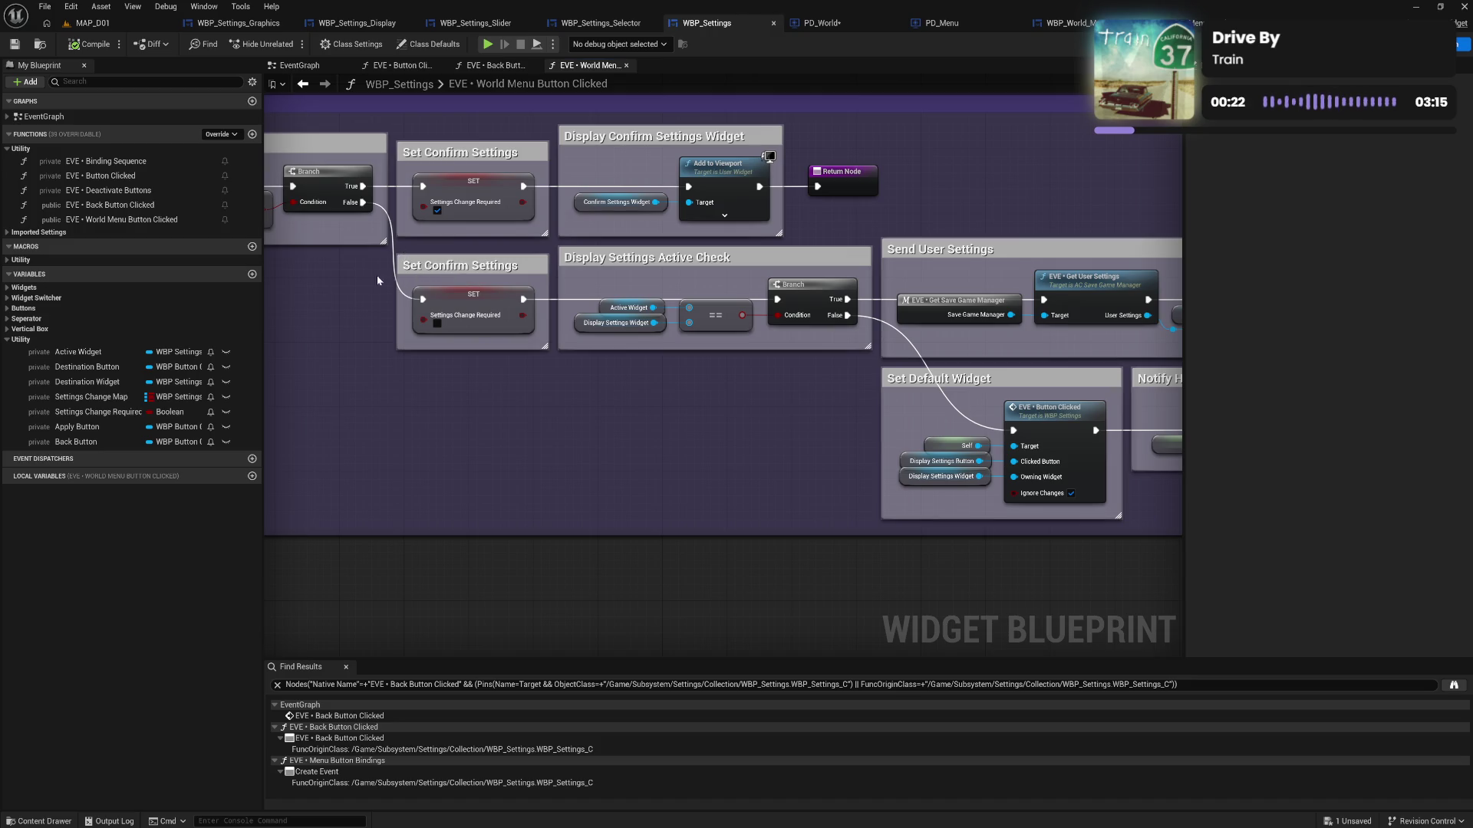
drag(326, 307, 426, 309)
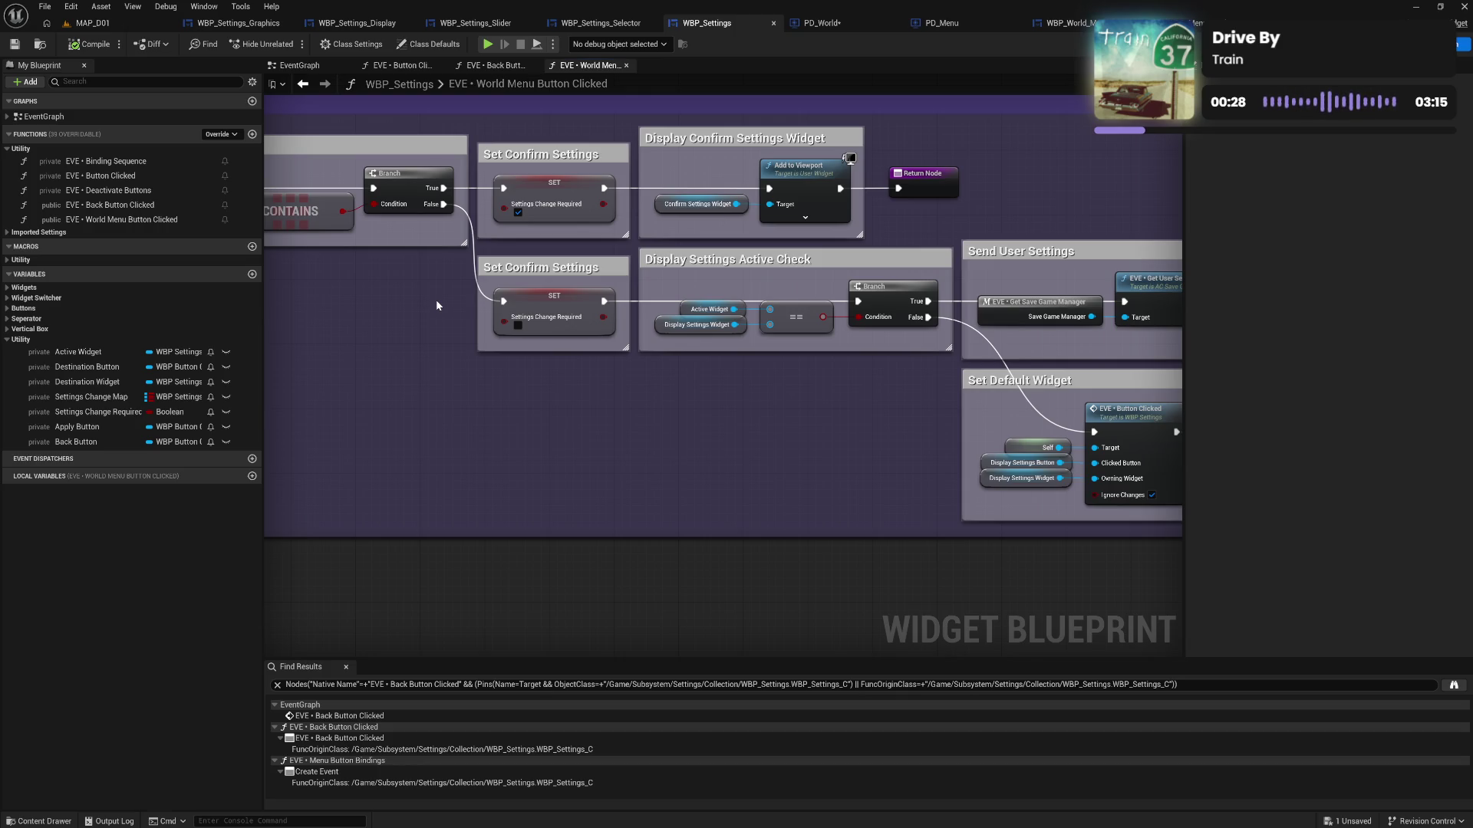
Go back to the EventGraph and bring the SET Visibility node after CLEAR into view
click(299, 65)
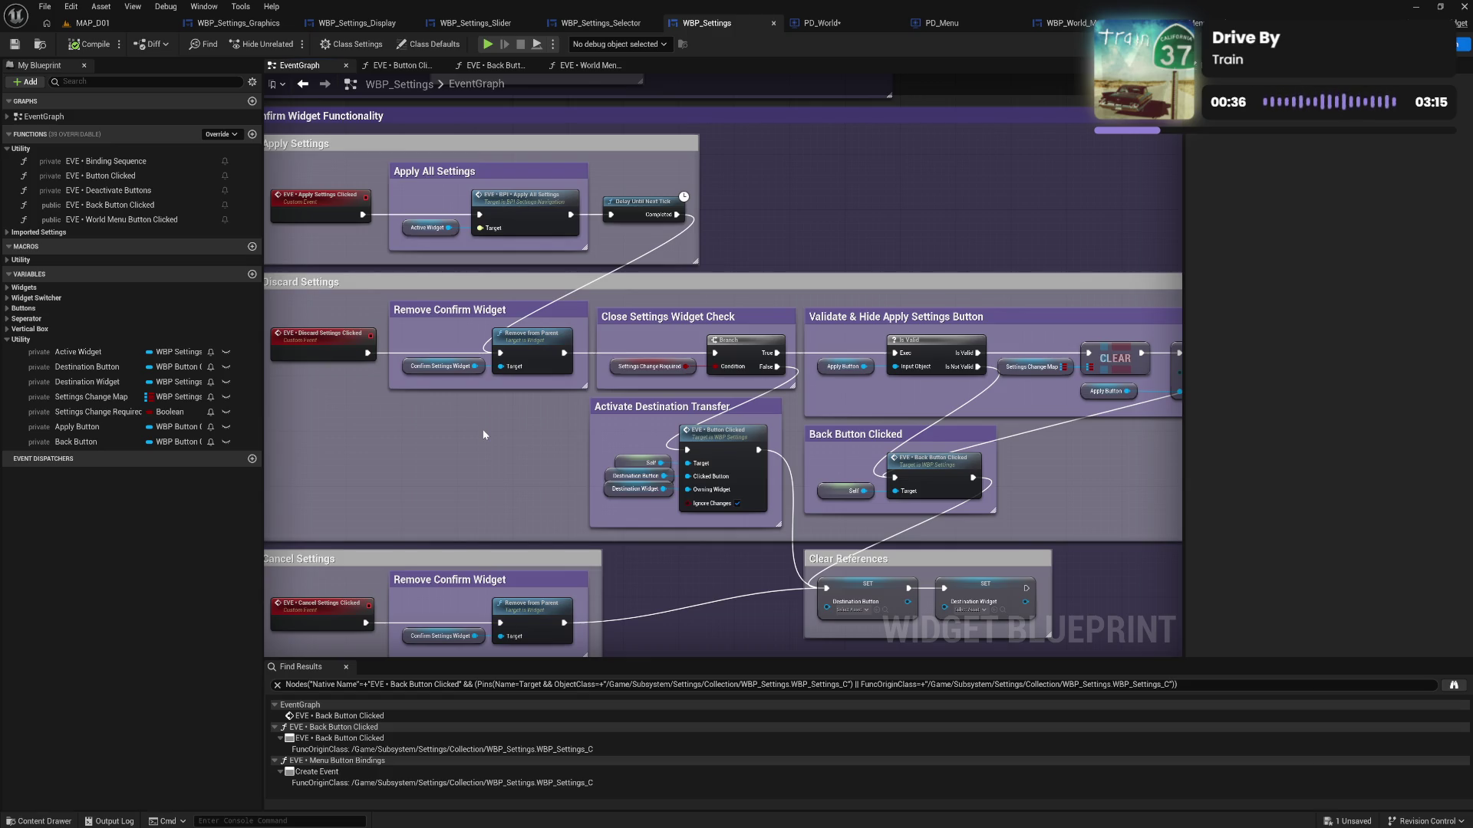
drag(1022, 452, 836, 433)
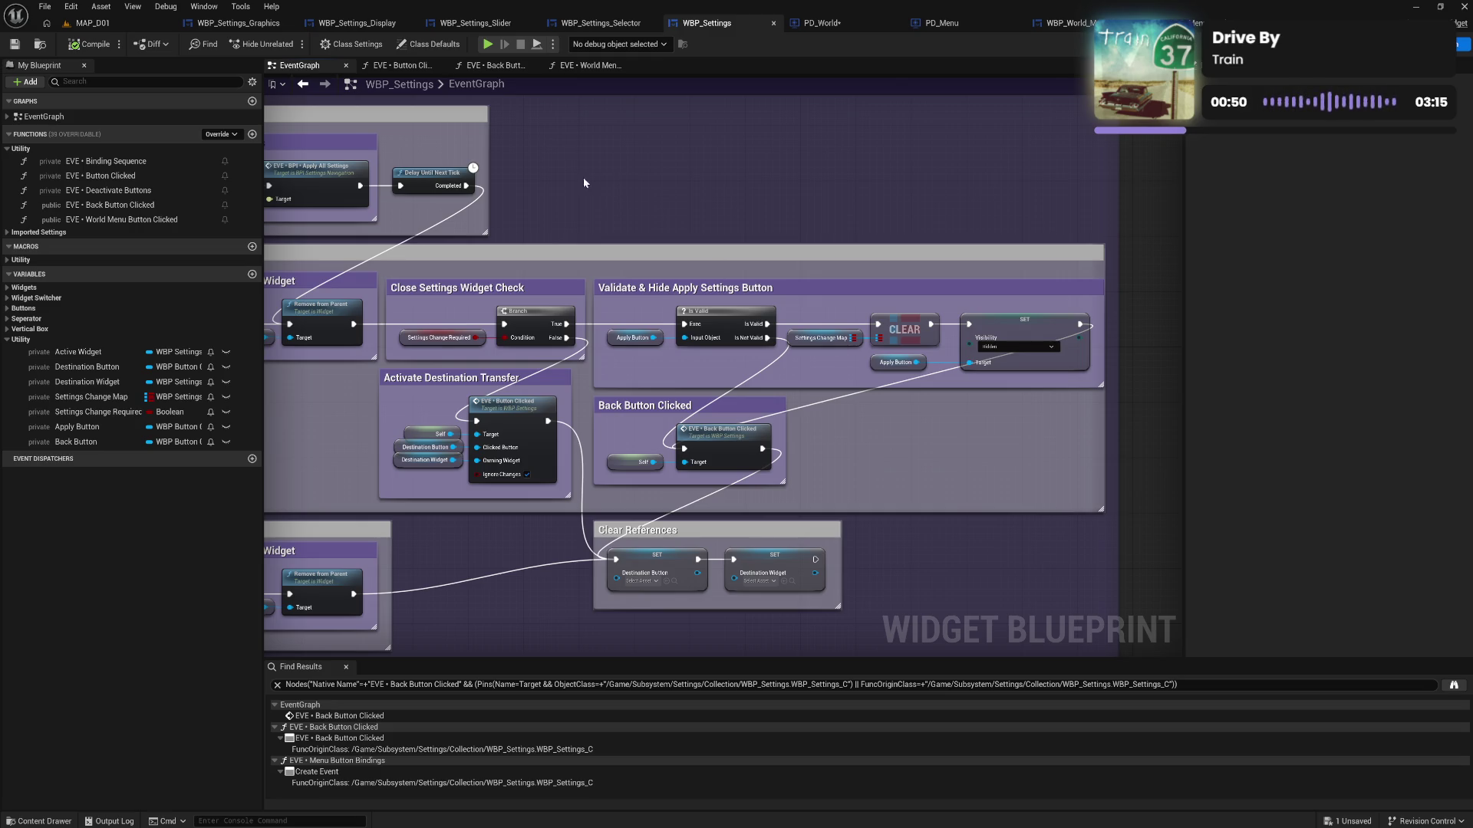
Rename the Settings Change Required boolean, through intermediate names, to Back Button Redirect
click(88, 412)
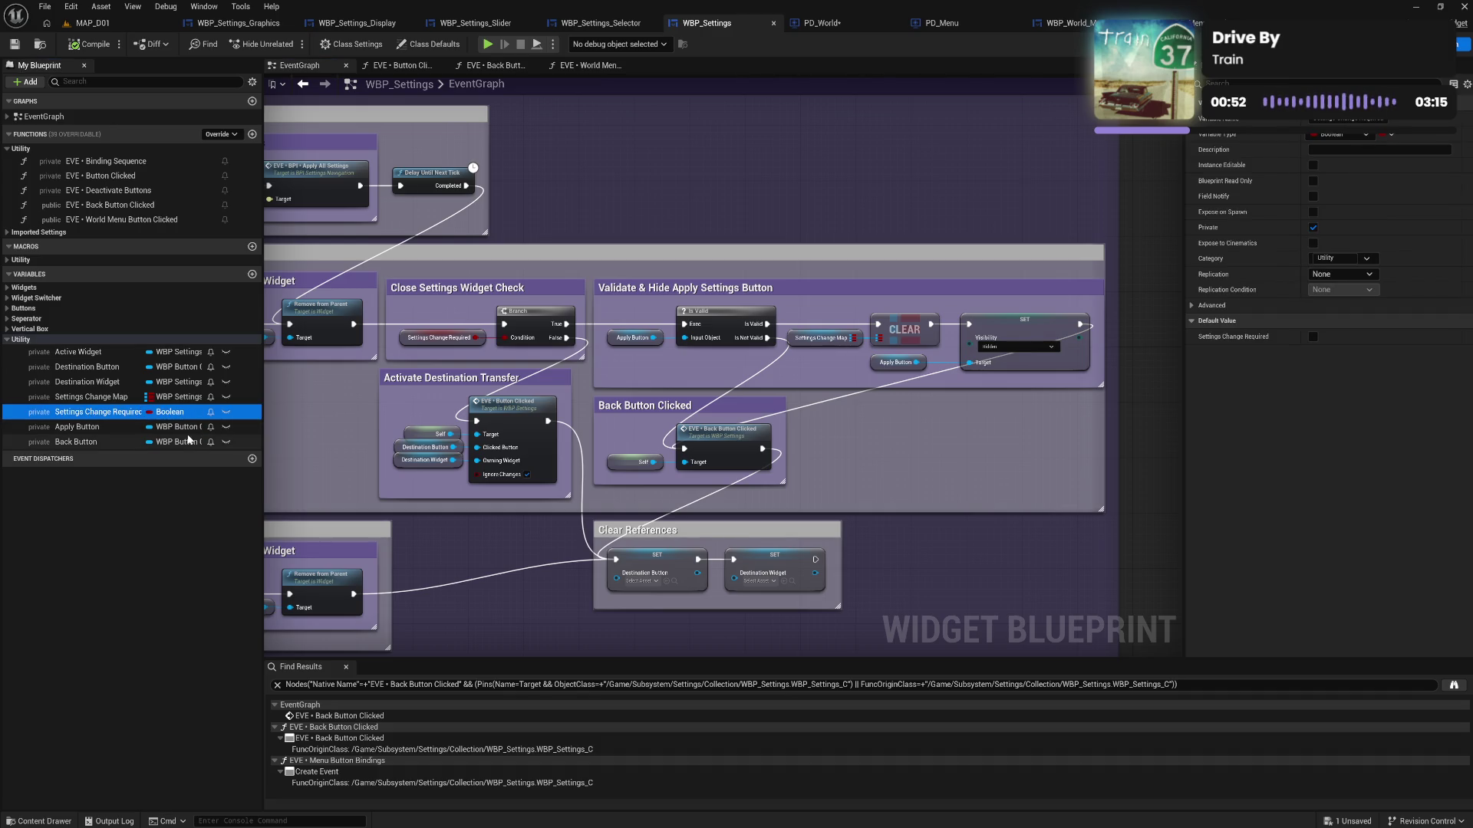
click(118, 416)
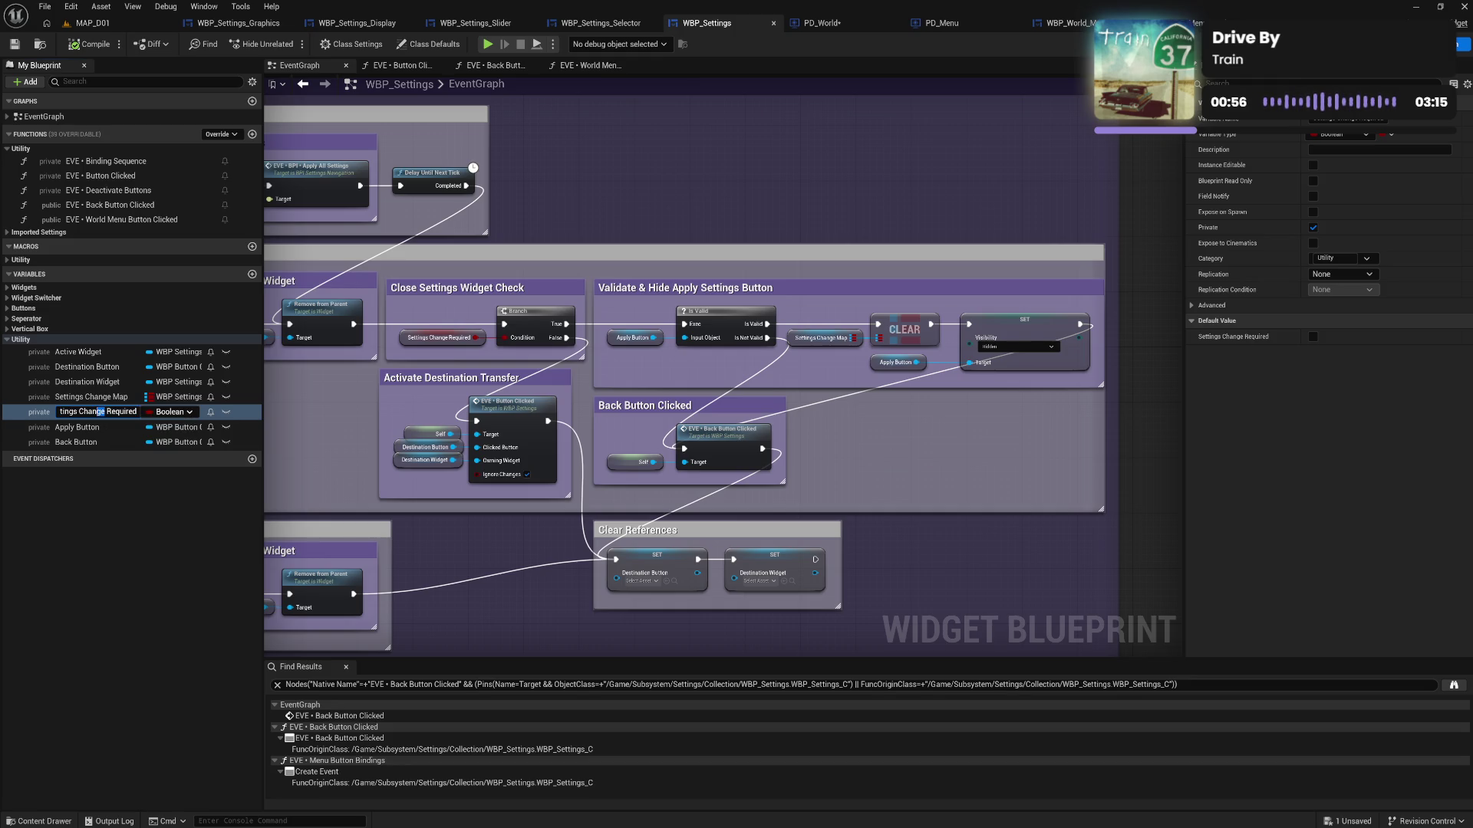
drag(105, 412, 82, 412)
text(lear)
key(Return)
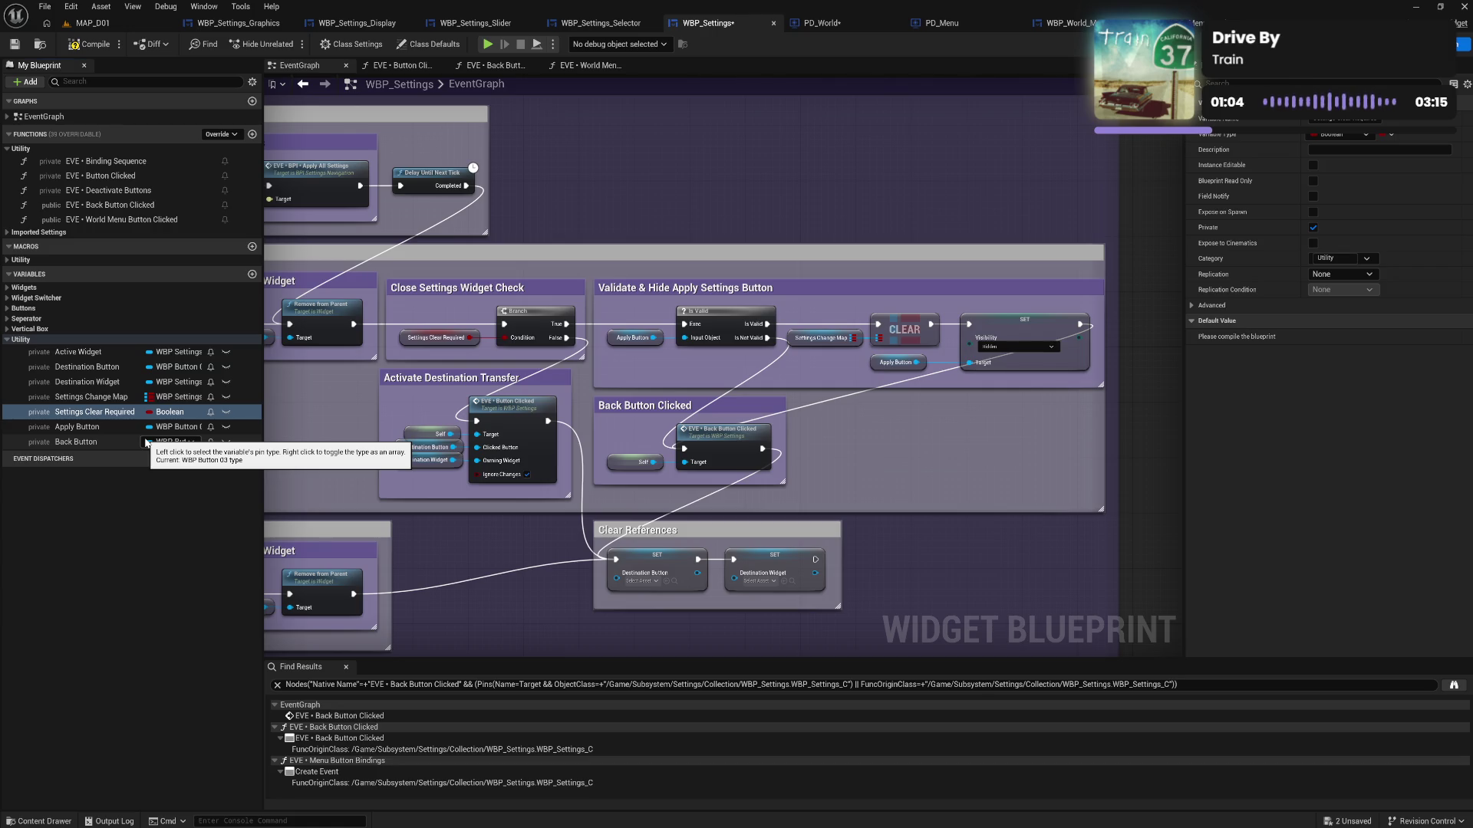
double_click(101, 413)
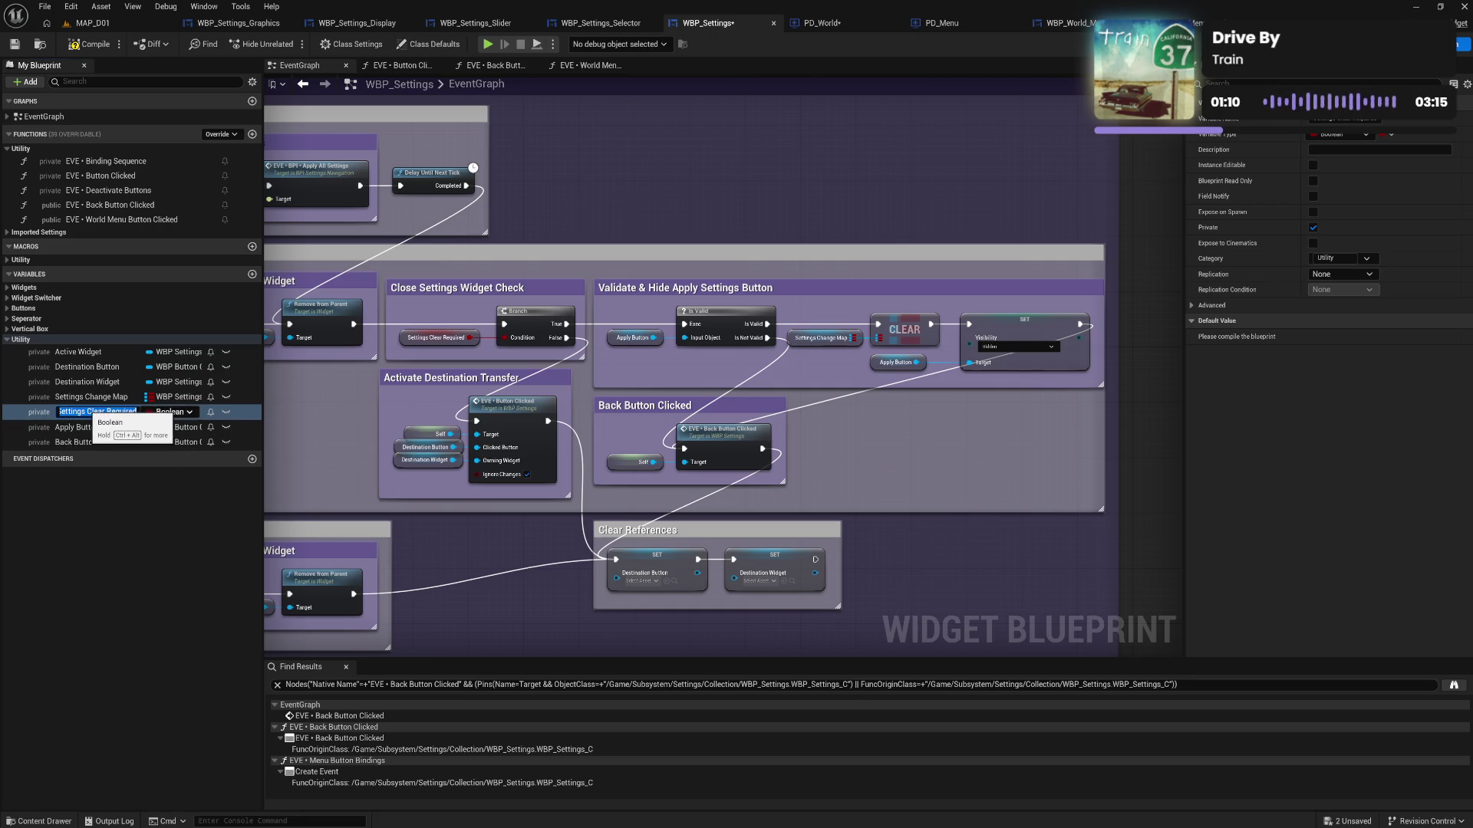
double_click(73, 412)
text(Change Map)
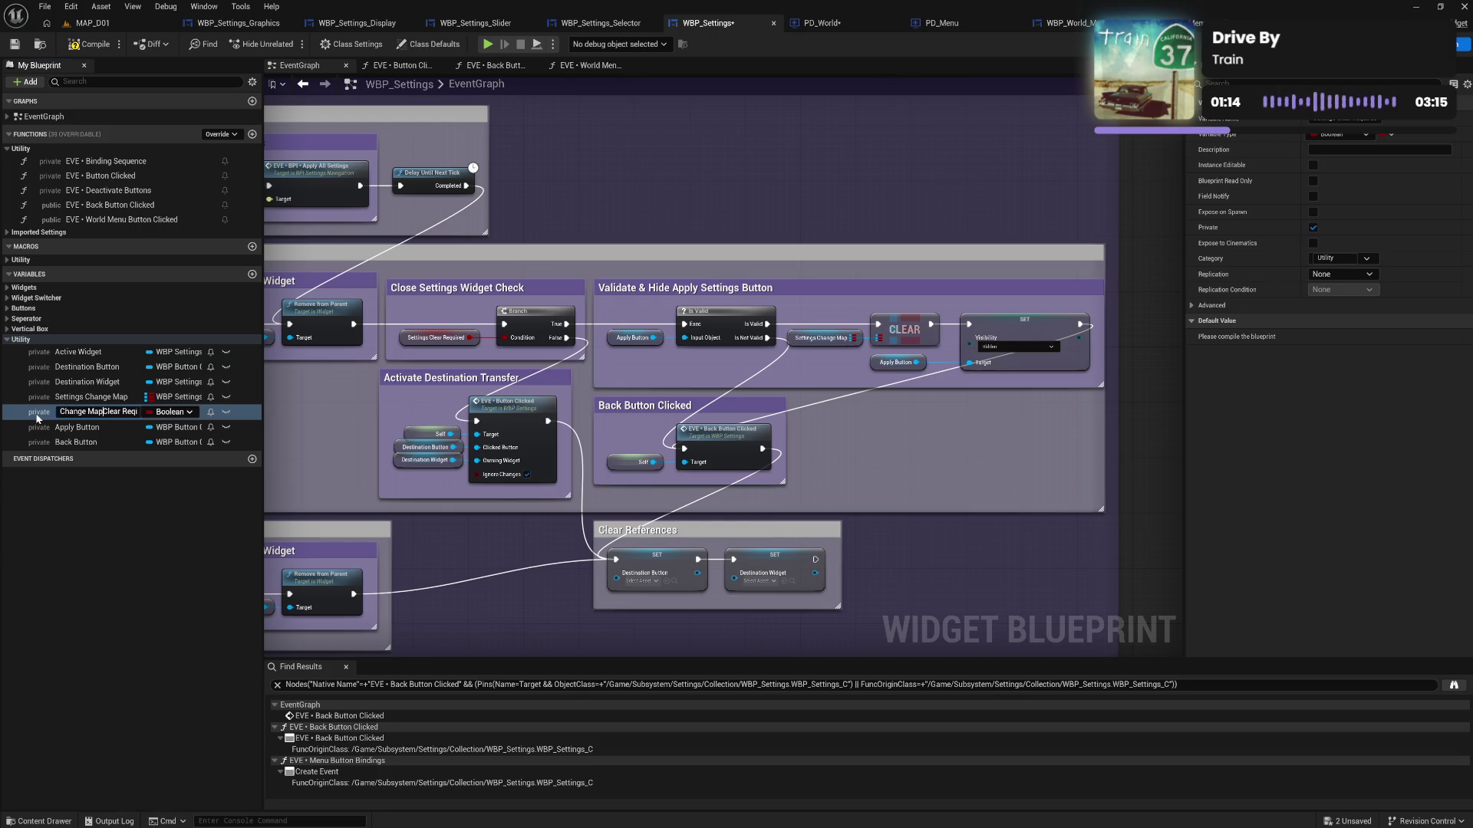
key(Return)
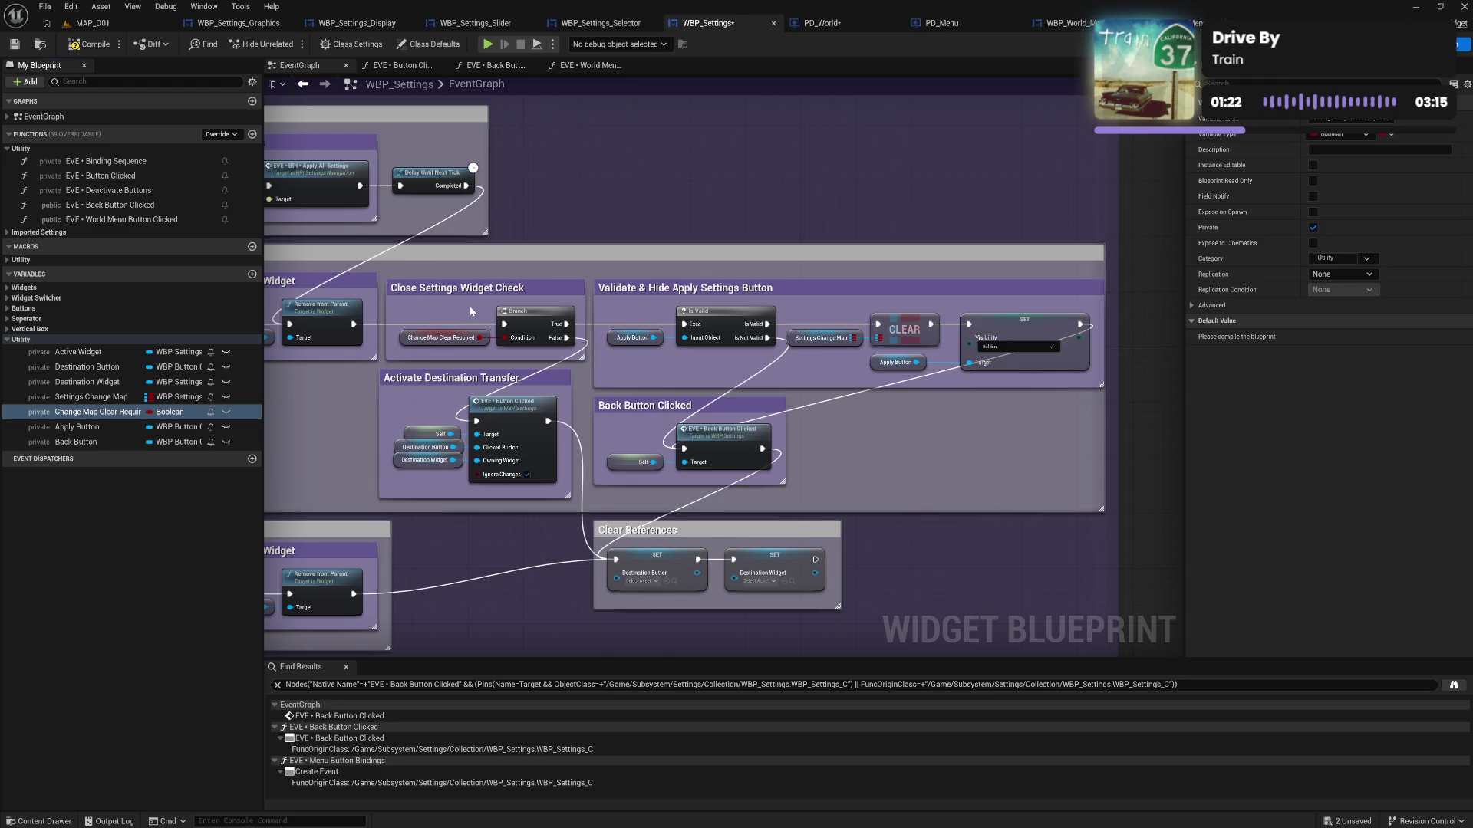
drag(472, 310, 479, 301)
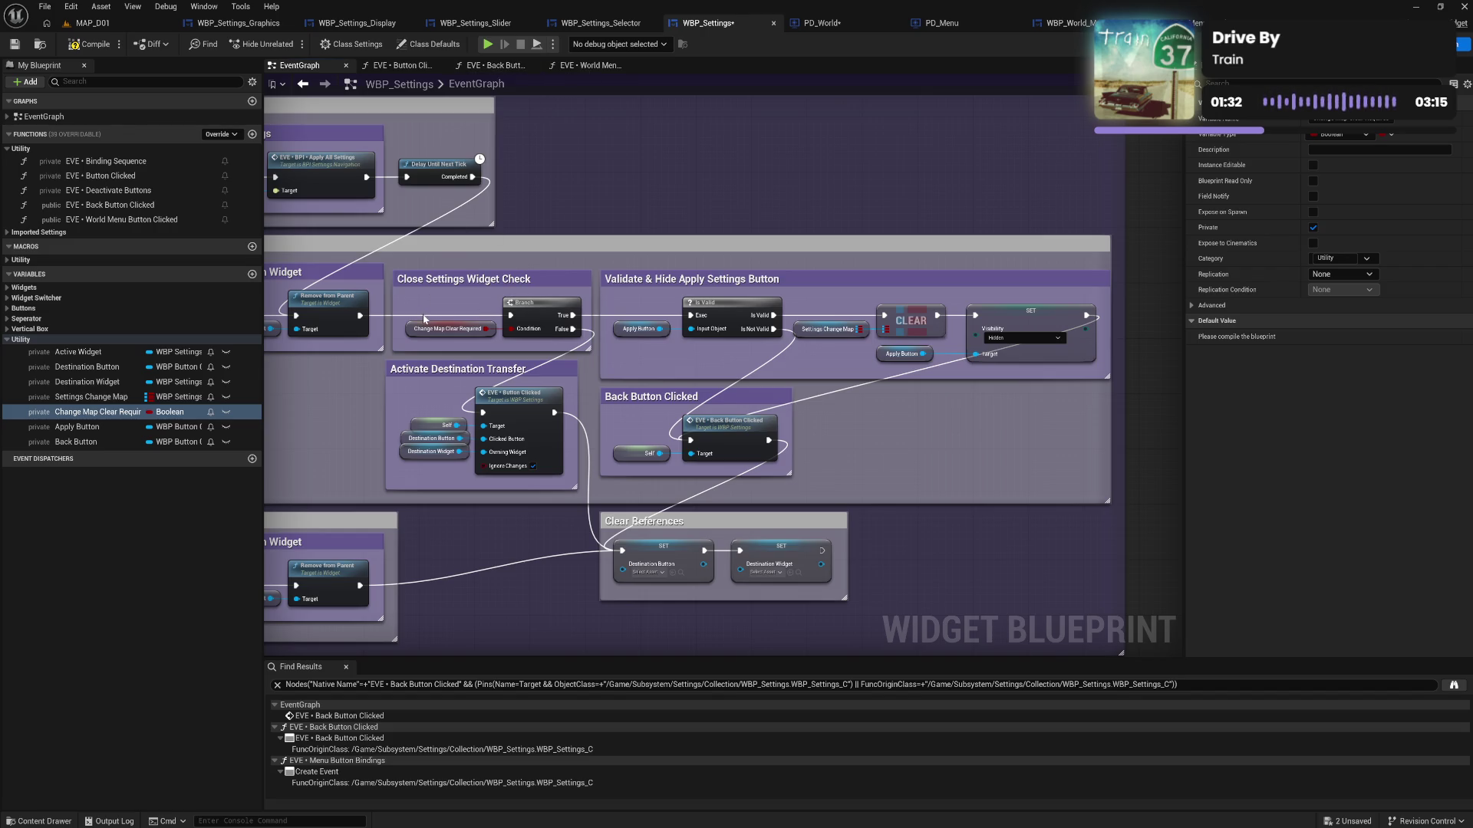
click(127, 417)
text(Back Bu)
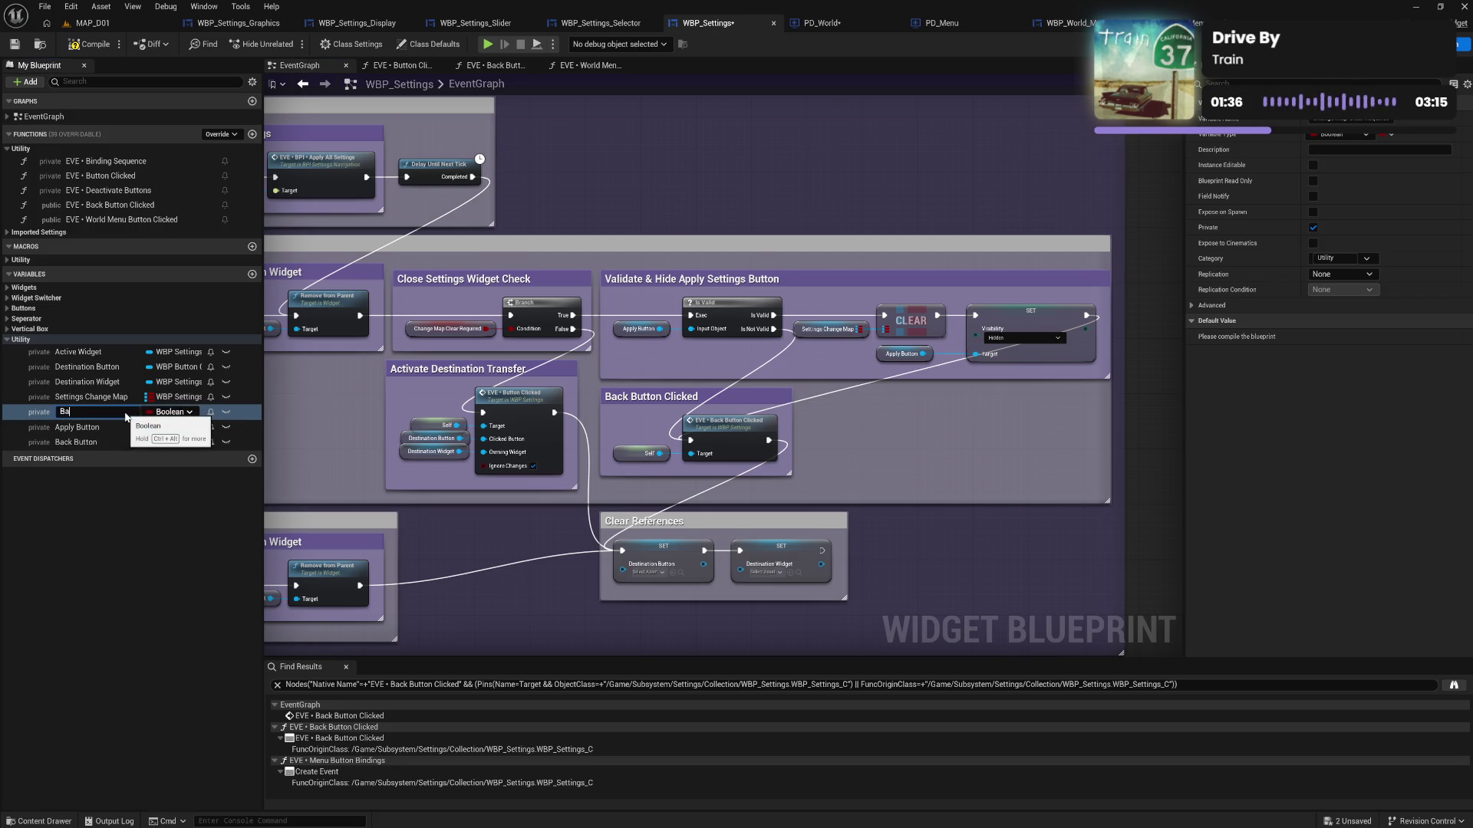
text(tton Redi)
text(red)
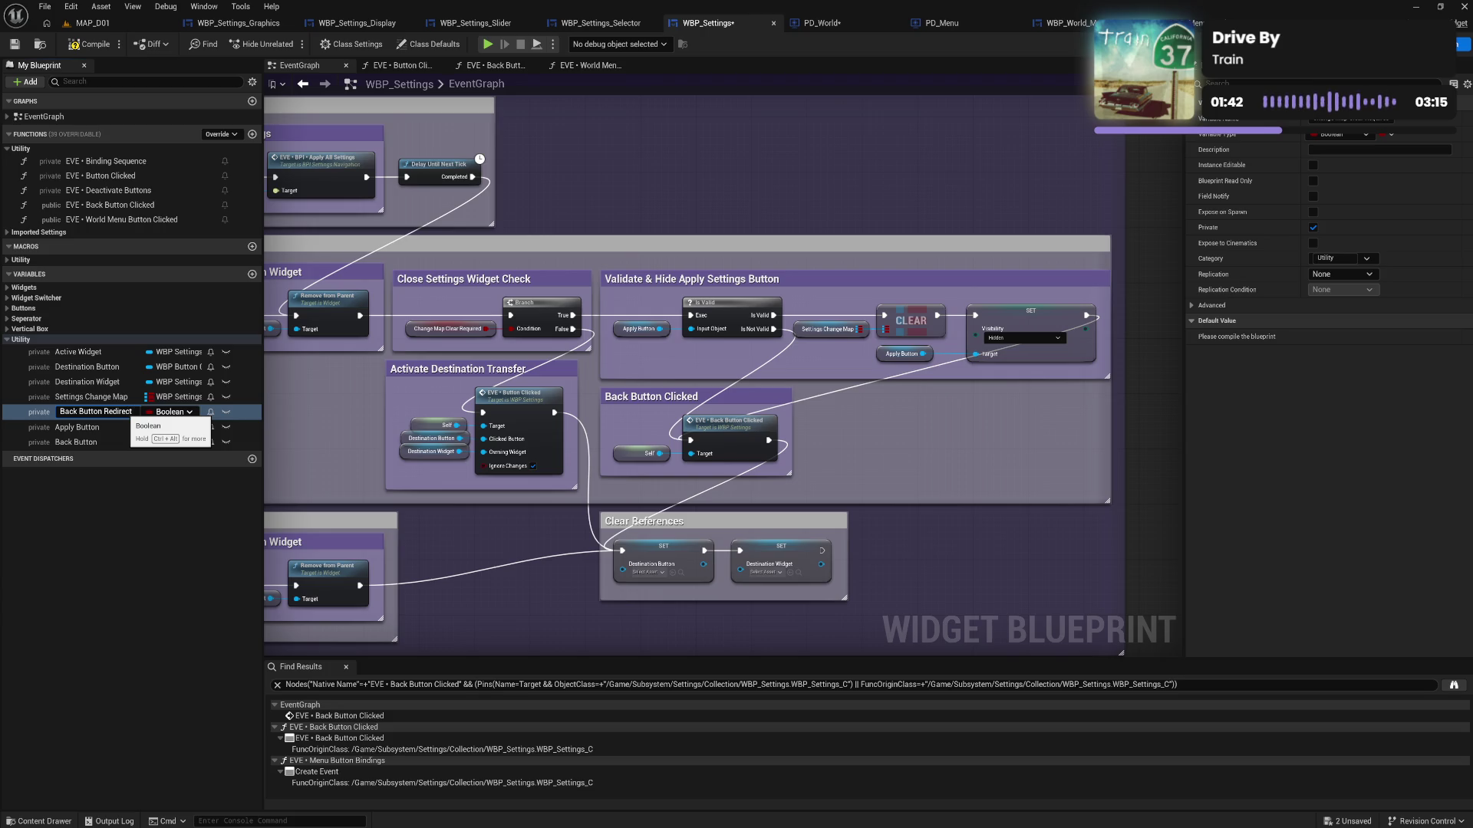
key(Return)
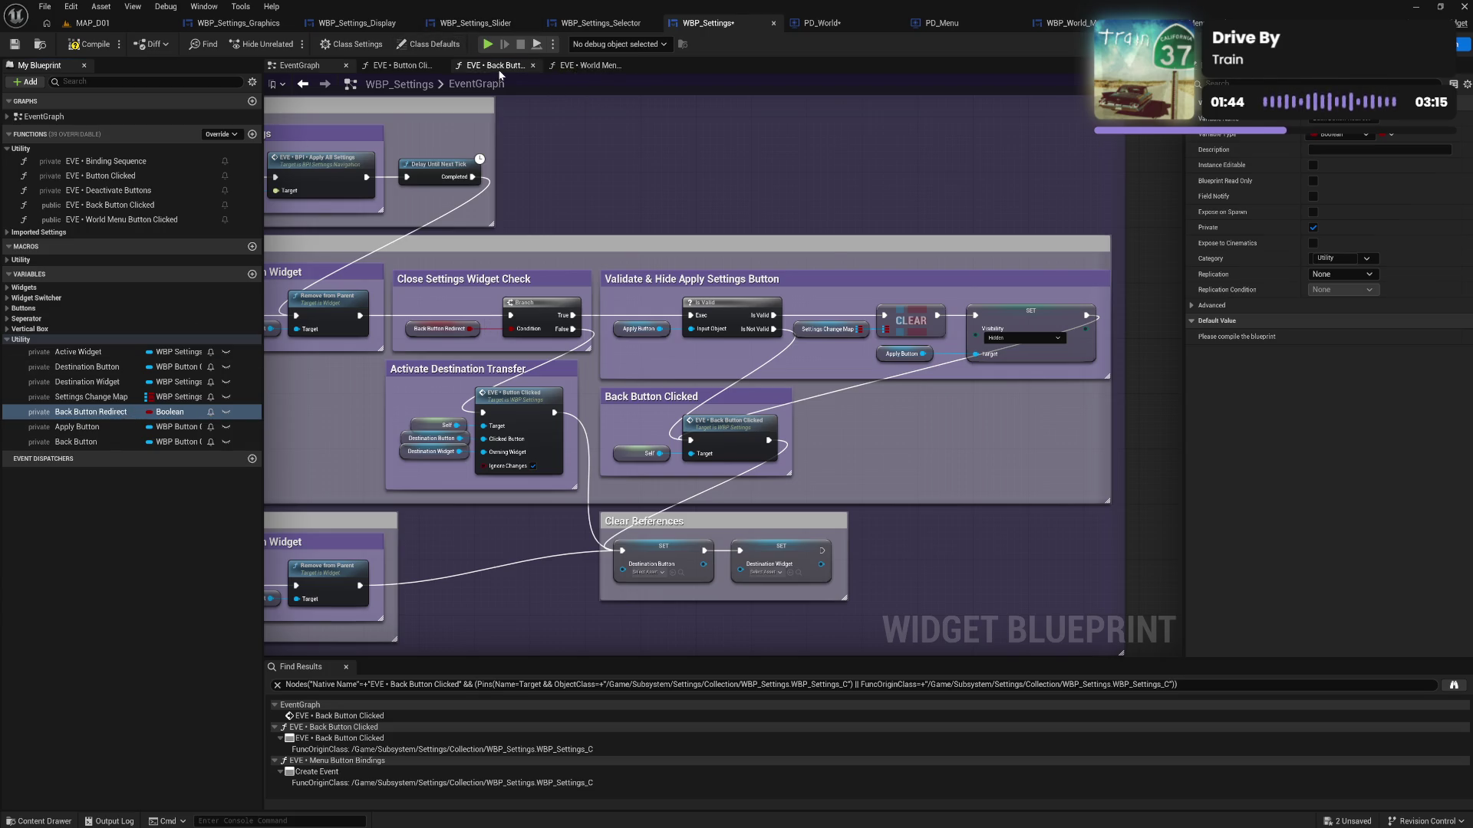
Review Back Button Clicked's Send User Settings and Notify nodes and compile WBP_Settings
click(498, 66)
scroll(544, 418, up, 3)
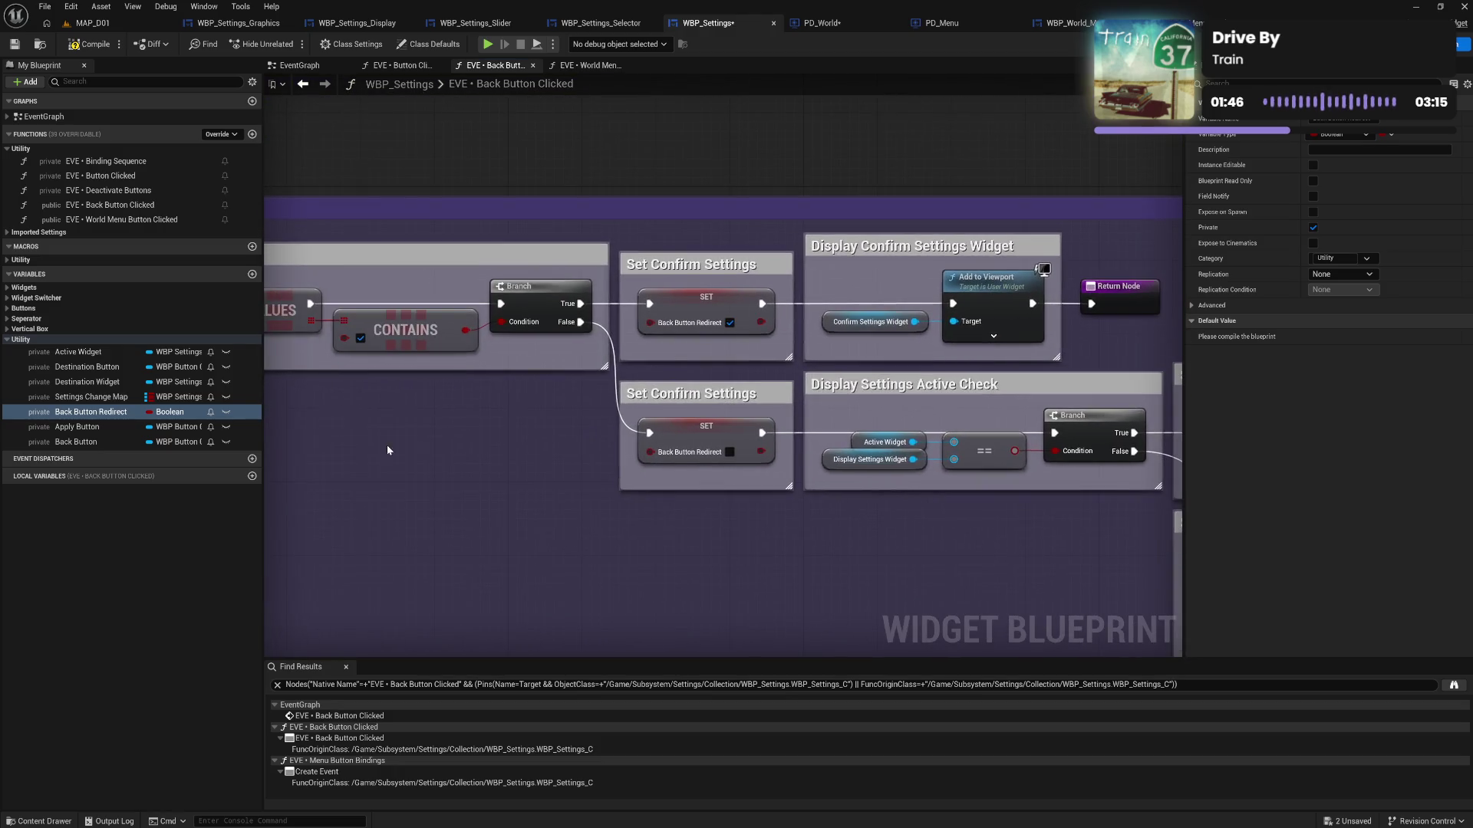
scroll(744, 480, down, 2)
scroll(767, 499, up, 2)
scroll(801, 528, right, 5)
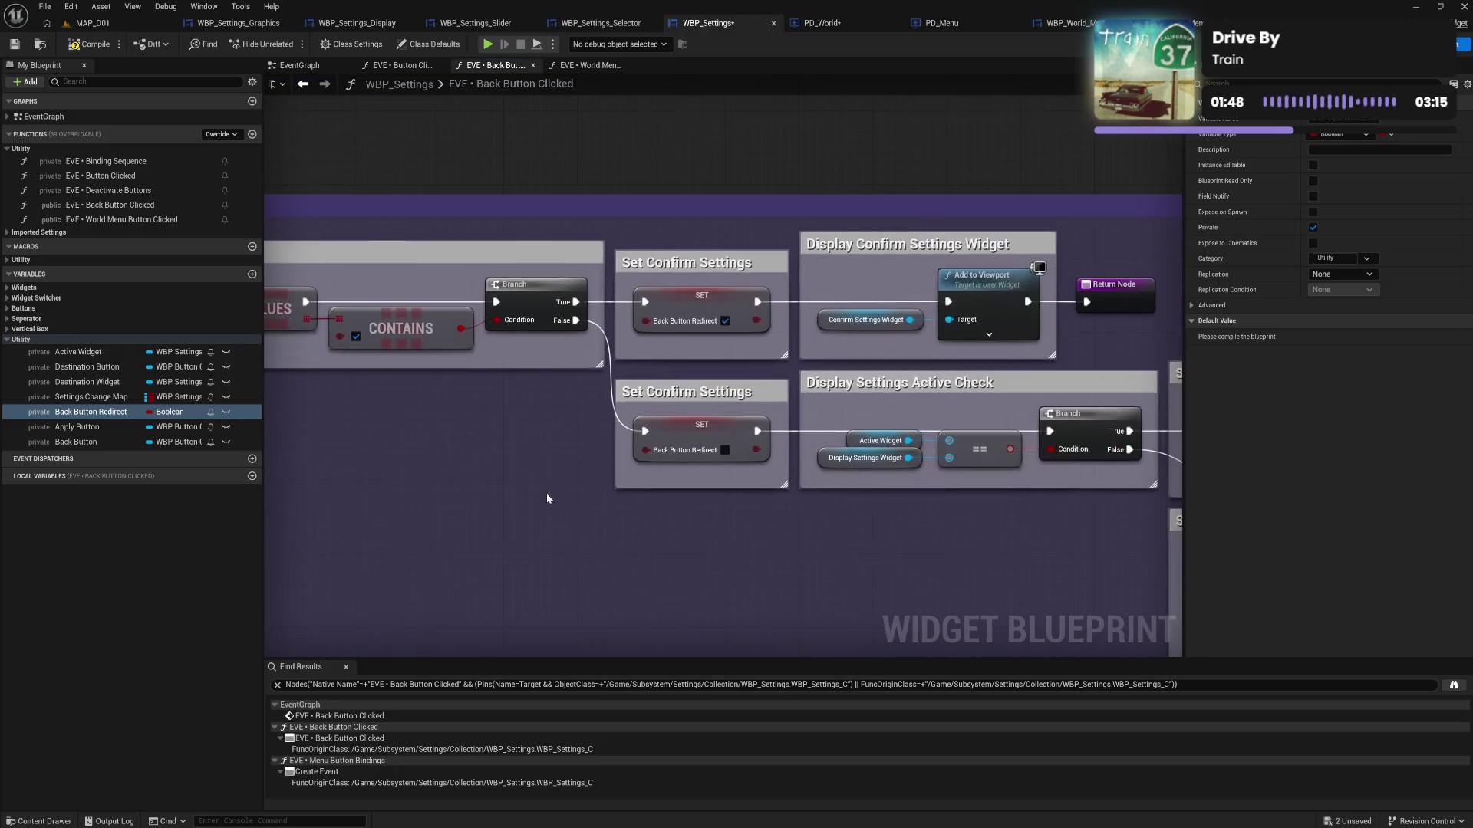
drag(636, 521, 527, 491)
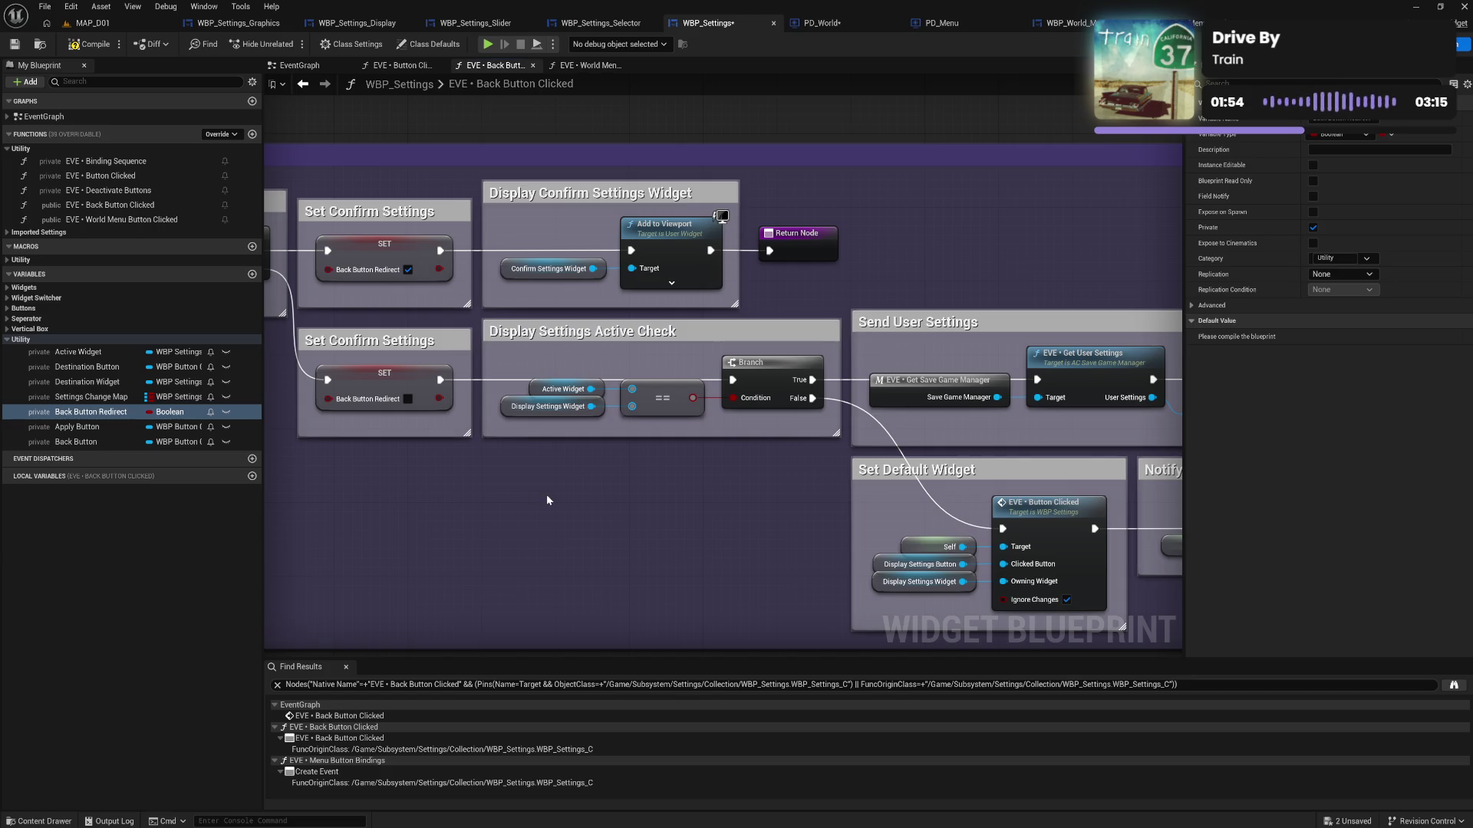
mouse_move(472, 496)
mouse_down()
mouse_move(568, 505)
mouse_move(83, 468)
mouse_move(496, 407)
mouse_move(834, 443)
mouse_up()
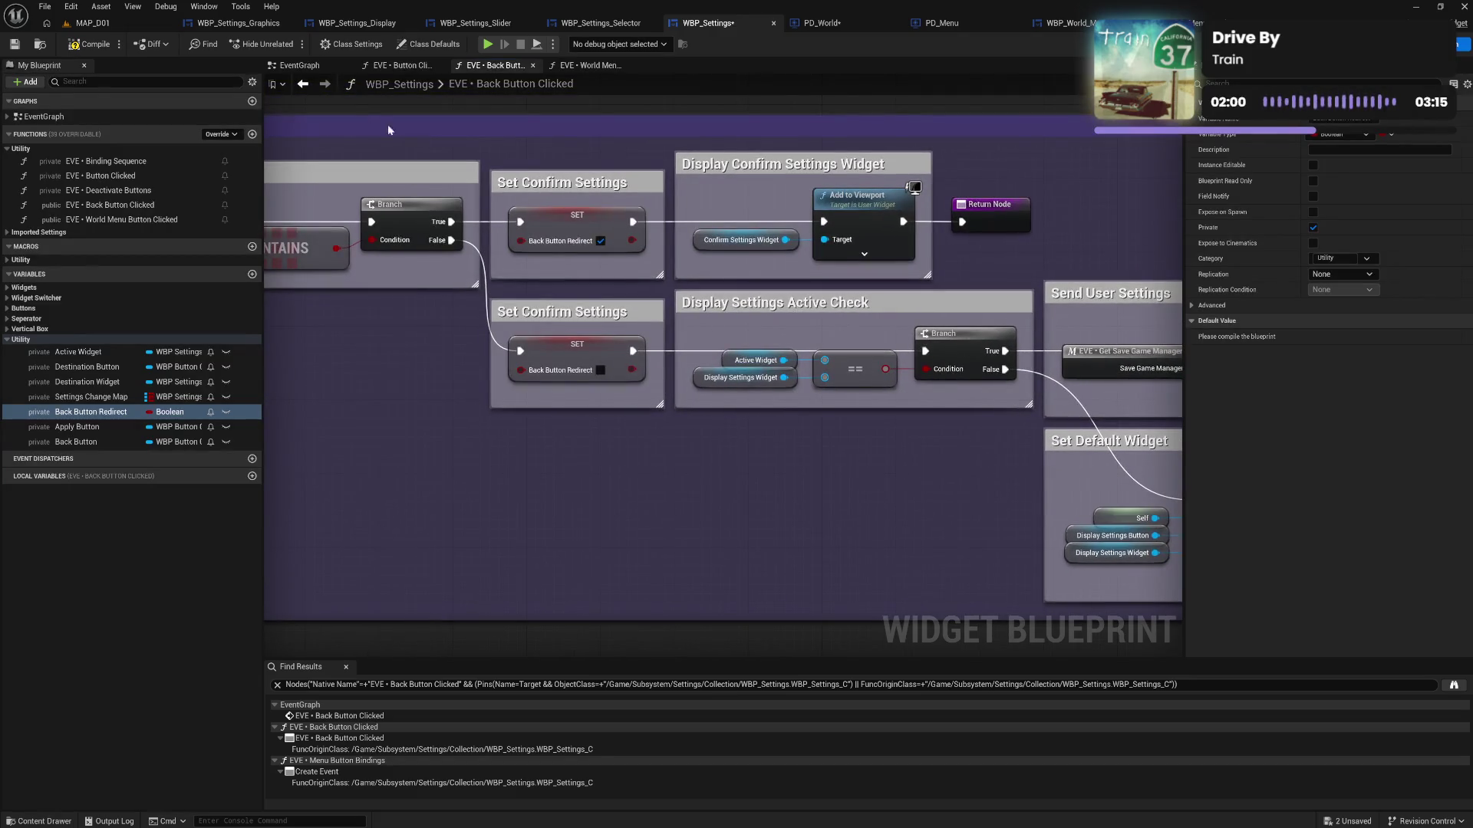
click(90, 45)
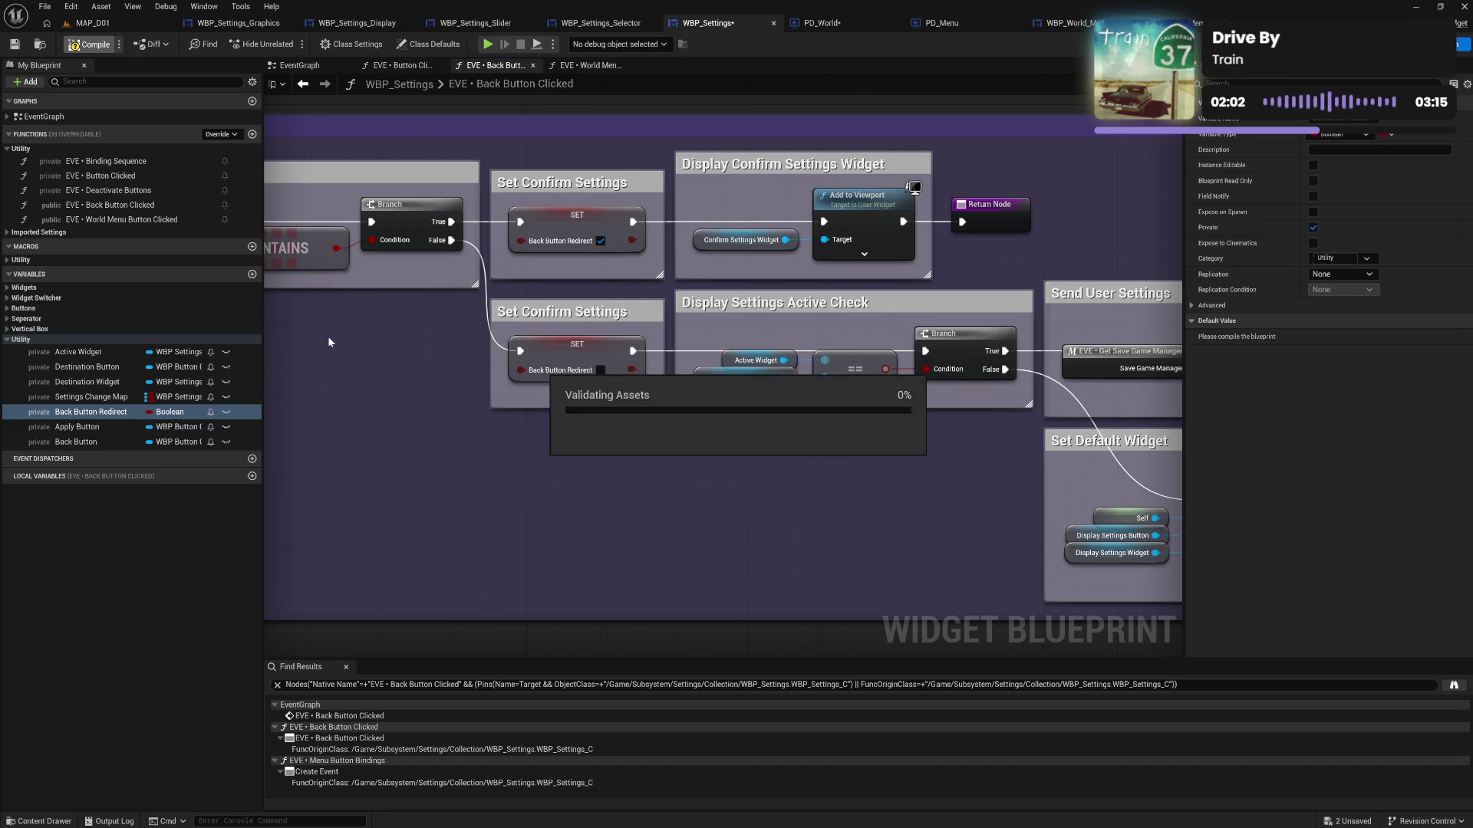
mouse_move(325, 340)
mouse_down()
mouse_move(834, 389)
mouse_move(601, 367)
mouse_up()
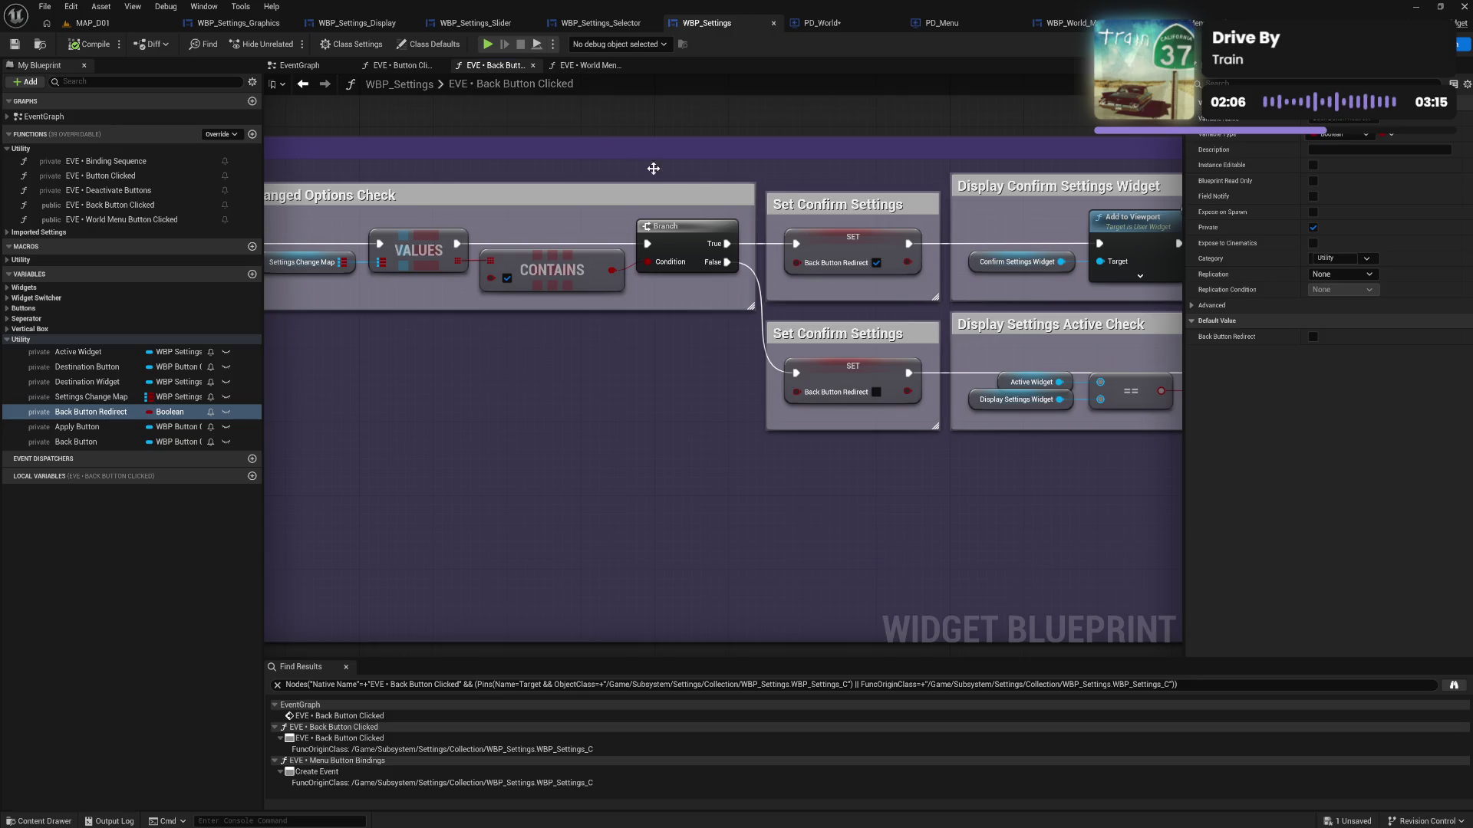
click(589, 65)
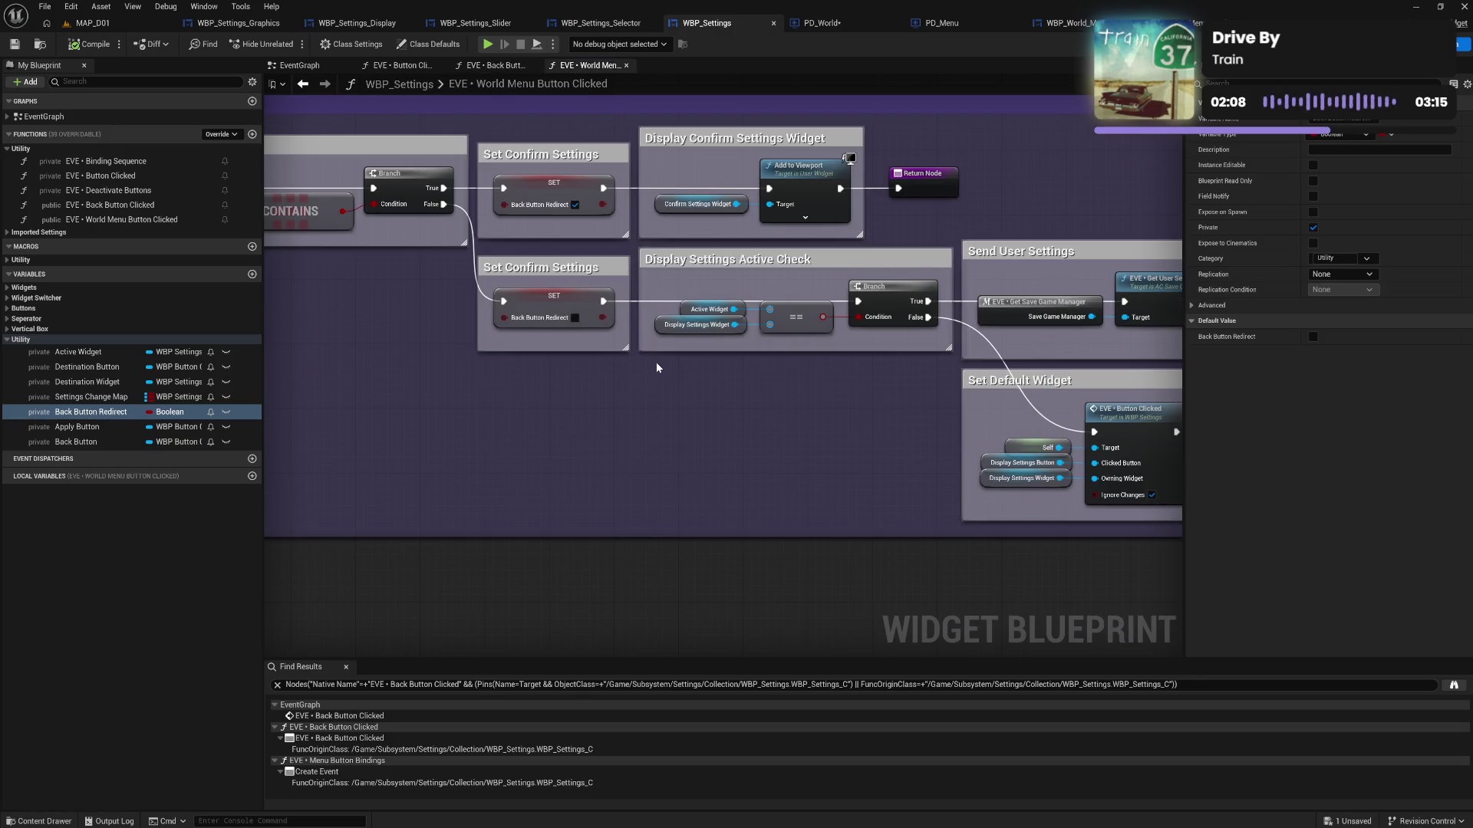
Add a World Menu Redirect boolean and place it below Back Button Redirect in the list
click(92, 413)
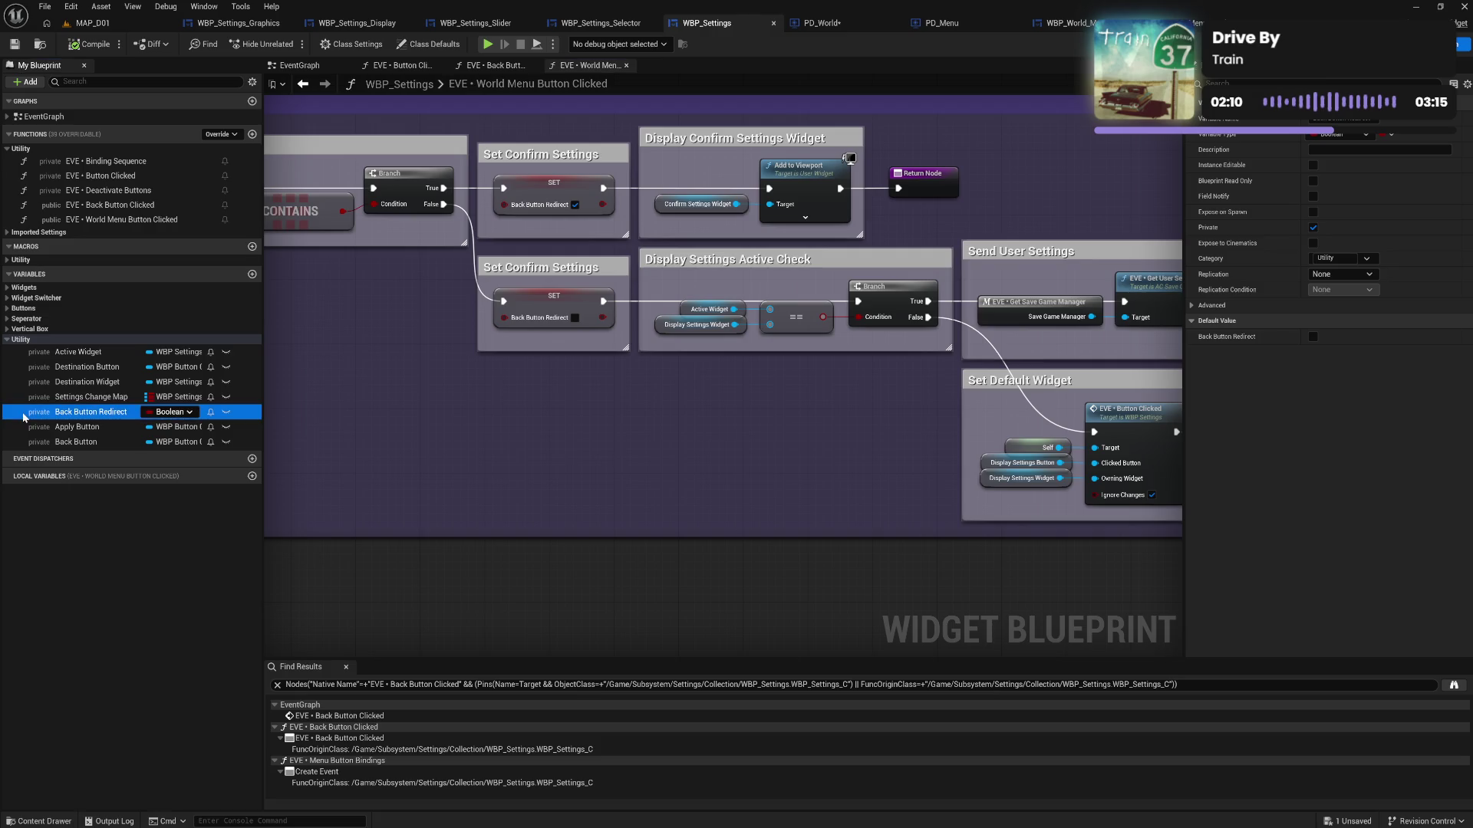
key(ctrl+w)
text(World Menu)
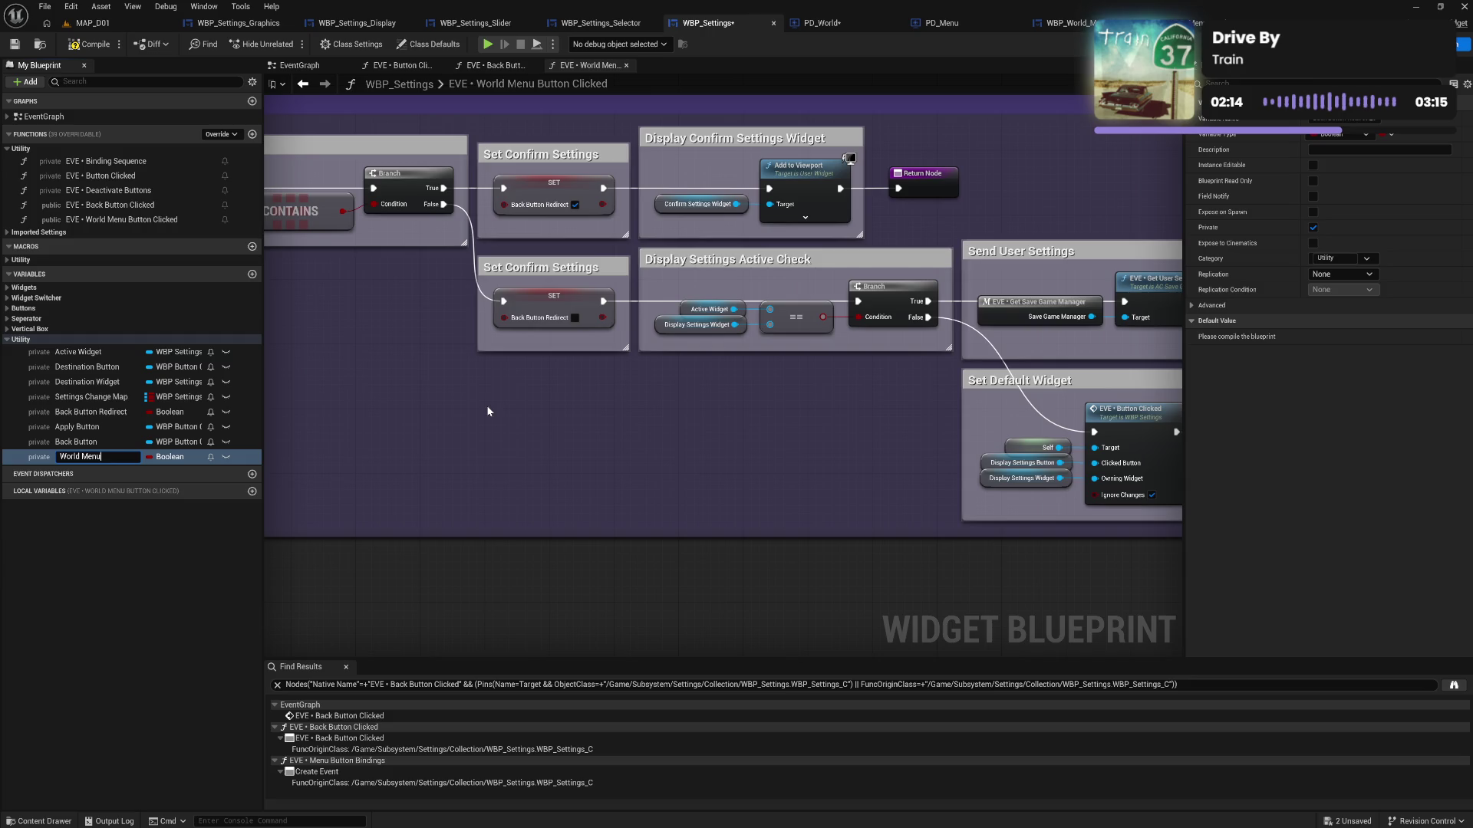
text( Redirect)
key(Return)
mouse_move(121, 458)
mouse_down()
mouse_move(86, 457)
mouse_move(84, 426)
mouse_up()
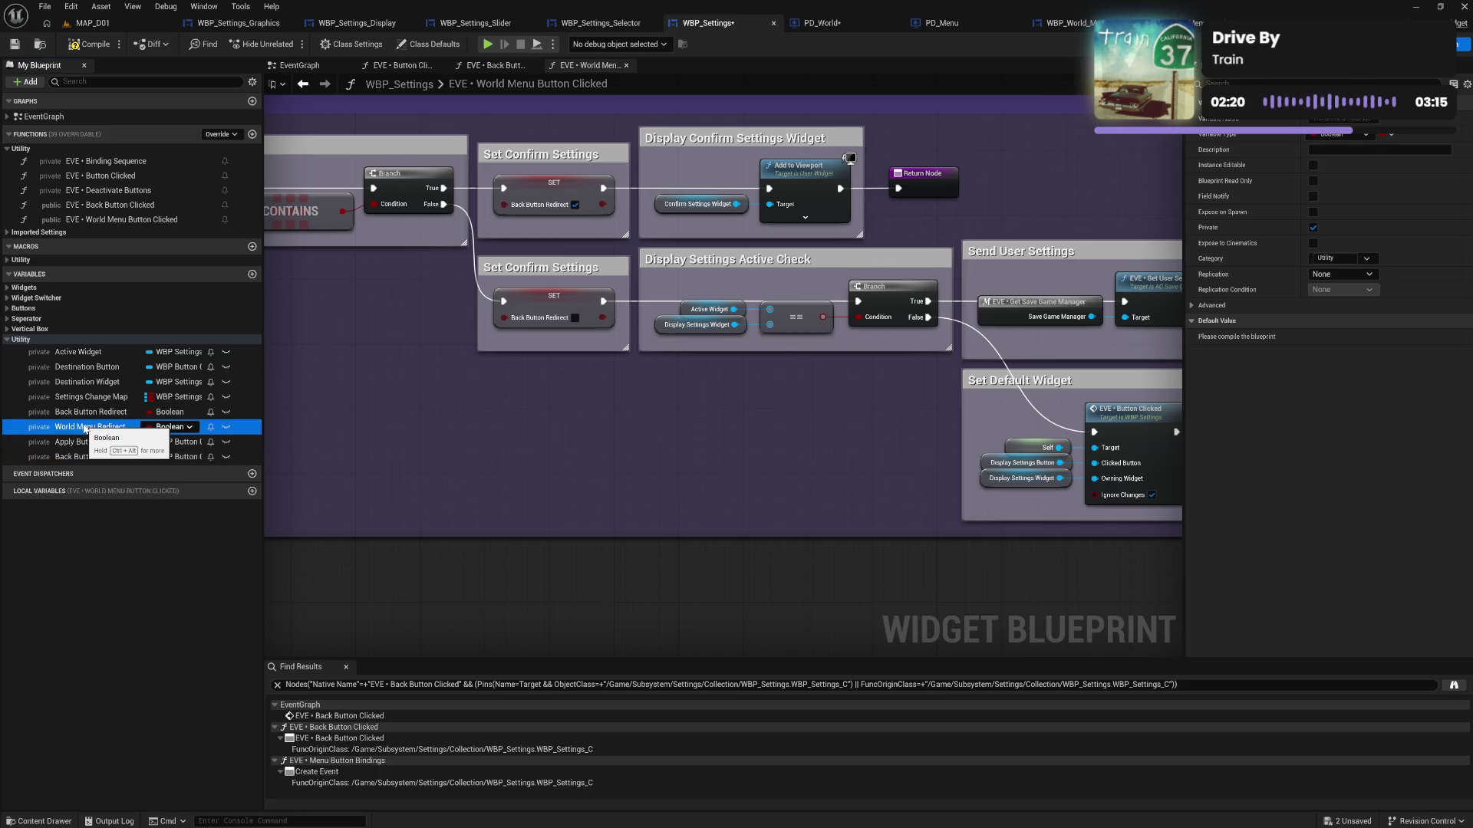
Make both Set Confirm Settings nodes write World Menu Redirect, ticking the top one true, and compile
mouse_move(96, 432)
mouse_down()
mouse_move(464, 272)
mouse_move(536, 188)
mouse_up()
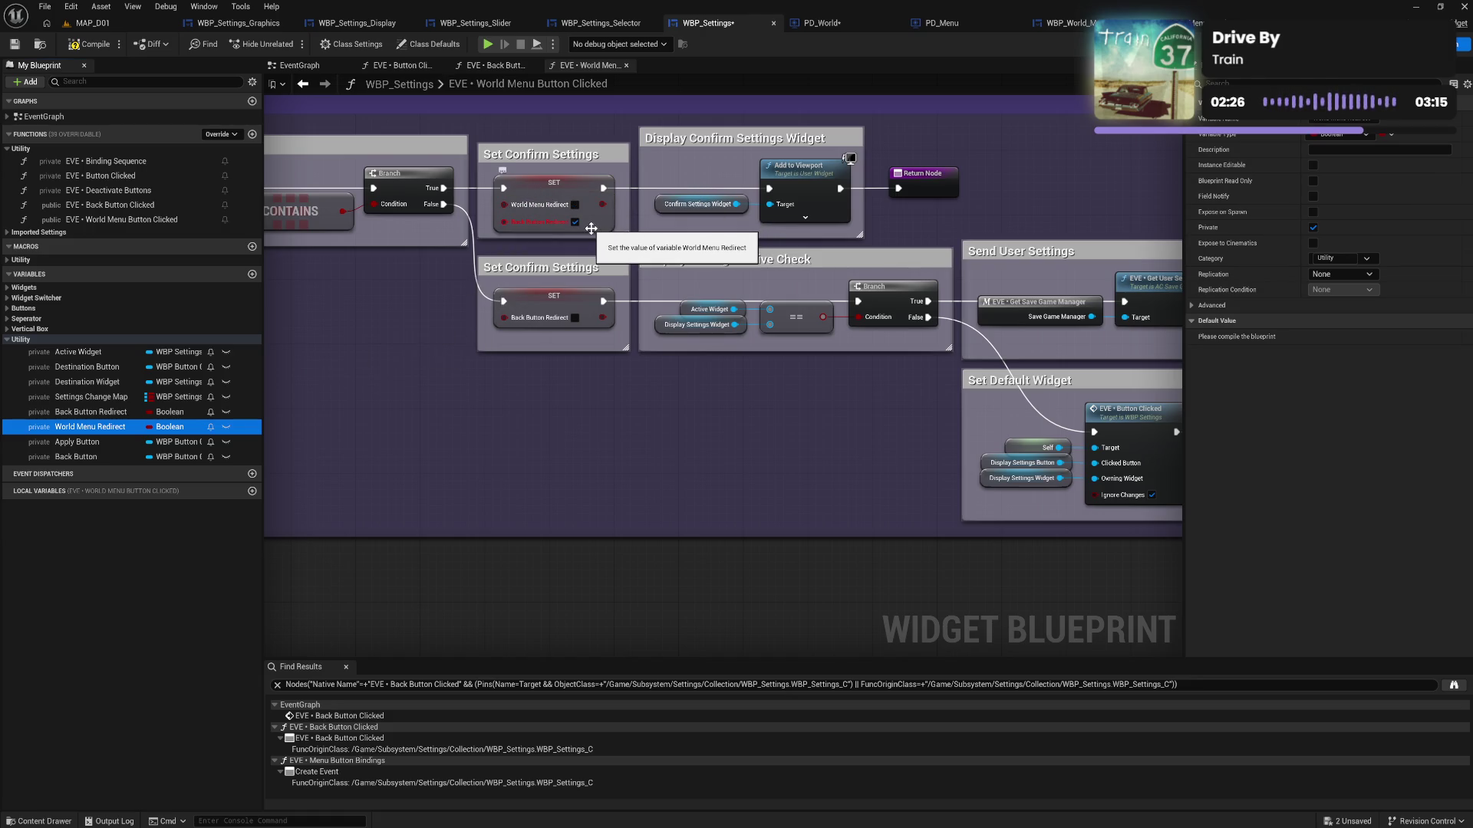
click(434, 351)
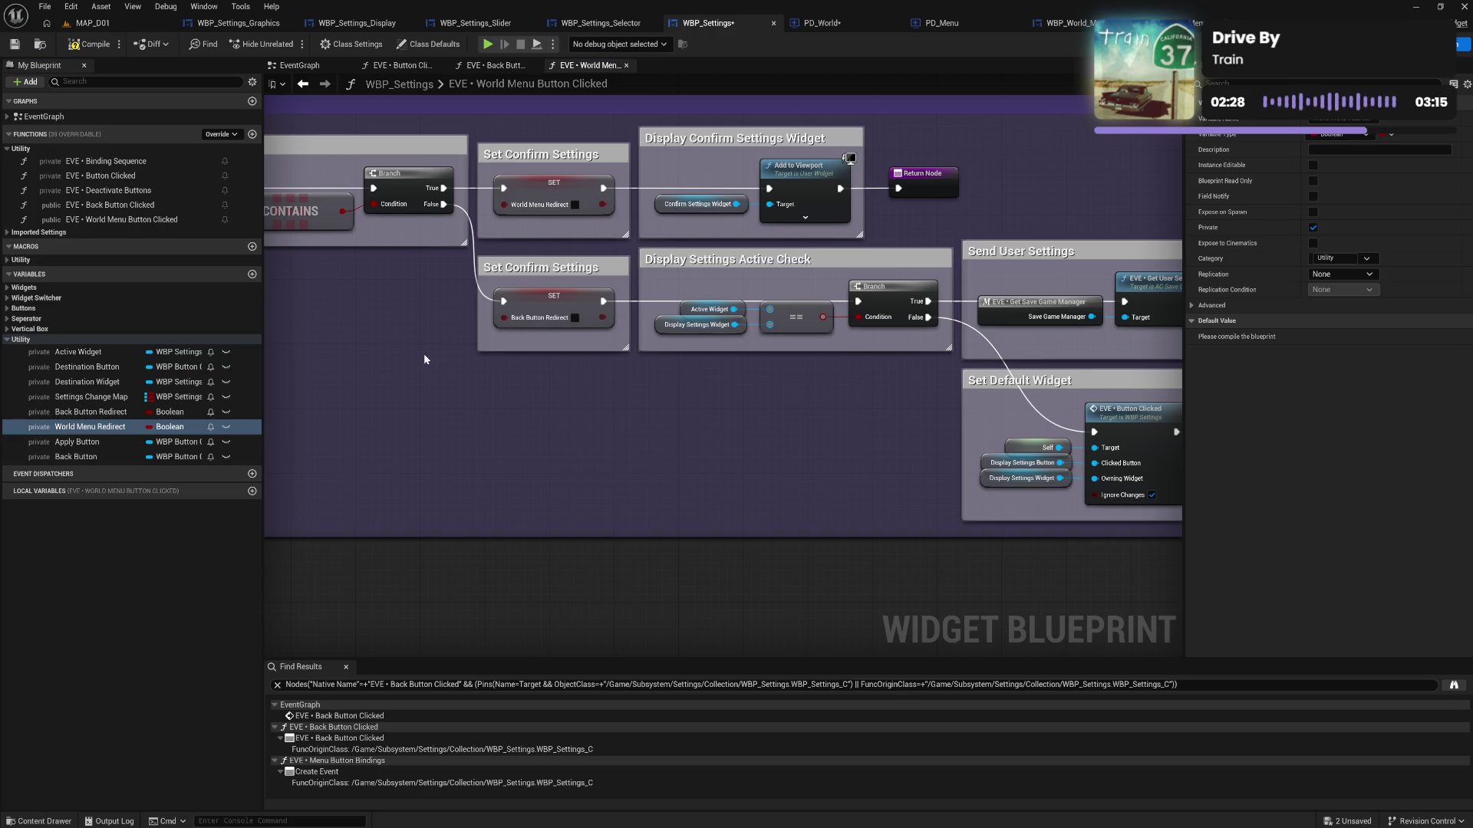
drag(82, 430, 570, 300)
click(574, 205)
key(ctrl+s)
drag(720, 454, 696, 448)
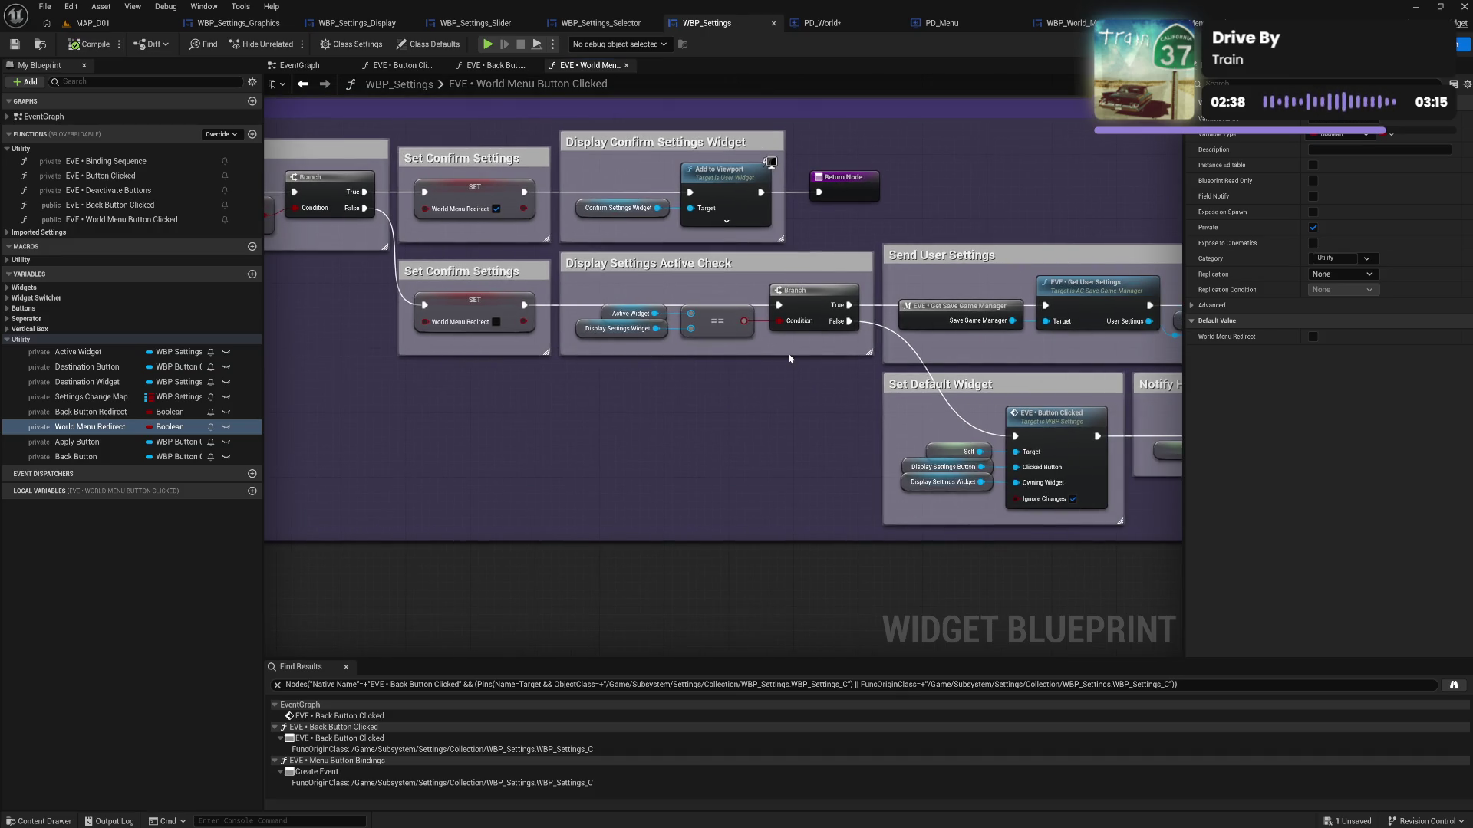
Look over the EventGraph's Apply Settings group and World Menu Button Clicked's Changed Options Check nodes
click(300, 65)
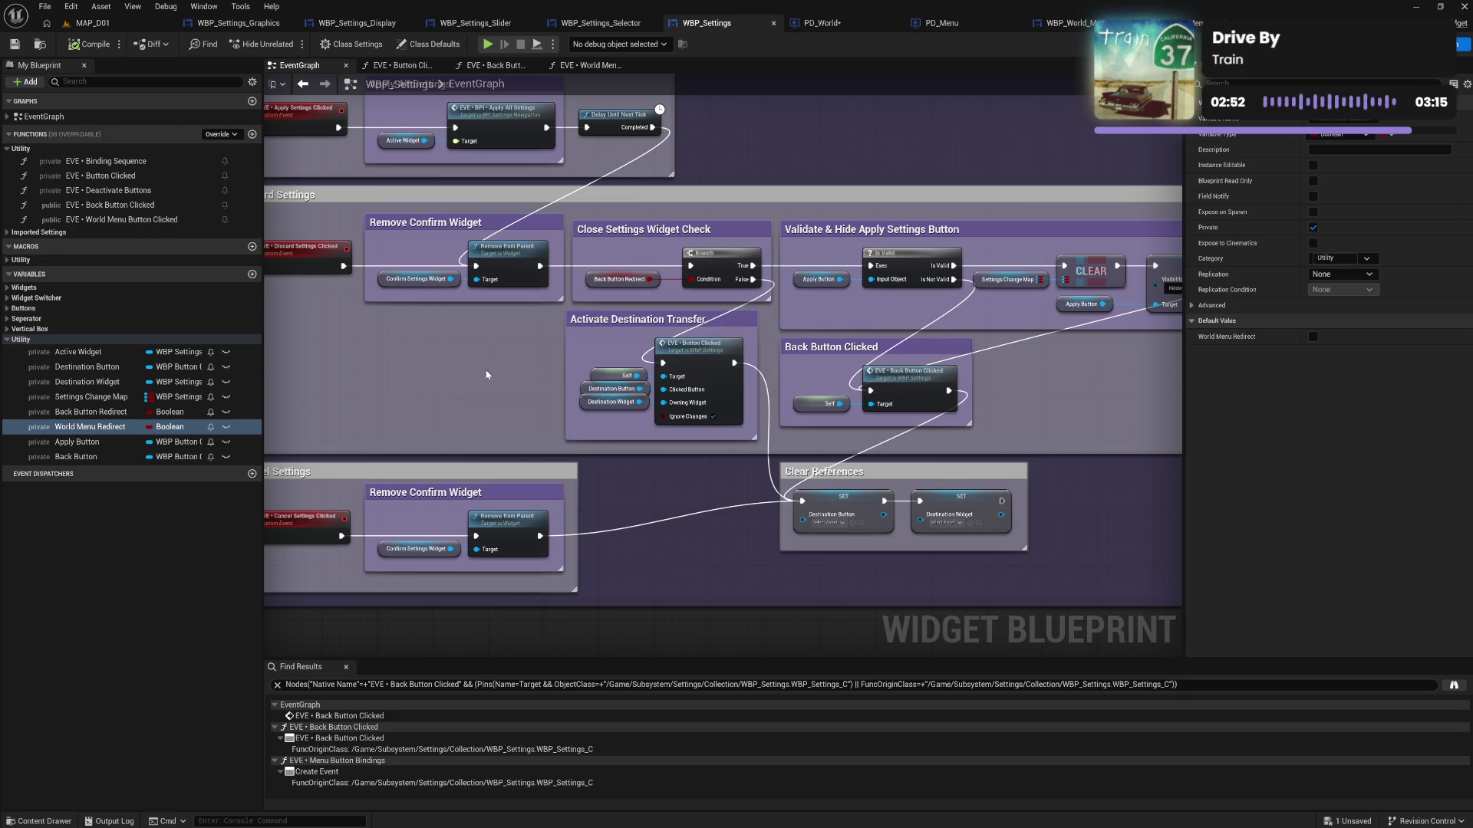
mouse_move(473, 383)
mouse_down()
mouse_move(626, 430)
mouse_move(614, 427)
mouse_up()
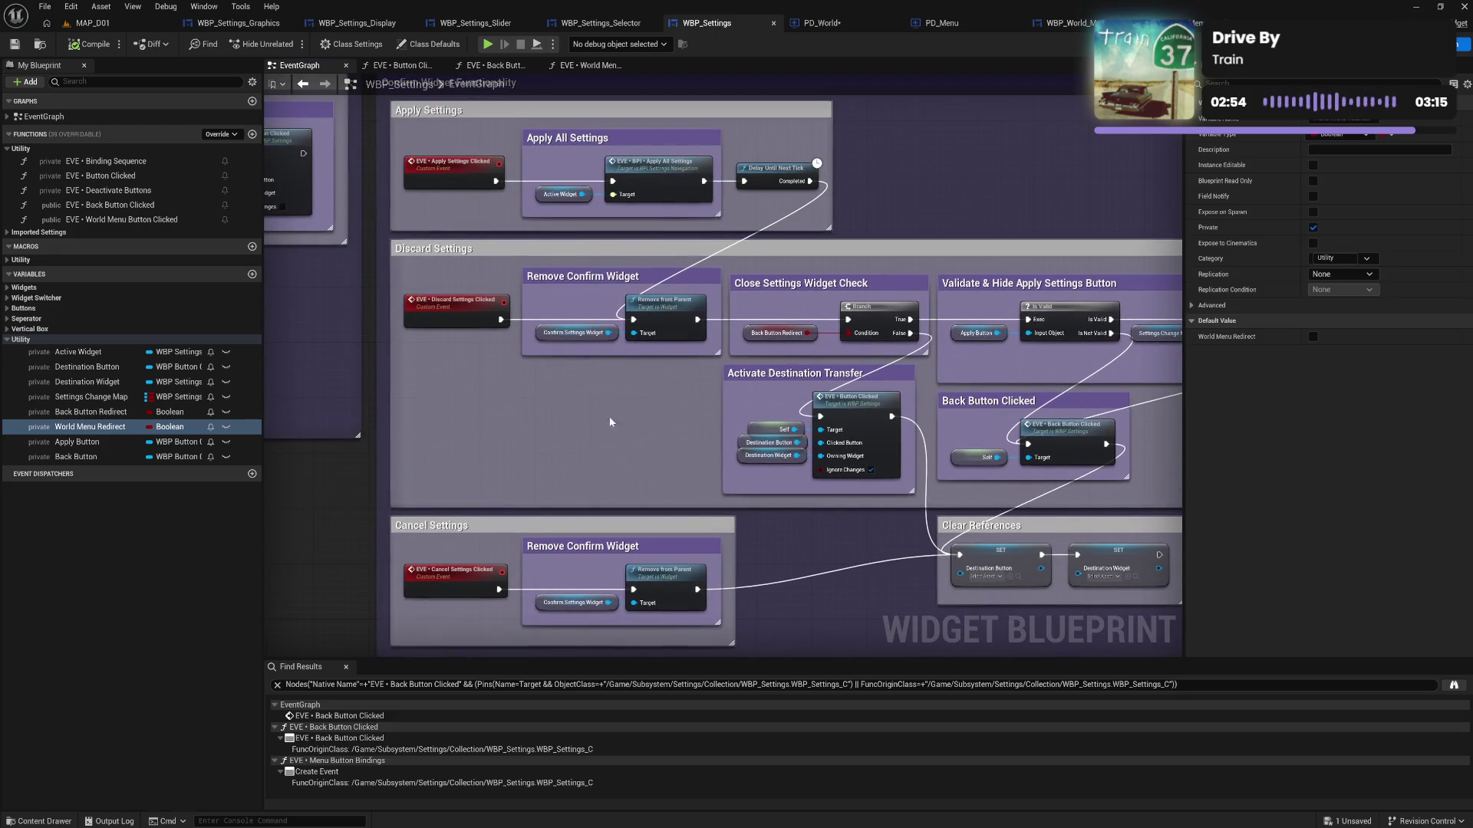
click(592, 67)
mouse_move(450, 294)
mouse_down()
mouse_move(992, 413)
mouse_move(882, 430)
mouse_move(953, 486)
mouse_move(663, 443)
mouse_up()
drag(579, 428, 637, 457)
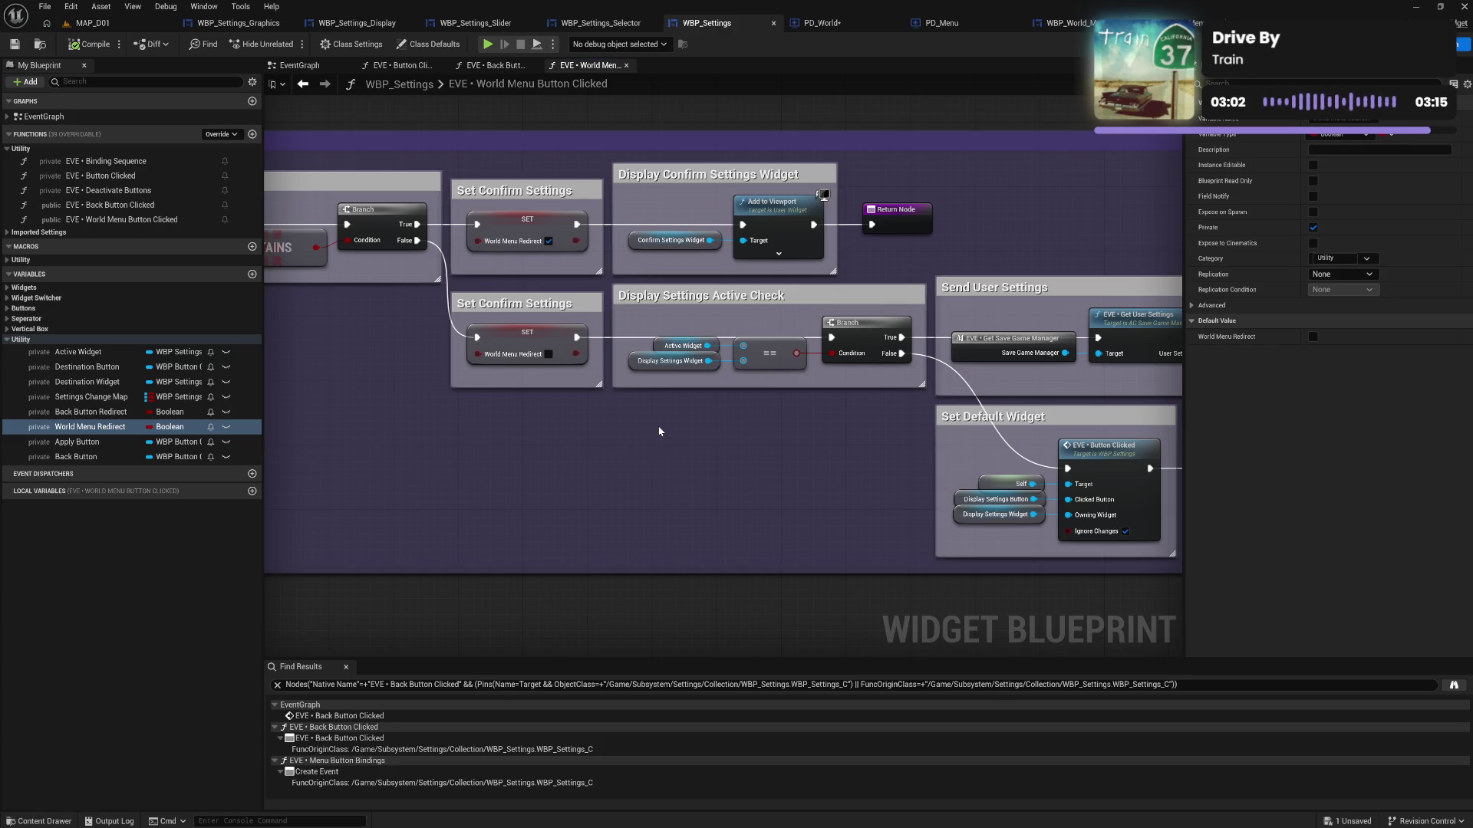
mouse_move(530, 422)
mouse_down()
mouse_move(863, 470)
mouse_move(732, 463)
mouse_up()
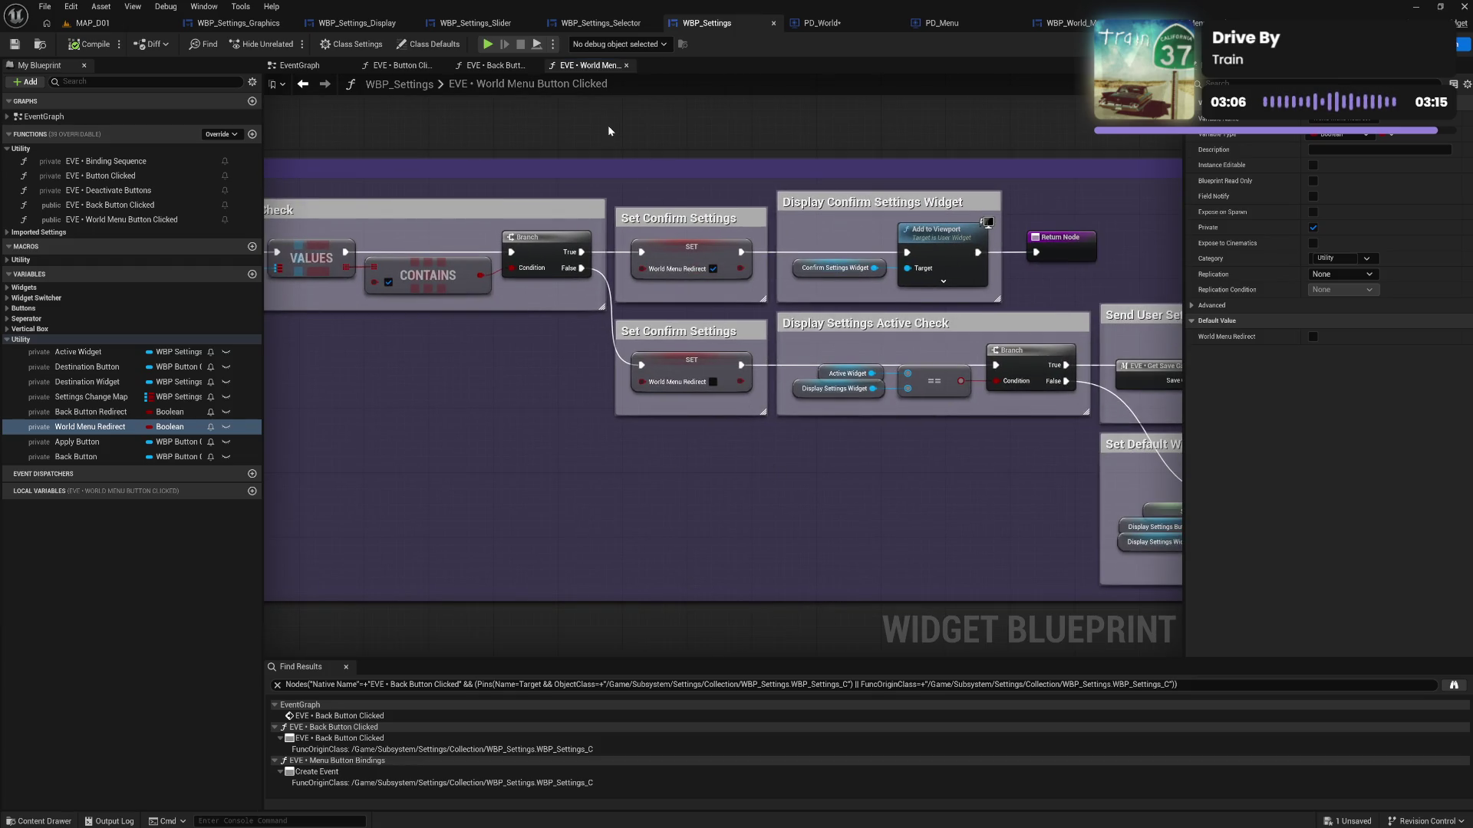
key(alt+Left)
key(alt+Right)
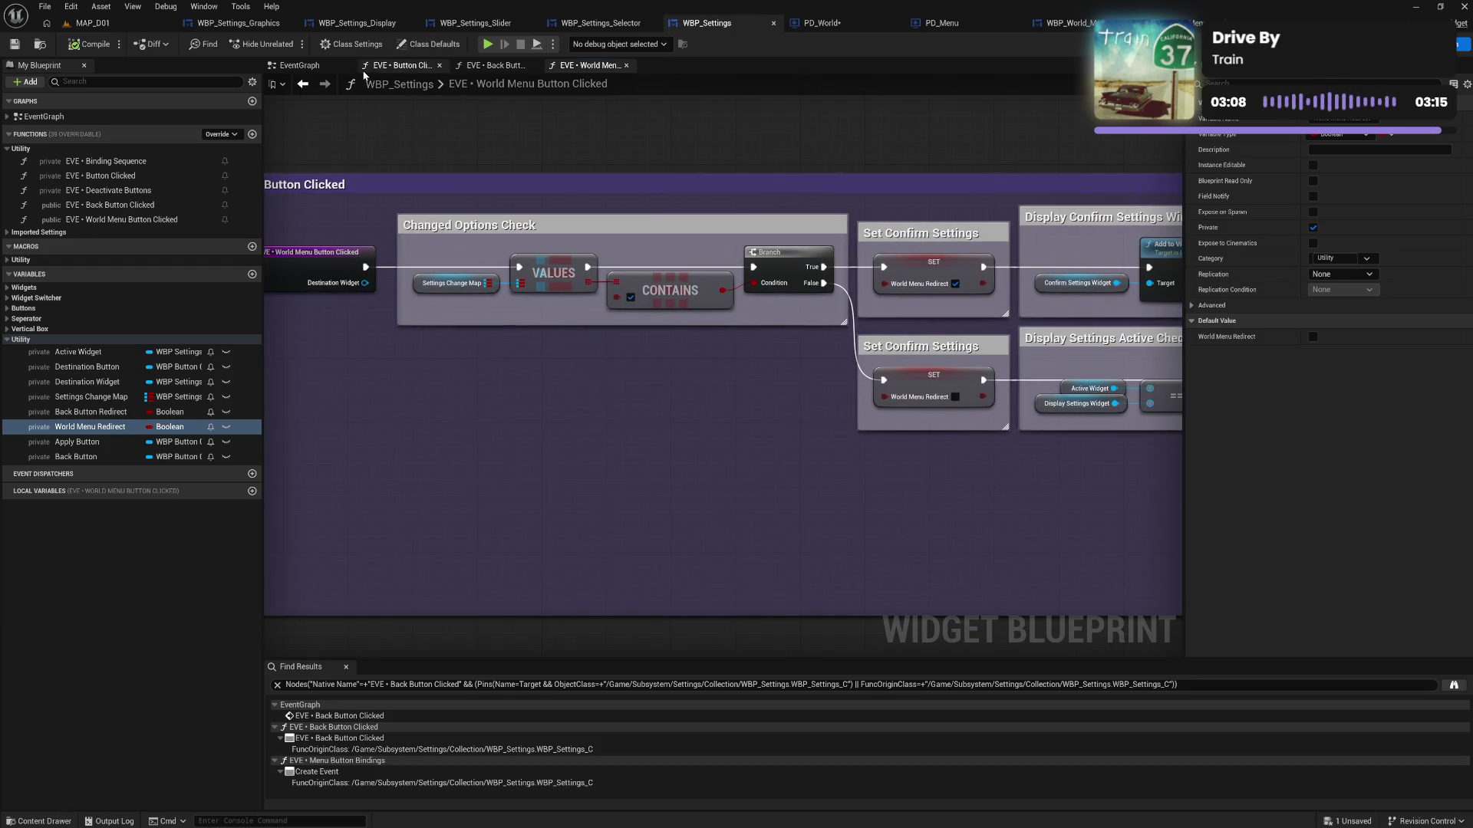
Pan the EventGraph past On Initialized and Set Default Widget to the Discard and Cancel Settings nodes
click(300, 66)
drag(597, 435, 594, 652)
drag(547, 91, 544, 430)
mouse_move(532, 490)
mouse_down()
mouse_move(525, 254)
mouse_move(507, 524)
mouse_move(510, 283)
mouse_move(524, 334)
mouse_up()
mouse_move(565, 397)
mouse_down()
mouse_move(566, 315)
mouse_move(513, 352)
mouse_up()
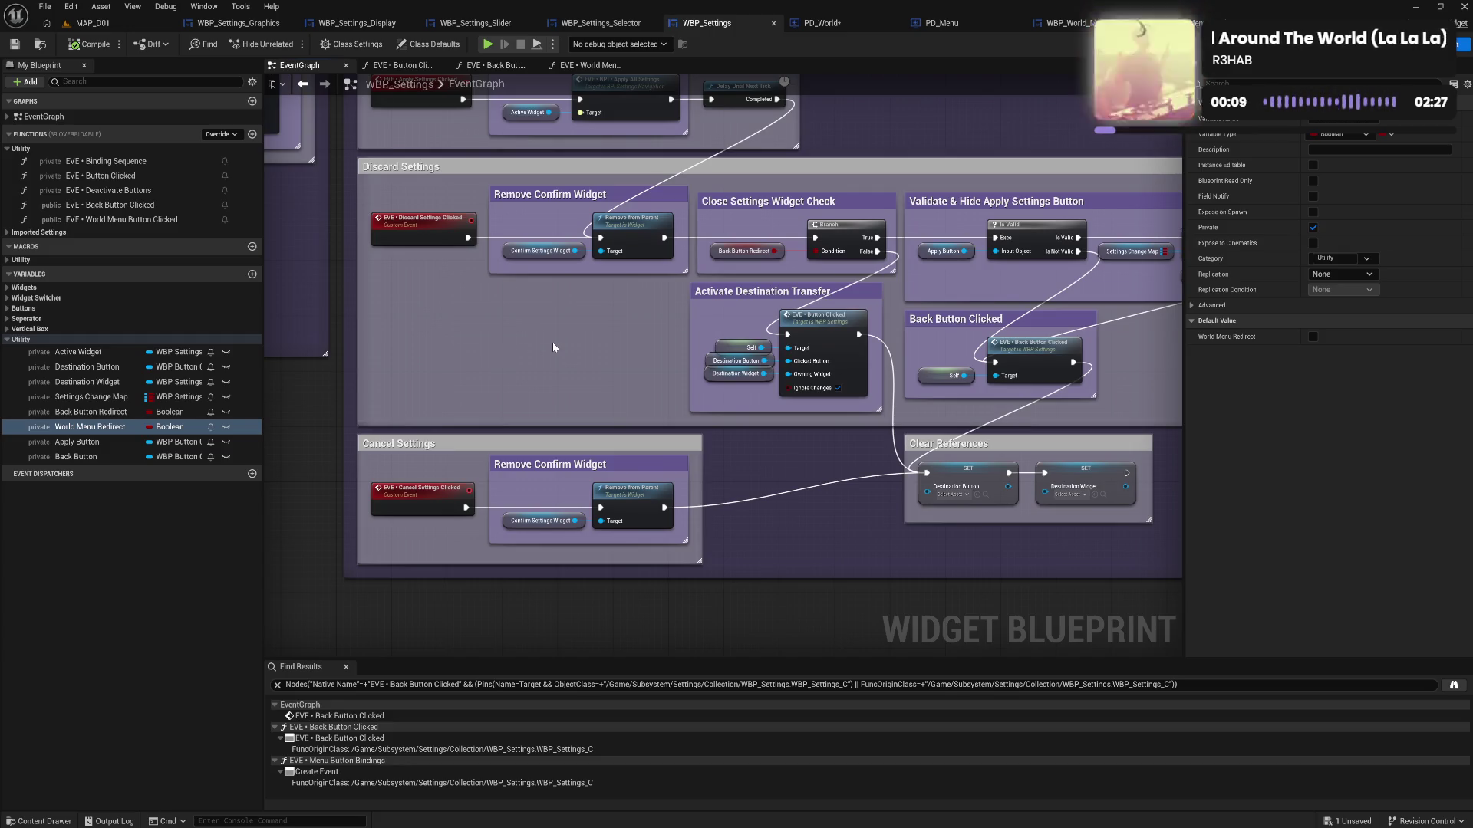
Switch to PD_World's Change Menu Widget macro and pan to see all its nodes
click(819, 23)
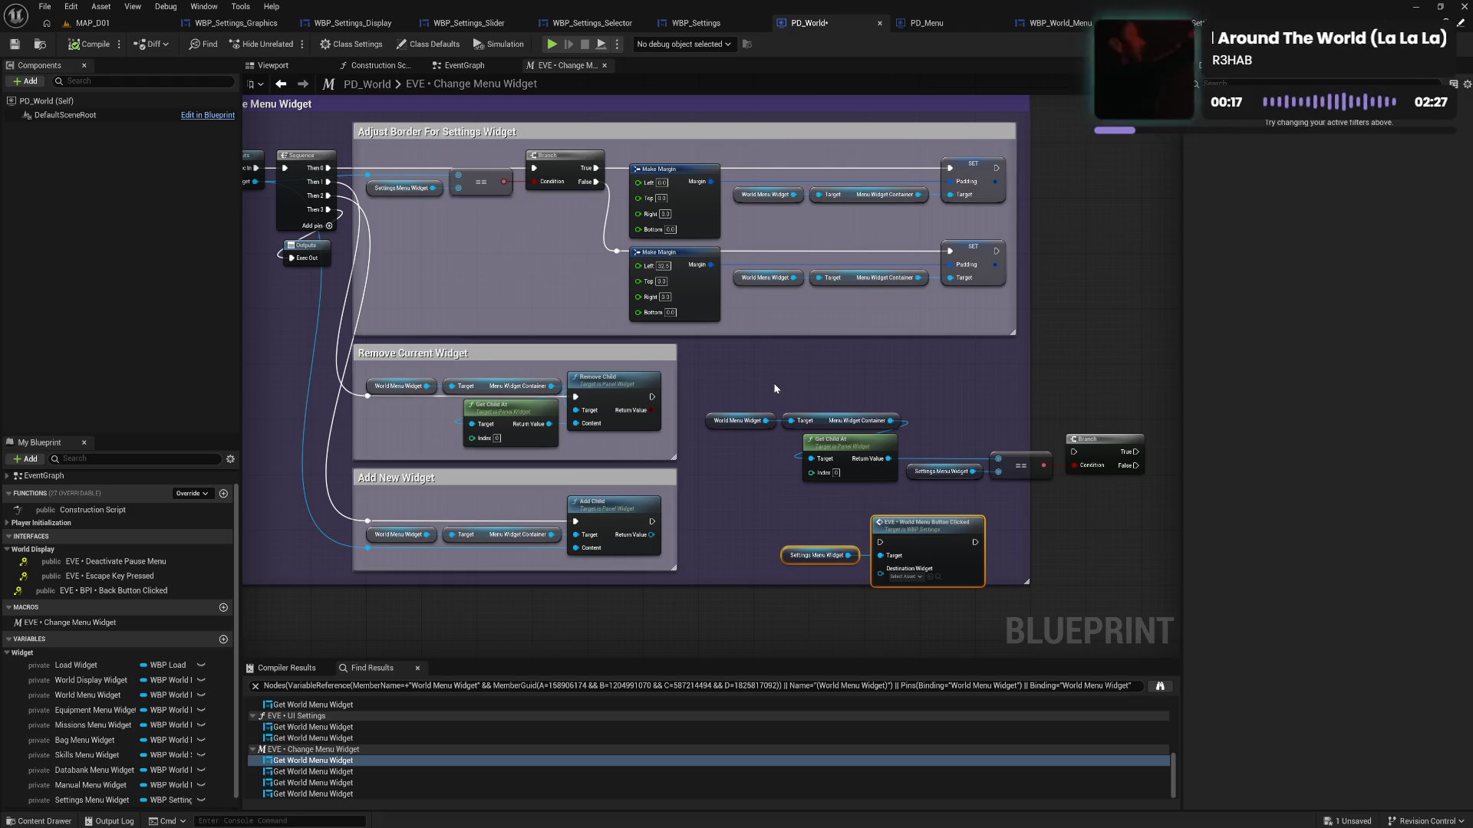
mouse_move(747, 526)
mouse_down()
mouse_move(652, 477)
mouse_move(638, 322)
mouse_move(687, 526)
mouse_move(681, 306)
mouse_move(460, 339)
mouse_move(410, 329)
mouse_up()
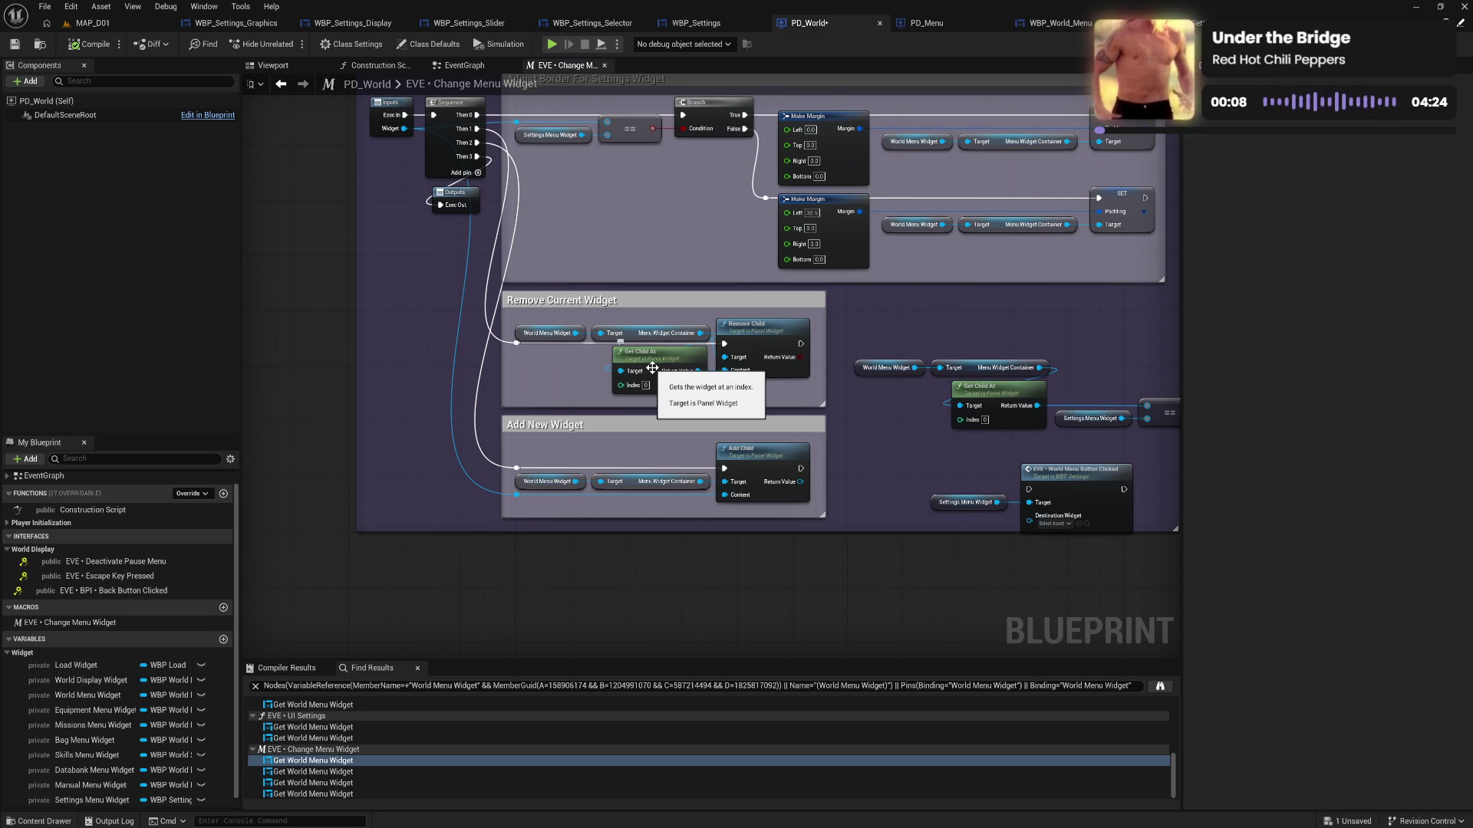
Compile PD_World, move the Settings Menu Widget and event nodes left, and save
click(80, 50)
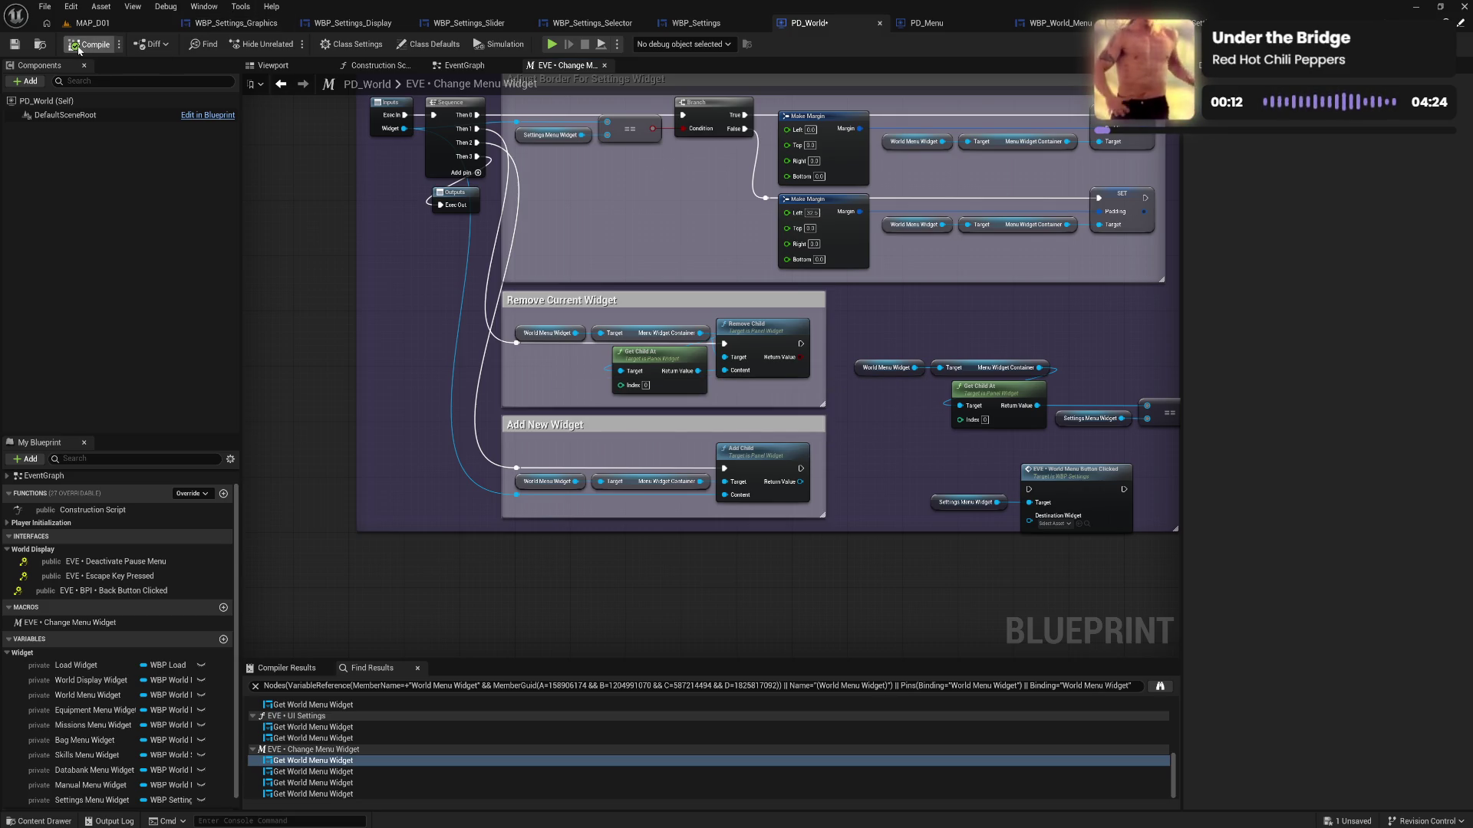
mouse_move(896, 454)
mouse_down()
mouse_move(778, 382)
mouse_move(983, 486)
mouse_up()
drag(960, 416, 906, 404)
click(803, 382)
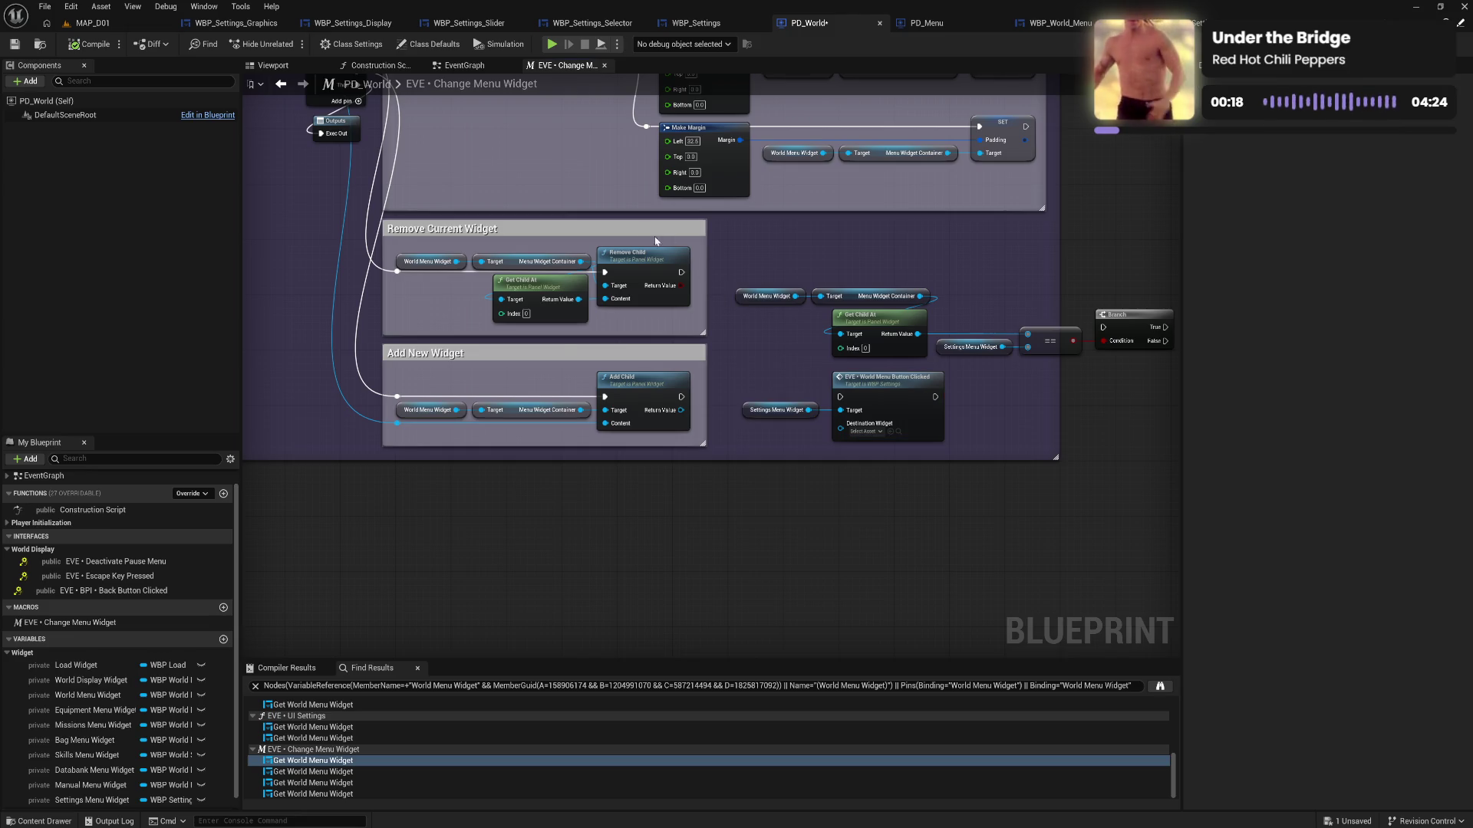
key(ctrl+s)
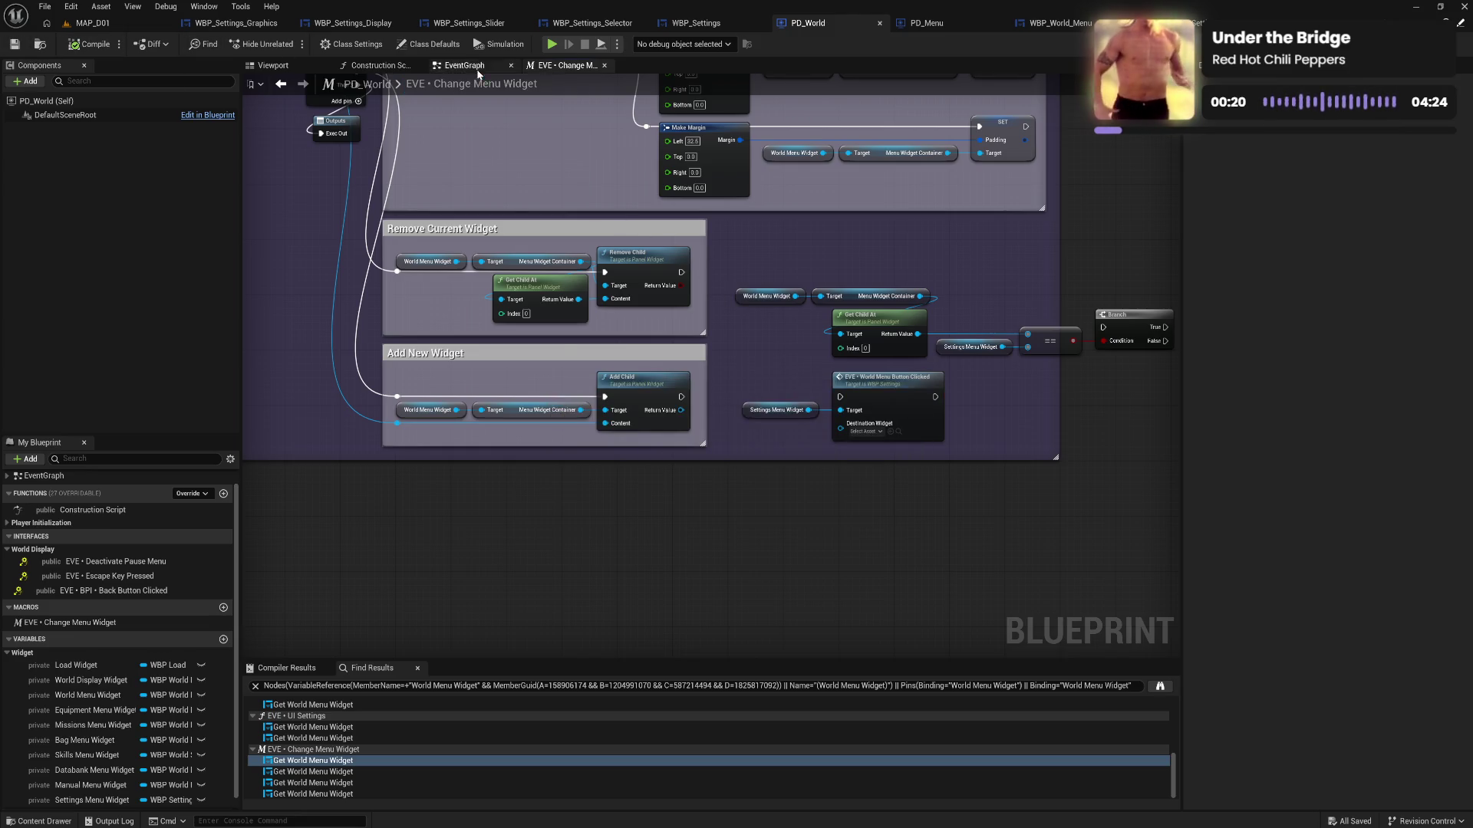
Flip through PD_World's EventGraph and PD_Menu, ending back in WBP_Settings
click(474, 68)
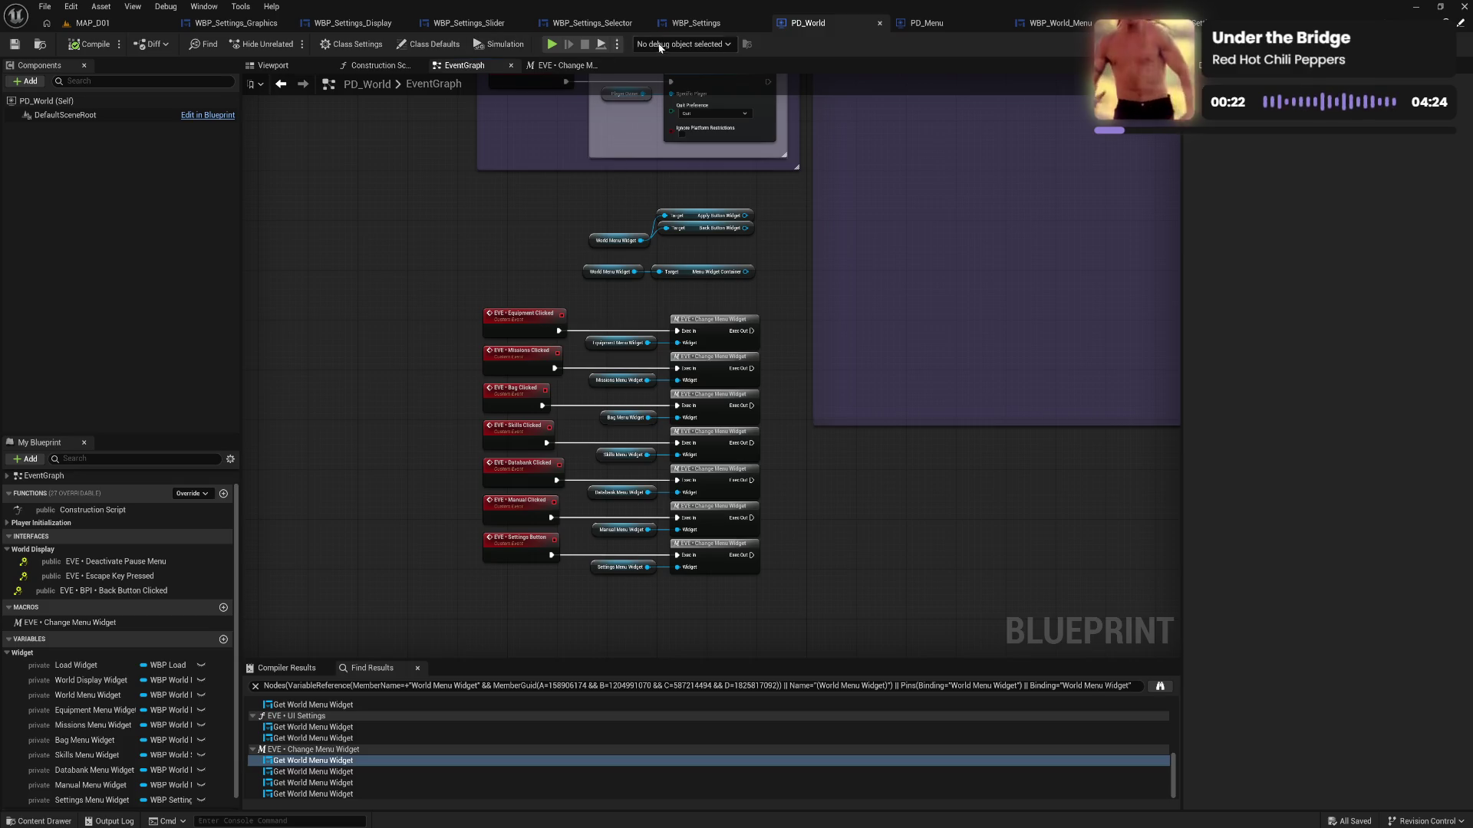
click(544, 68)
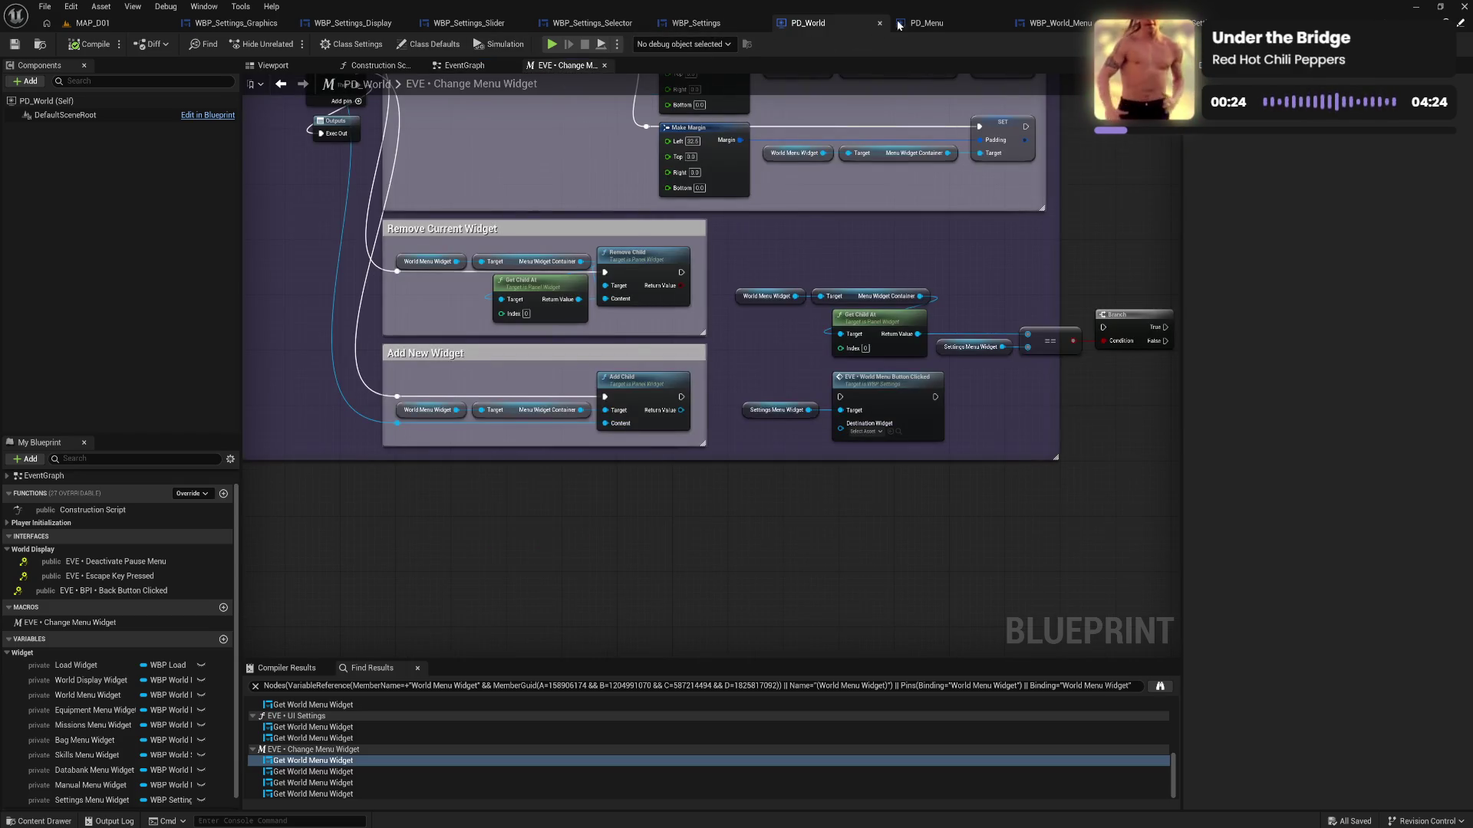
click(927, 23)
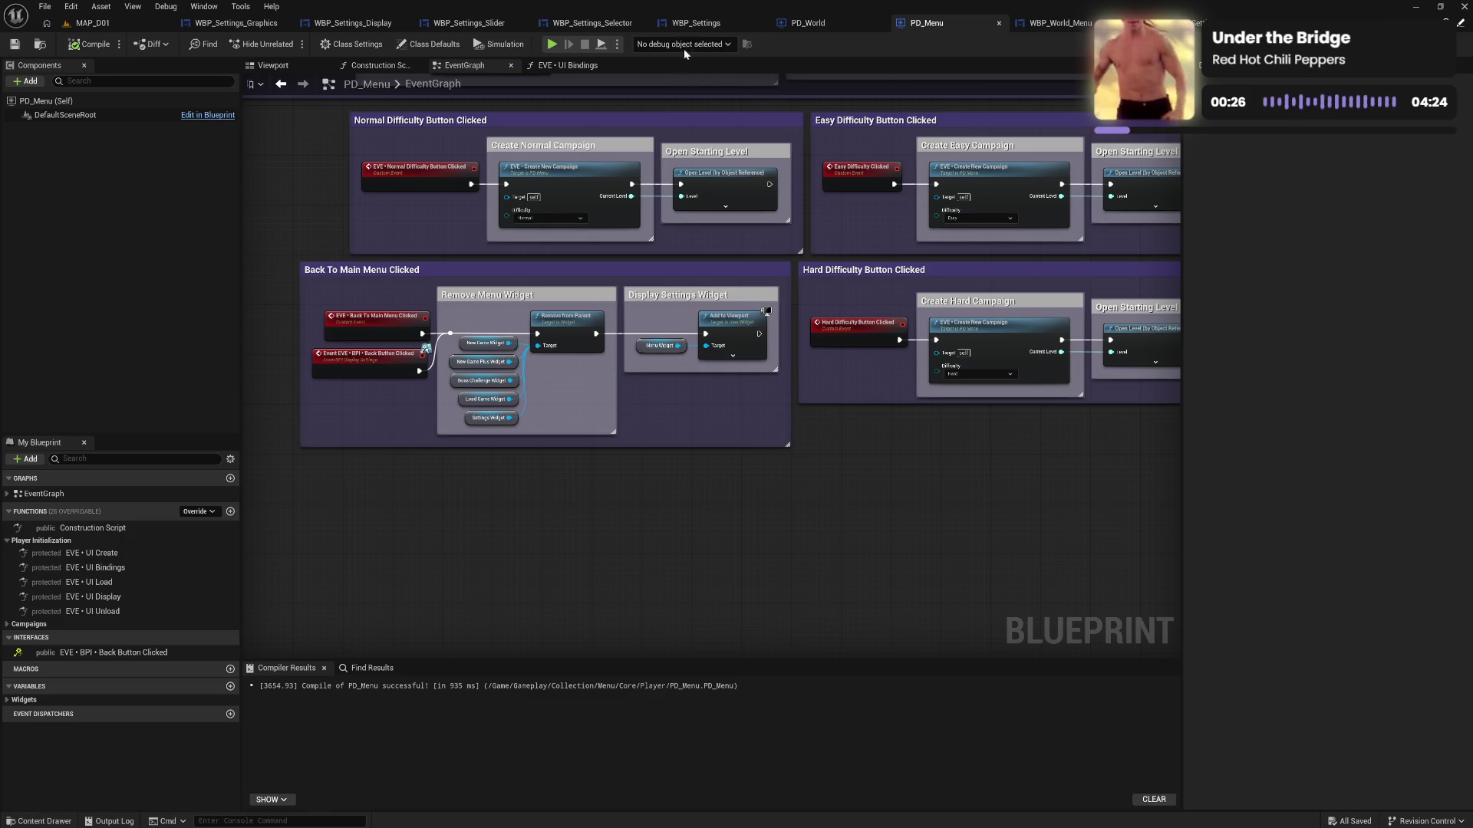
click(702, 23)
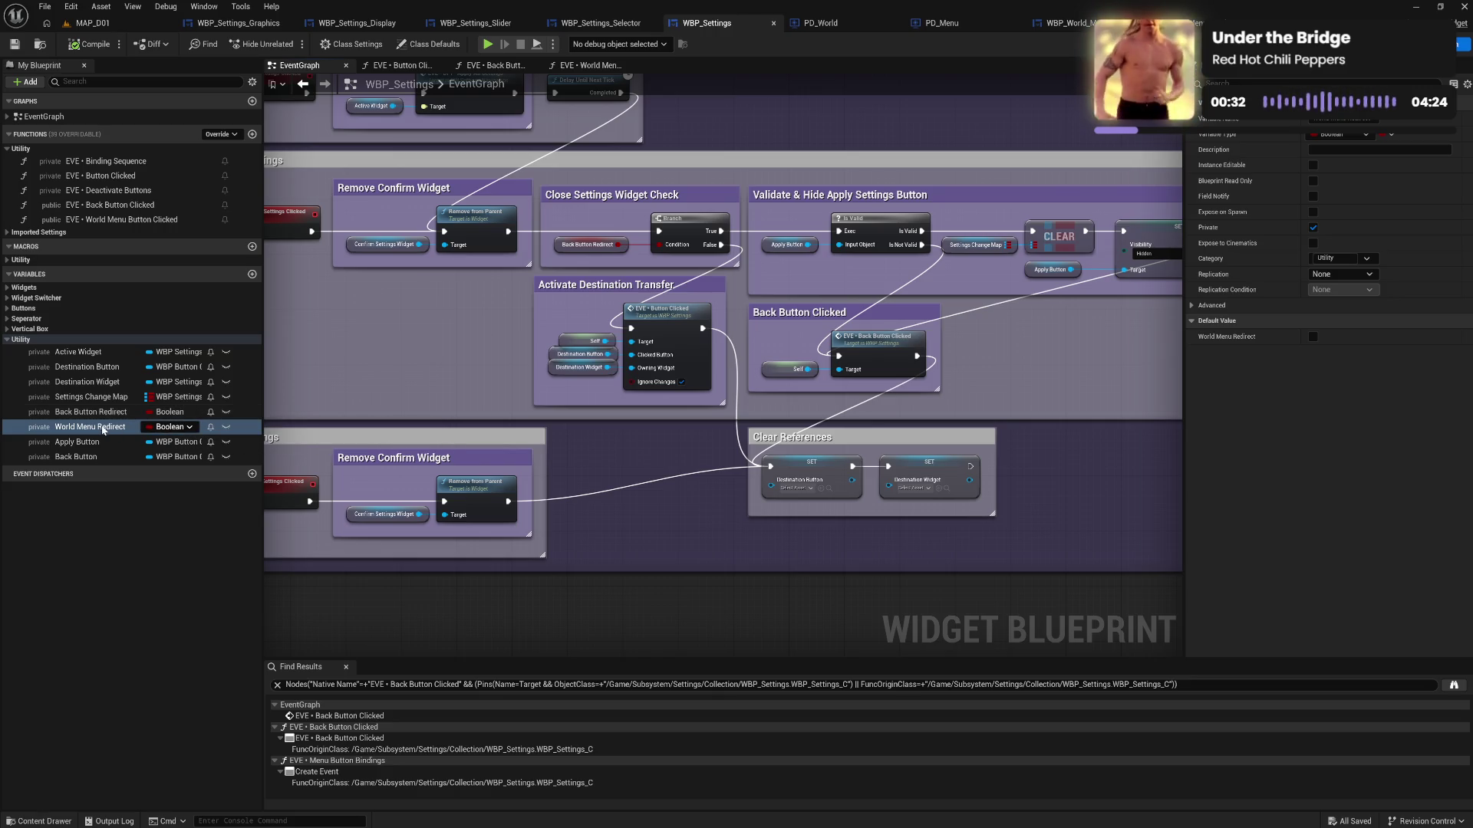
Place a World Menu Redirect getter feeding a new Branch's Condition and compile
mouse_move(98, 432)
mouse_down()
mouse_move(353, 322)
mouse_move(403, 326)
mouse_up()
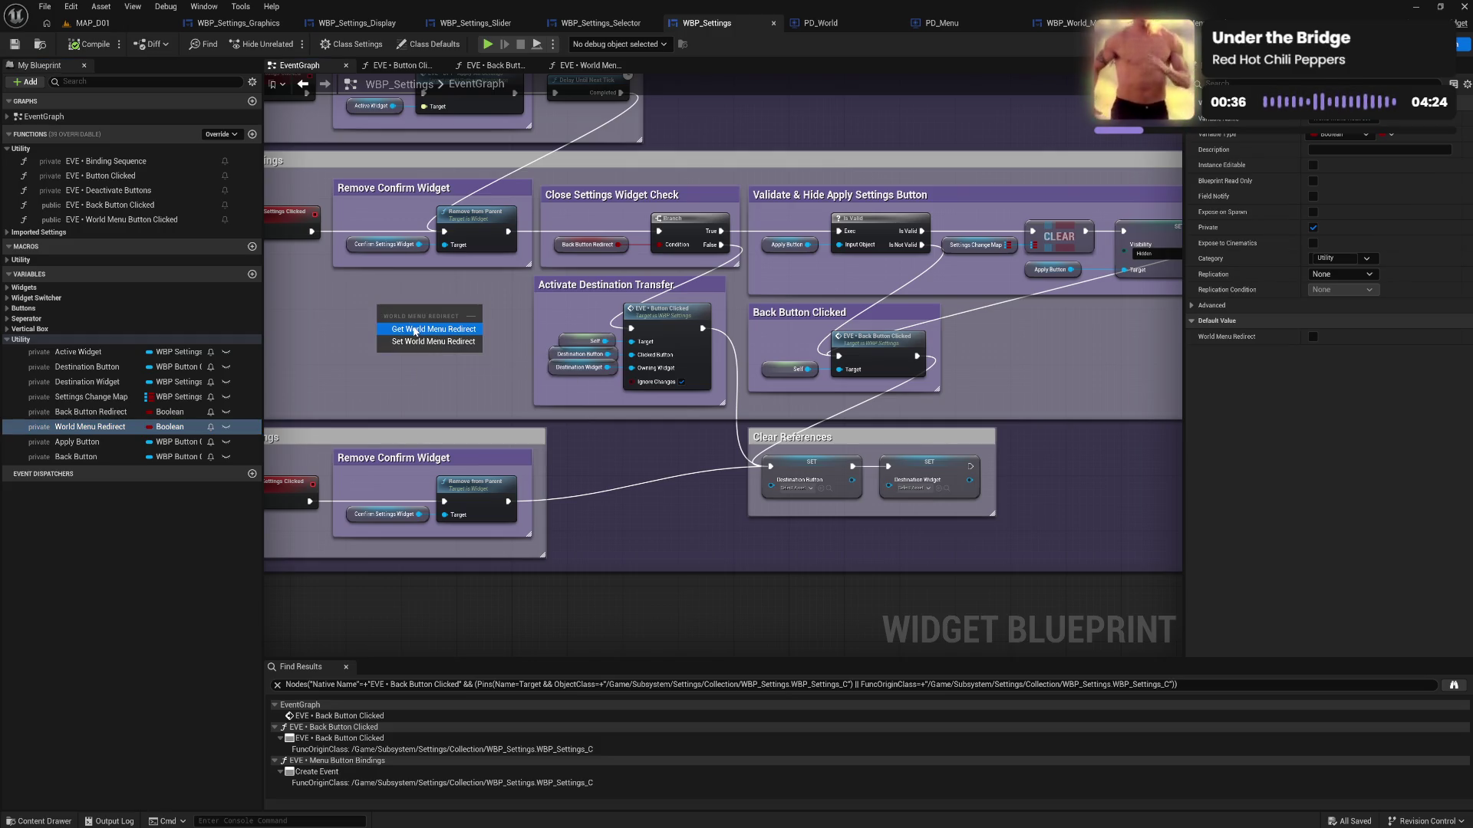
click(416, 329)
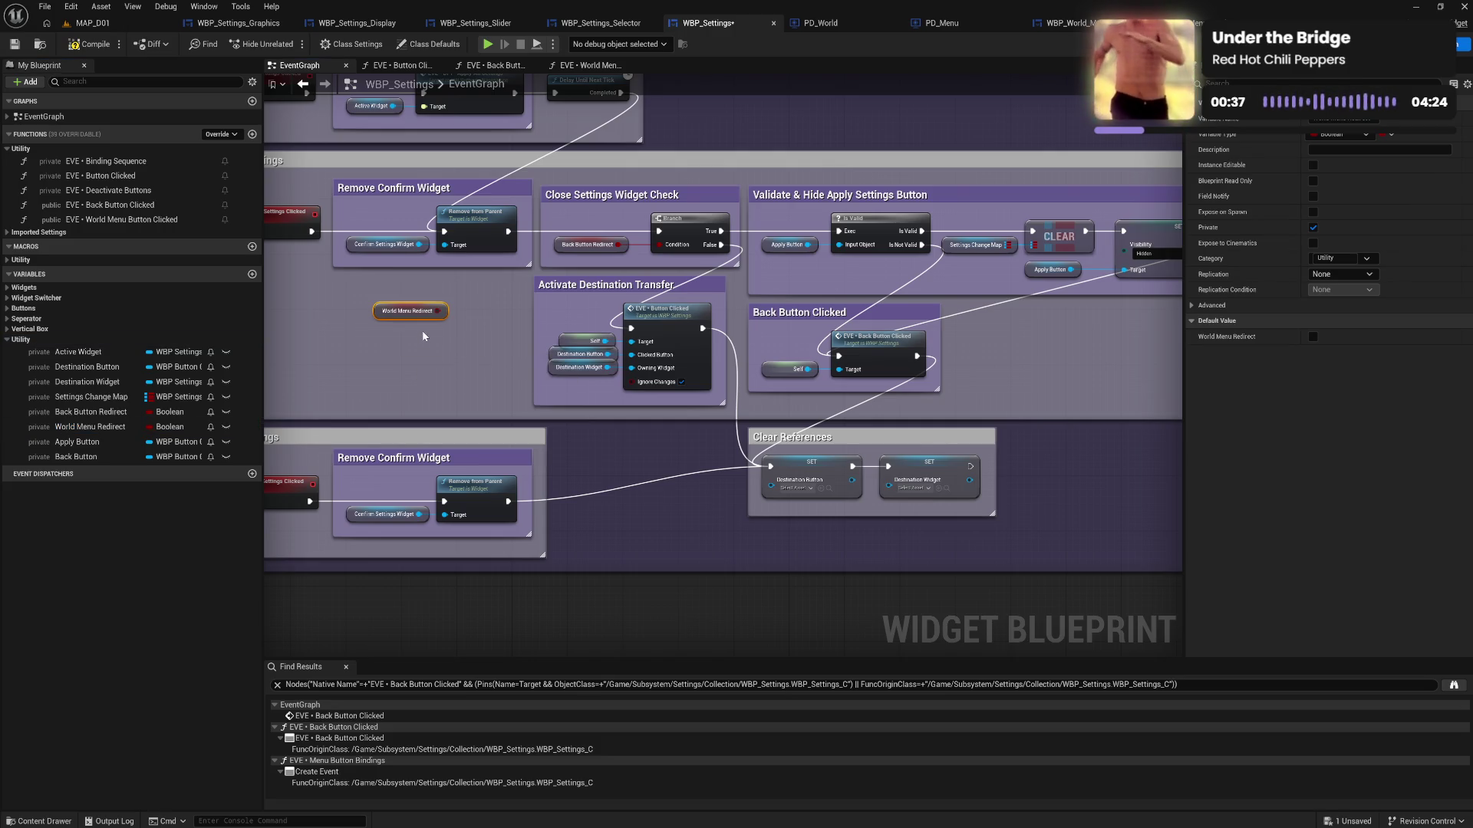
click(468, 290)
mouse_move(438, 310)
mouse_down()
mouse_move(485, 305)
mouse_move(453, 339)
mouse_up()
key(q)
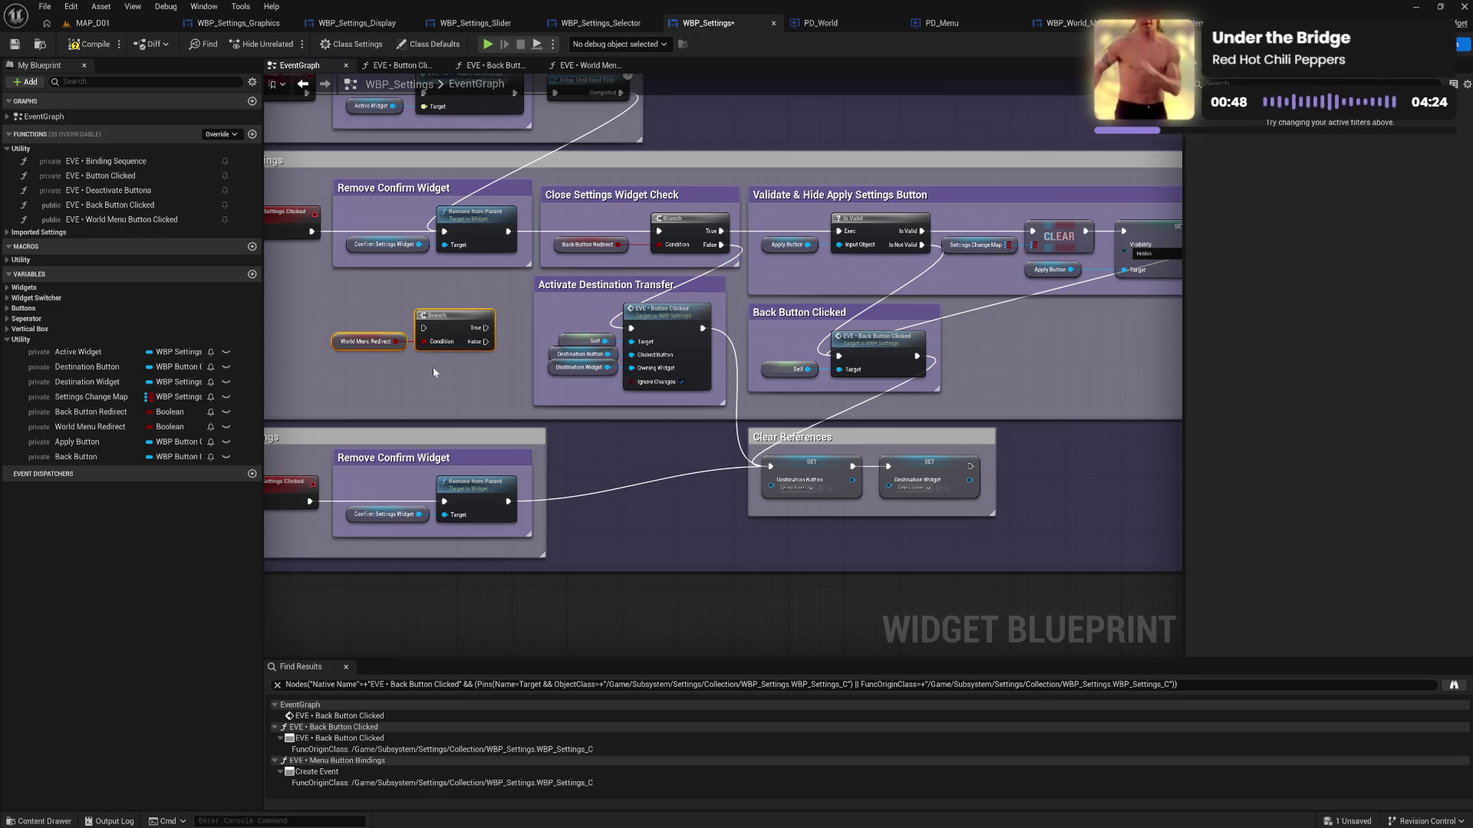
drag(376, 313, 380, 370)
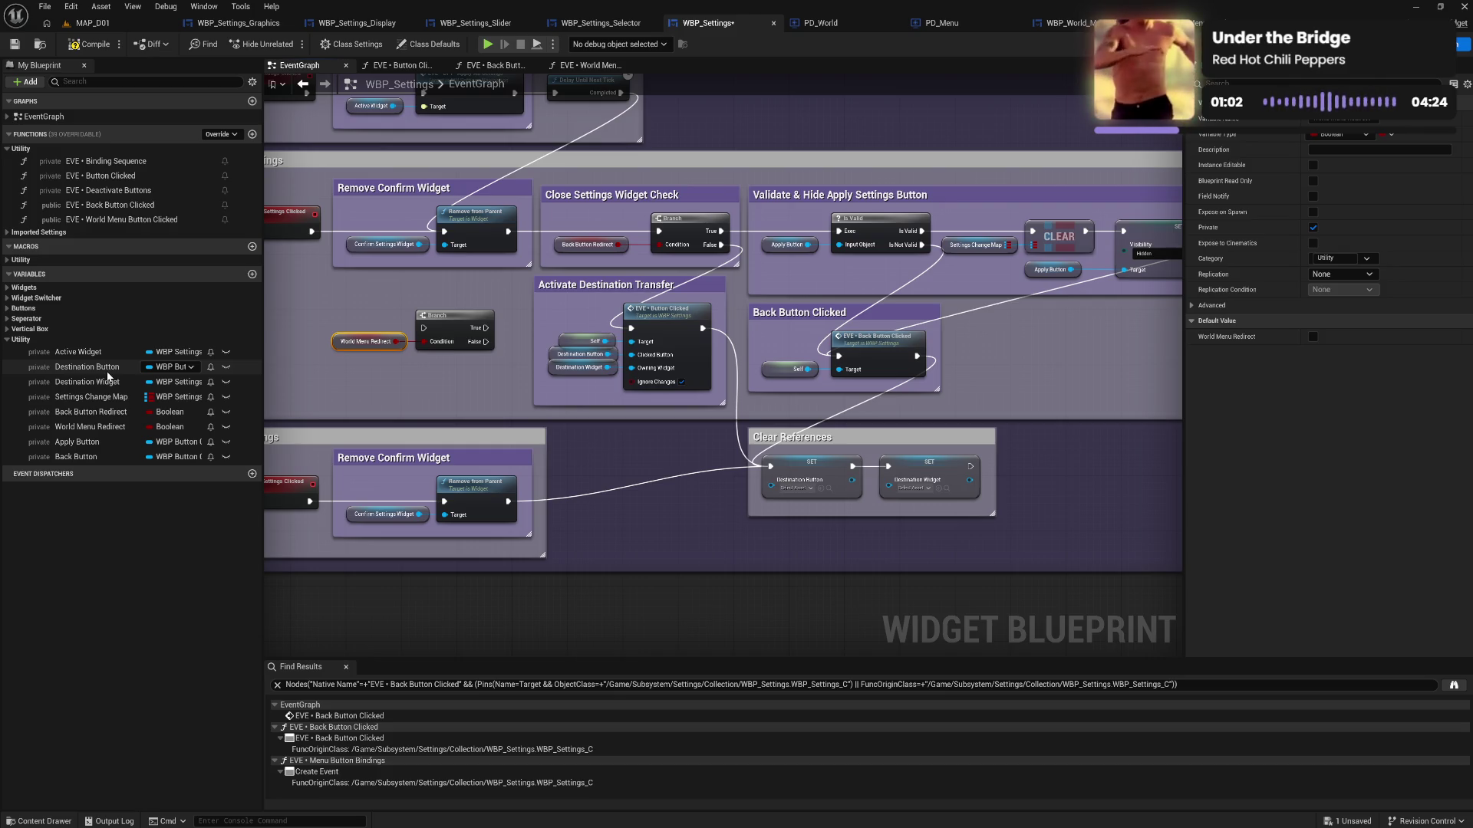
click(95, 51)
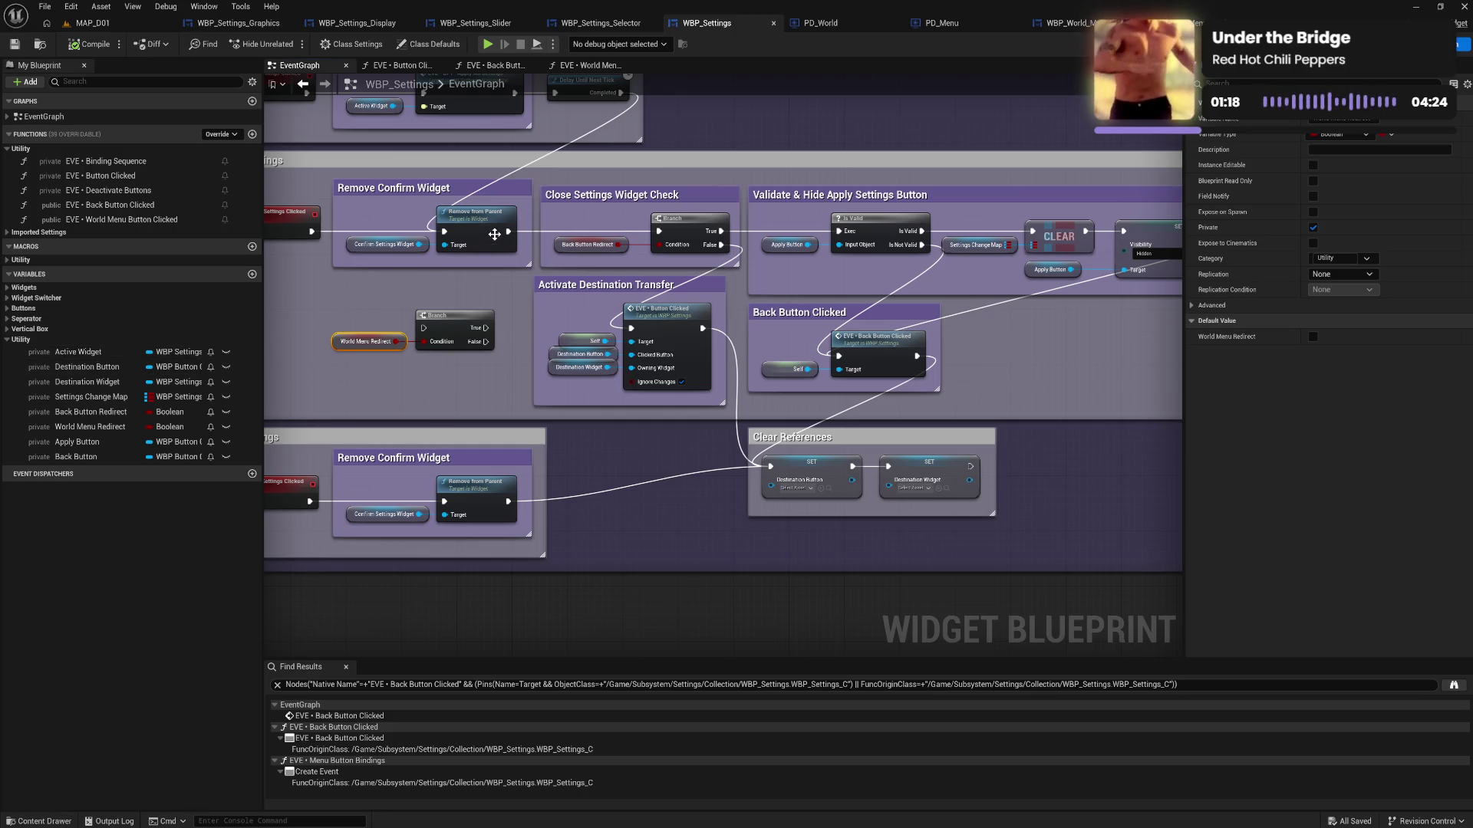
Wire Remove from Parent into the Branch and move both nodes beside Remove Confirm Widget
mouse_move(506, 230)
mouse_down()
mouse_move(427, 328)
mouse_move(658, 230)
mouse_up()
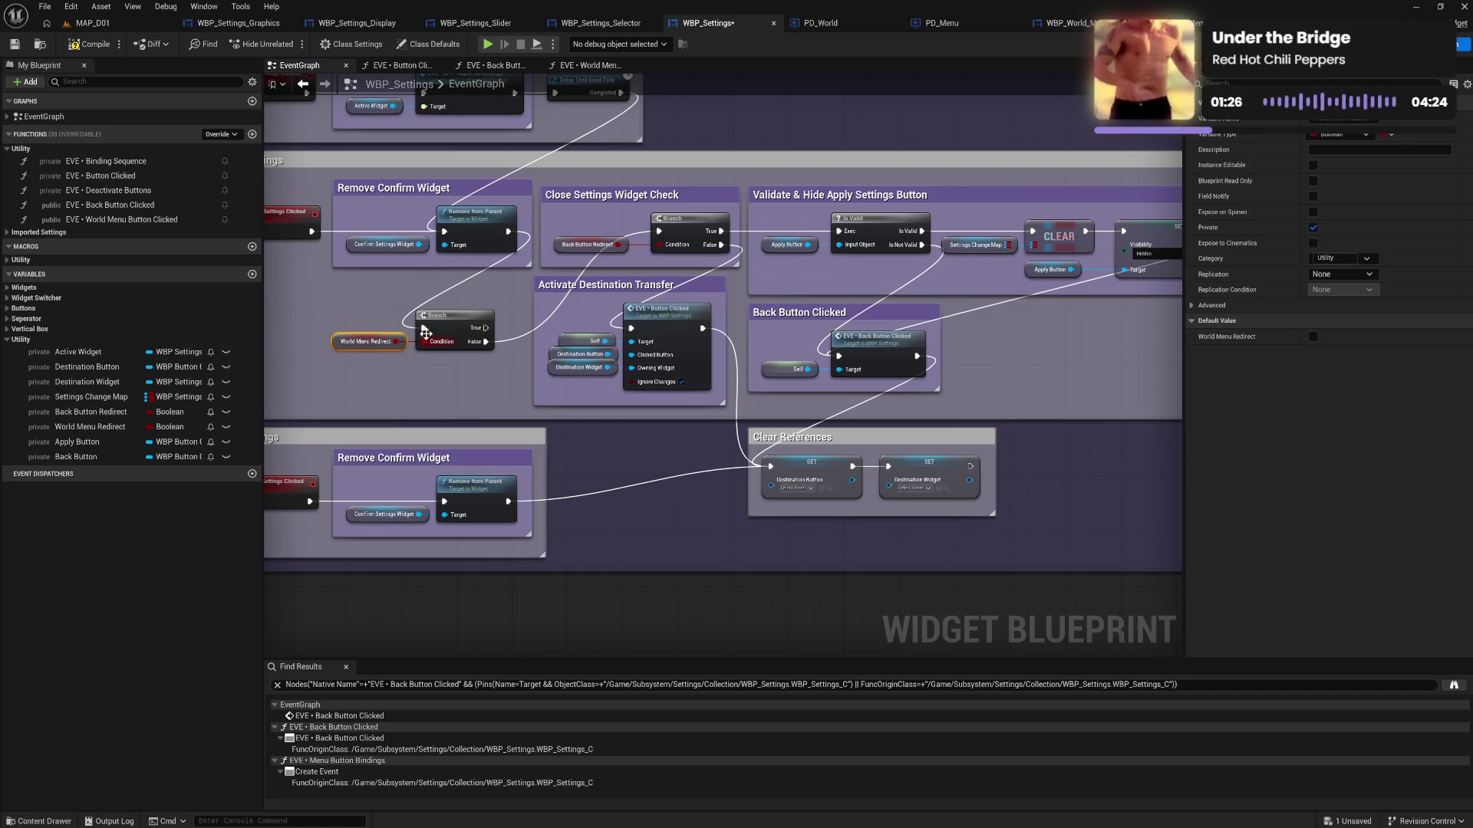
drag(457, 322, 463, 326)
click(404, 314)
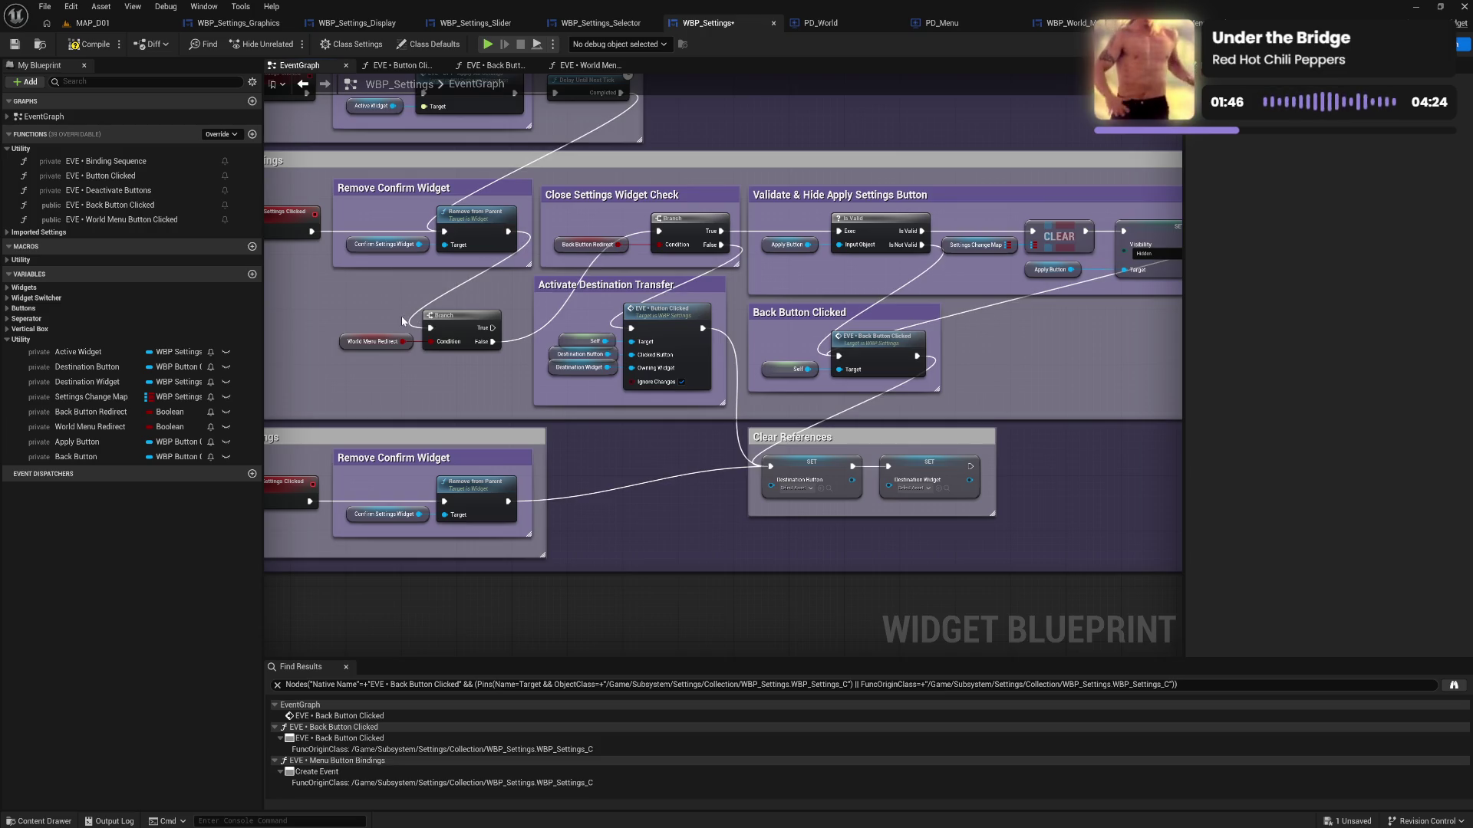
drag(398, 314, 460, 370)
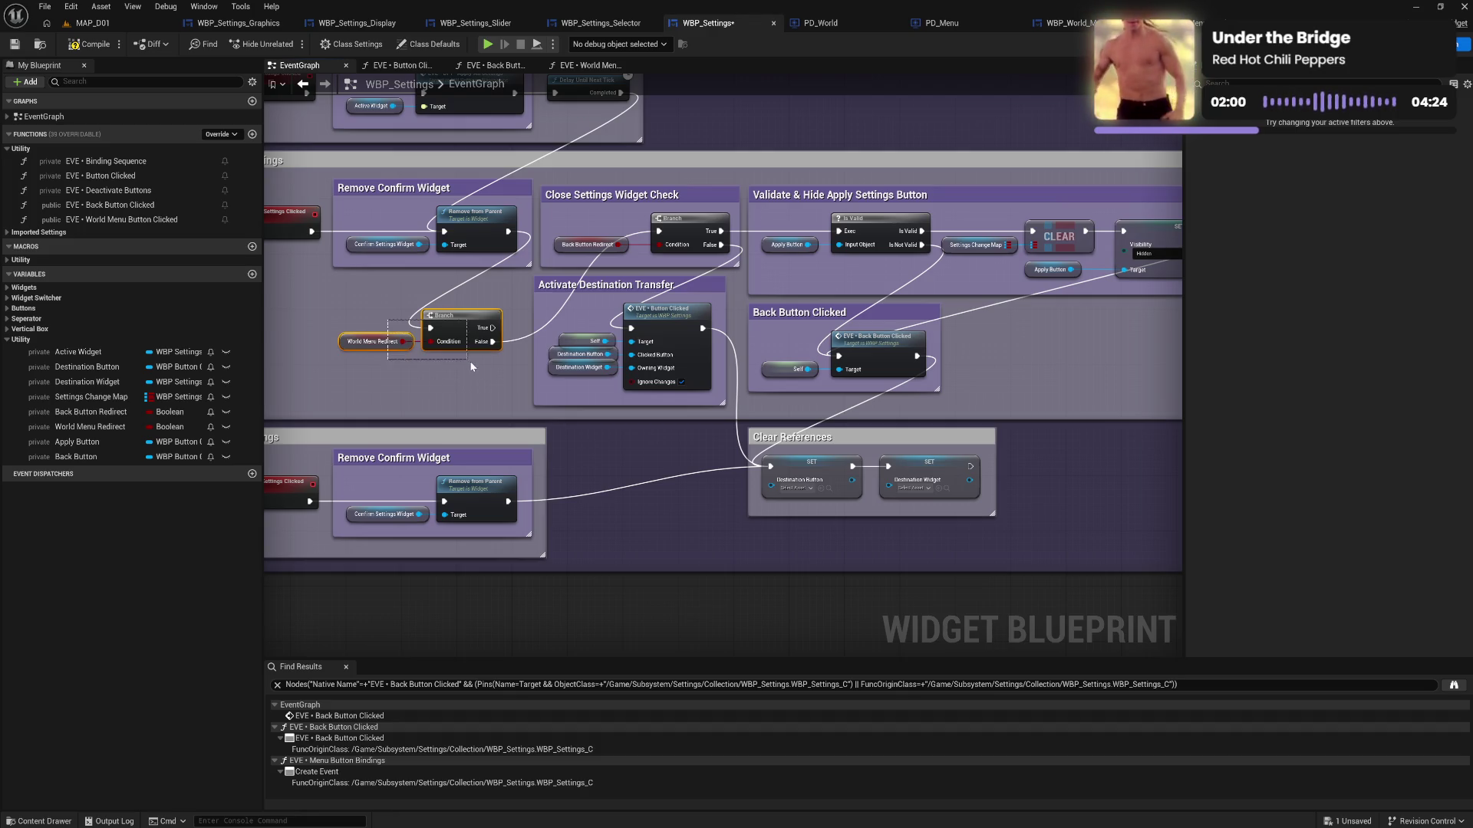
mouse_move(453, 338)
mouse_down()
mouse_move(481, 318)
mouse_move(393, 350)
mouse_move(403, 361)
mouse_up()
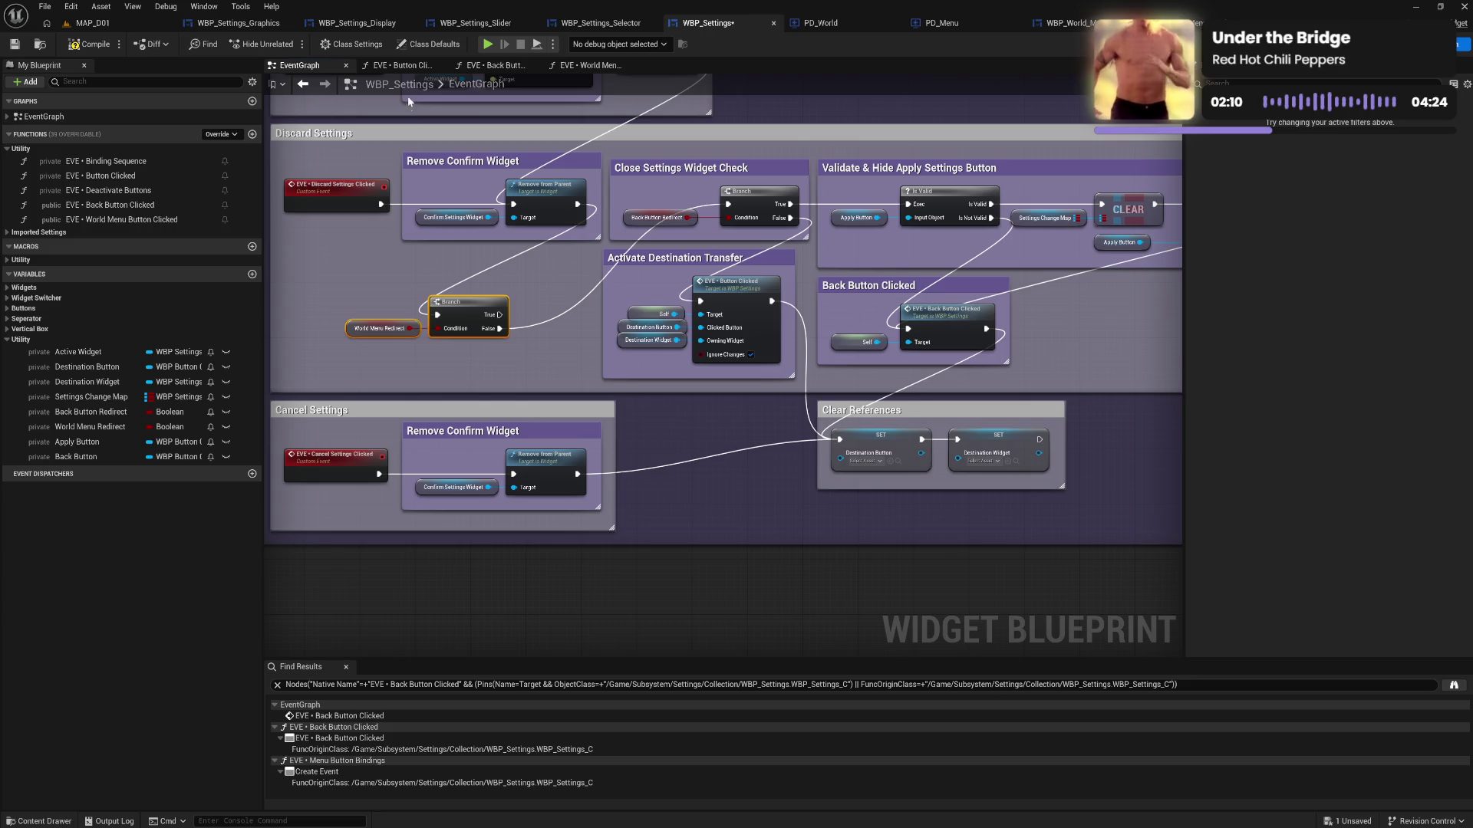
click(568, 65)
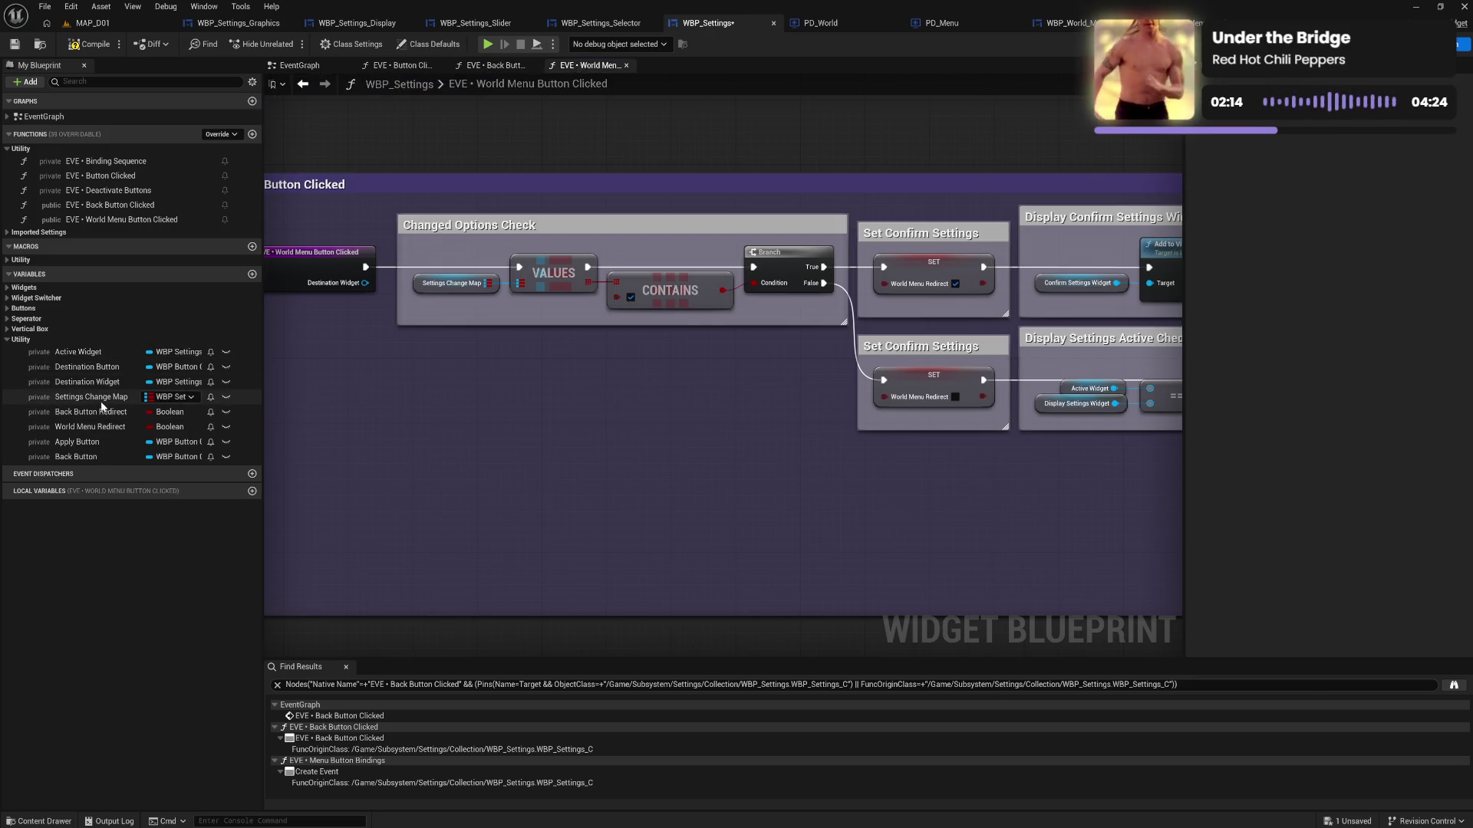
Add a trial Destination Widget setter to the World Menu Button Clicked graph, then delete it
mouse_move(86, 382)
mouse_down()
mouse_move(406, 439)
mouse_move(421, 407)
mouse_up()
drag(366, 283, 428, 447)
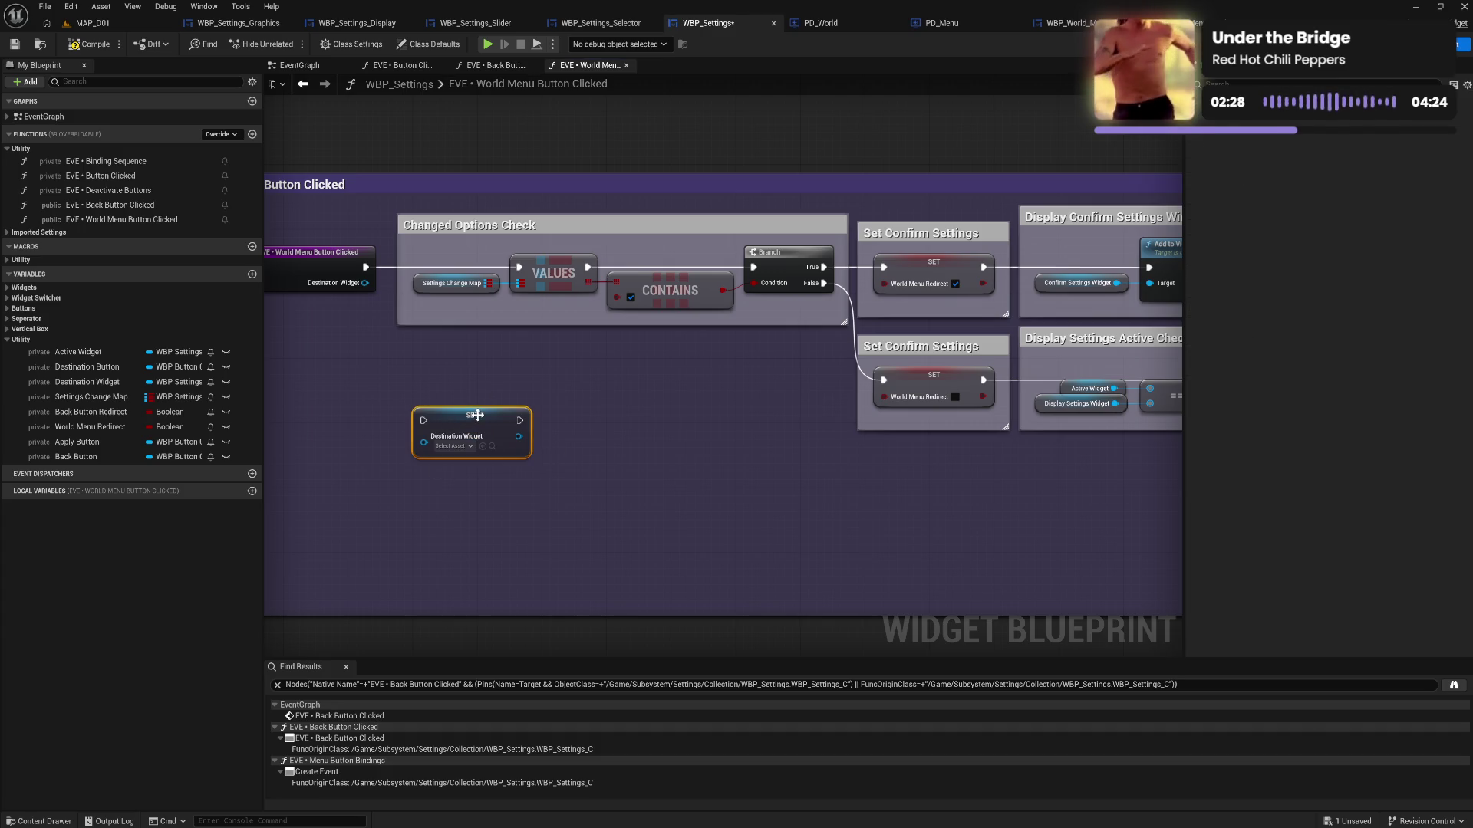
key(Delete)
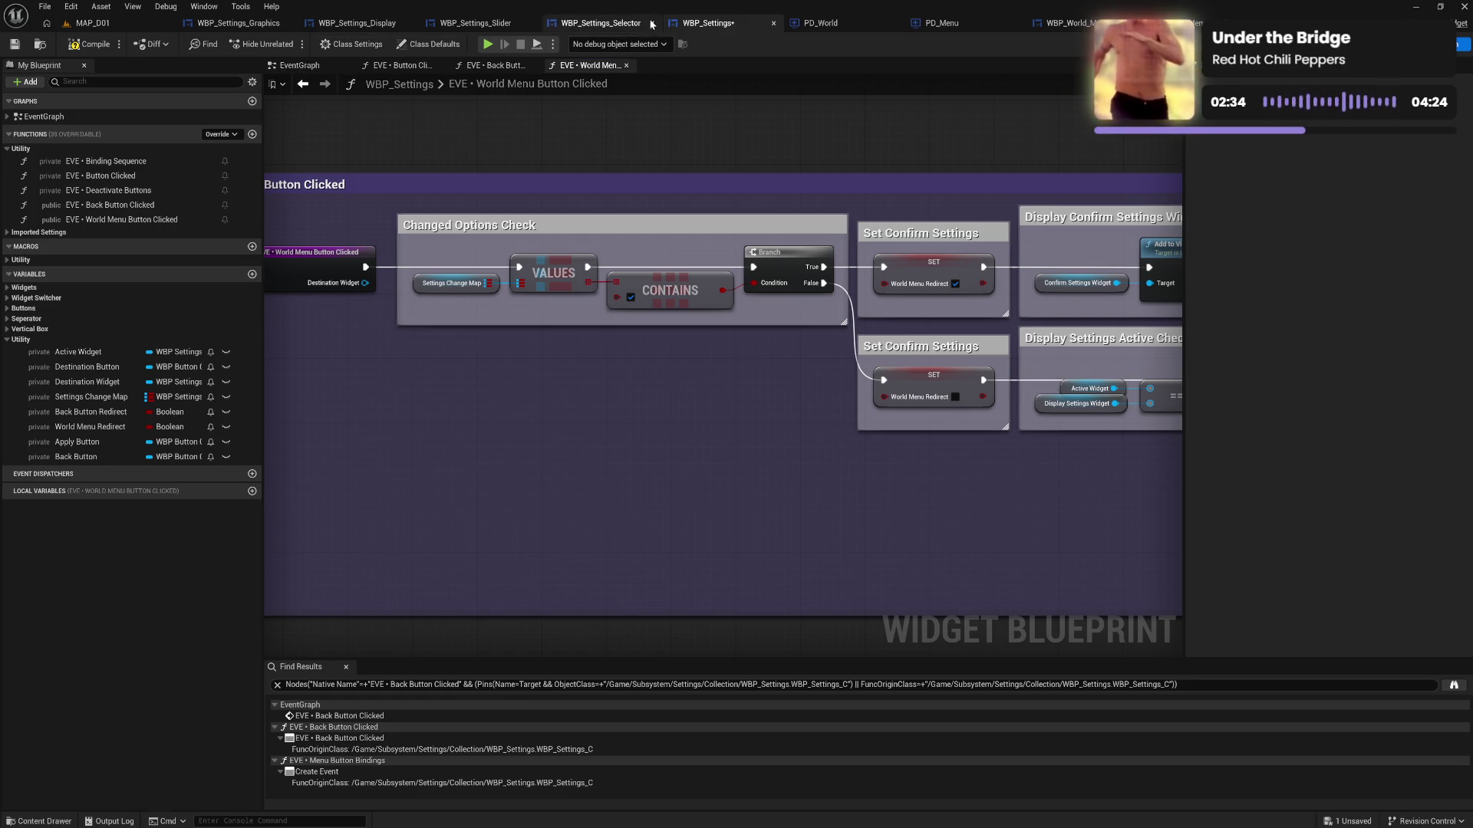
click(821, 23)
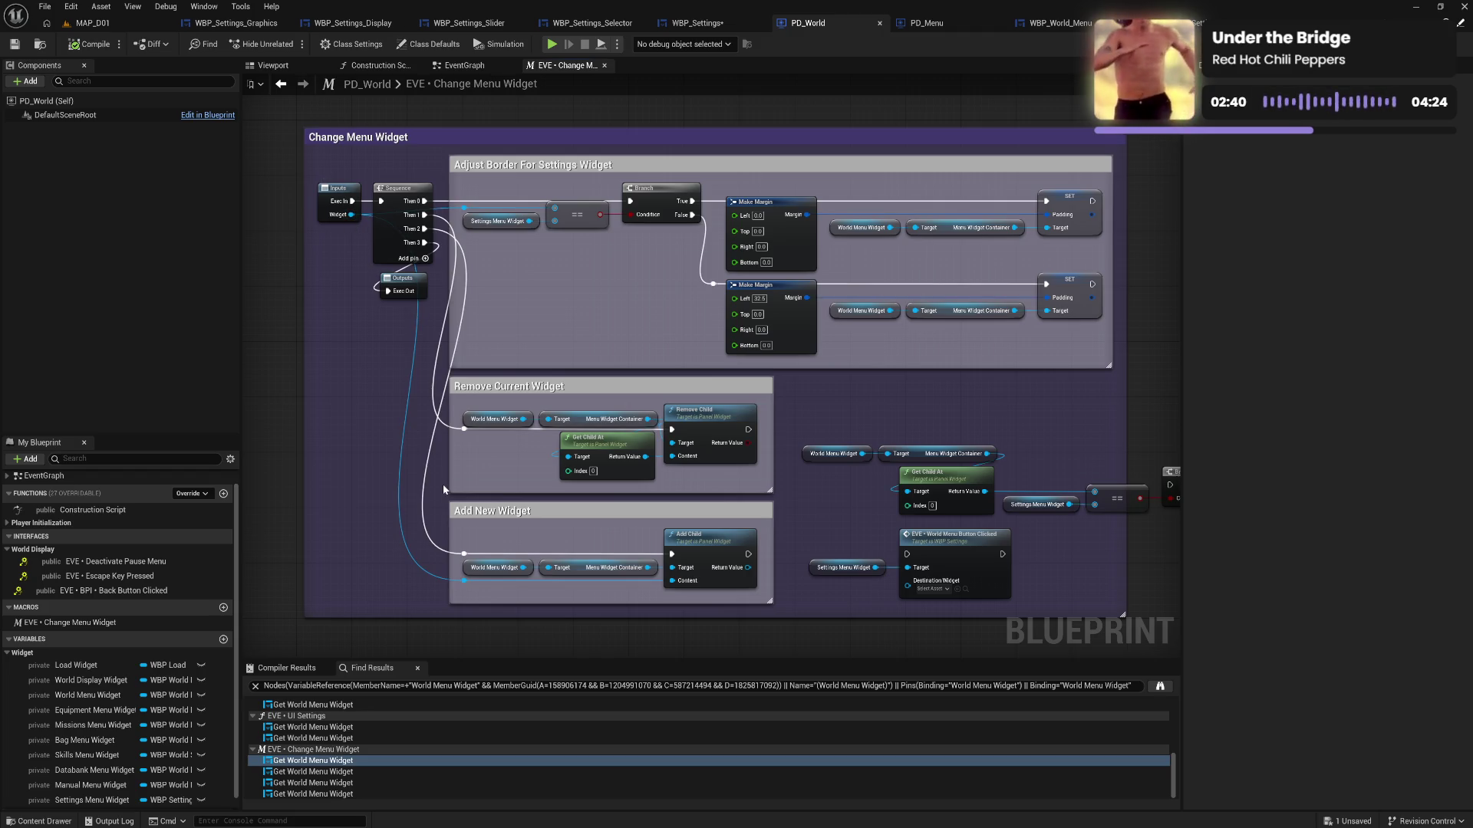
click(466, 66)
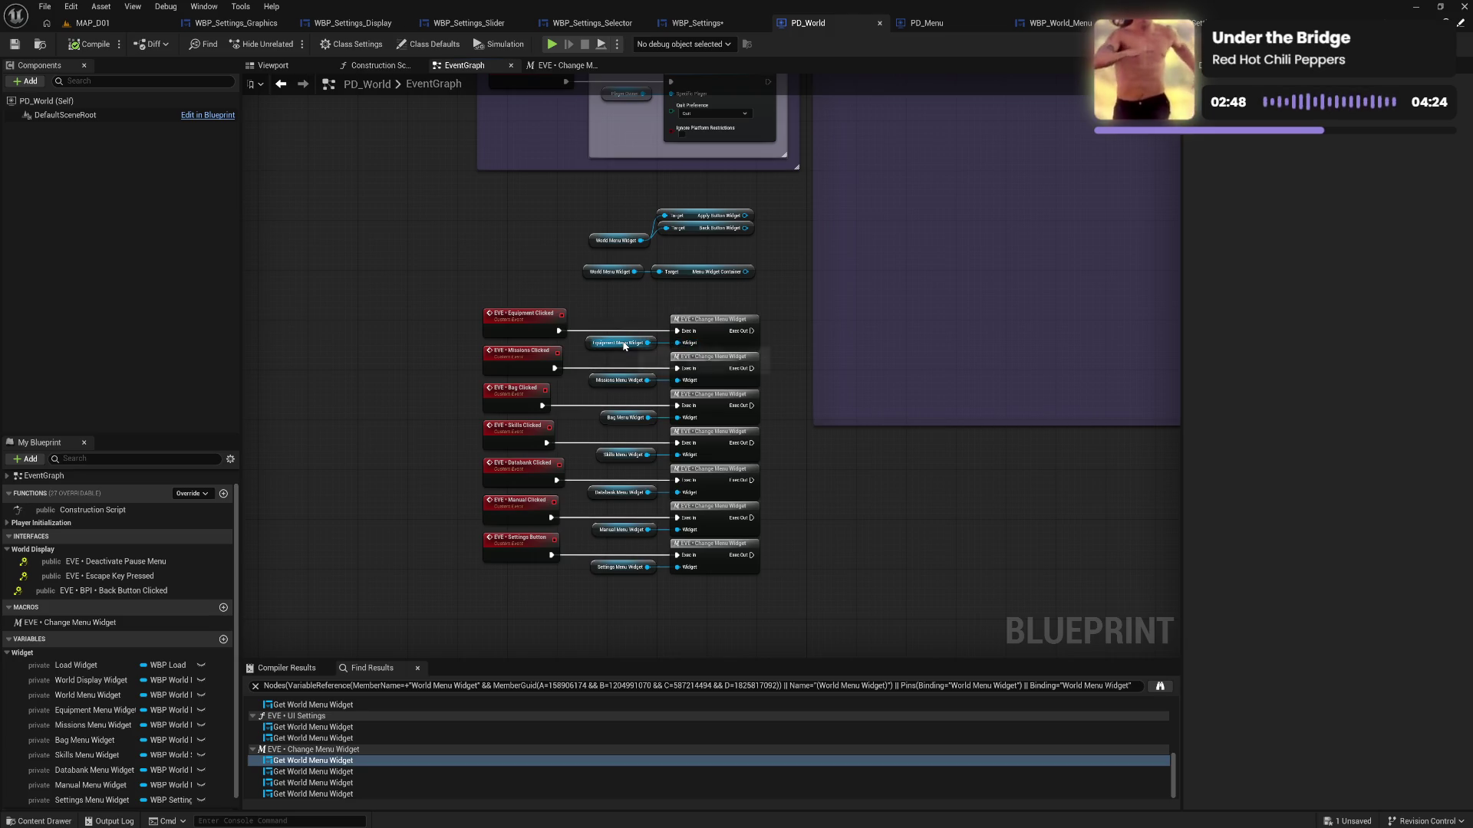
click(694, 23)
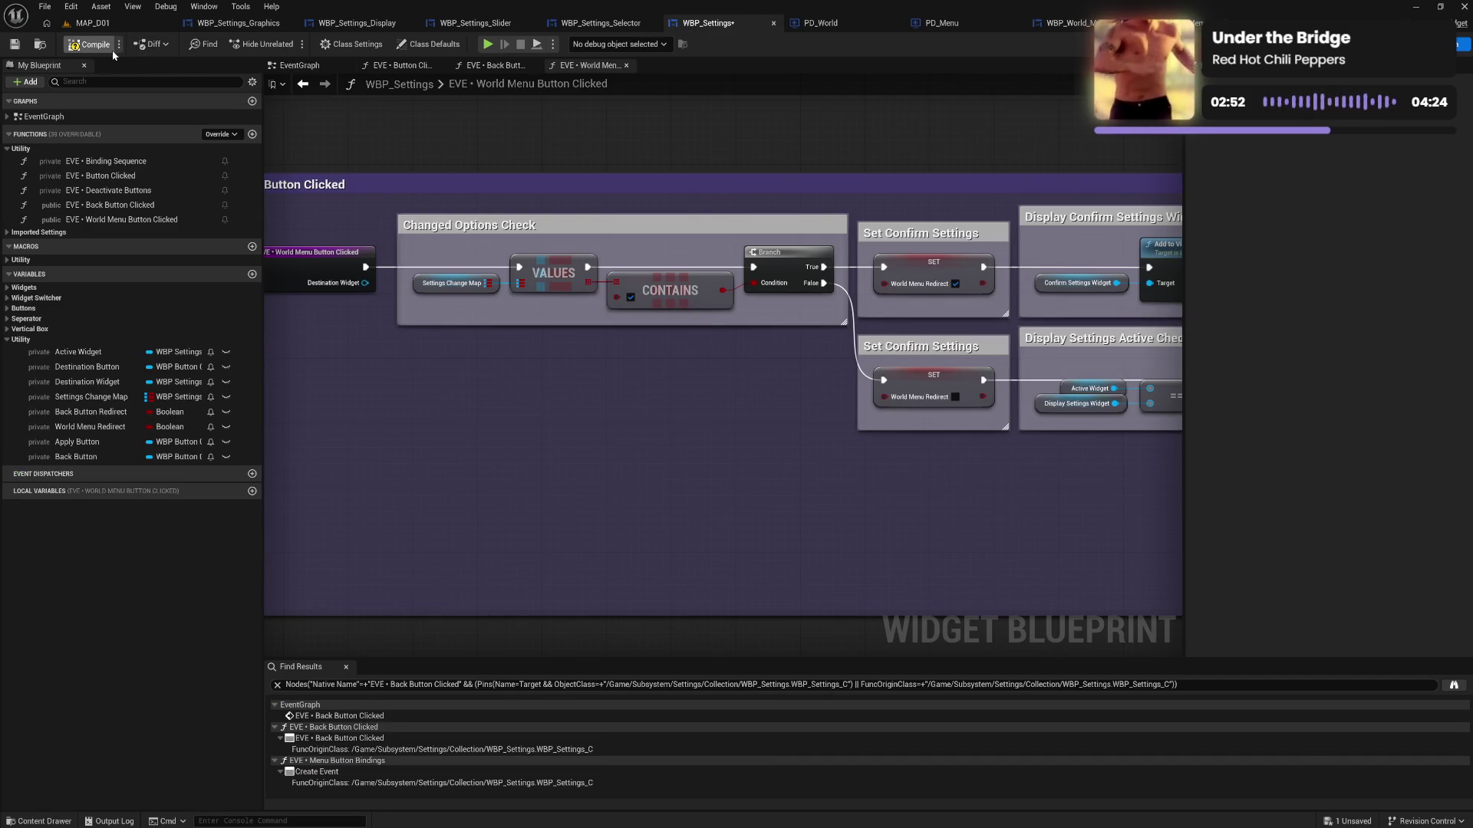
Compile WBP_Settings and rename the event's Destination Widget input to World Menu Destination
click(110, 52)
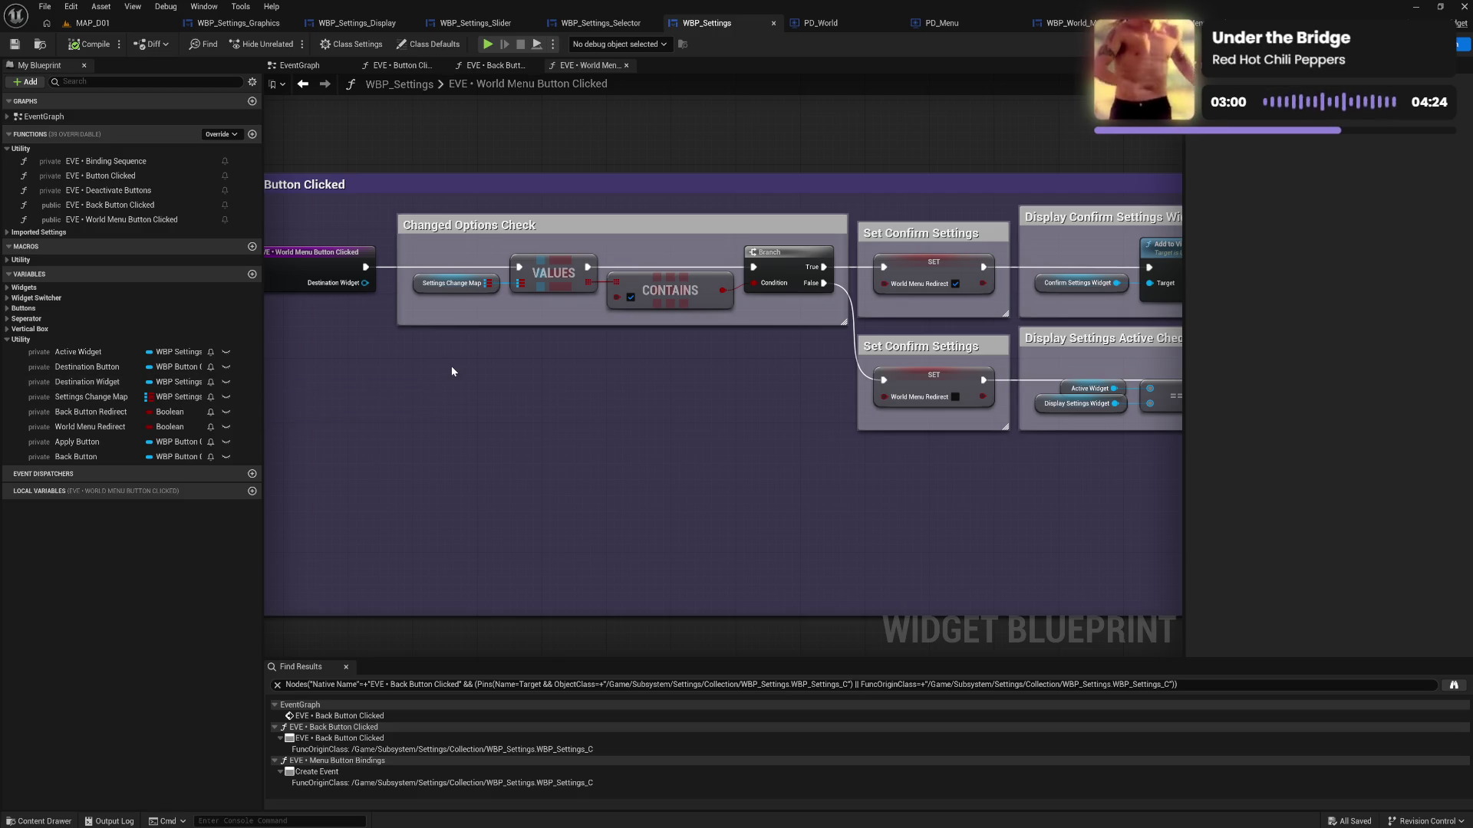
click(325, 268)
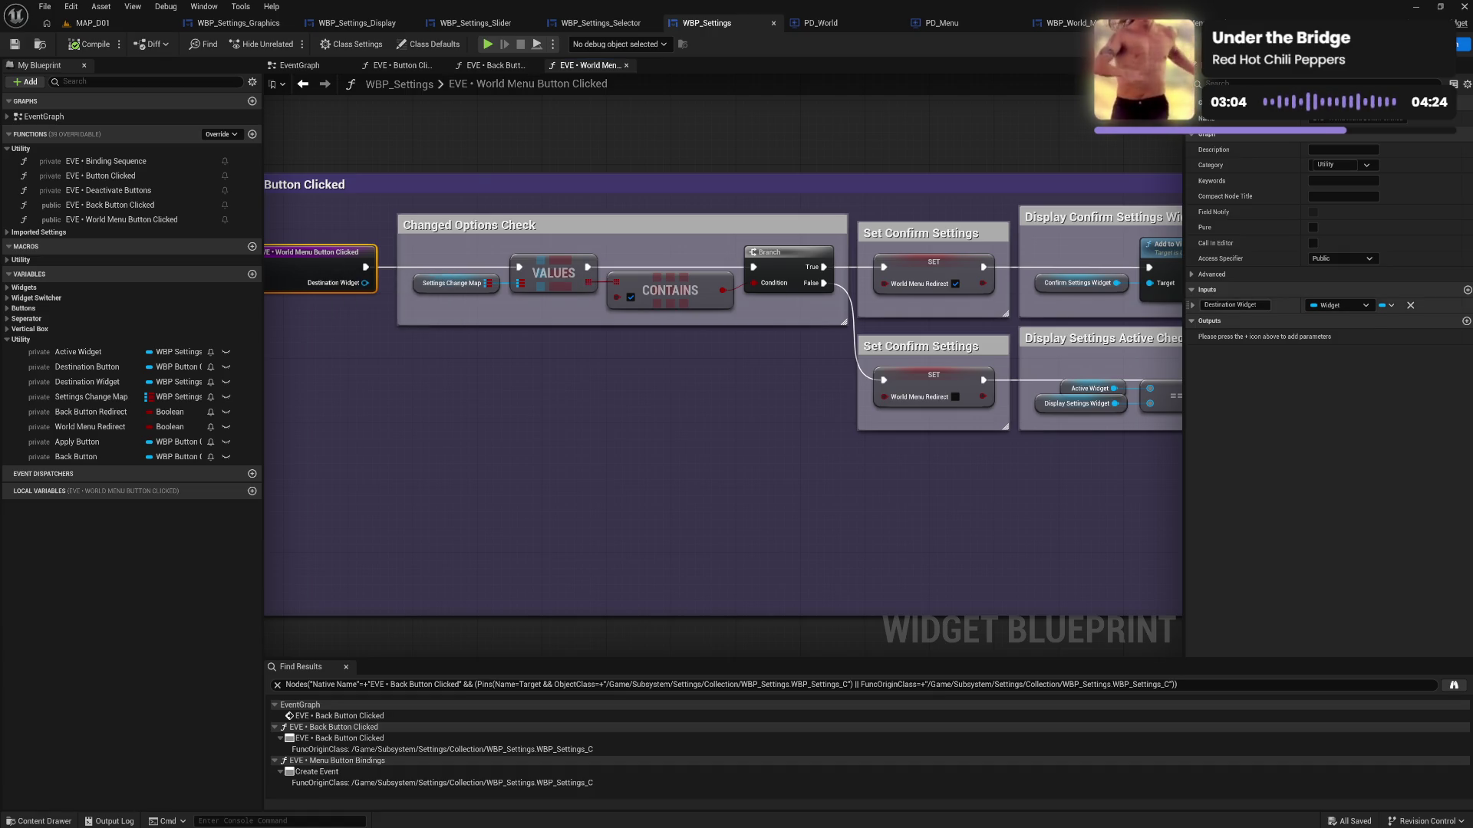
double_click(1220, 304)
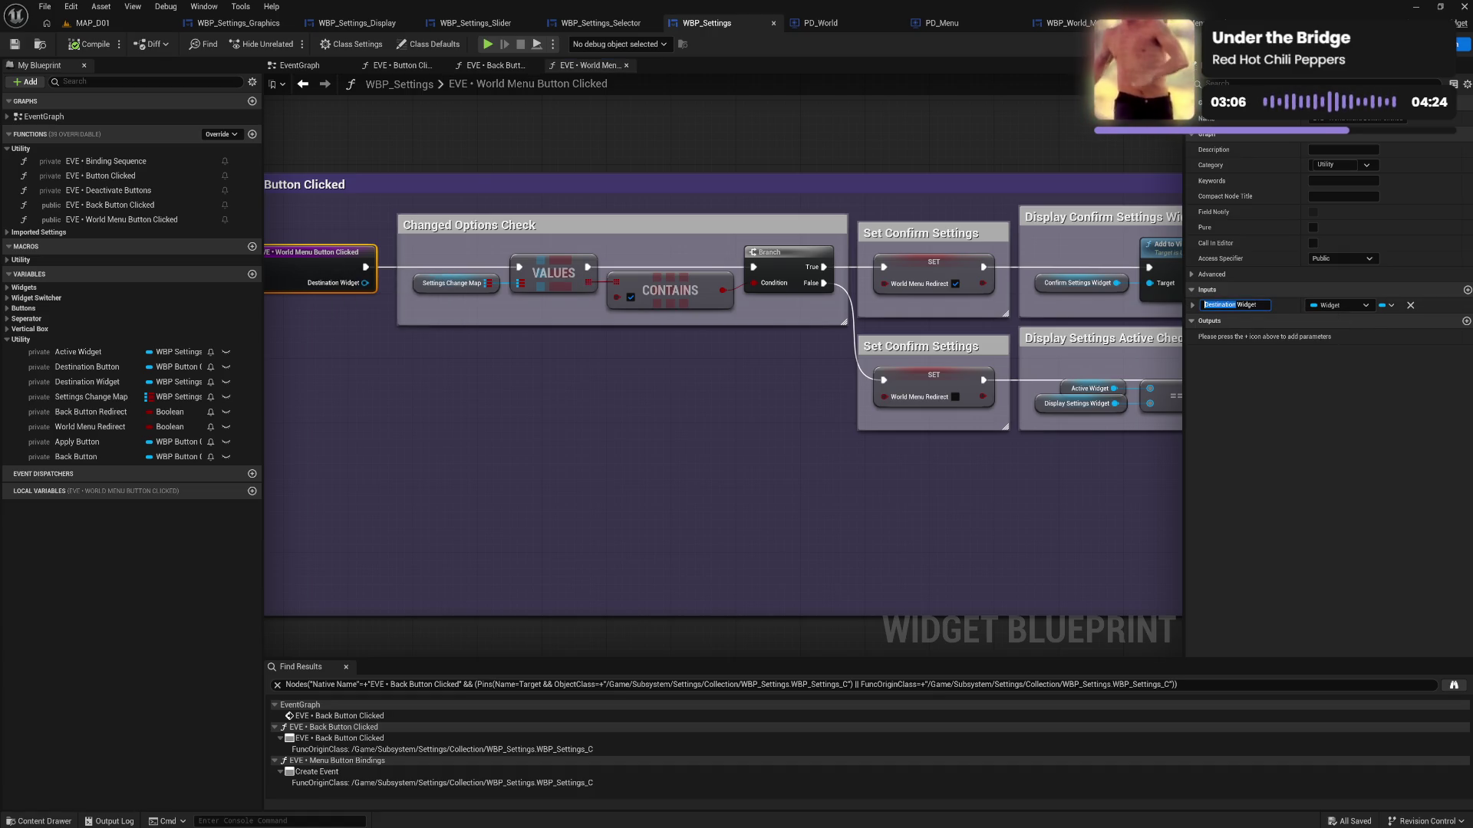
text(Wo)
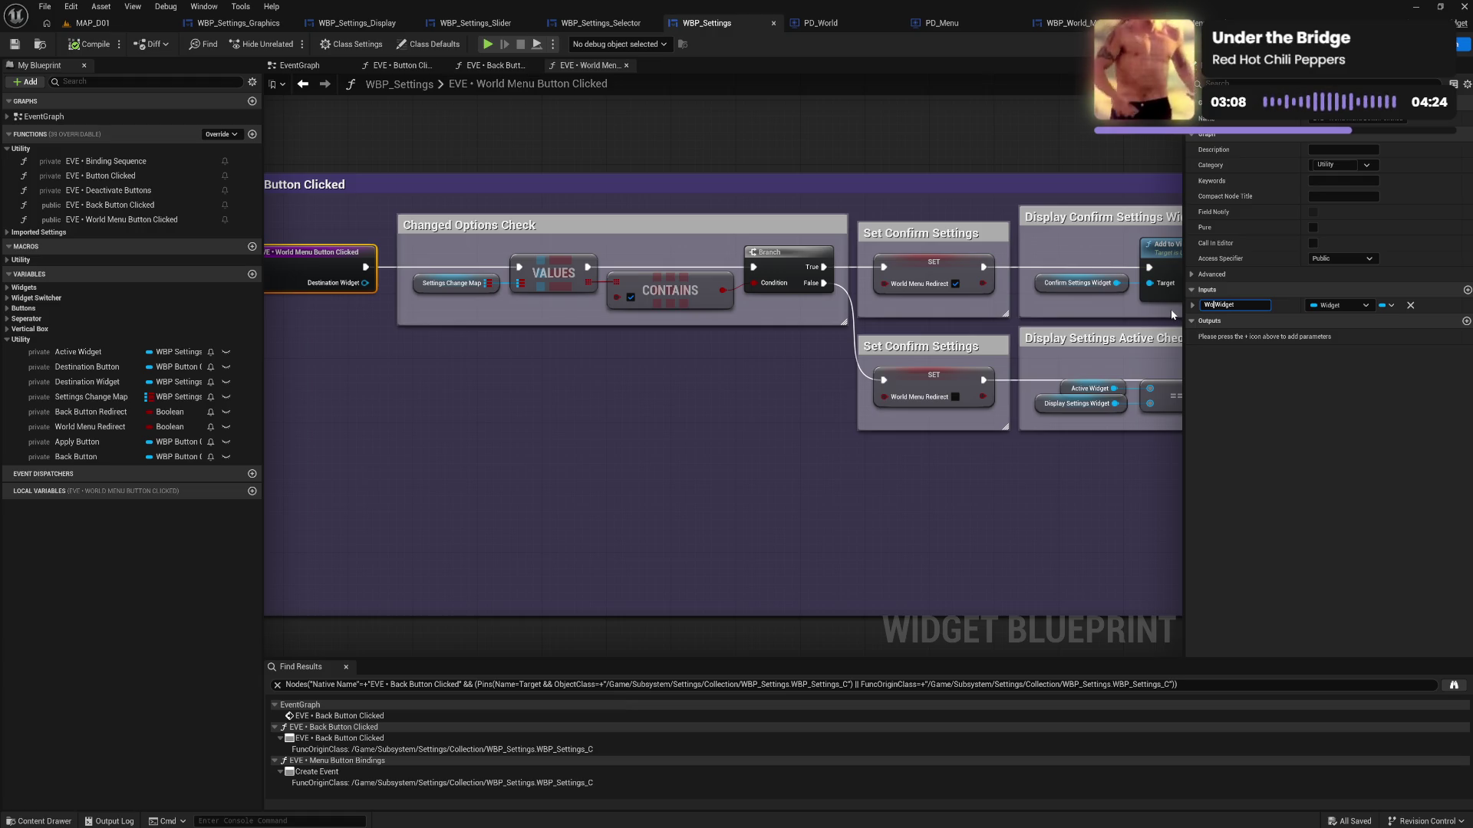
text(rl )
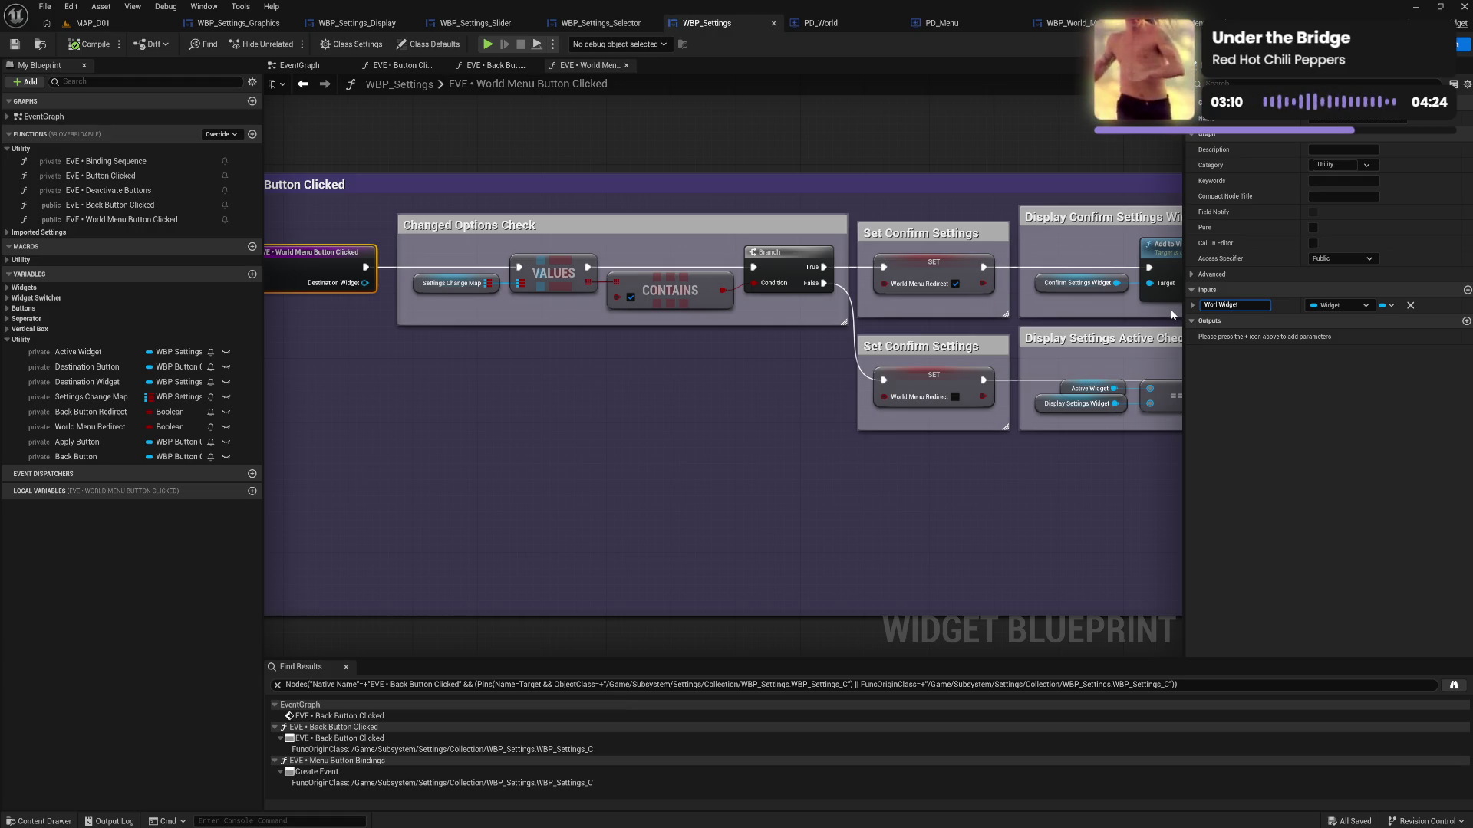
text(d Menu)
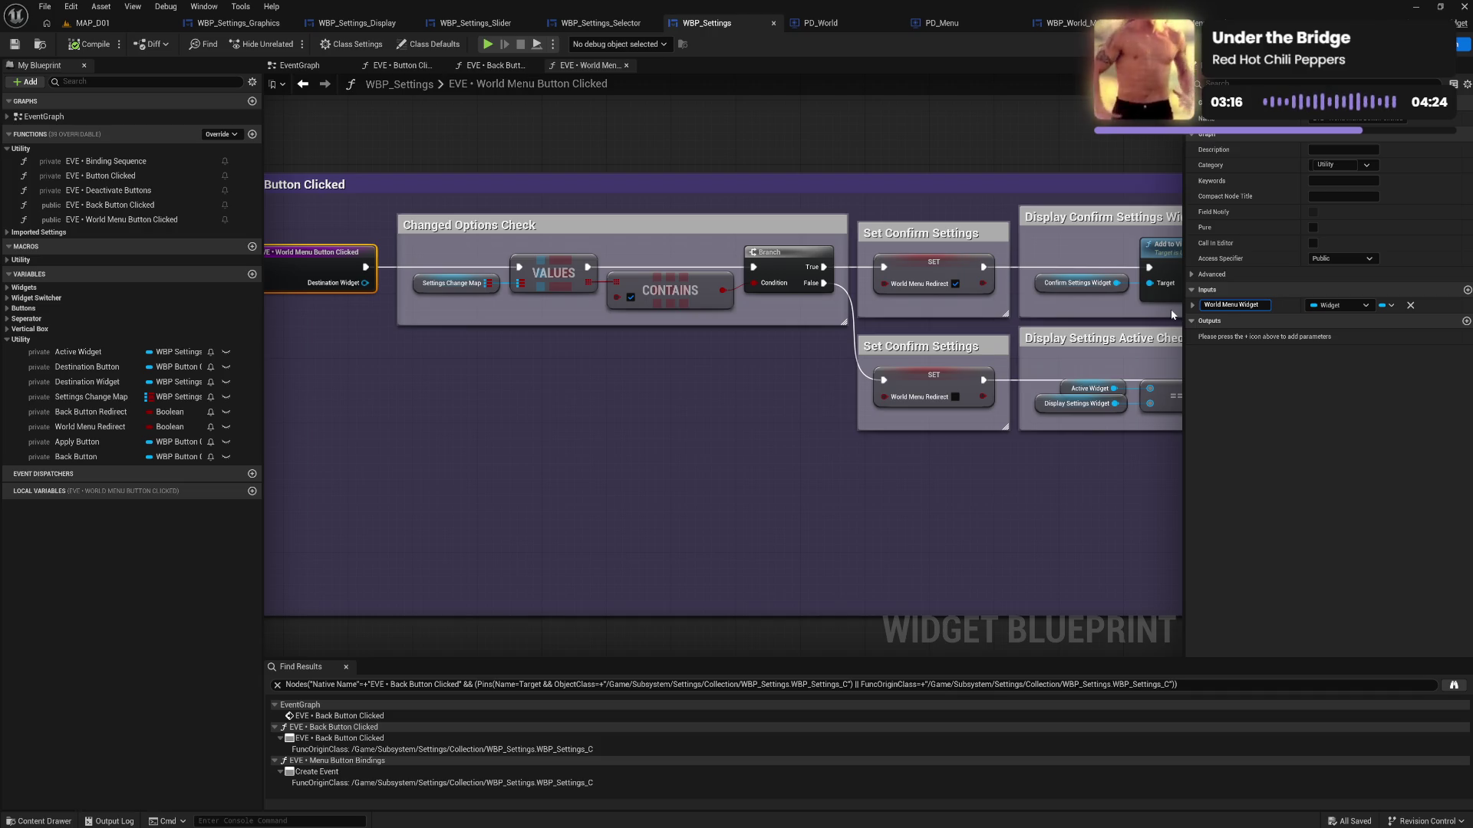
key(shift+Right)
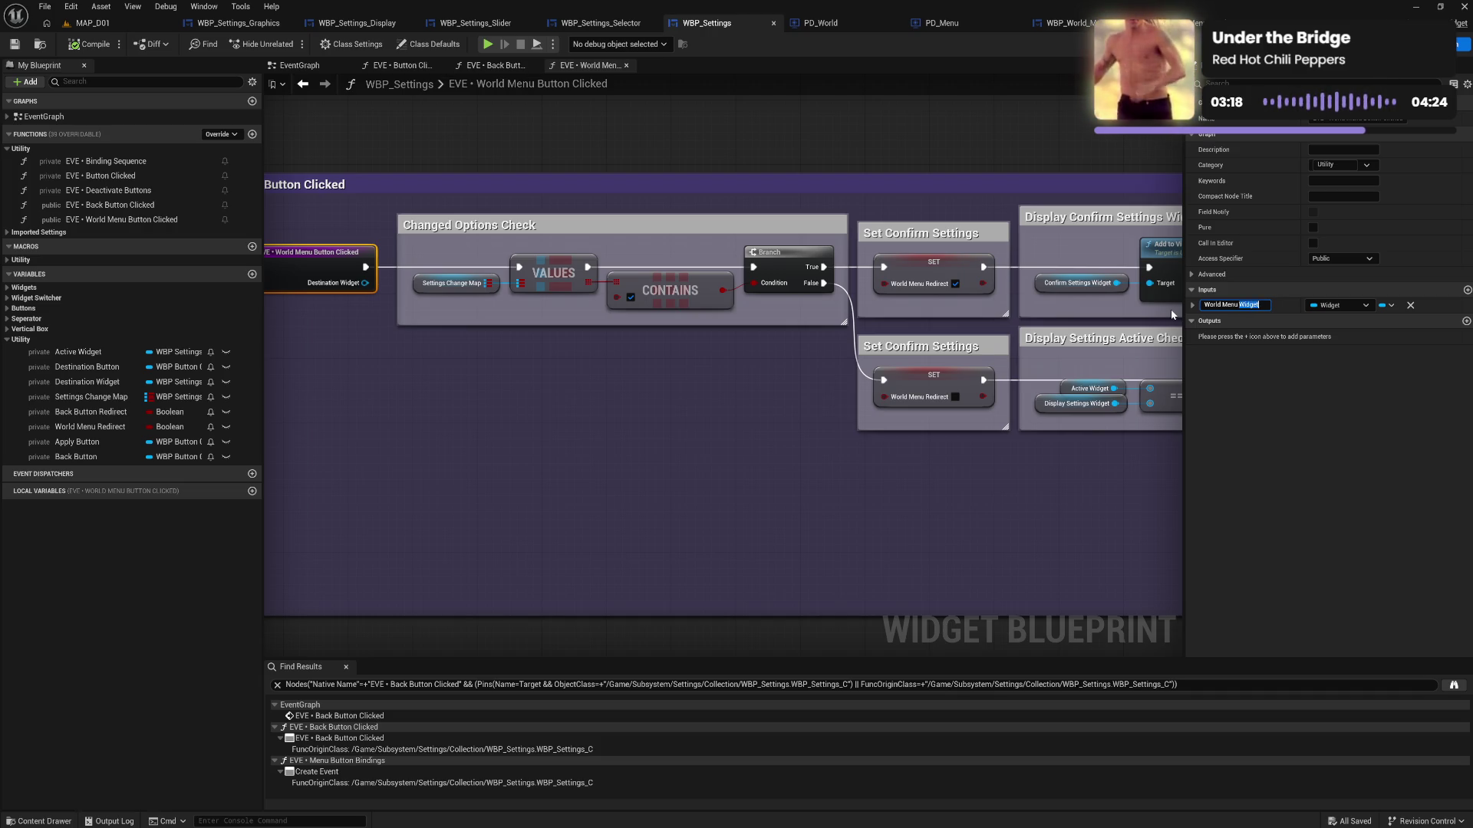
text(Dese)
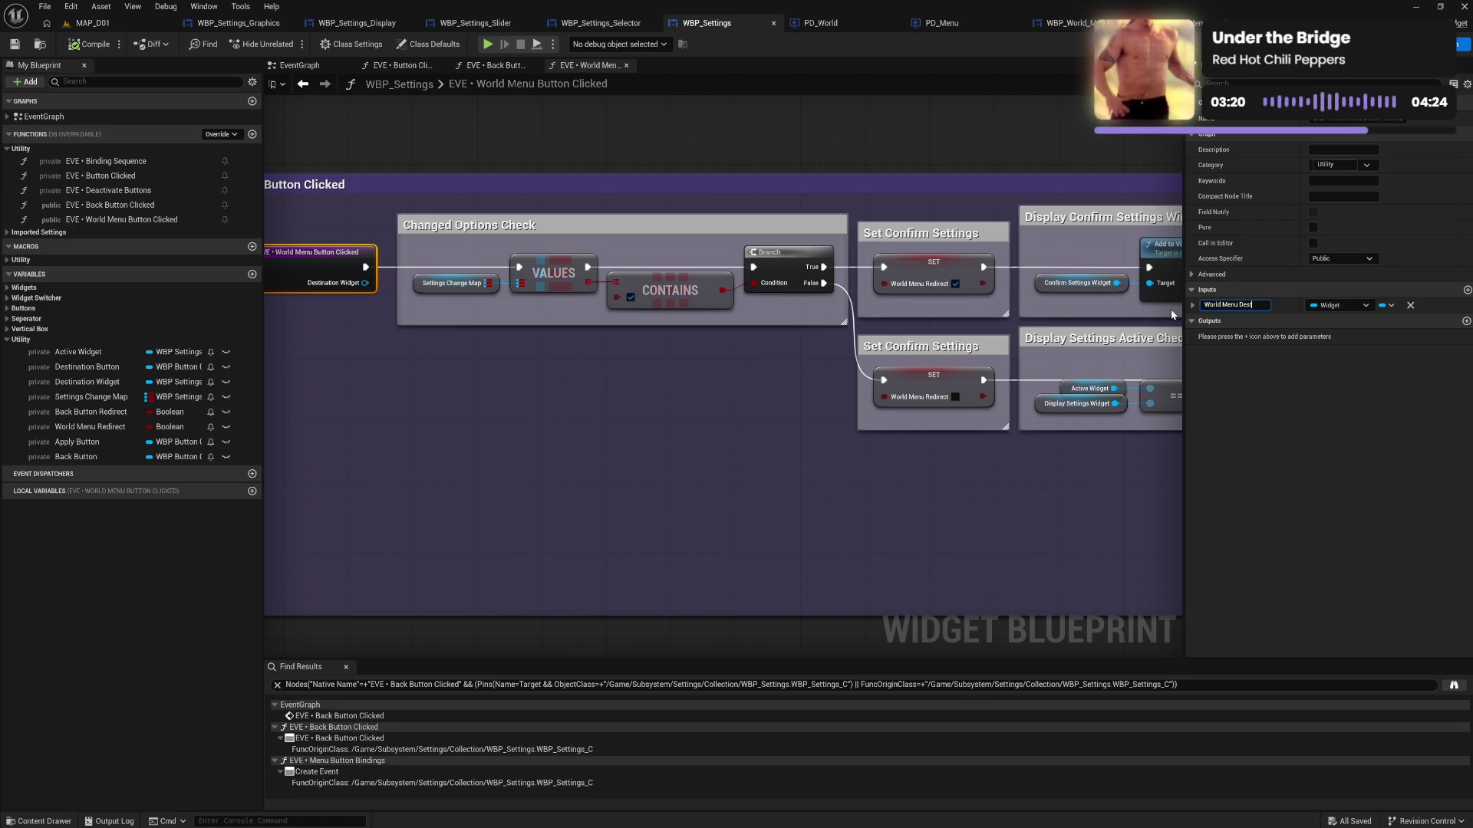
text(ation)
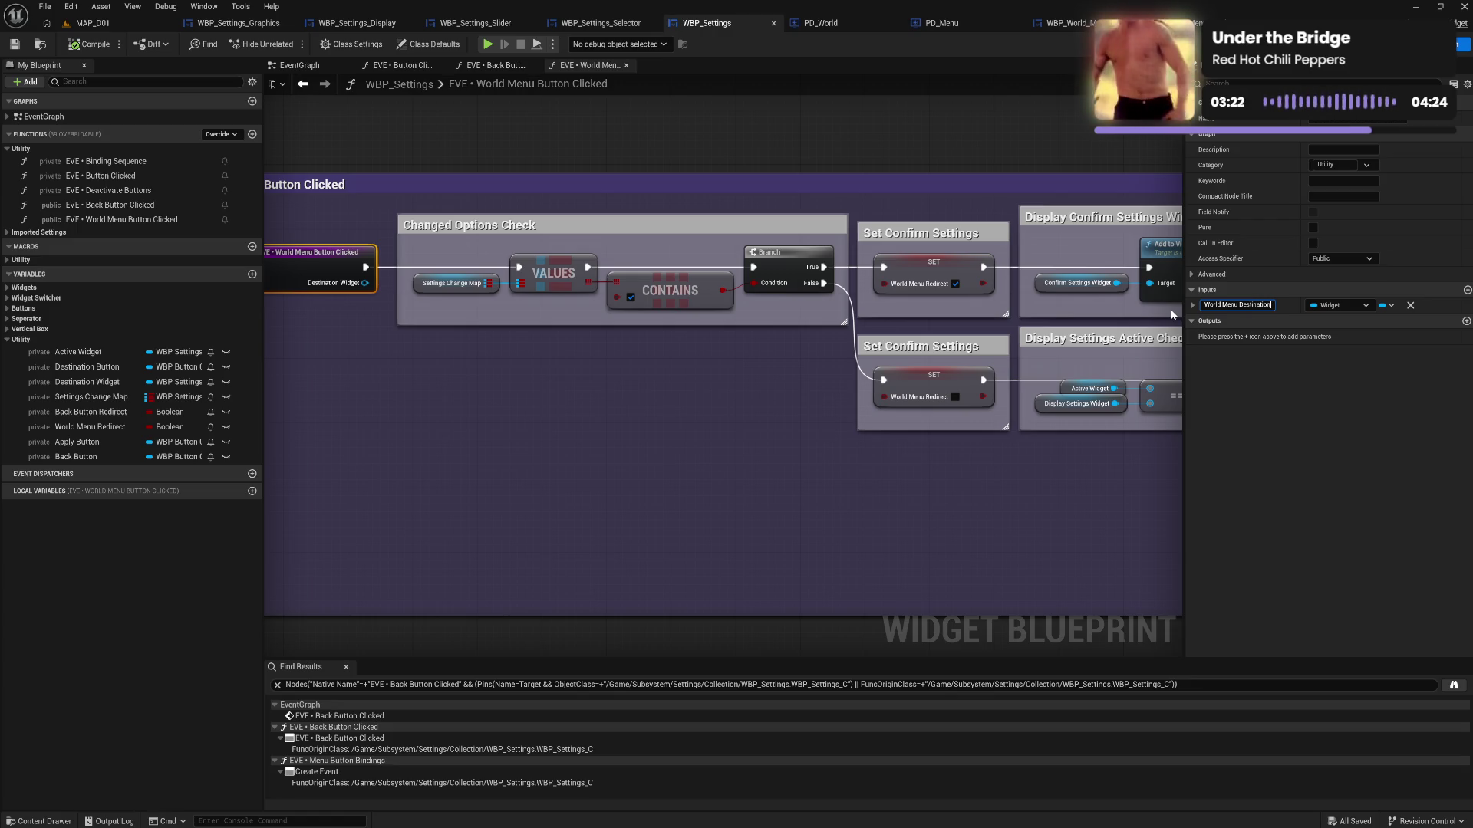
key(Return)
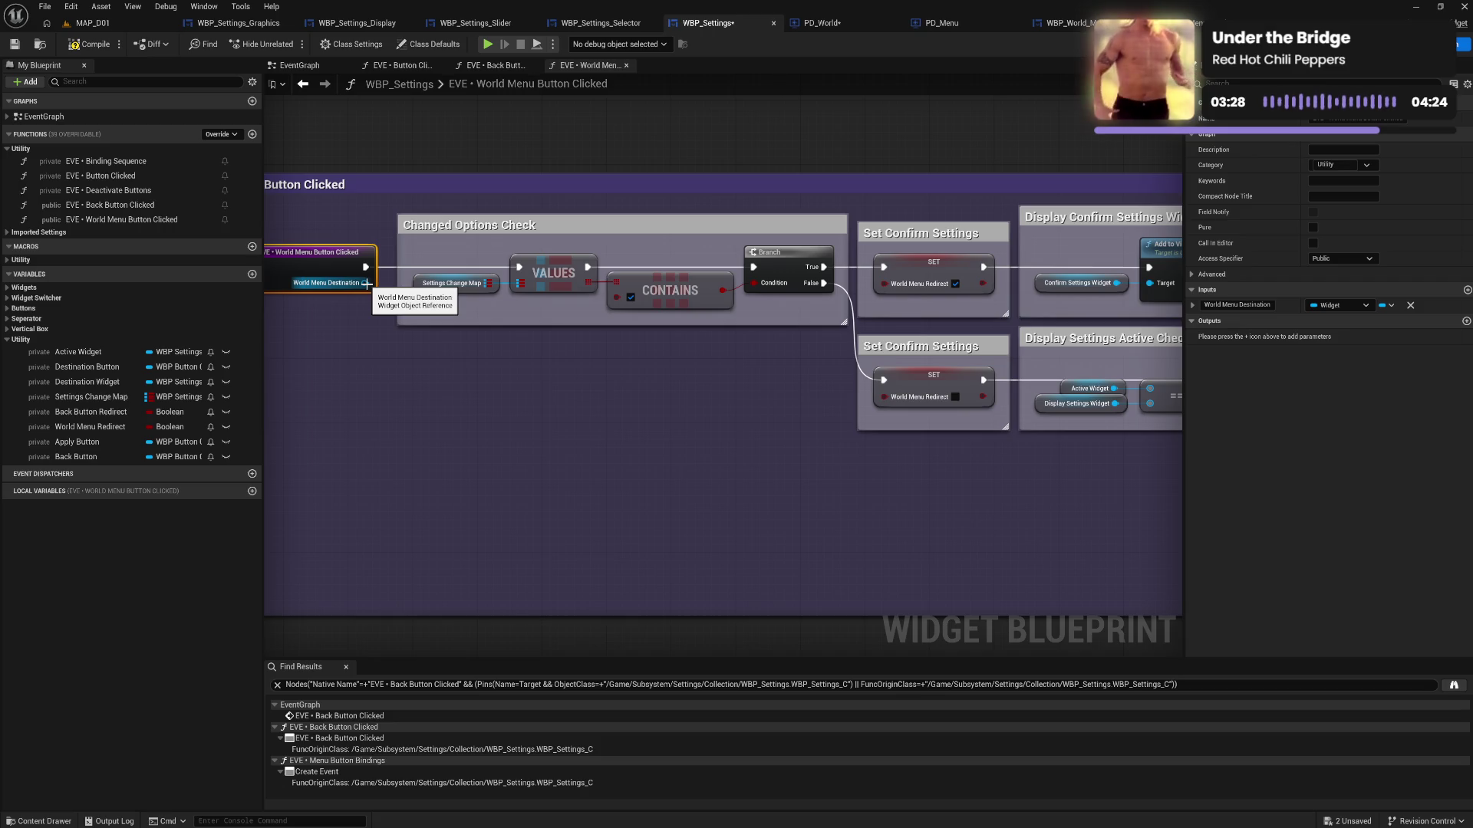
right_click(366, 283)
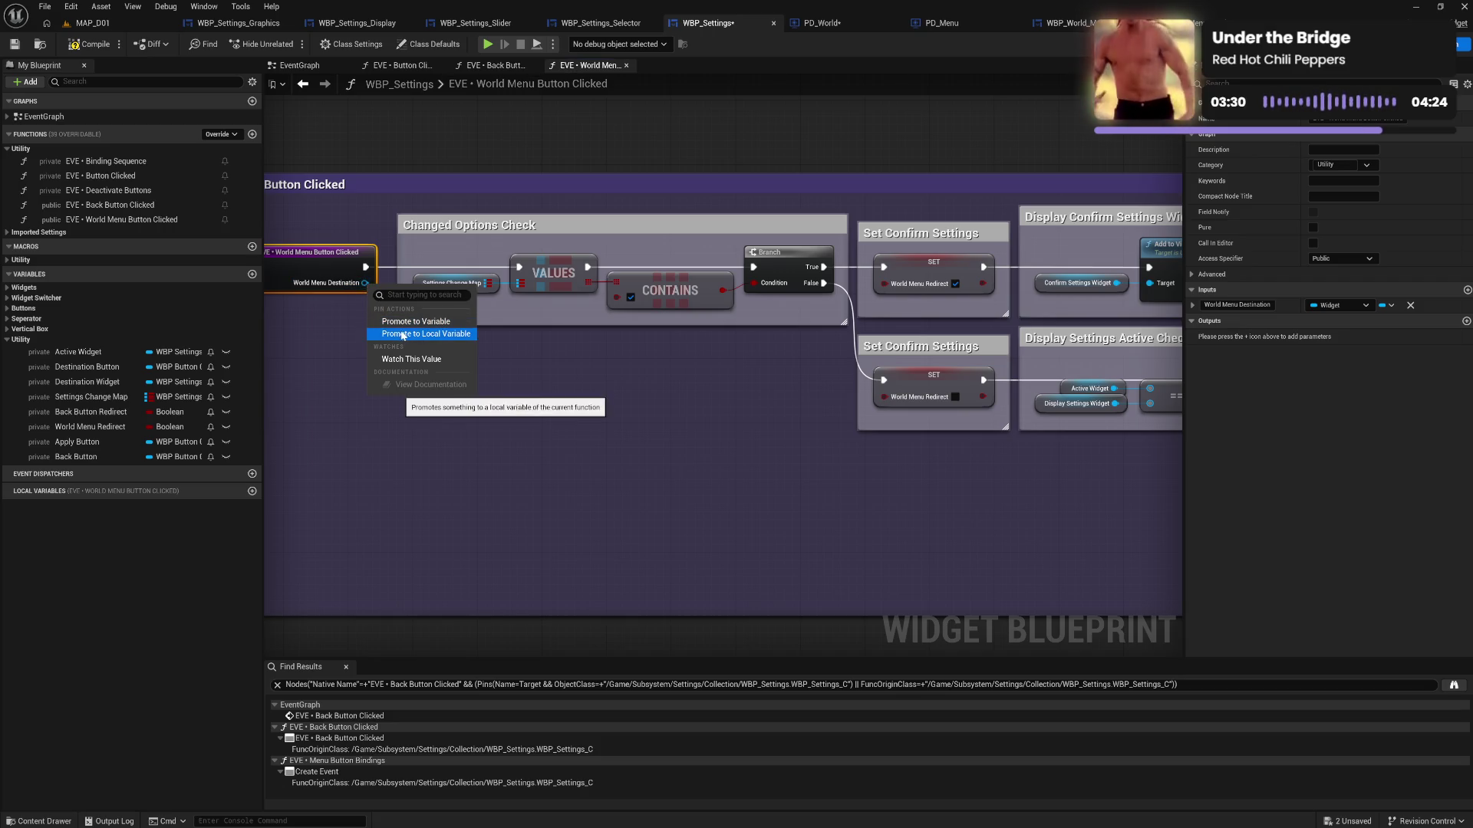
Promote the World Menu Destination pin to a new variable and position its SET node
click(419, 323)
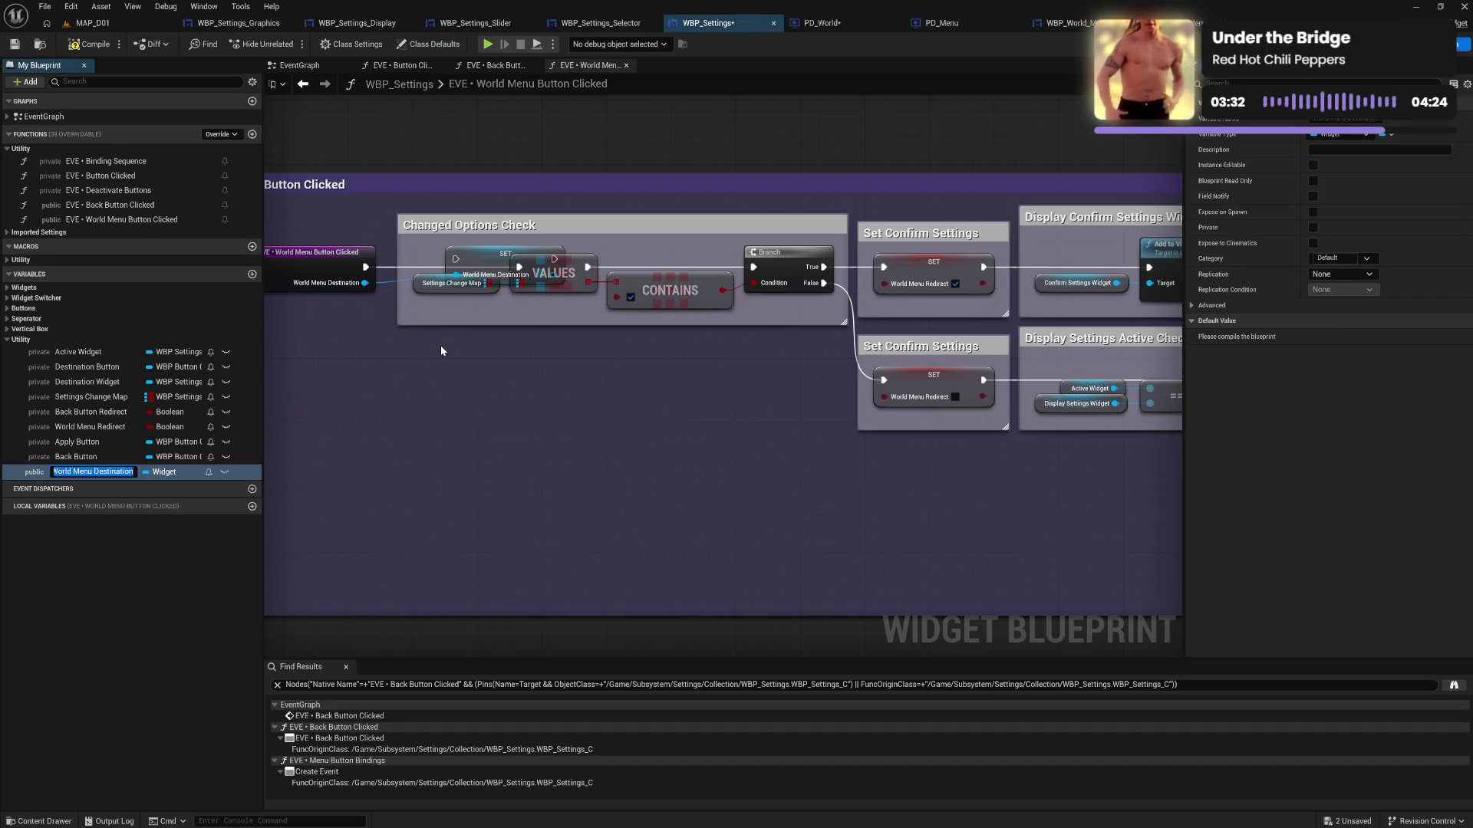
key(Return)
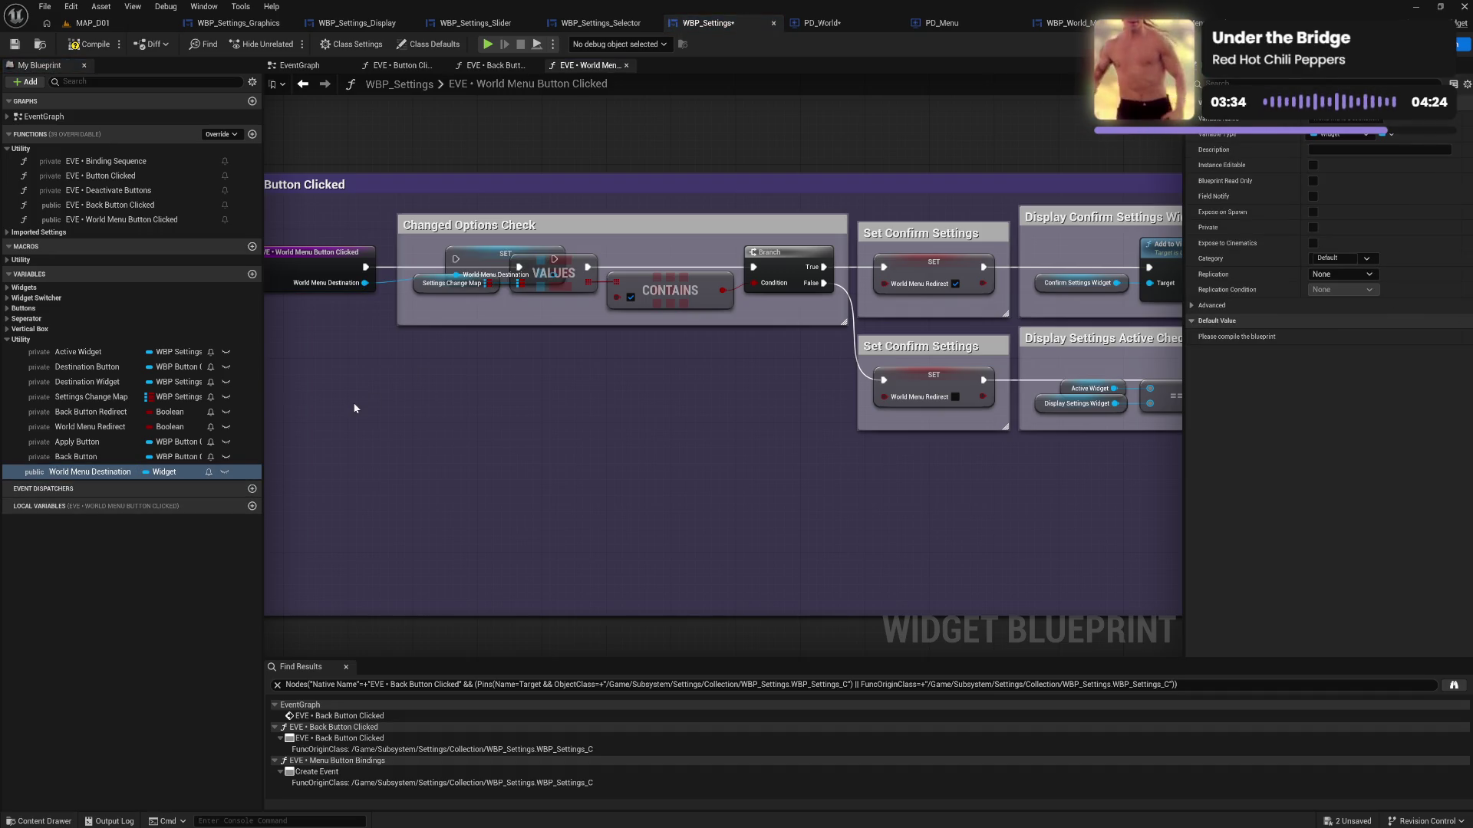
drag(479, 255, 410, 326)
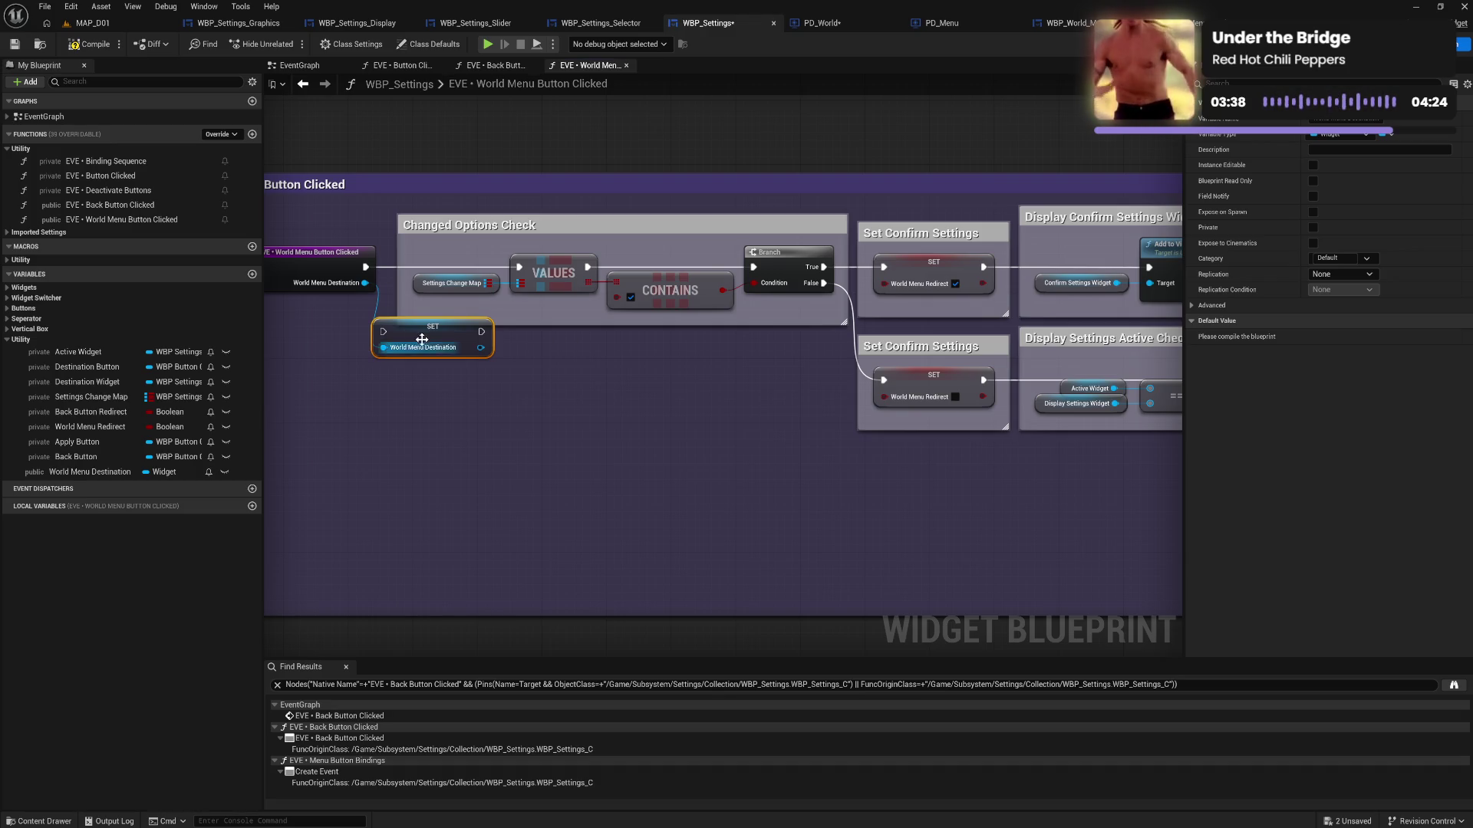
drag(424, 349, 666, 430)
alt+click(626, 433)
Add a World Menu Destination getter and wire it into the SET node's input
right_click(414, 445)
text(get )
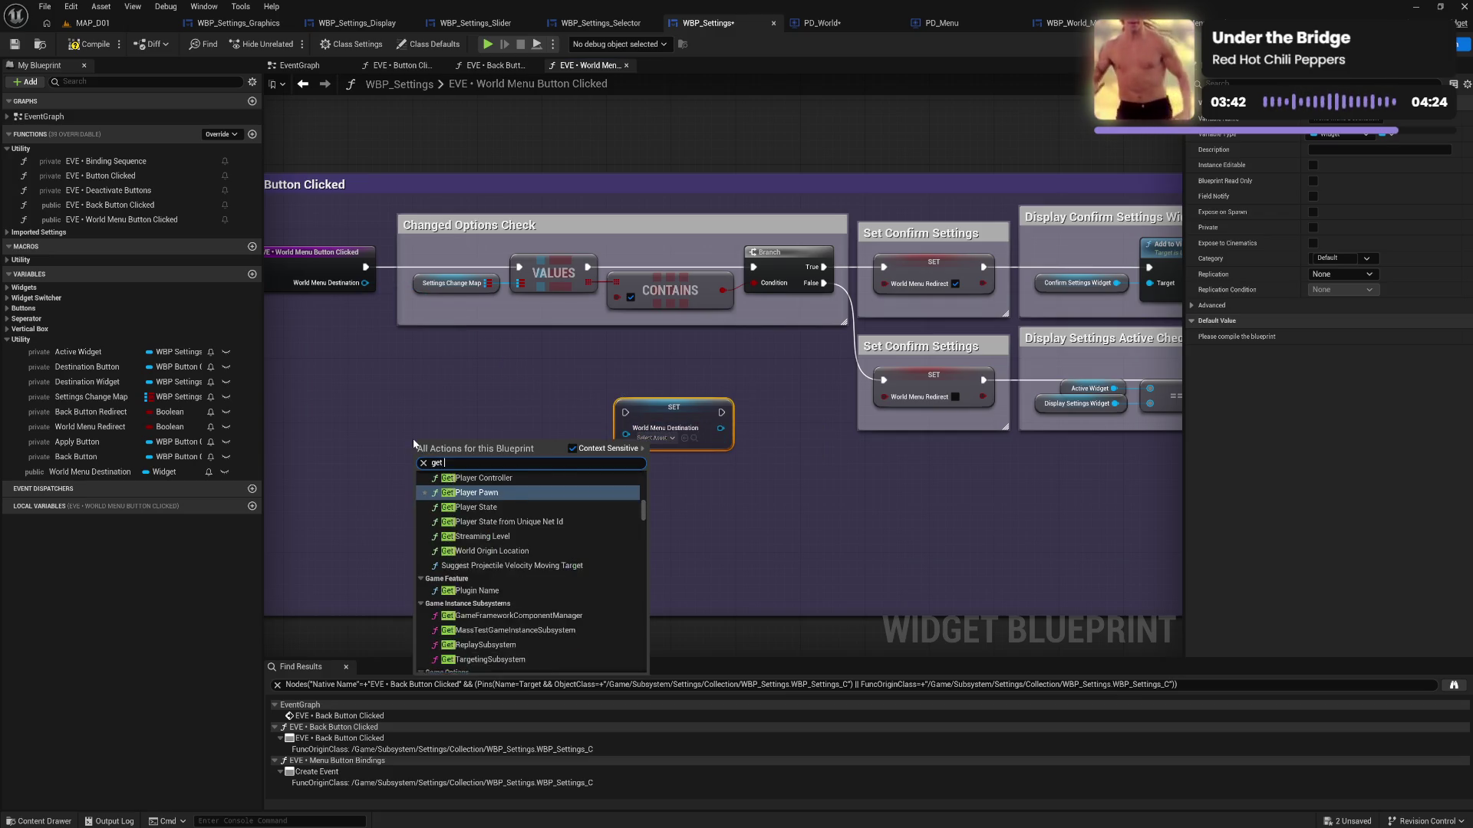
text(world men)
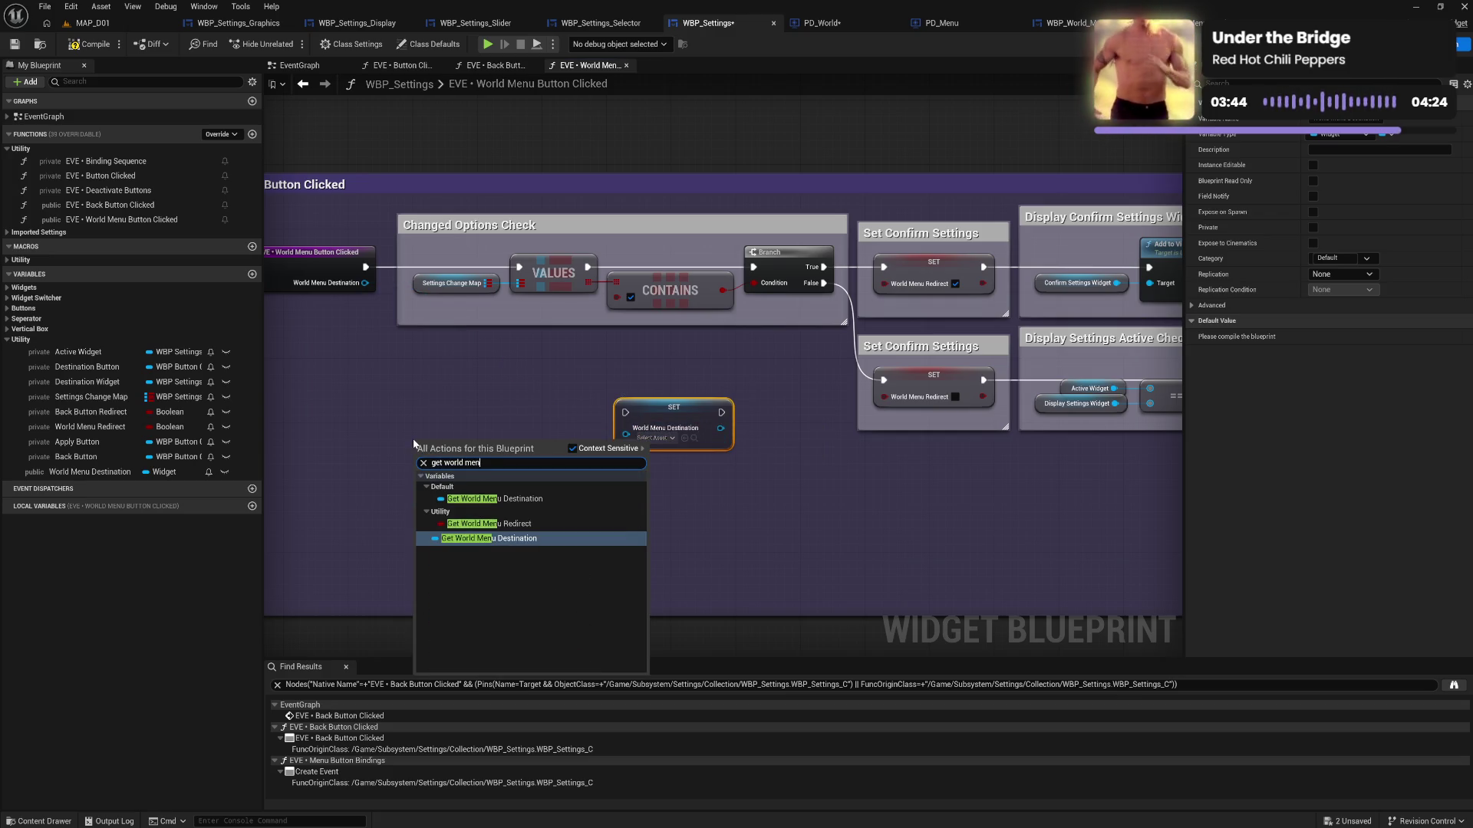
click(480, 537)
drag(496, 441, 626, 434)
drag(419, 449, 736, 483)
drag(679, 402, 761, 376)
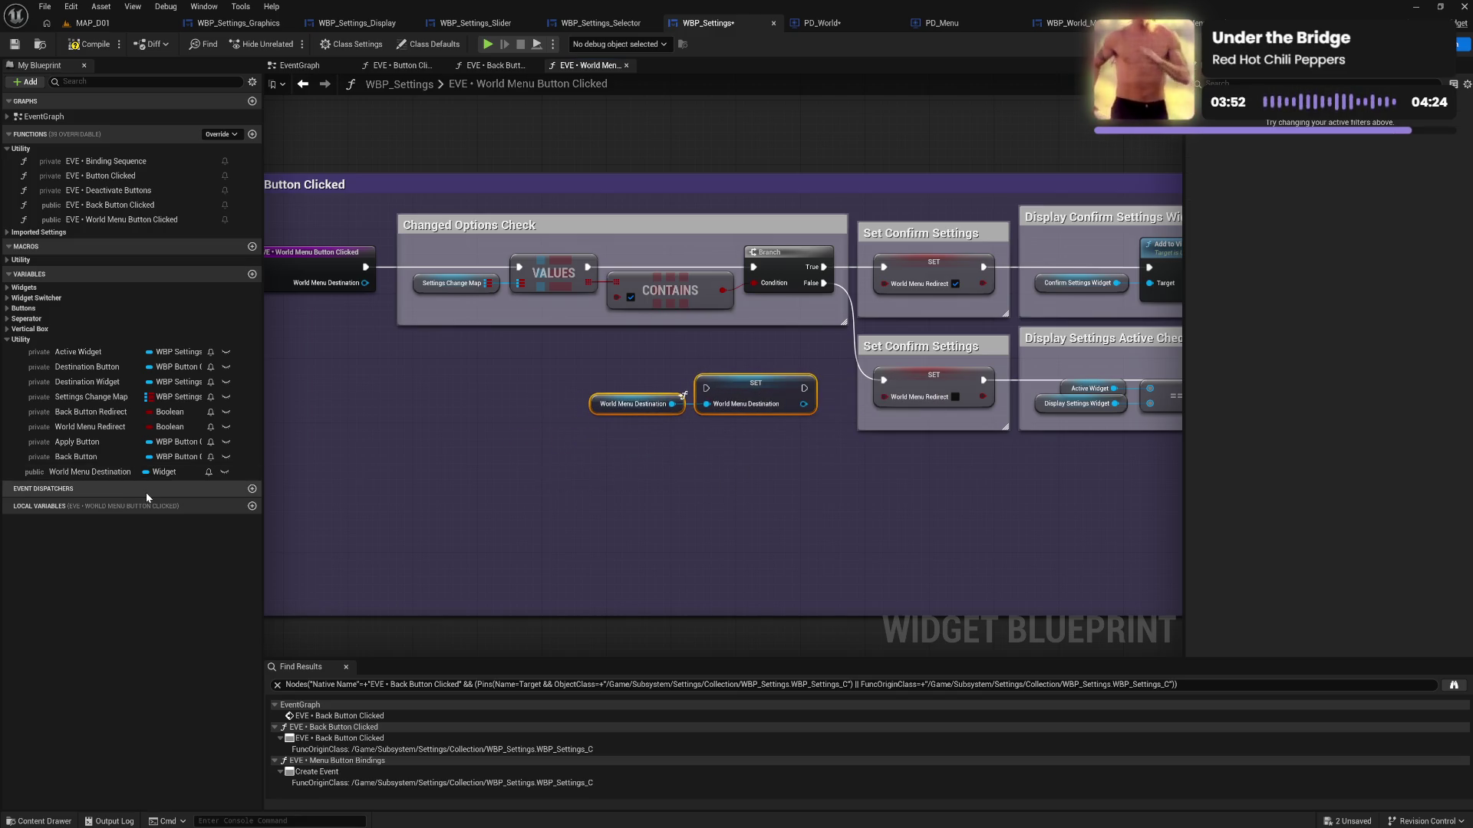
Connect the Branch True output to the World Menu Destination SET node and tidy the nodes
click(84, 472)
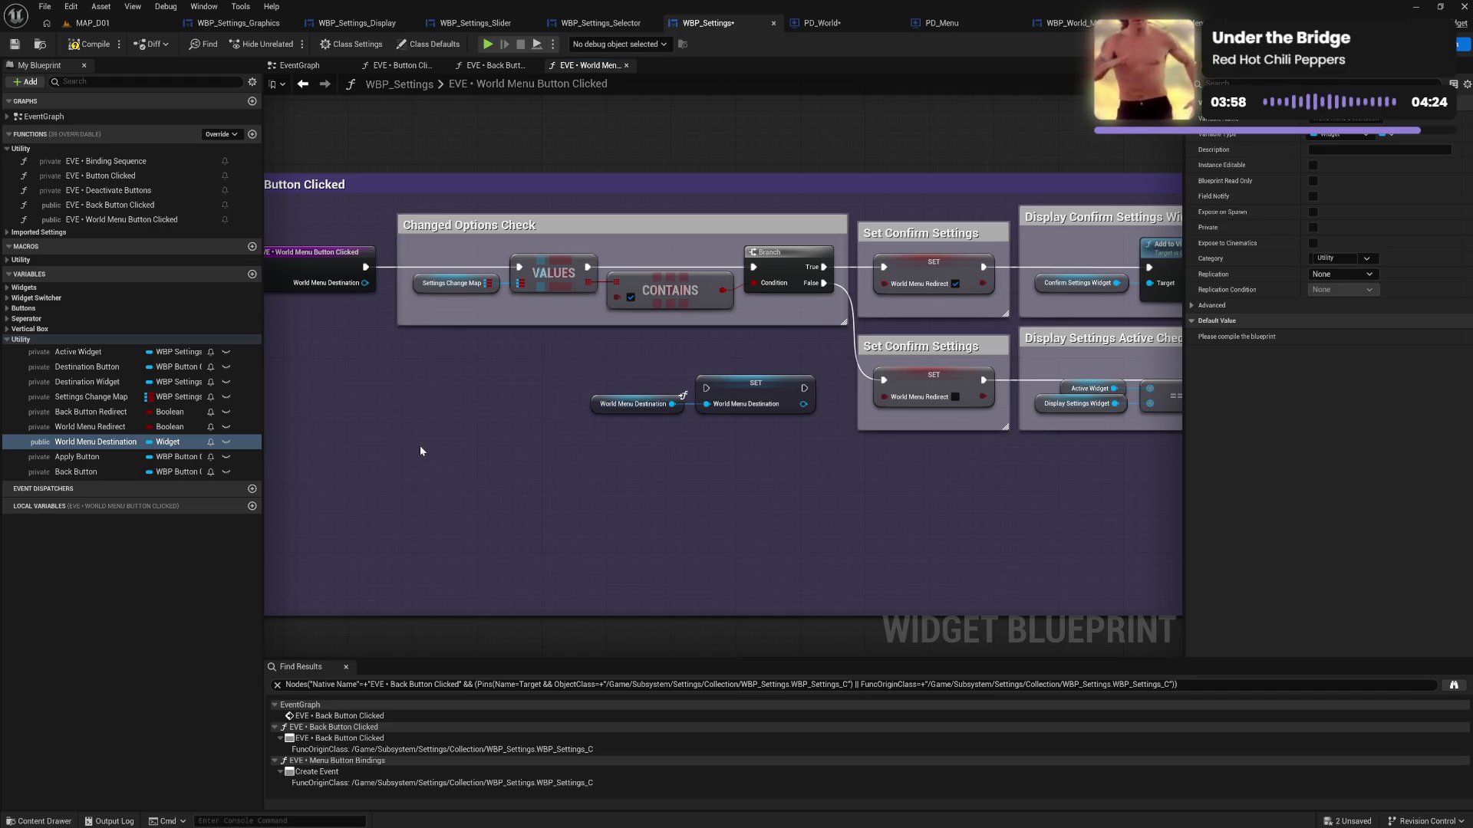
mouse_move(605, 368)
mouse_down()
mouse_move(747, 427)
mouse_move(797, 370)
mouse_up()
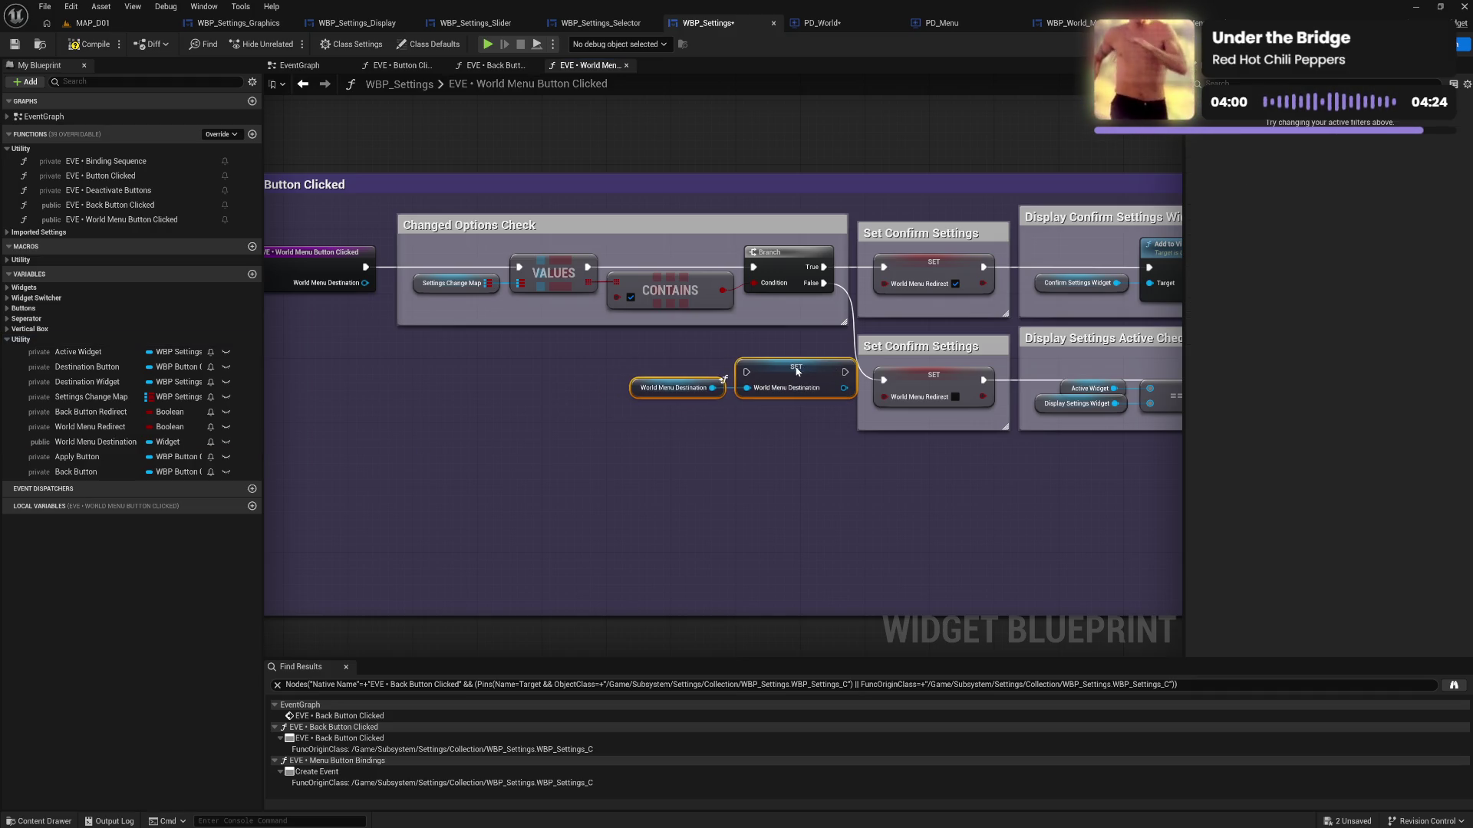
drag(513, 408, 509, 380)
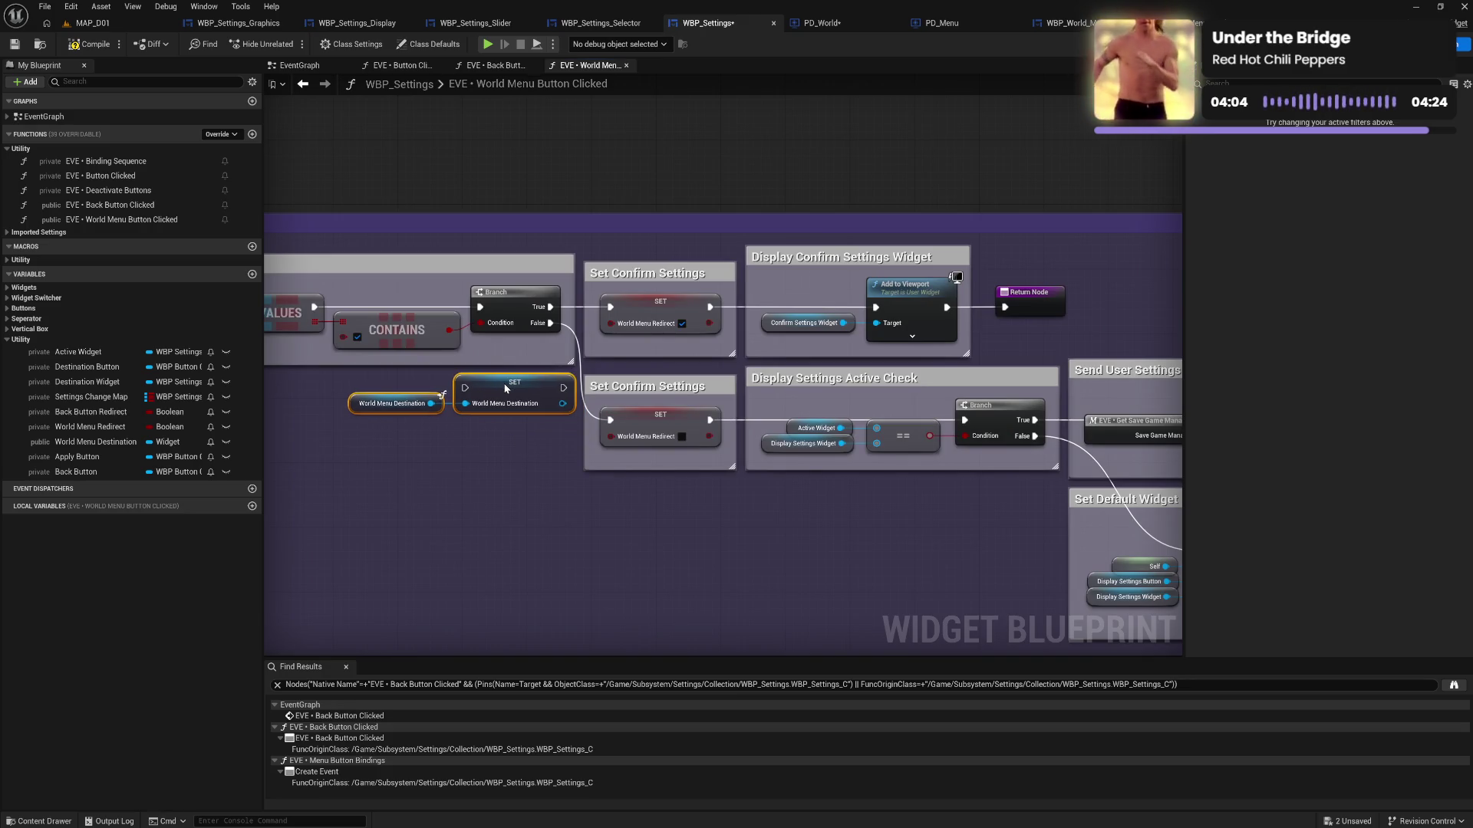
drag(505, 389, 505, 396)
mouse_move(550, 307)
mouse_down()
mouse_move(479, 402)
mouse_move(872, 312)
mouse_move(609, 306)
mouse_up()
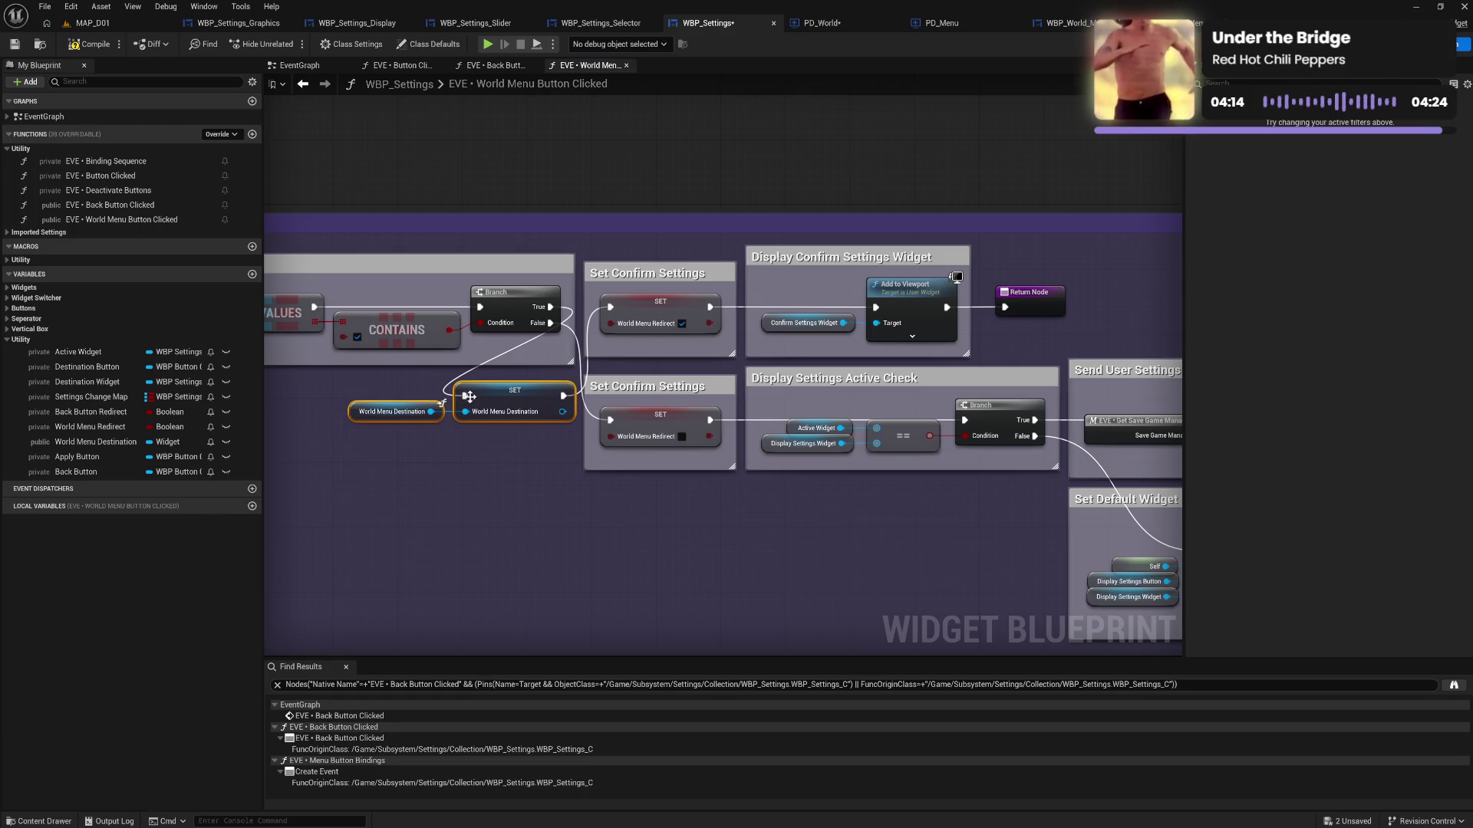
mouse_move(405, 391)
mouse_down()
mouse_move(494, 444)
mouse_move(496, 471)
mouse_move(801, 446)
mouse_move(683, 470)
mouse_move(427, 464)
mouse_move(532, 454)
mouse_move(739, 485)
mouse_move(209, 471)
mouse_up()
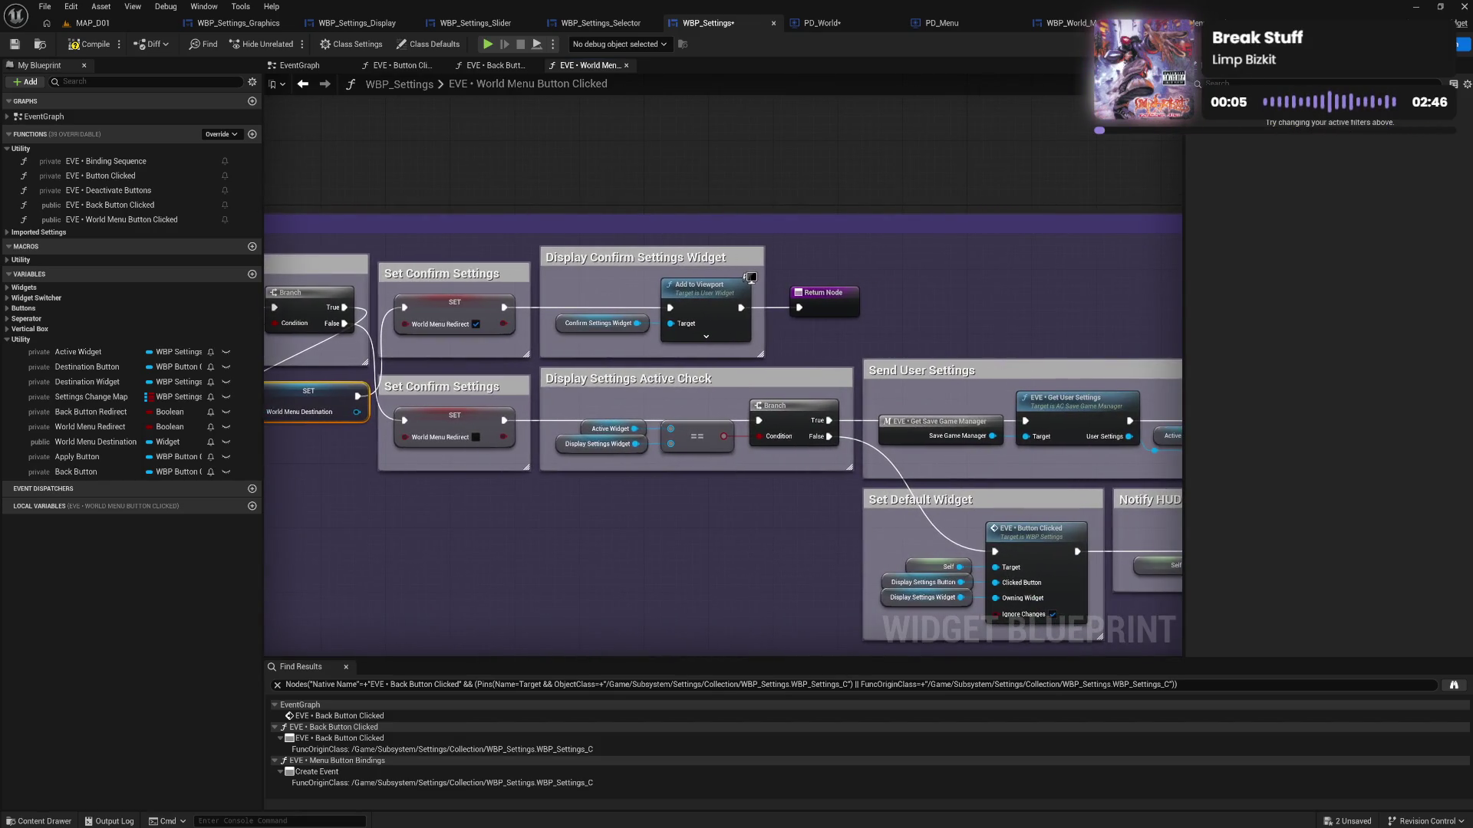
mouse_move(648, 567)
mouse_down()
mouse_move(318, 526)
mouse_move(549, 516)
mouse_move(582, 460)
mouse_move(686, 499)
mouse_move(332, 474)
mouse_move(356, 469)
mouse_move(715, 477)
mouse_move(751, 495)
mouse_up()
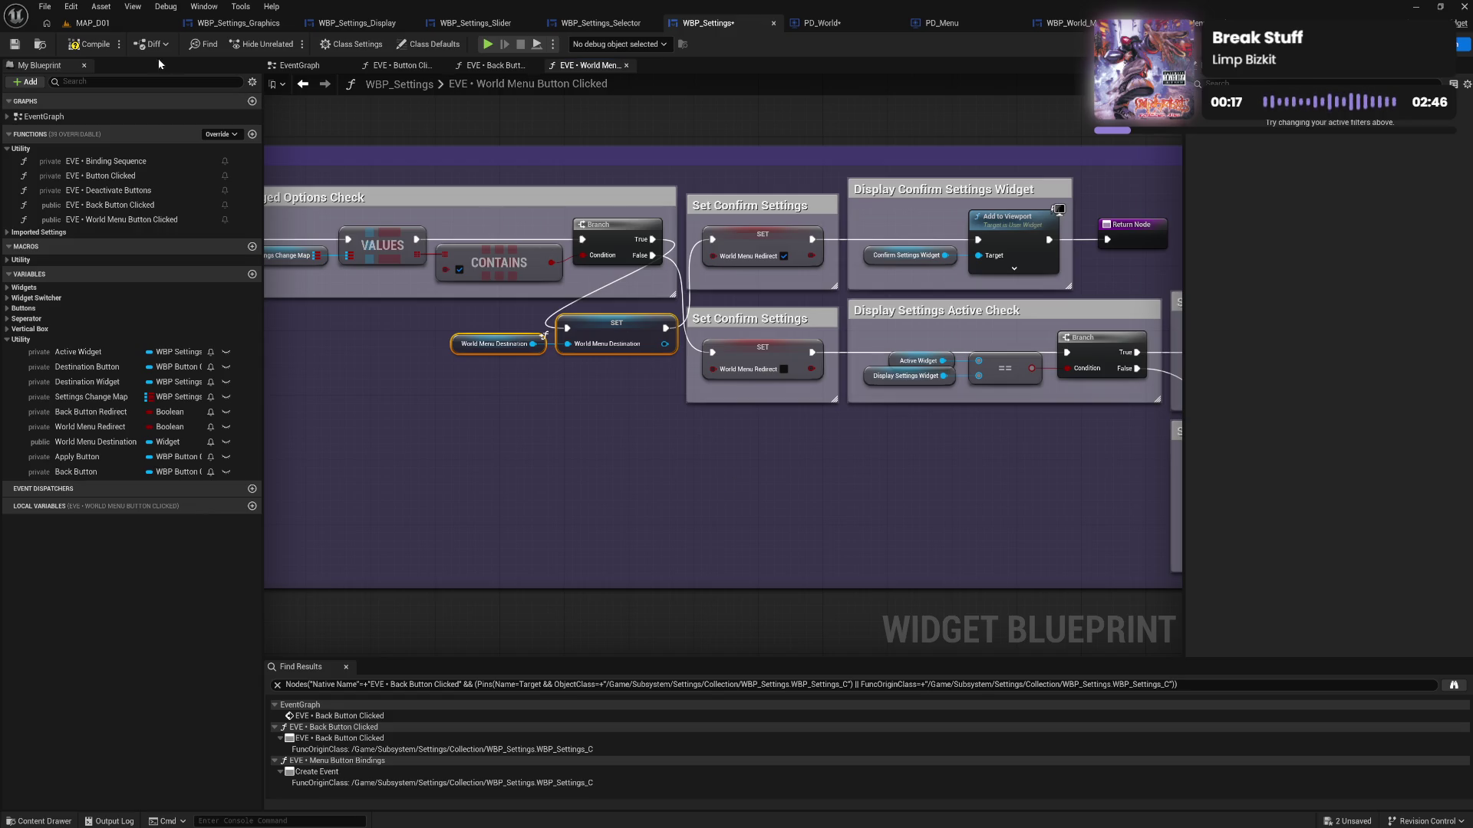
Compile and save WBP_Settings, then switch to the PD_World blueprint
click(86, 46)
drag(621, 330, 589, 386)
drag(382, 395, 736, 398)
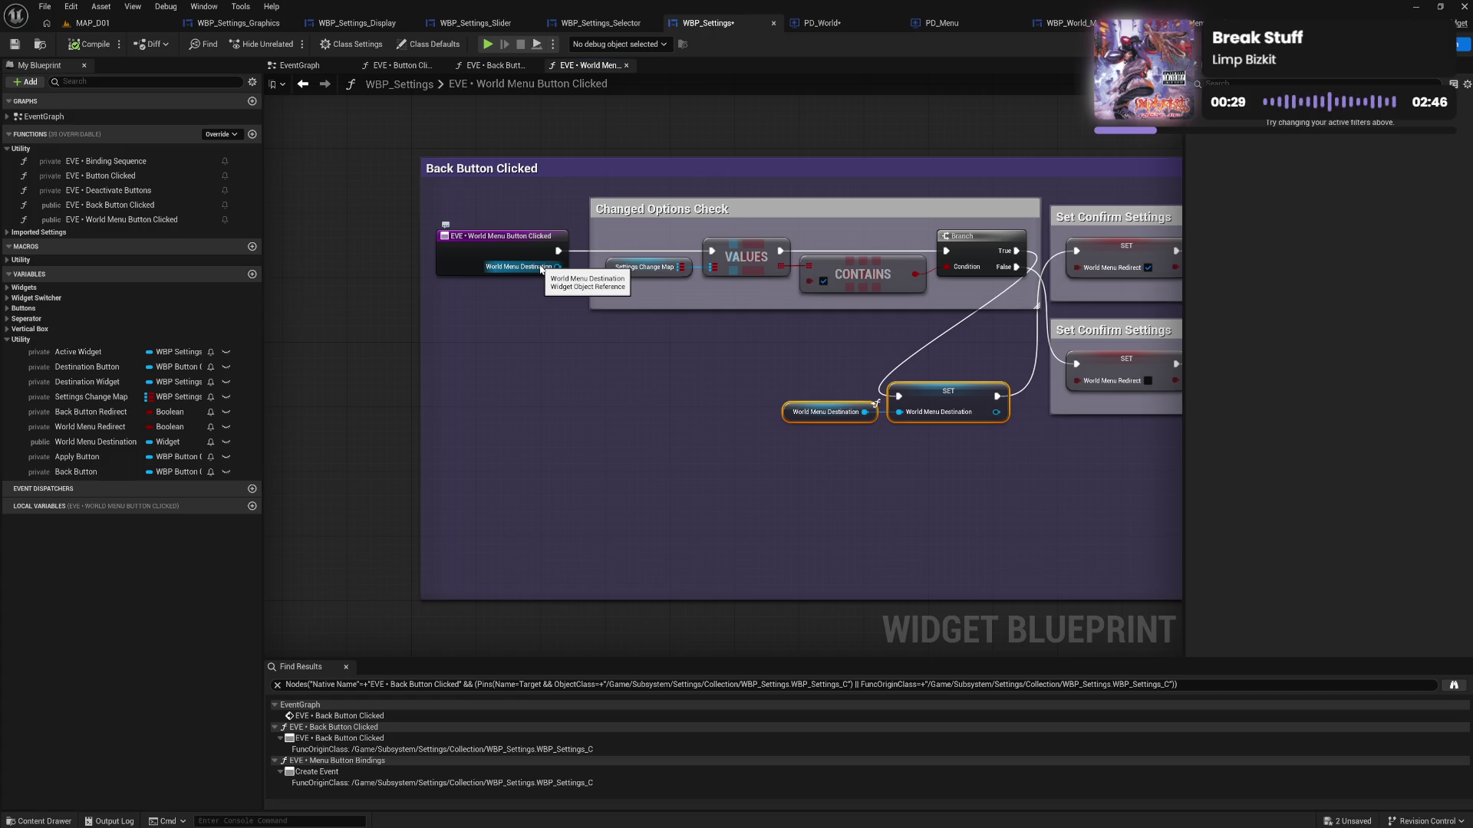
click(81, 46)
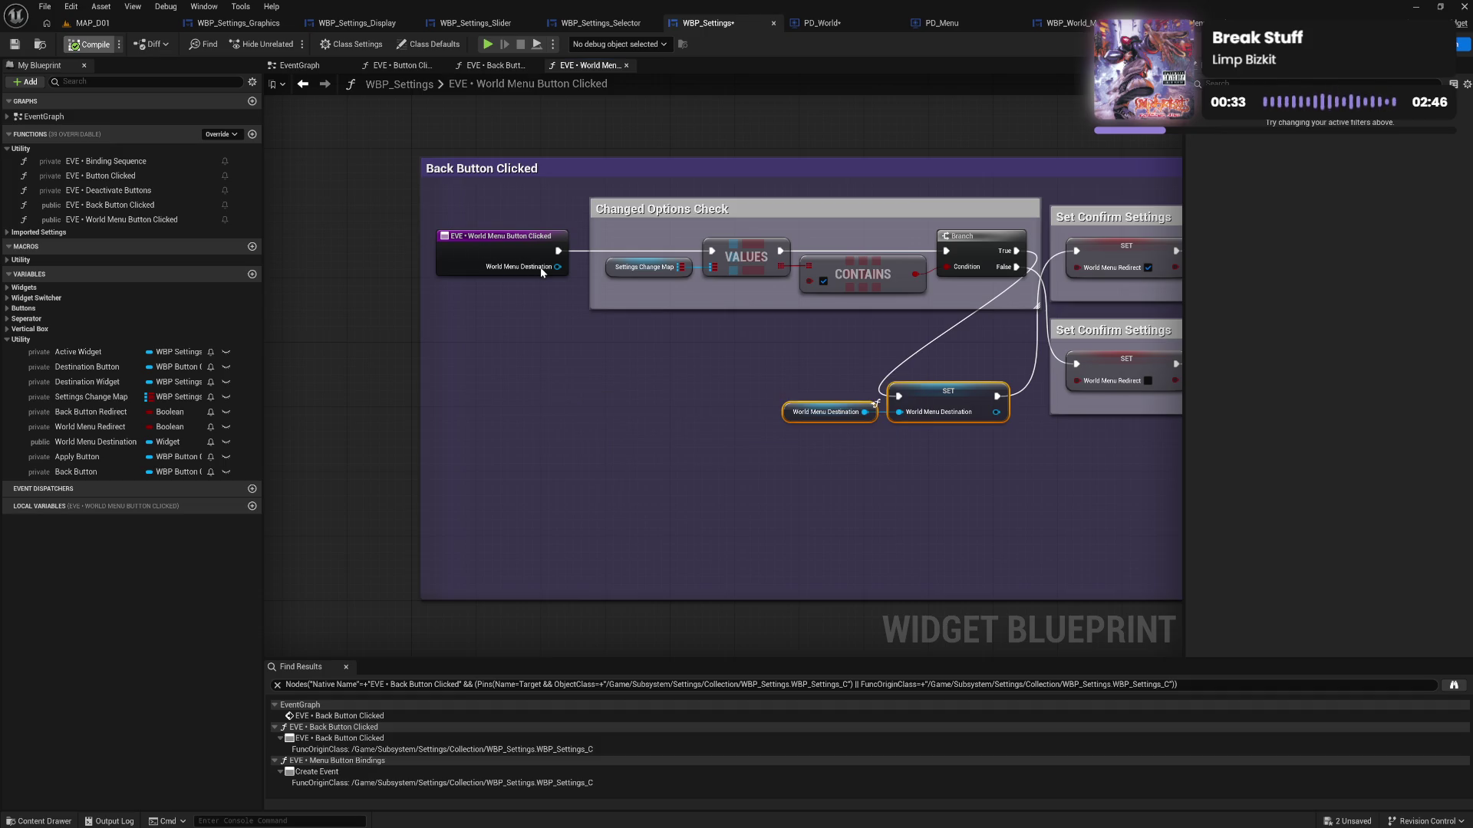
key(ctrl+s)
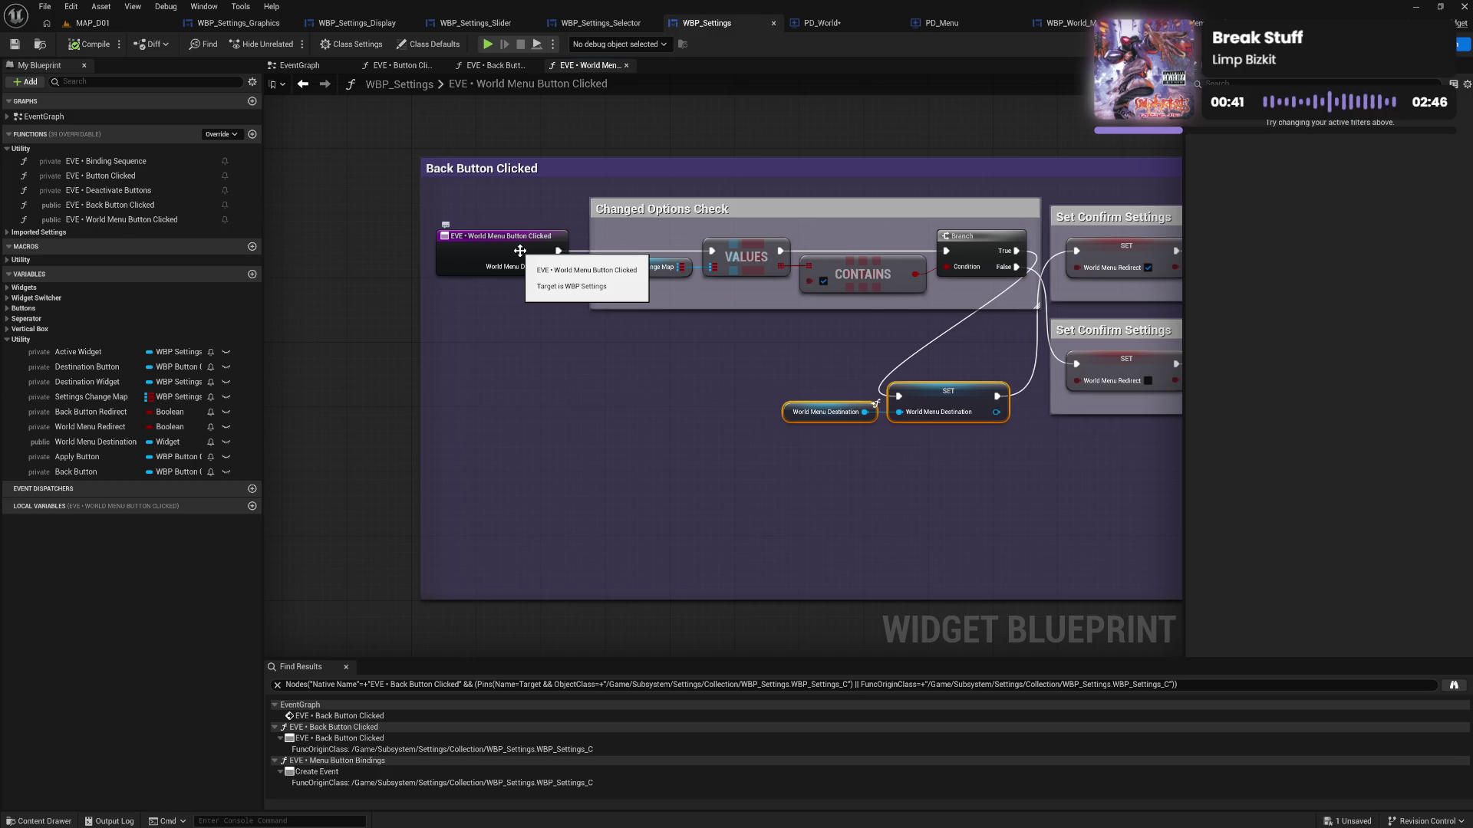
click(848, 24)
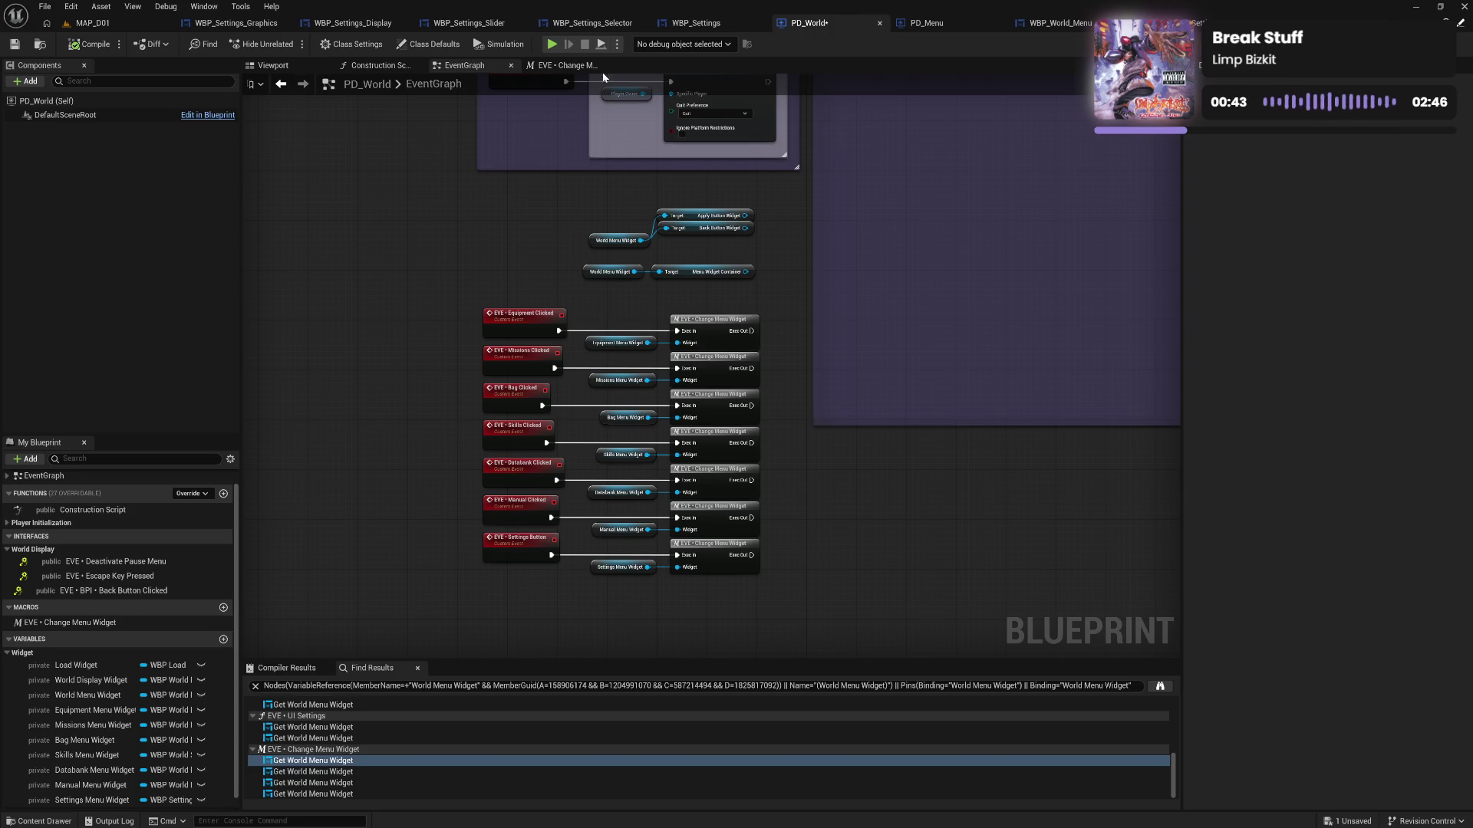
Compile PD_World and open the Change Menu Widget macro's graph
click(91, 50)
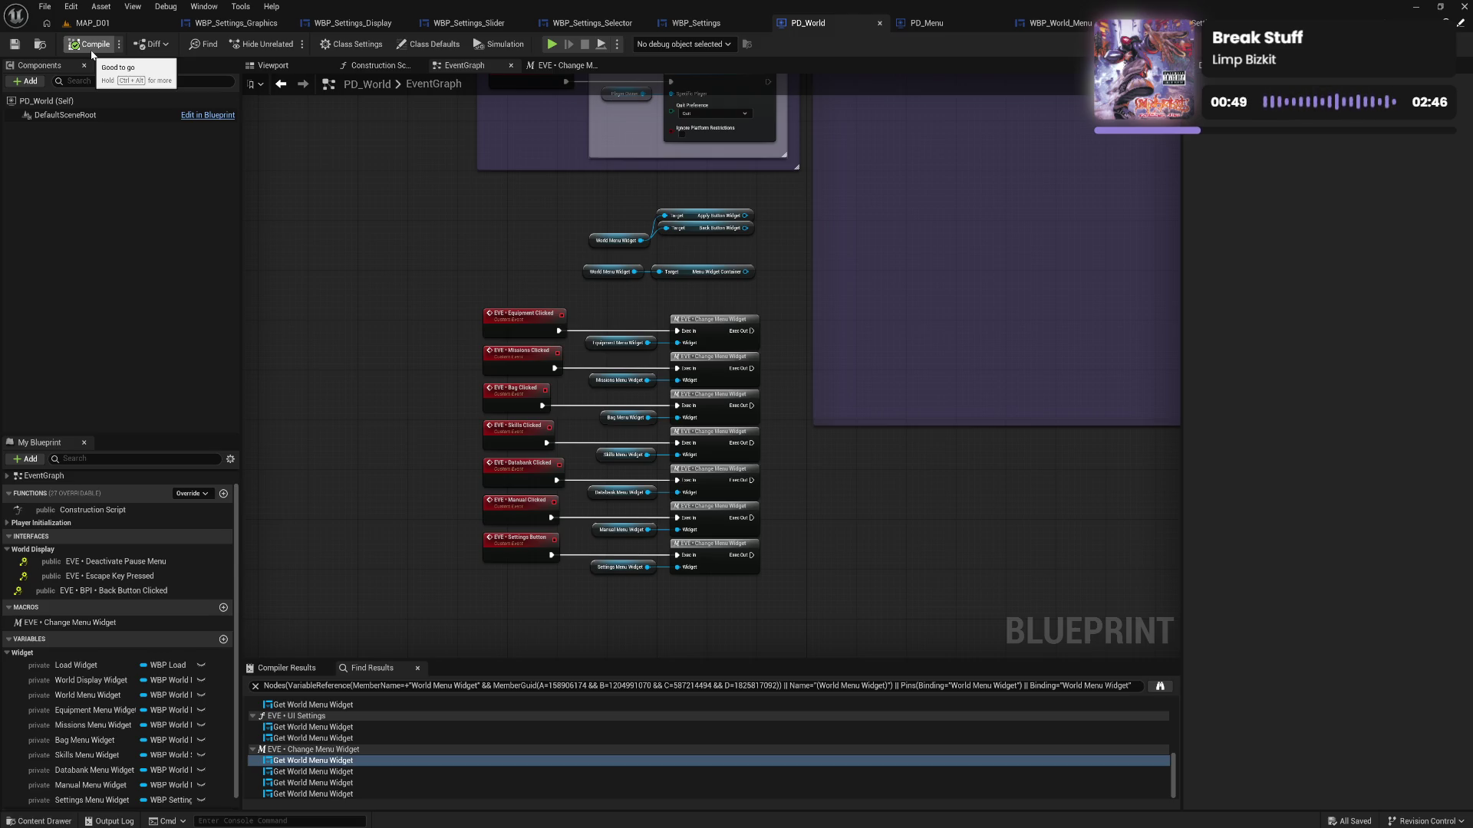
right_click(715, 328)
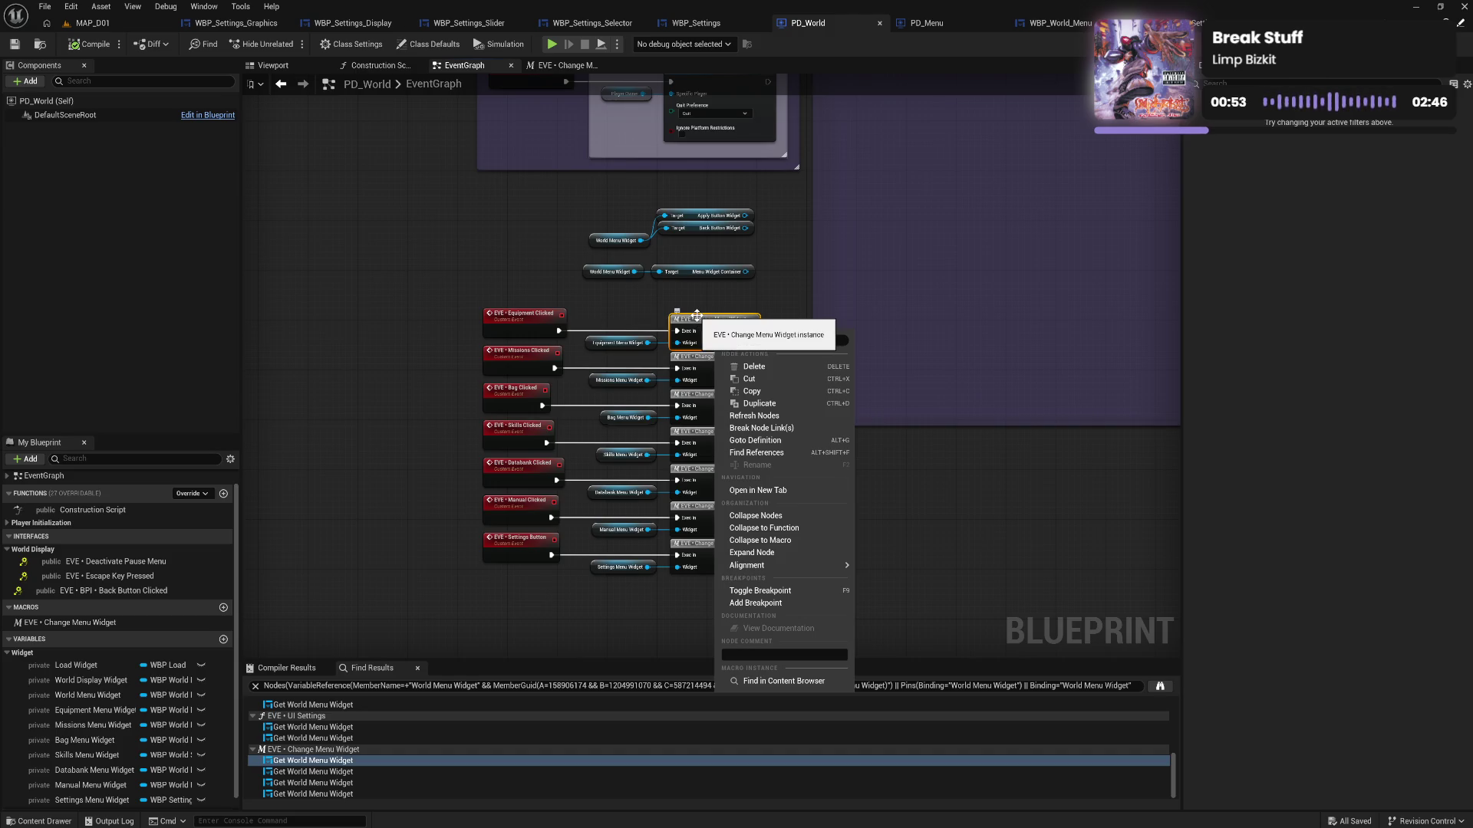
click(781, 297)
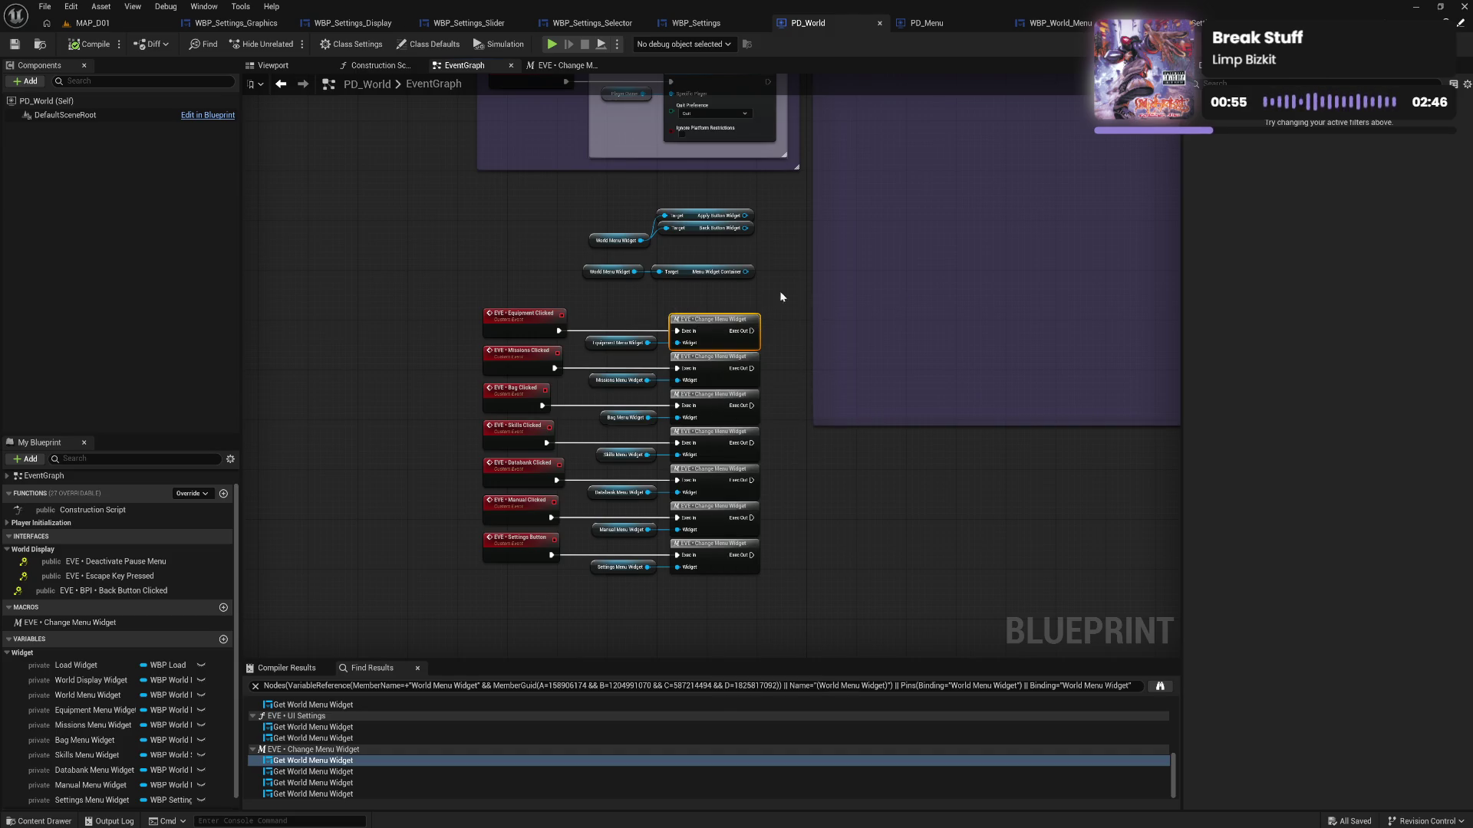
double_click(715, 333)
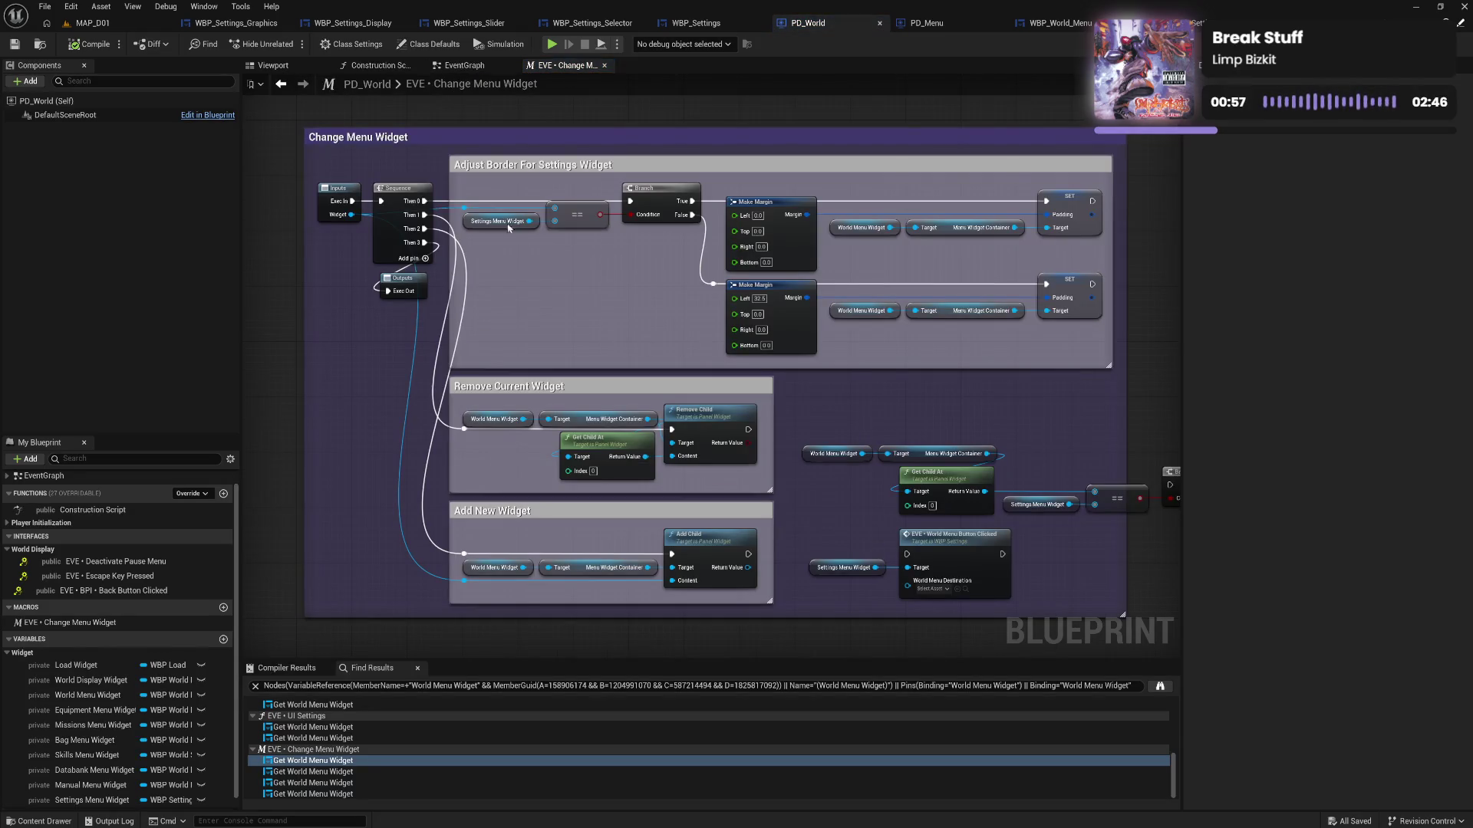
Save PD_World and box-select all the macro's nodes and comment boxes
drag(388, 118, 545, 252)
click(552, 273)
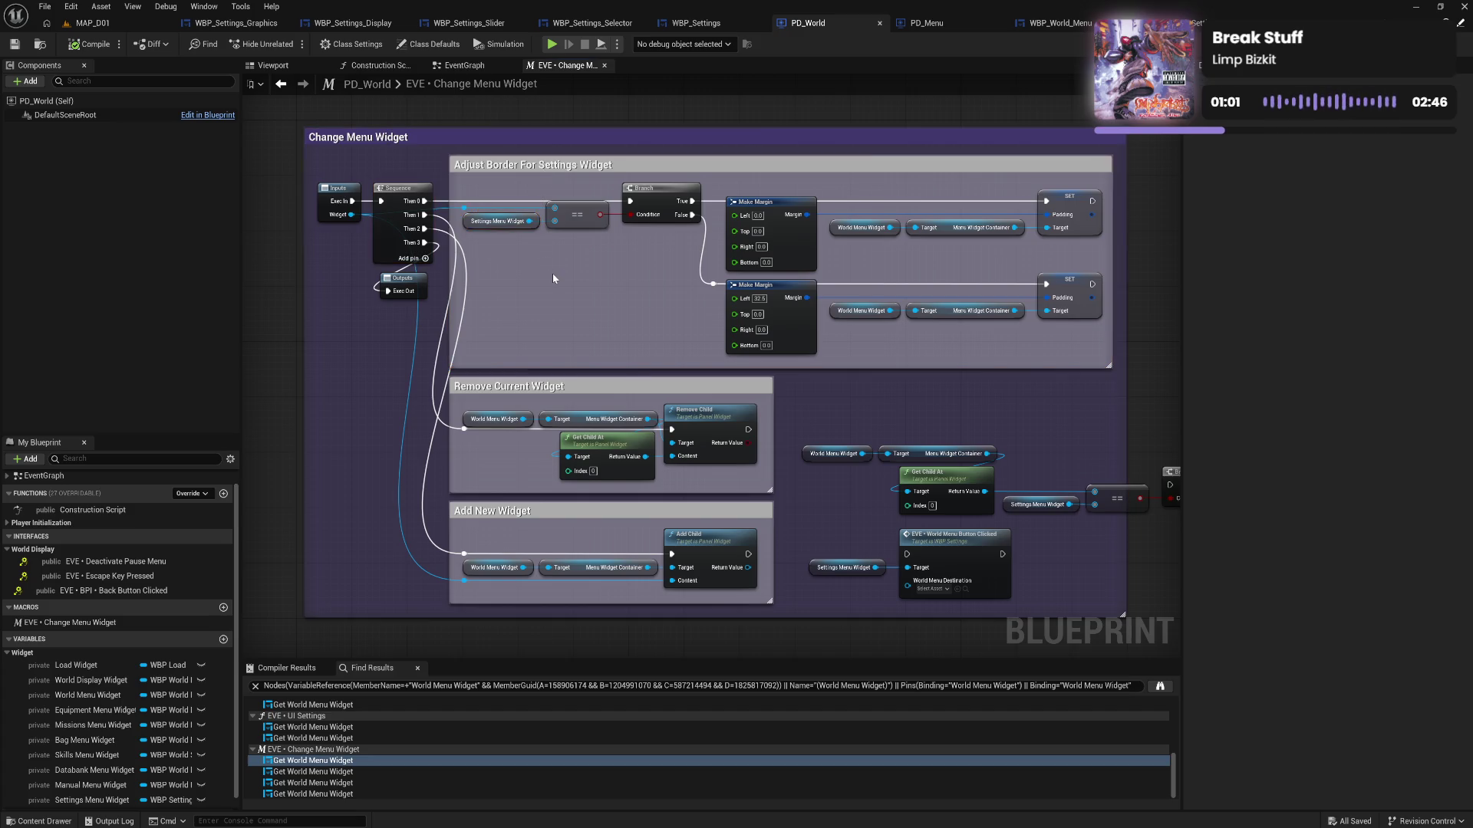
click(13, 44)
drag(398, 111, 583, 258)
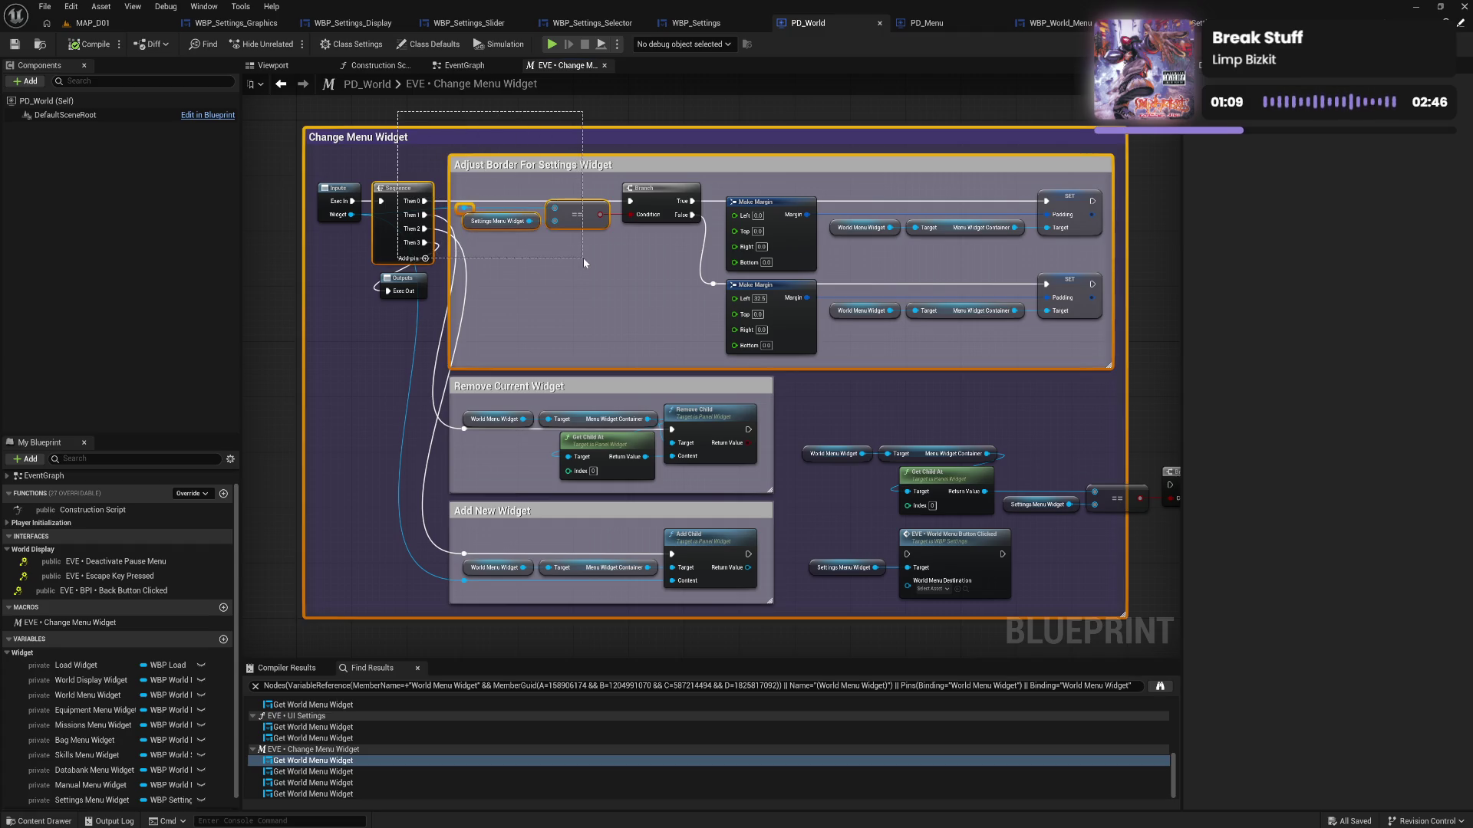
mouse_move(490, 116)
mouse_down()
mouse_move(541, 276)
mouse_move(767, 634)
mouse_up()
mouse_move(438, 109)
mouse_down()
mouse_move(942, 622)
mouse_move(1220, 613)
mouse_move(1113, 609)
mouse_up()
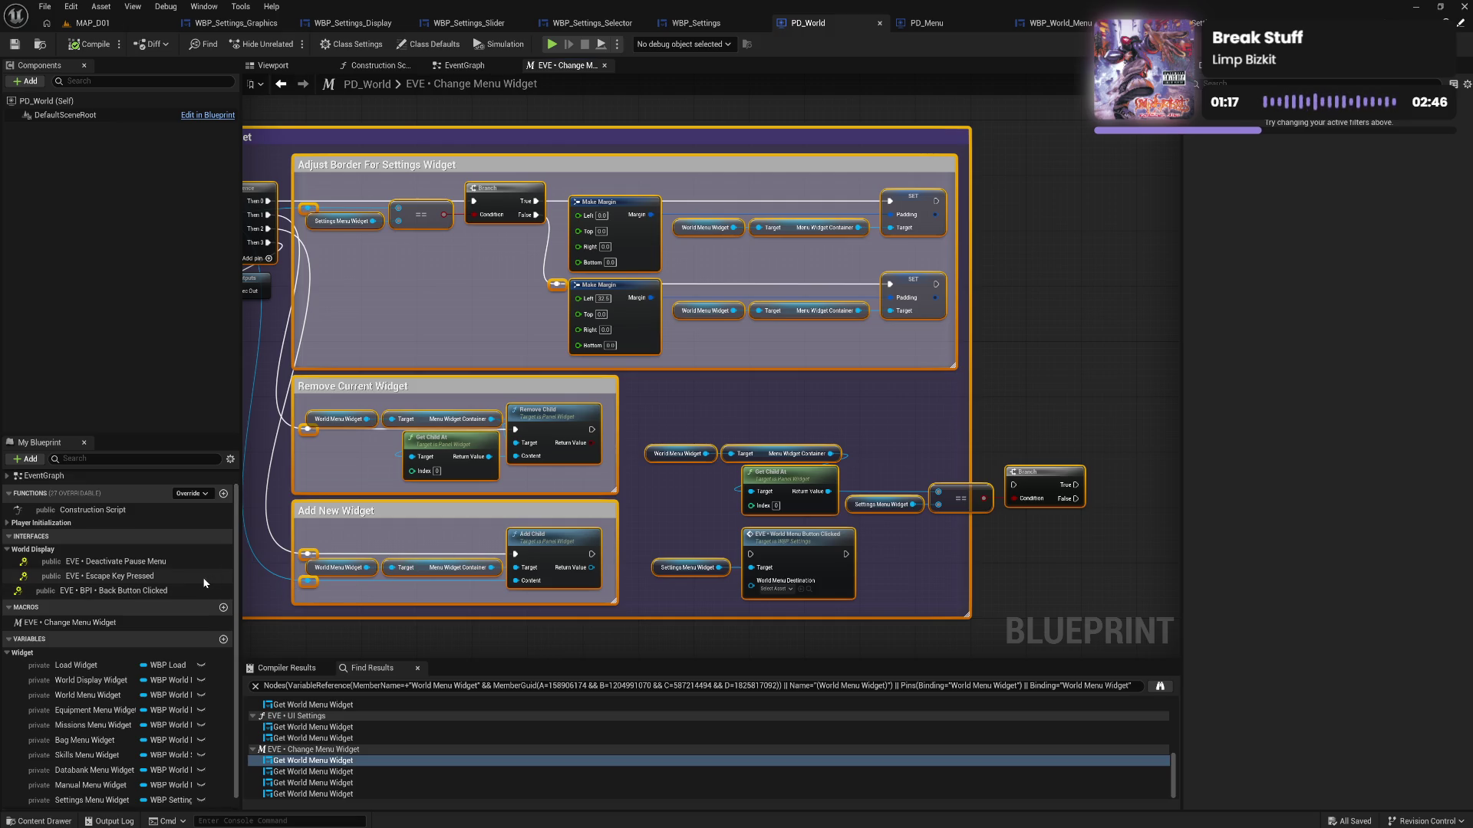
Create a new PD_World function named EVE • Change Menu W
click(223, 494)
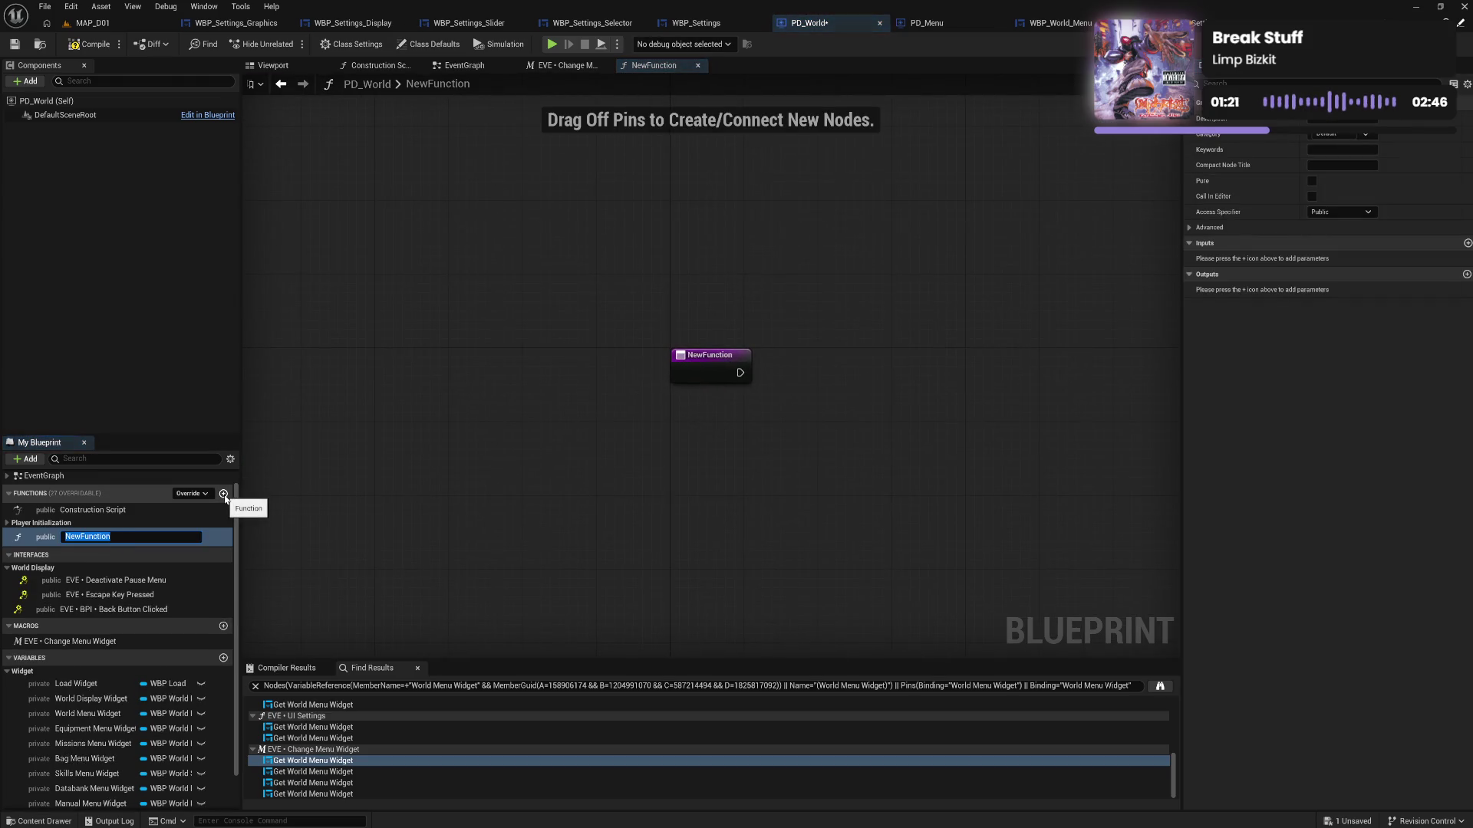
text(EV)
key(BackSpace)
text(hange Menu W)
key(Return)
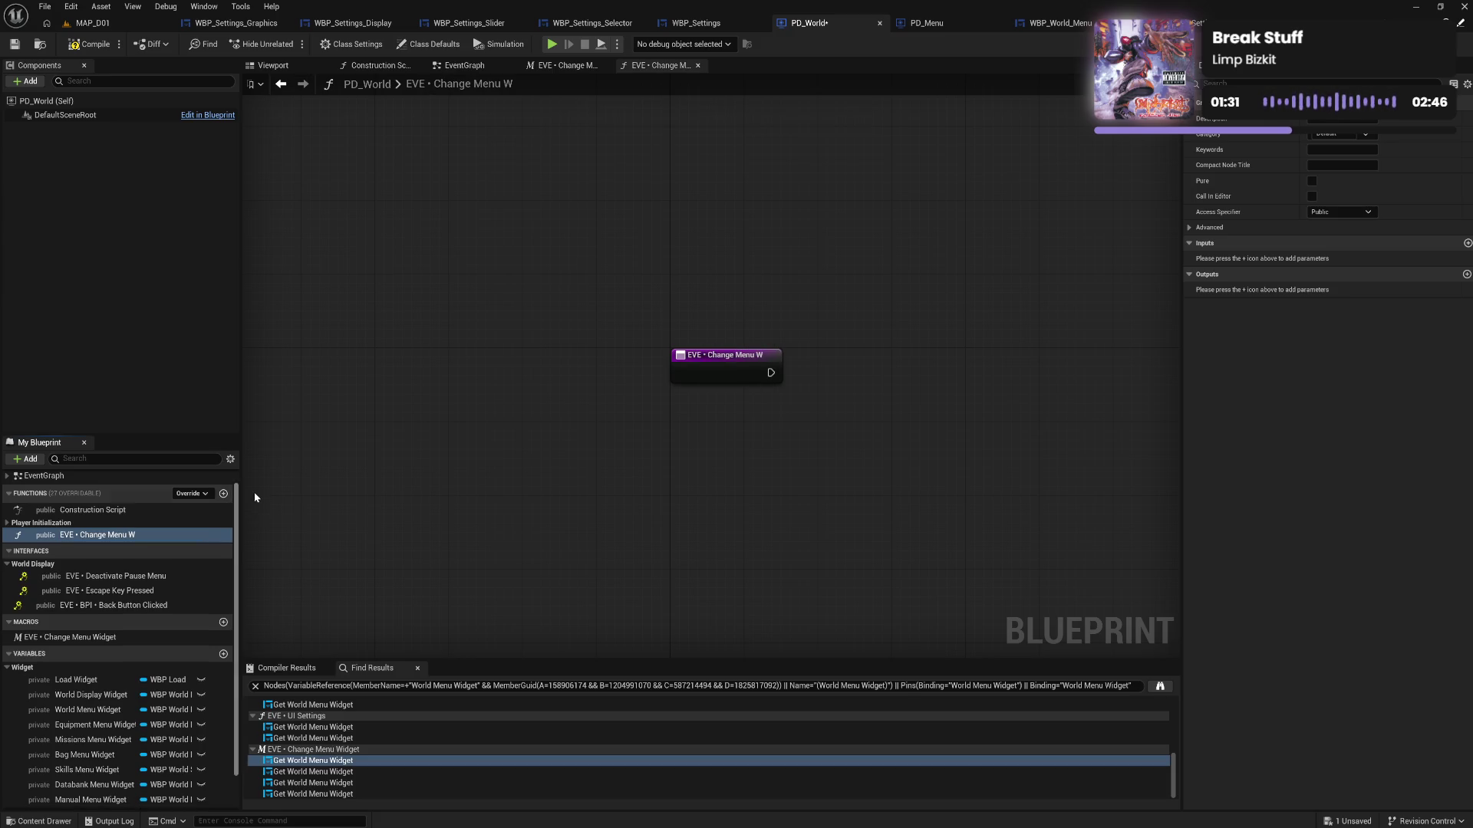
Paste the copied macro nodes into the function and arrange them beside the entry node
drag(644, 450, 357, 322)
key(ctrl+v)
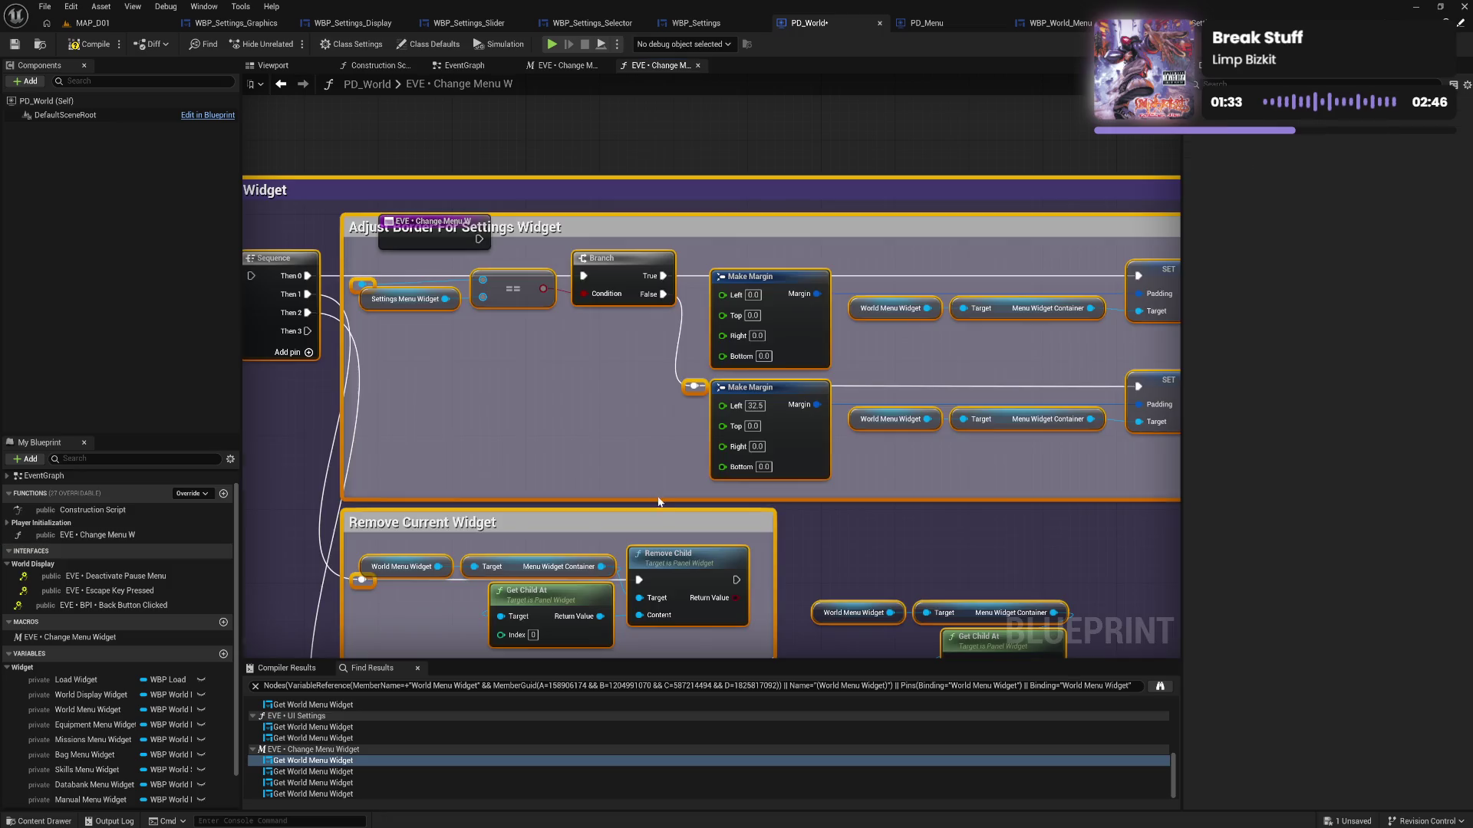
mouse_move(458, 223)
mouse_down()
mouse_move(347, 215)
mouse_move(338, 244)
mouse_move(603, 276)
mouse_up()
mouse_move(501, 343)
mouse_down()
mouse_move(435, 347)
mouse_move(446, 352)
mouse_up()
drag(558, 425, 398, 342)
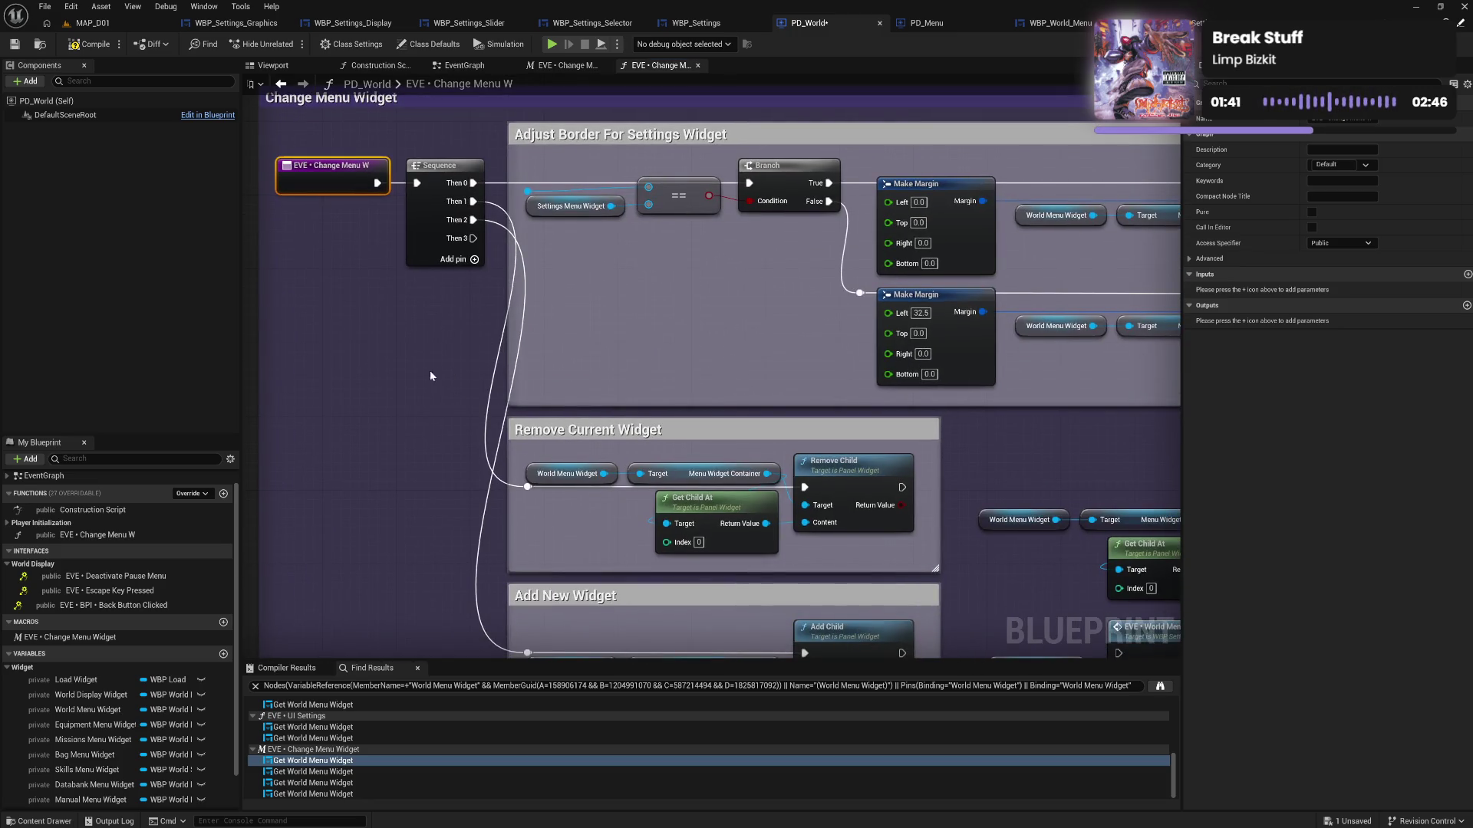
click(91, 639)
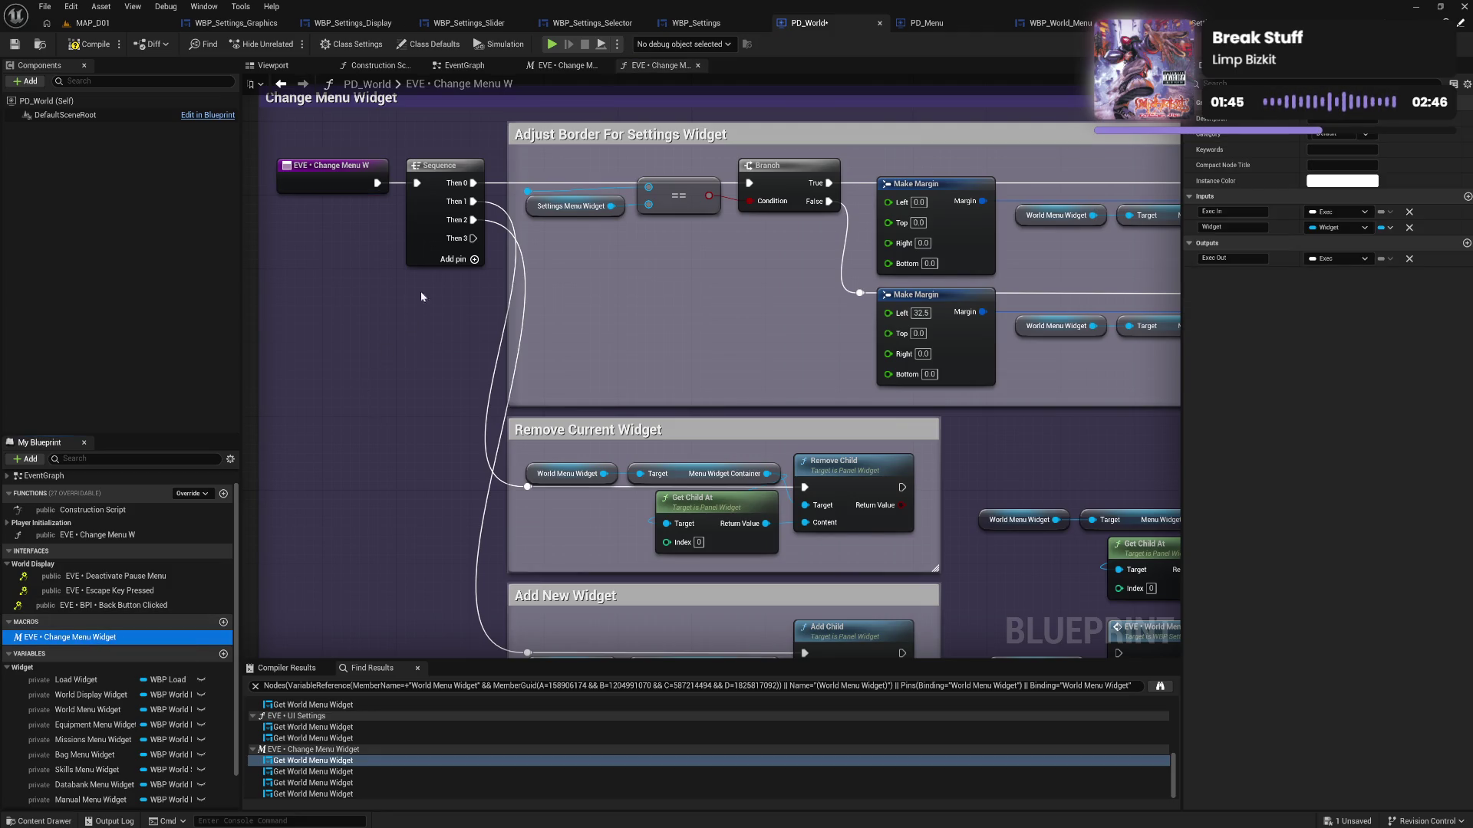
Add a Widget input of type Widget object reference and compile the blueprint
click(357, 187)
click(1467, 274)
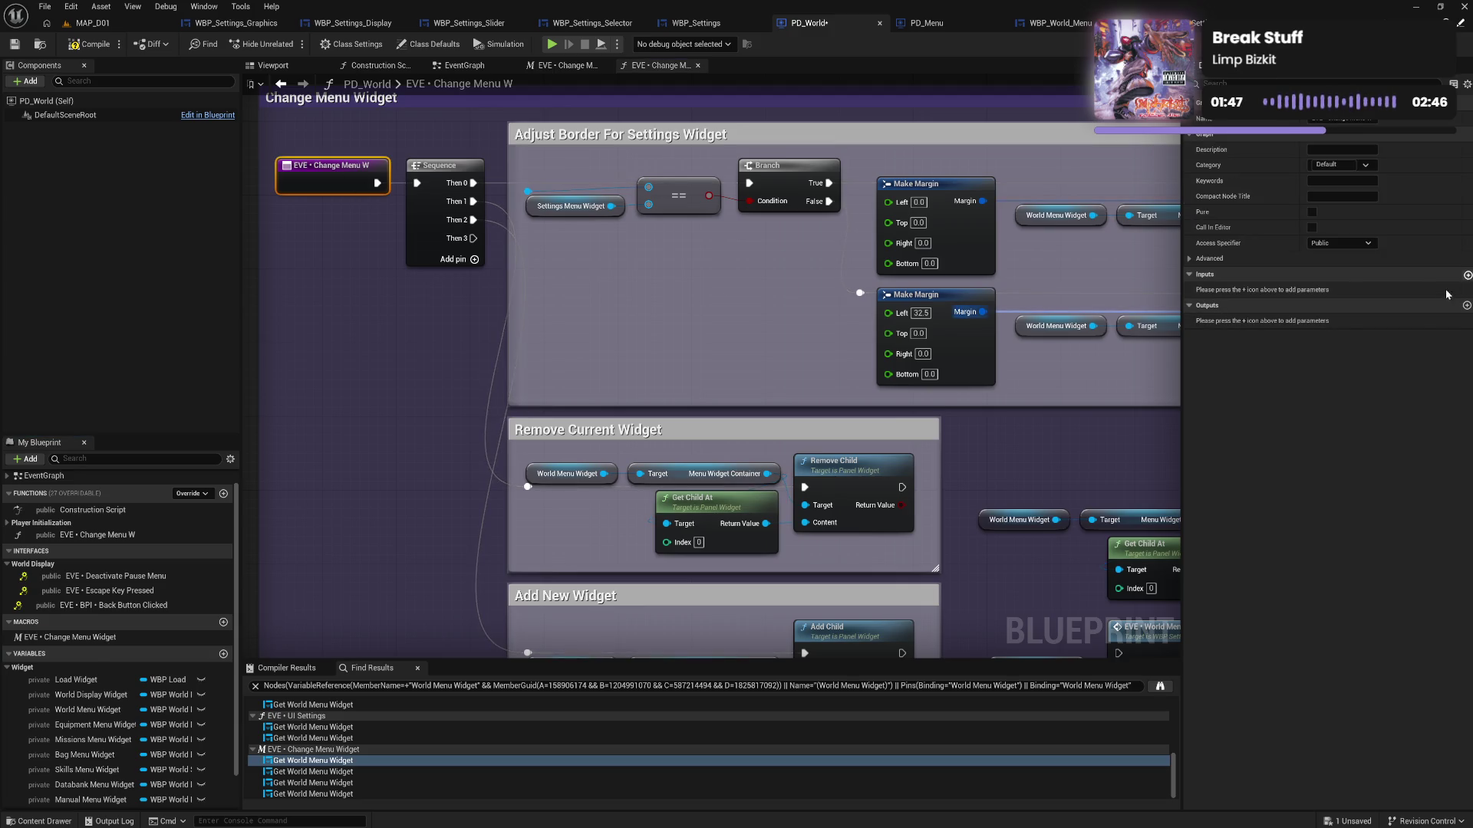
text(Widget)
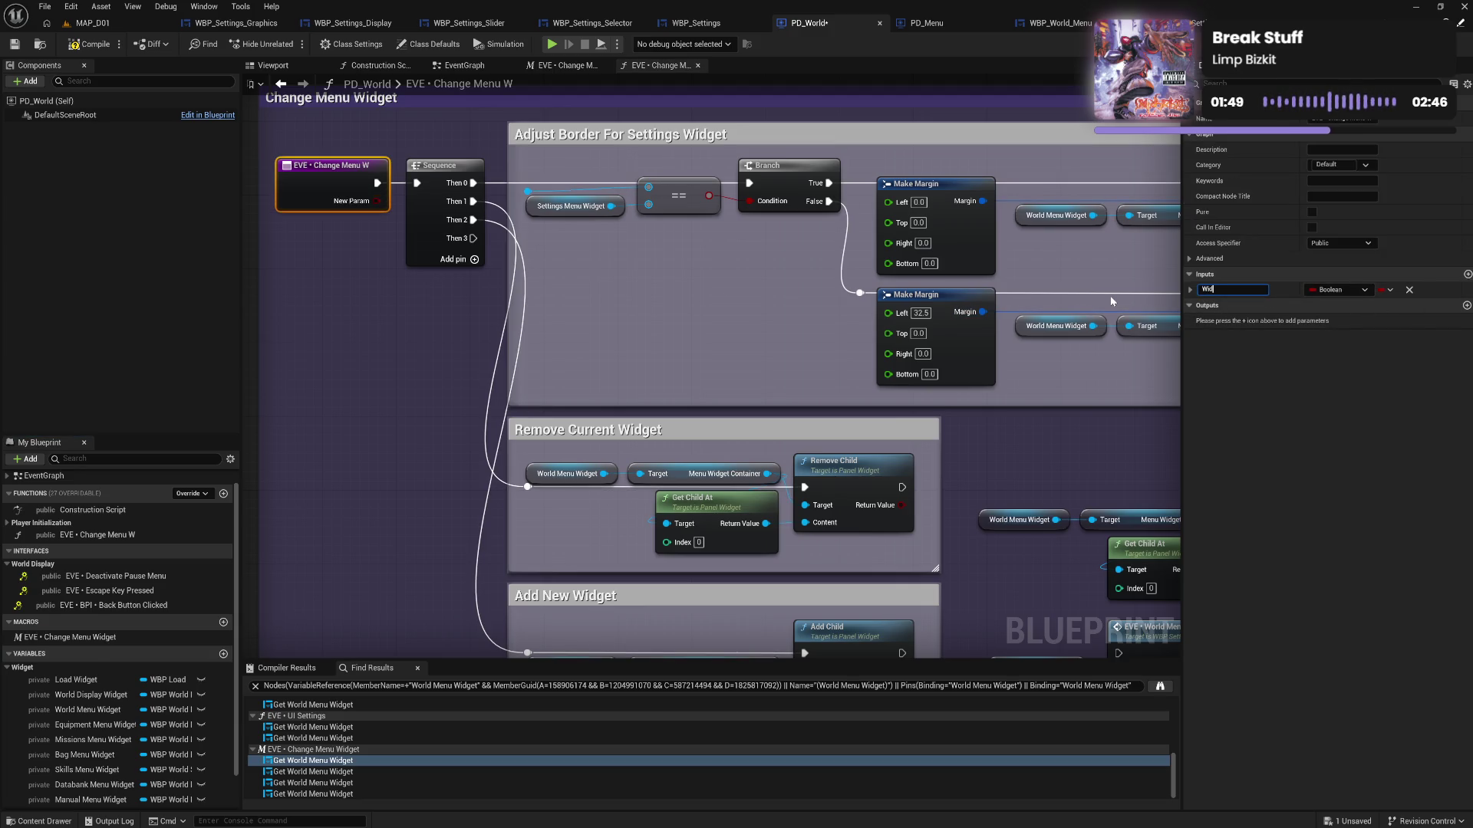
key(Return)
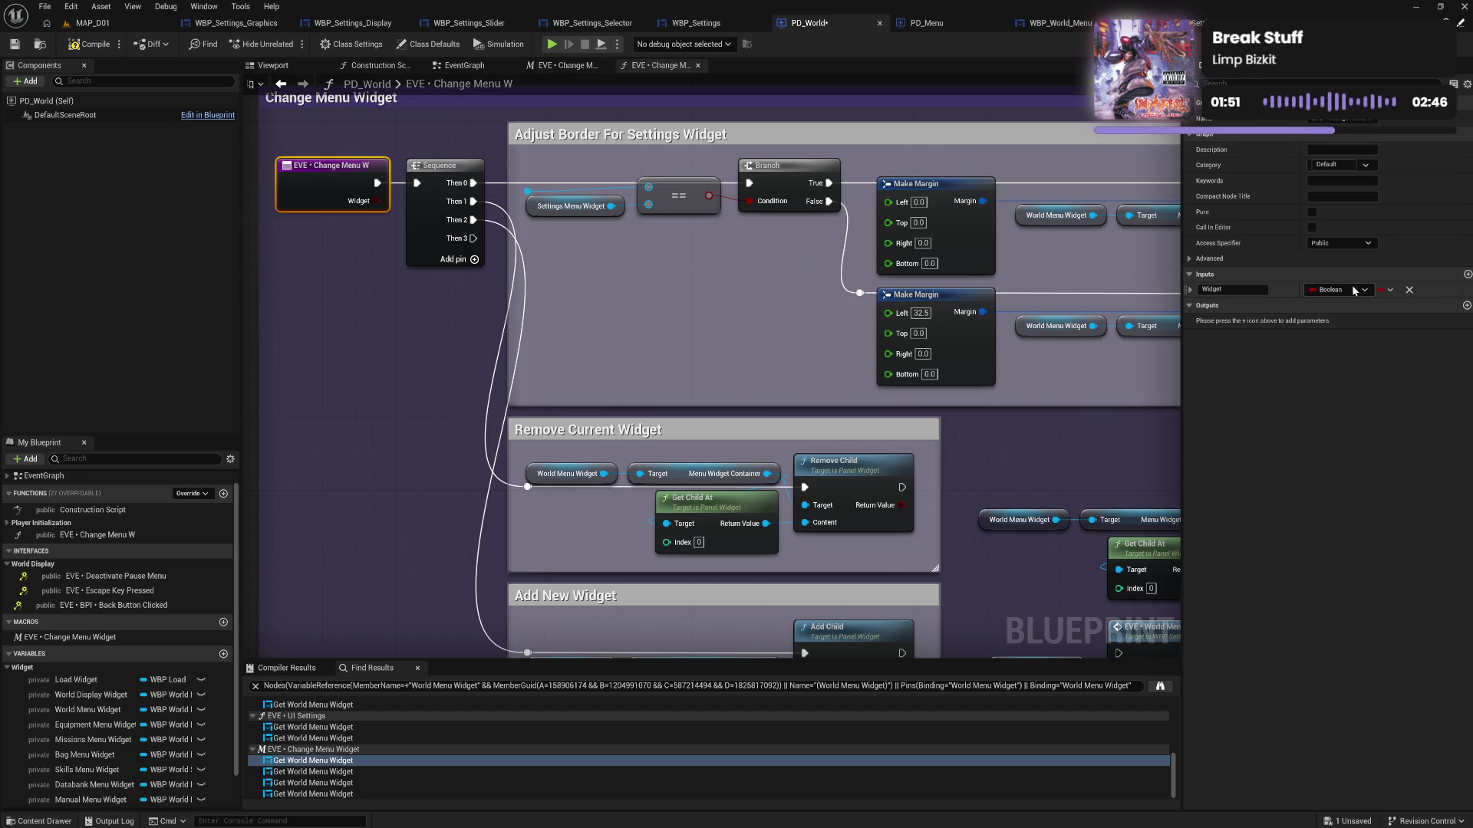
click(1352, 290)
text(widg)
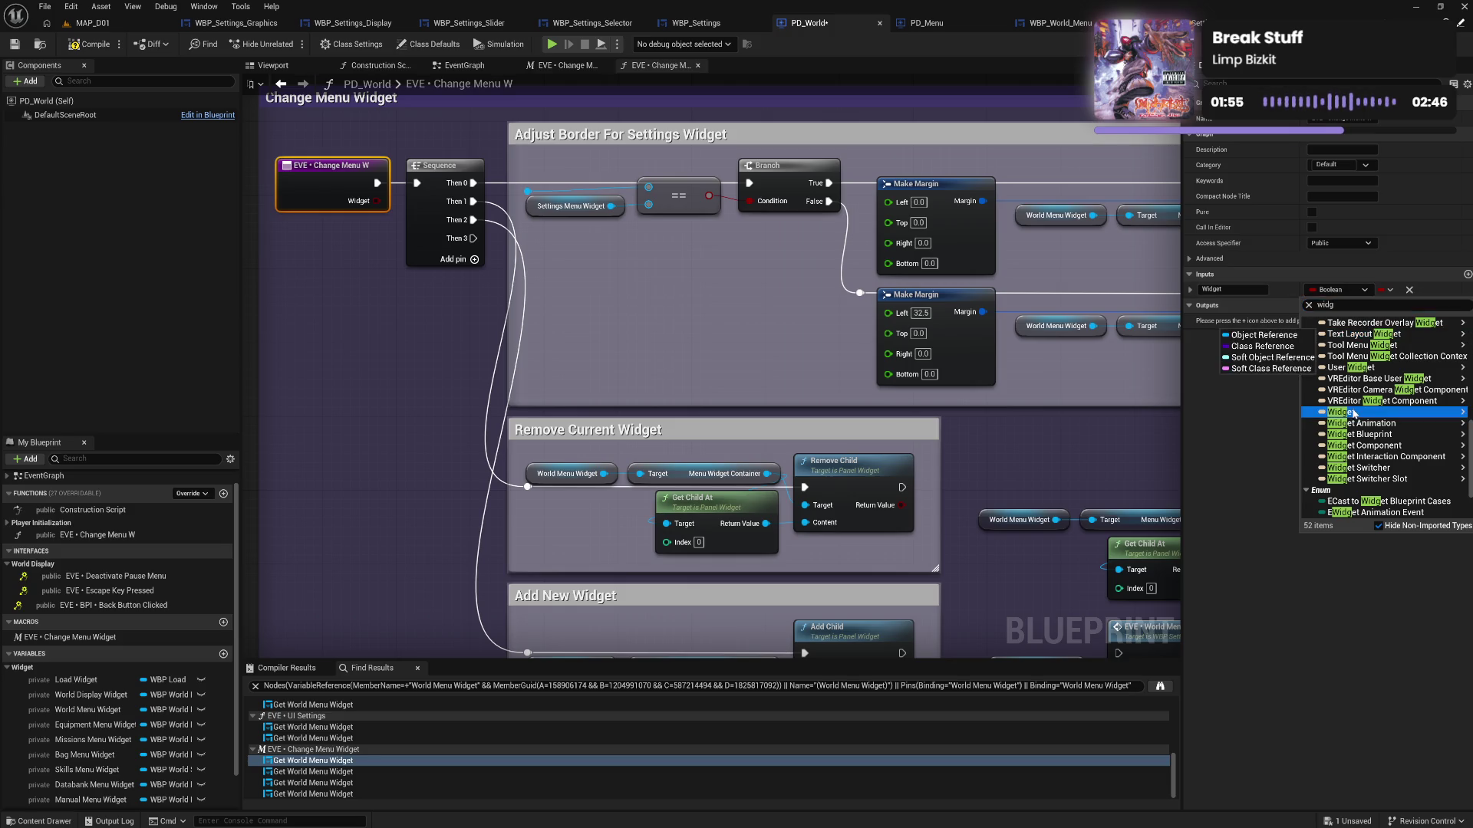
click(1343, 411)
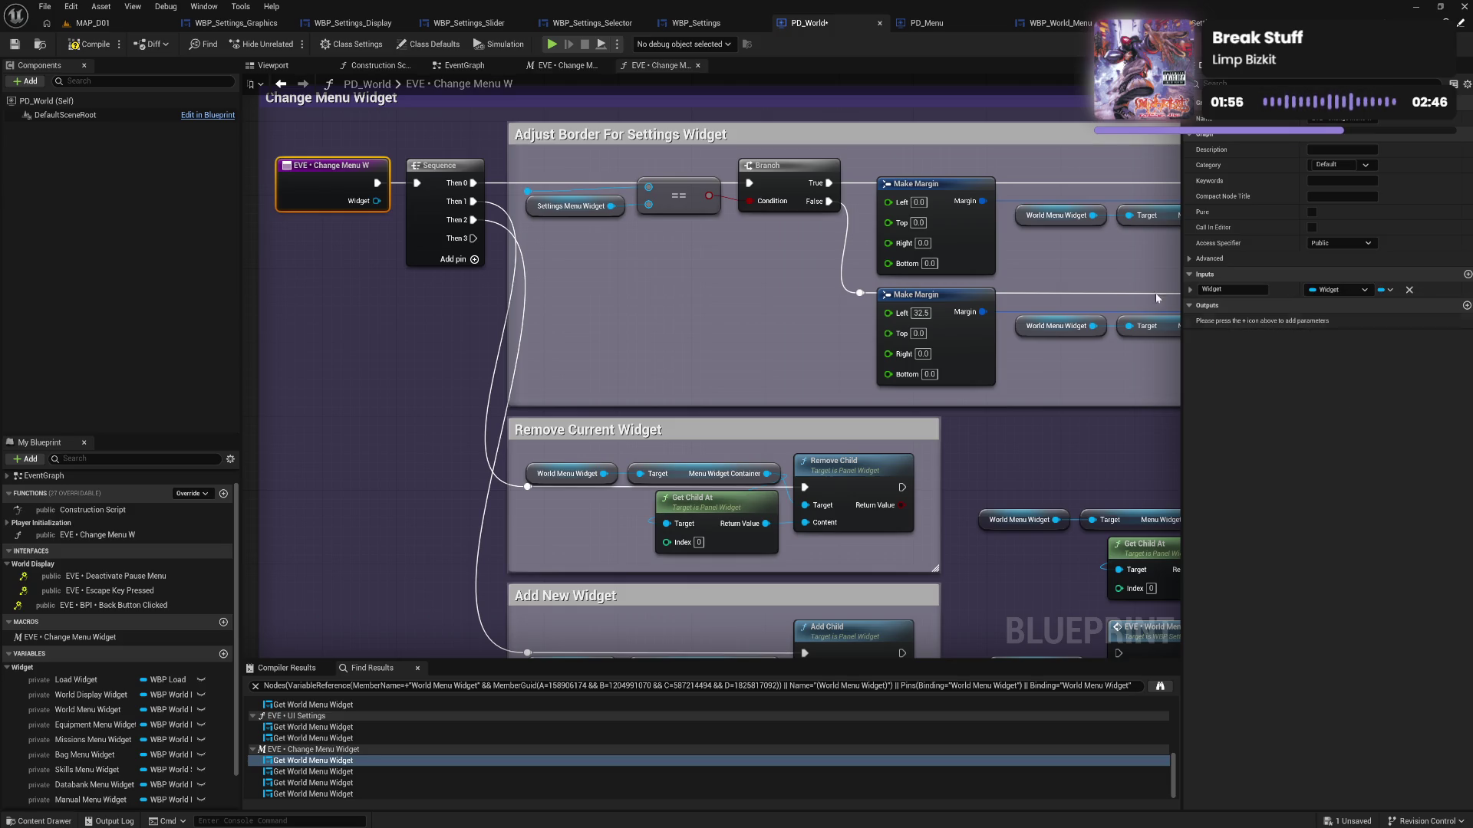
click(90, 48)
drag(374, 271, 457, 314)
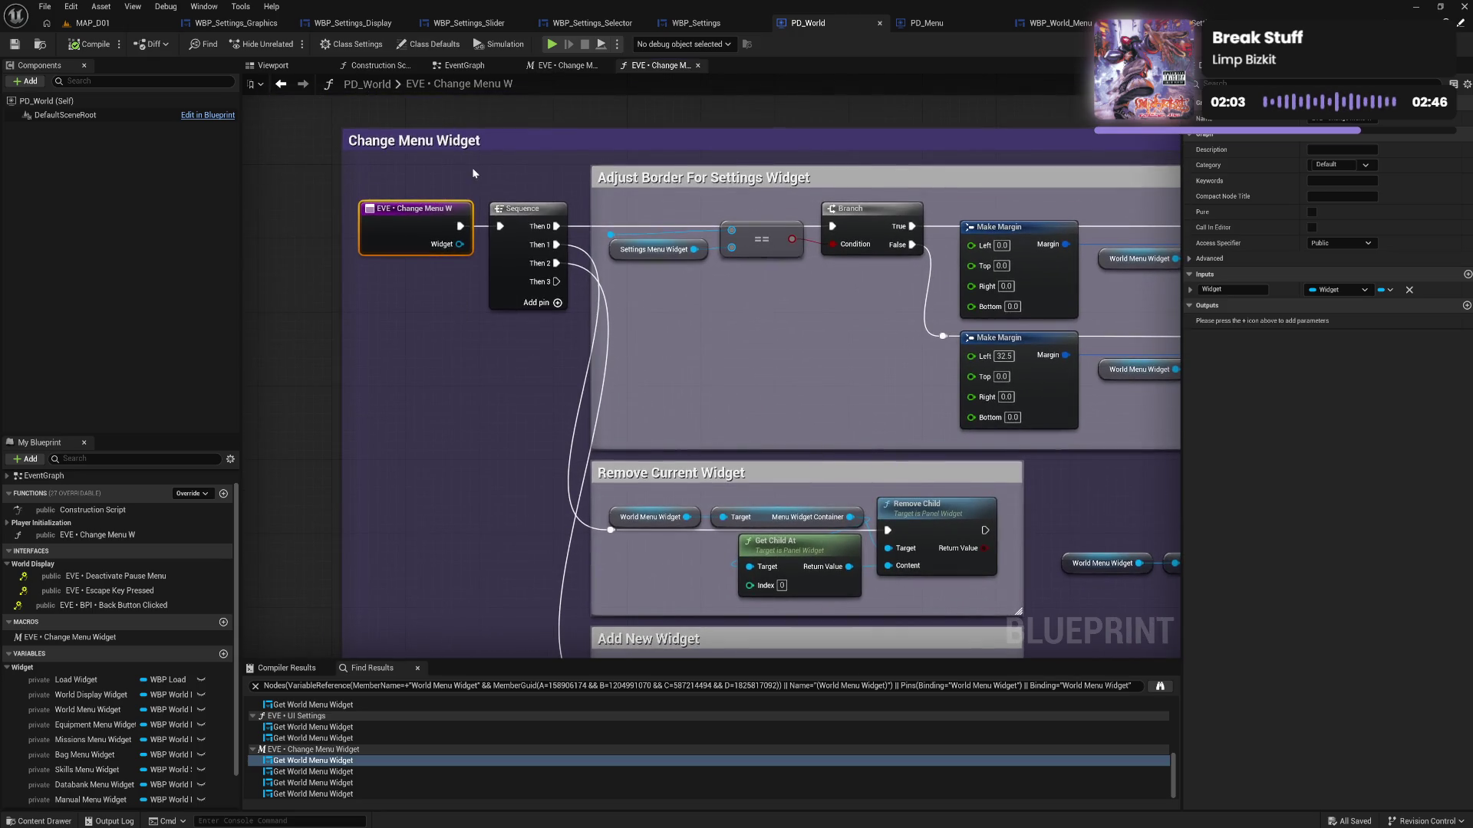
drag(471, 167, 359, 149)
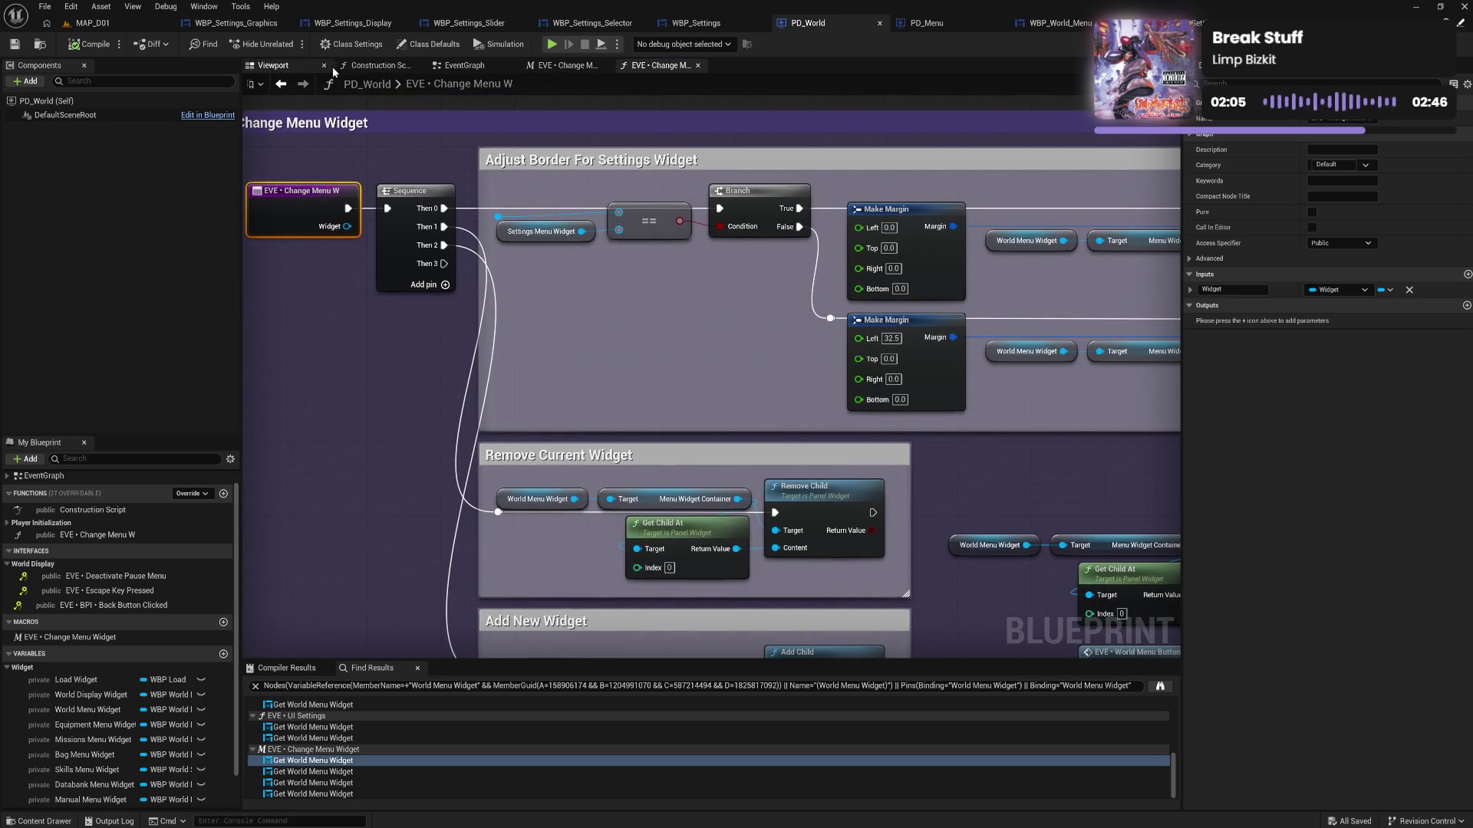
Place an EVE • Change Menu W call in PD_World's EventGraph beside the Change Menu Widget calls
click(464, 65)
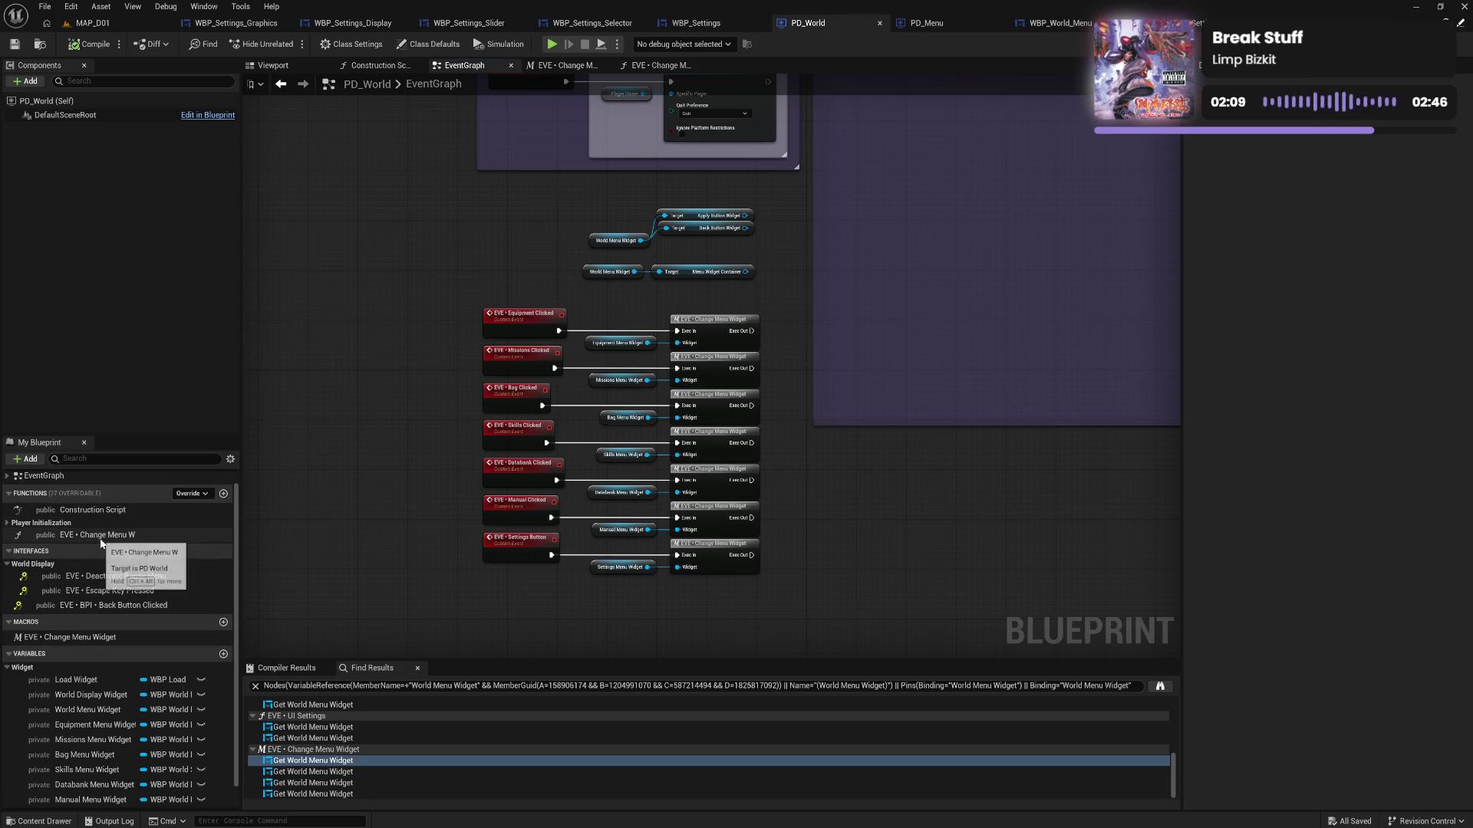
mouse_move(101, 537)
mouse_down()
mouse_move(878, 566)
mouse_move(883, 529)
mouse_move(931, 533)
mouse_move(886, 464)
mouse_up()
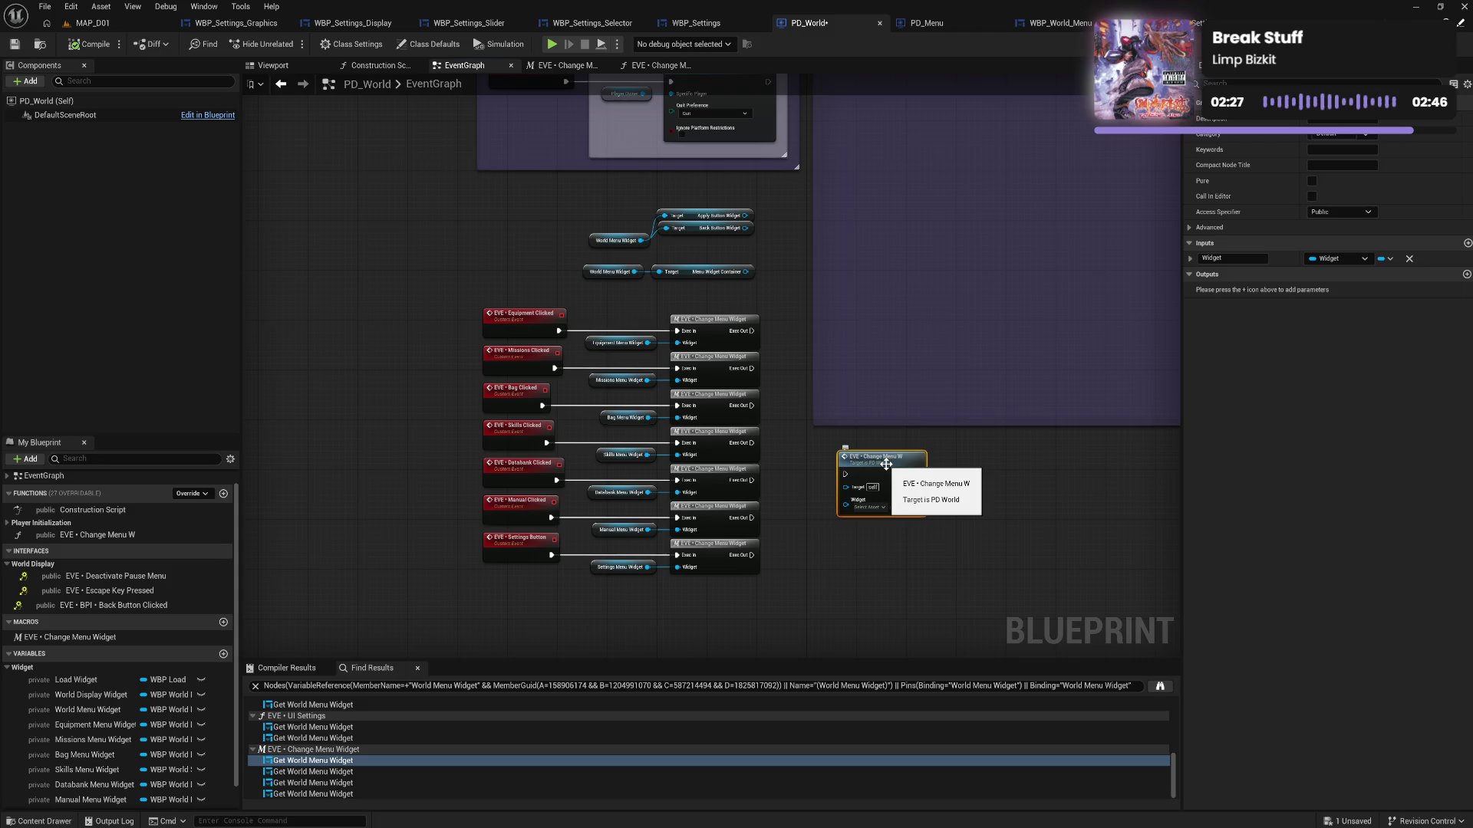
click(95, 44)
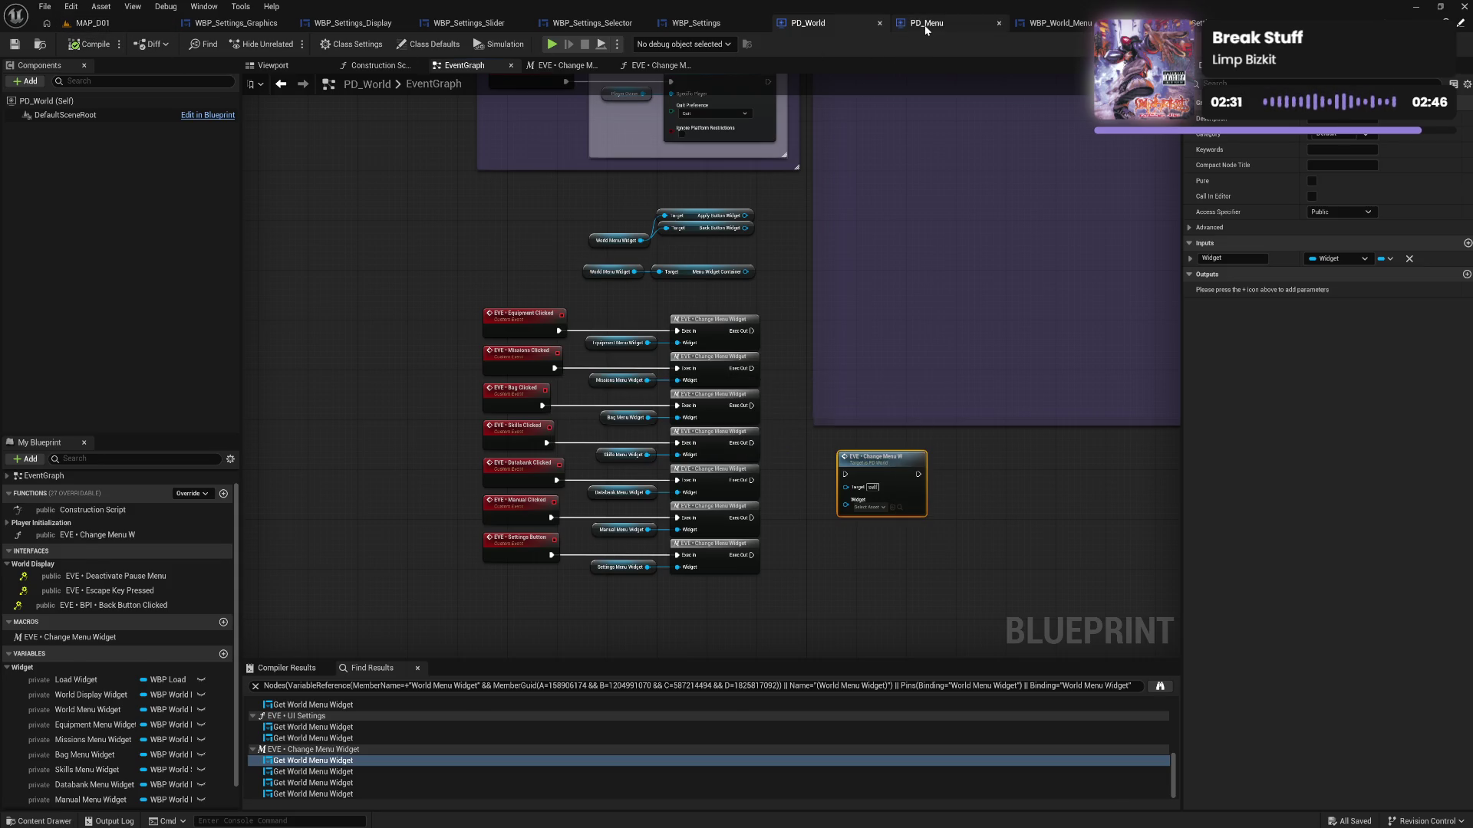
click(926, 29)
click(814, 27)
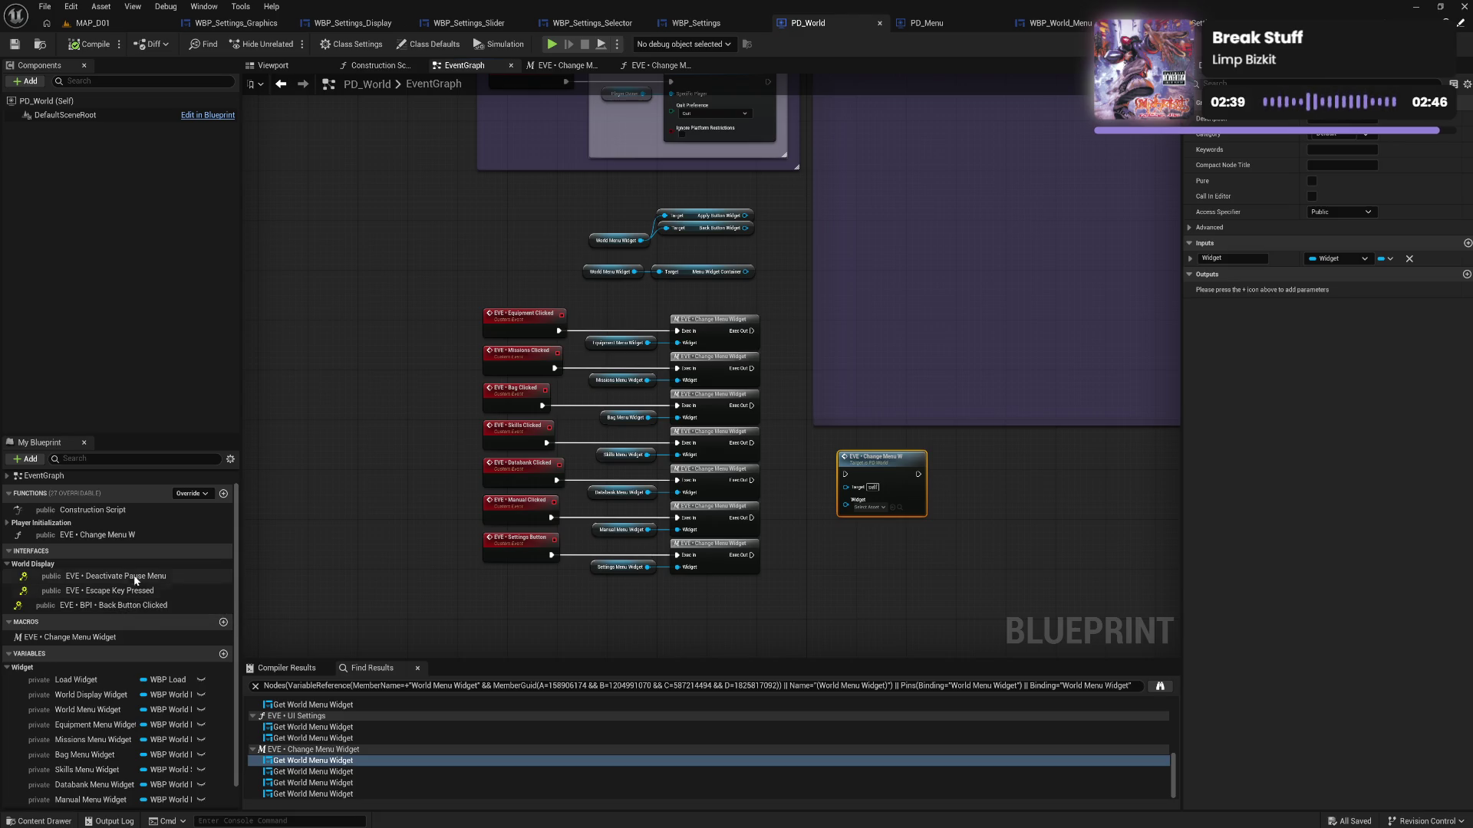
mouse_move(1045, 437)
mouse_down()
mouse_move(962, 467)
mouse_move(842, 398)
mouse_move(551, 657)
mouse_move(690, 428)
mouse_up()
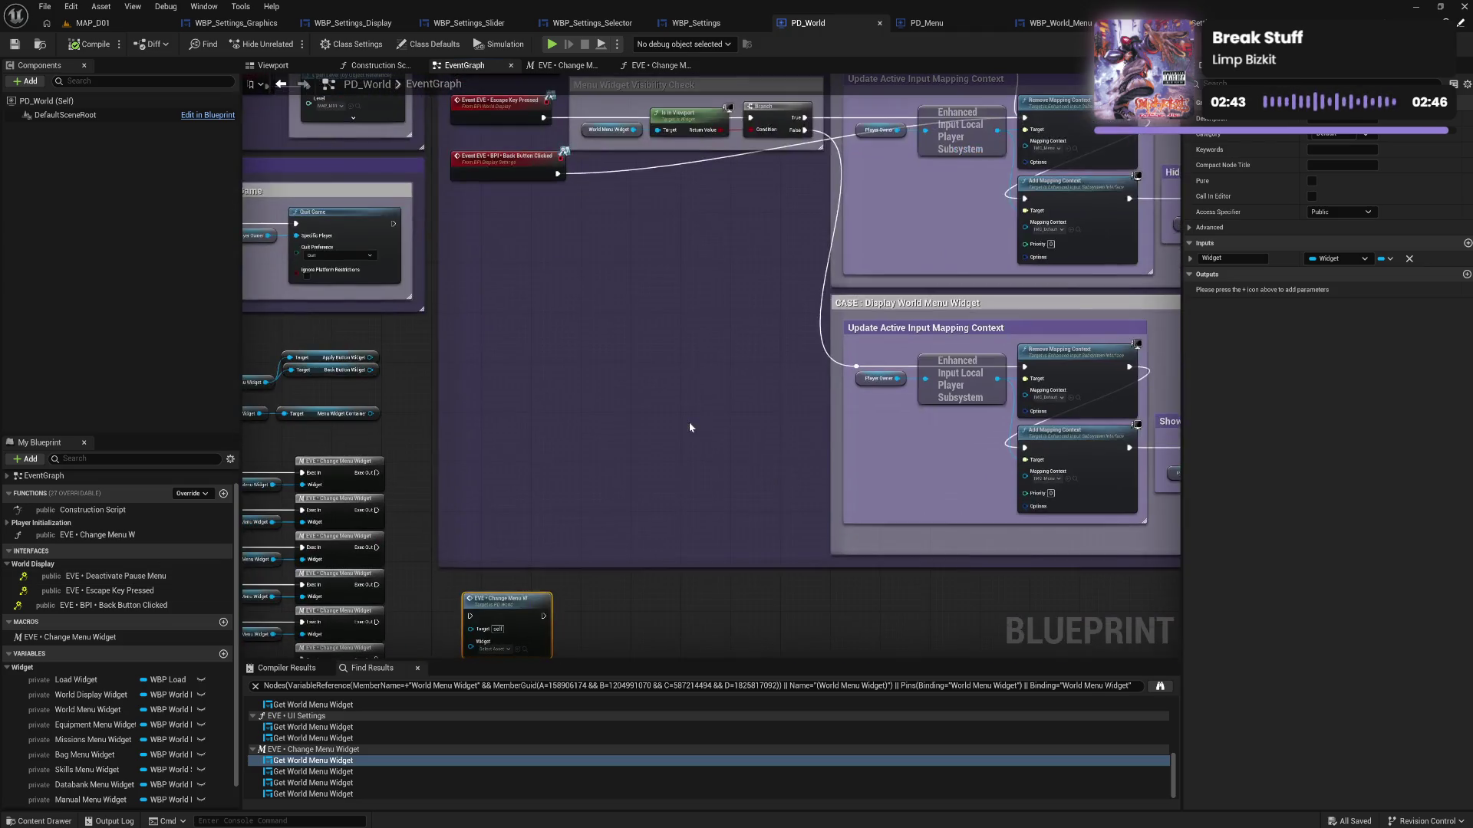
drag(600, 479, 693, 388)
mouse_move(626, 502)
mouse_down()
mouse_move(645, 380)
mouse_move(615, 404)
mouse_up()
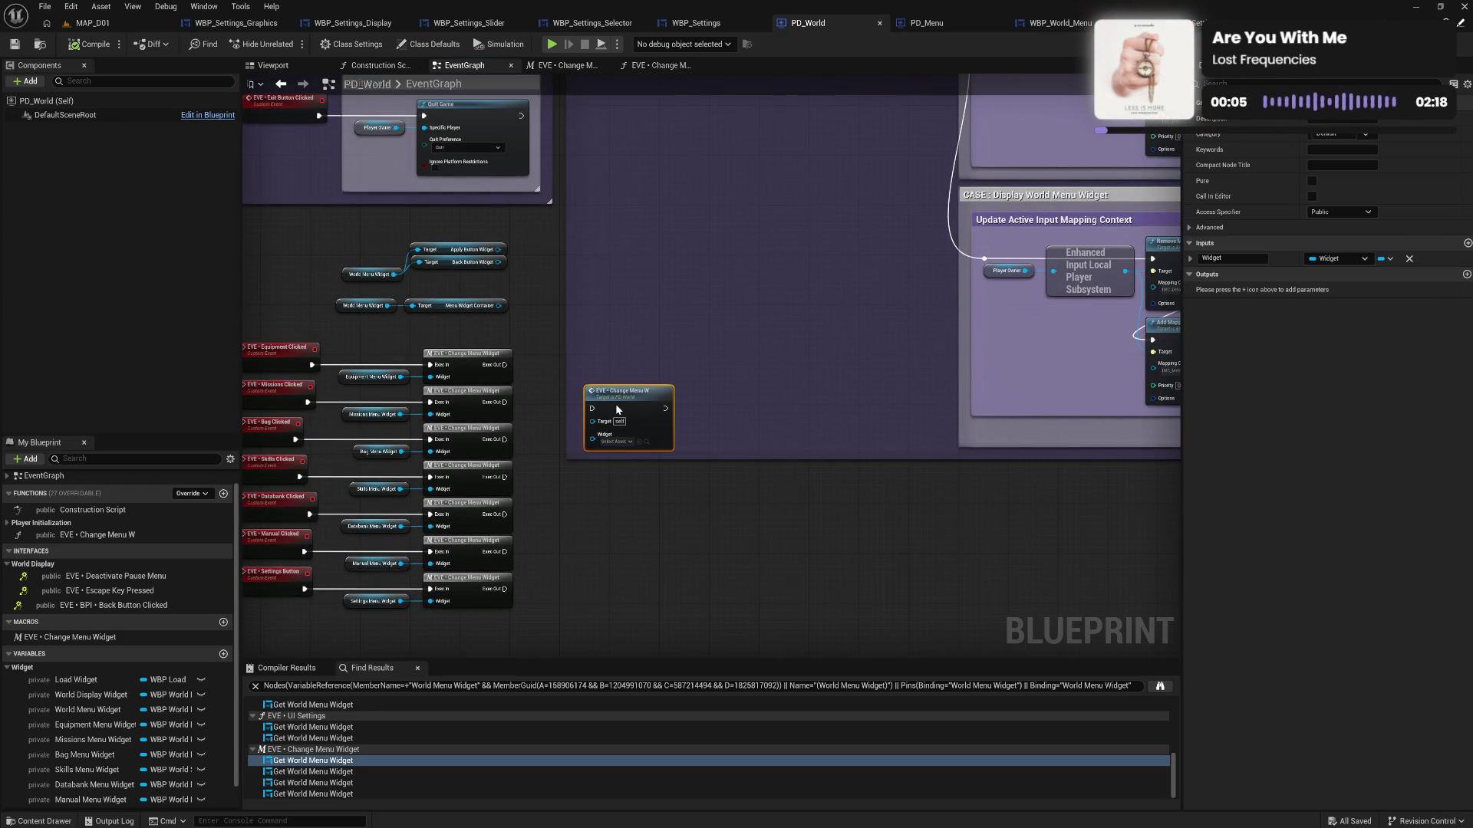
click(688, 358)
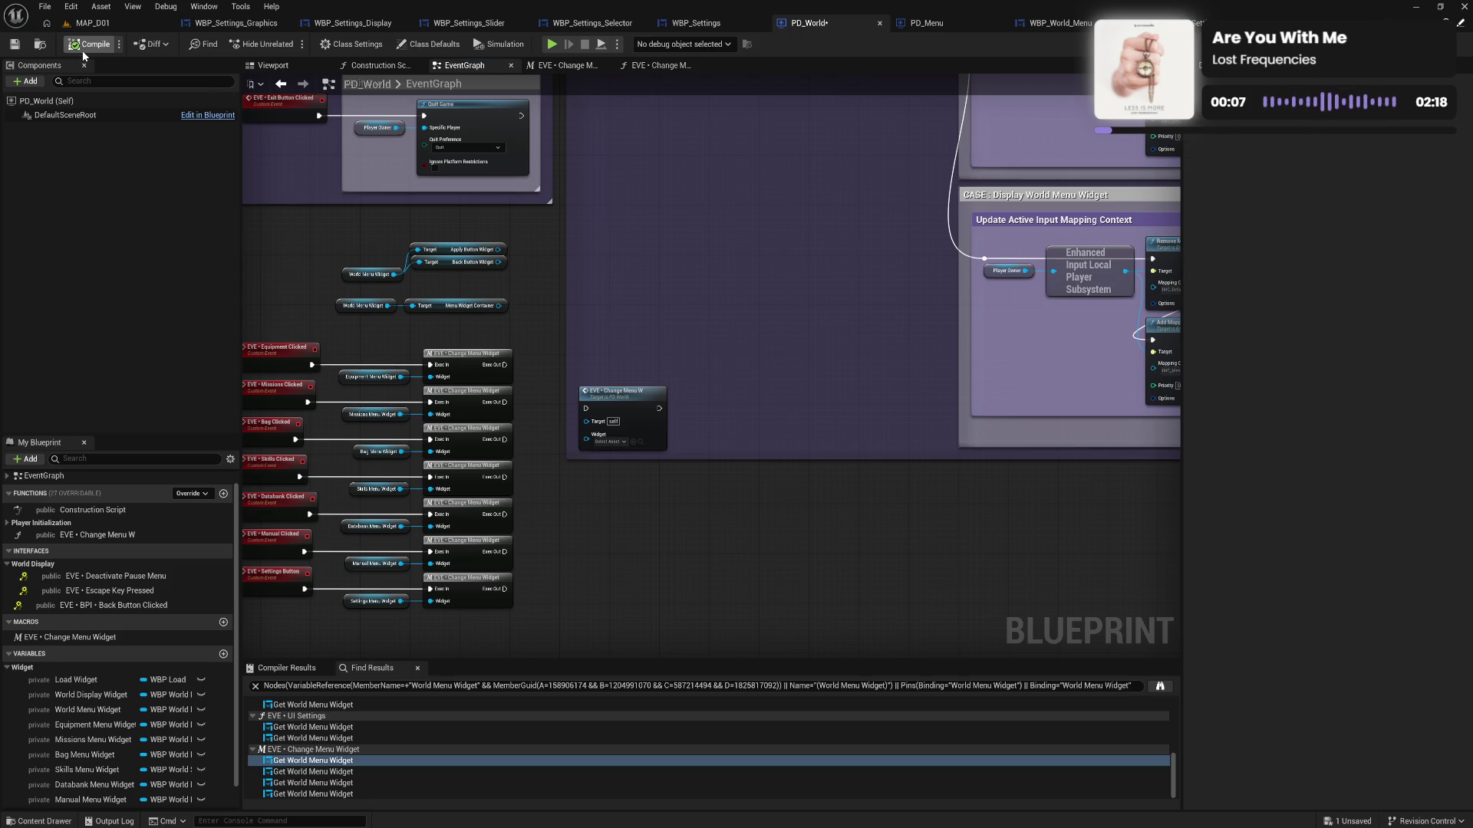
Save the blueprint and browse the game menu's Settings, Graphics, Manual and Equipment pages
key(ctrl+s)
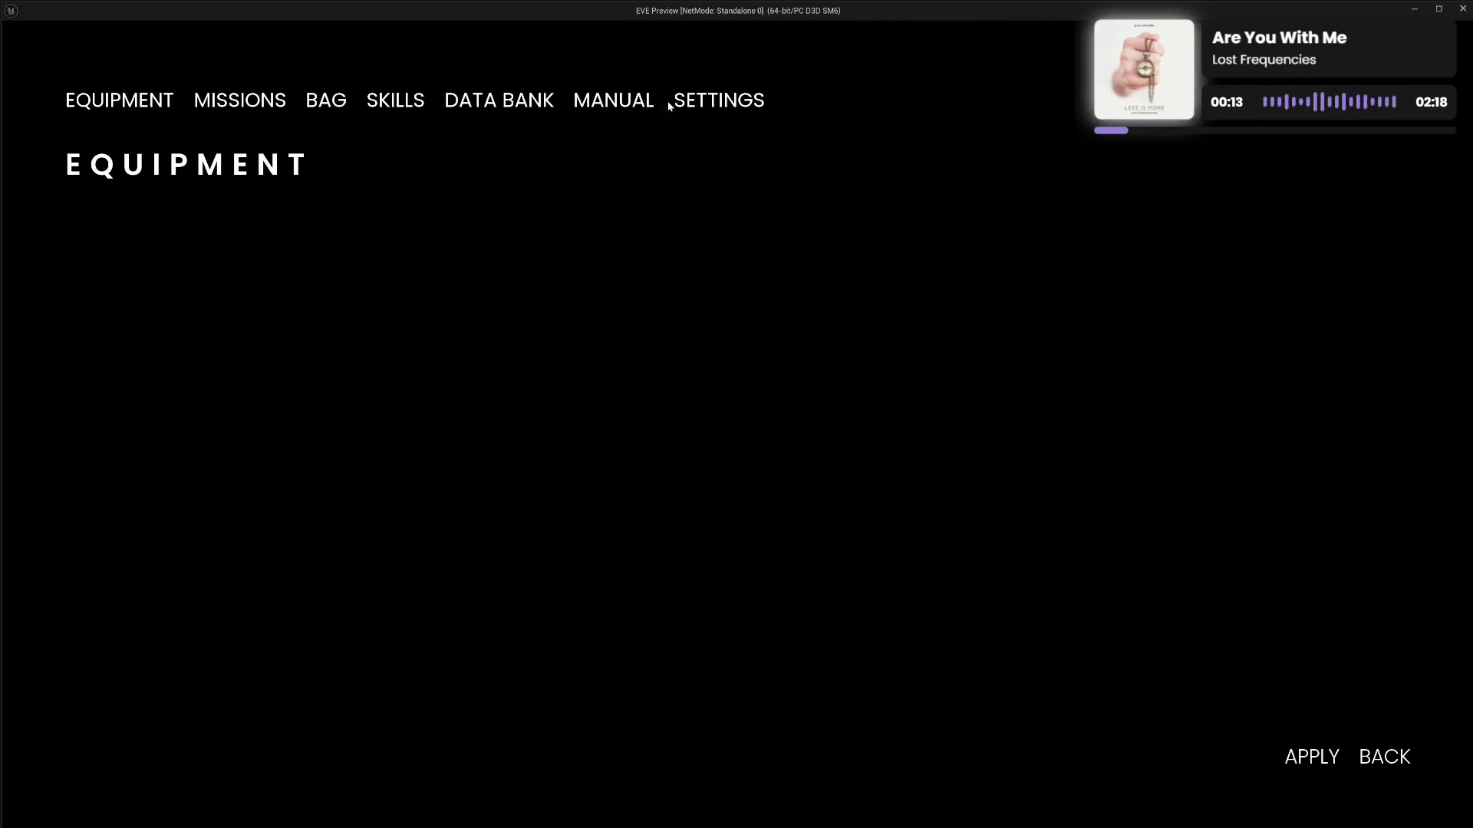
click(672, 103)
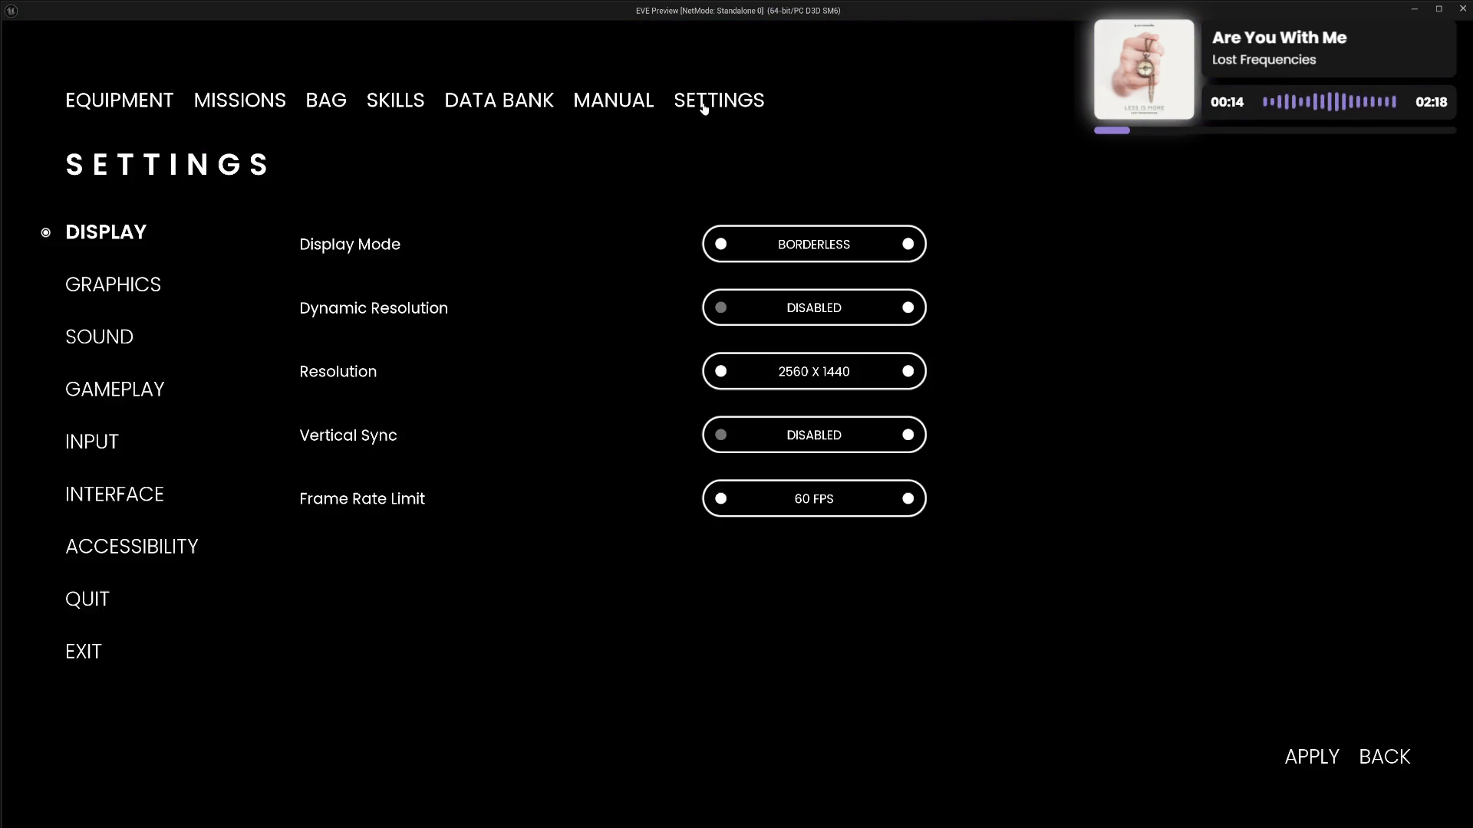
click(126, 291)
click(1389, 759)
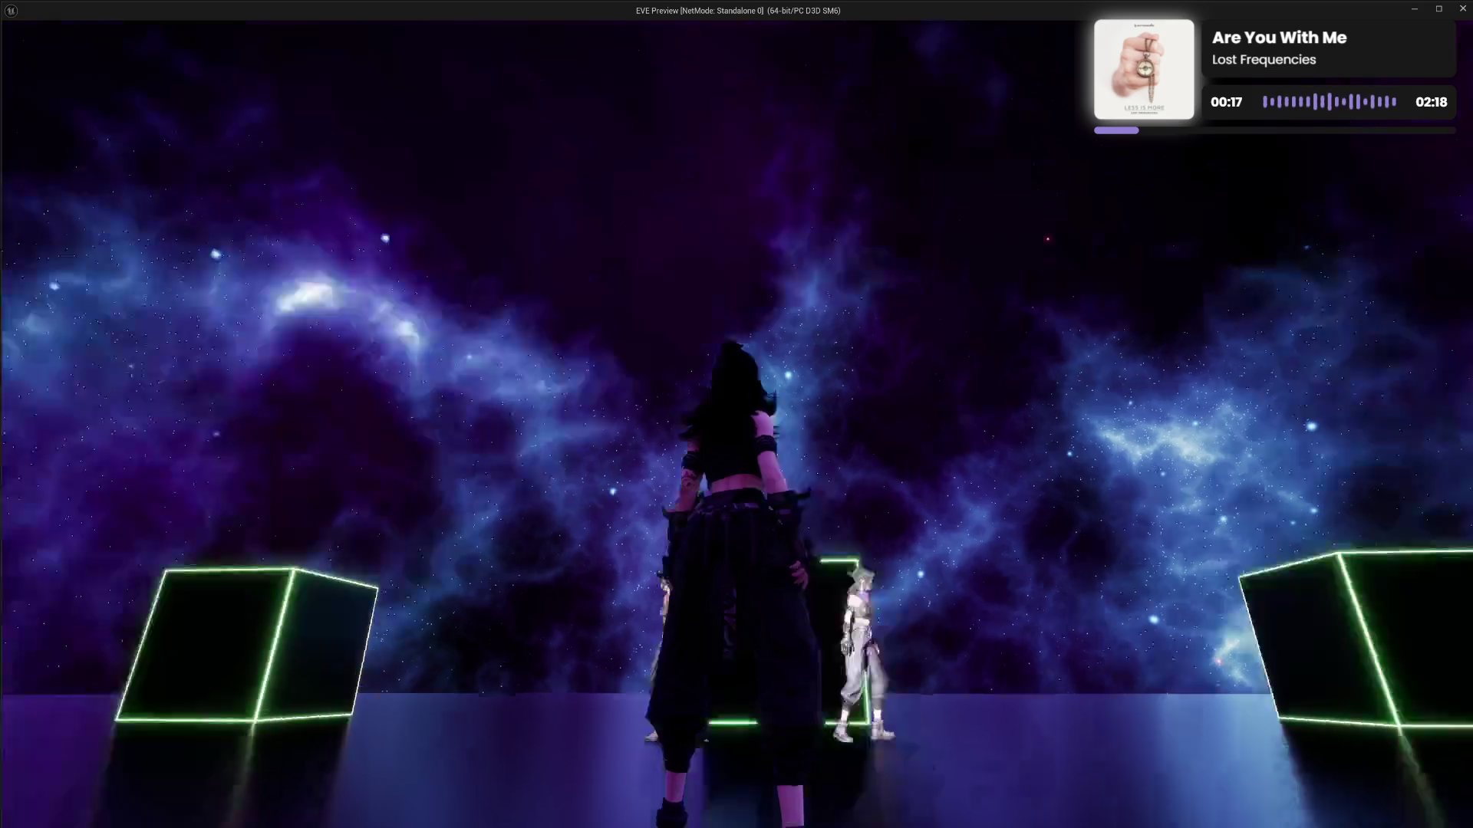
key(Escape)
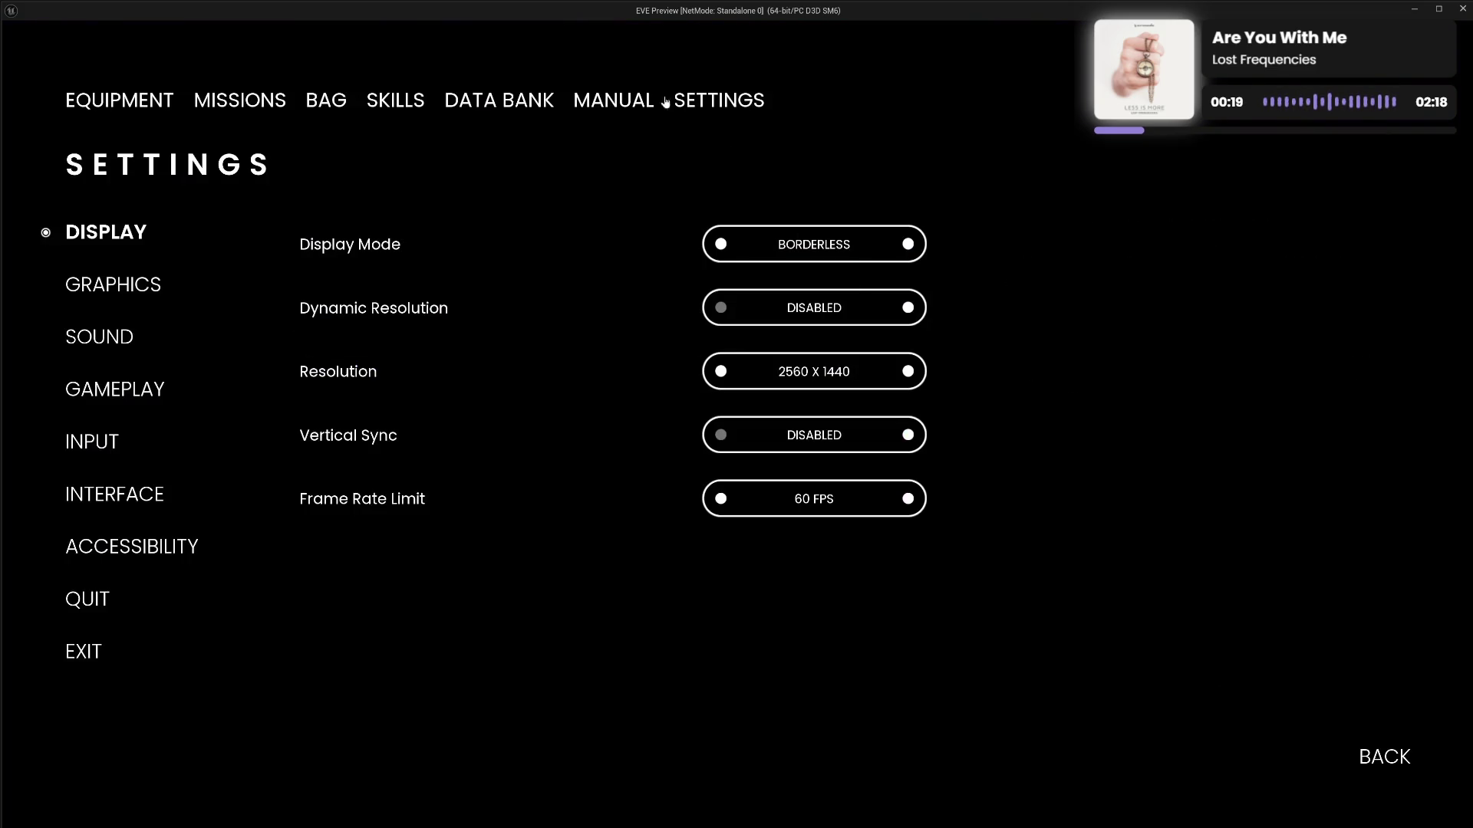
click(612, 102)
click(681, 112)
click(106, 111)
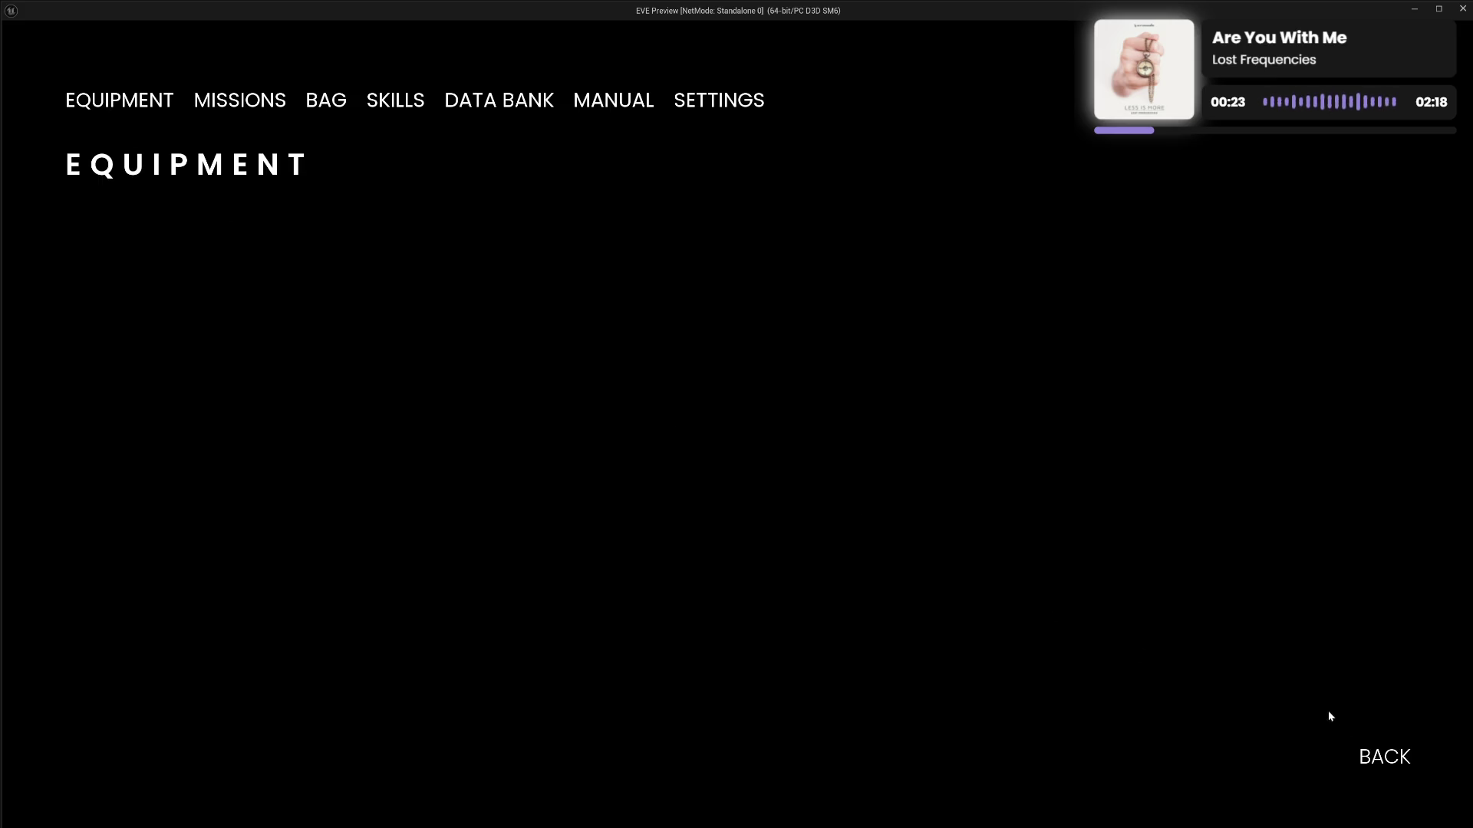
click(1381, 757)
Visit Missions and Bag, set Display Mode to FULLSCREEN, then leave and discard the change
key(Tab)
click(250, 103)
click(317, 104)
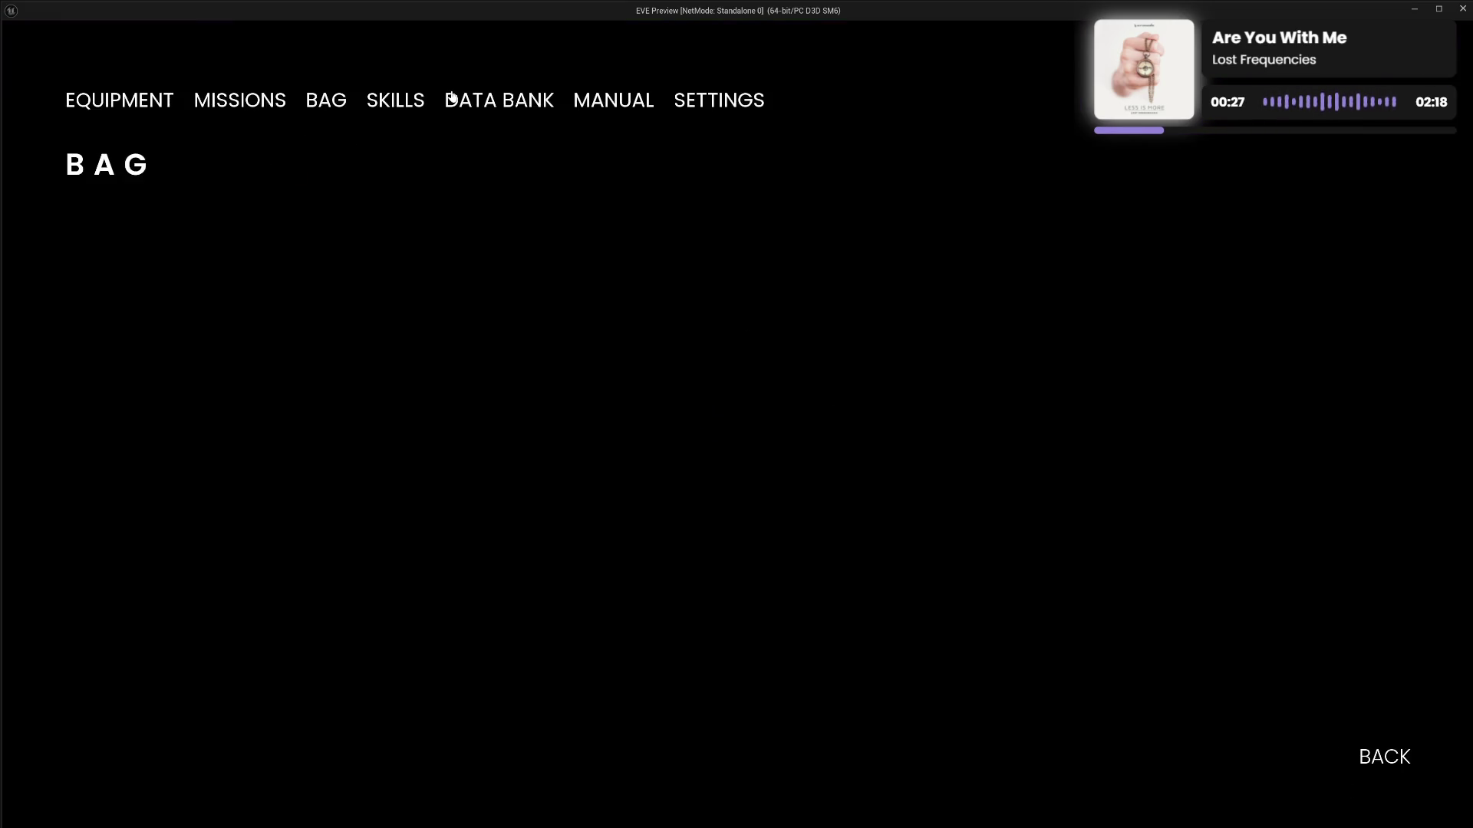
click(740, 117)
click(720, 244)
click(1384, 758)
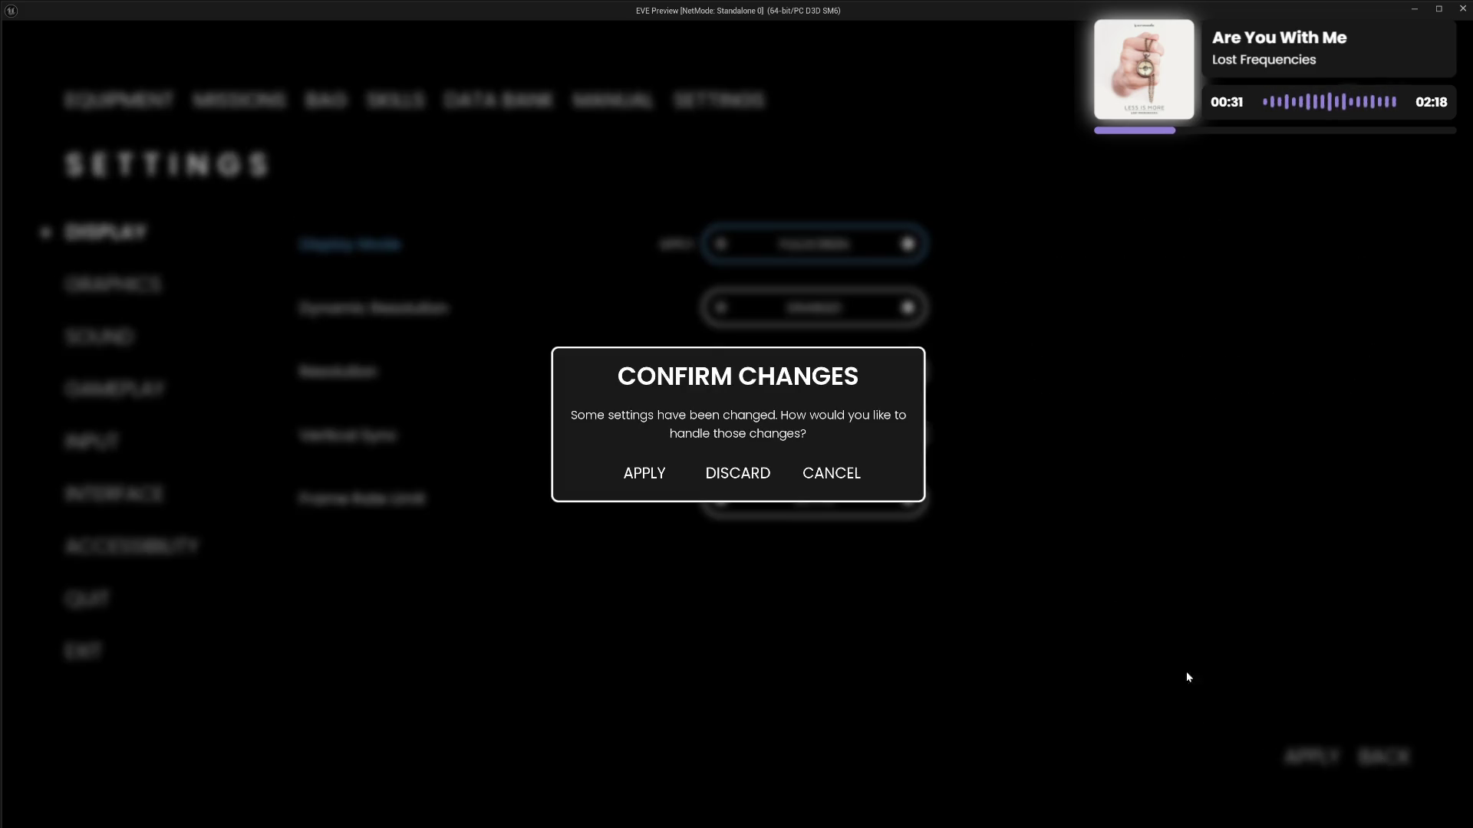
click(749, 471)
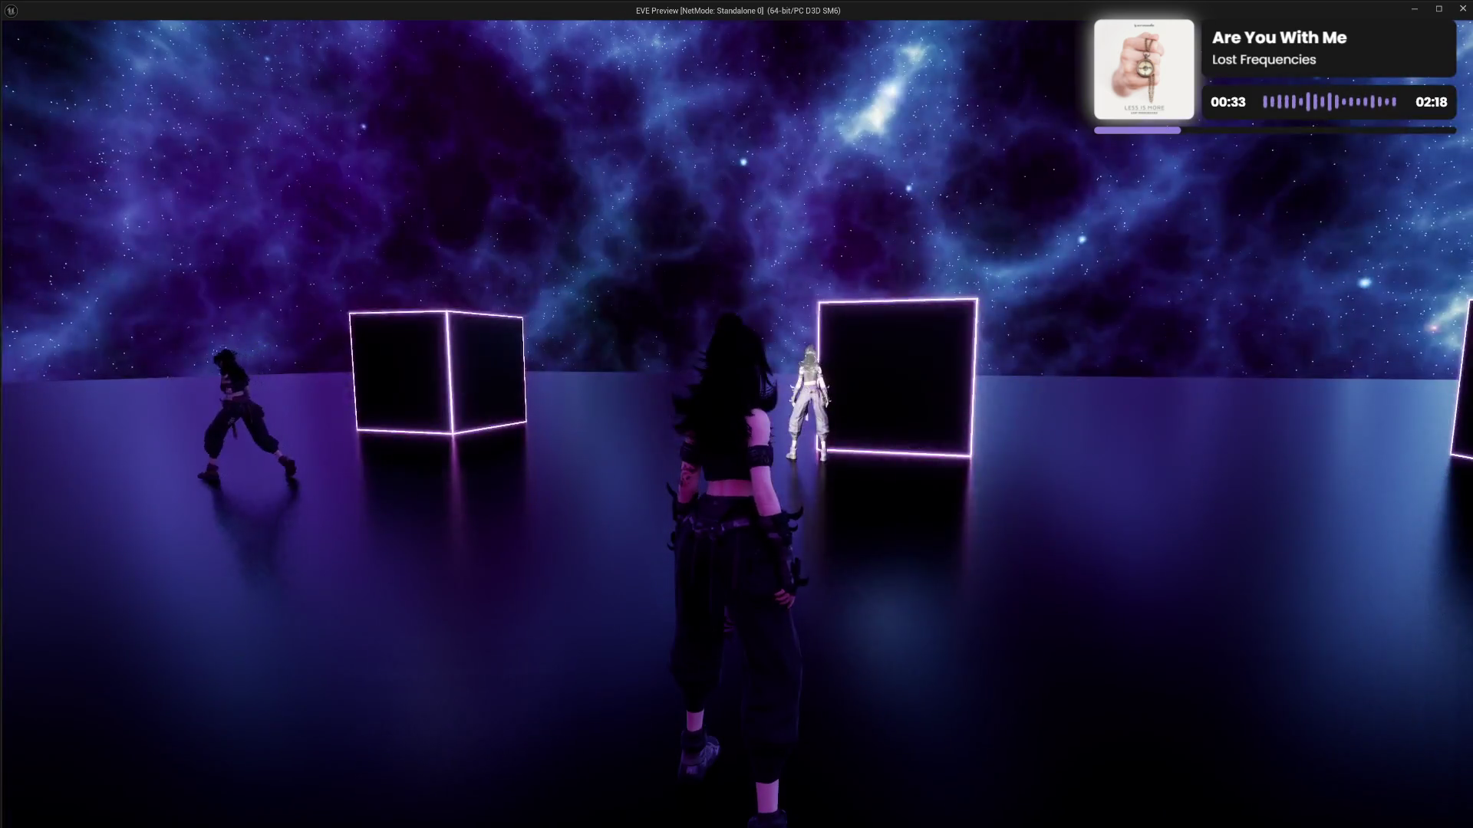
Again set fullscreen display mode, leave settings, and discard the change to close the menu
key(Escape)
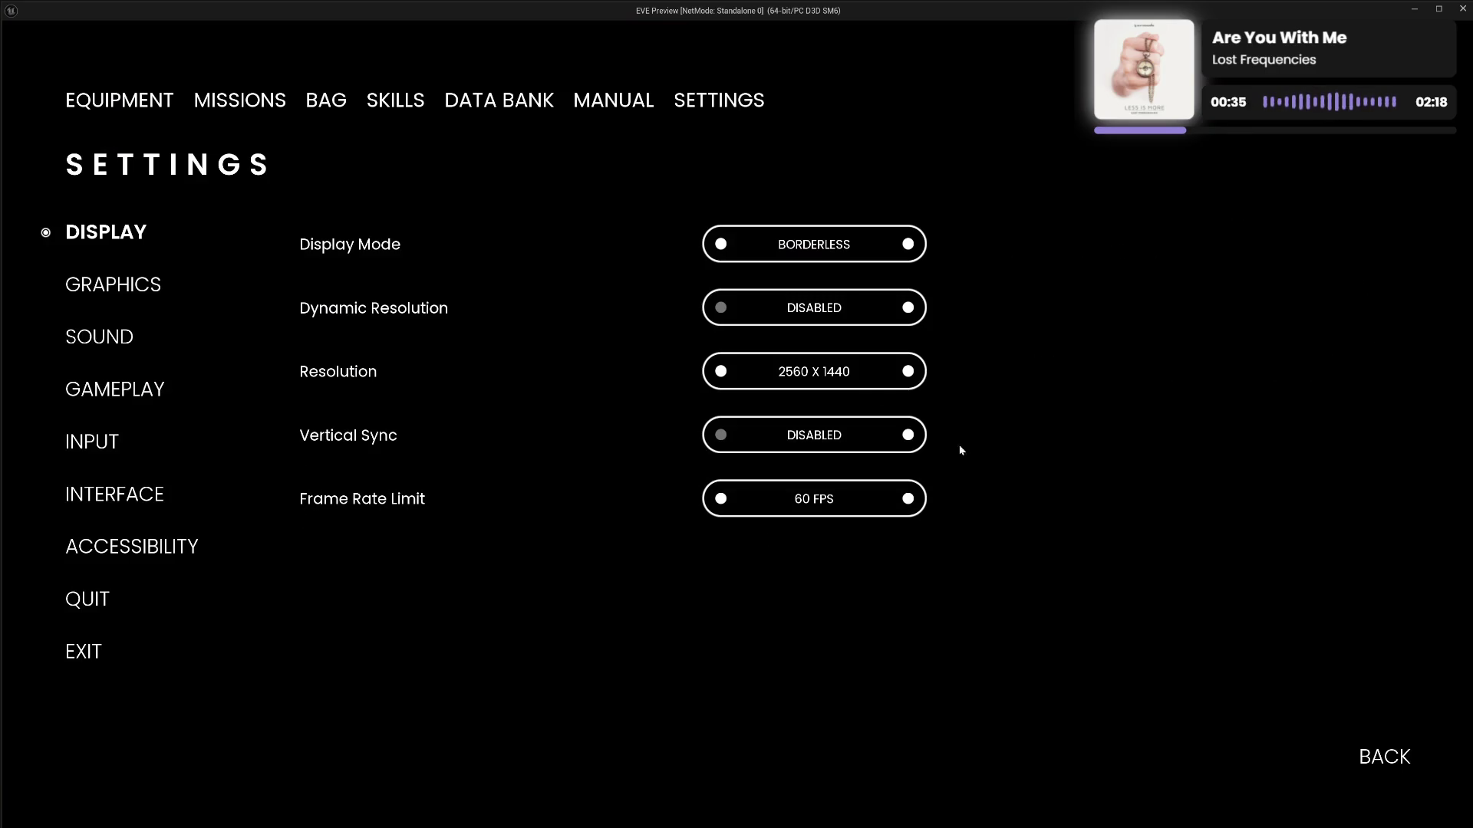
click(721, 244)
click(606, 101)
click(690, 107)
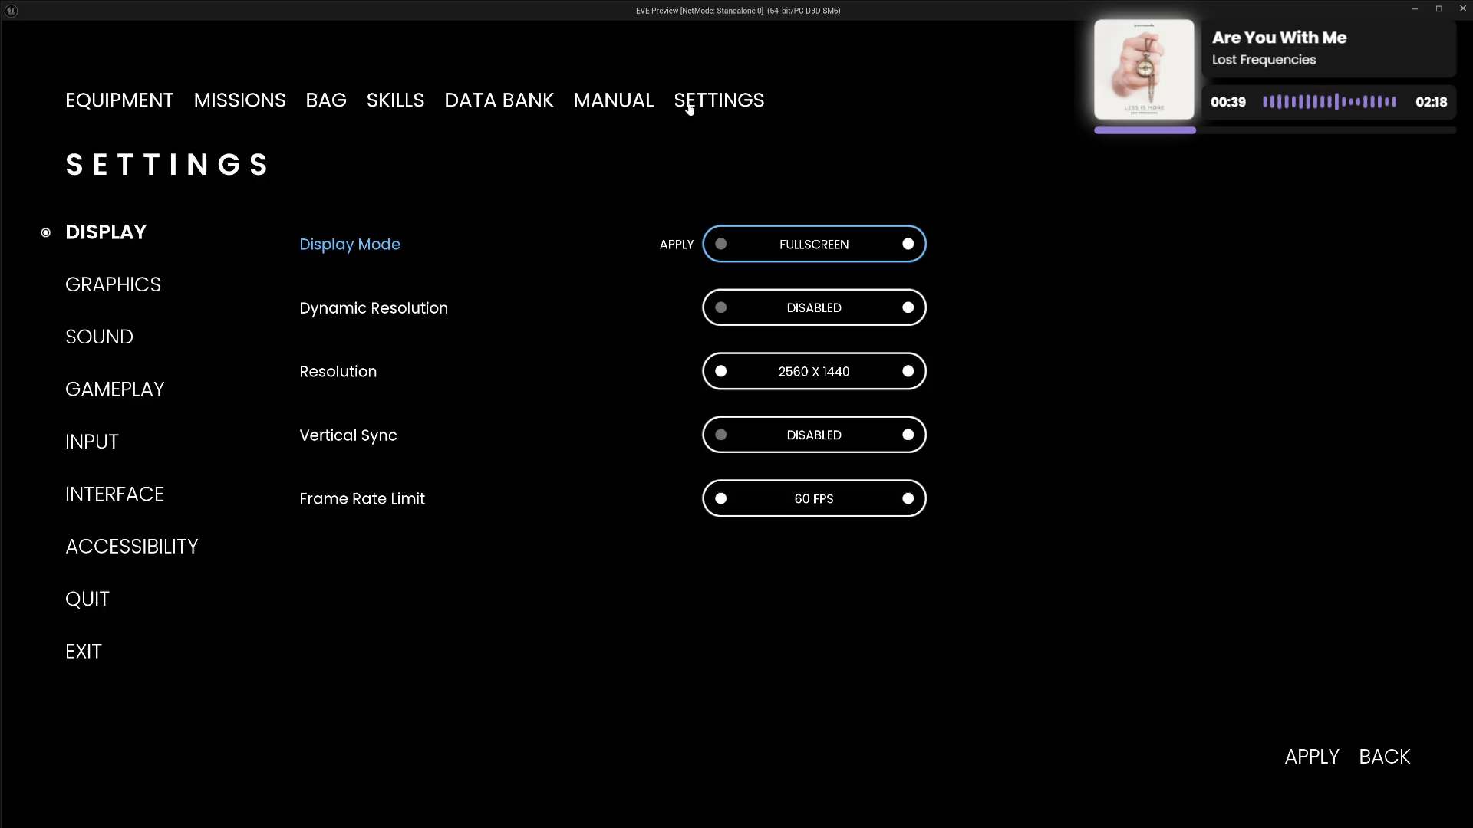
click(1378, 759)
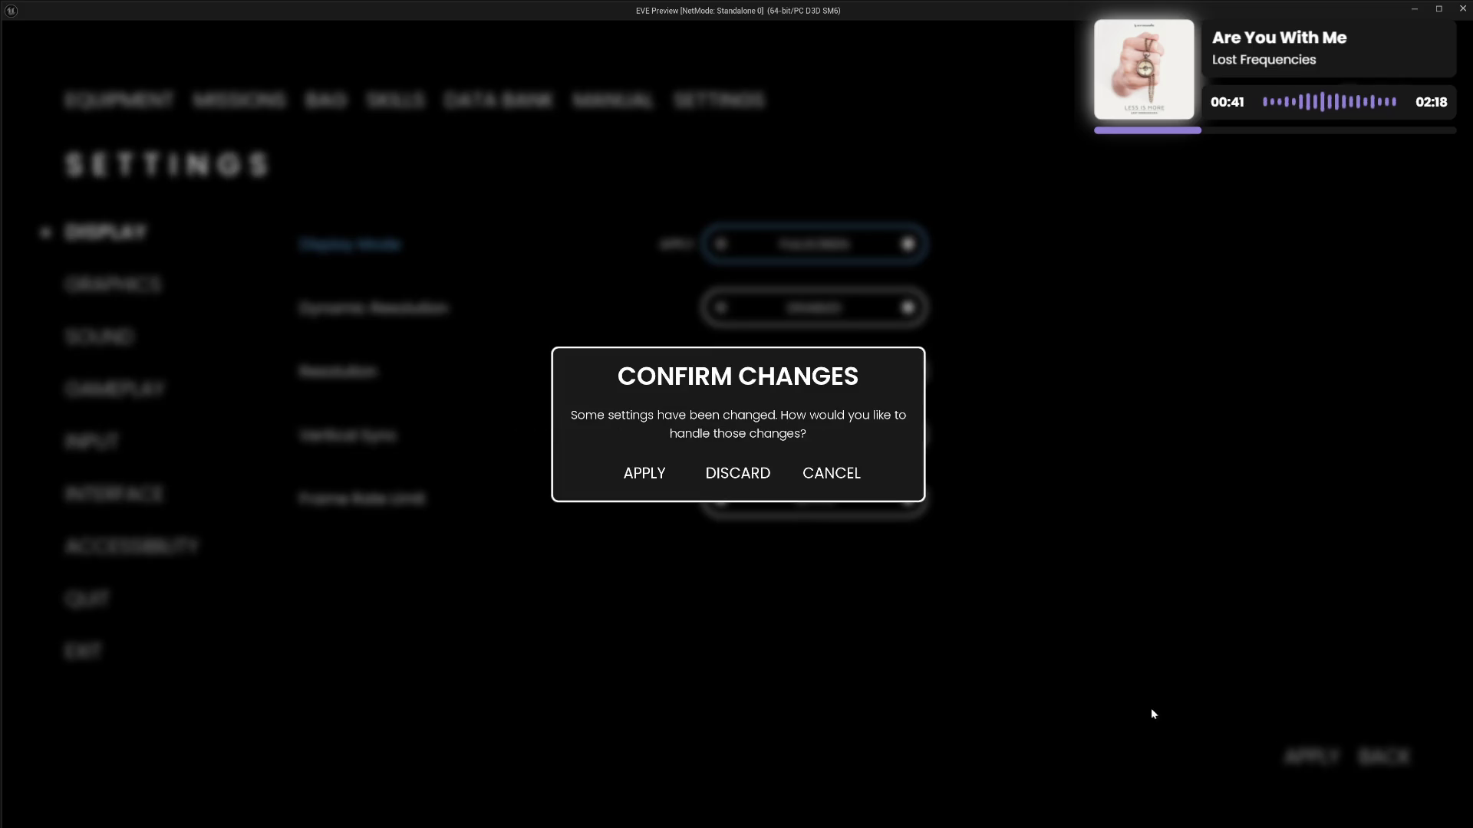
click(749, 473)
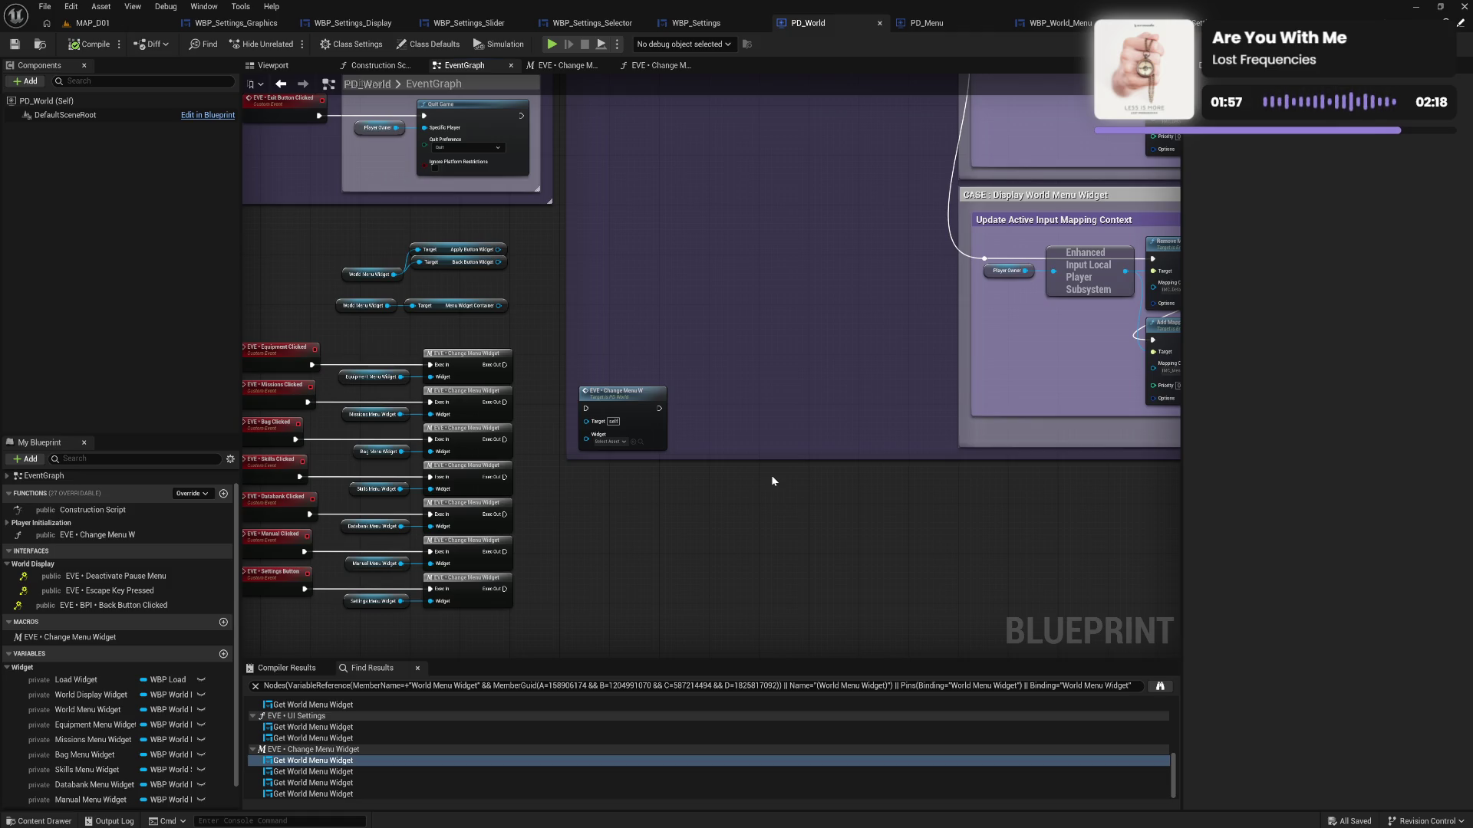
Pan through WBP_Settings' World Menu Button Clicked graph up to Send User Settings, then view the EventGraph
click(693, 26)
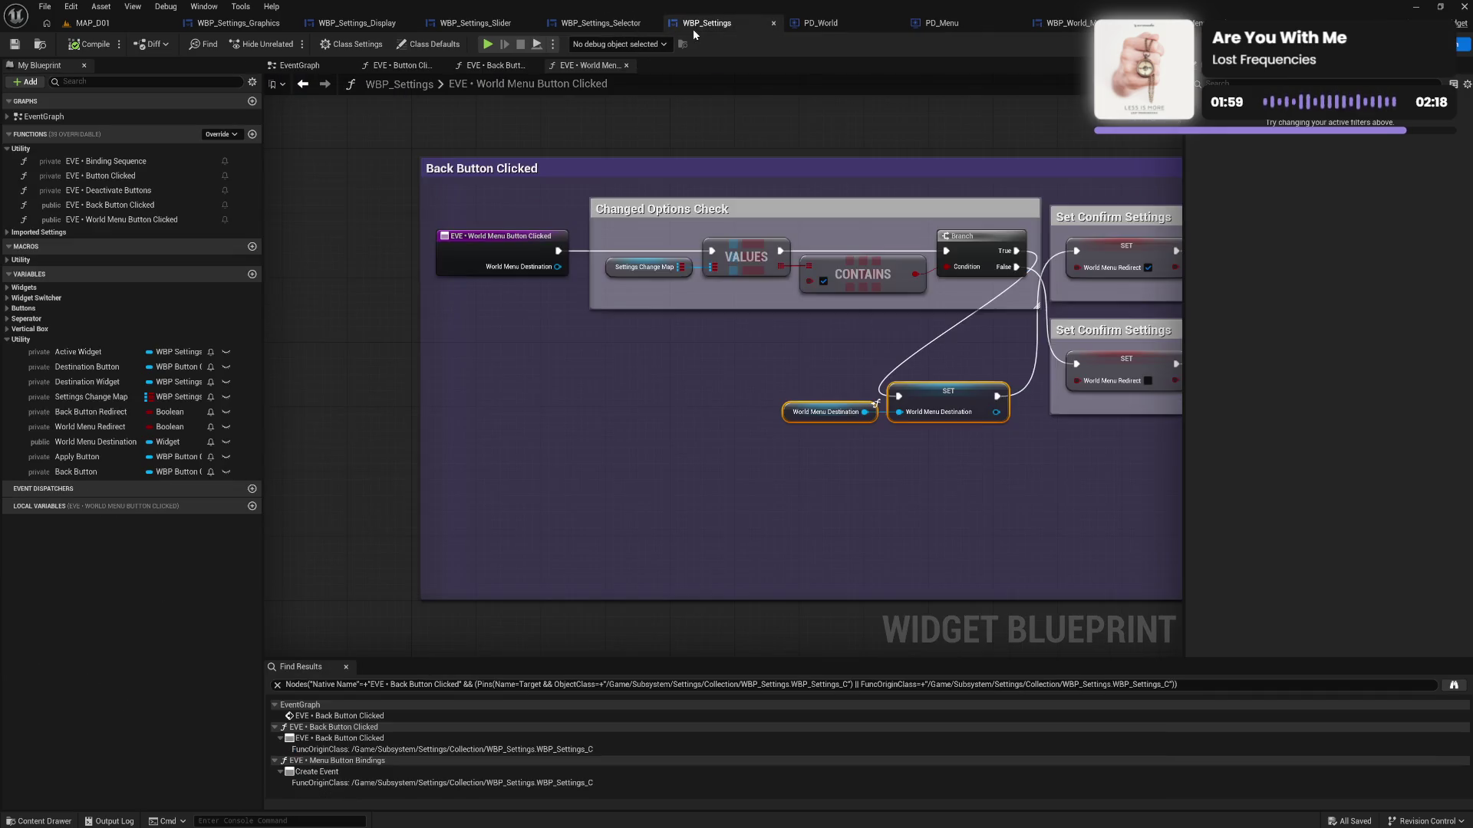
drag(580, 376, 427, 407)
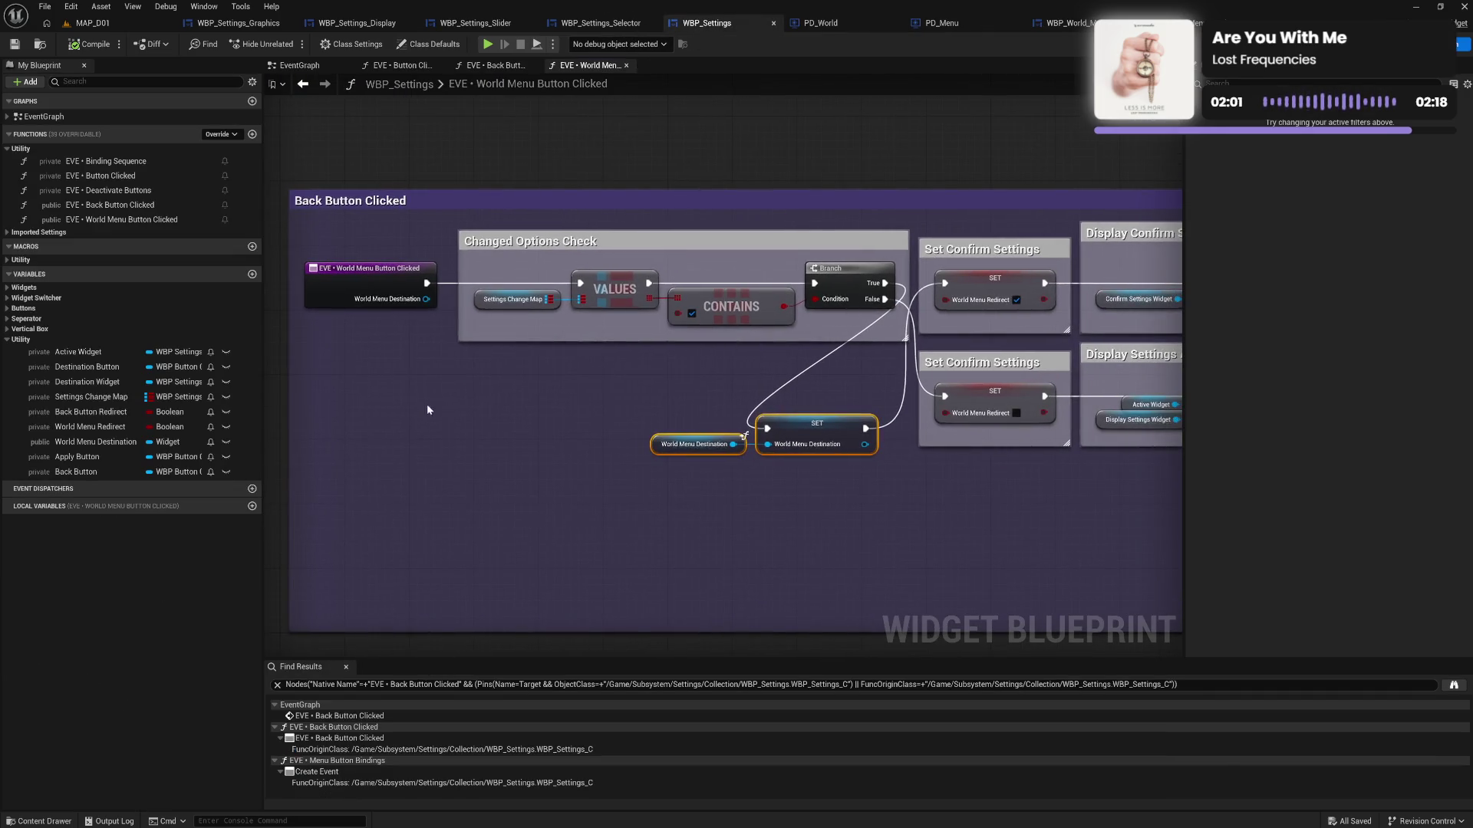
drag(573, 380, 412, 381)
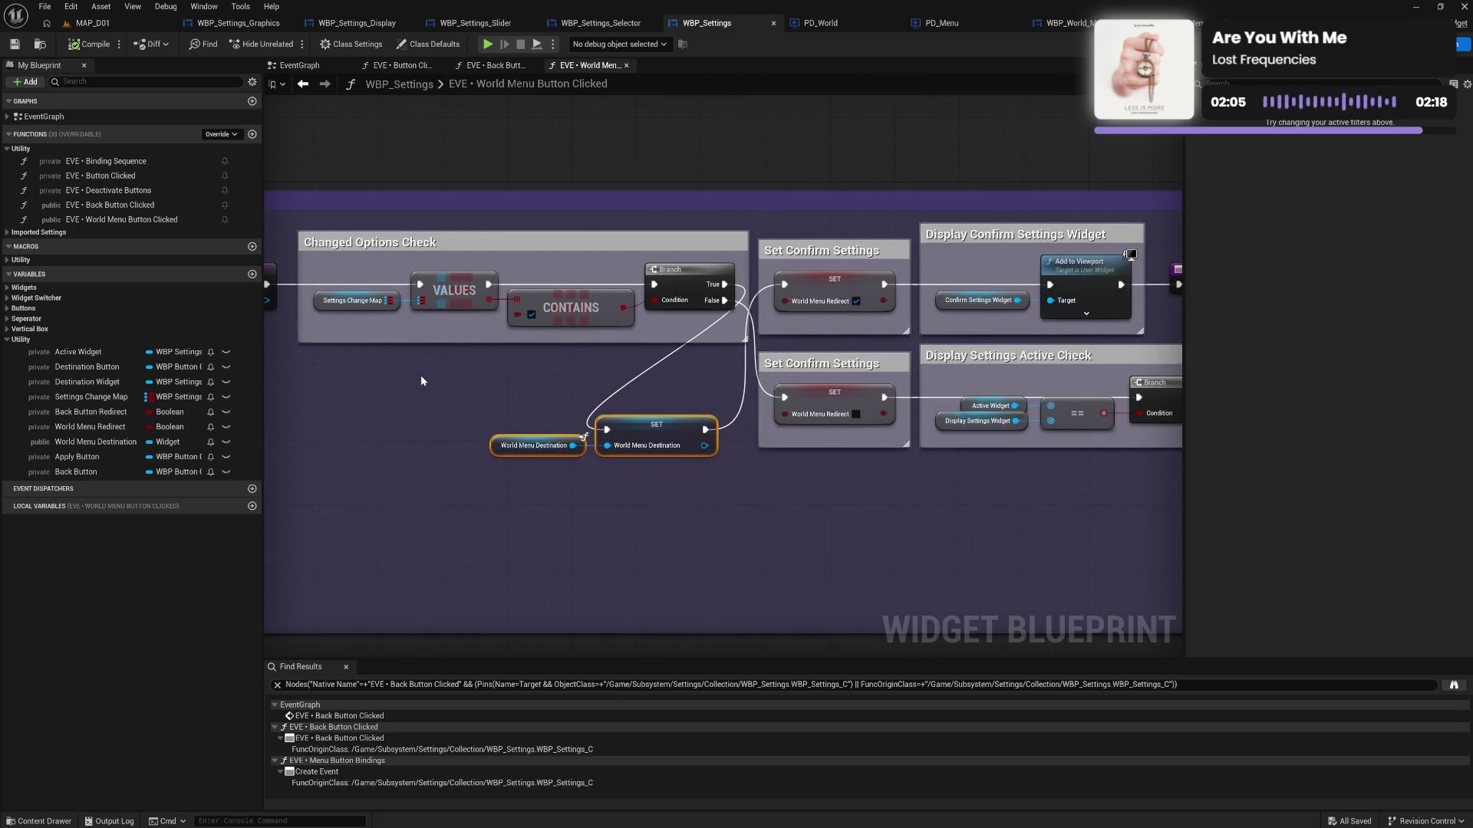
mouse_move(547, 369)
mouse_down()
mouse_move(379, 342)
mouse_move(759, 383)
mouse_move(537, 342)
mouse_move(471, 346)
mouse_up()
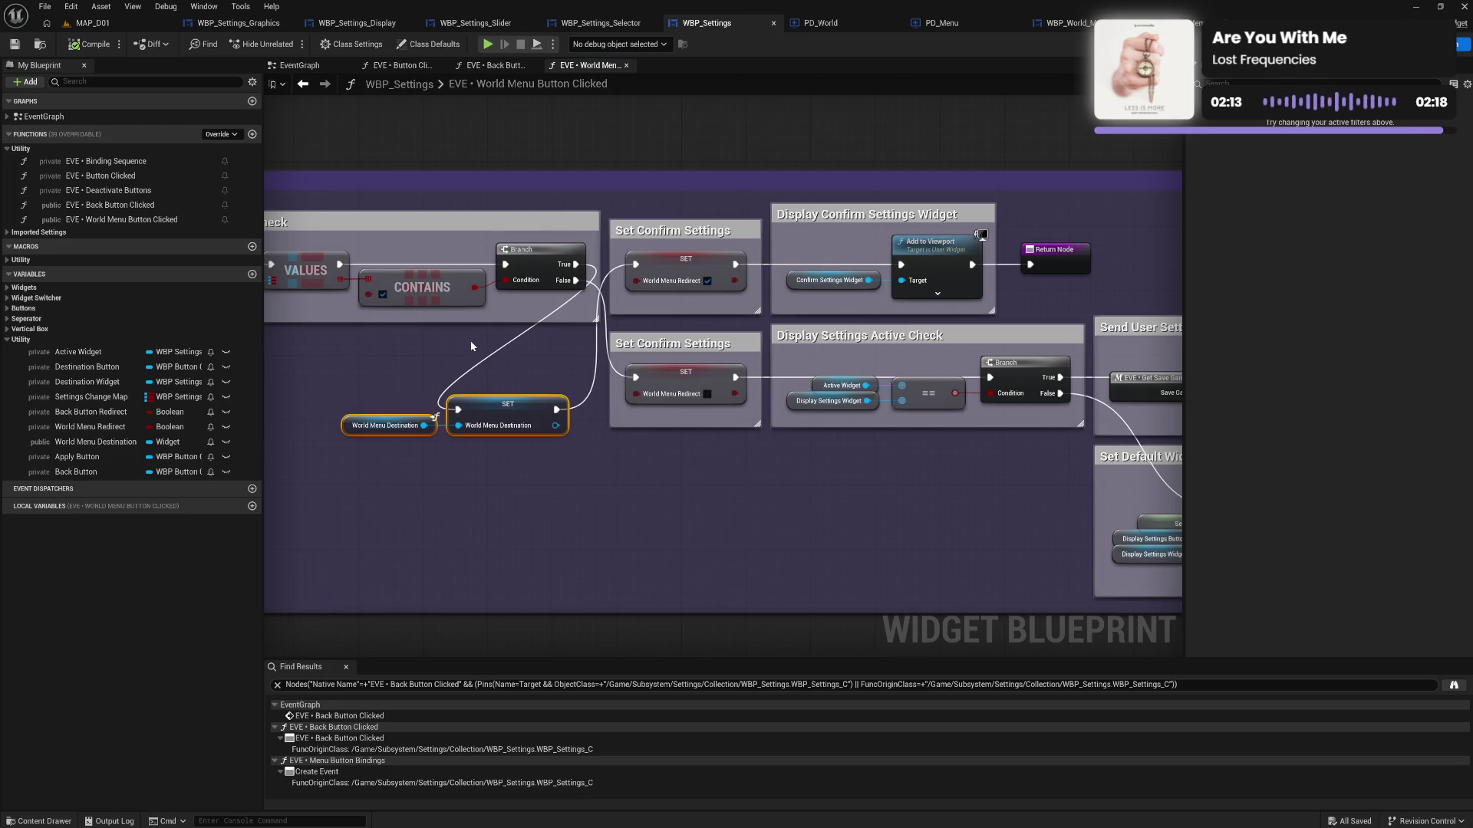
click(299, 65)
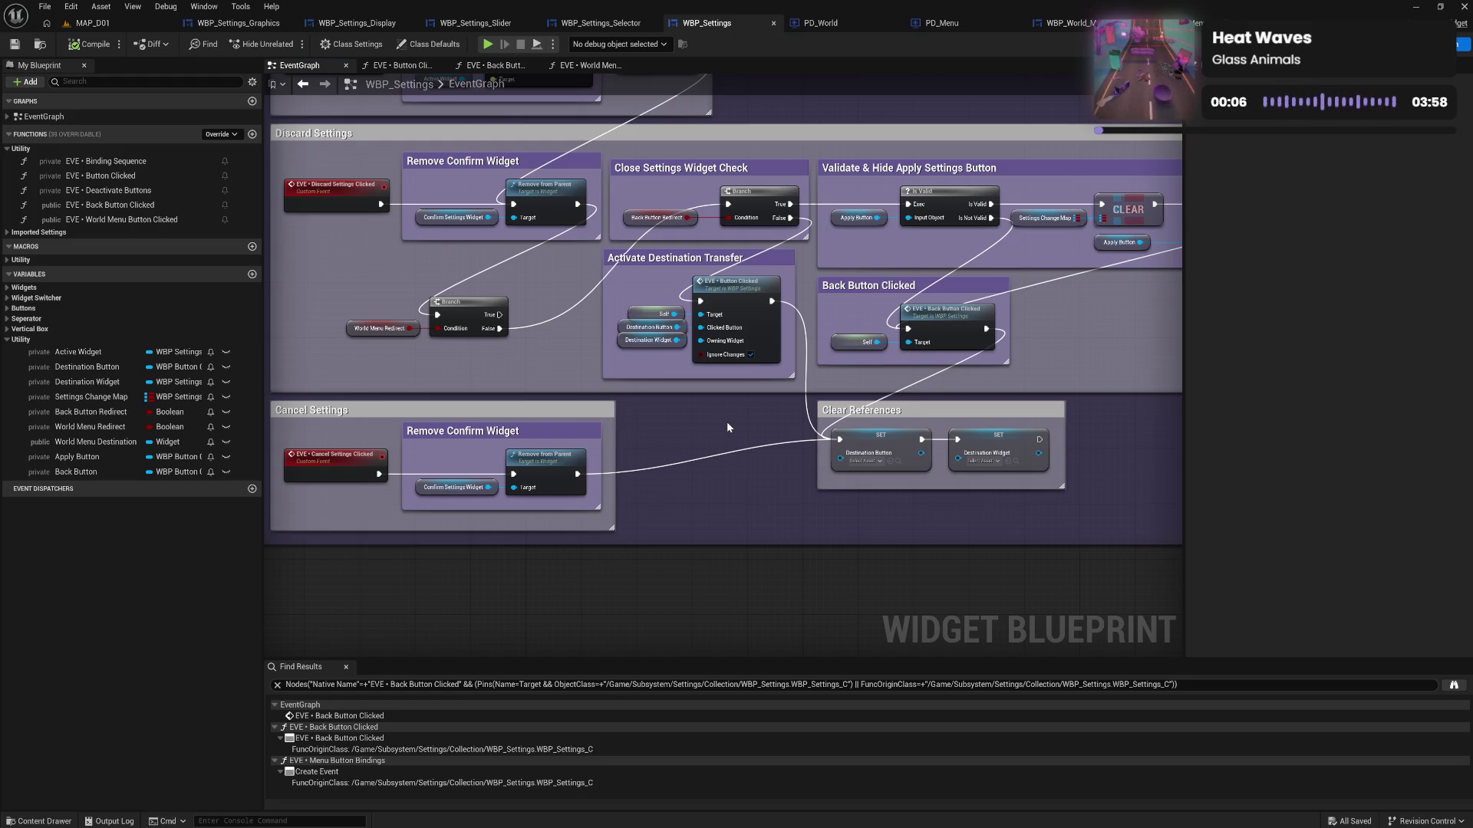
Duplicate the Validate & Hide Apply Settings Button group below and wire Branch True to its Is Valid
drag(728, 427, 567, 427)
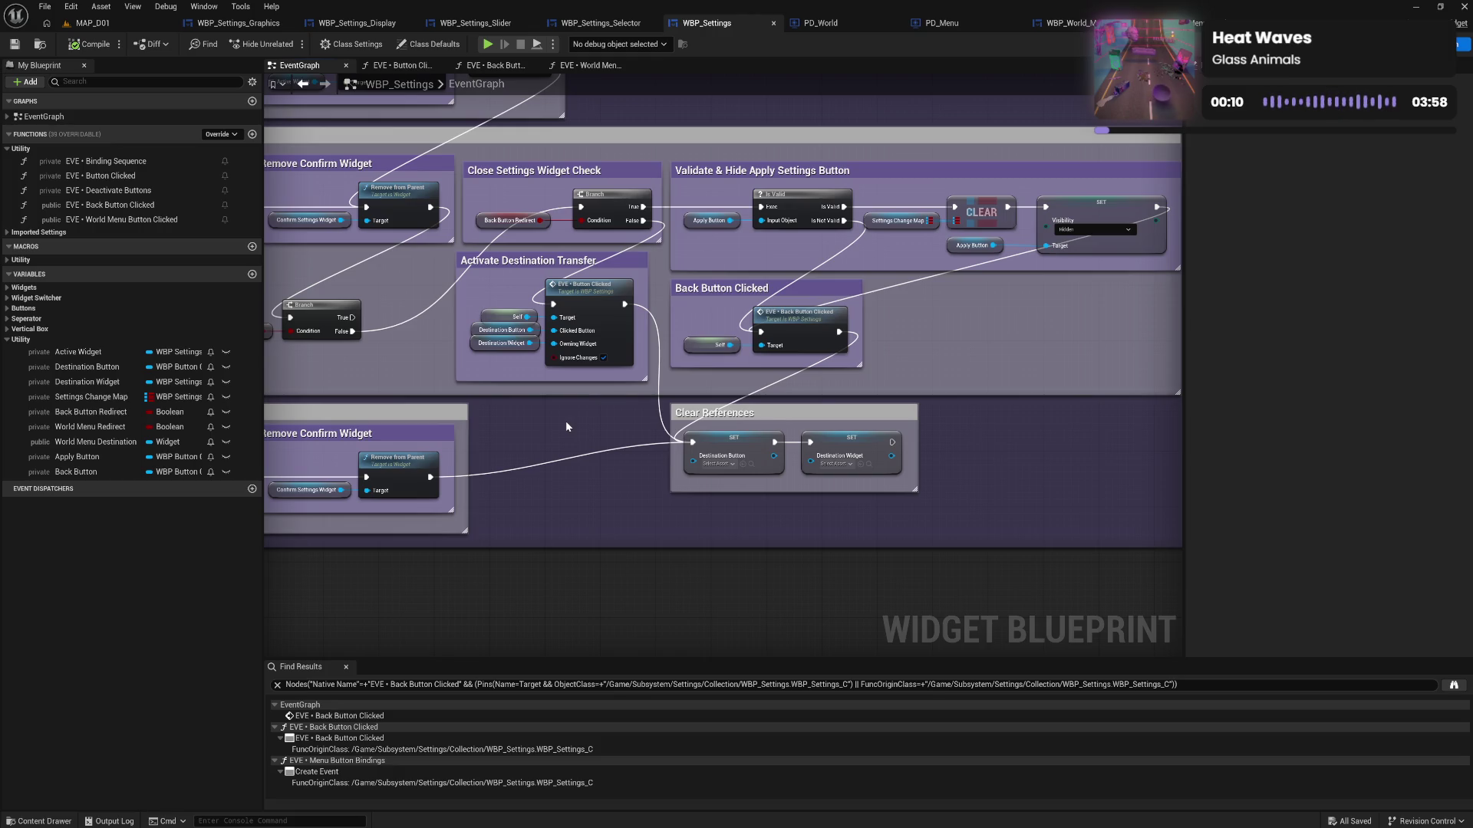
drag(702, 156, 811, 201)
drag(908, 223, 1059, 249)
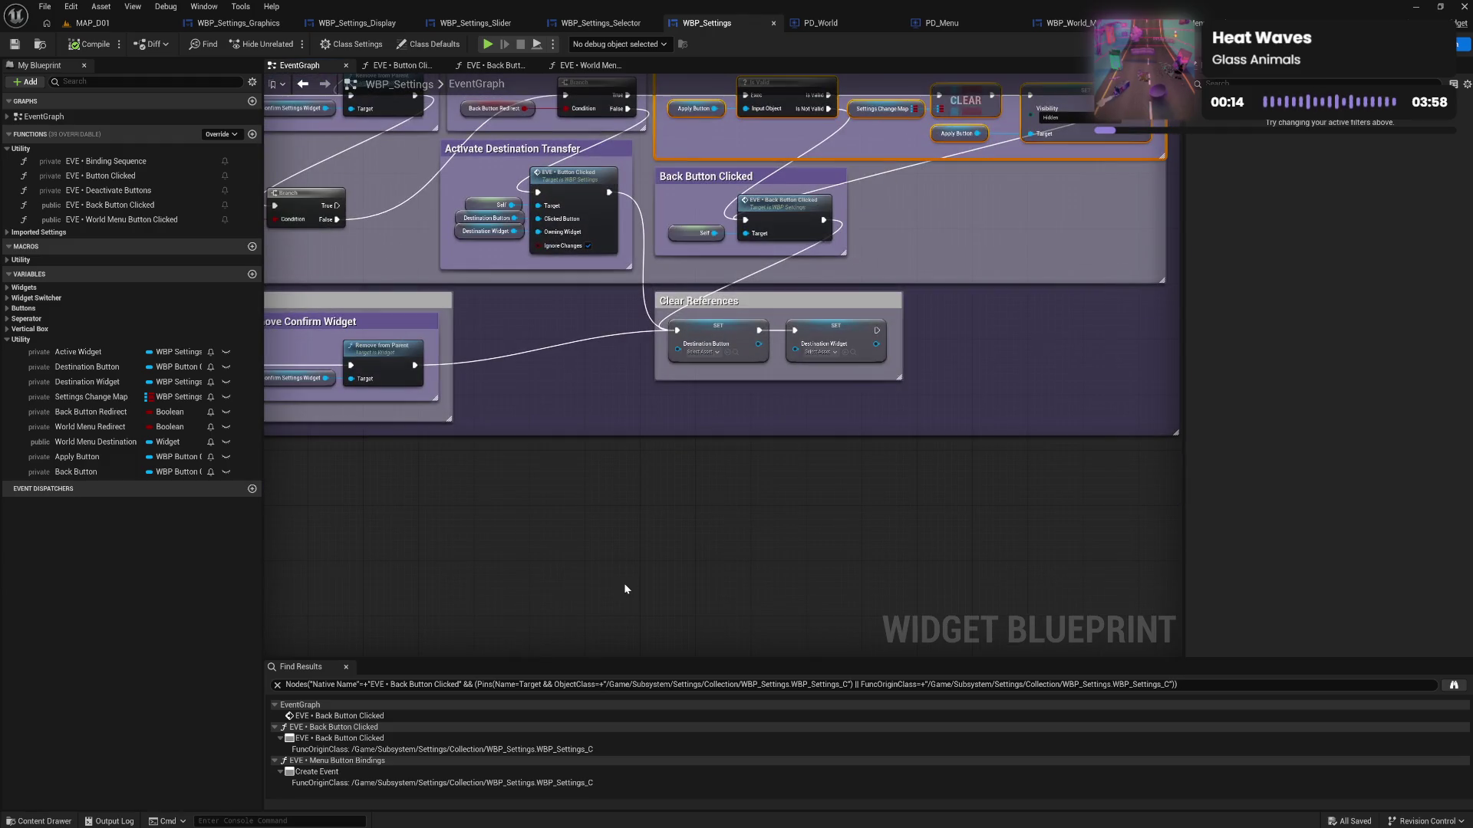
key(ctrl+v)
drag(571, 550, 579, 467)
mouse_move(338, 206)
mouse_down()
mouse_move(384, 268)
mouse_move(461, 467)
mouse_move(548, 507)
mouse_up()
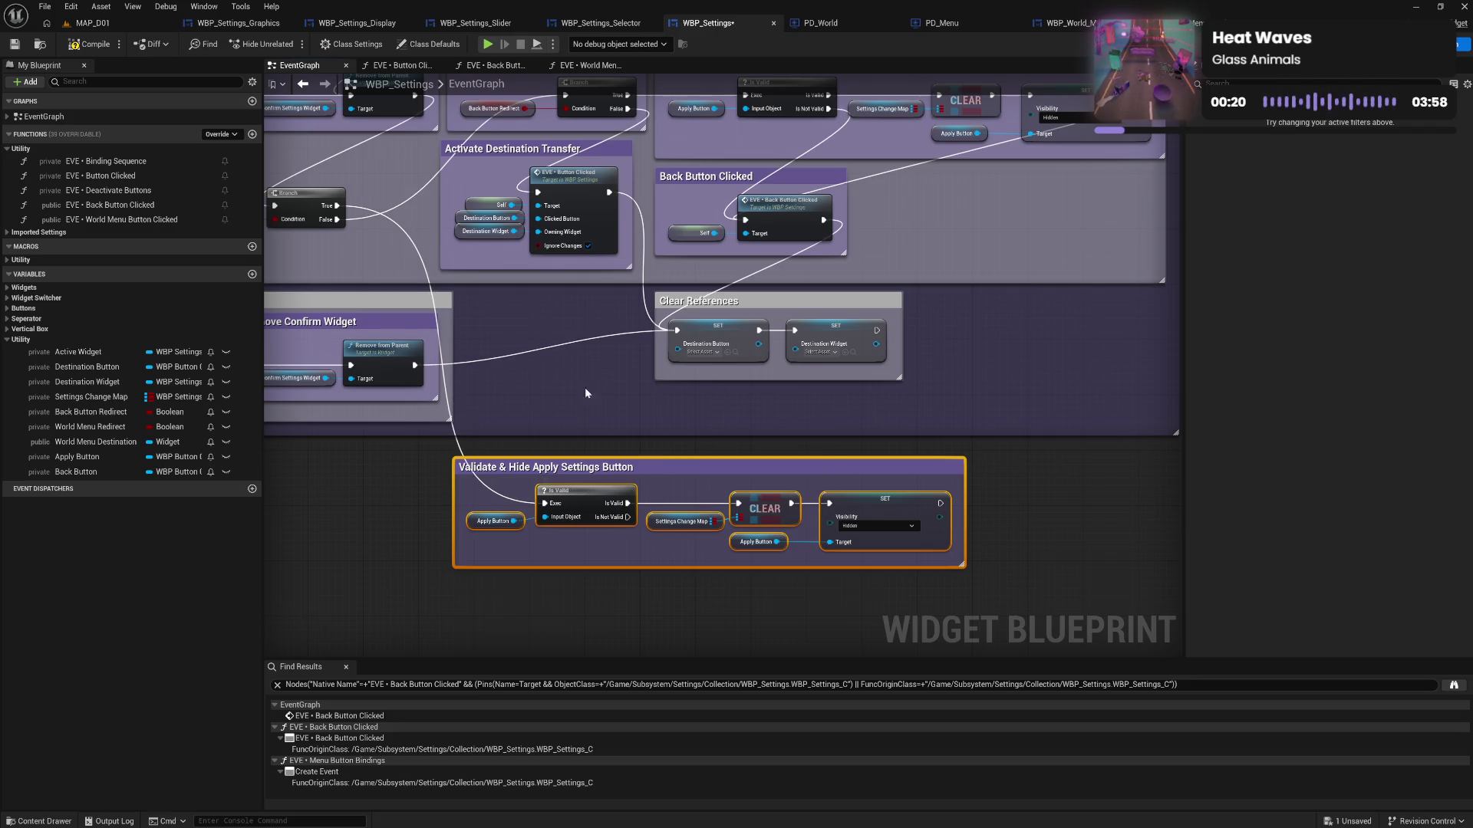
Add a World Menu Button Clicked call fed by the Is Not Valid and hide steps
mouse_move(126, 220)
mouse_down()
mouse_move(211, 258)
mouse_move(674, 603)
mouse_move(681, 592)
mouse_up()
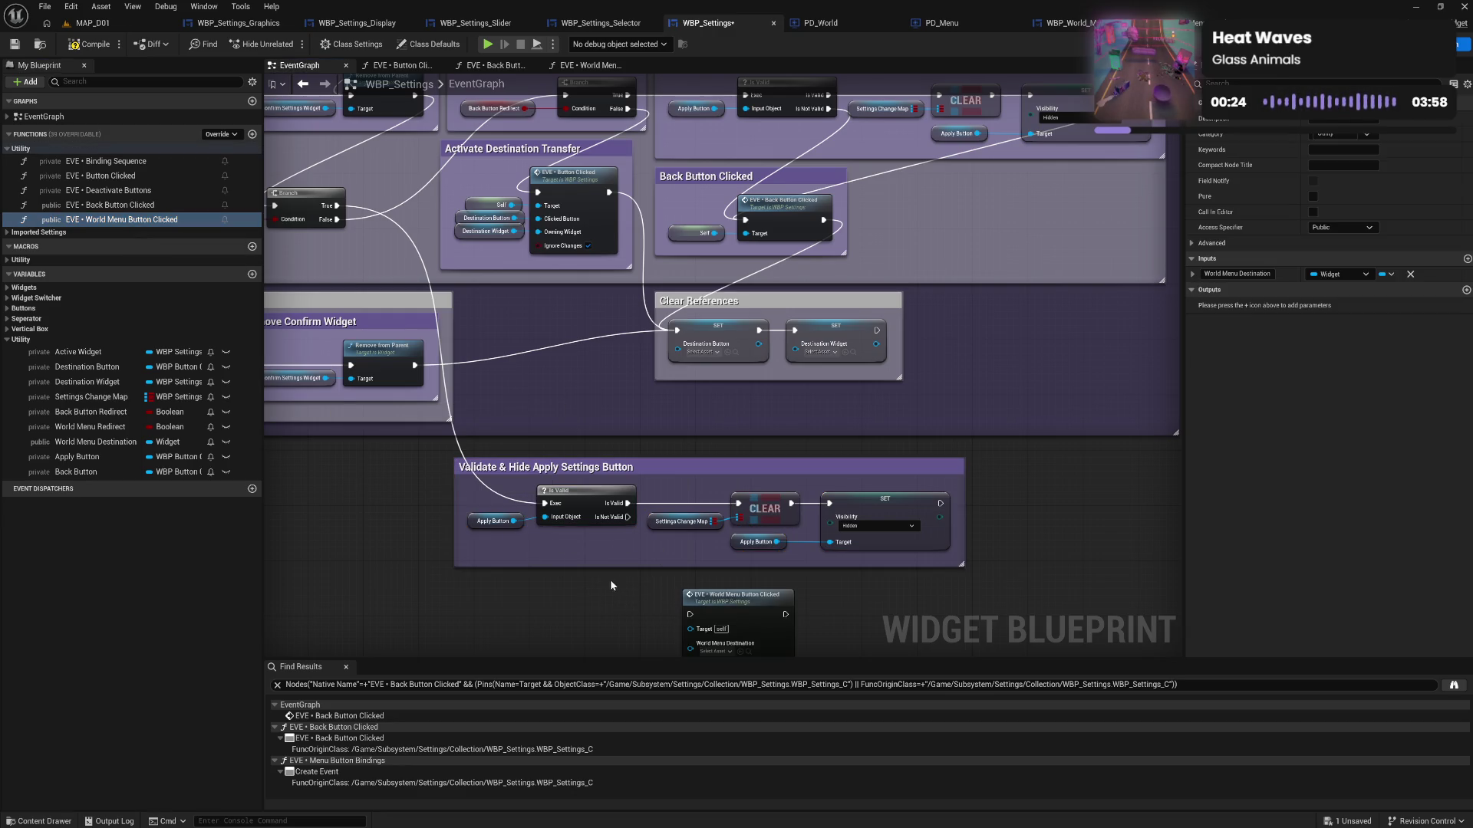
drag(550, 399, 612, 497)
mouse_move(863, 387)
mouse_down()
mouse_move(875, 395)
mouse_move(651, 499)
mouse_move(612, 497)
mouse_up()
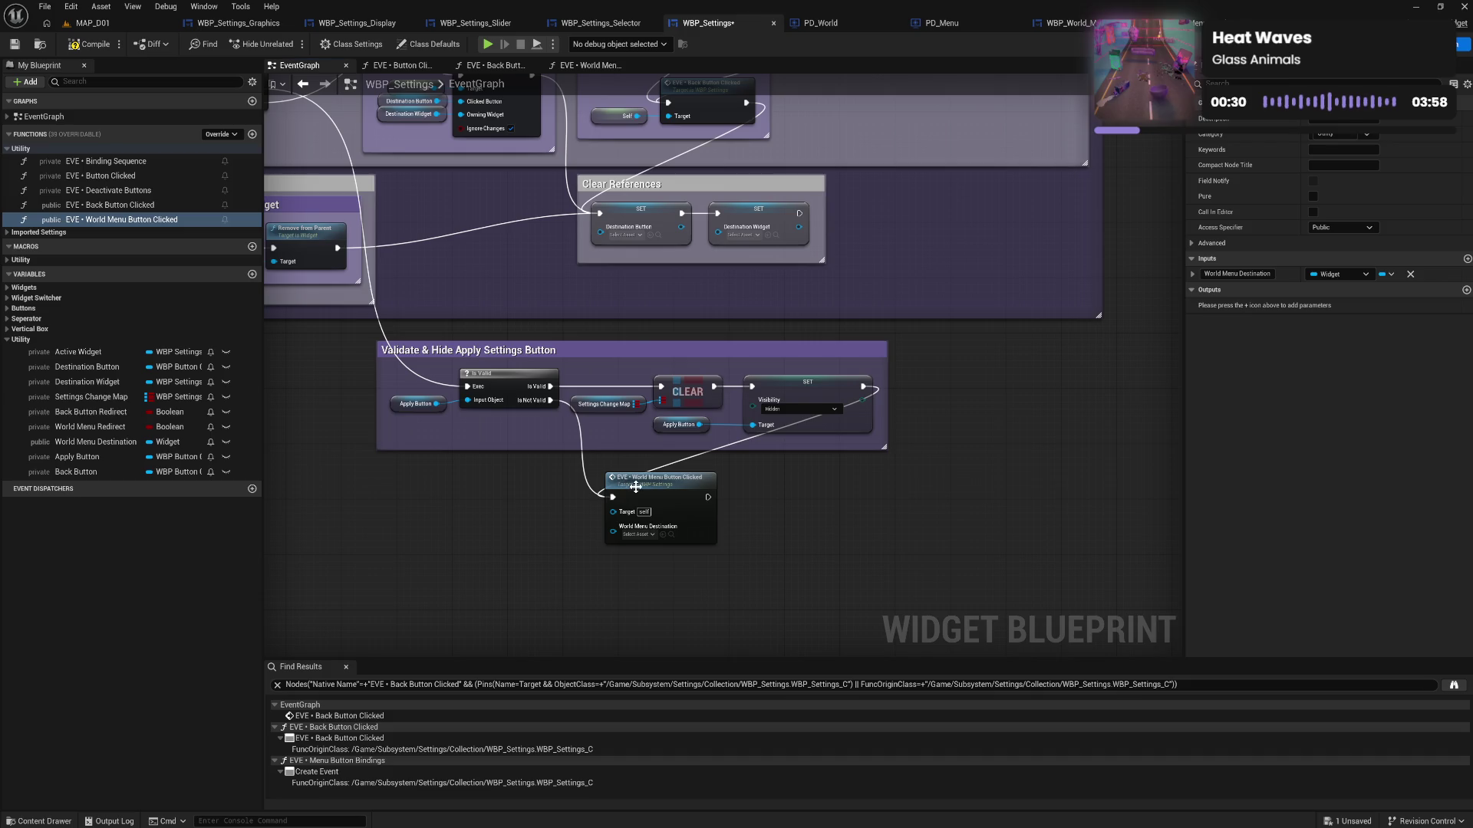
click(613, 65)
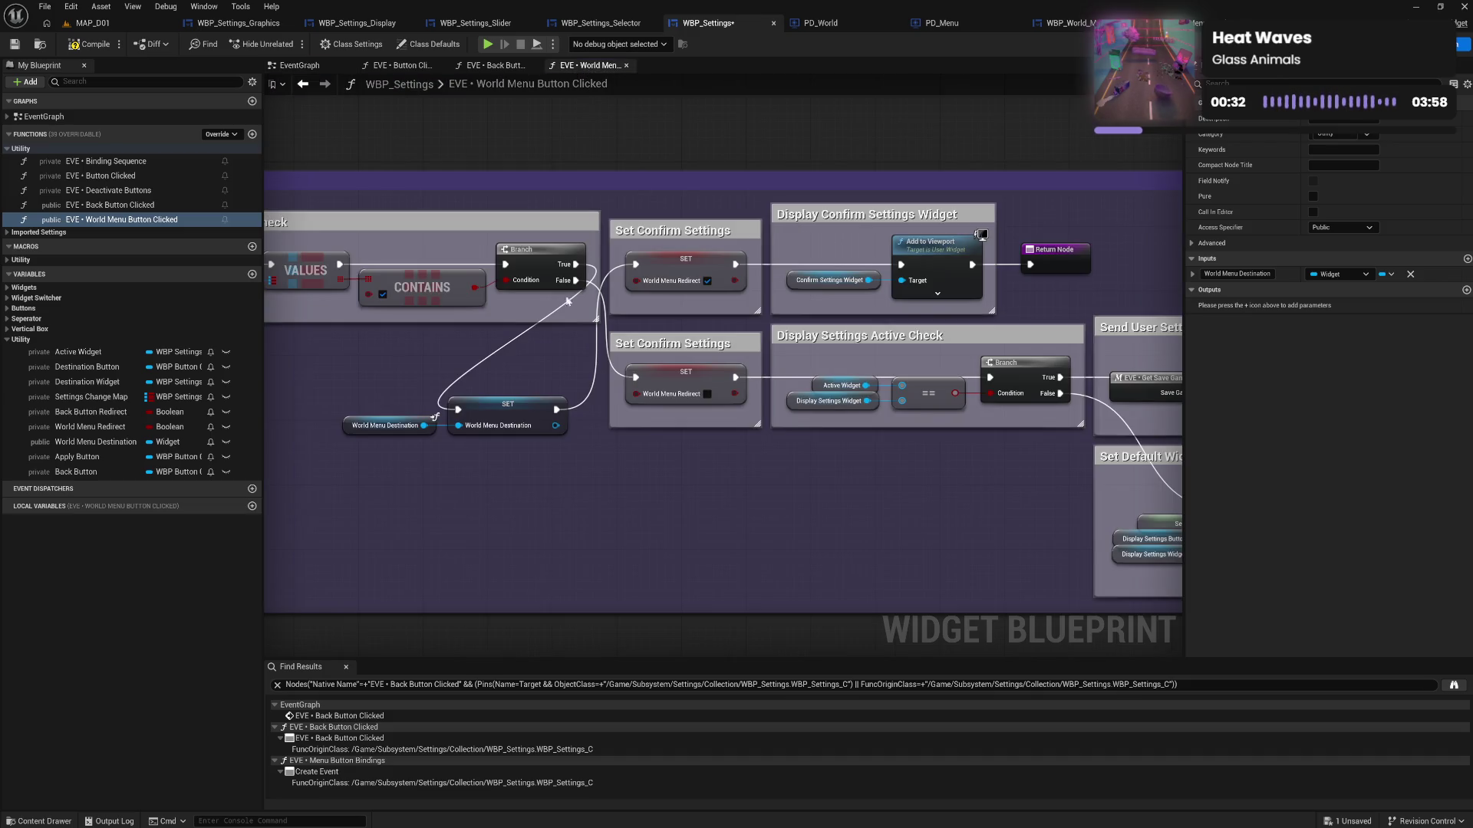
Duplicate the World Menu Destination SET node and wire it in before the Display Settings Active Check branch
scroll(625, 376, up, 4)
drag(692, 379, 543, 386)
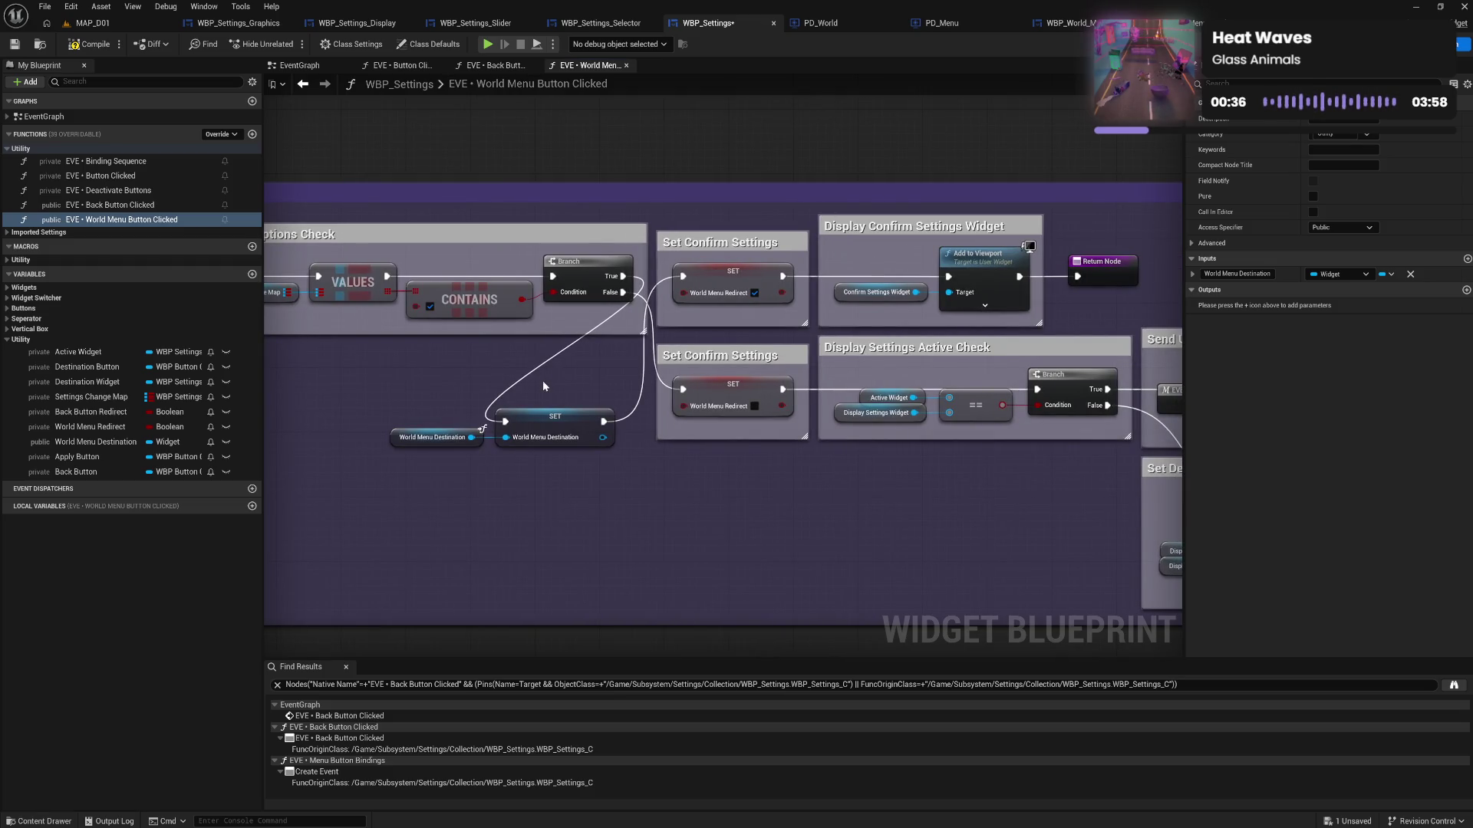
click(567, 428)
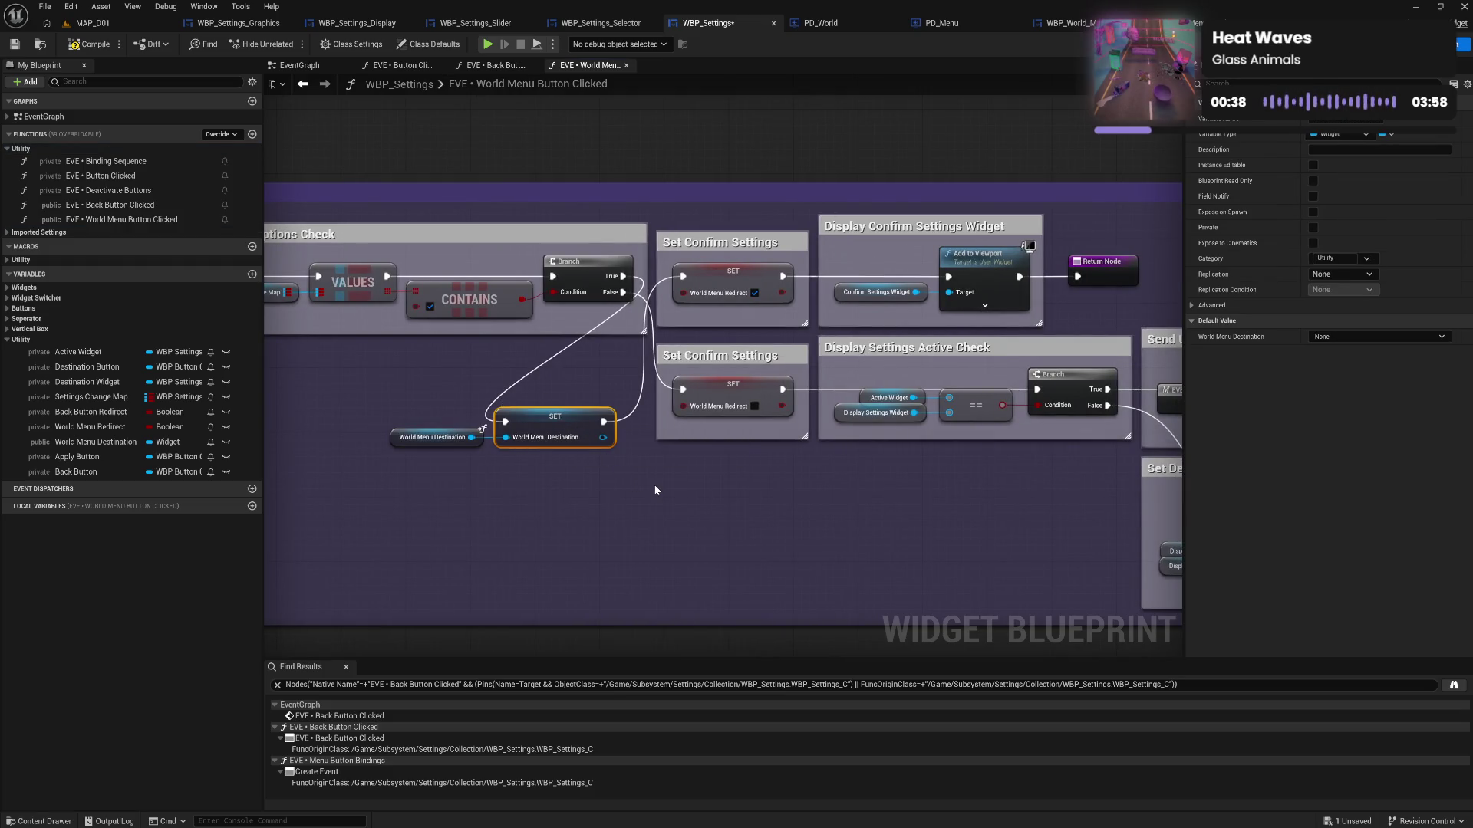
key(ctrl+d)
drag(668, 491, 800, 454)
drag(782, 389, 788, 459)
drag(883, 454, 1038, 389)
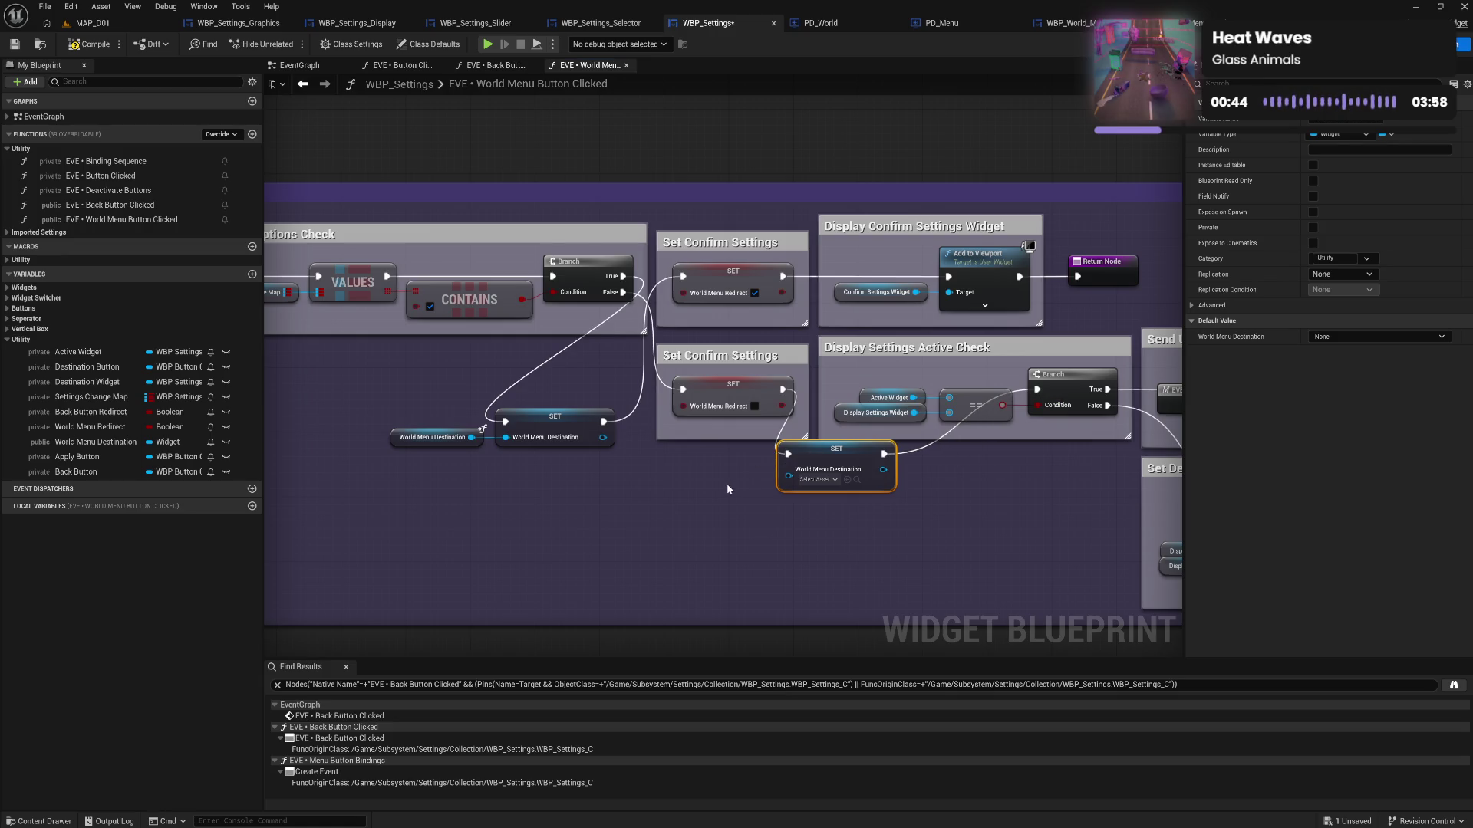
In EventGraph, feed a World Menu Destination getter into the World Menu Button Clicked call and compile WBP_Settings
click(300, 65)
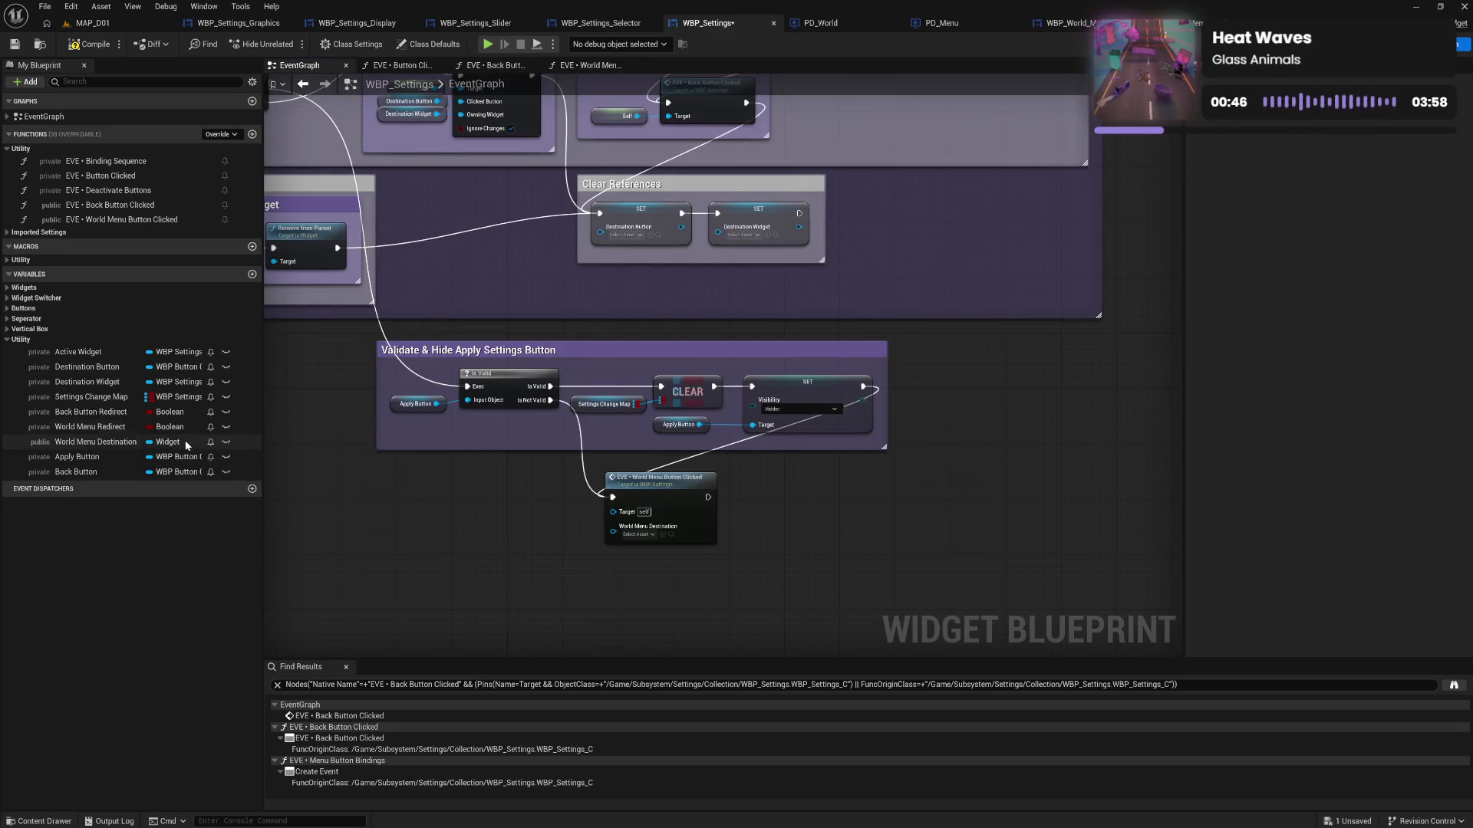
drag(92, 442, 666, 558)
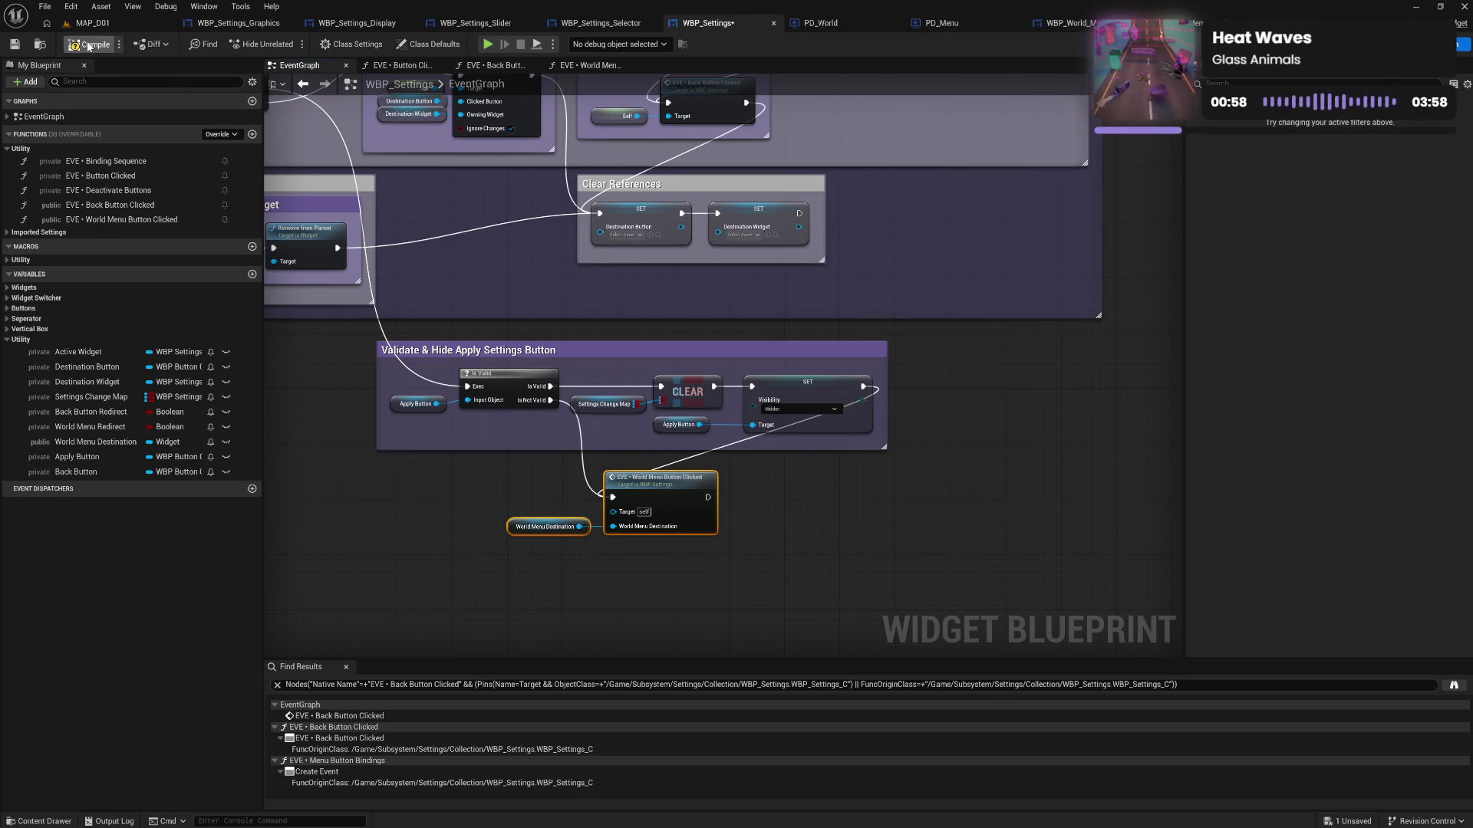
click(89, 46)
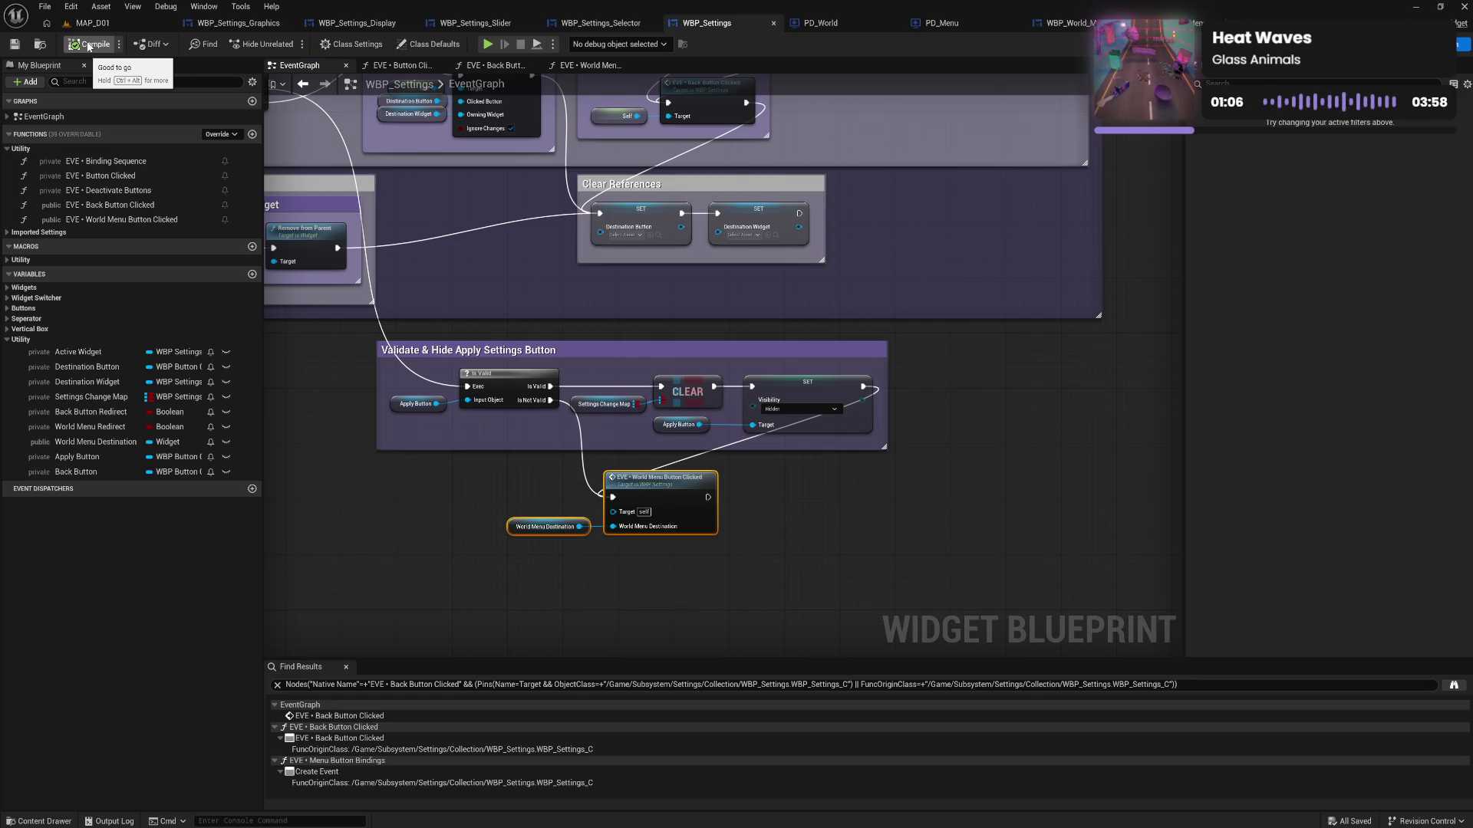
click(495, 504)
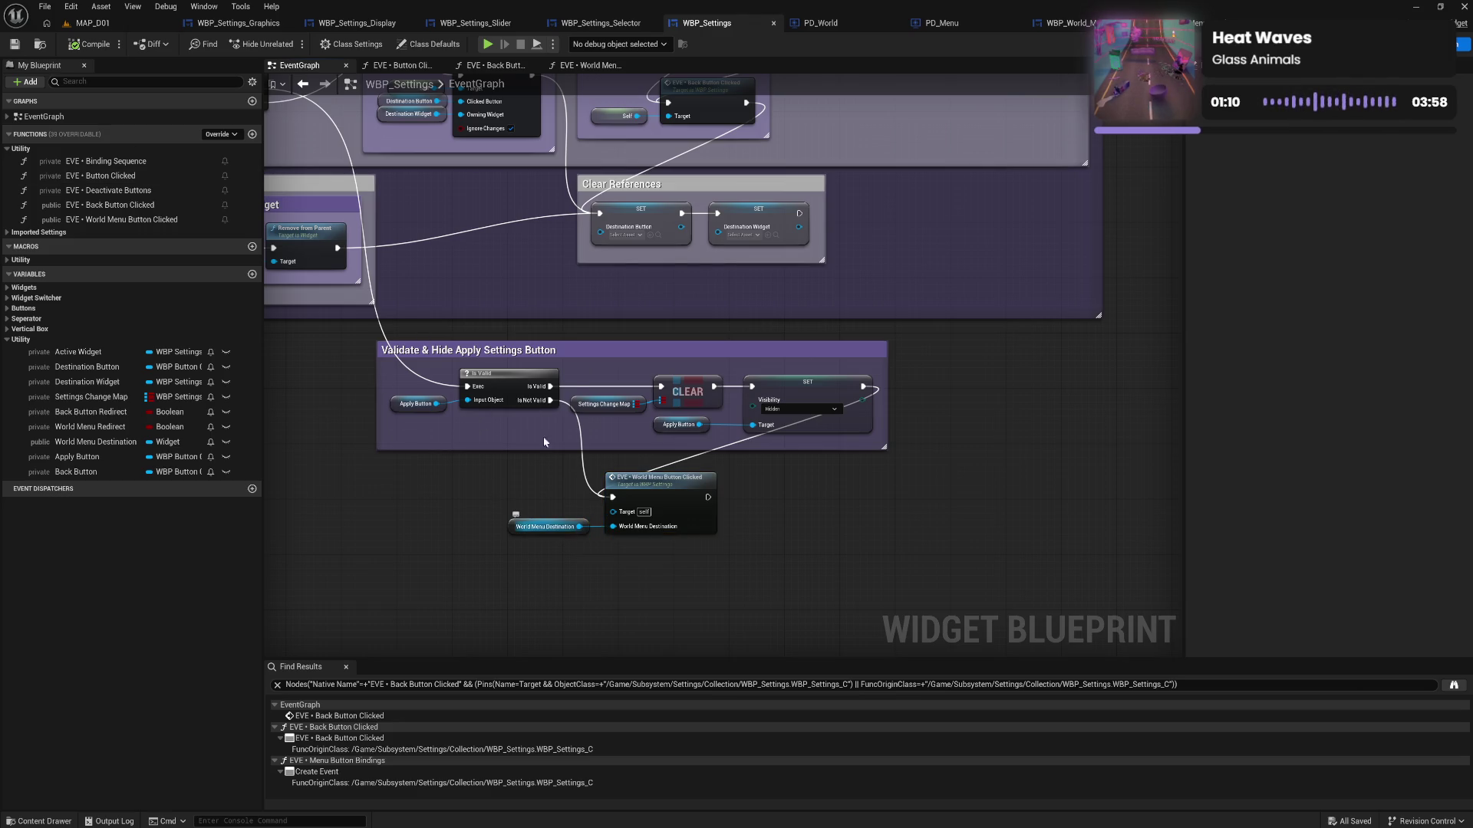
click(79, 46)
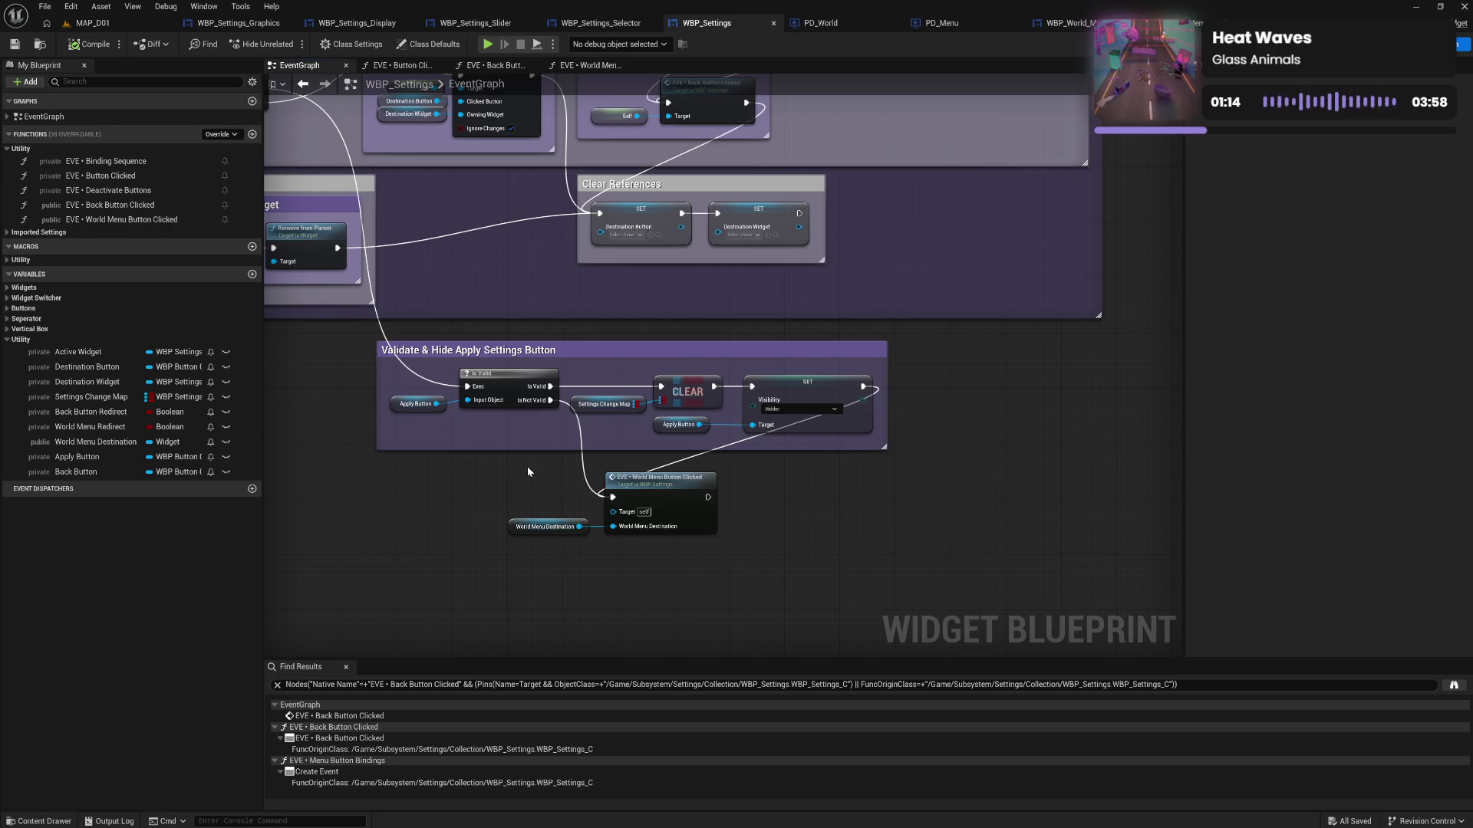
drag(527, 470, 608, 546)
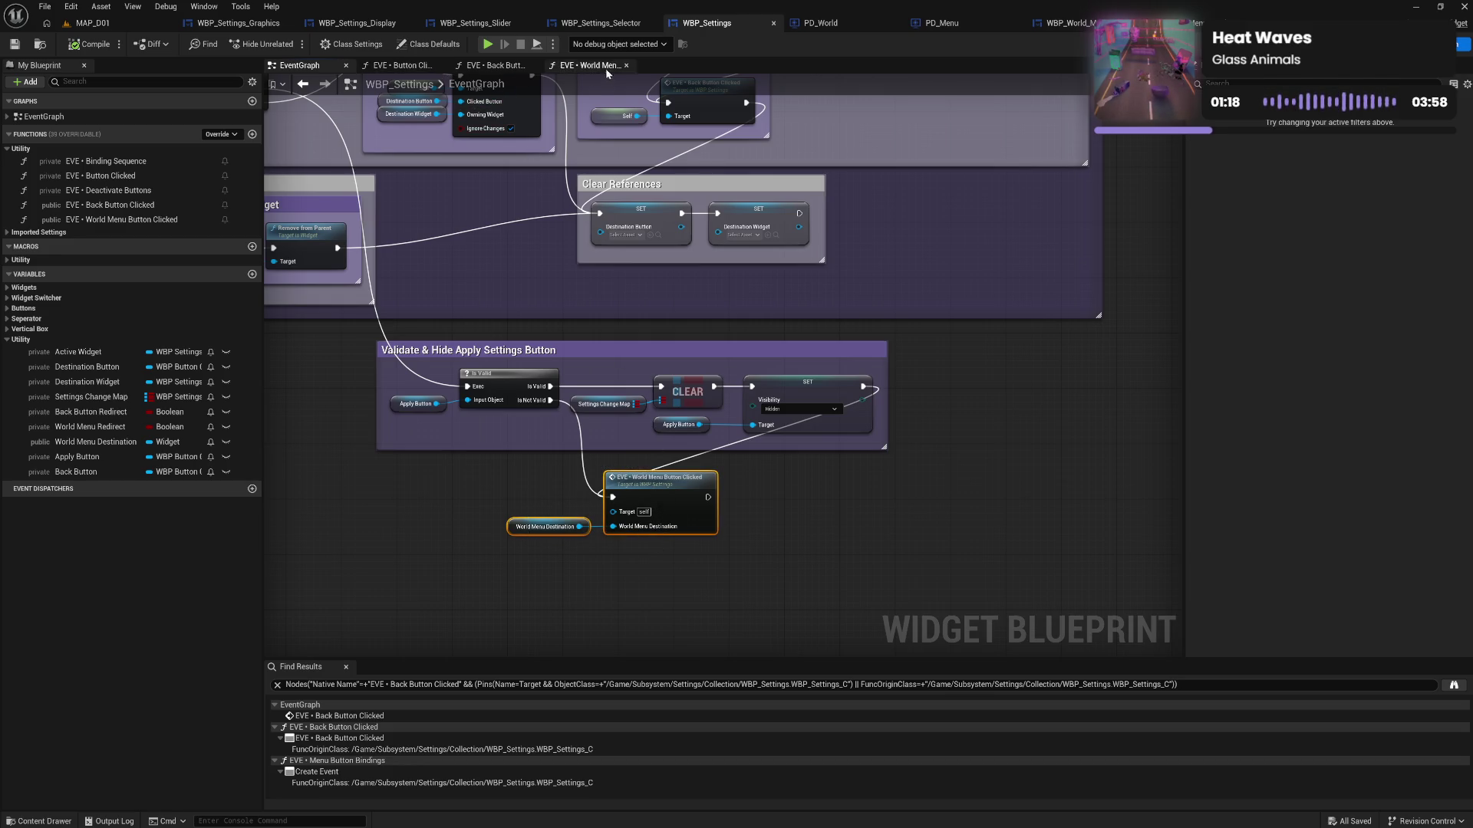
click(587, 65)
drag(568, 468, 212, 433)
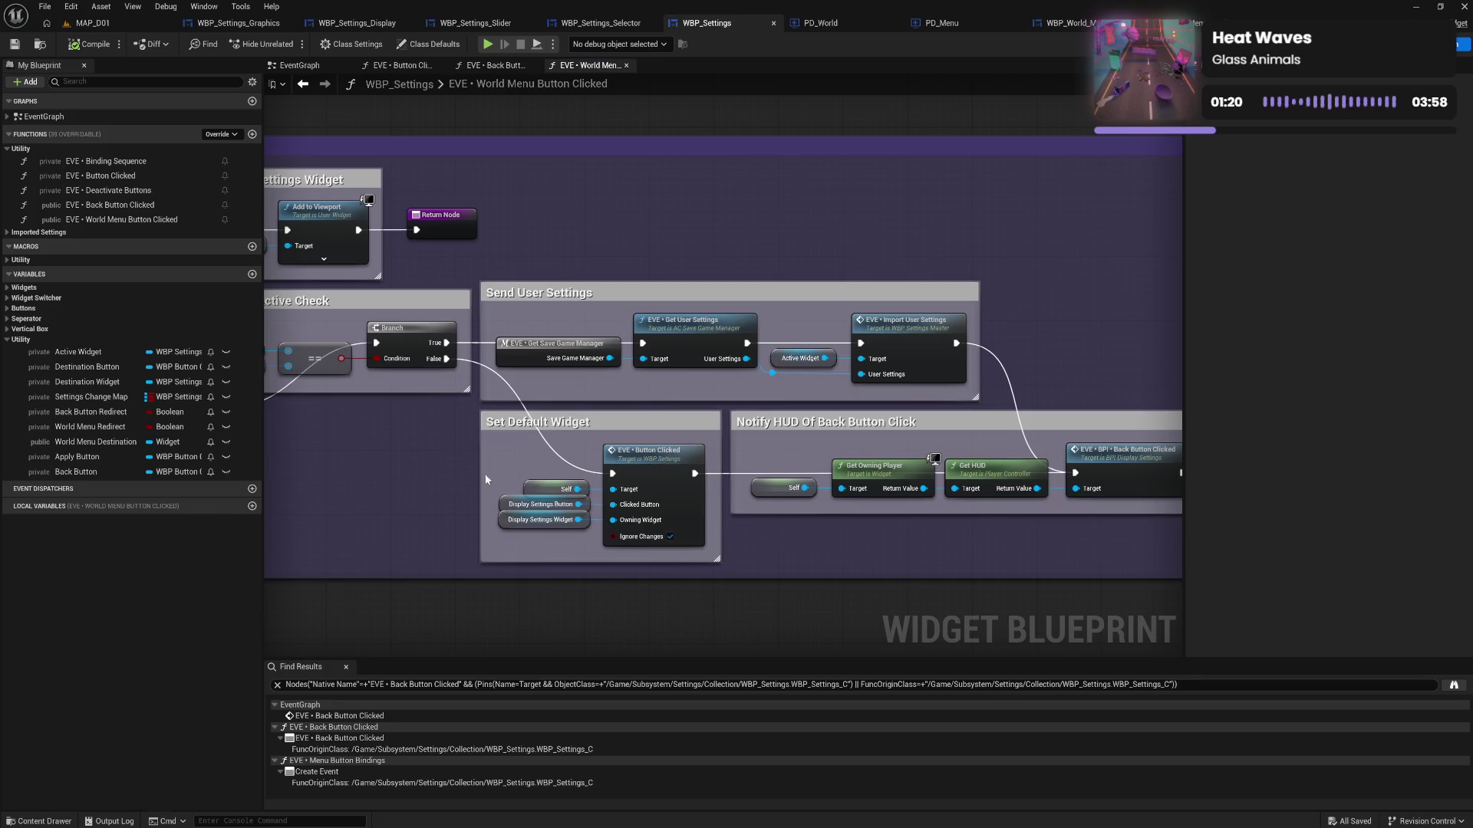
mouse_move(373, 482)
mouse_down()
mouse_move(707, 487)
mouse_move(813, 525)
mouse_move(430, 499)
mouse_move(376, 517)
mouse_up()
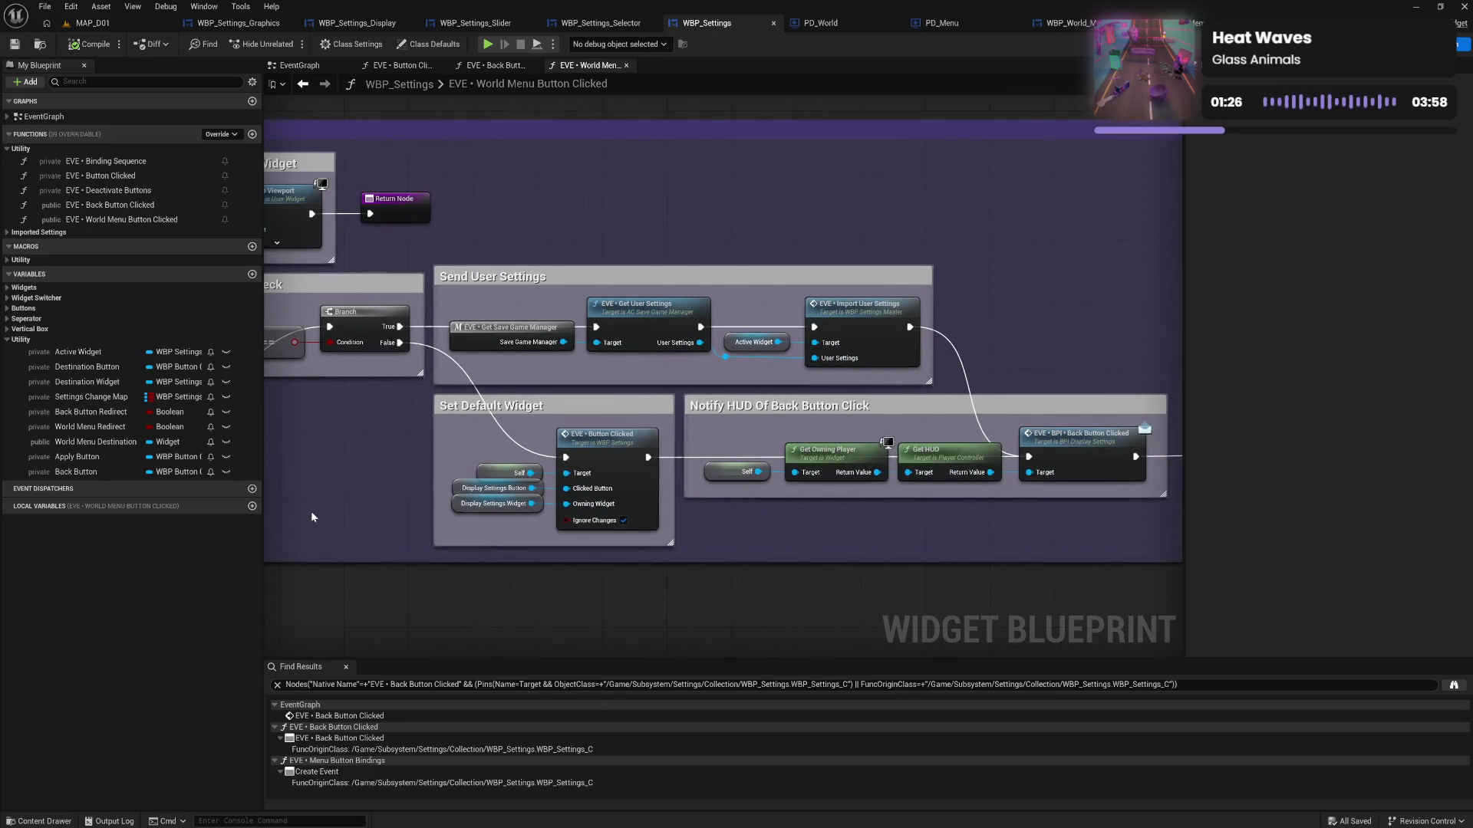
drag(484, 520, 537, 513)
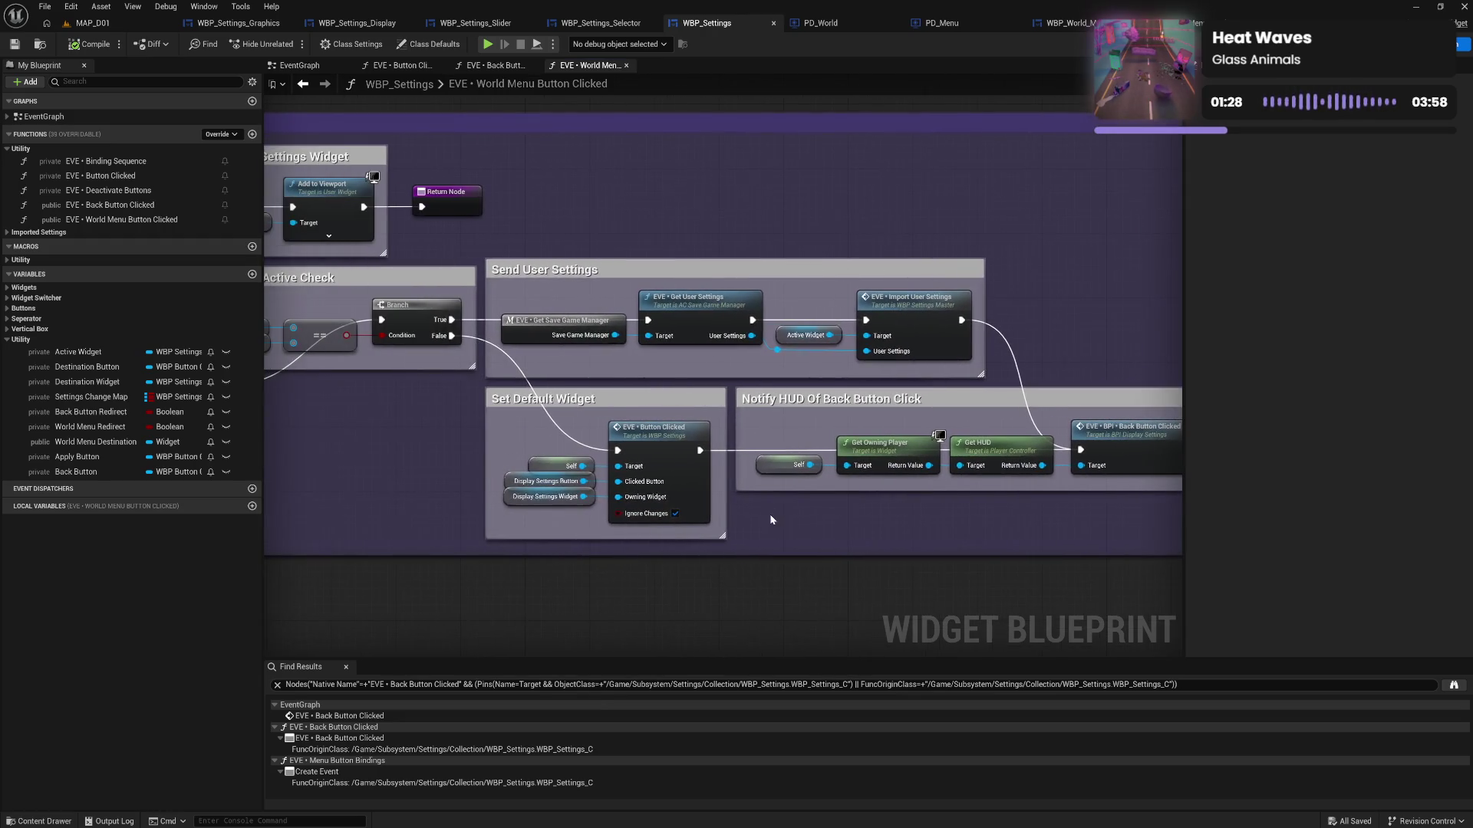
drag(426, 507, 559, 506)
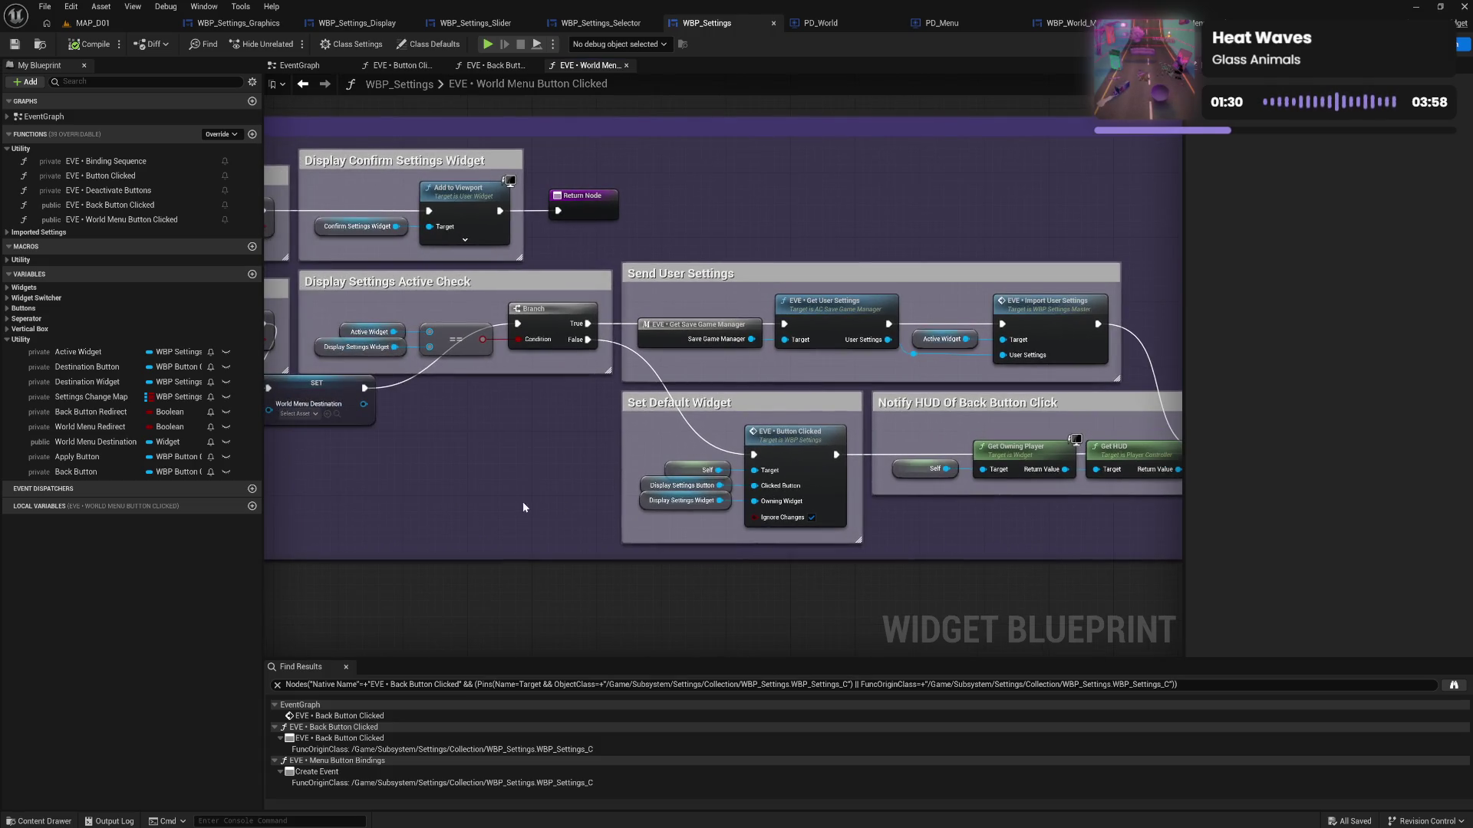
drag(524, 507, 701, 509)
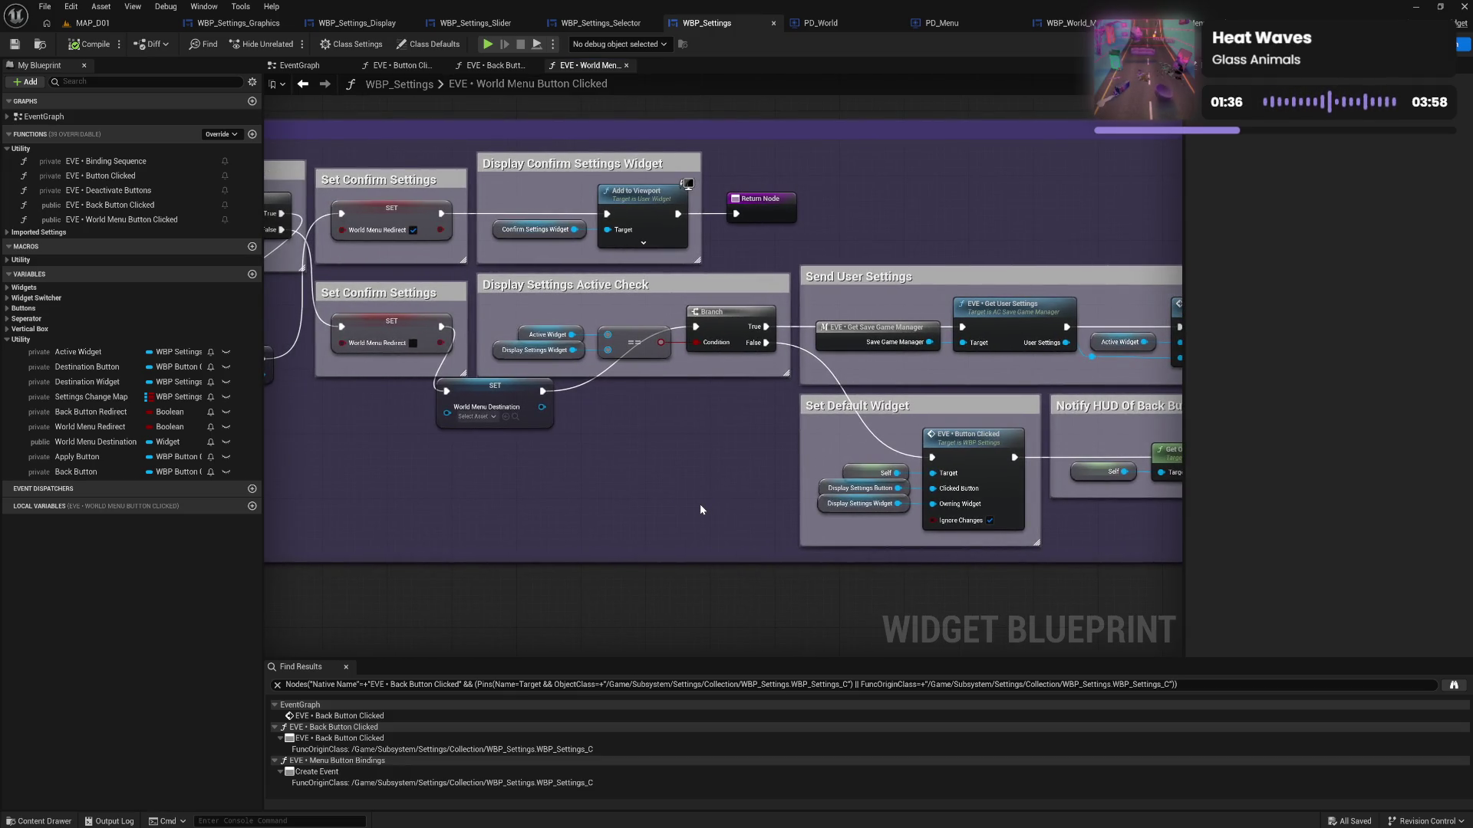
drag(700, 504, 524, 502)
drag(846, 303, 908, 368)
shift+click(969, 328)
drag(968, 327, 976, 327)
click(842, 377)
drag(844, 457, 715, 392)
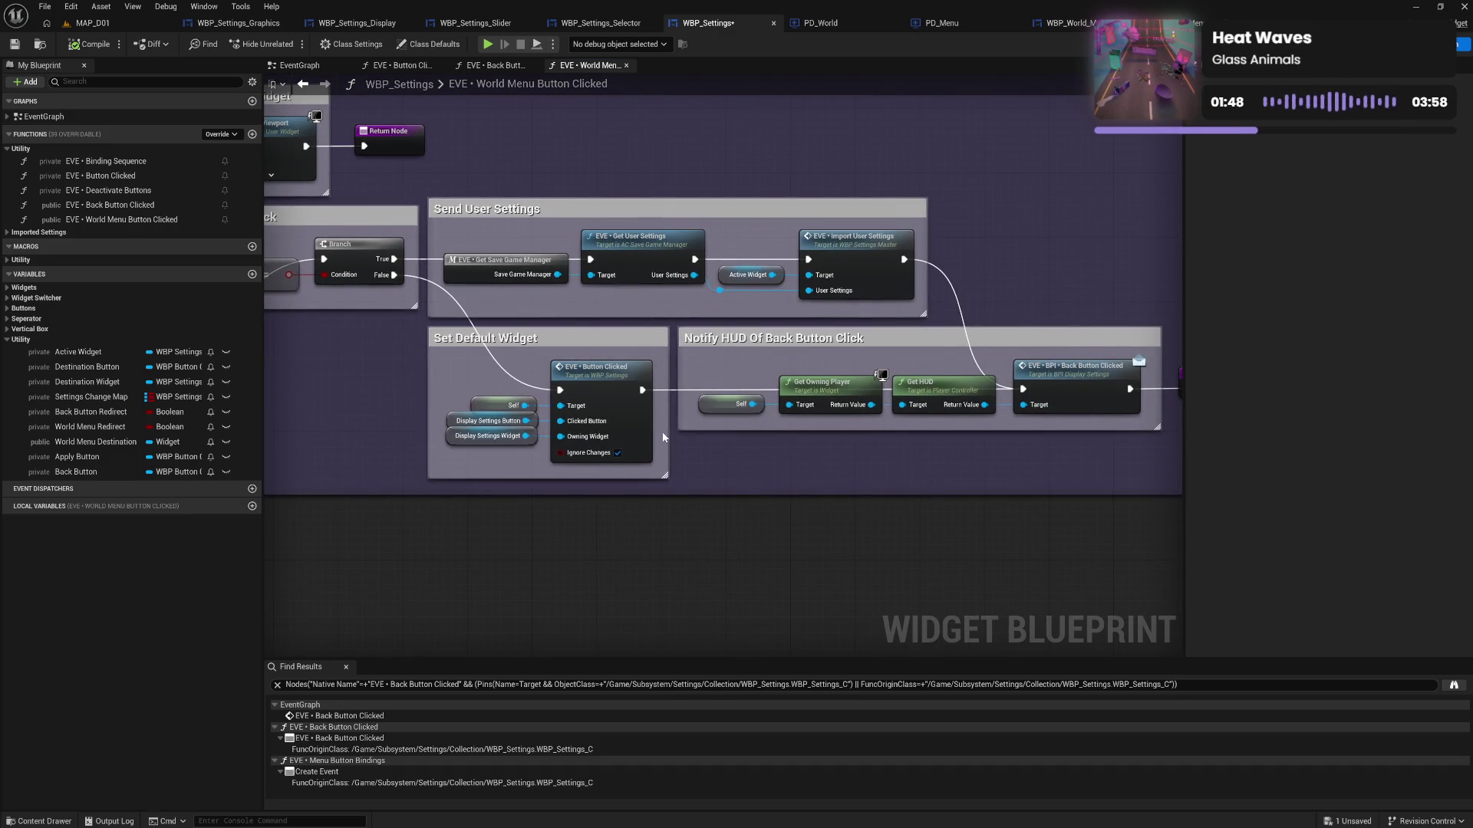
drag(785, 436, 666, 440)
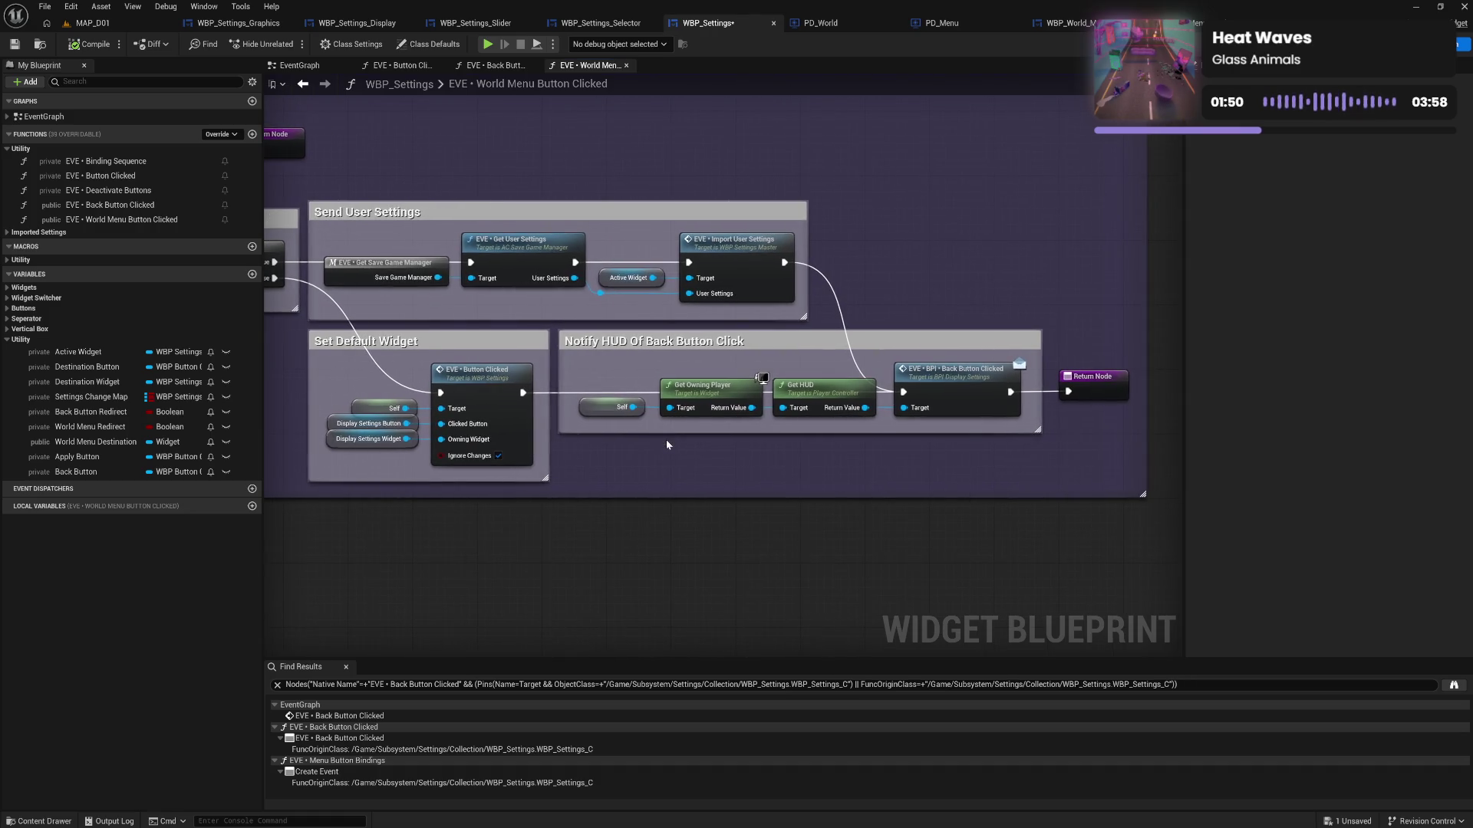
drag(563, 441, 981, 446)
mouse_move(571, 422)
mouse_down()
mouse_move(825, 483)
mouse_move(391, 426)
mouse_move(633, 442)
mouse_up()
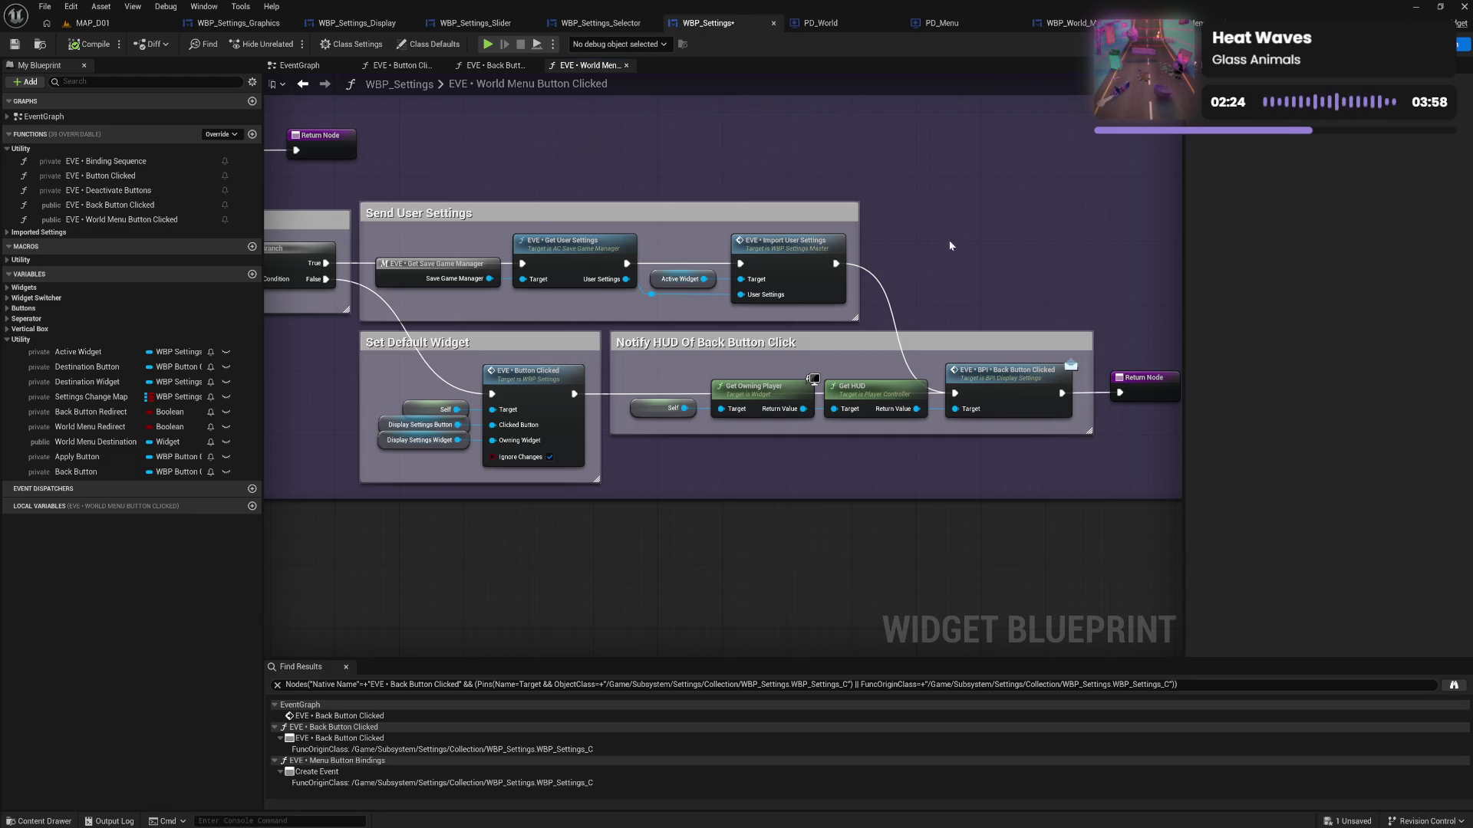
Browse the Content Drawer to Content/Utility/Interface and open BPI_WorldDisplay for editing
click(38, 821)
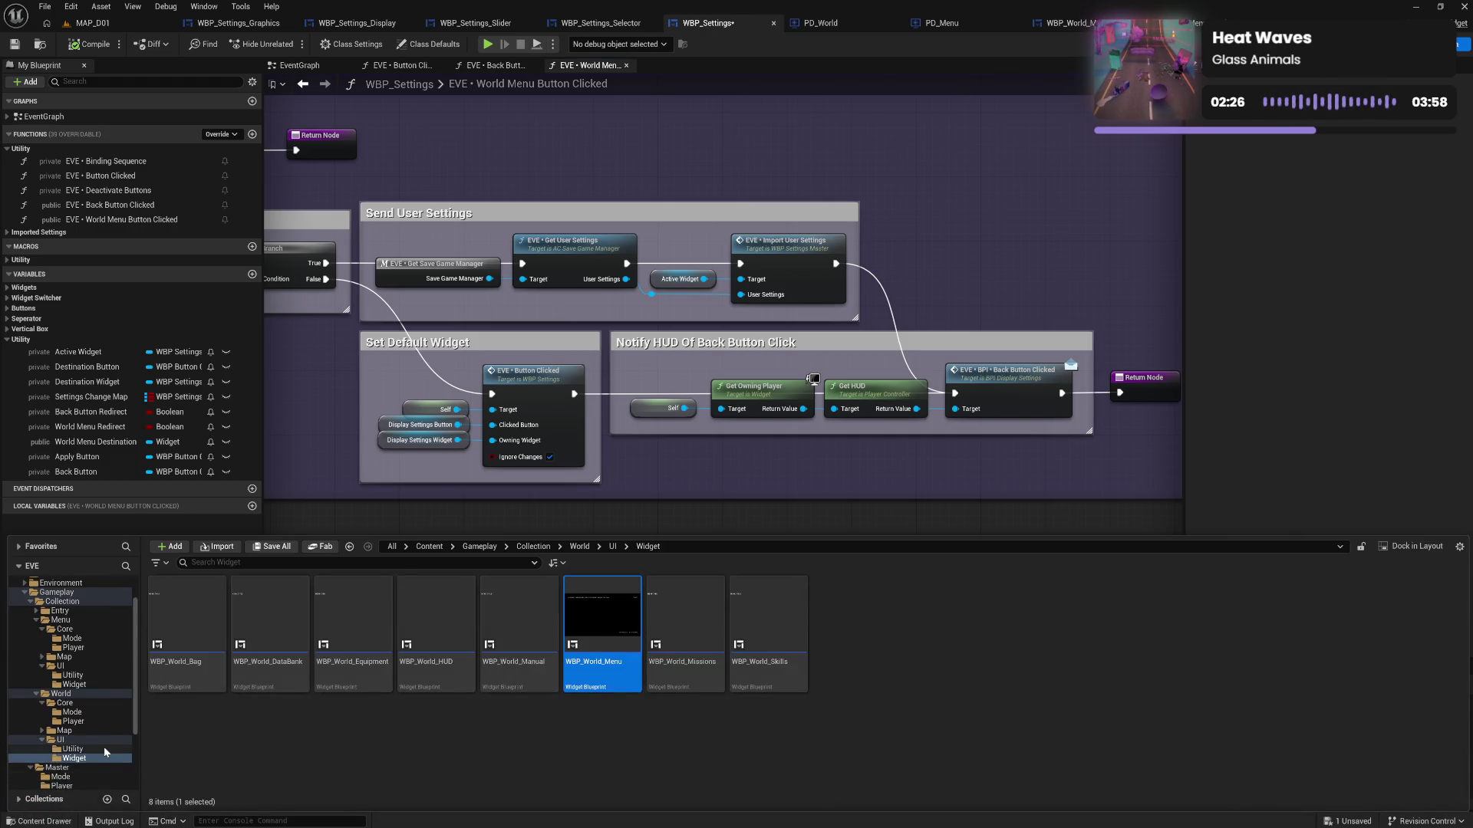
scroll(106, 753, down, 3)
click(95, 784)
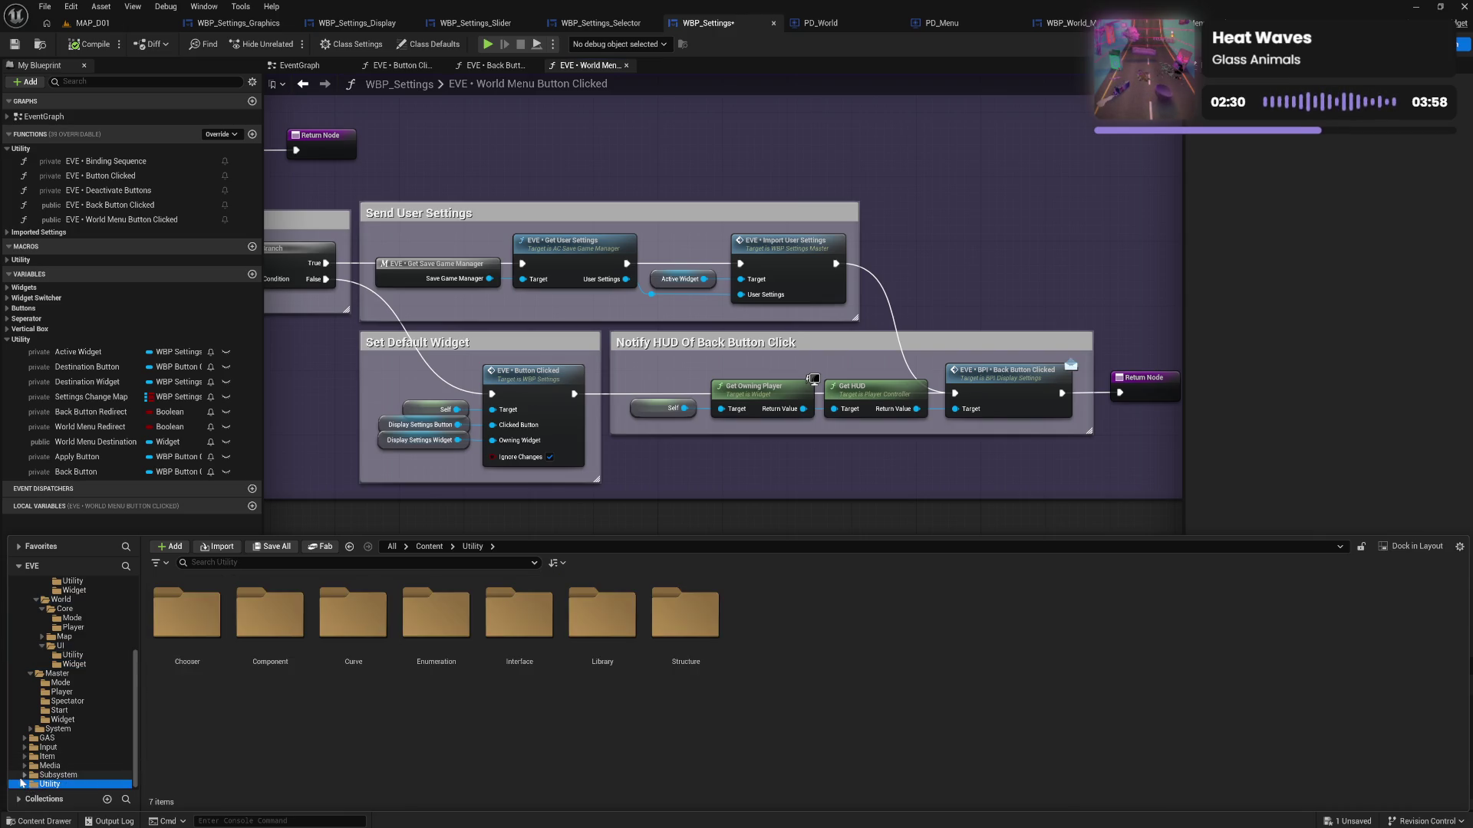
click(23, 783)
click(77, 766)
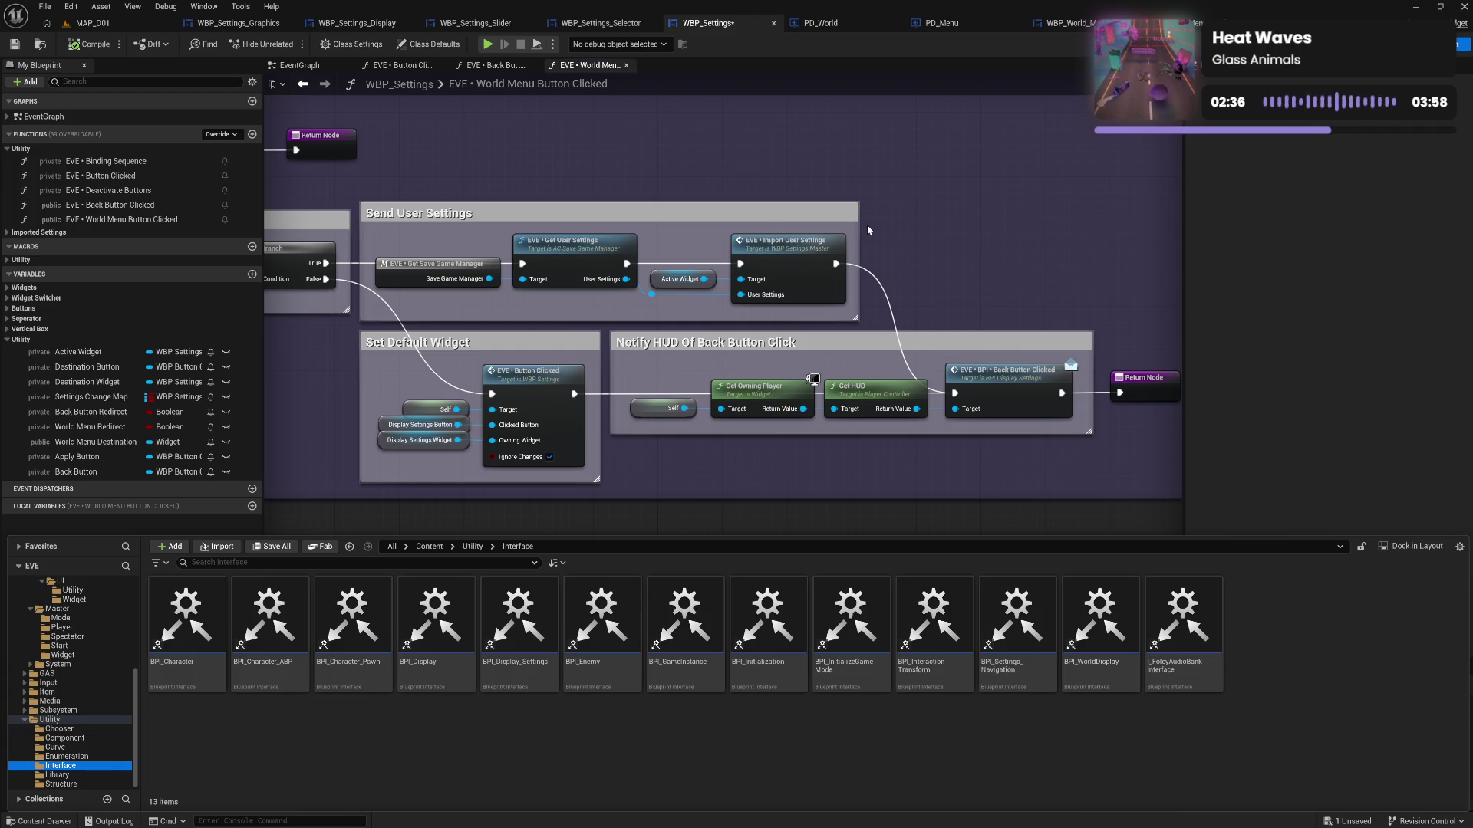
click(819, 23)
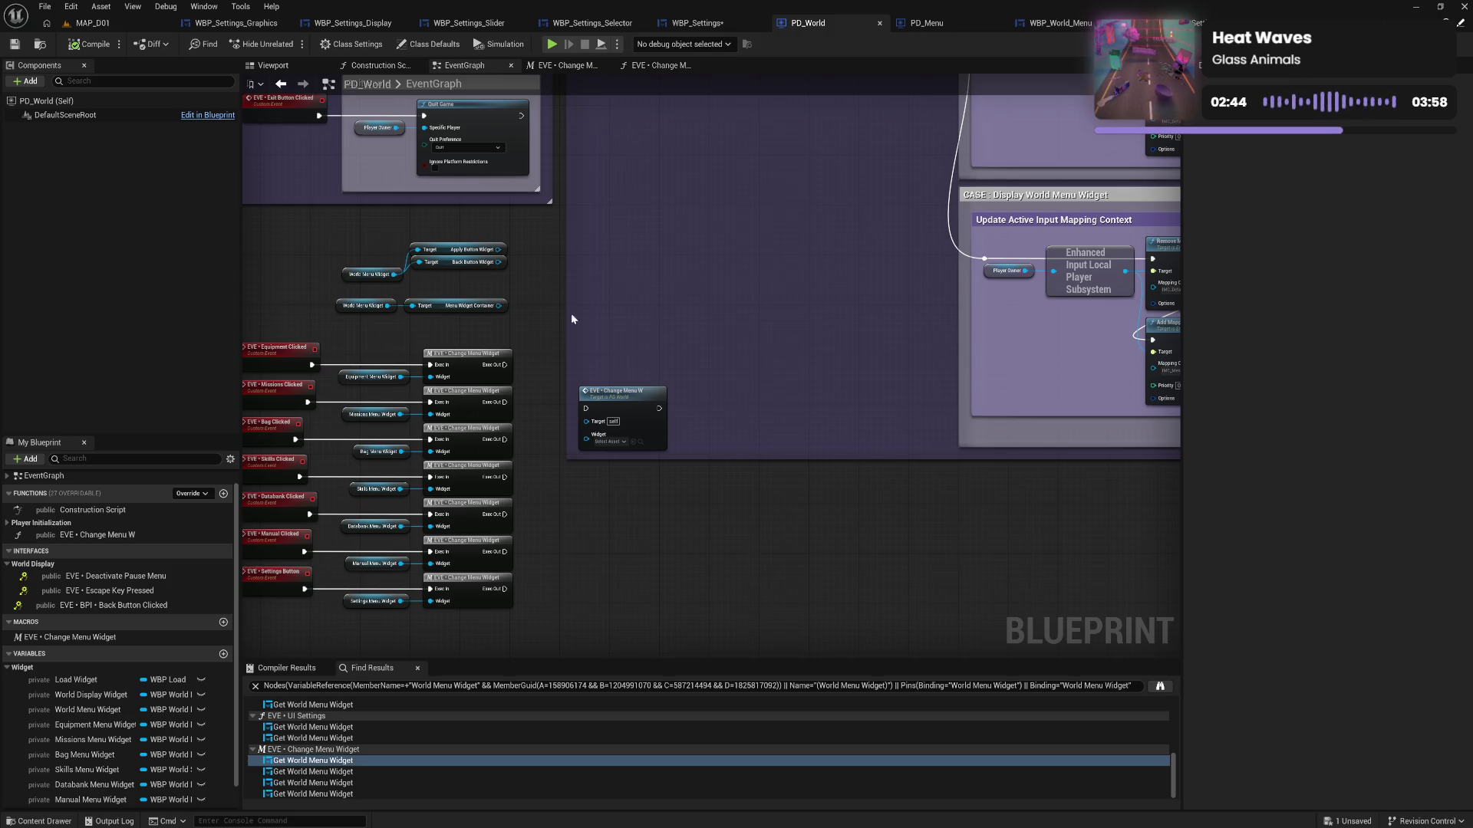
click(39, 821)
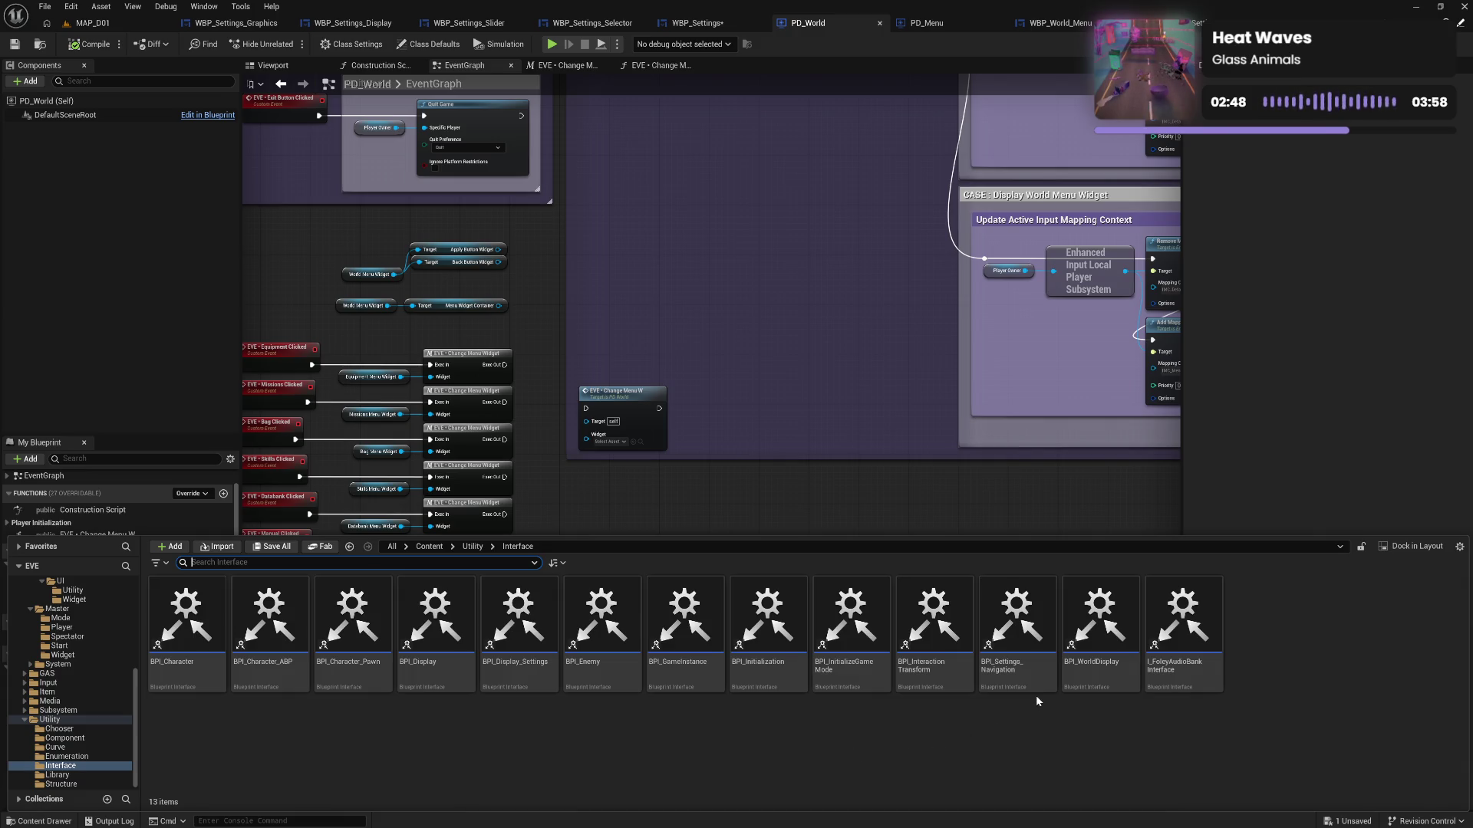
double_click(1100, 683)
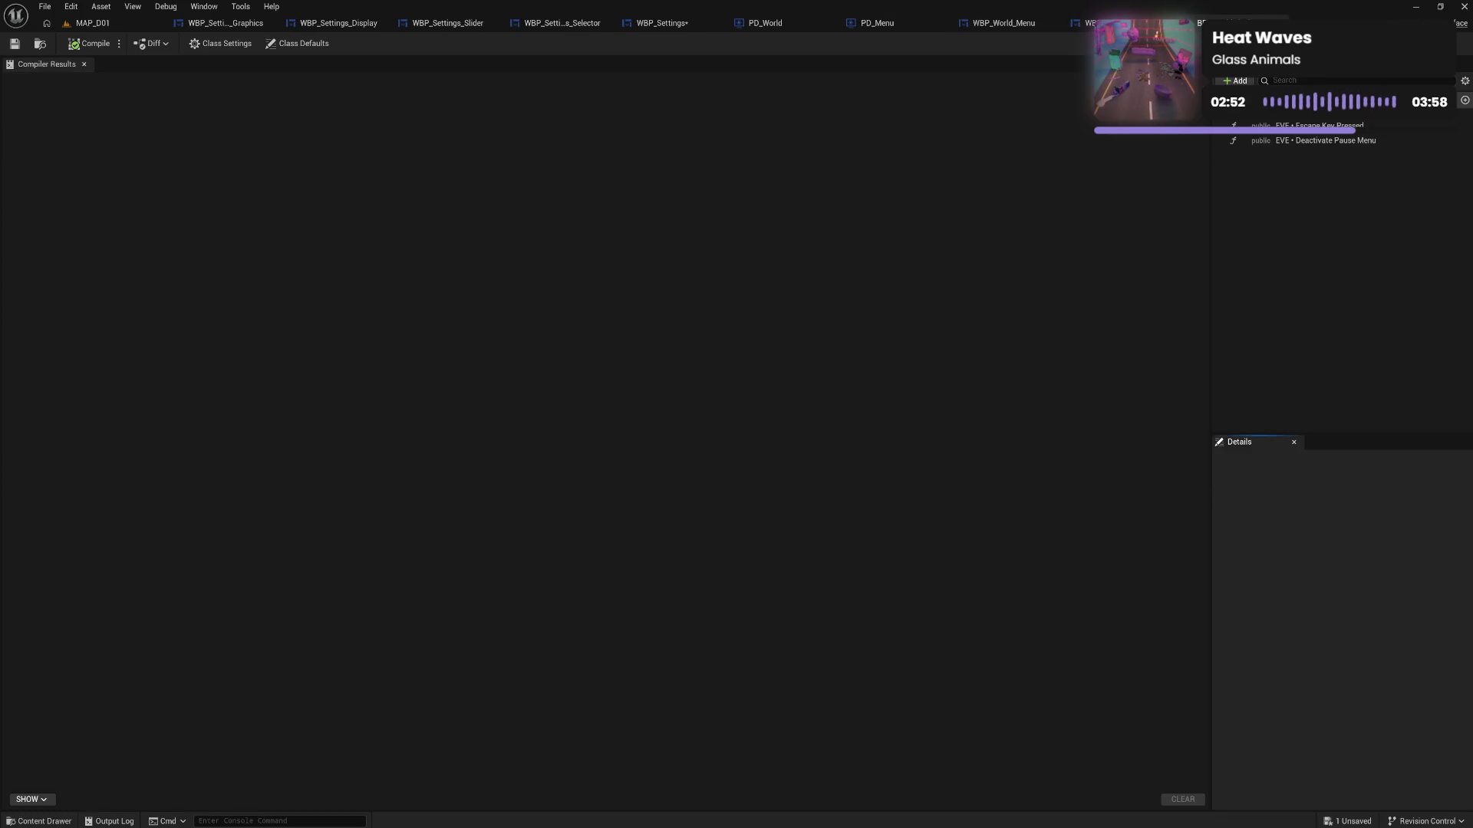
Add a new interface function named 'EVE • World Menu Button Clicked'
click(1464, 101)
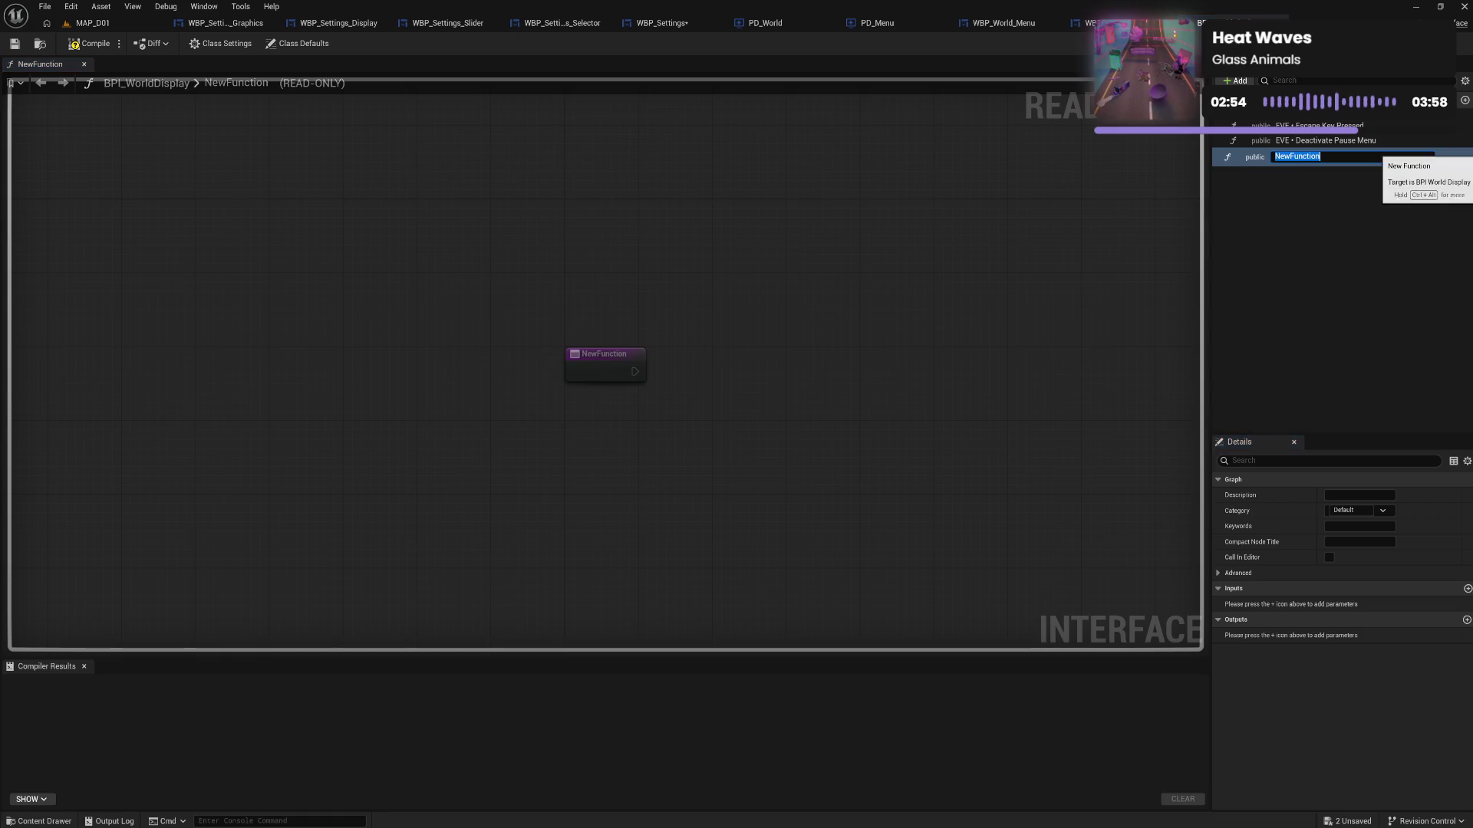
text(EVE)
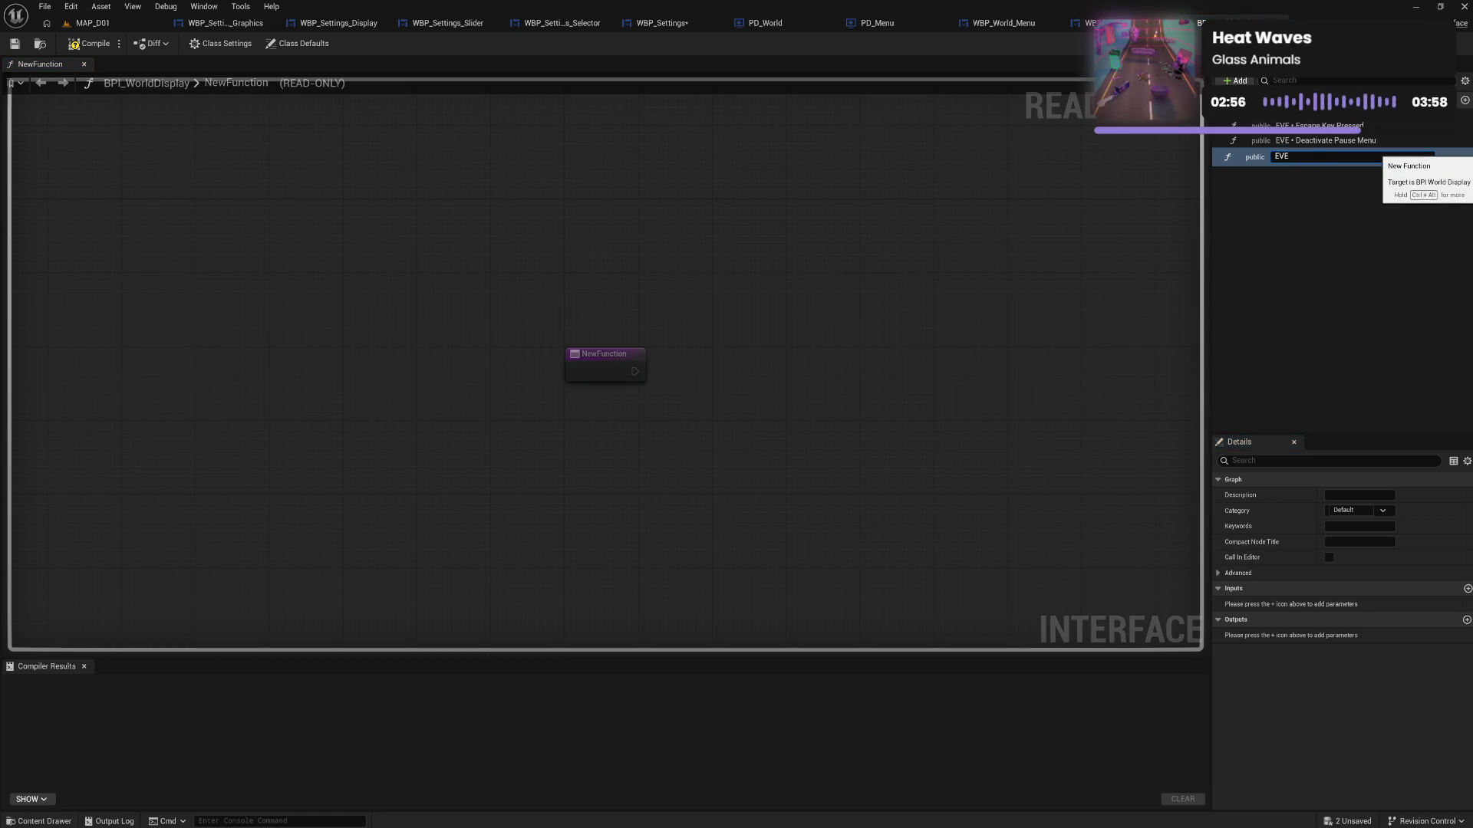
text( • World Menu Button Clicked)
key(Return)
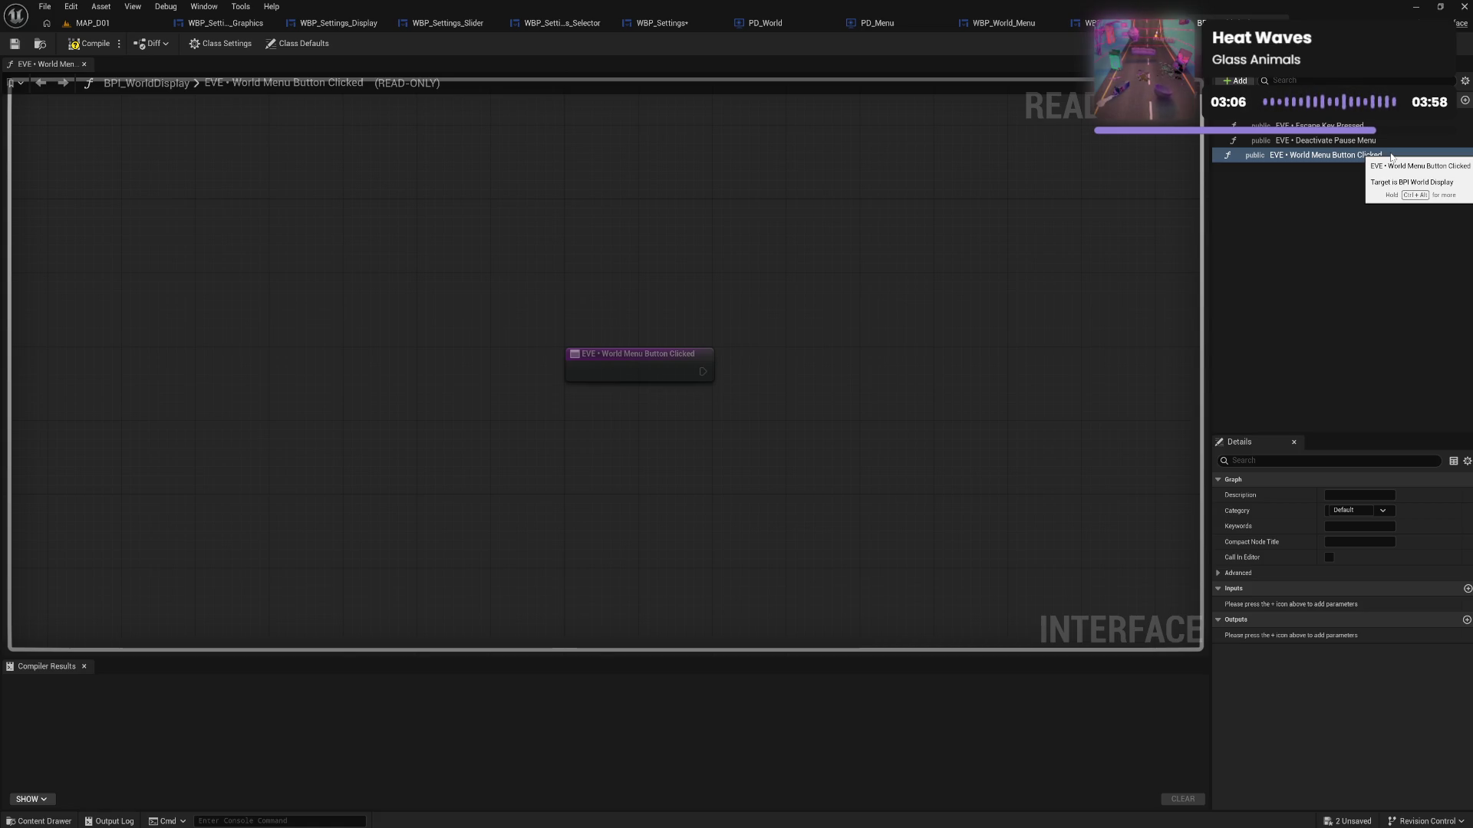
click(1347, 157)
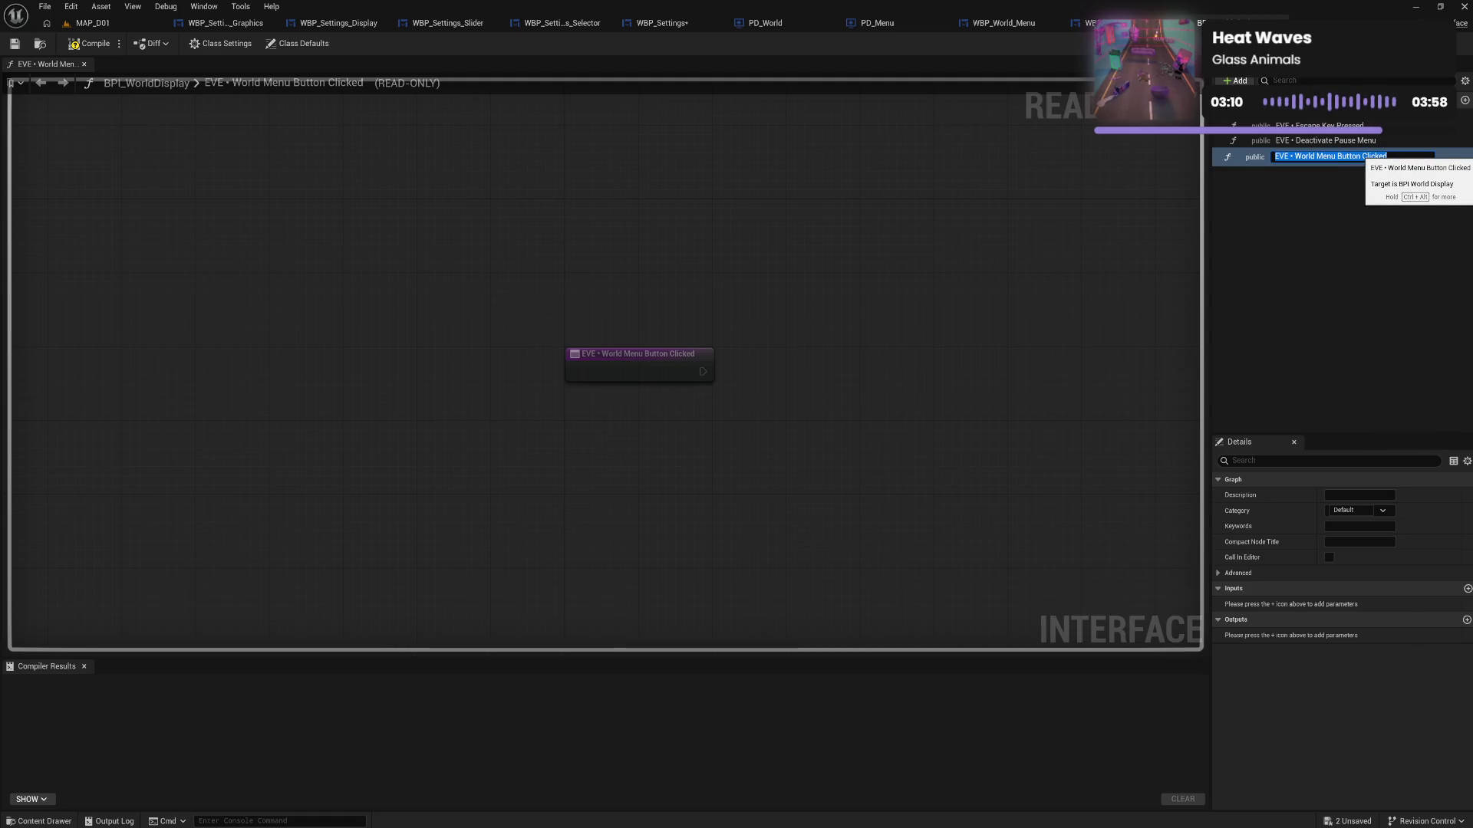
click(893, 27)
click(756, 23)
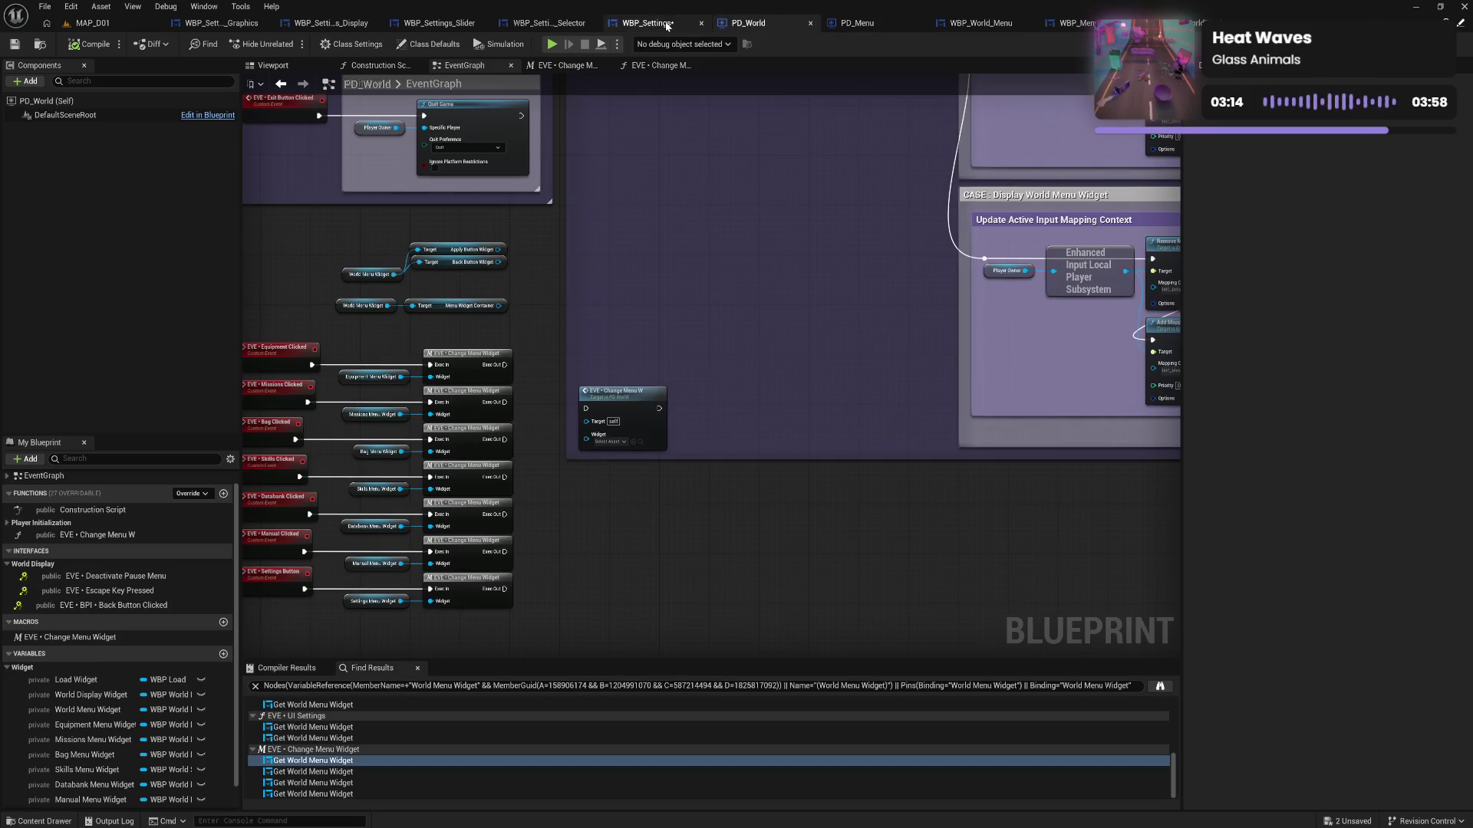
click(666, 25)
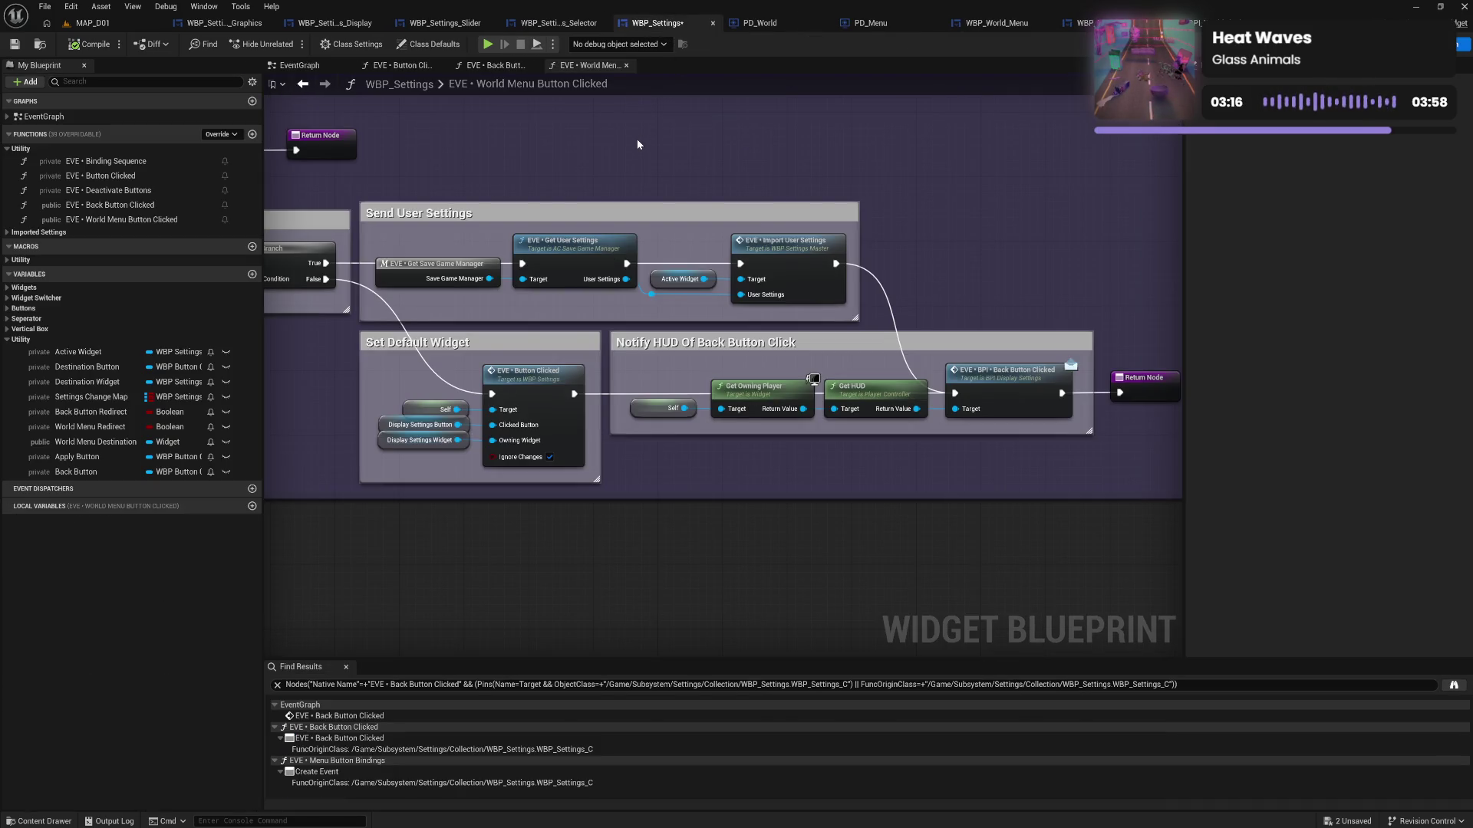
mouse_move(637, 139)
mouse_down()
mouse_move(691, 169)
mouse_move(1181, 220)
mouse_up()
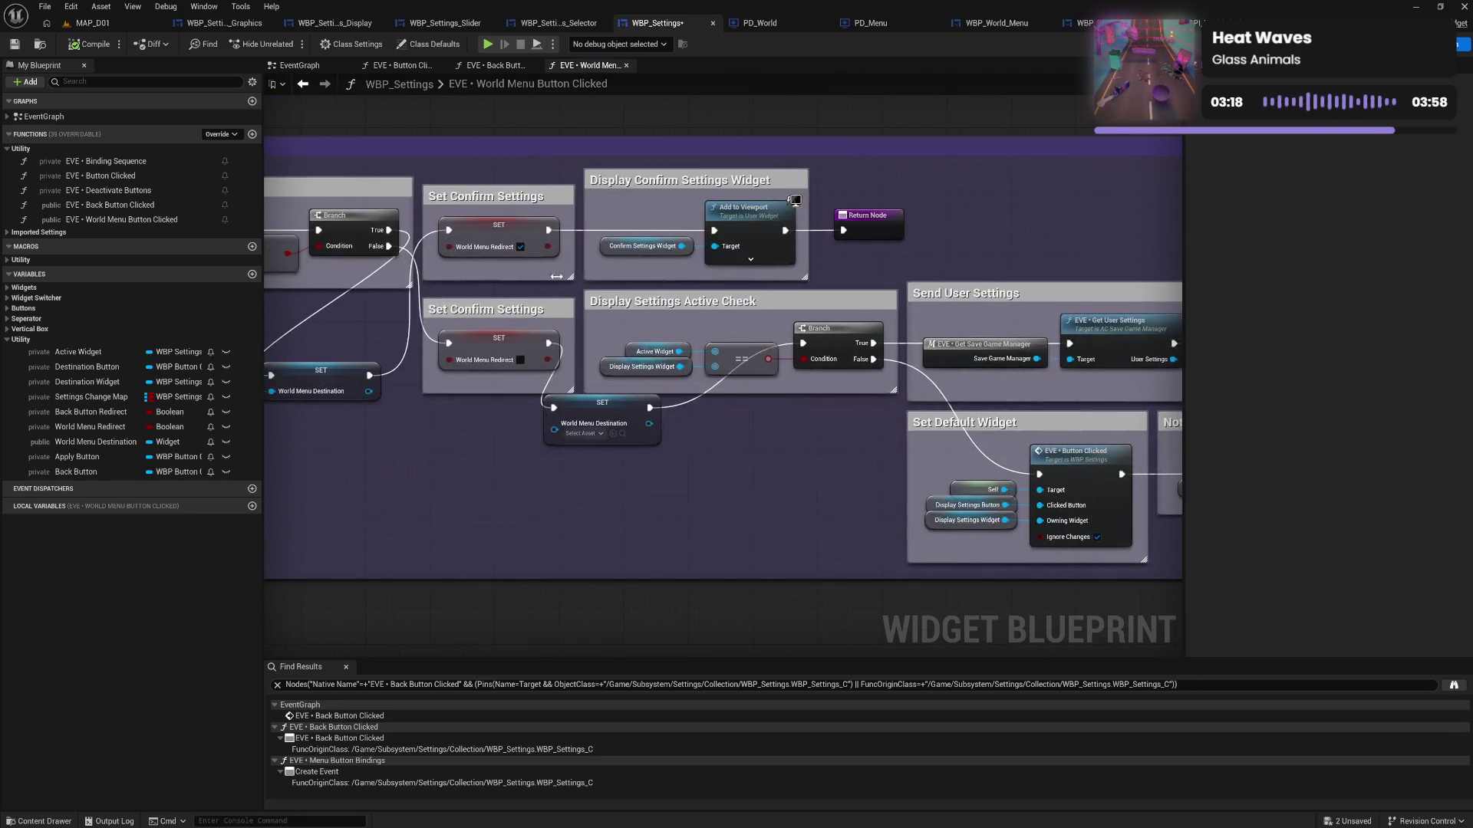
drag(307, 307, 818, 303)
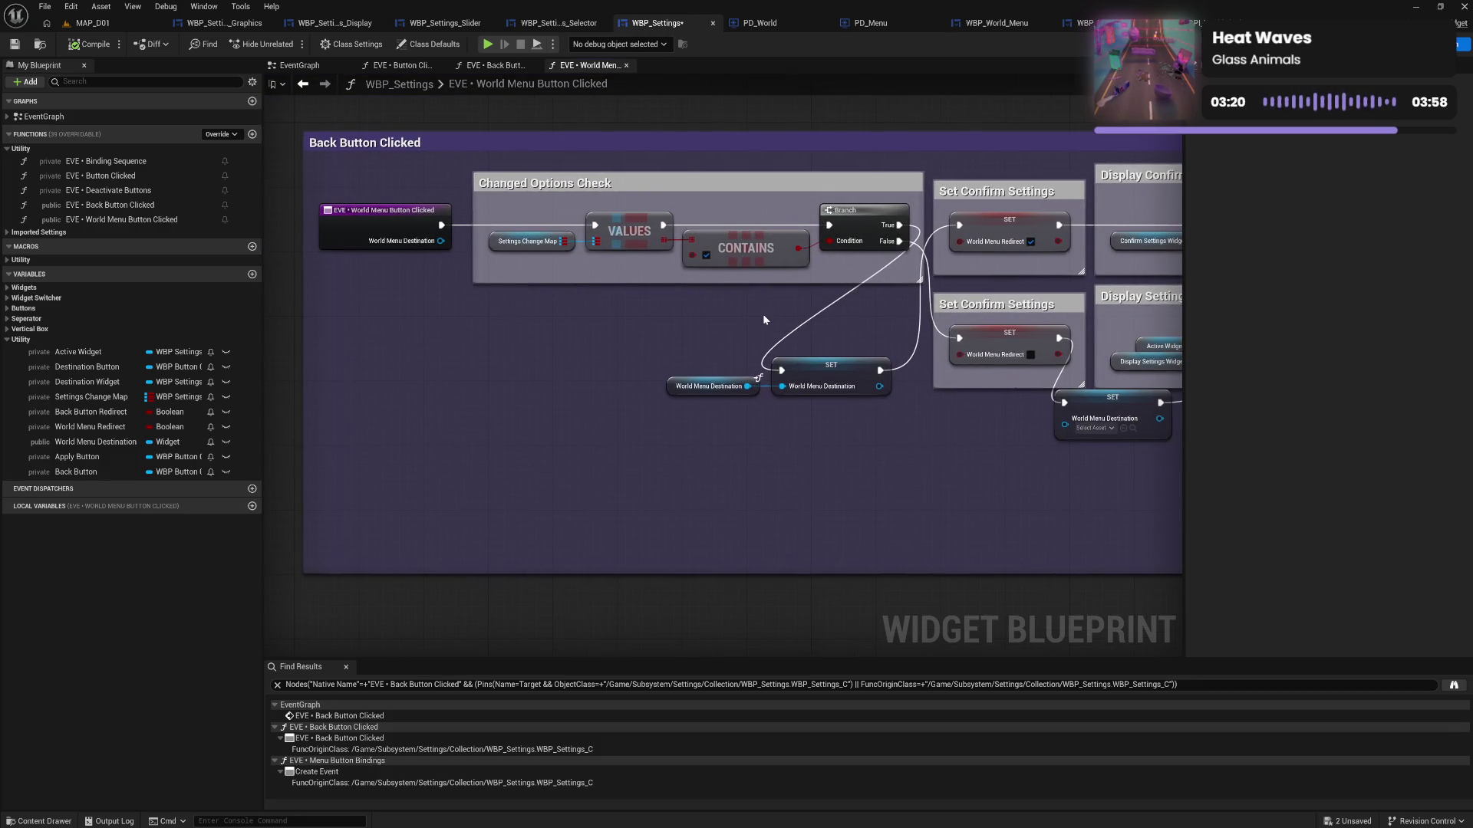
Give the function an input named Widget of type Widget, and compile the interface
click(1227, 23)
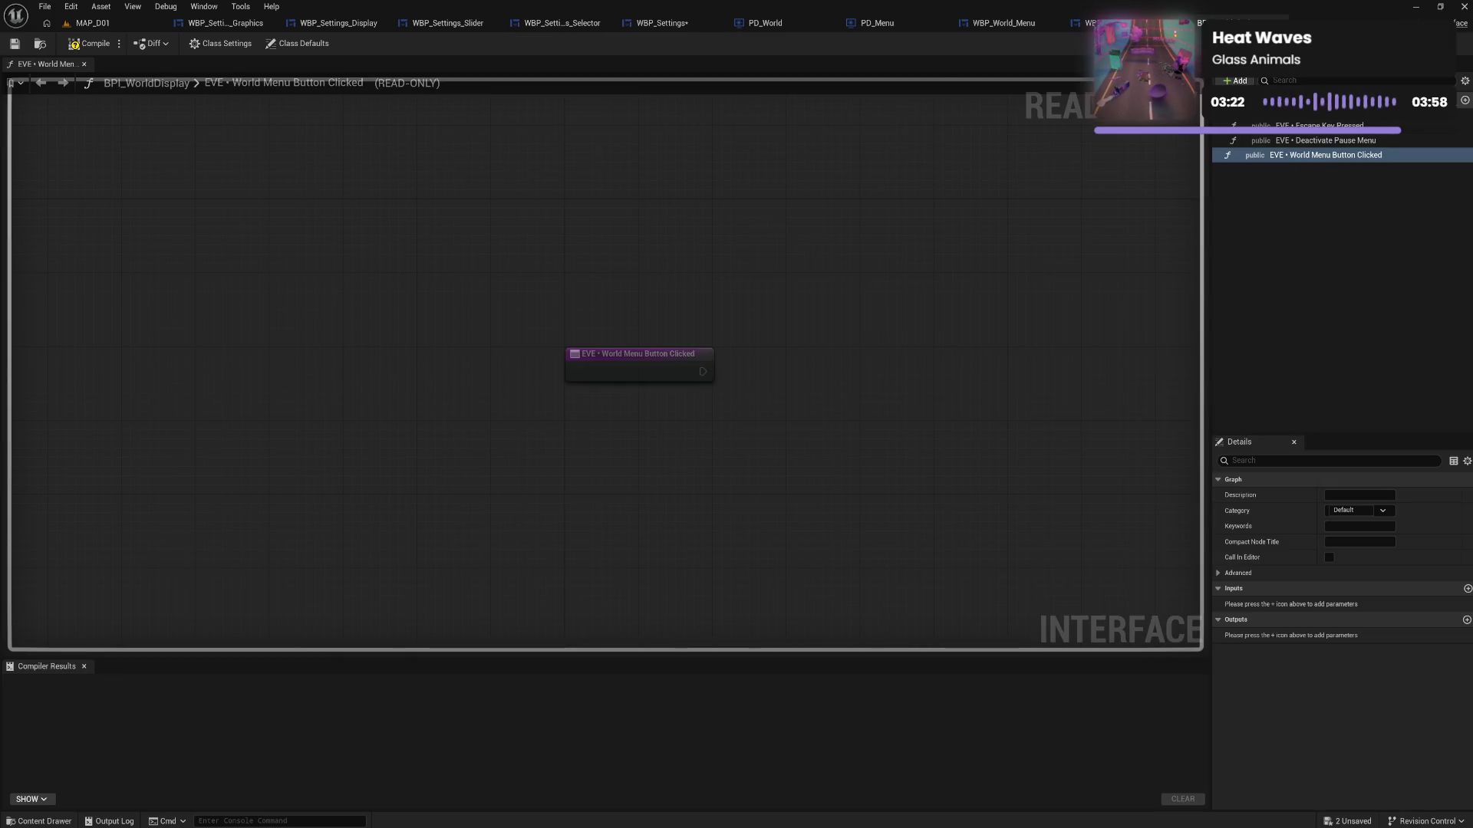
click(1306, 162)
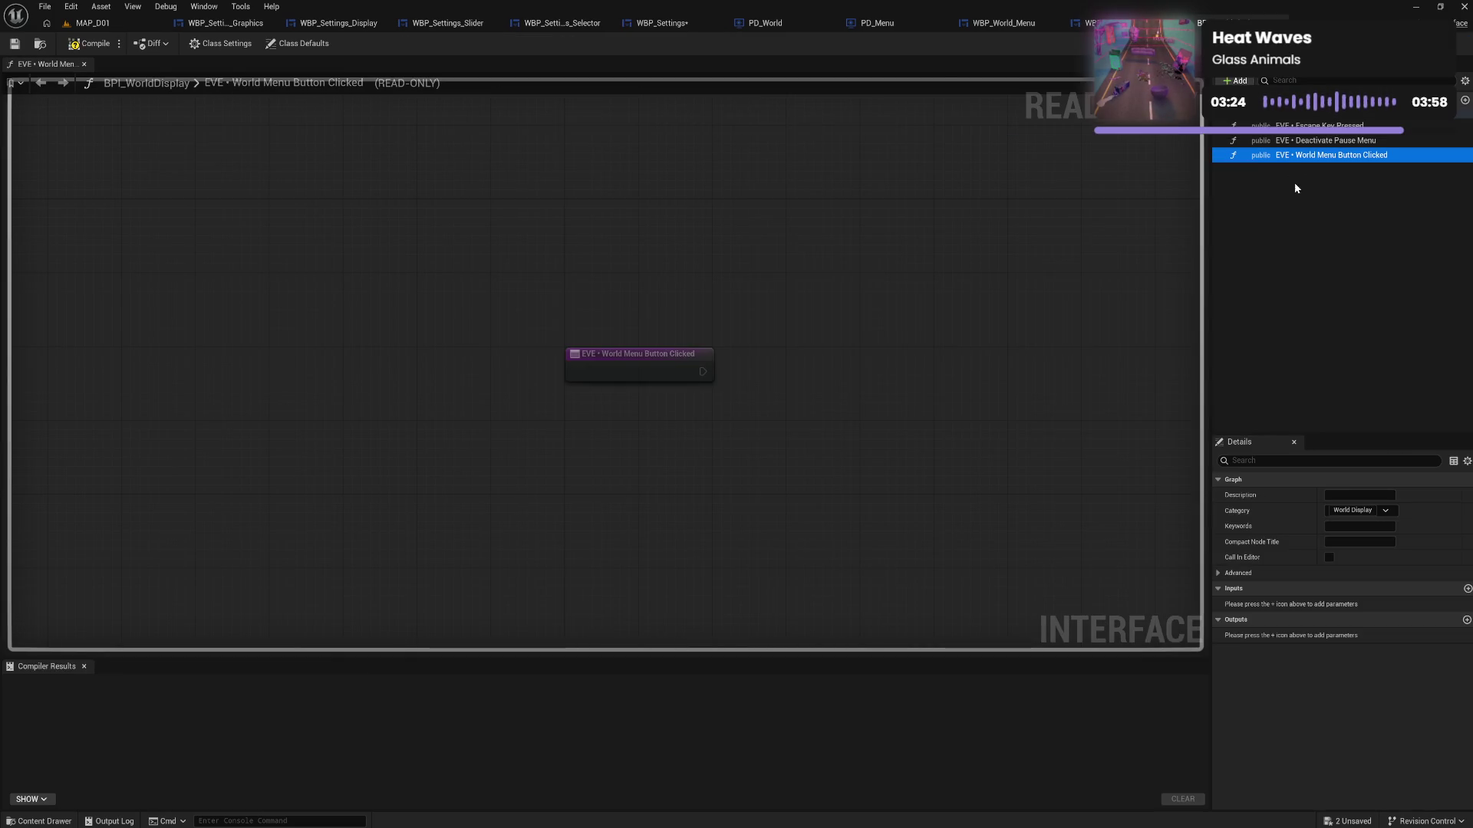
click(1467, 590)
click(1266, 604)
text(Widget)
key(Return)
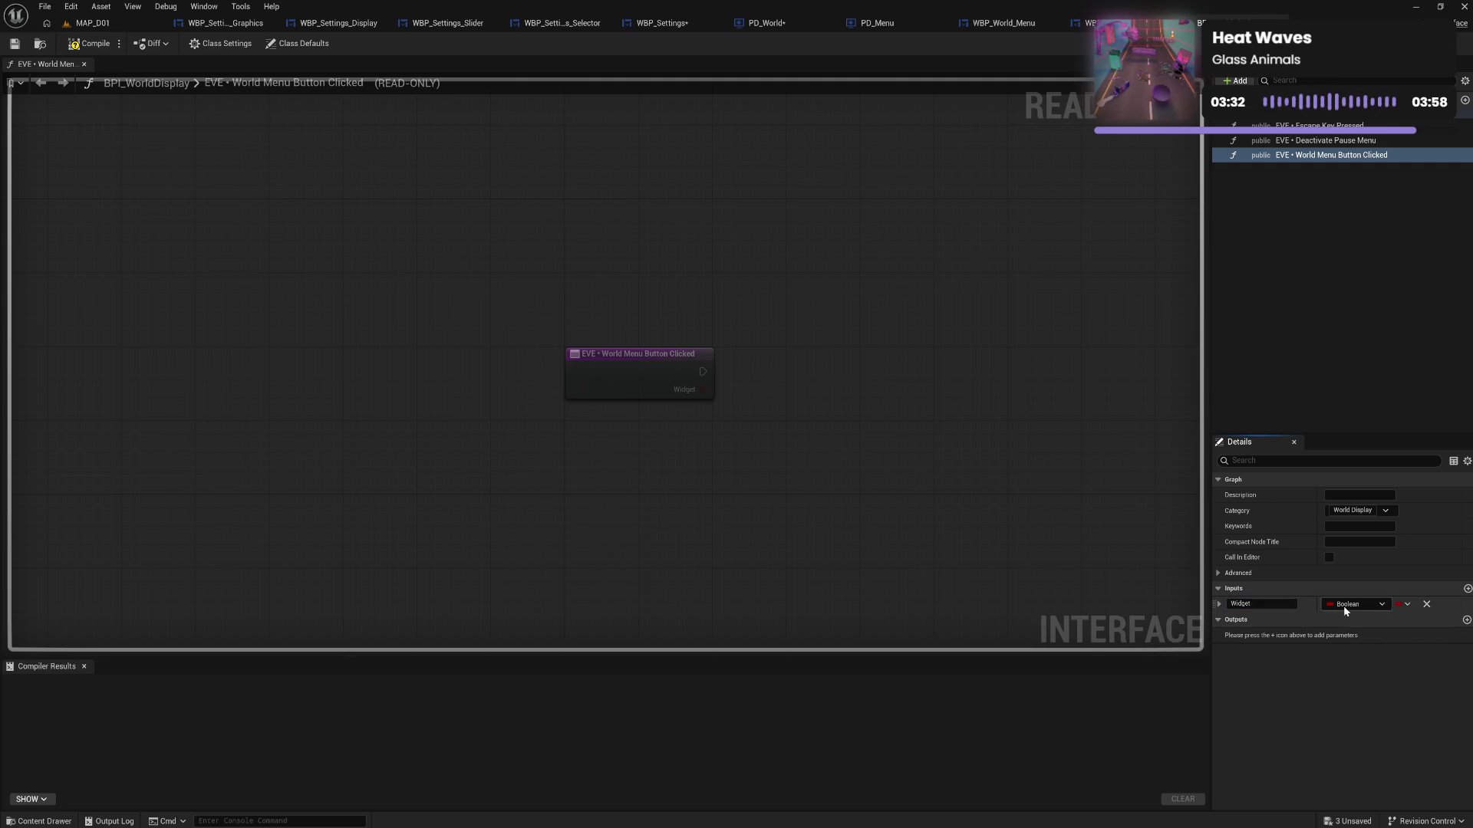
click(1344, 610)
text(dget)
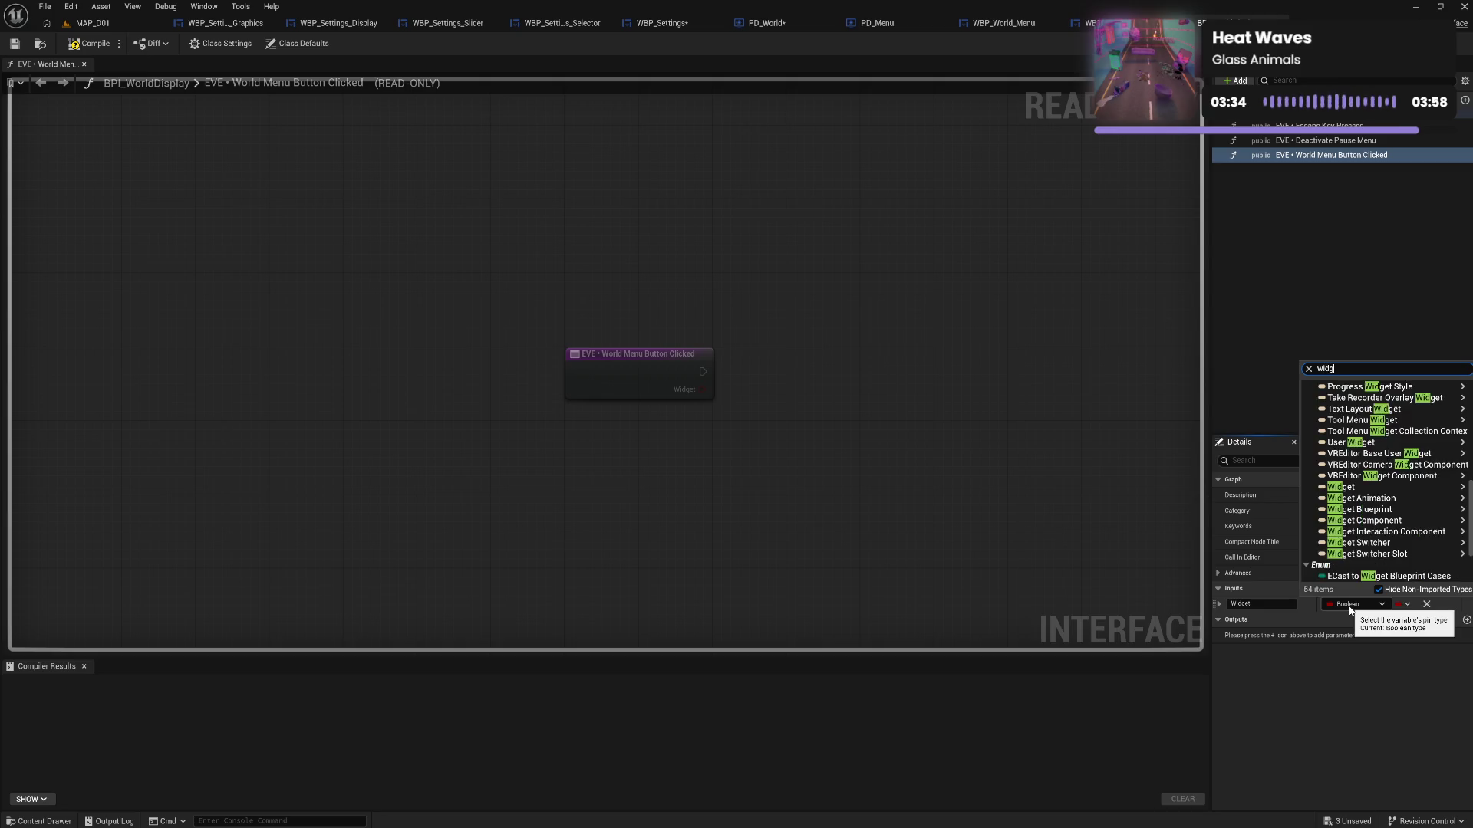
click(1354, 477)
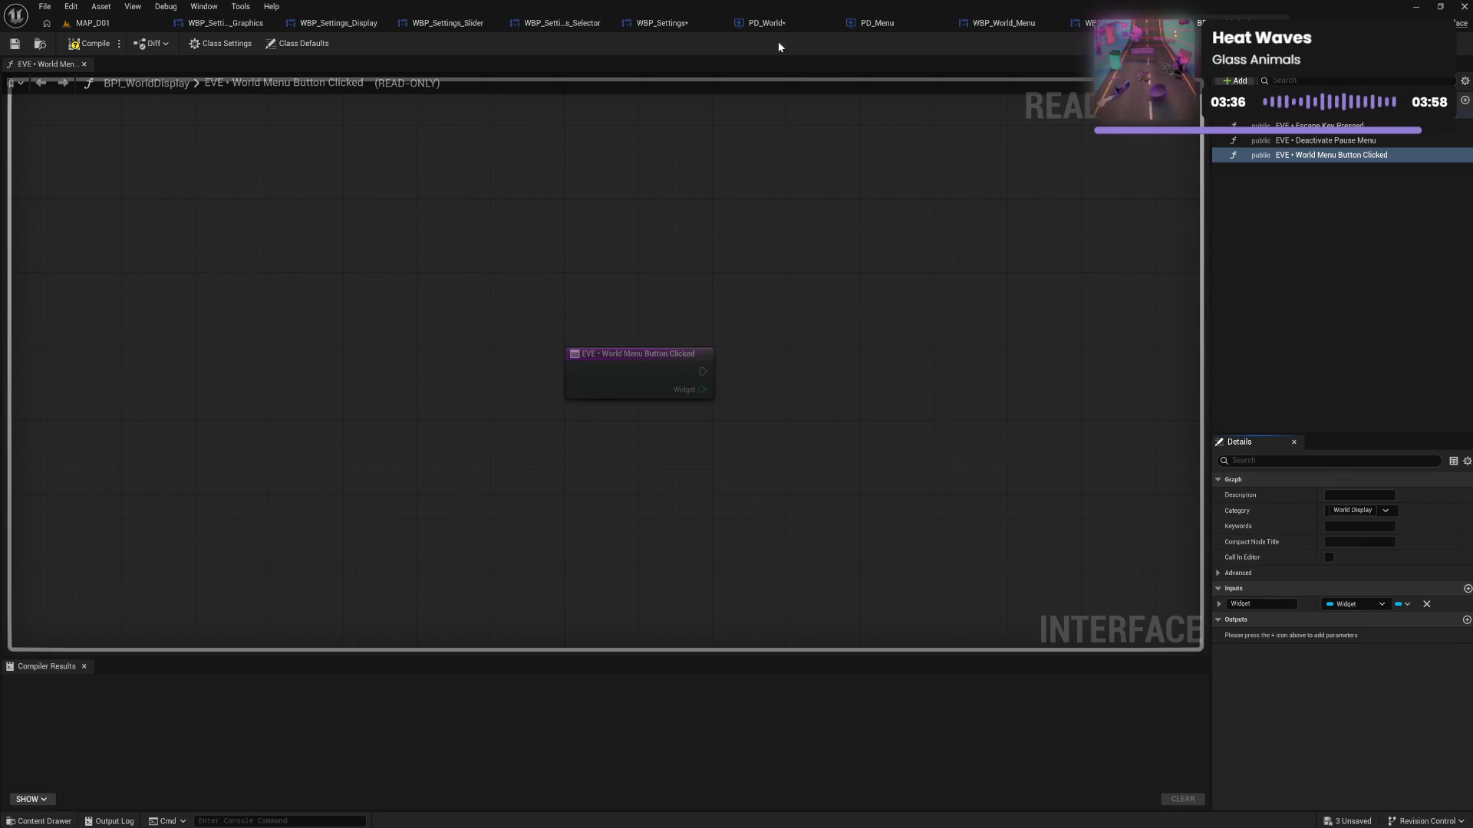
click(87, 46)
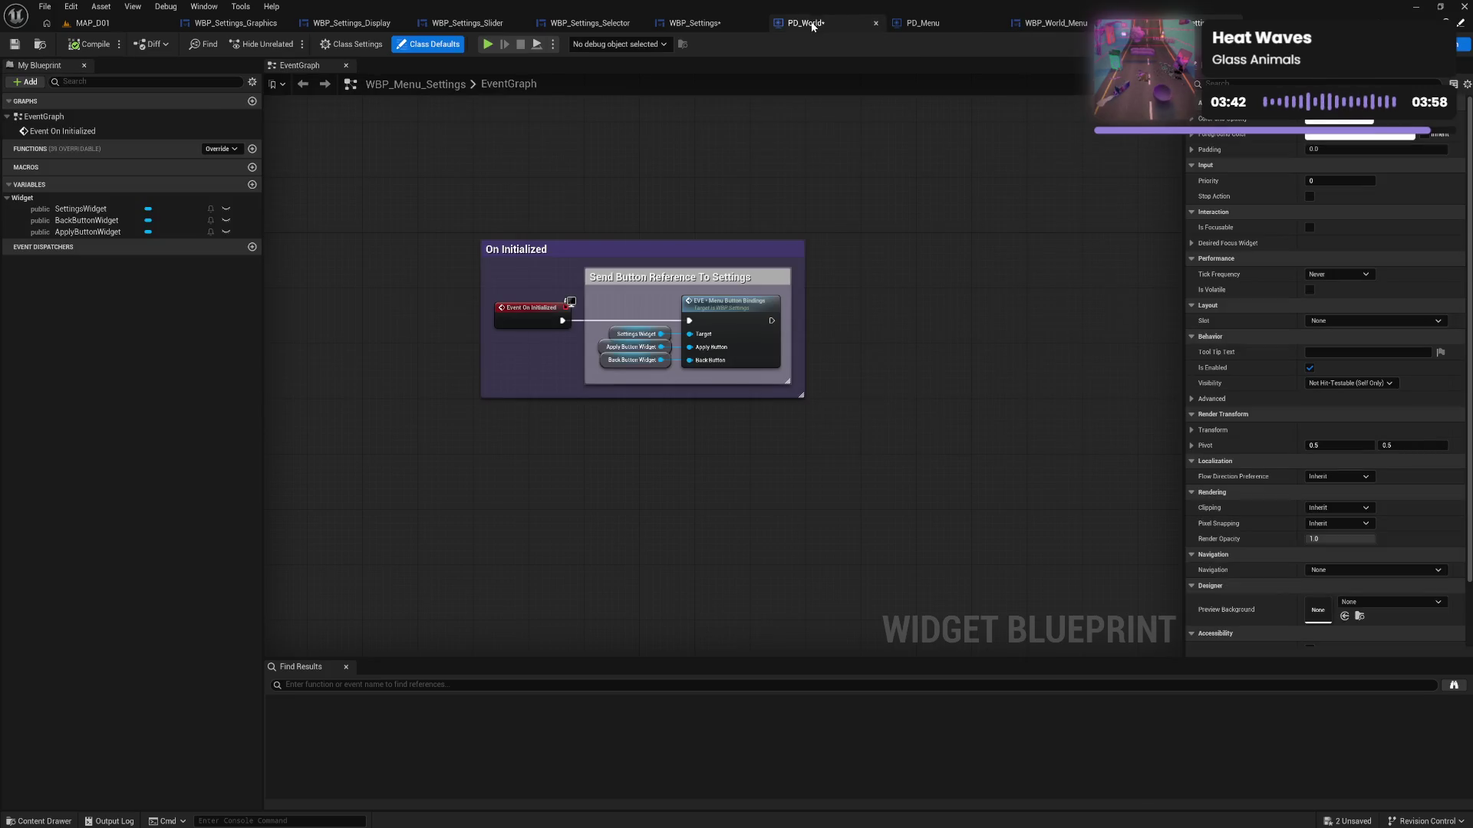
Detach the World Menu Destination SET node and move it below the HUD chain in WBP_Settings
click(810, 23)
click(683, 23)
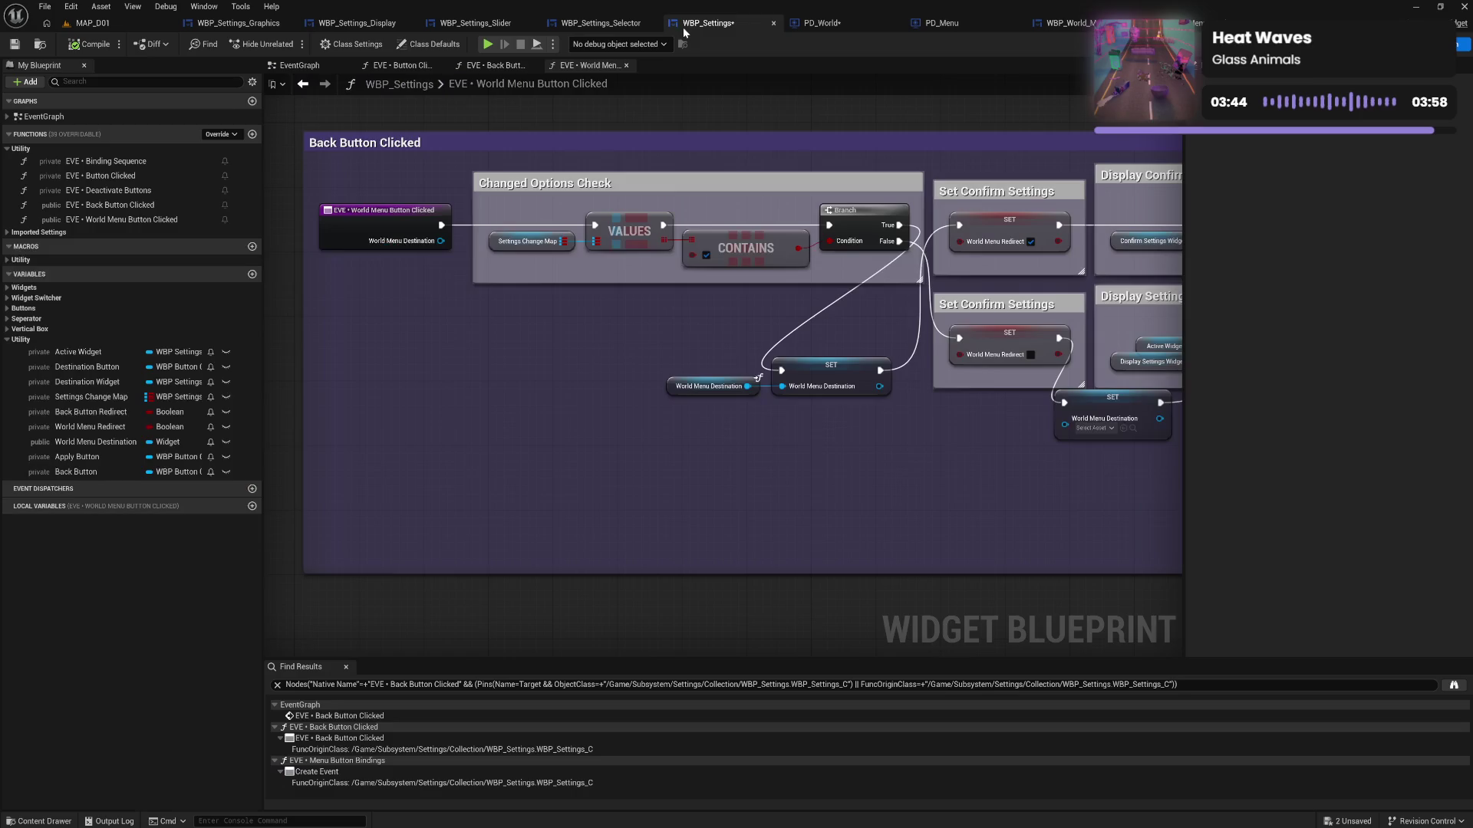
drag(670, 477, 555, 480)
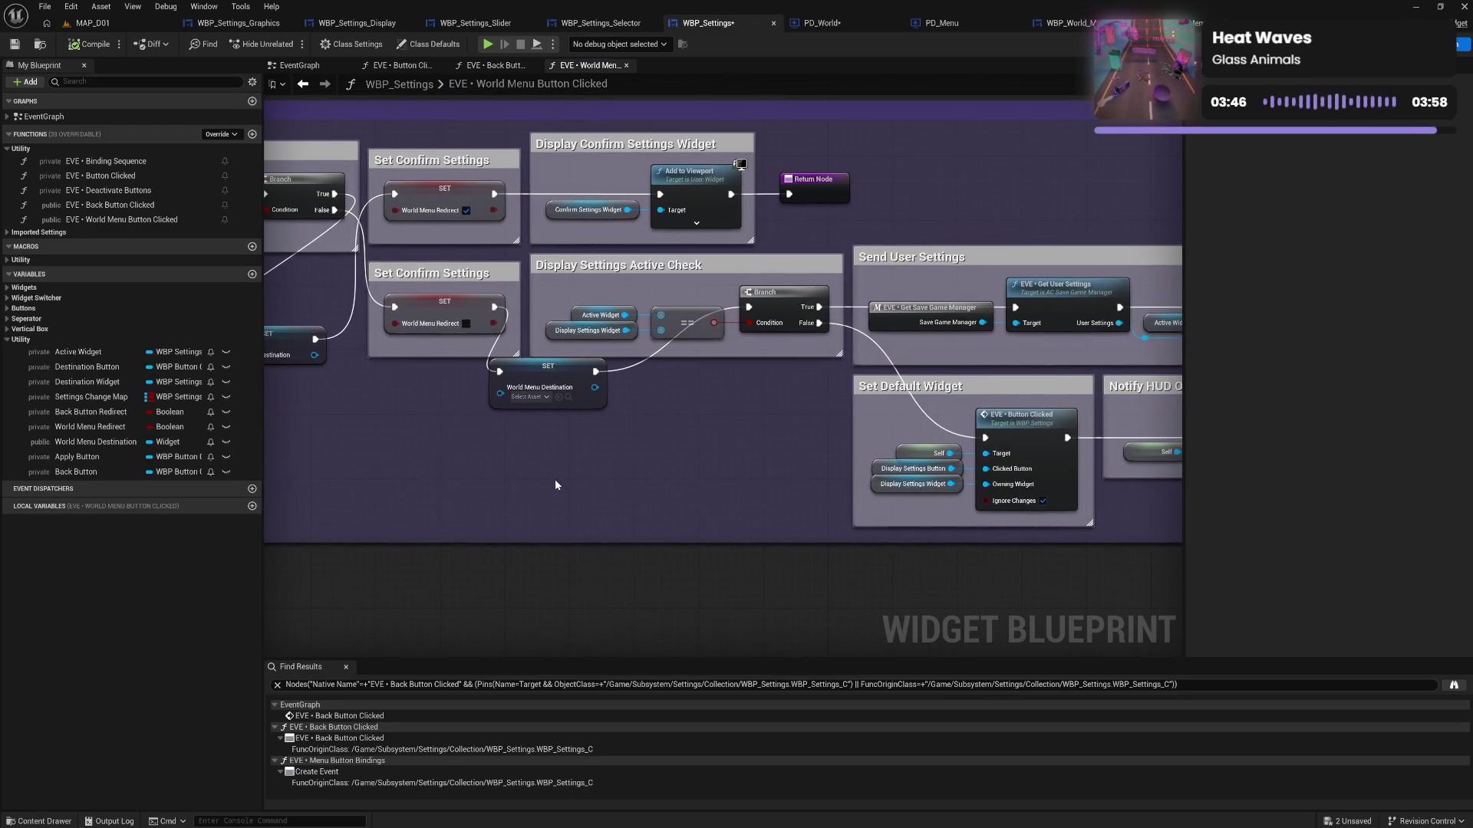
drag(500, 314, 748, 307)
mouse_move(566, 388)
mouse_down()
mouse_move(615, 437)
mouse_move(1135, 560)
mouse_move(956, 565)
mouse_up()
alt+click(644, 420)
mouse_move(813, 539)
mouse_down()
mouse_move(702, 514)
mouse_move(537, 512)
mouse_move(1039, 529)
mouse_move(1196, 552)
mouse_move(937, 518)
mouse_up()
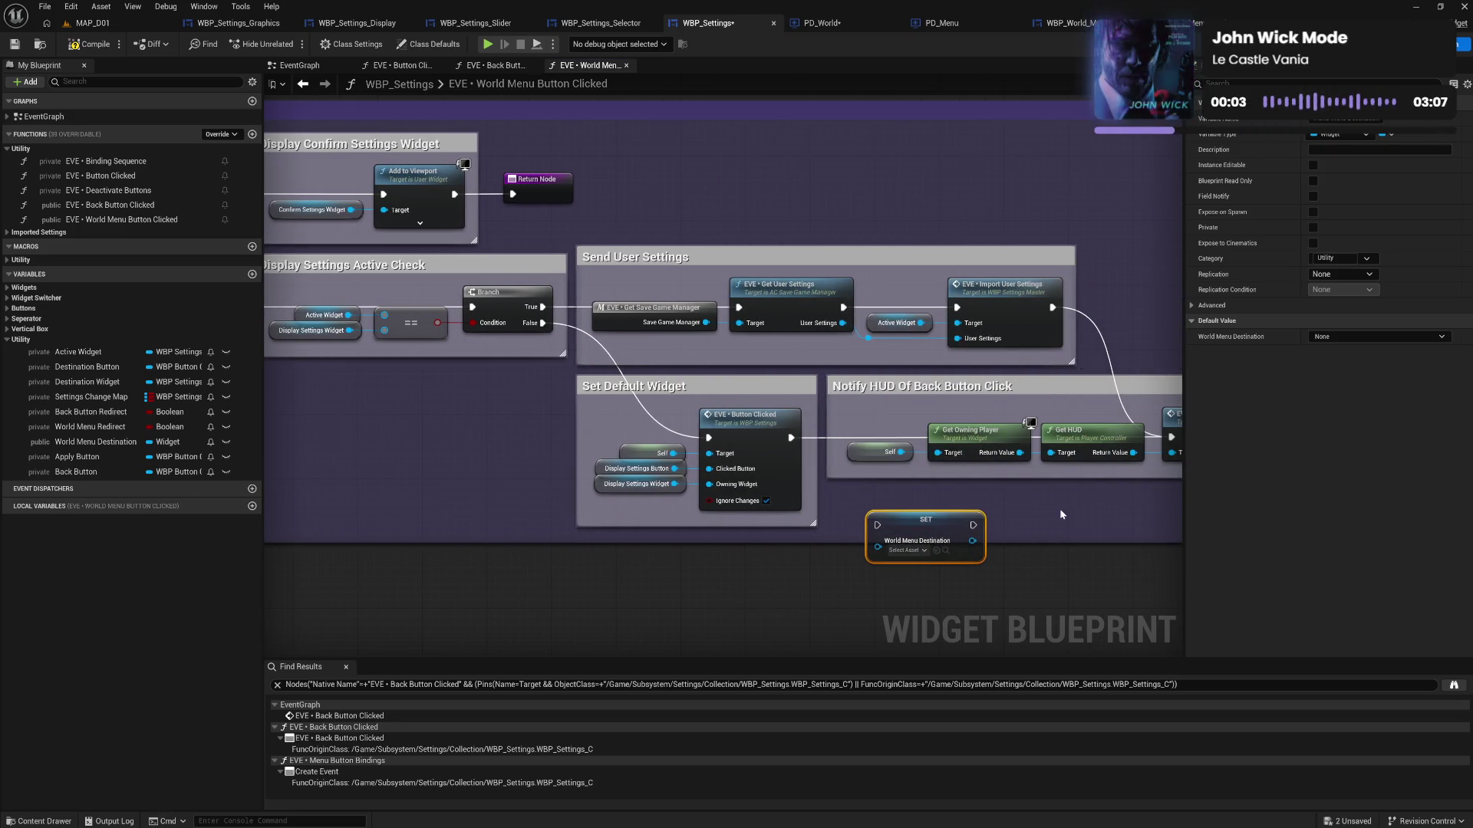
drag(506, 474, 645, 474)
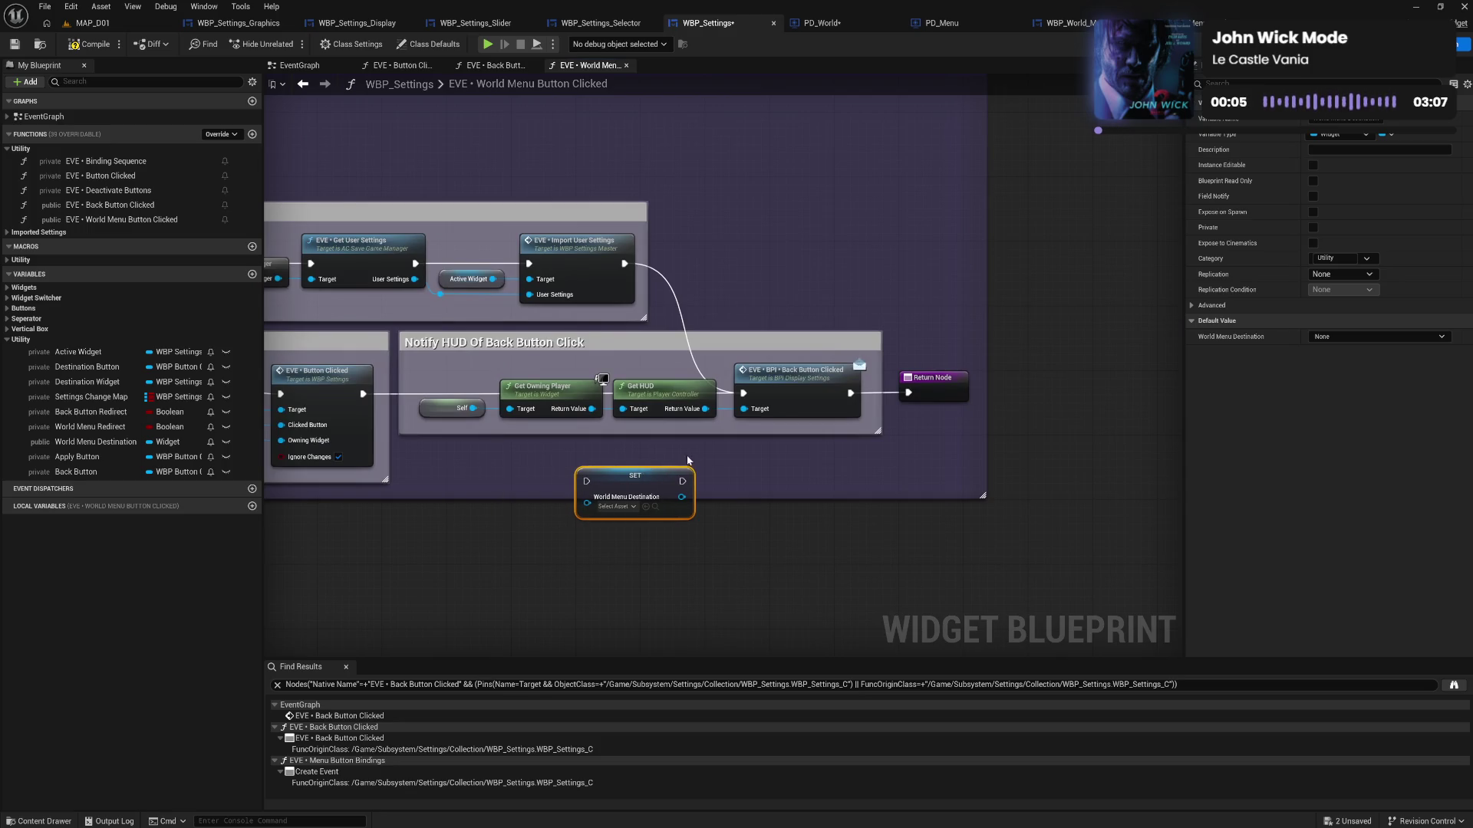
Add a World Menu Button Clicked message call from Get HUD's Return Value
drag(705, 409, 751, 453)
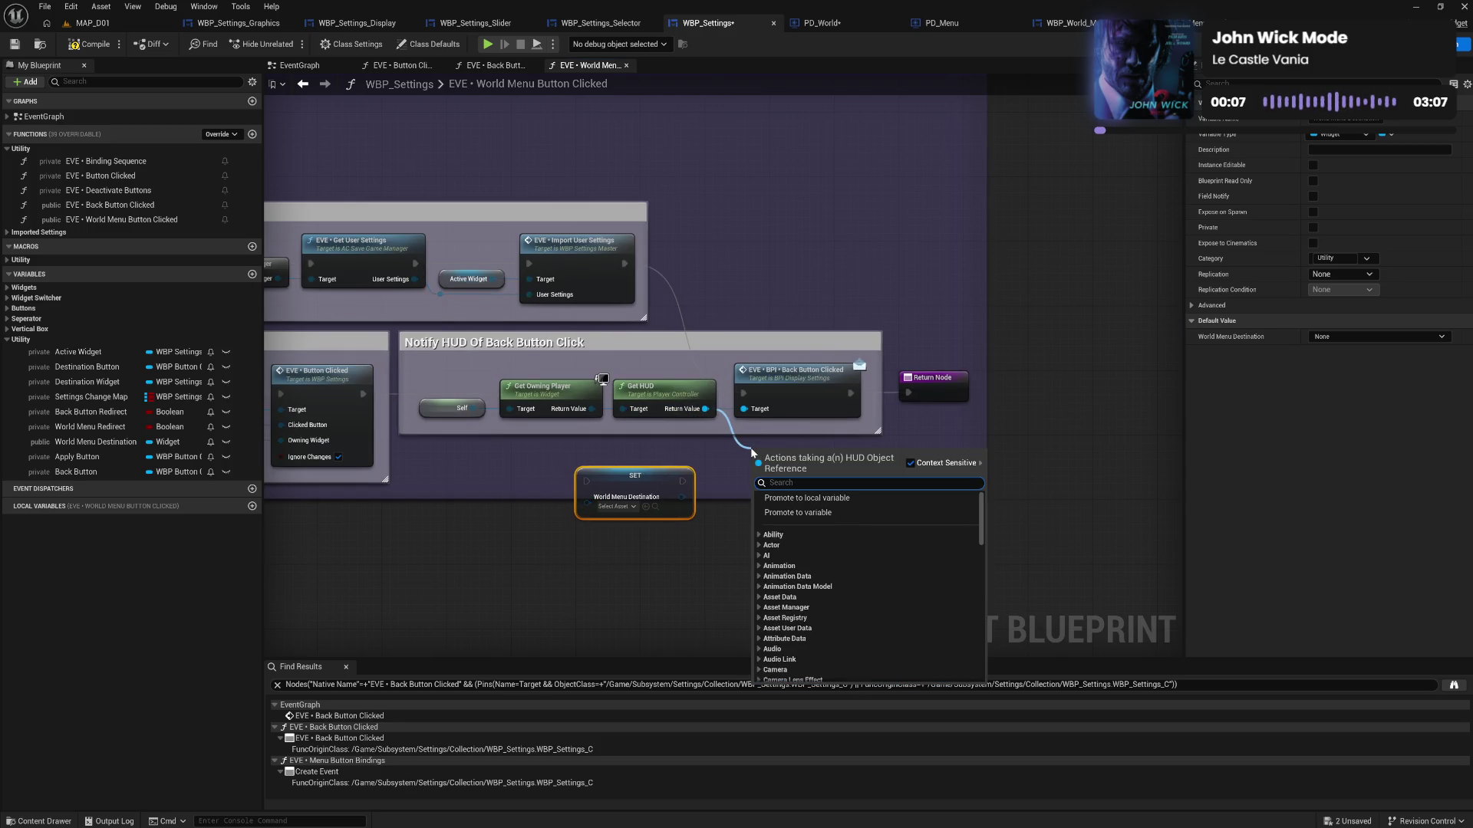
text(world menu)
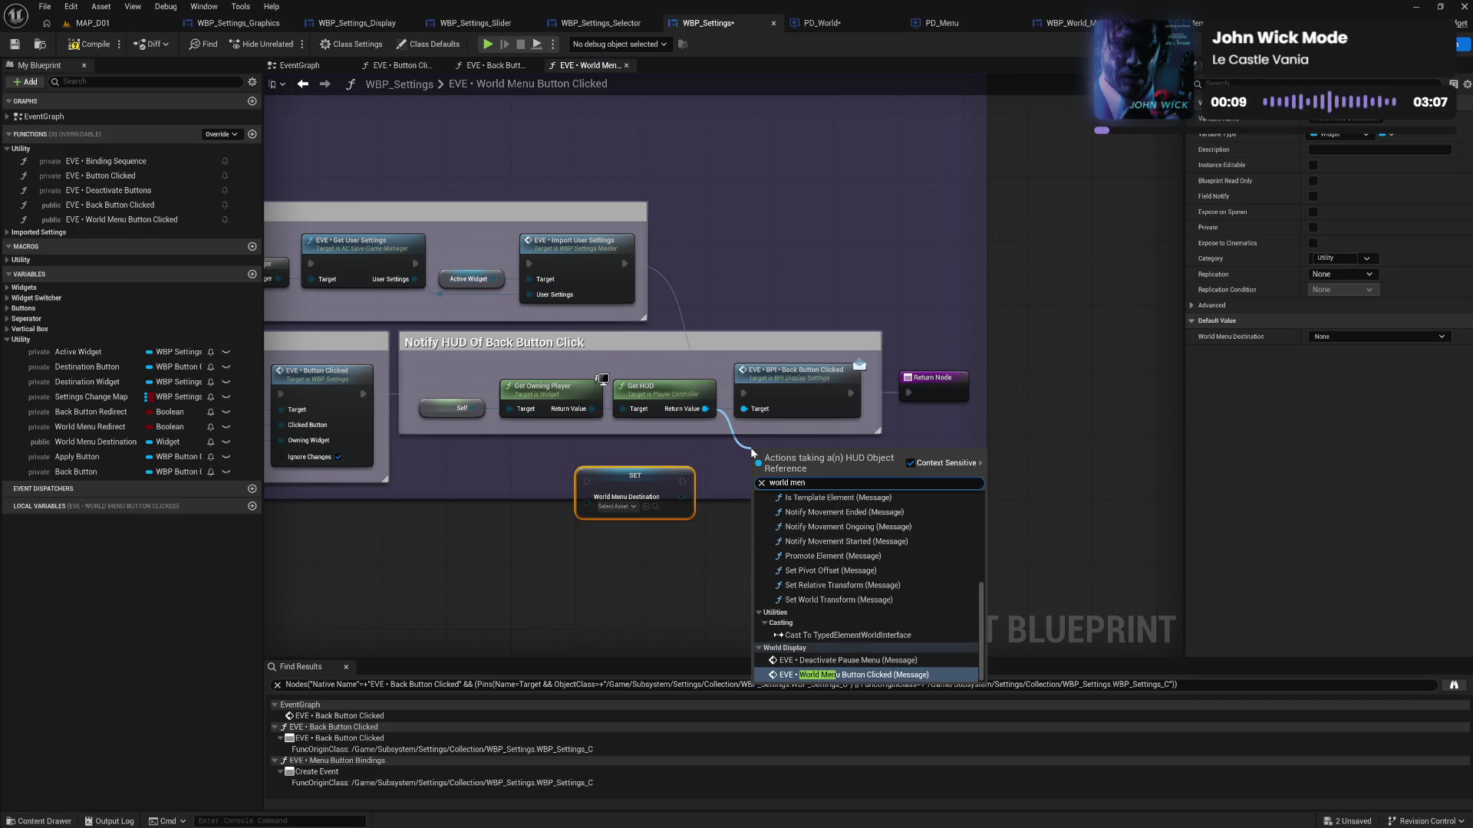
key(Return)
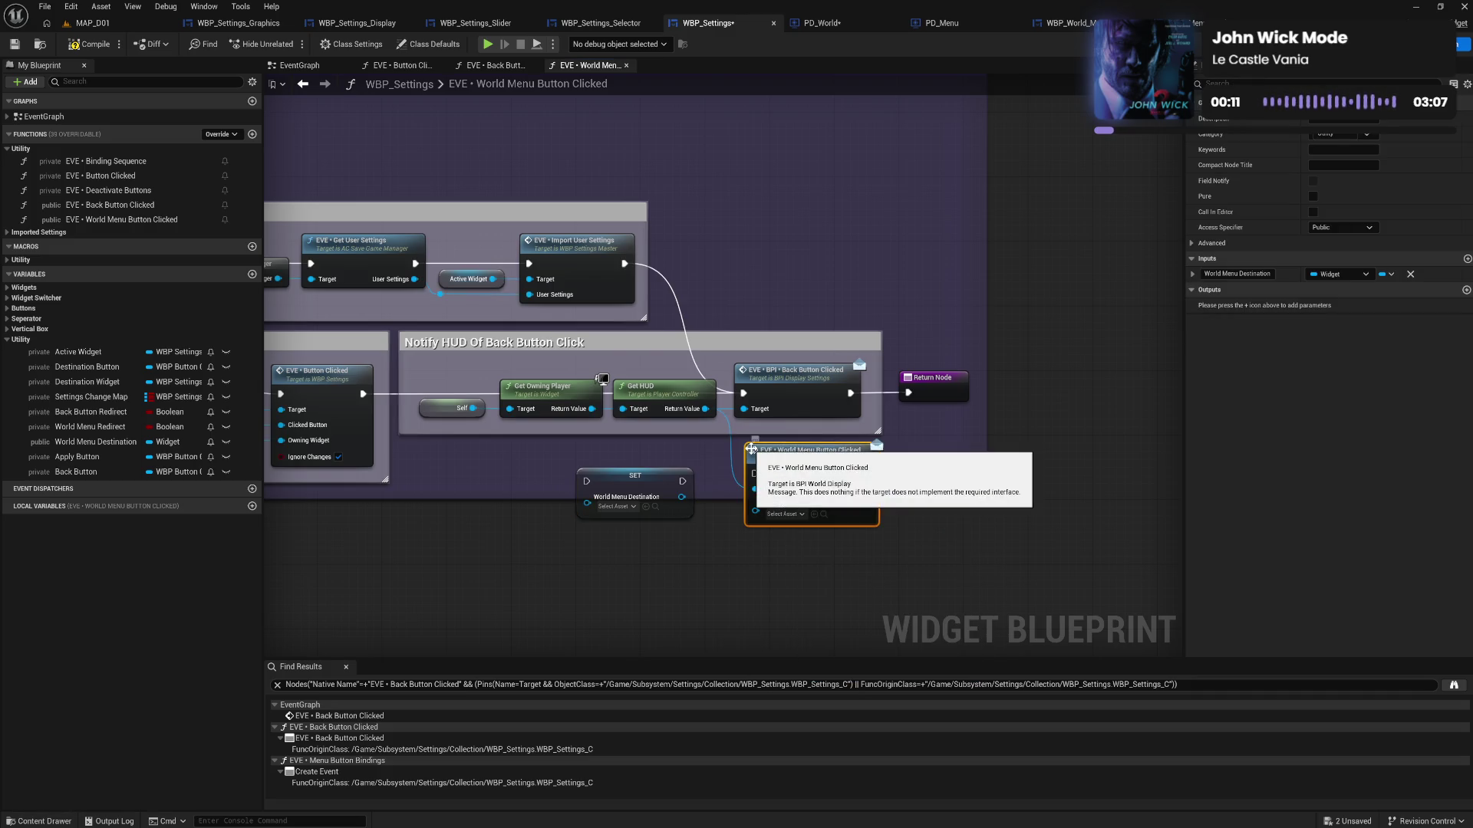
drag(630, 479, 639, 488)
drag(726, 527, 1050, 494)
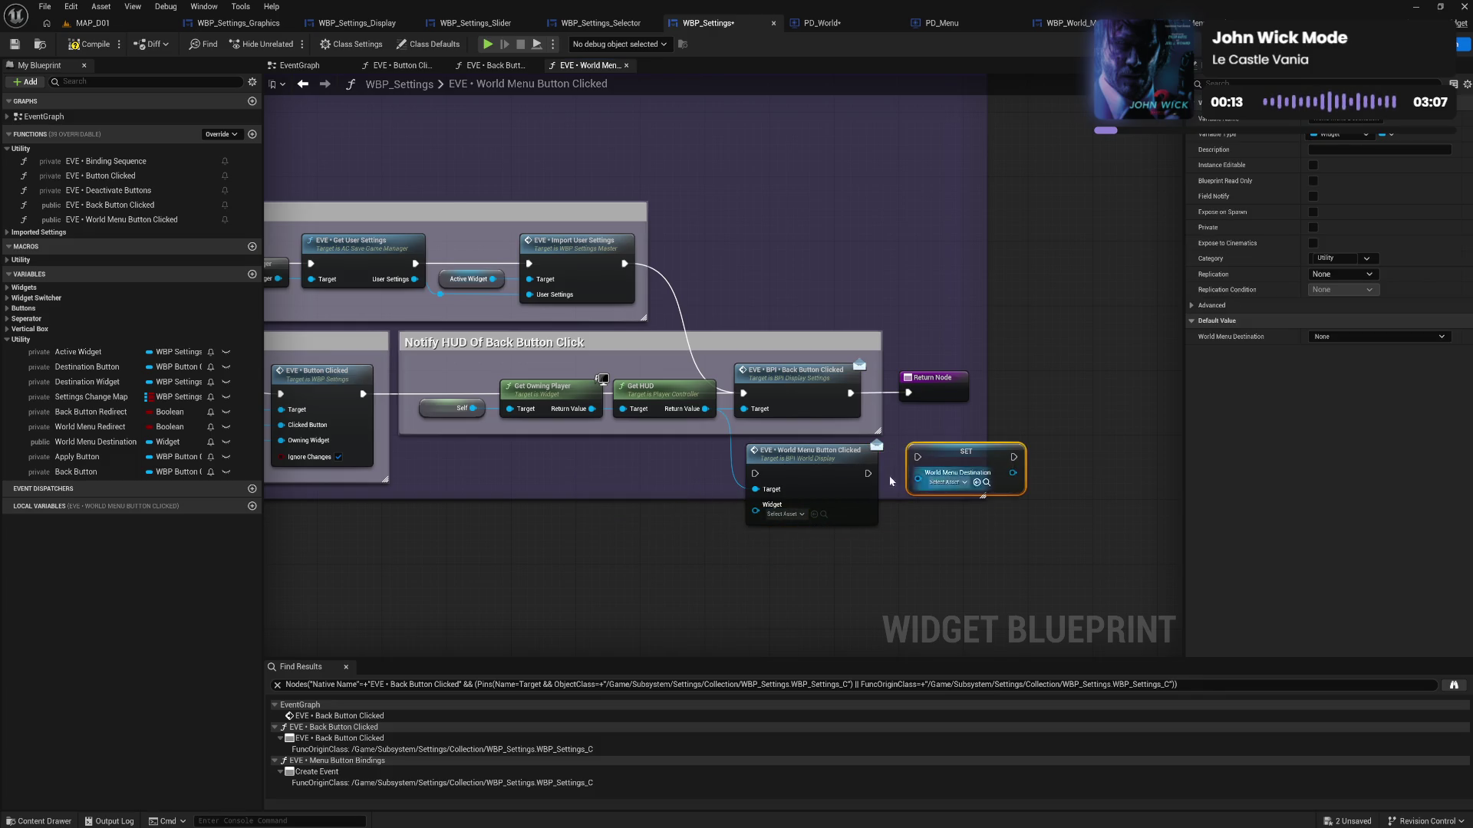
click(876, 480)
mouse_move(876, 480)
mouse_down()
mouse_move(917, 479)
mouse_move(863, 481)
mouse_move(918, 458)
mouse_move(894, 488)
mouse_move(905, 469)
mouse_up()
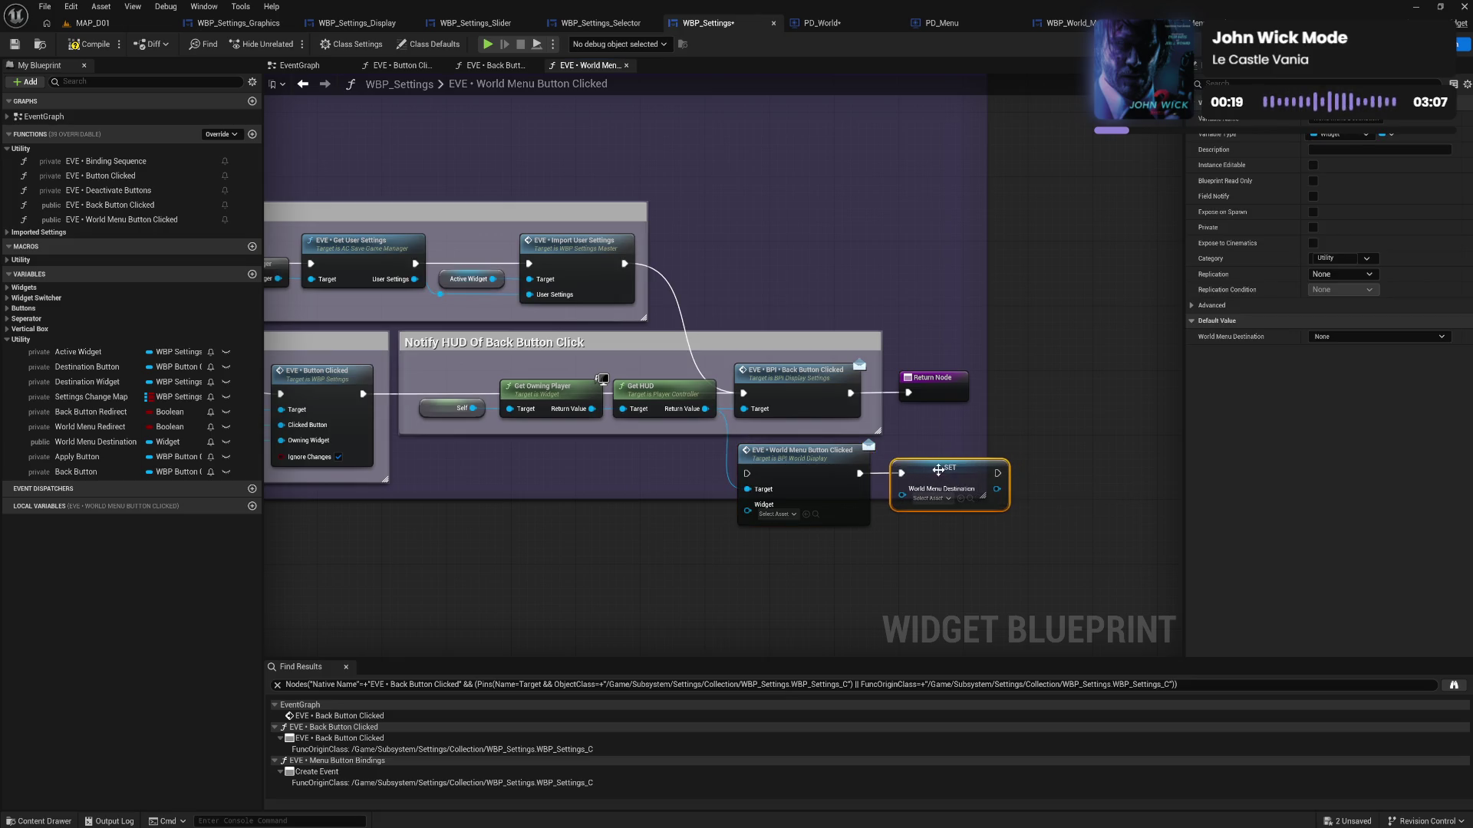
Route execution through the message to SET and the Return Node, and delete the Back Button Clicked call
drag(997, 474, 908, 393)
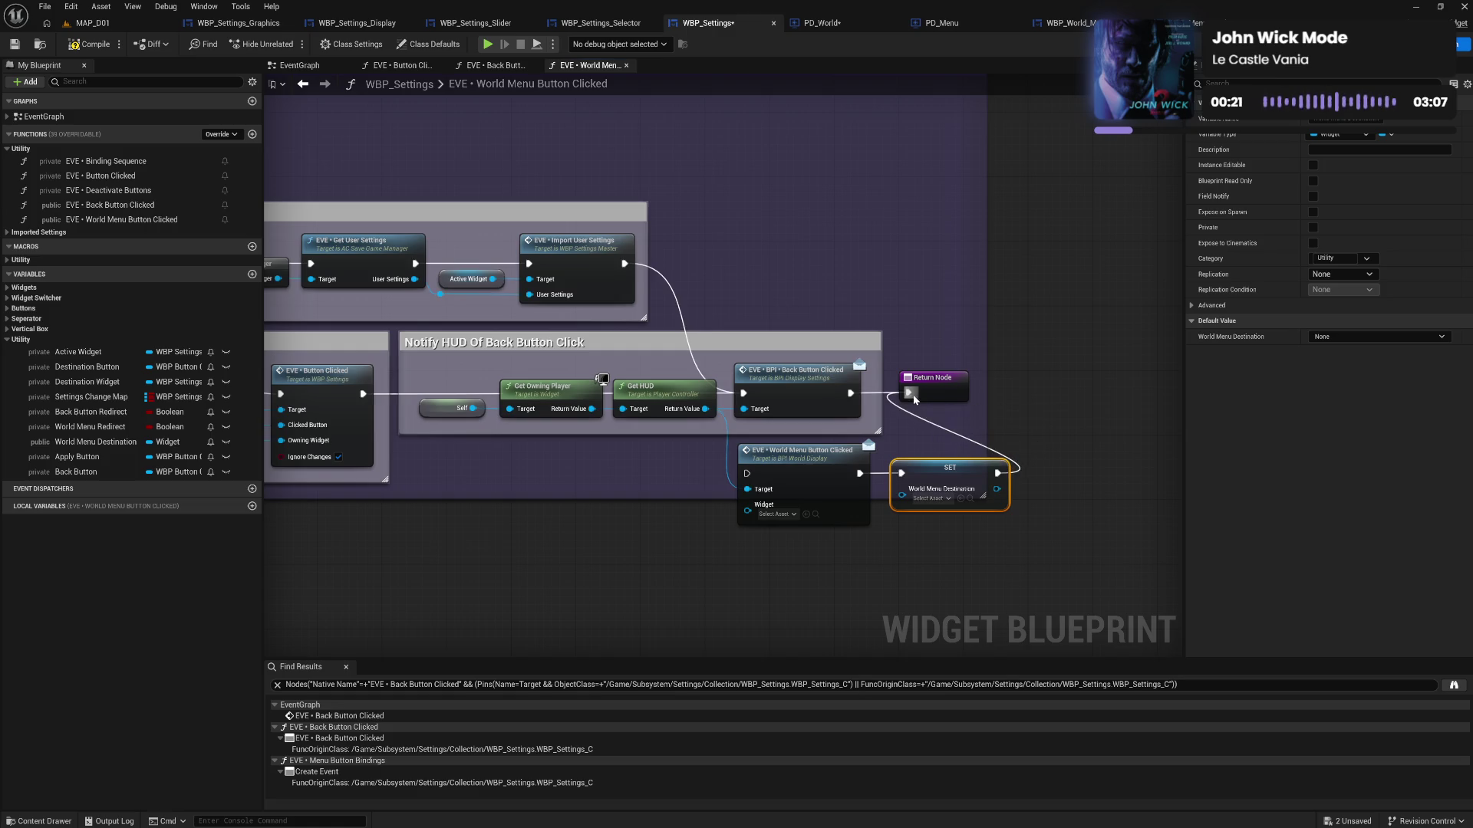
drag(743, 393, 748, 475)
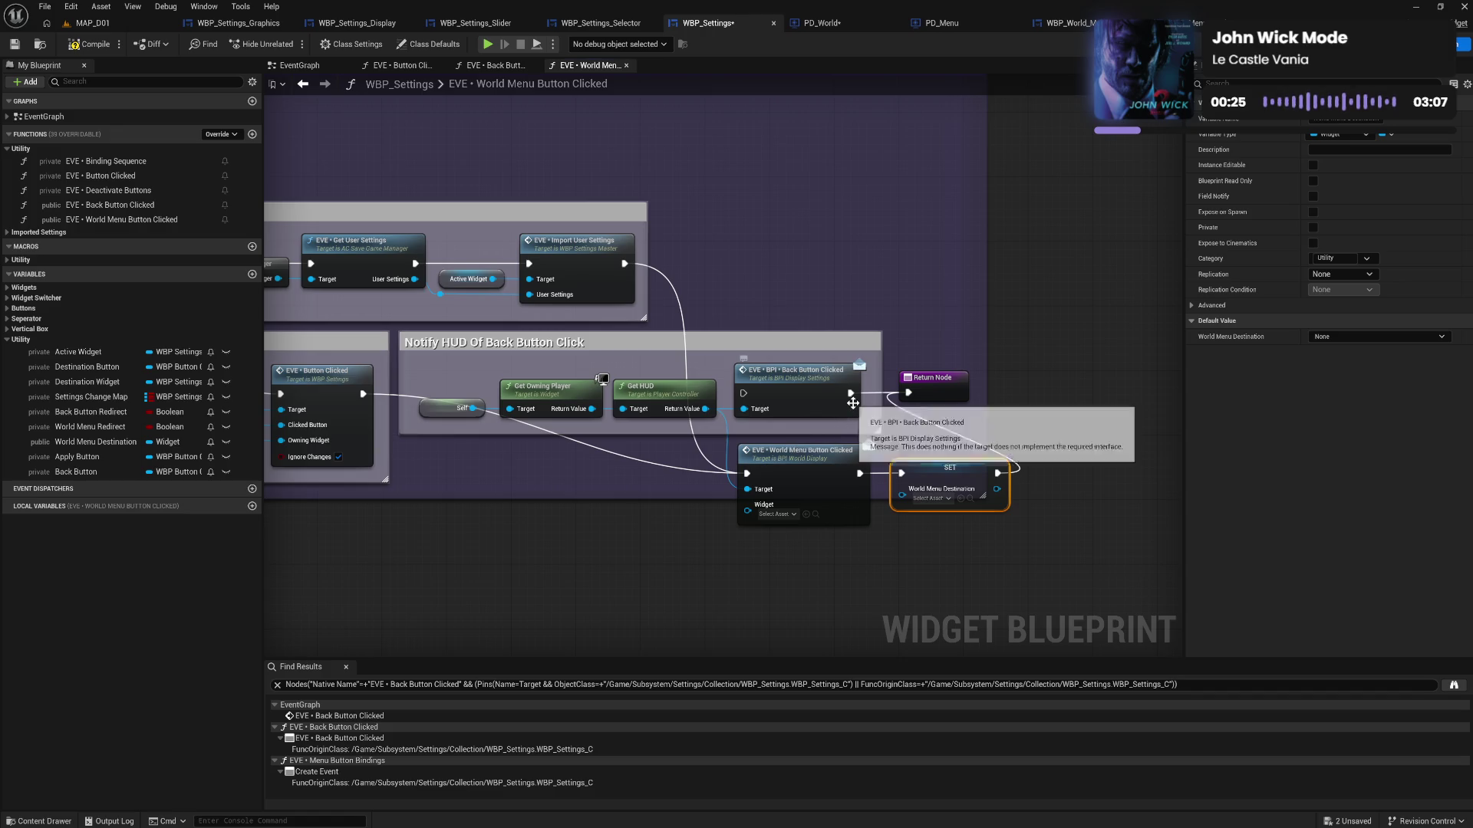
click(824, 393)
key(Delete)
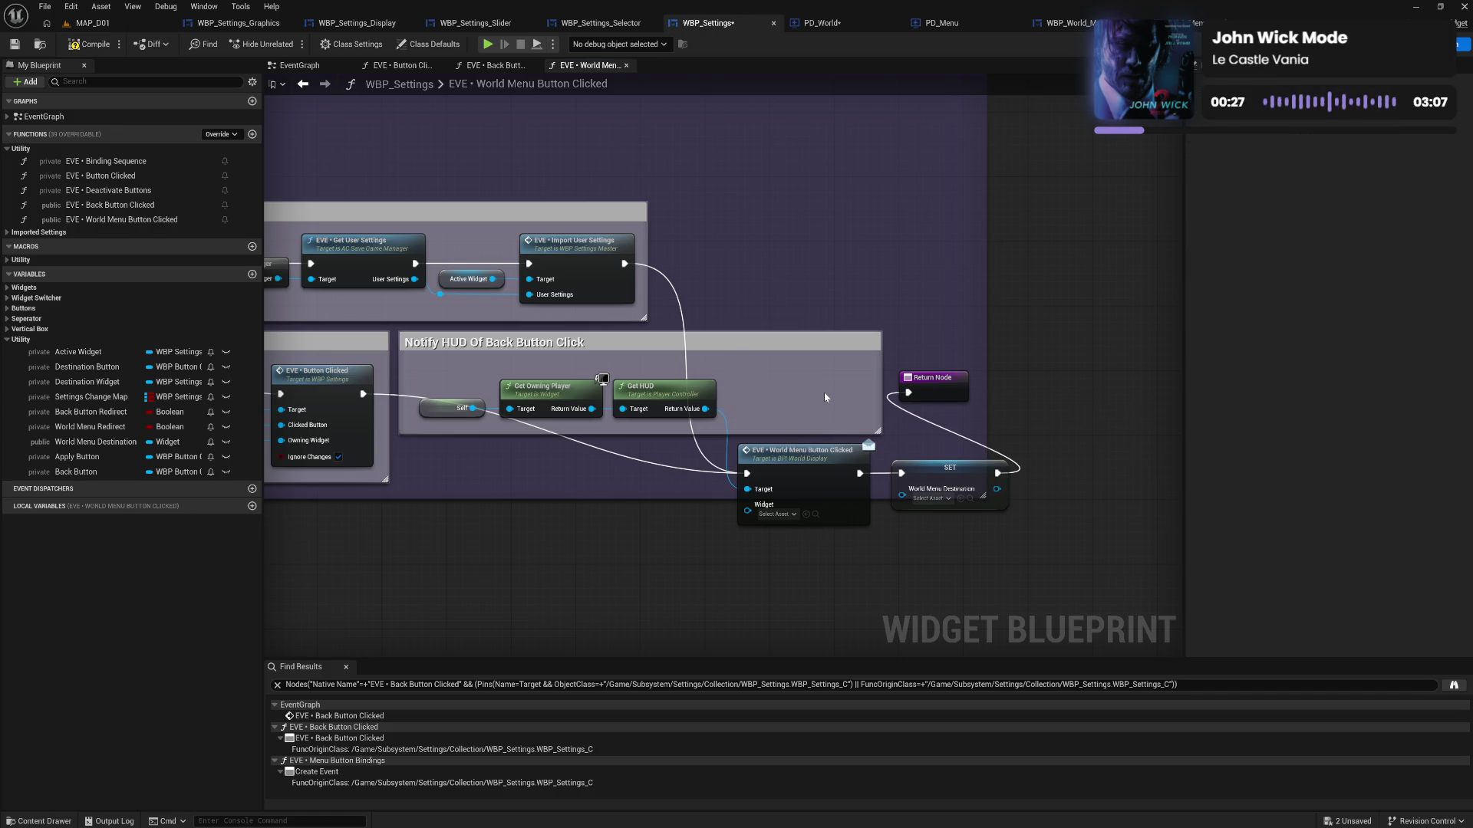
drag(340, 497, 853, 461)
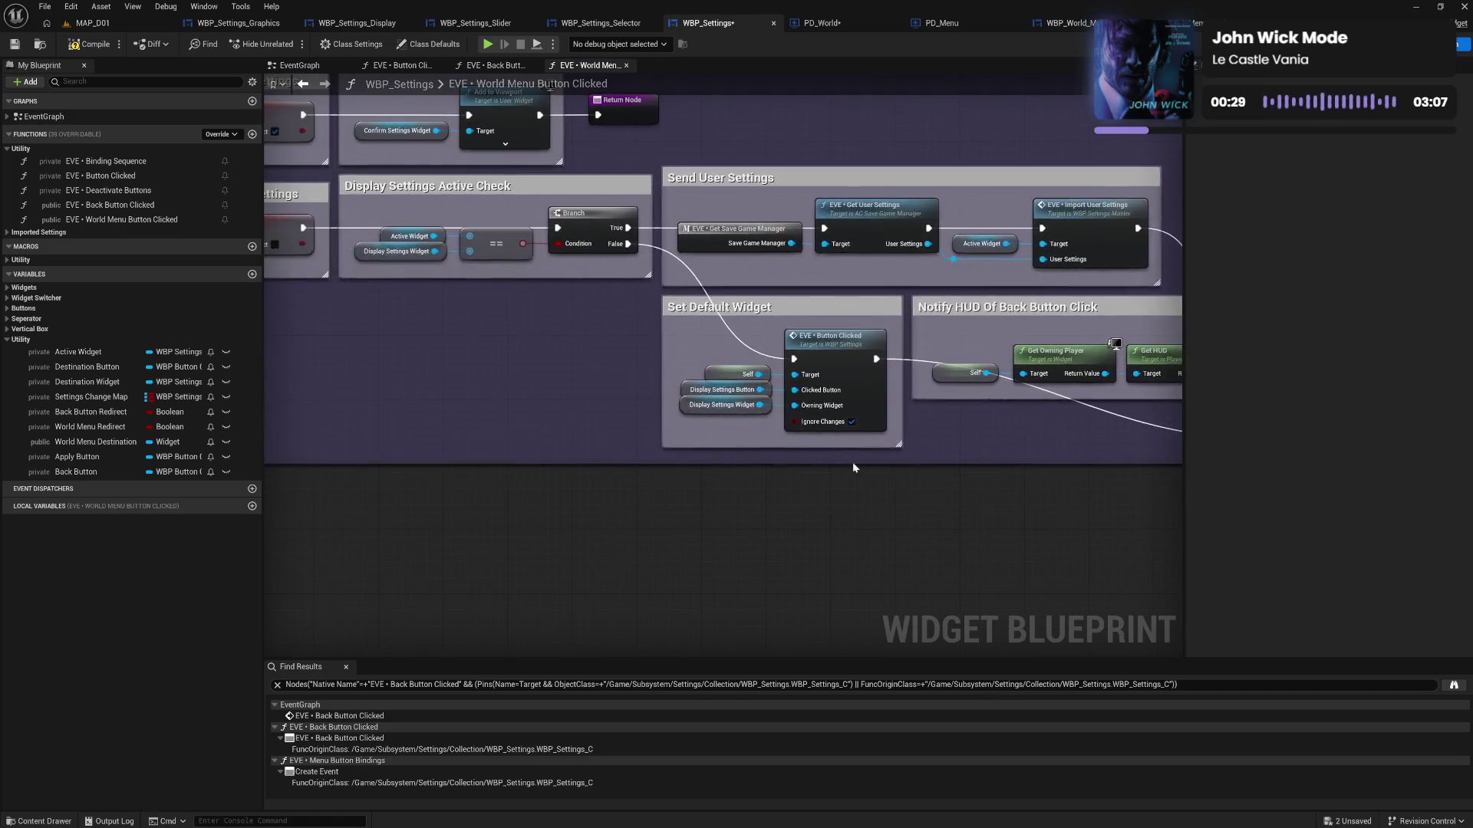
Feed a World Menu Destination getter into the message's Widget input and line the nodes up
mouse_move(96, 442)
mouse_down()
mouse_move(1016, 486)
mouse_move(1019, 442)
mouse_up()
drag(508, 448, 672, 466)
drag(432, 451, 553, 476)
shift+click(729, 452)
drag(729, 451, 729, 365)
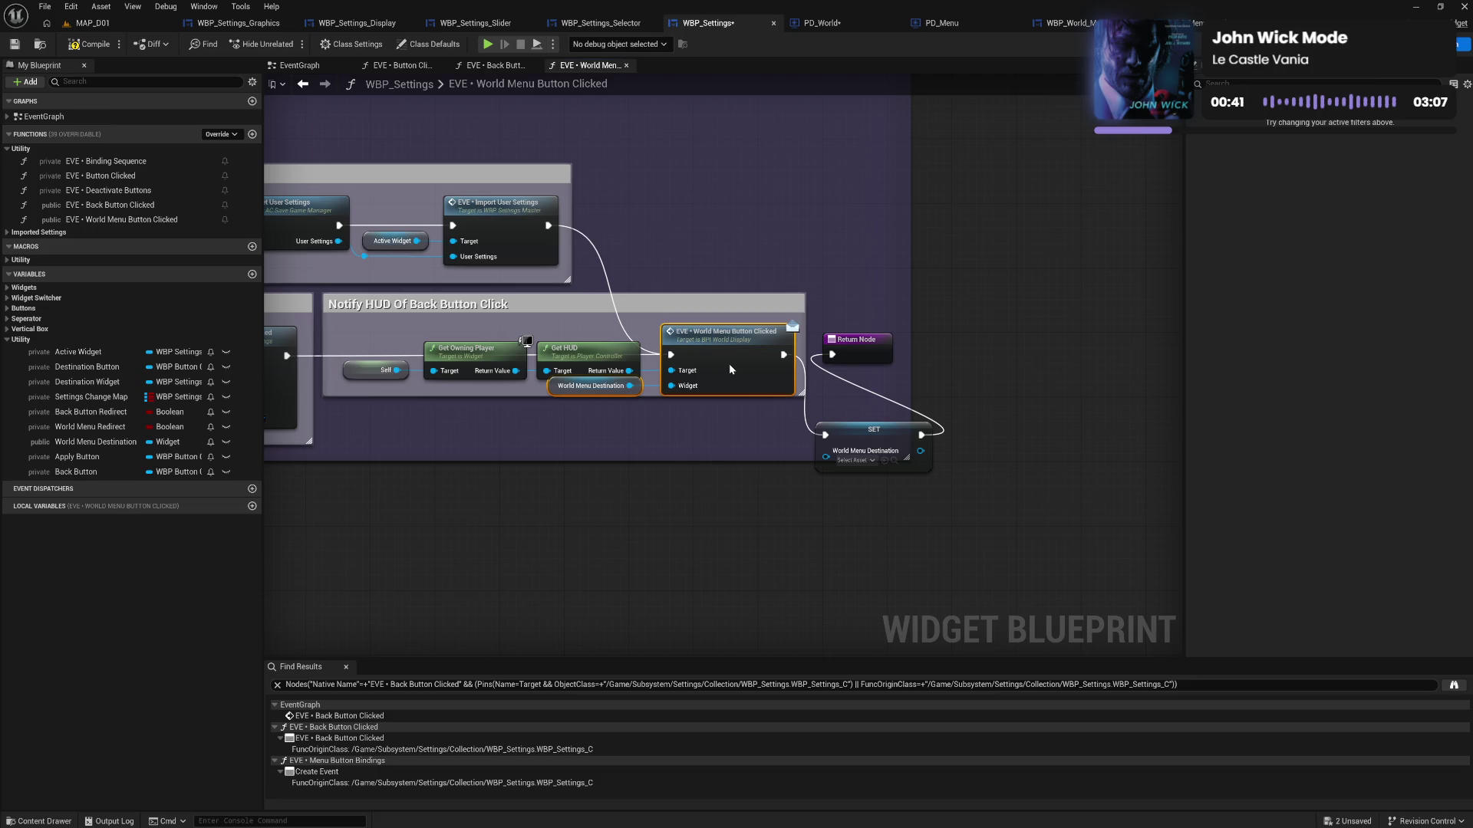
Rearrange the SET and Return nodes, resize the Notify HUD and large comment boxes, and save
drag(655, 395, 658, 414)
click(721, 452)
drag(853, 353, 990, 434)
mouse_move(880, 438)
mouse_down()
mouse_move(866, 338)
mouse_move(936, 341)
mouse_up()
drag(994, 427, 989, 350)
click(915, 437)
mouse_move(905, 436)
mouse_down()
mouse_move(1034, 417)
mouse_move(1112, 442)
mouse_move(287, 160)
mouse_up()
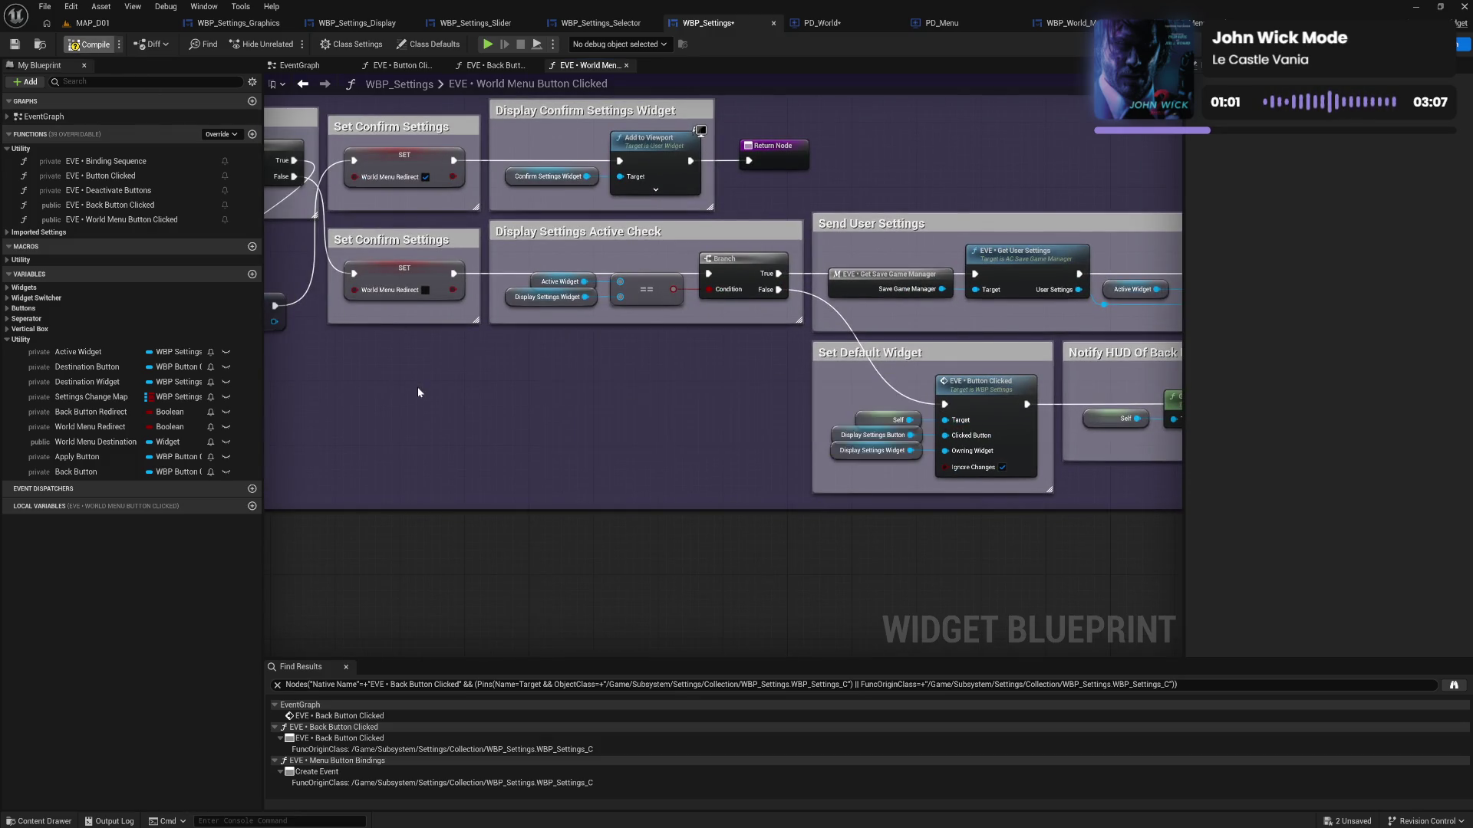
key(ctrl+s)
Move the World Menu Destination SET to run right after the function starts, before the VALUES check
mouse_move(417, 392)
mouse_down()
mouse_move(714, 392)
mouse_move(733, 455)
mouse_up()
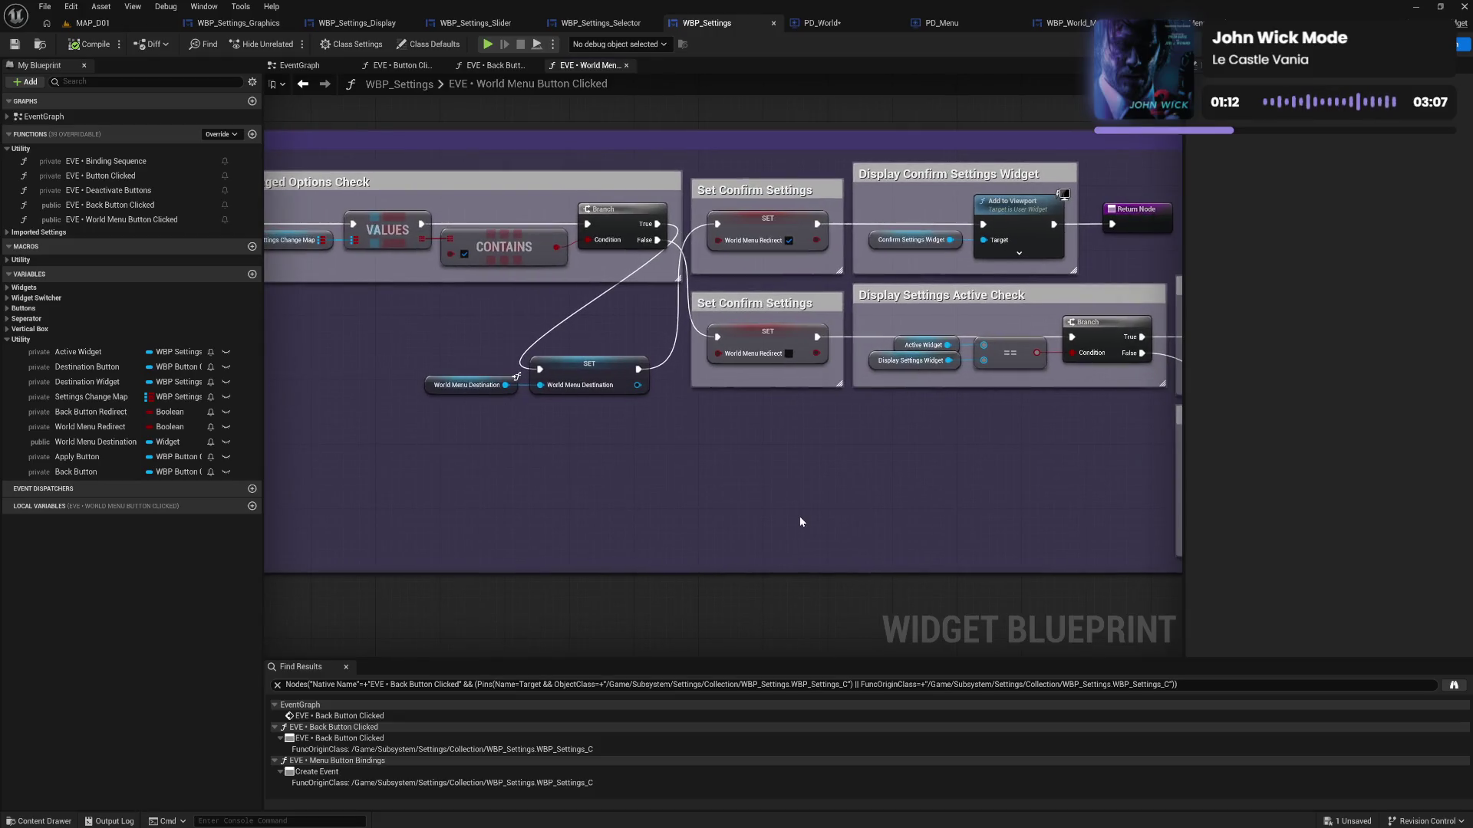
drag(859, 509, 750, 504)
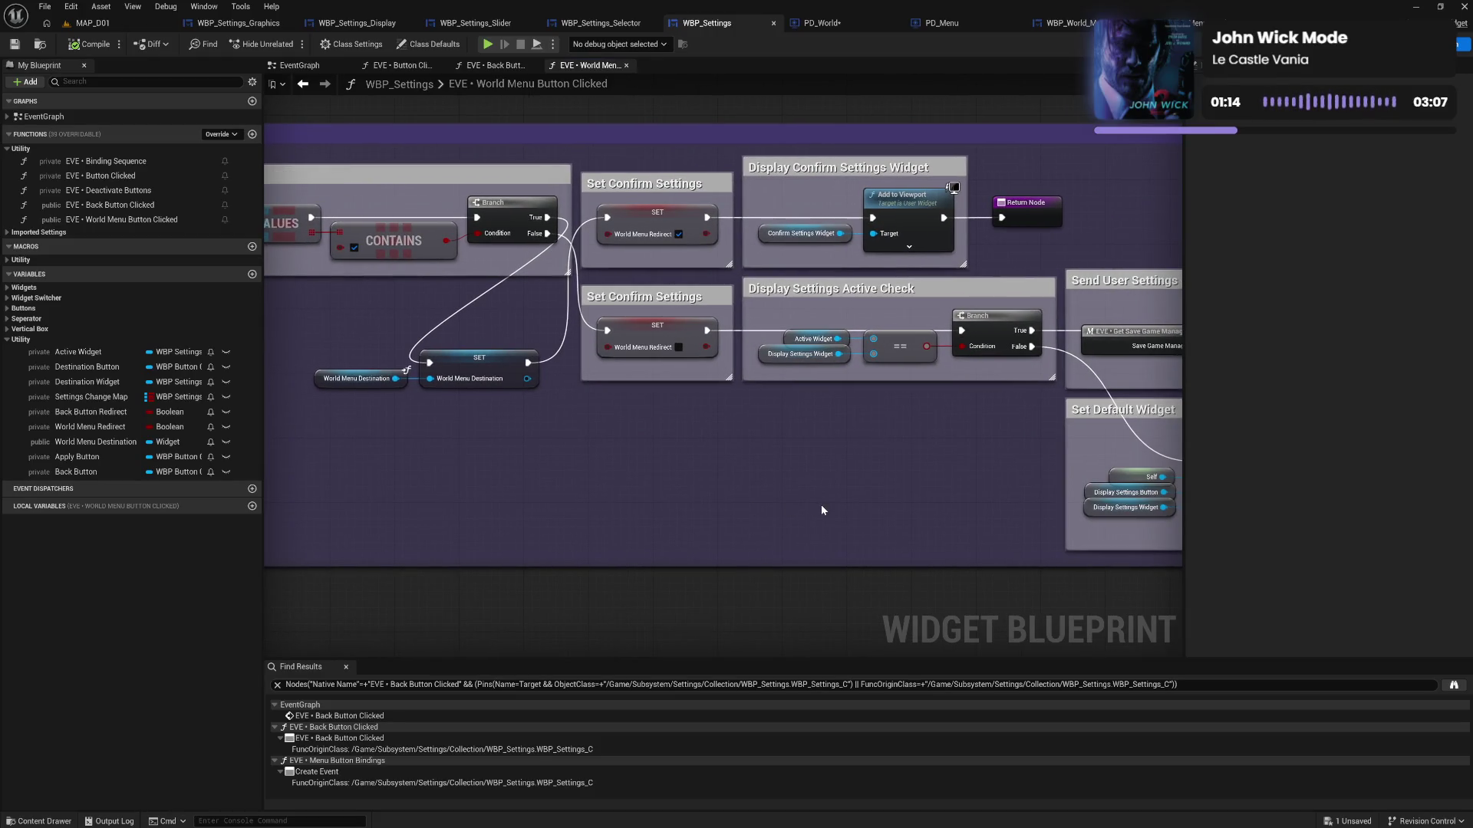
drag(614, 483, 833, 510)
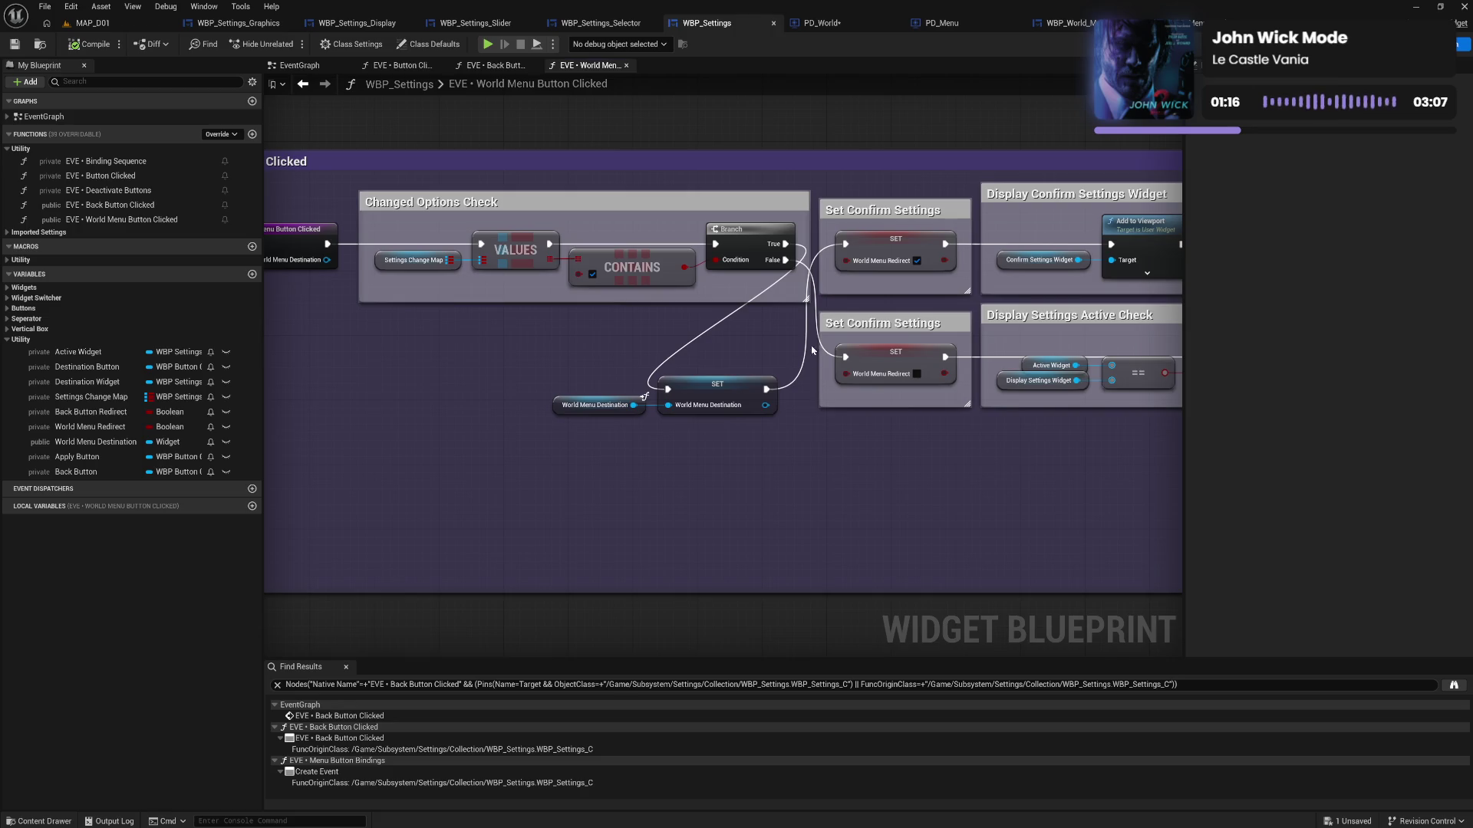
drag(785, 244, 846, 244)
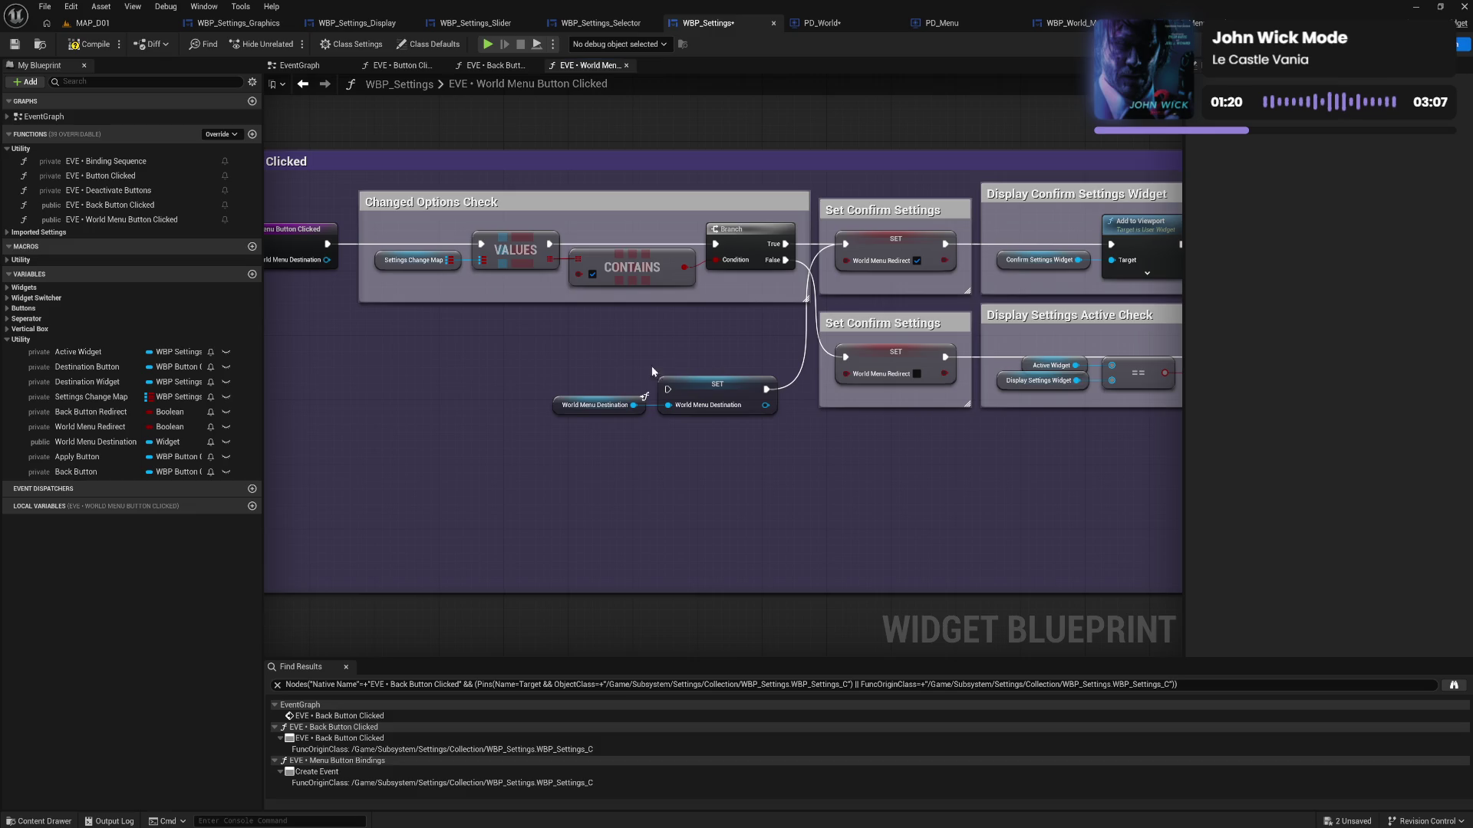
alt+click(766, 389)
mouse_move(593, 372)
mouse_down()
mouse_move(694, 406)
mouse_move(523, 337)
mouse_move(427, 323)
mouse_up()
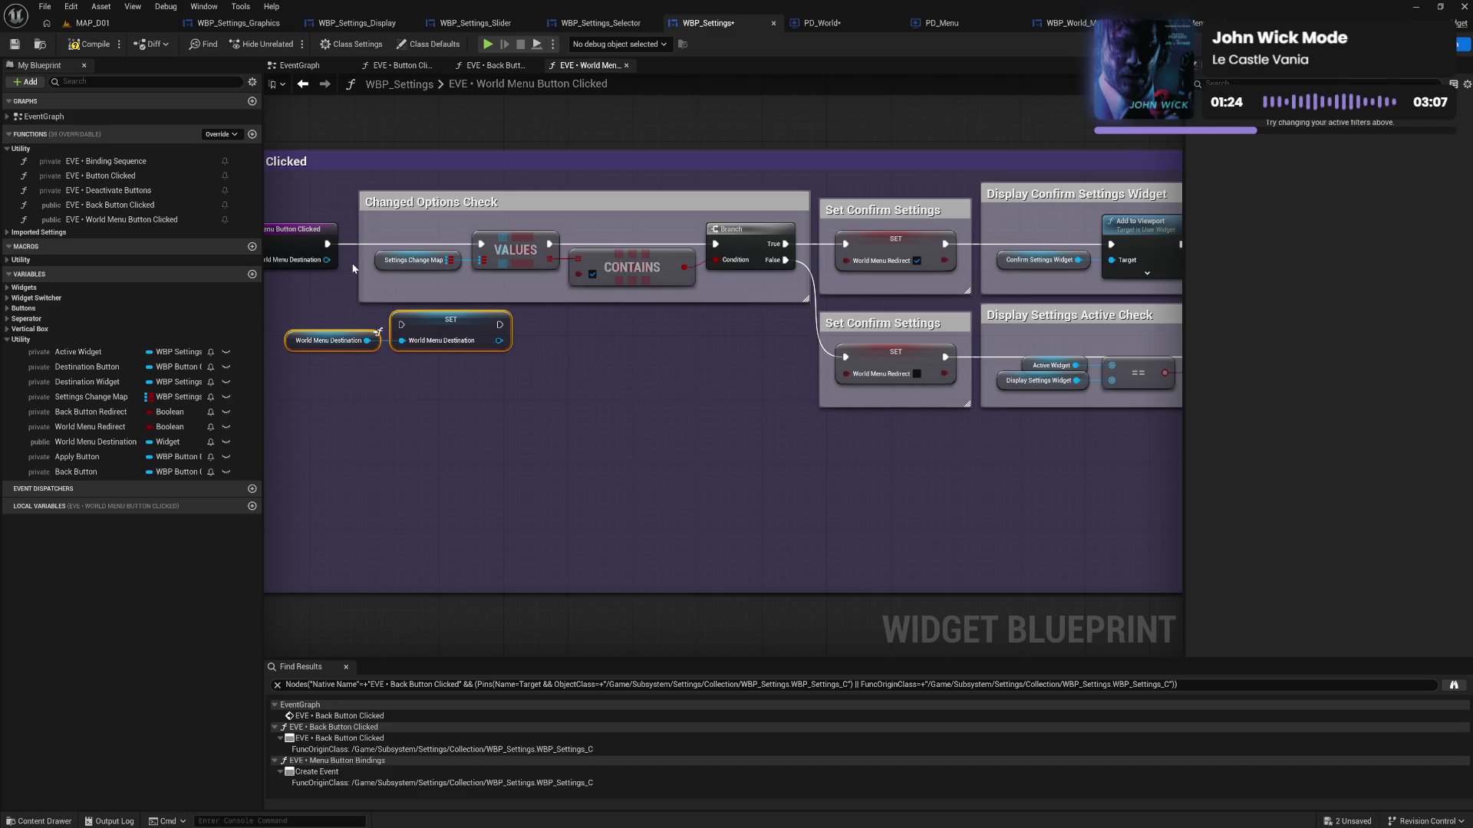
drag(327, 244, 499, 325)
drag(327, 244, 405, 342)
click(483, 408)
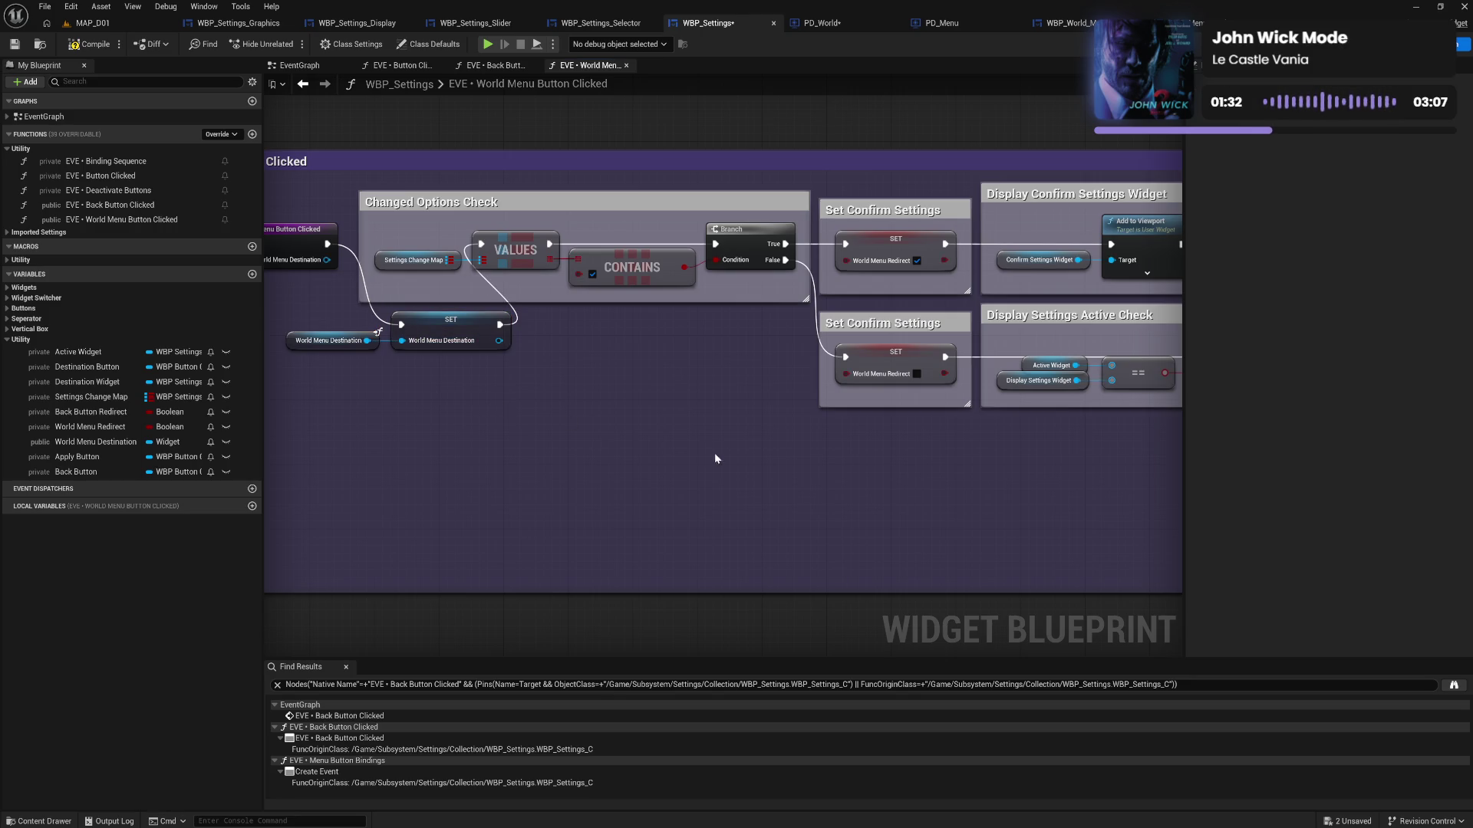
Look over the rewired function graph and compile WBP_Settings
drag(715, 453, 532, 445)
mouse_move(697, 472)
mouse_down()
mouse_move(553, 486)
mouse_move(934, 493)
mouse_move(322, 451)
mouse_up()
mouse_move(839, 496)
mouse_down()
mouse_move(644, 500)
mouse_move(775, 486)
mouse_up()
drag(414, 491, 796, 508)
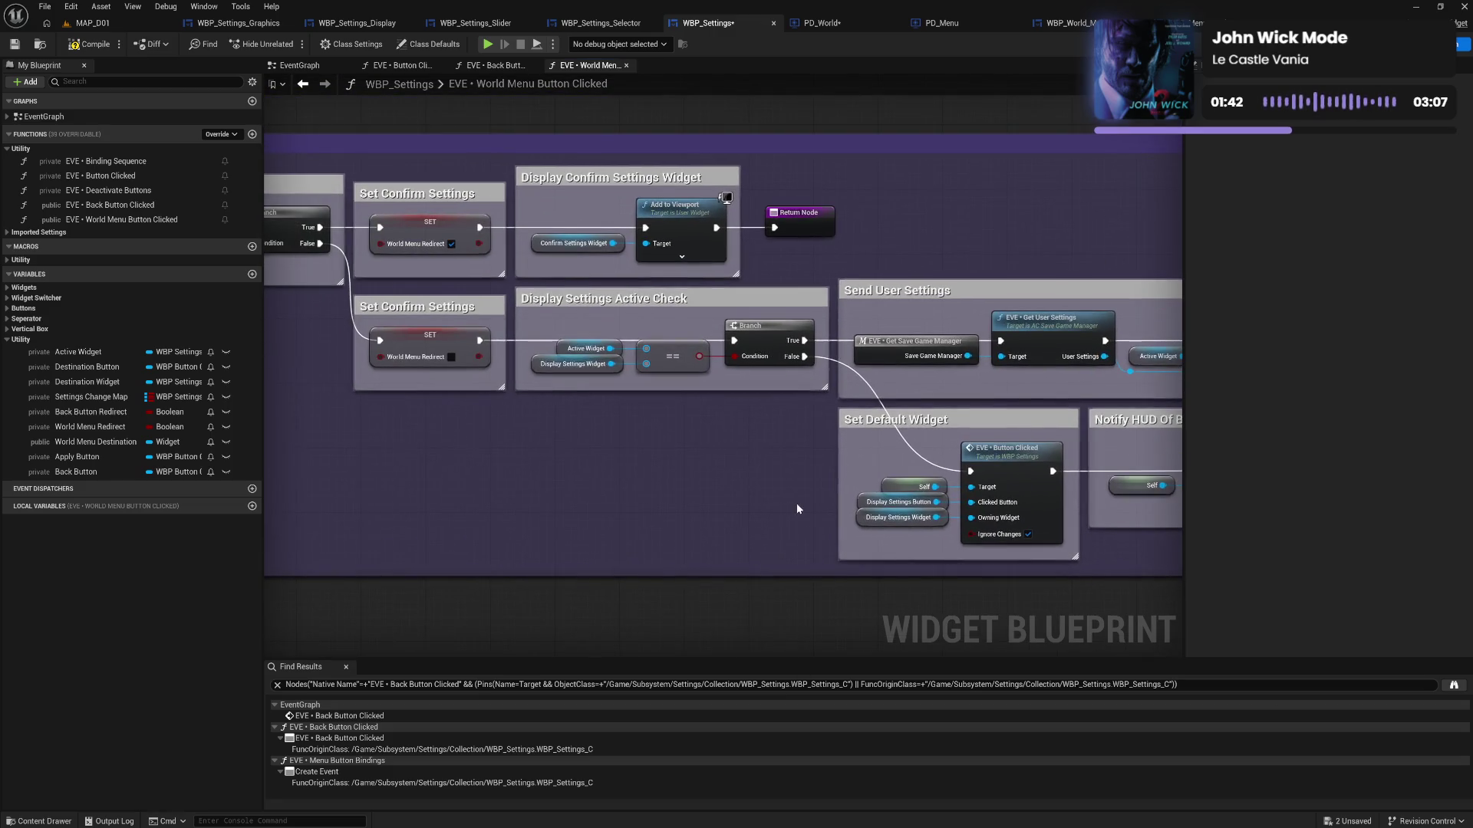
drag(580, 491, 664, 493)
drag(515, 489, 803, 507)
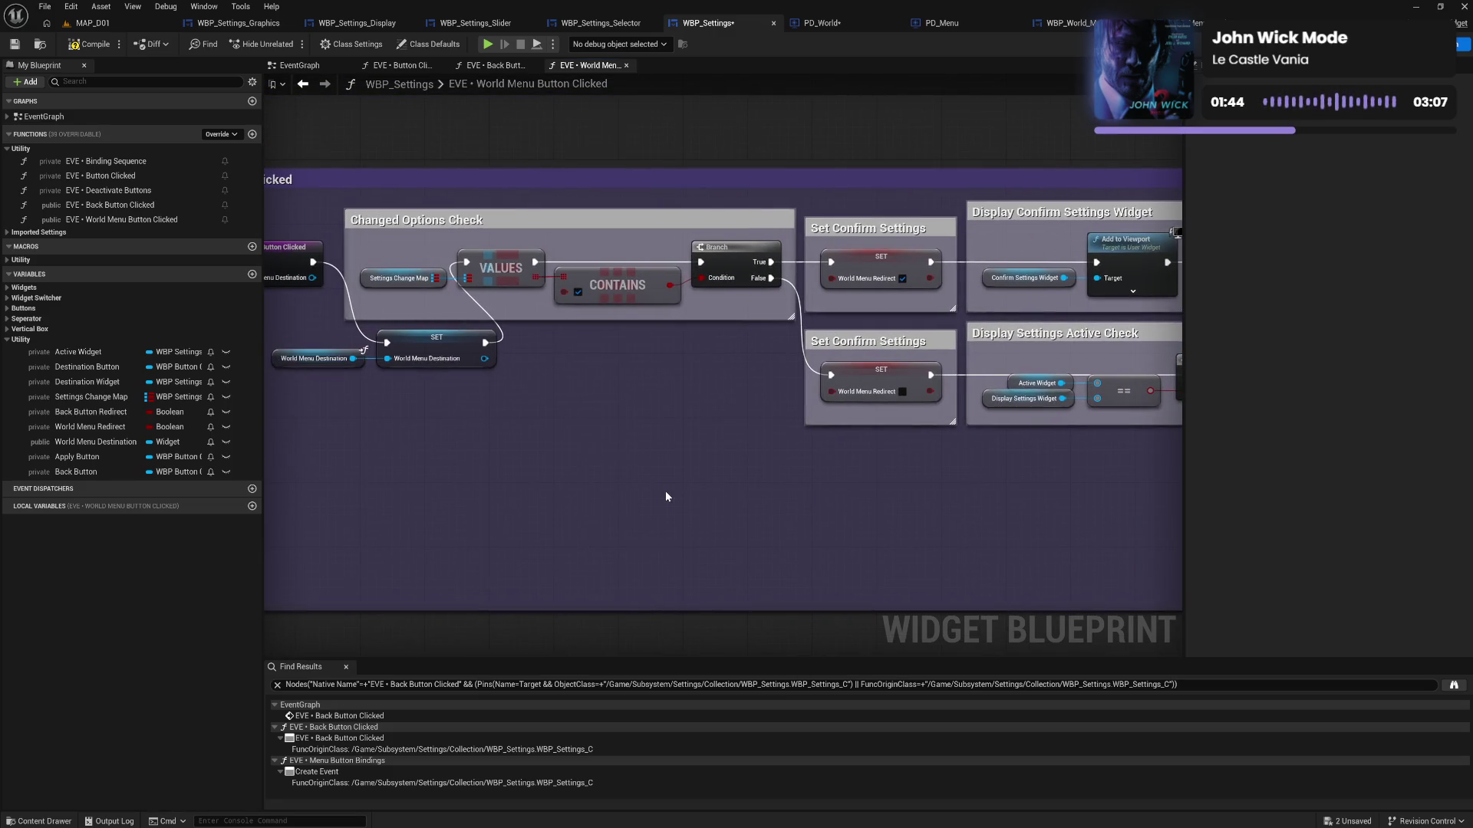
click(109, 49)
mouse_move(499, 441)
mouse_down()
mouse_move(661, 487)
mouse_move(807, 505)
mouse_move(752, 553)
mouse_move(842, 507)
mouse_move(587, 506)
mouse_up()
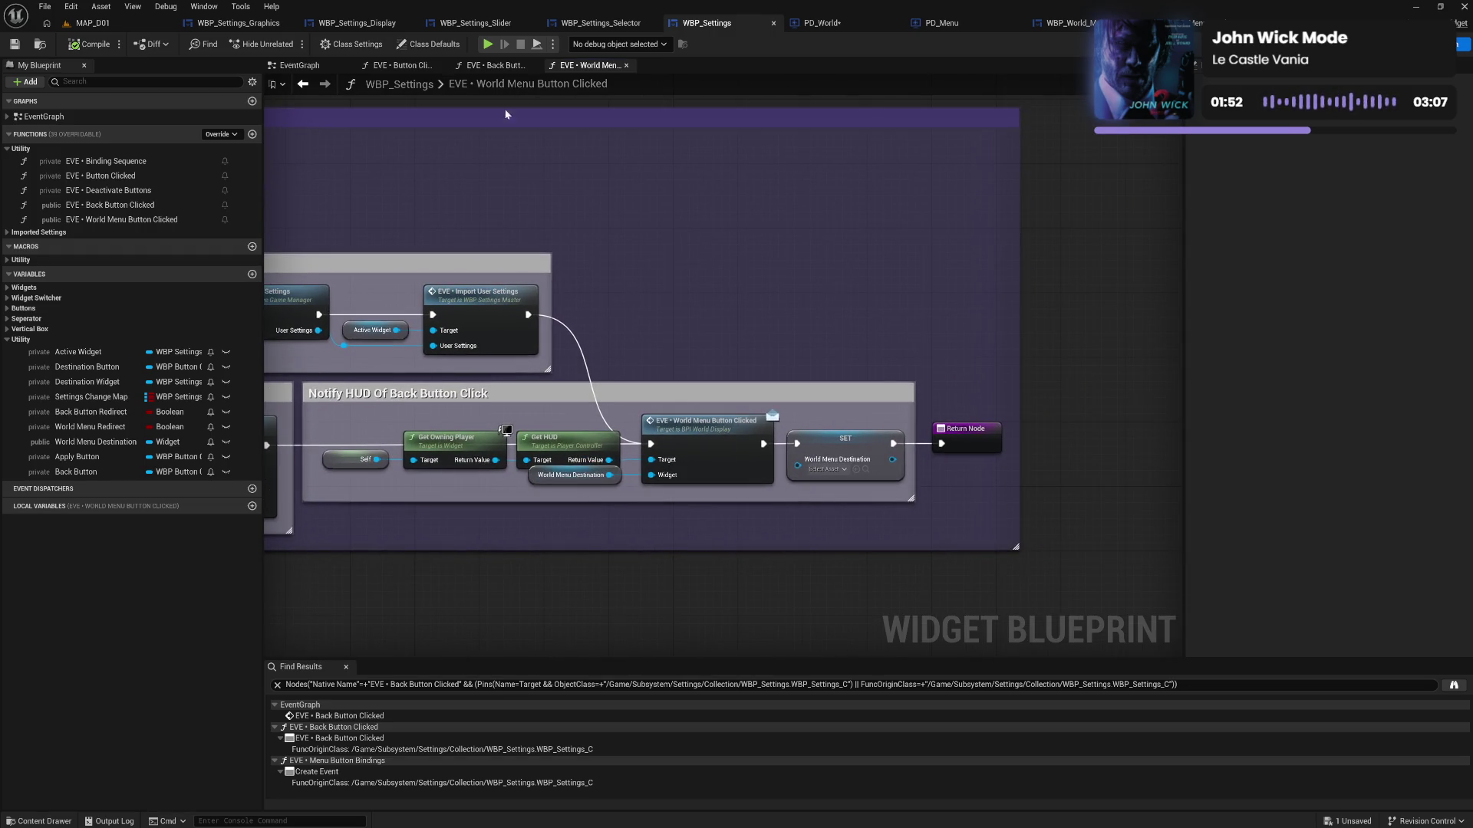
Delete the stray Change Menu node and EVE • Change Menu W function from PD_World, save, and open BPI_WorldDisplay
click(848, 24)
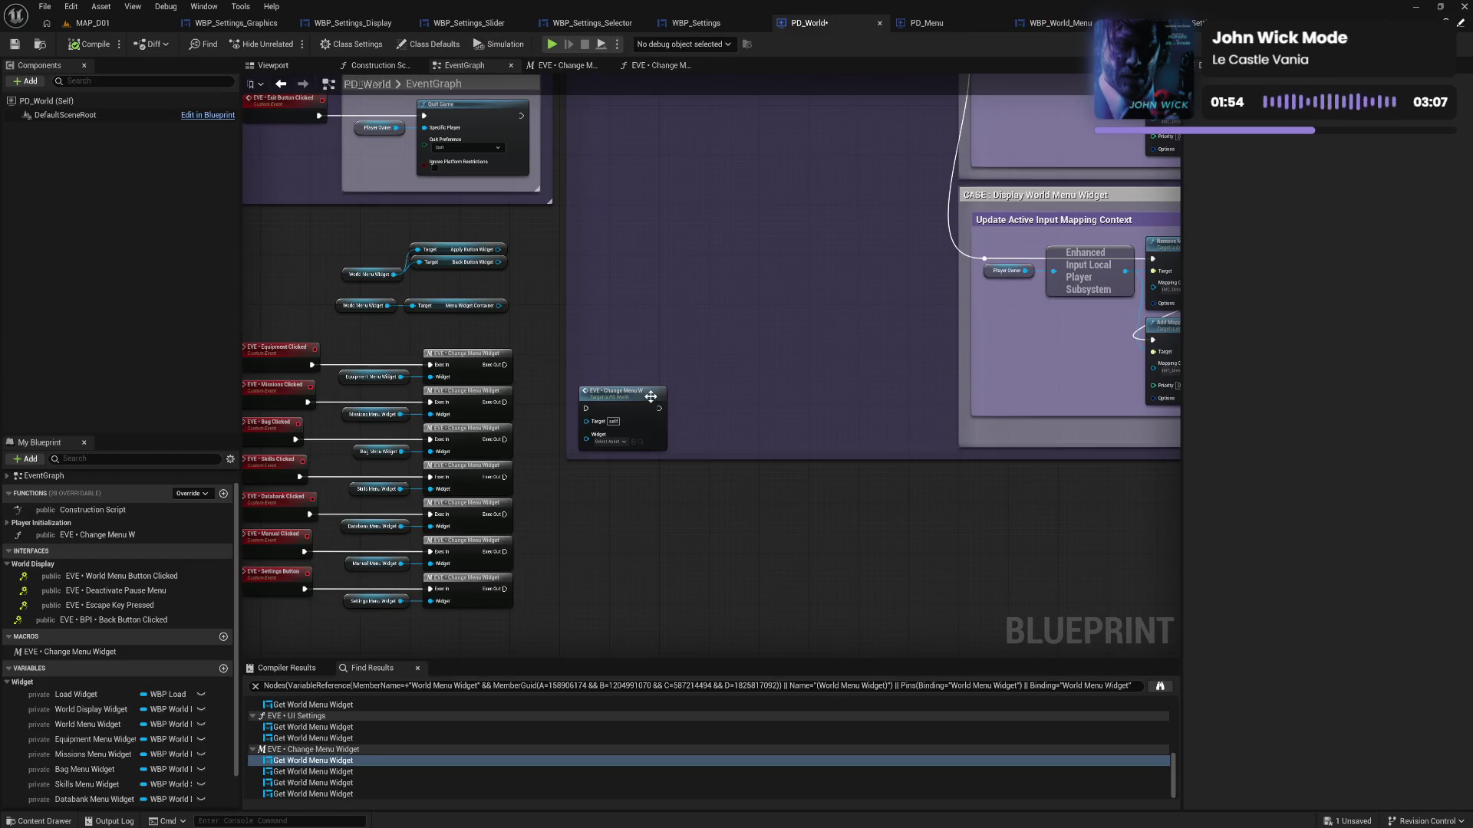
click(638, 414)
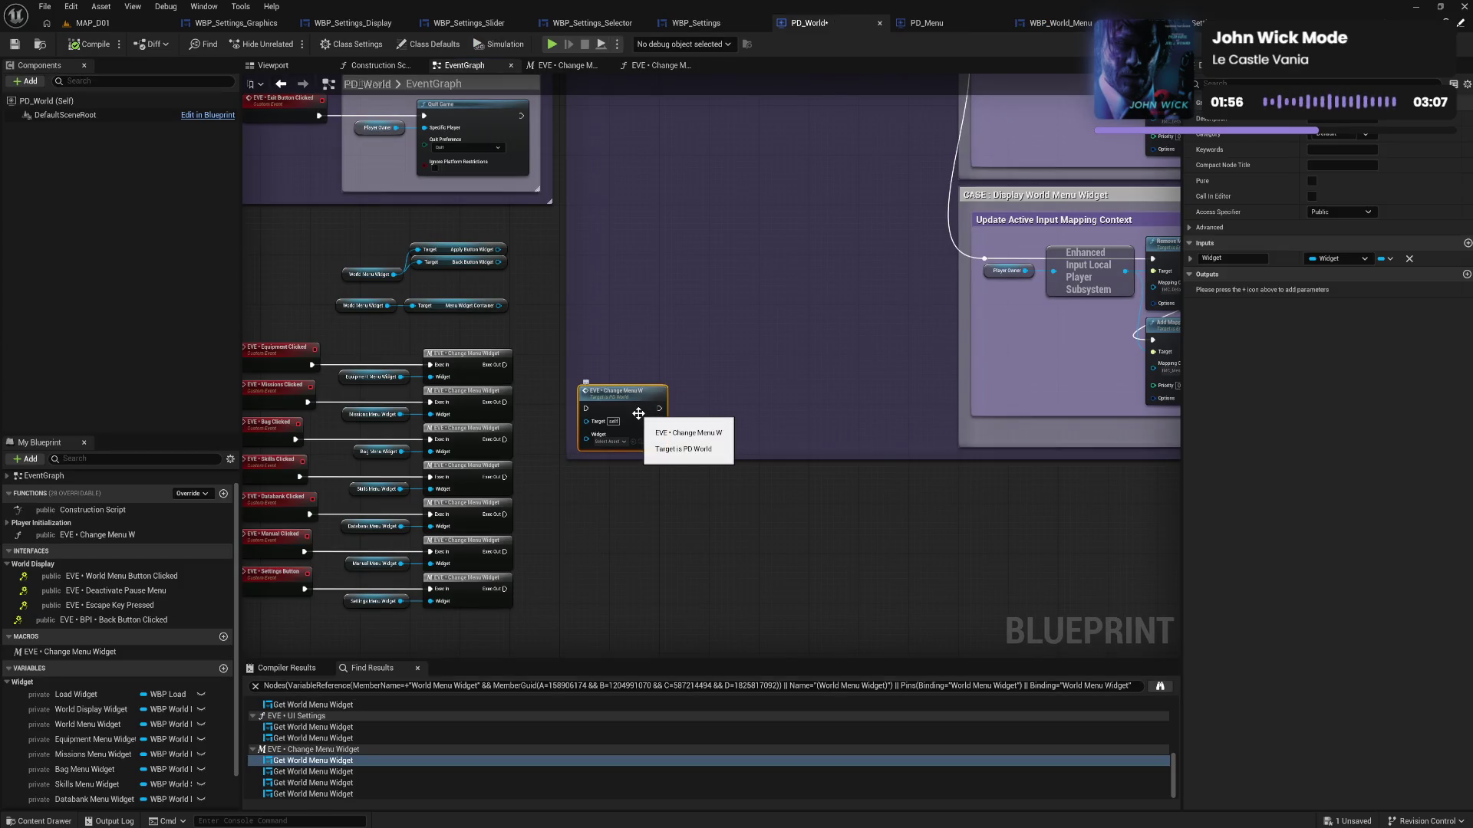
key(Delete)
click(168, 535)
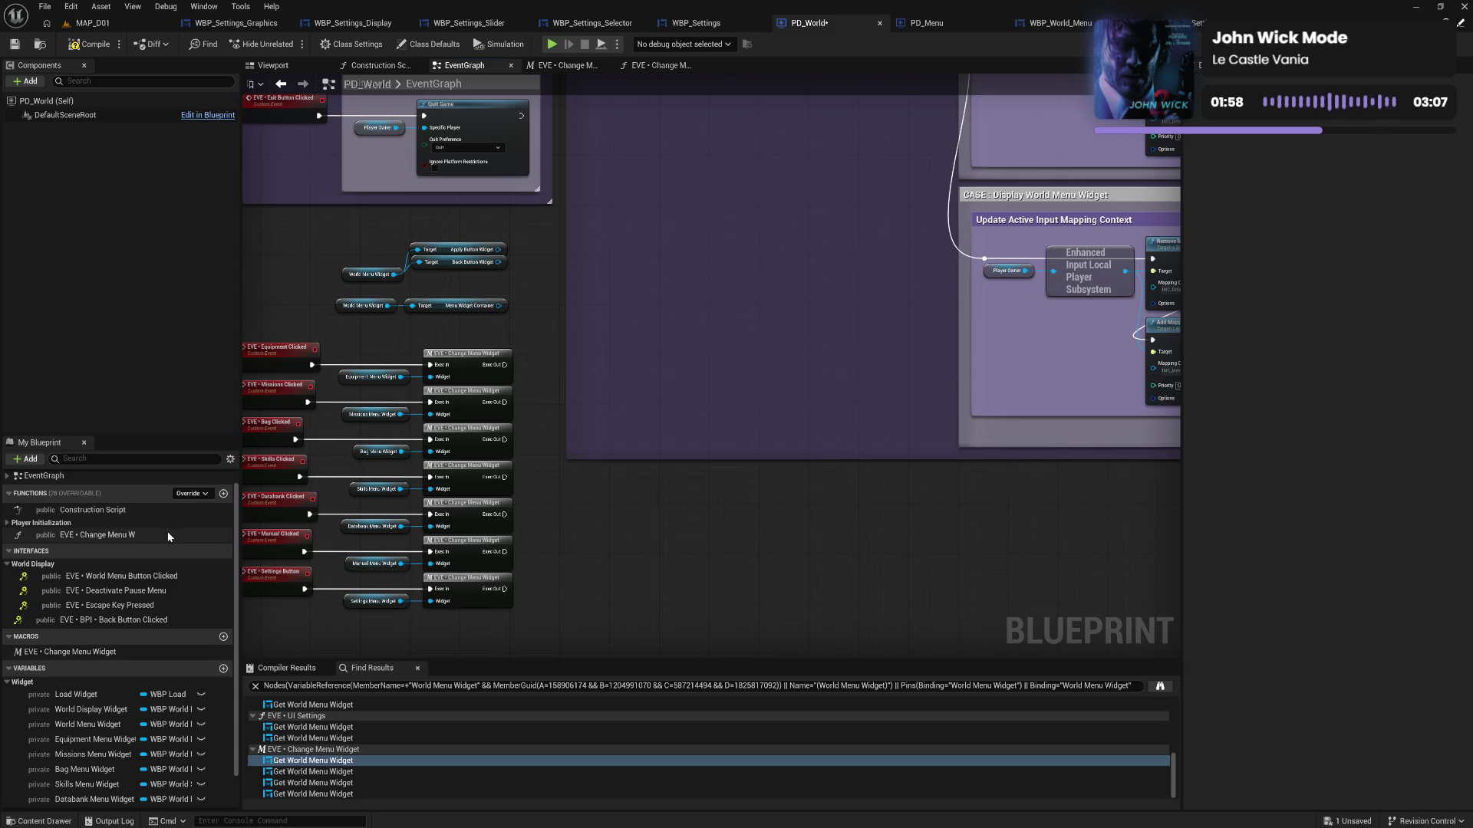
key(Delete)
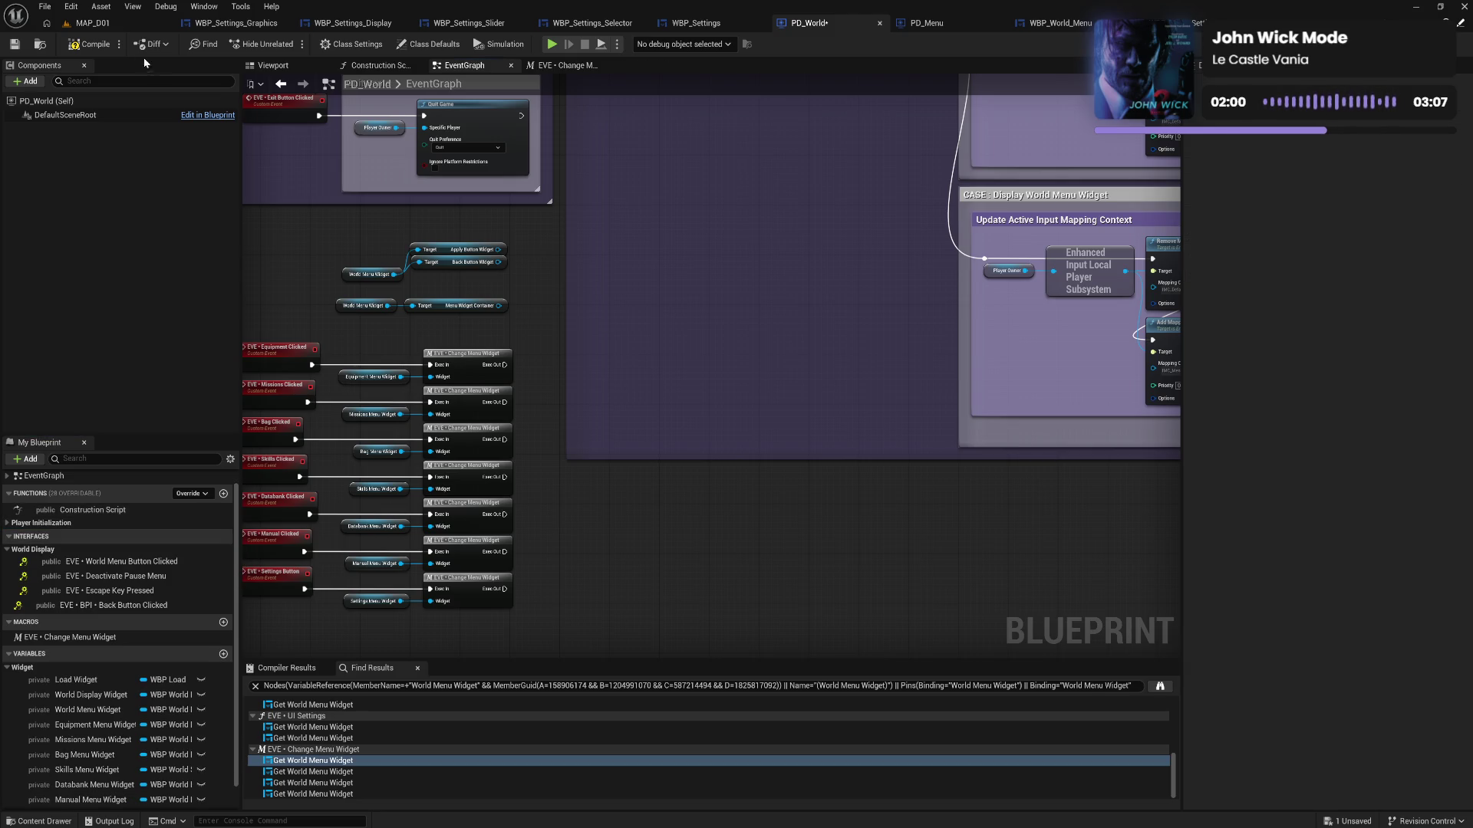
click(85, 46)
key(ctrl+space)
double_click(1089, 640)
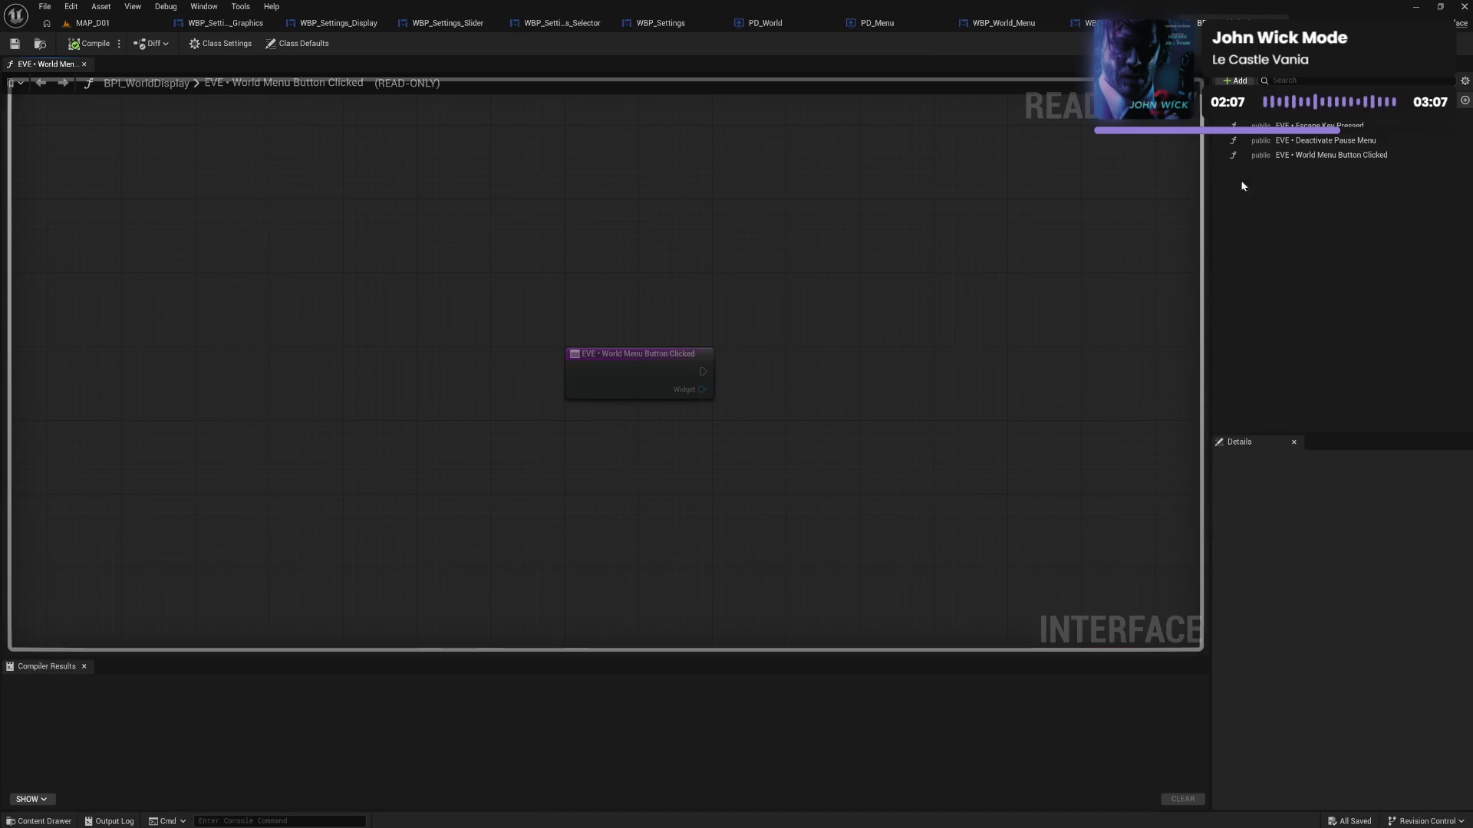
Add a BPI prefix to the interface functions, making 'EVE • BPI • World Menu Button Clicked', and compile
click(1323, 126)
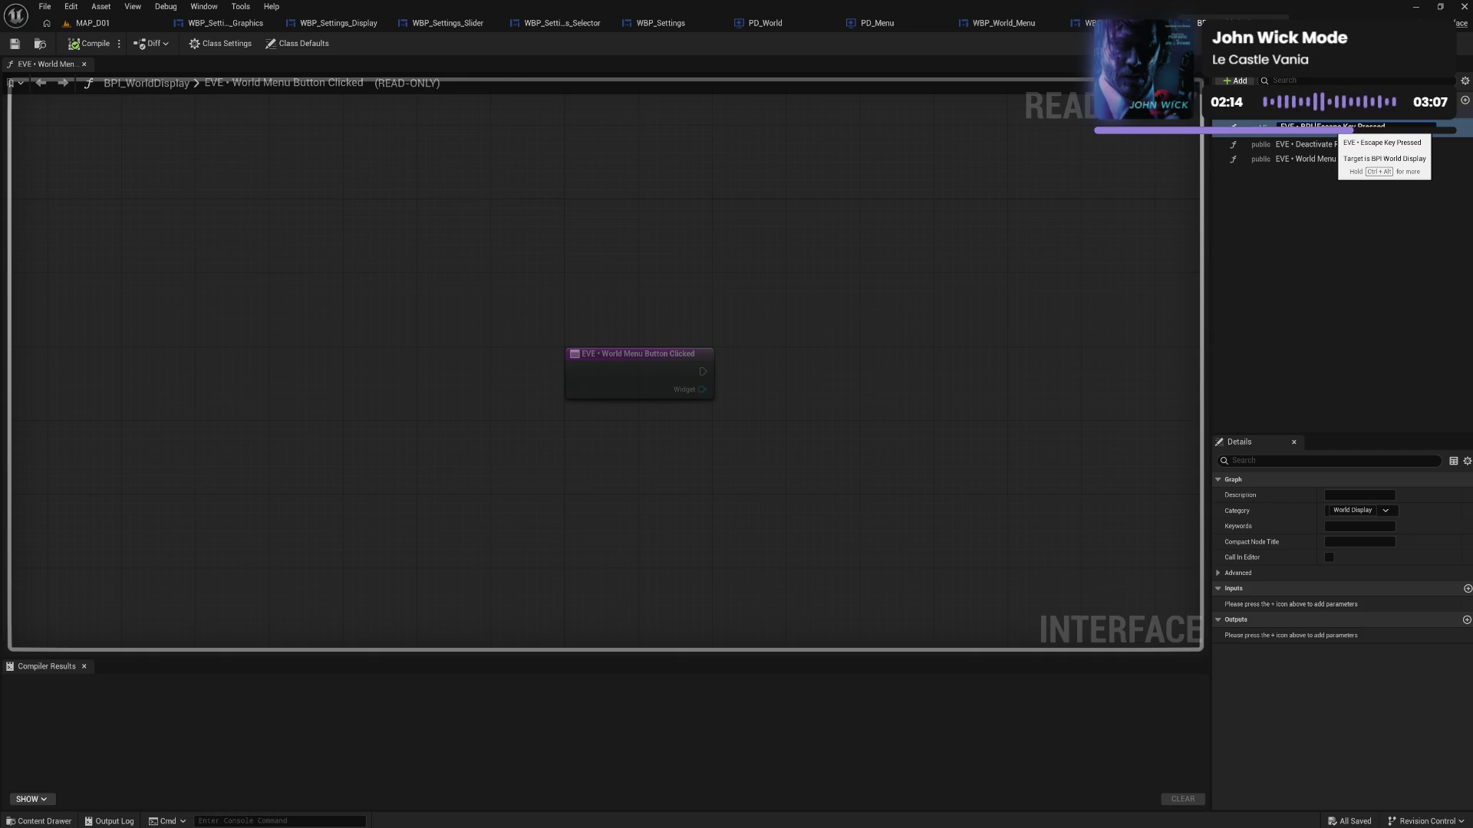
click(1334, 140)
key(F2)
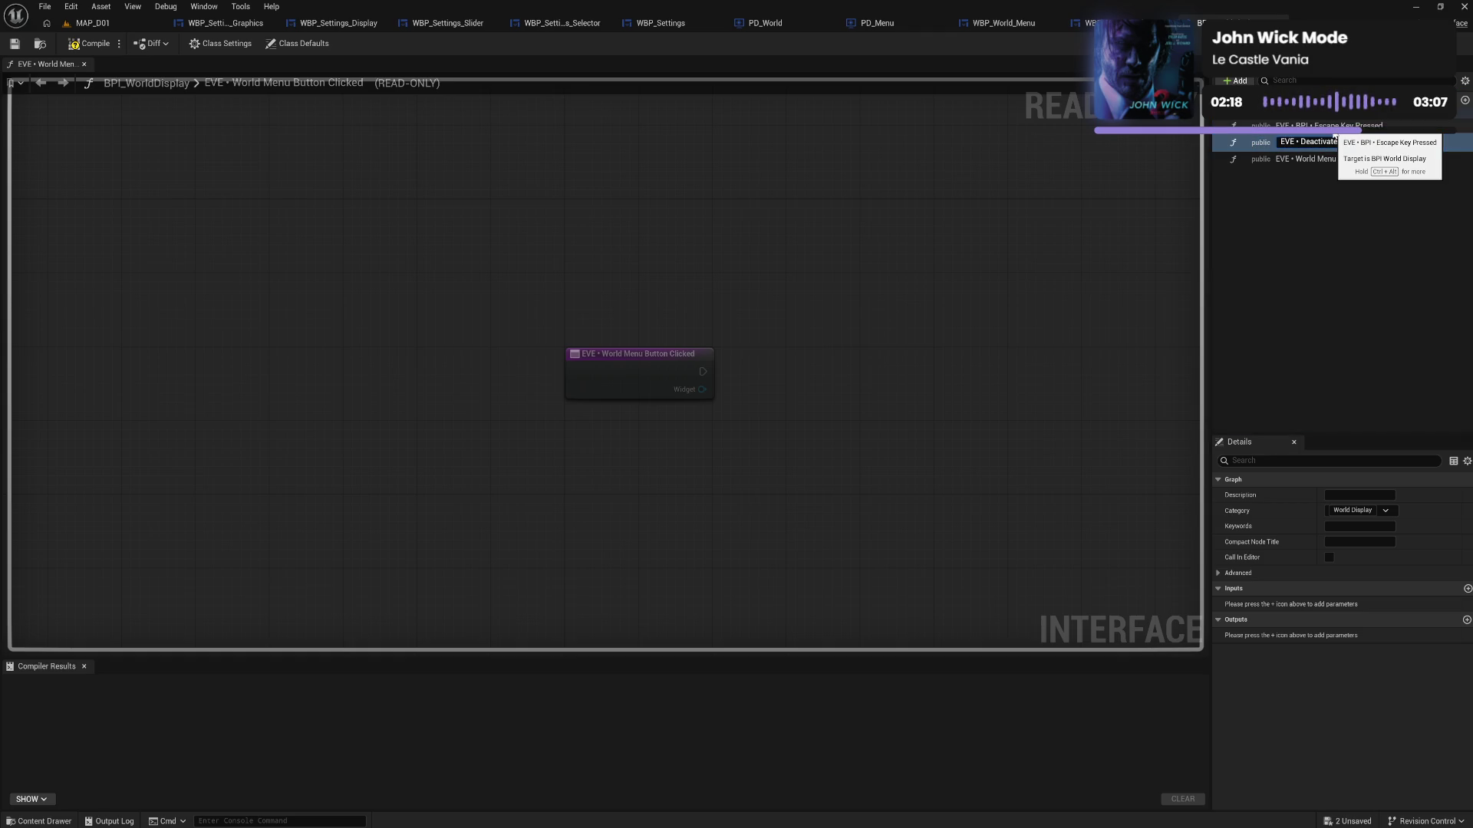
text(BPI)
key(Return)
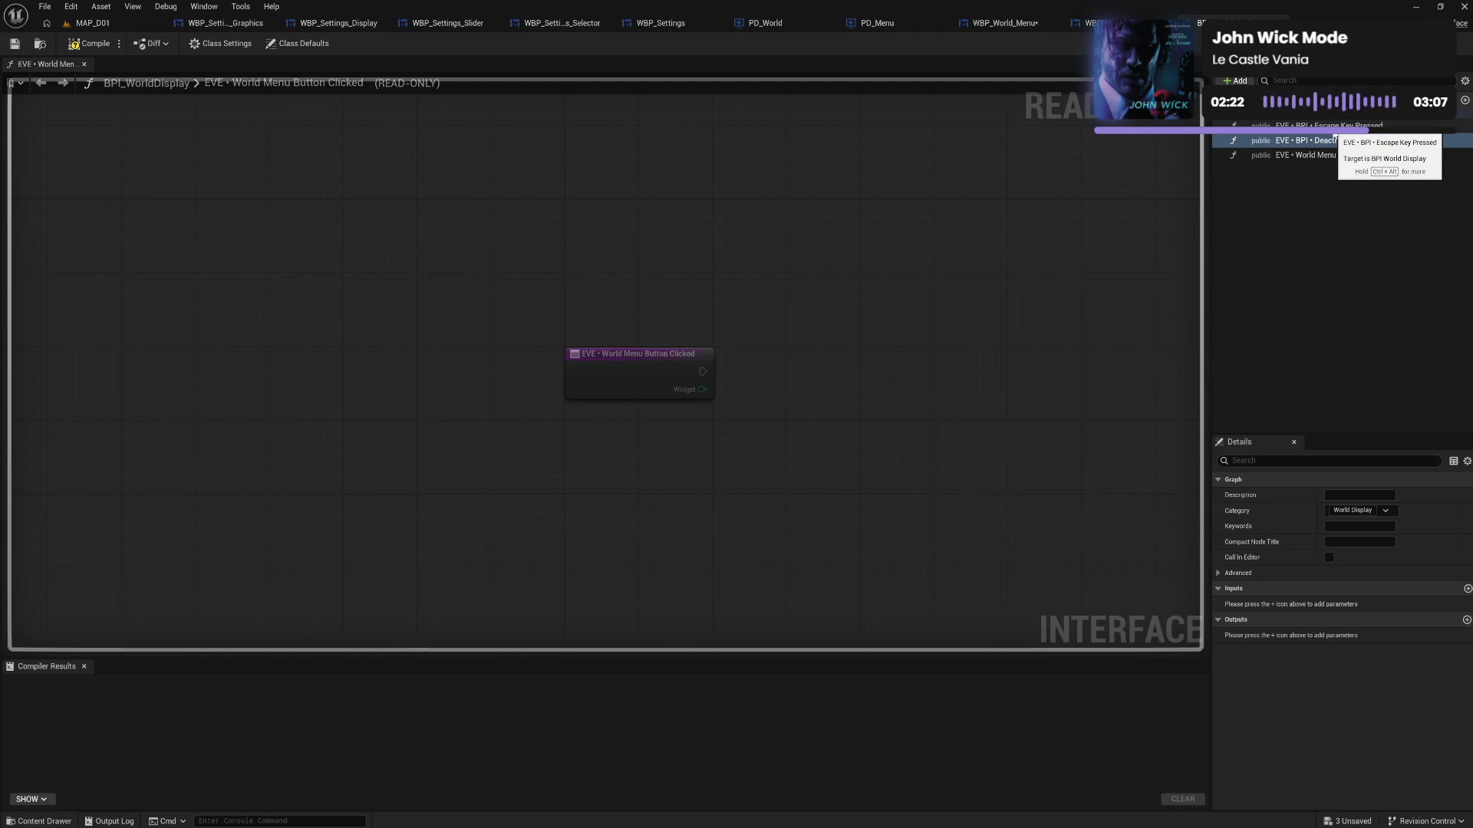
key(Down)
key(F2)
key(Home)
key(Right)
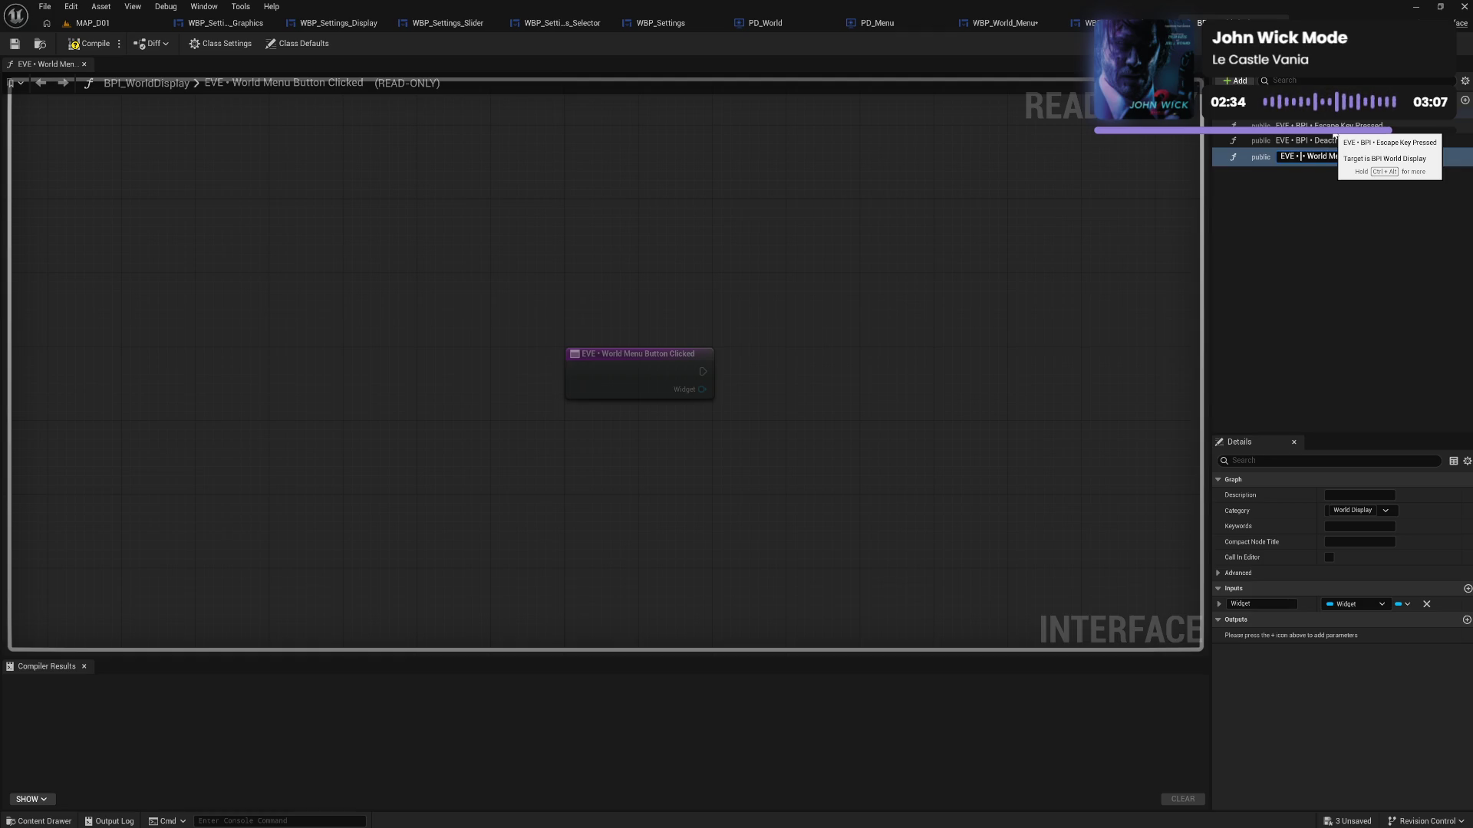
text(BPI)
key(Return)
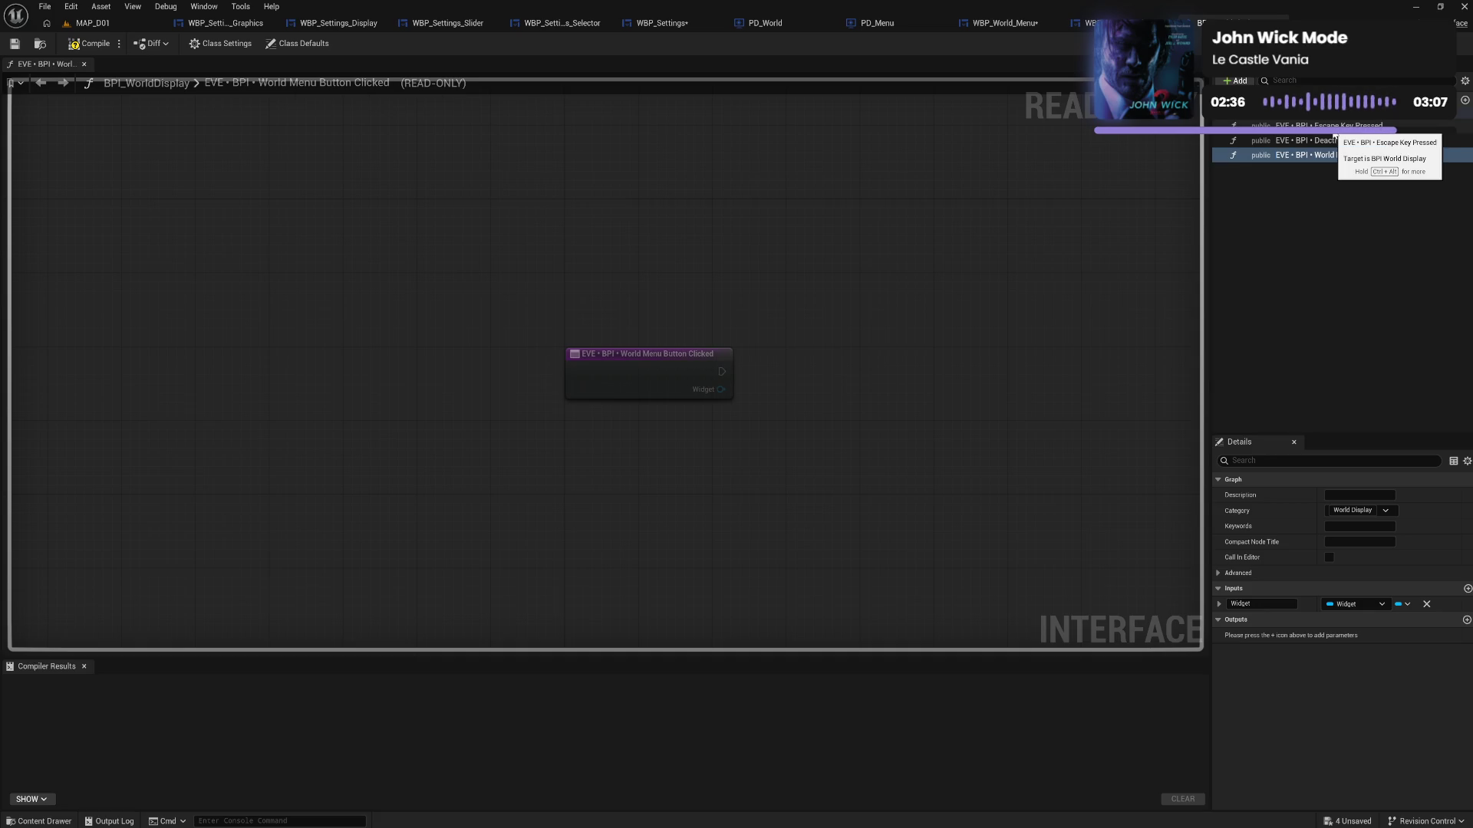
click(1329, 187)
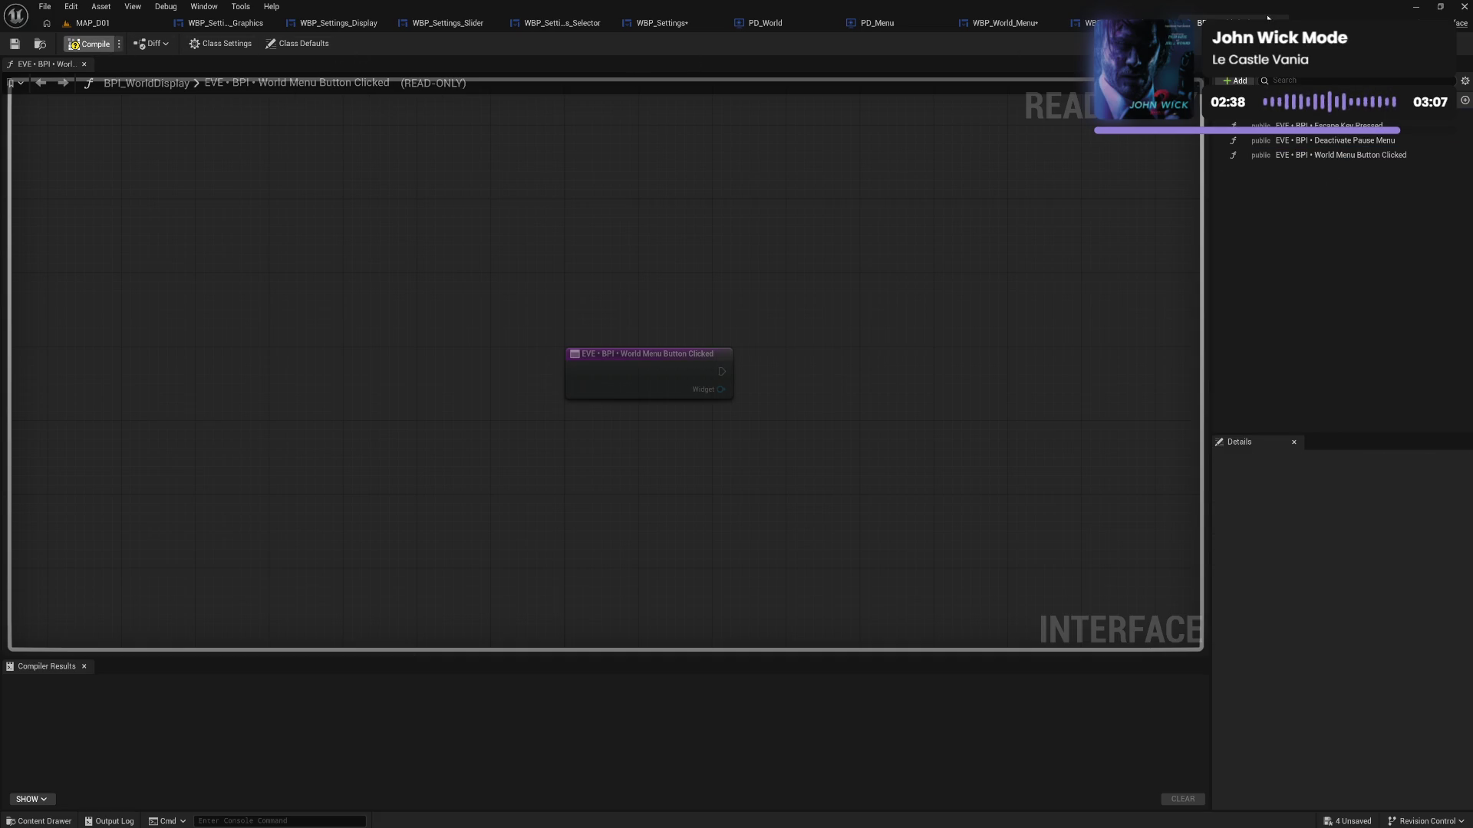
click(89, 44)
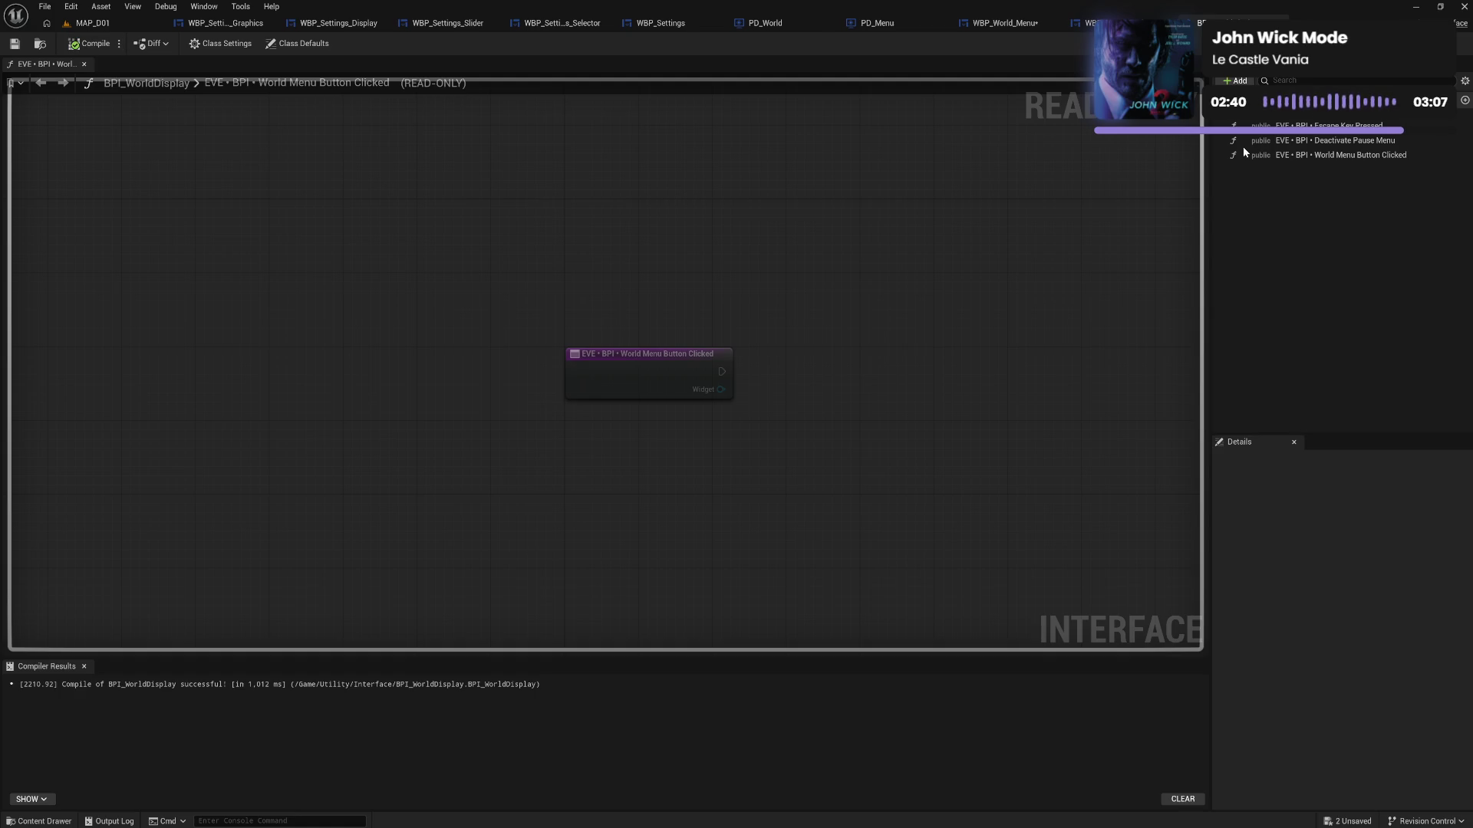
click(1216, 23)
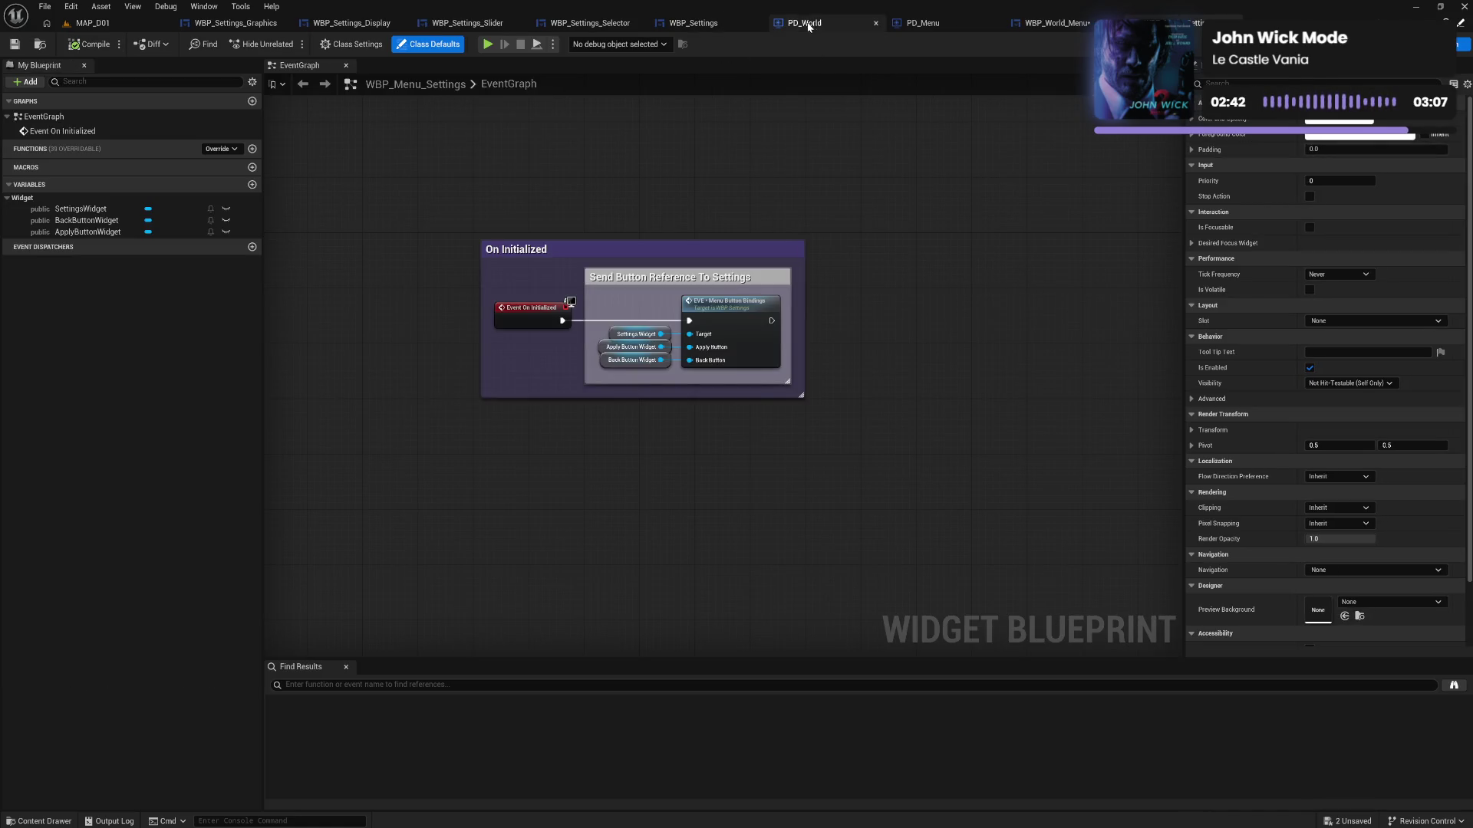
Add the World Menu Button Clicked event in PD_World, pass its Widget to a pasted Change Menu Widget call, and compile
click(804, 23)
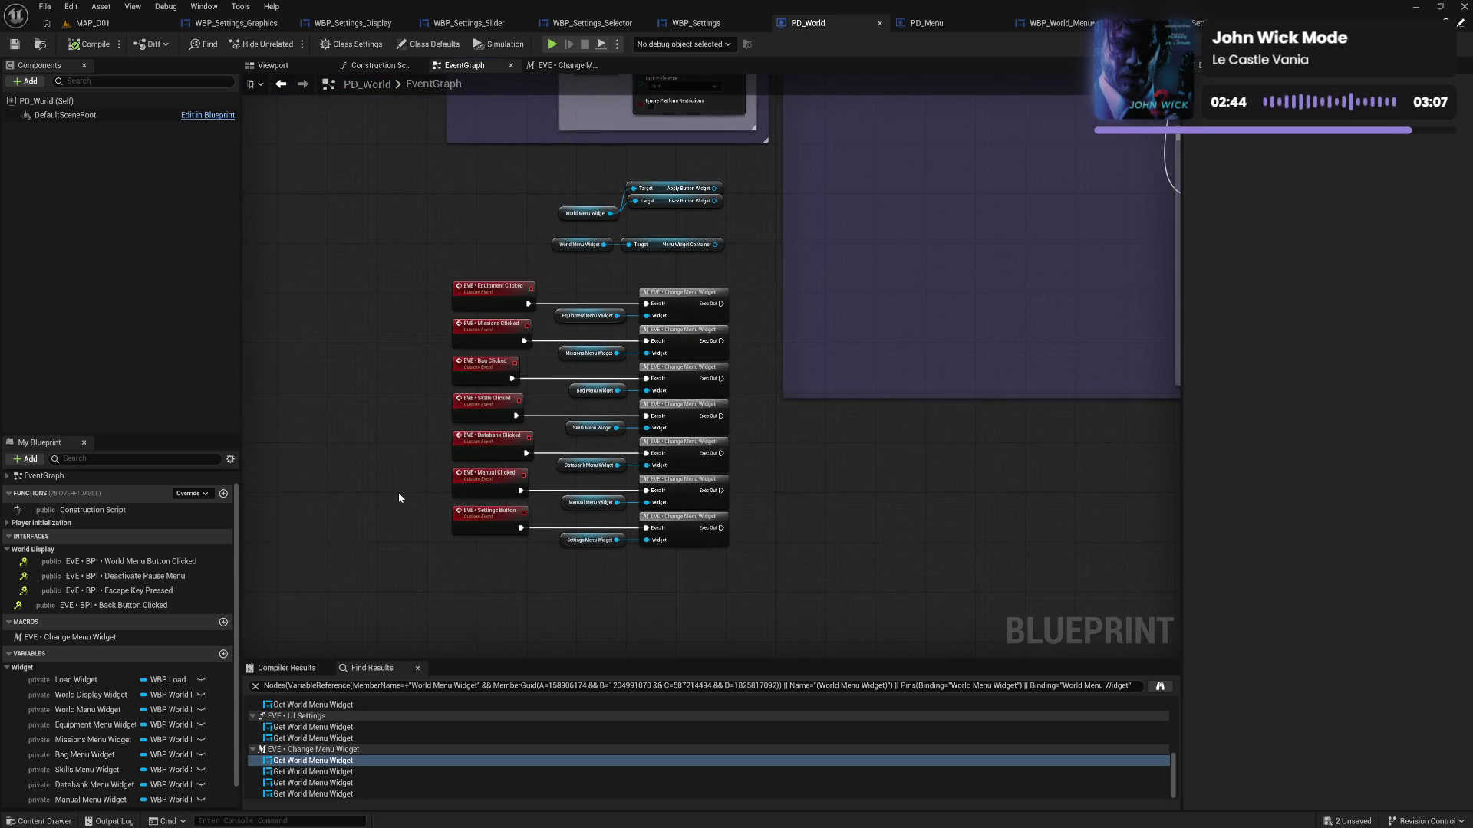
double_click(151, 565)
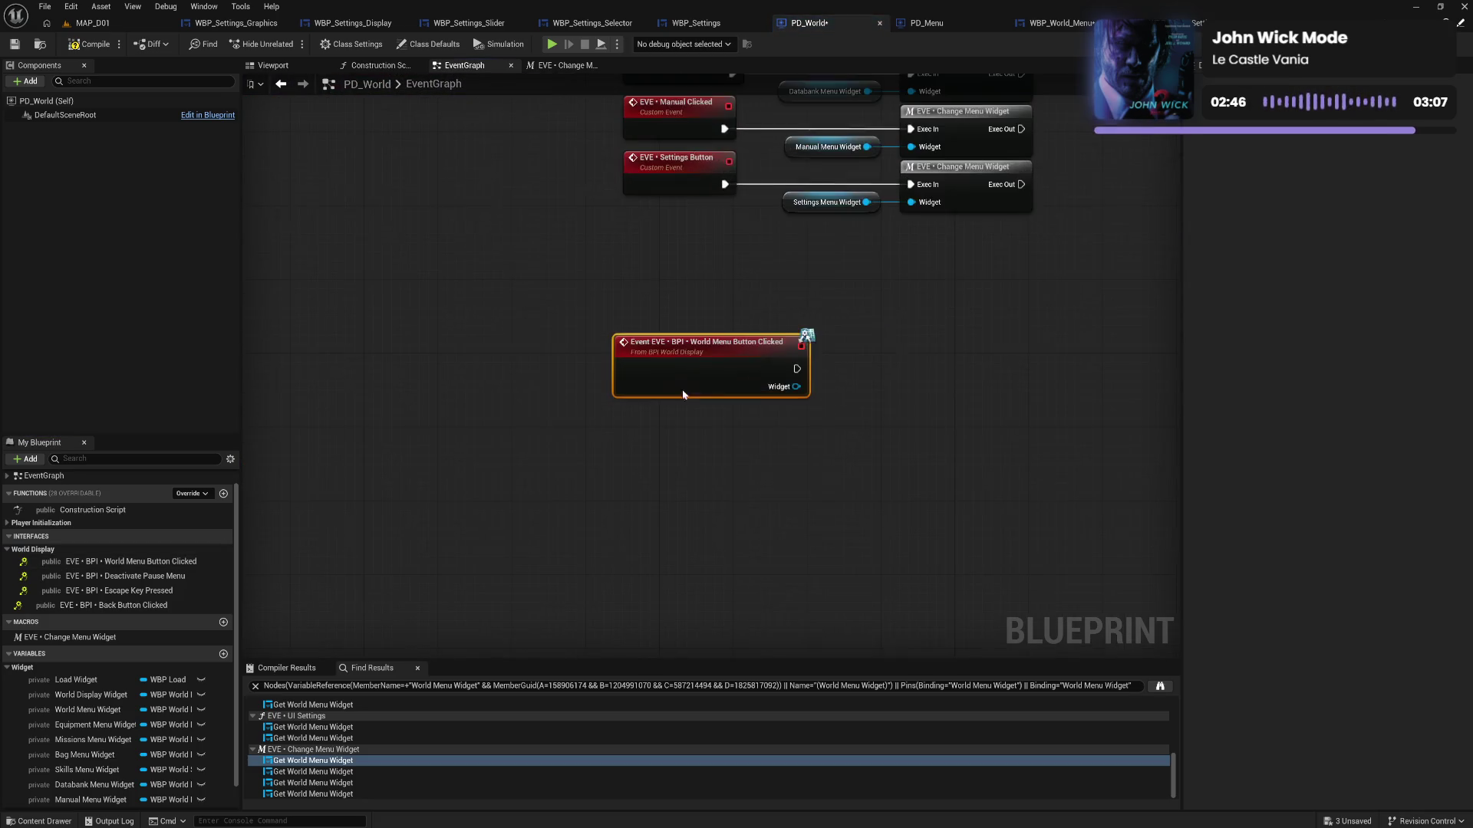
mouse_move(1127, 6)
mouse_down()
mouse_move(969, 446)
mouse_move(822, 448)
mouse_move(968, 487)
mouse_up()
click(949, 376)
key(ctrl+c)
key(ctrl+v)
mouse_move(836, 503)
mouse_down()
mouse_move(968, 511)
mouse_move(937, 485)
mouse_up()
drag(654, 461, 935, 522)
drag(726, 476, 688, 457)
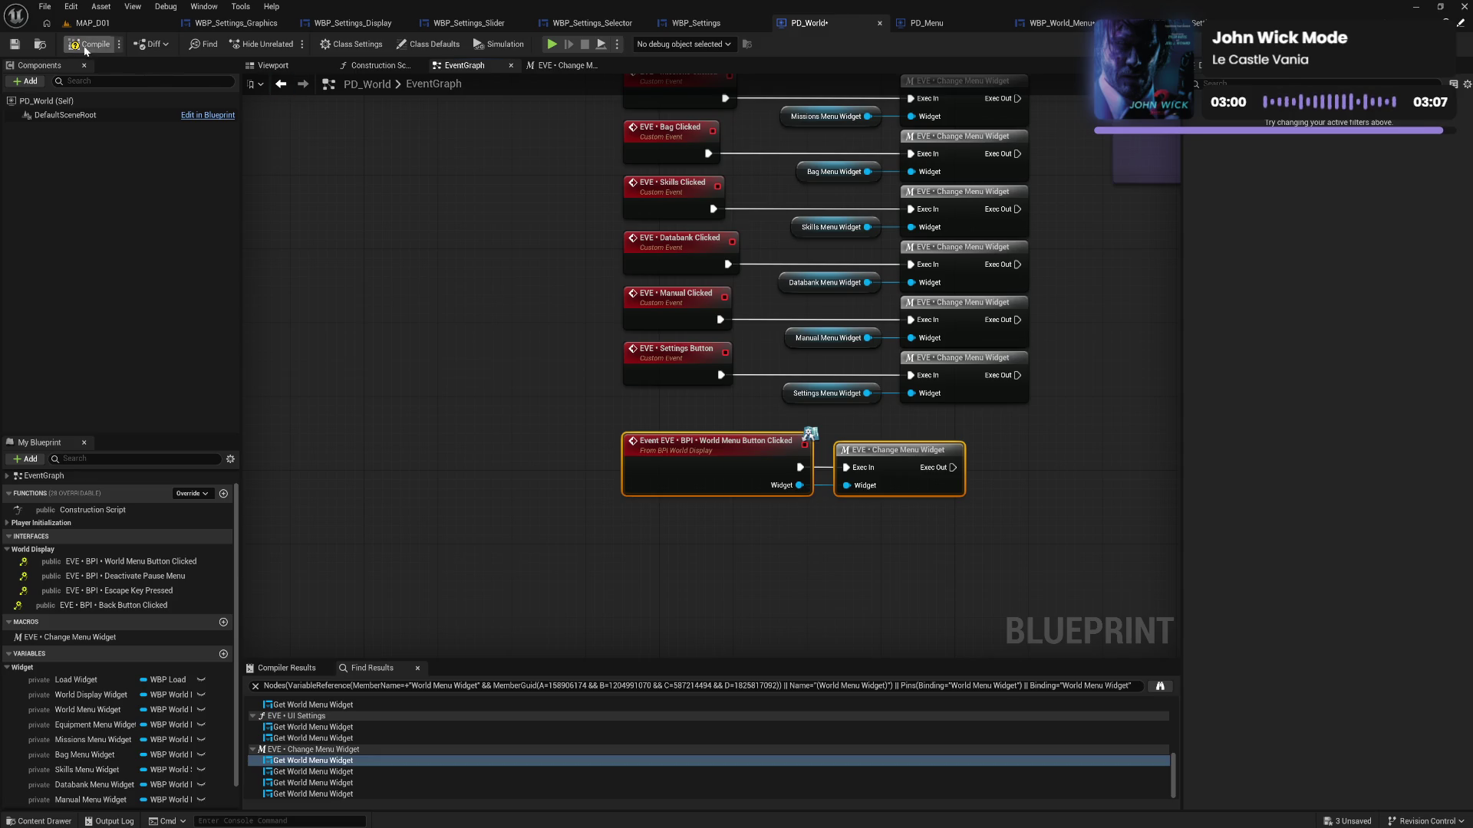
click(94, 46)
click(566, 65)
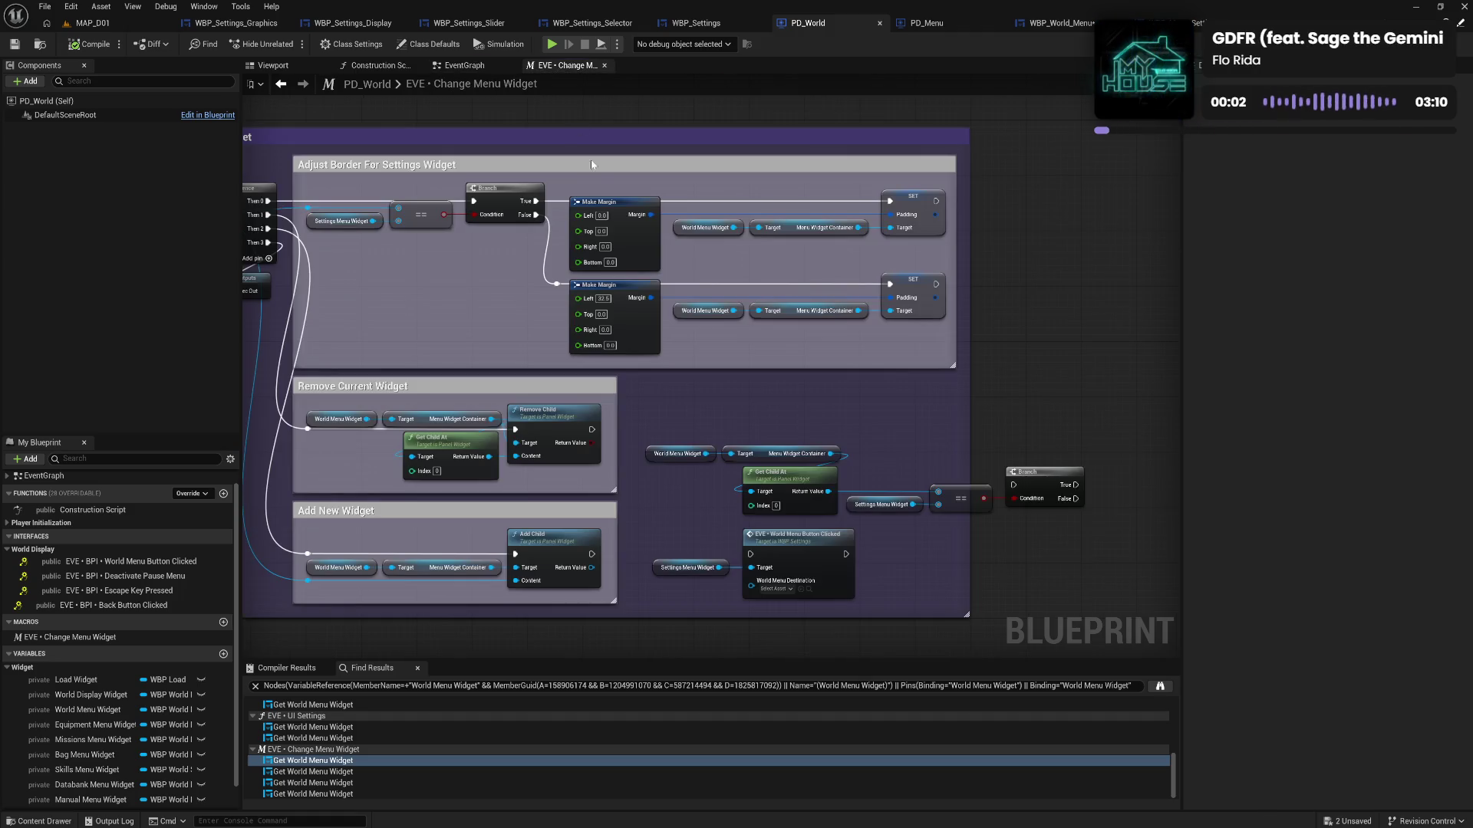
Wire the Branch's true output to World Menu Button Clicked and feed the macro's Widget into World Menu Destination
drag(749, 413, 788, 342)
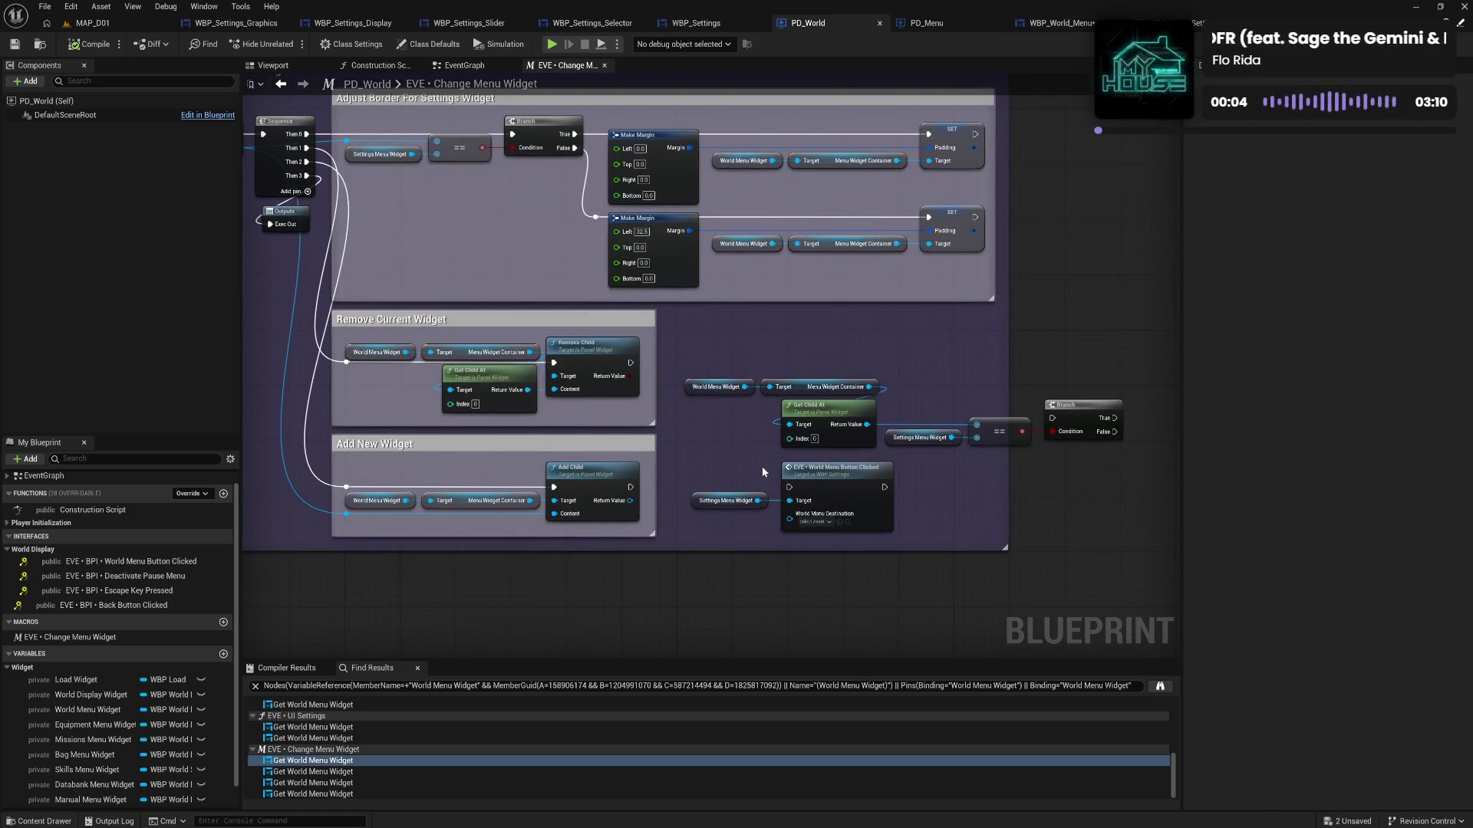
drag(776, 499, 691, 460)
drag(846, 483, 955, 495)
drag(1115, 418, 905, 504)
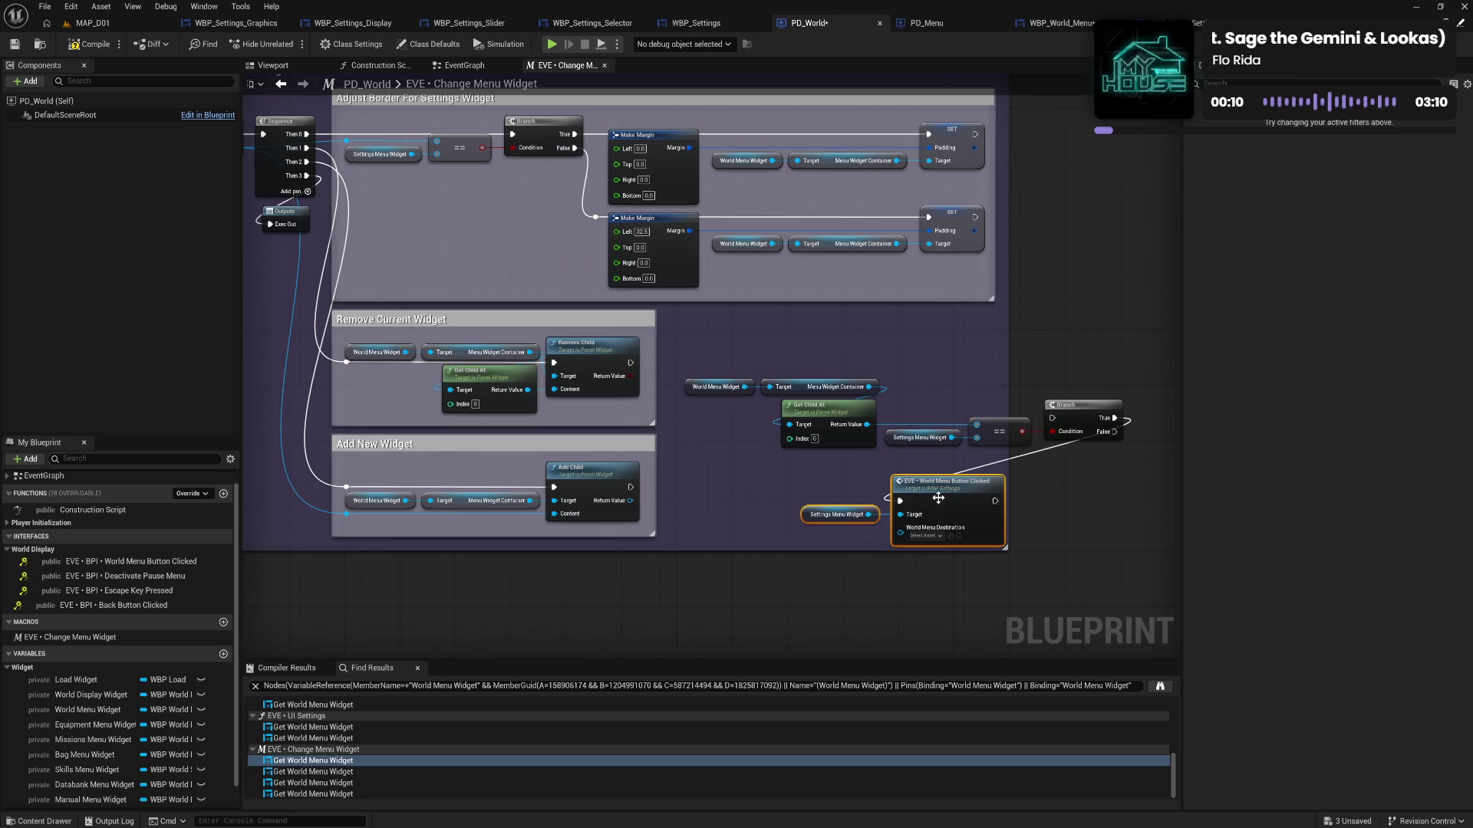
mouse_move(752, 464)
mouse_down()
mouse_move(831, 509)
mouse_move(859, 442)
mouse_up()
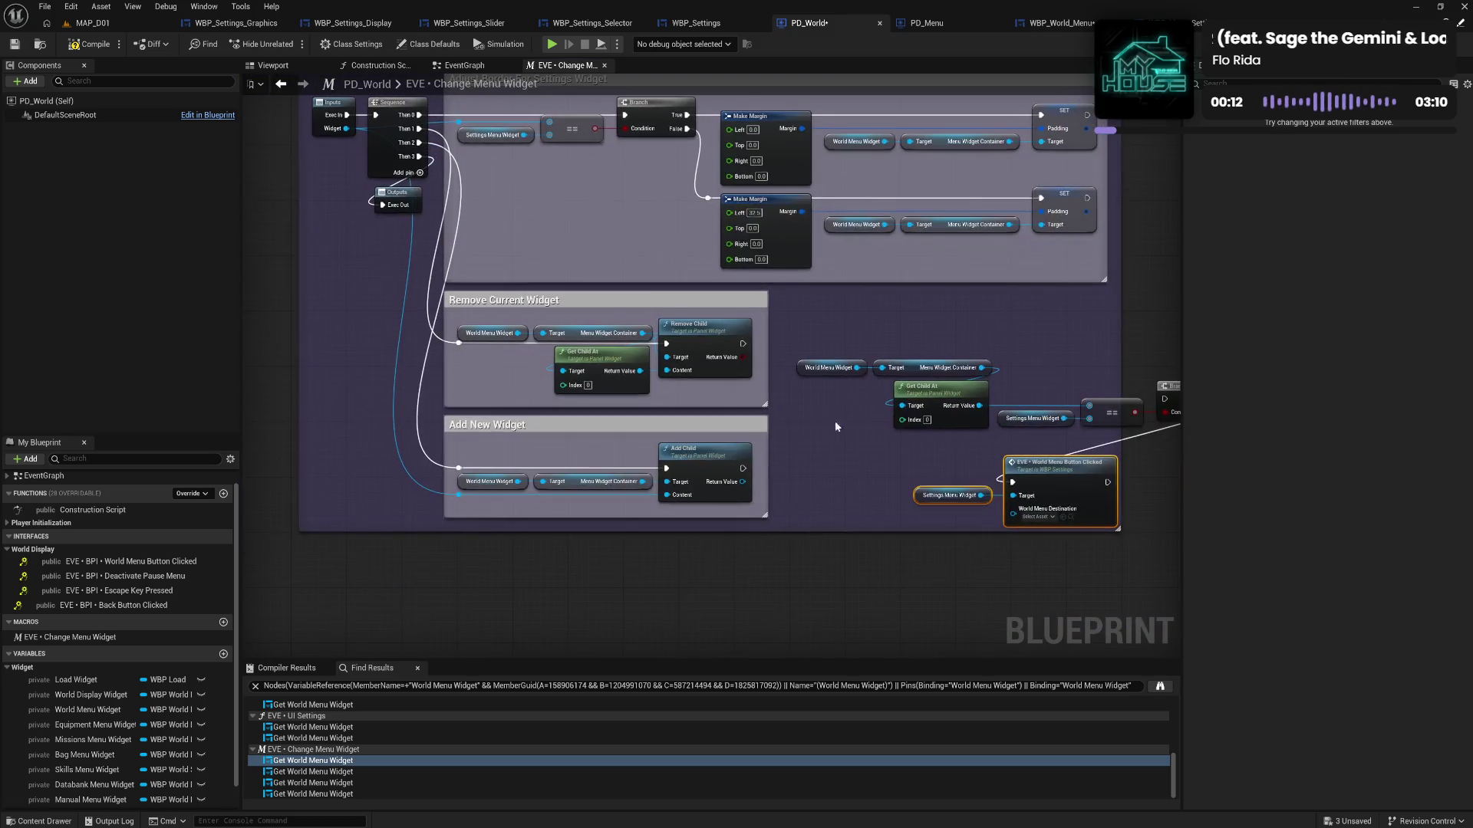
mouse_move(347, 128)
mouse_down()
mouse_move(1019, 499)
mouse_move(803, 541)
mouse_up()
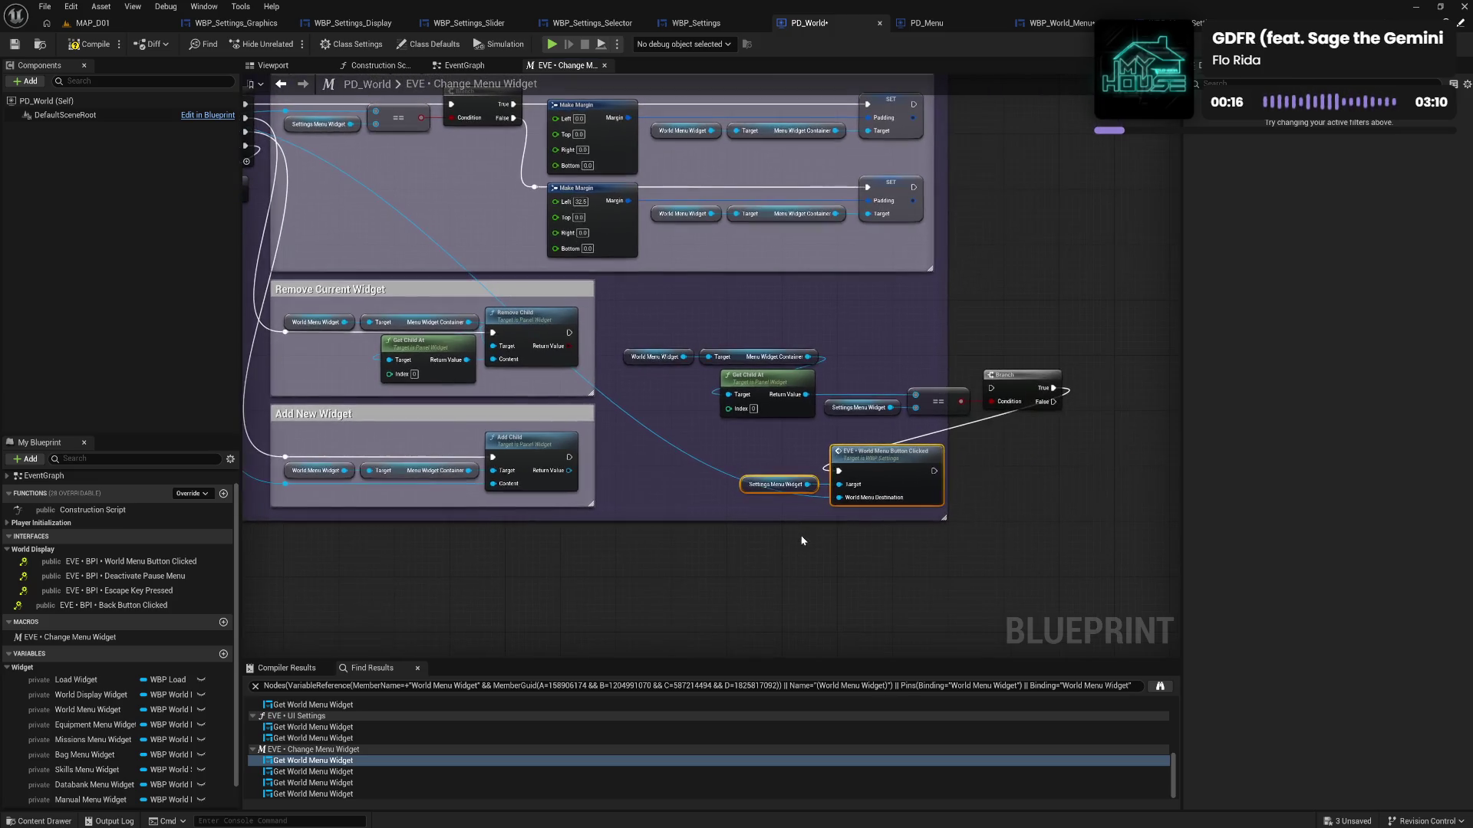
Add a Sequence output, moving Add New Widget to Then 3 and the border adjustment to Then 1
key(Home)
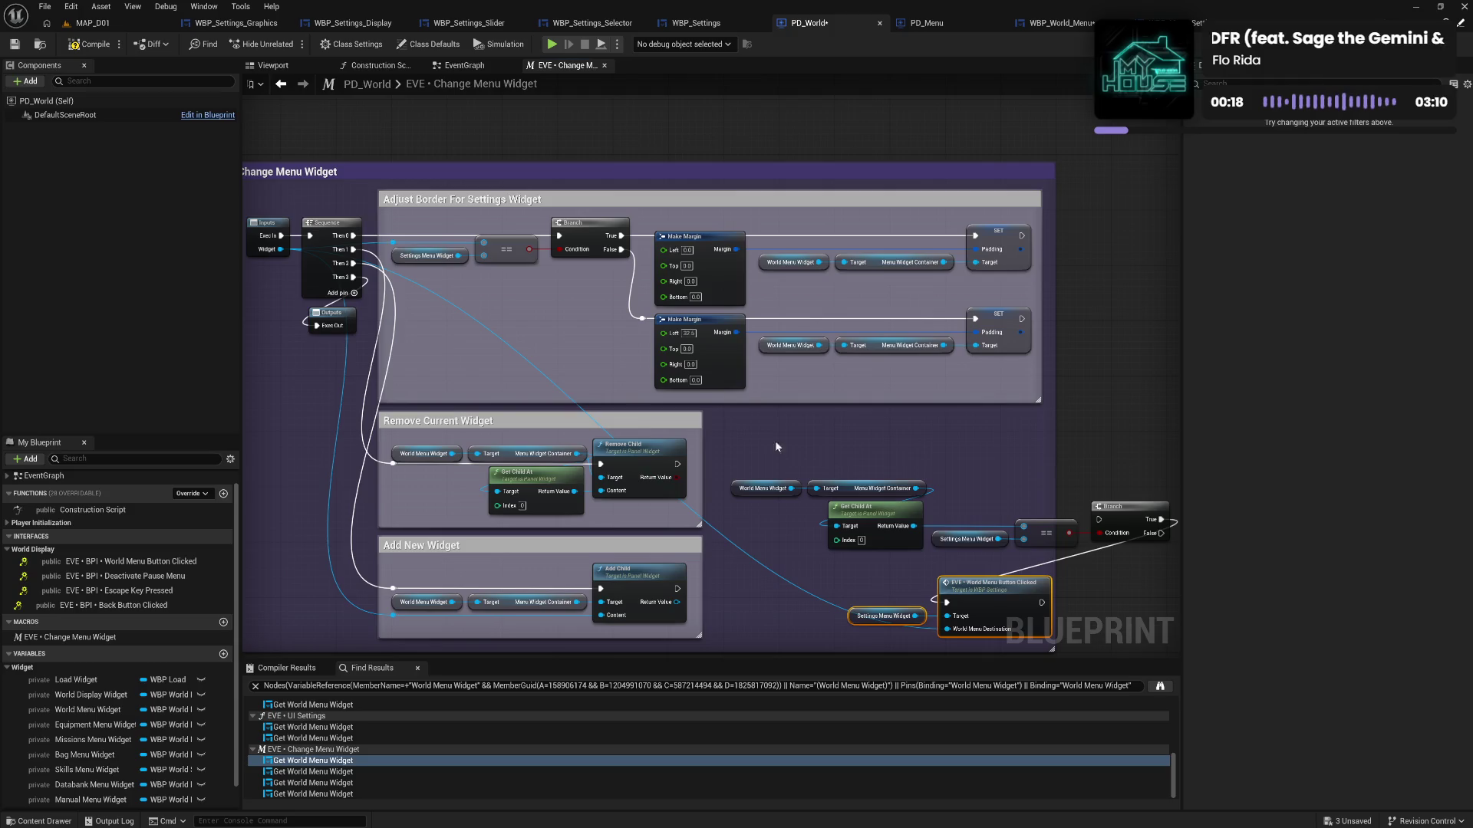
click(353, 293)
drag(347, 307, 349, 345)
key(ctrl+z)
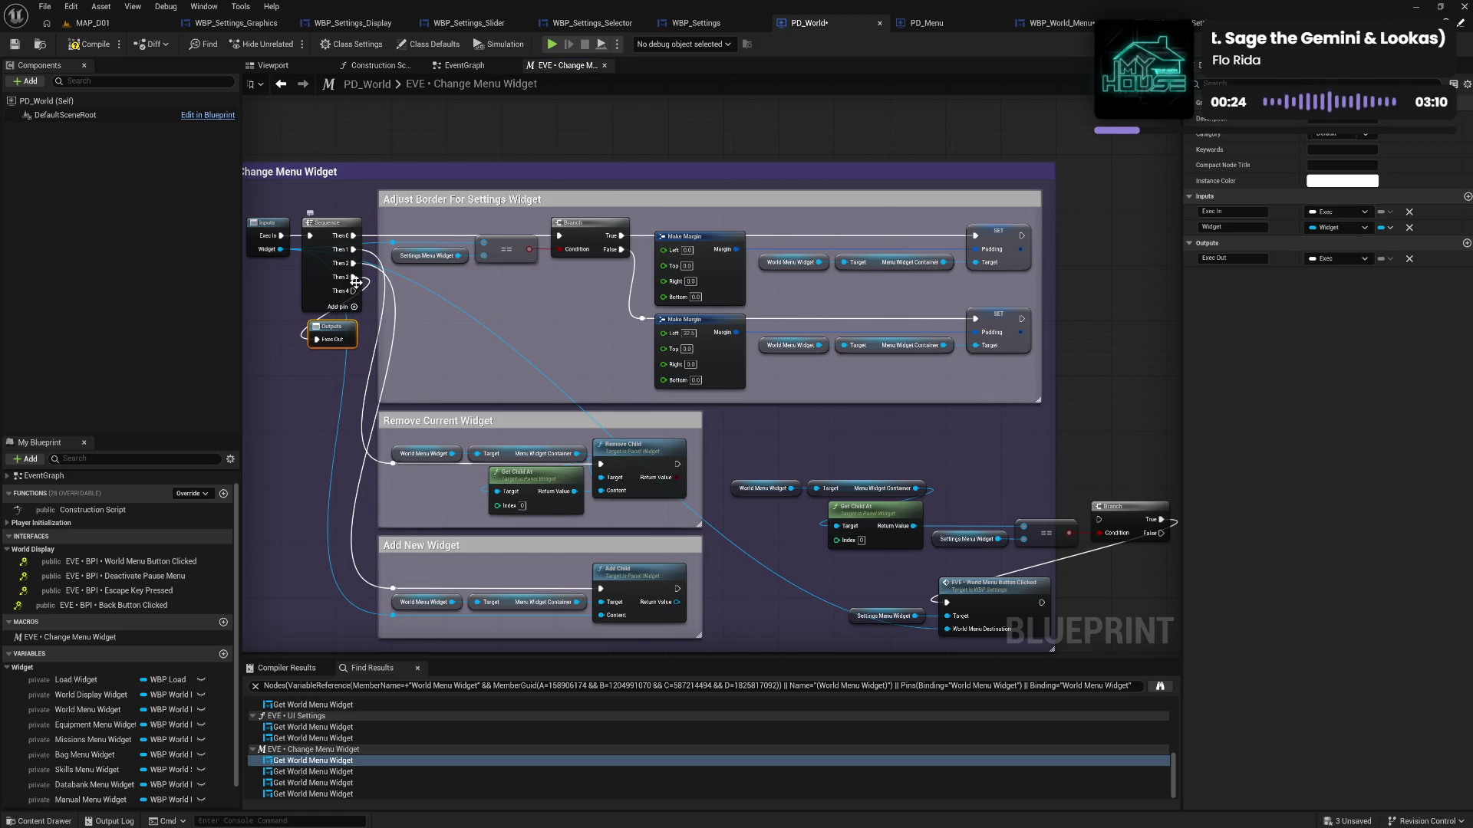
drag(354, 263, 393, 463)
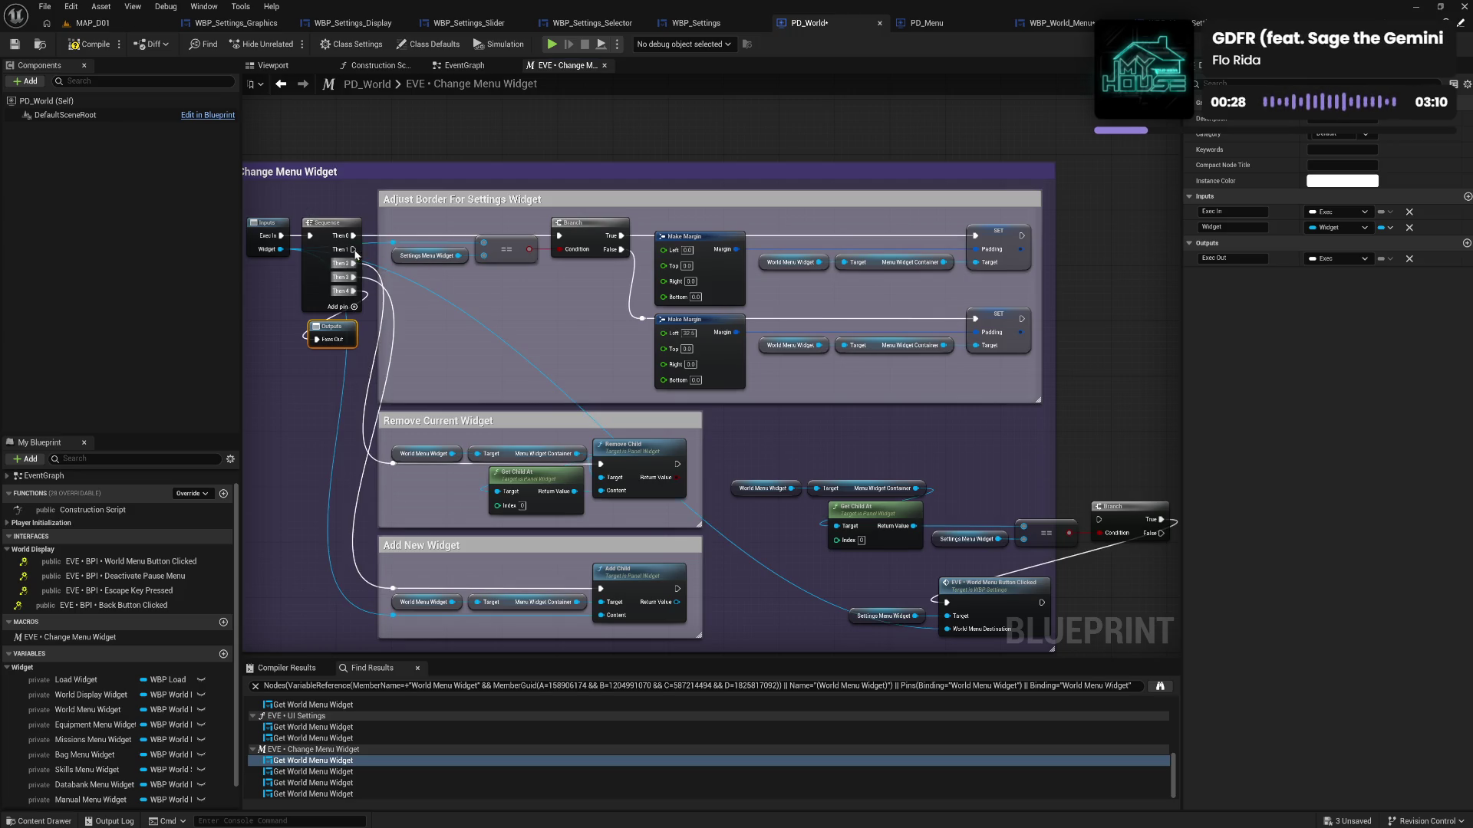
drag(358, 239, 353, 249)
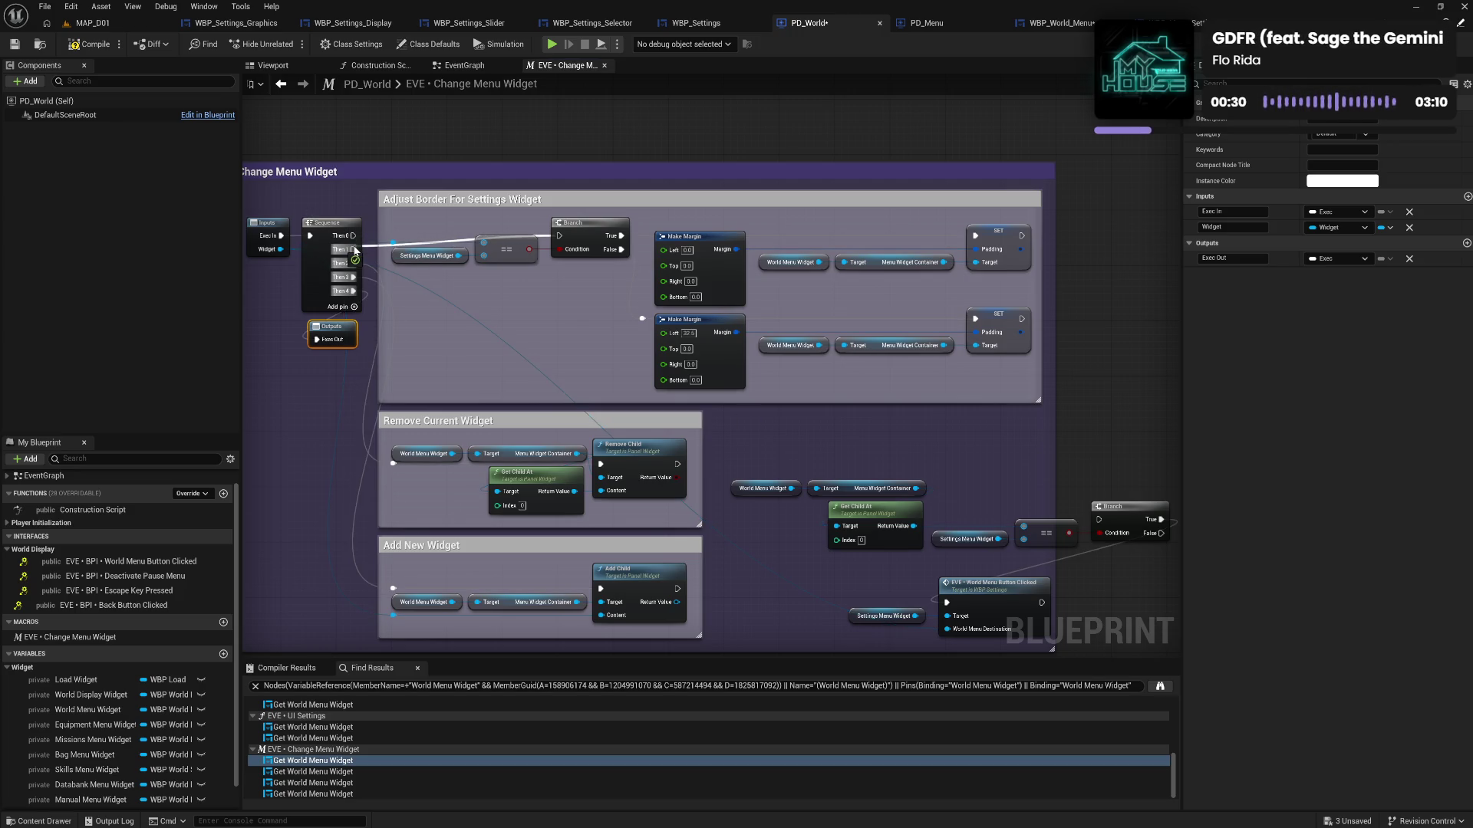
Move the settings-check nodes above the comment, run them from Then 0, end at Outputs, and compile
drag(976, 488, 863, 422)
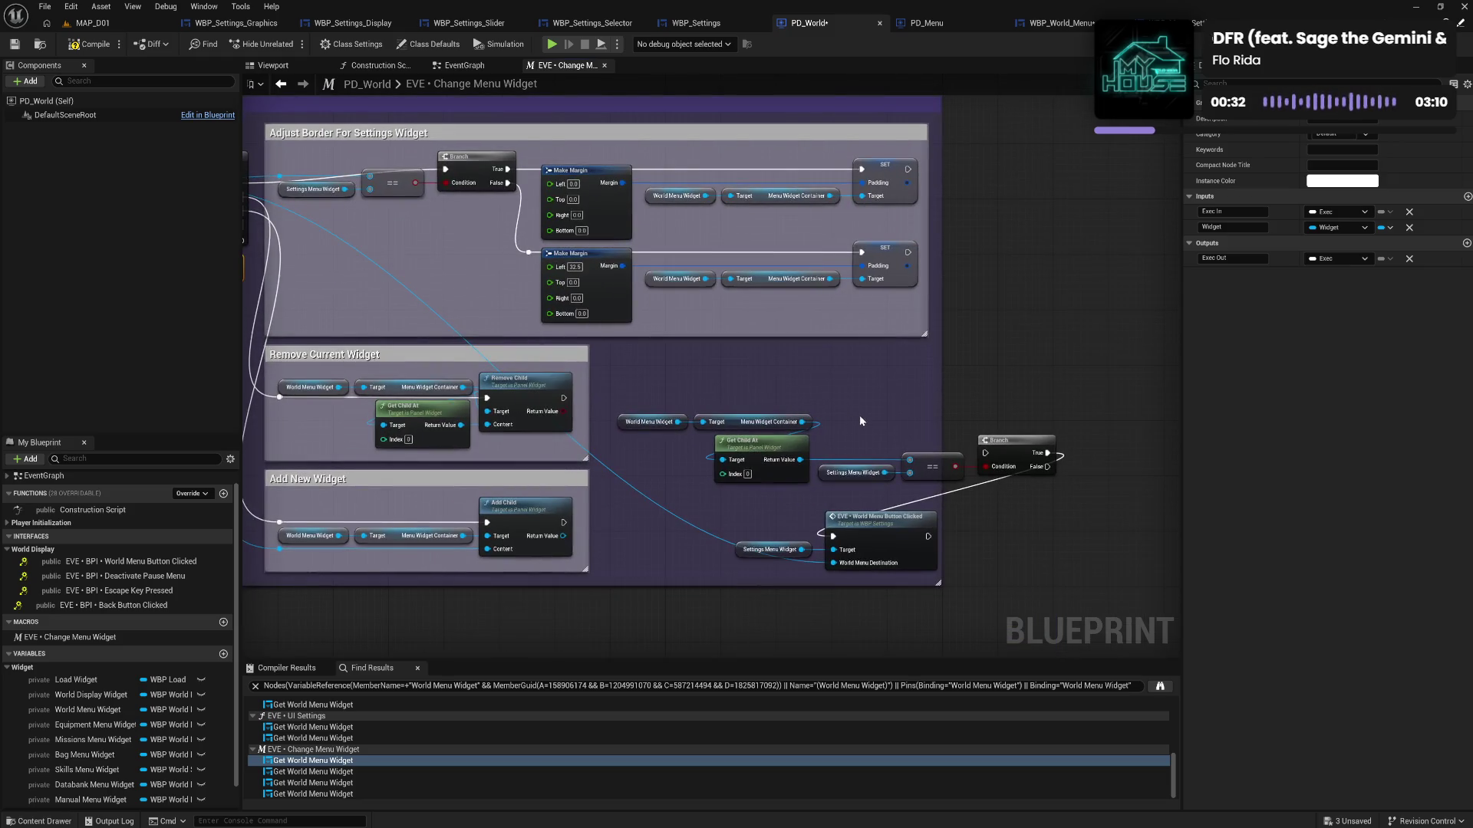
drag(1063, 587, 681, 411)
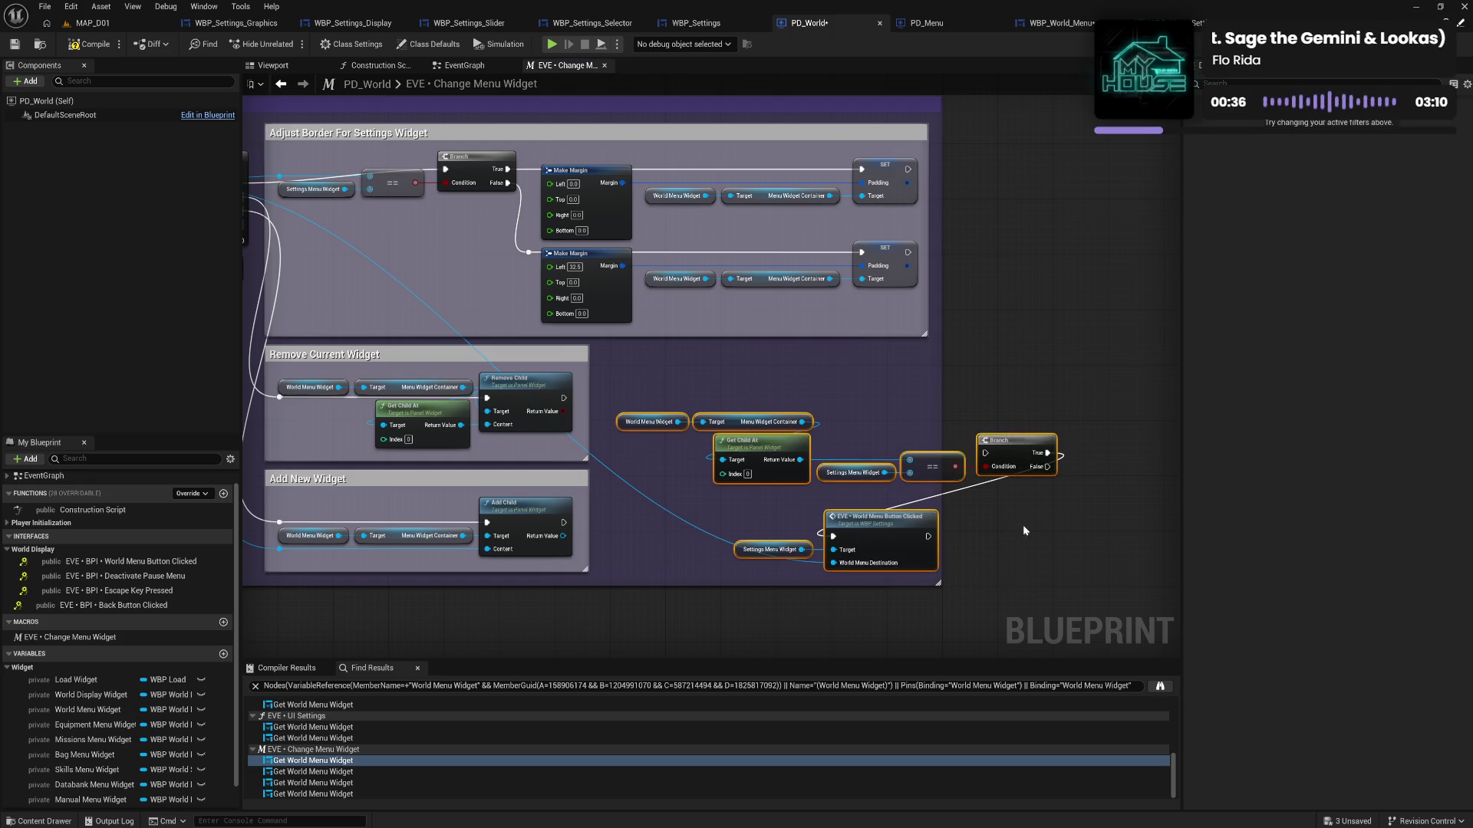
mouse_move(1024, 459)
mouse_down()
mouse_move(407, 115)
mouse_move(547, 247)
mouse_move(477, 249)
mouse_up()
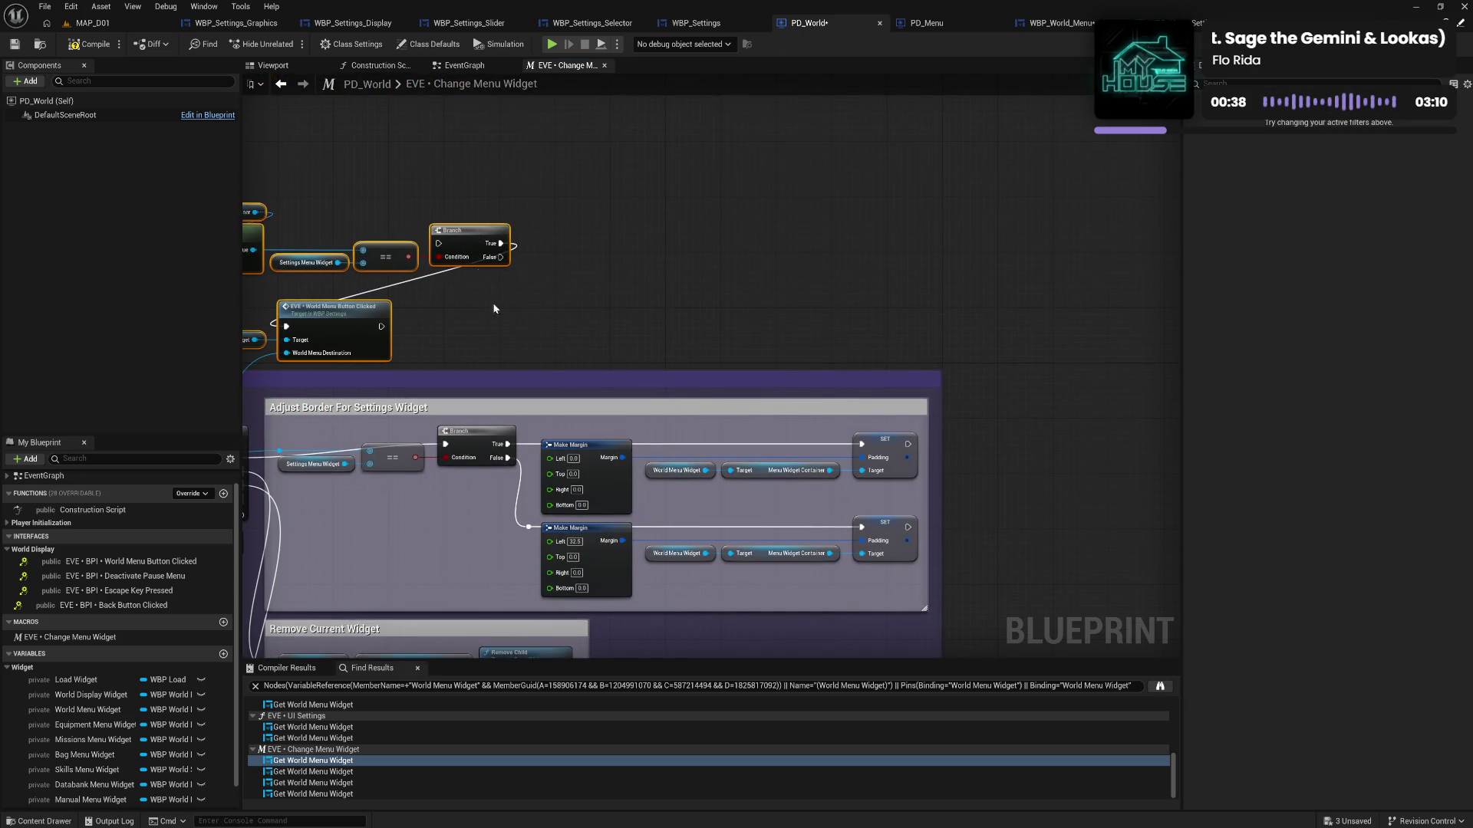
drag(463, 349, 698, 251)
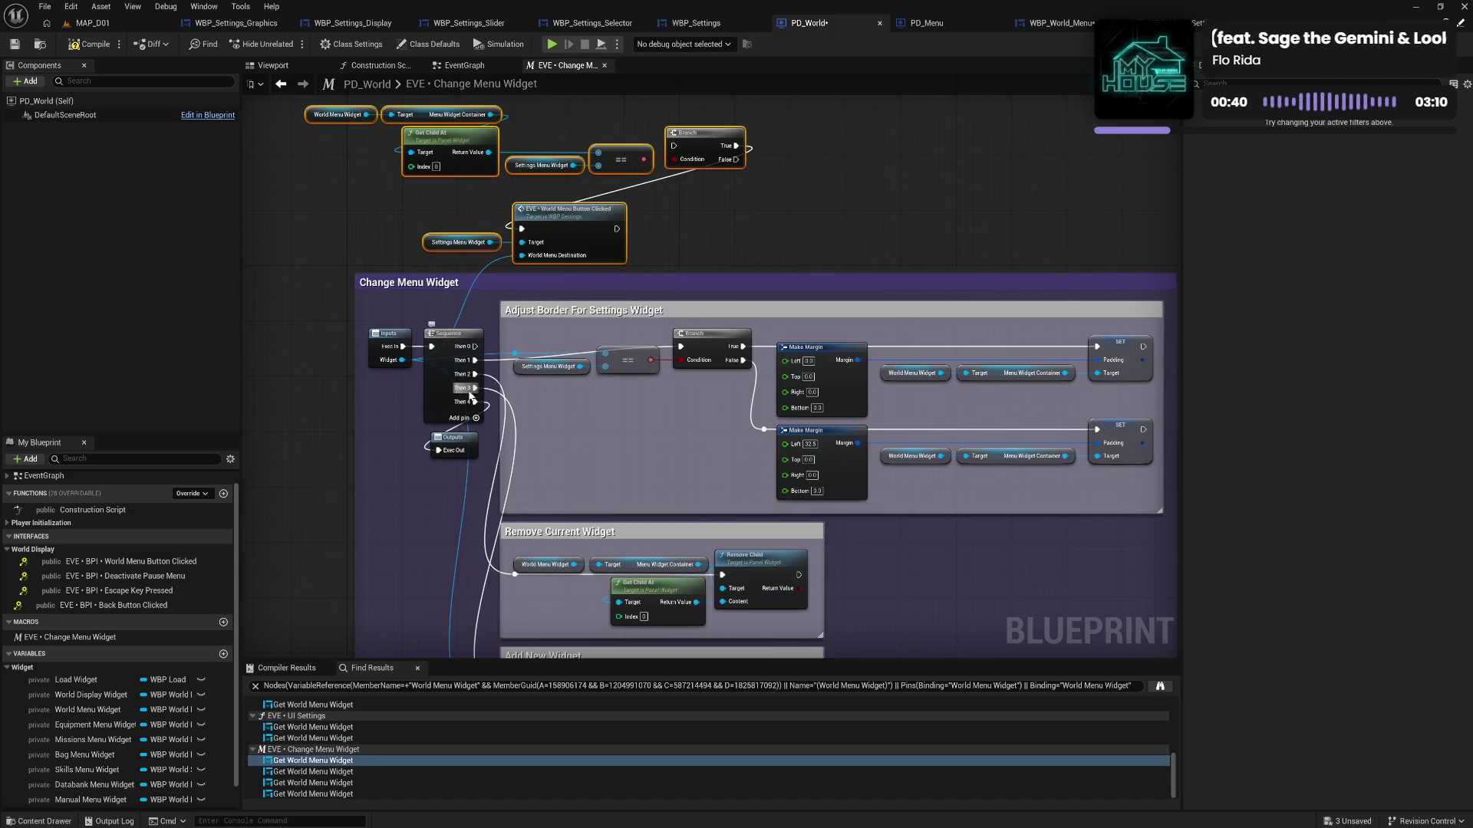
drag(477, 346, 675, 145)
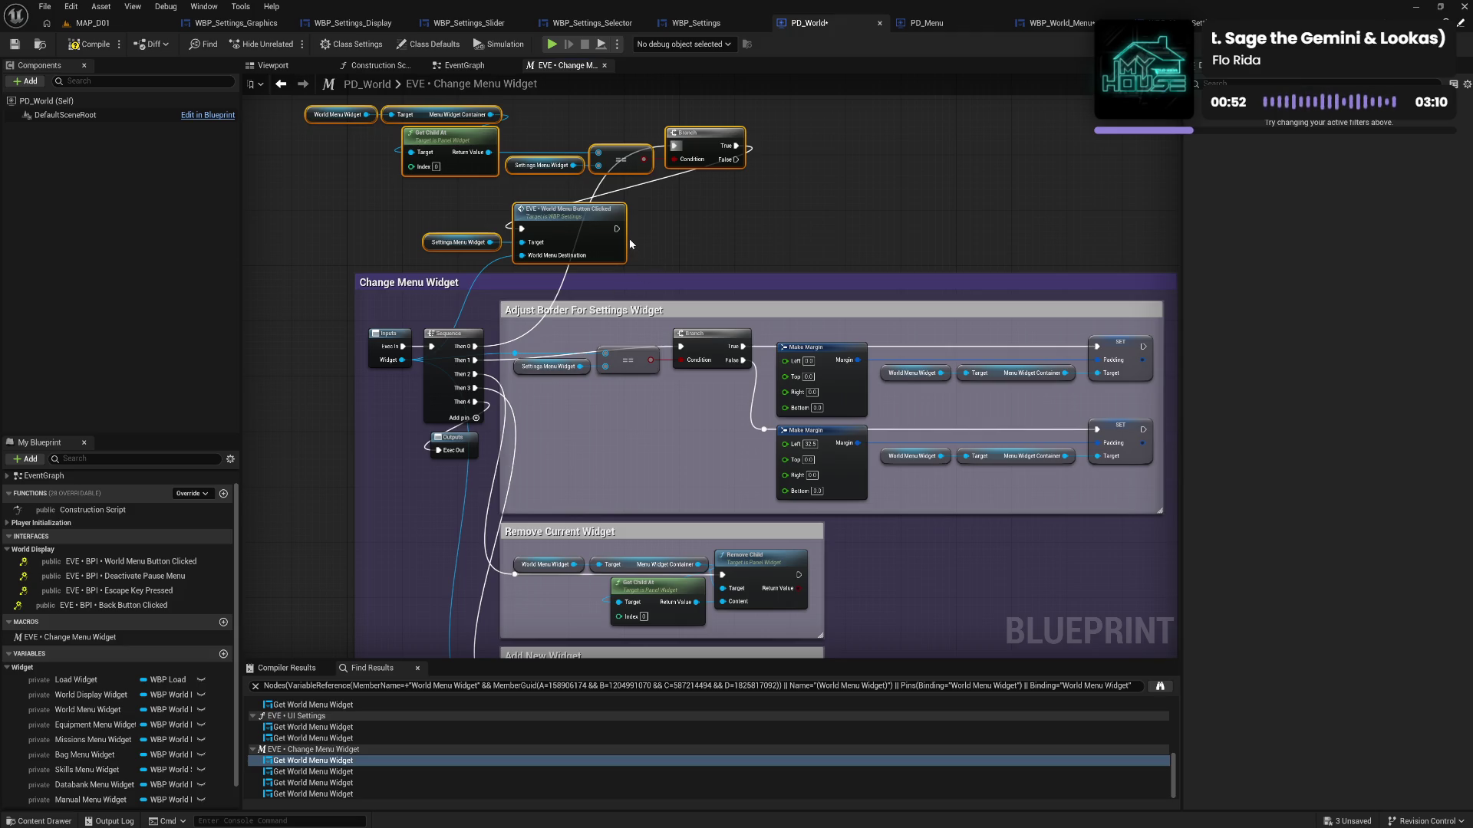
mouse_move(617, 229)
mouse_down()
mouse_move(583, 291)
mouse_move(430, 426)
mouse_move(448, 451)
mouse_up()
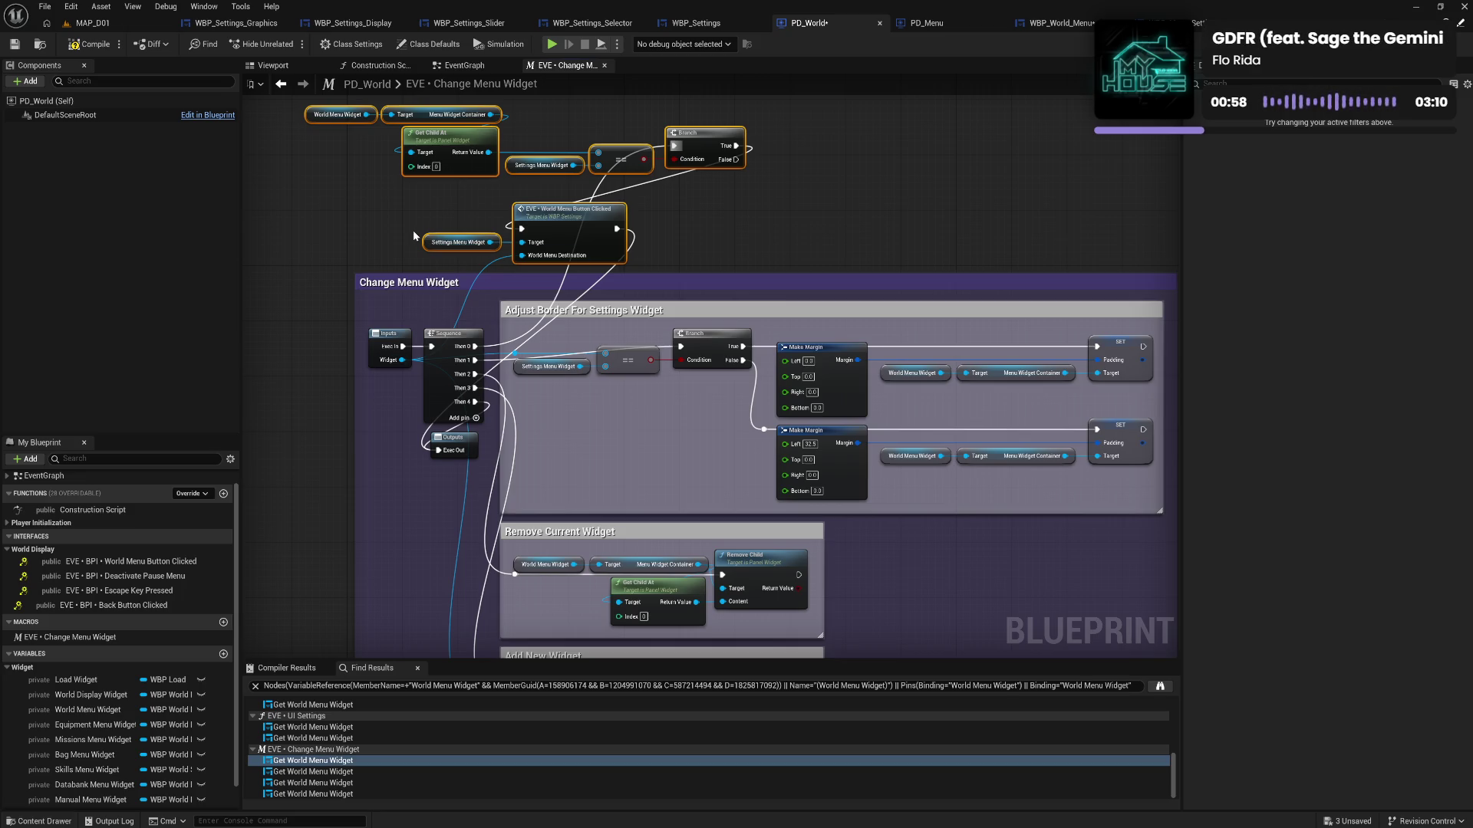
click(94, 48)
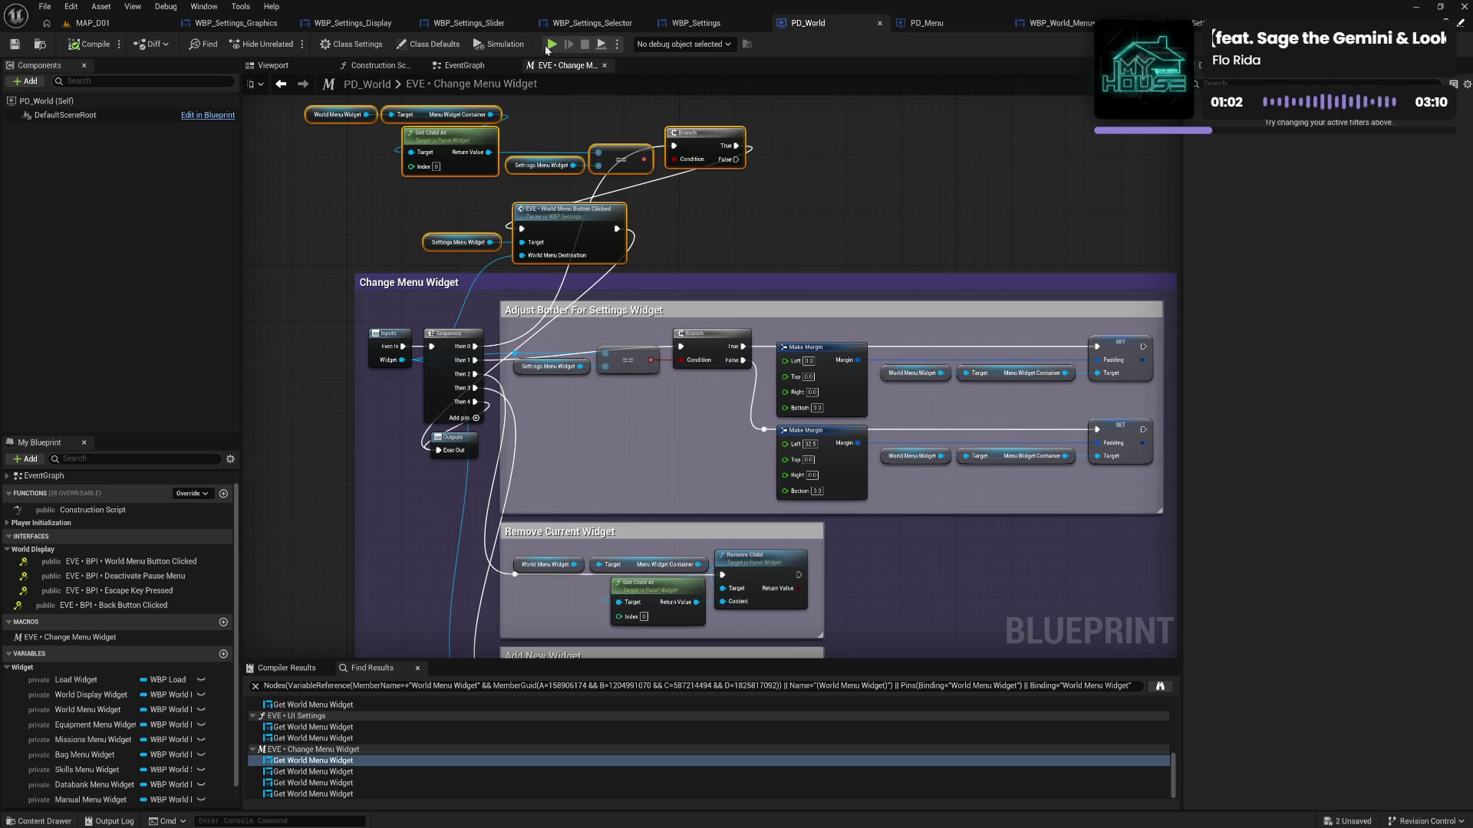
Play to test the menus, close the crash report without sending, and relaunch the EVE project
click(552, 44)
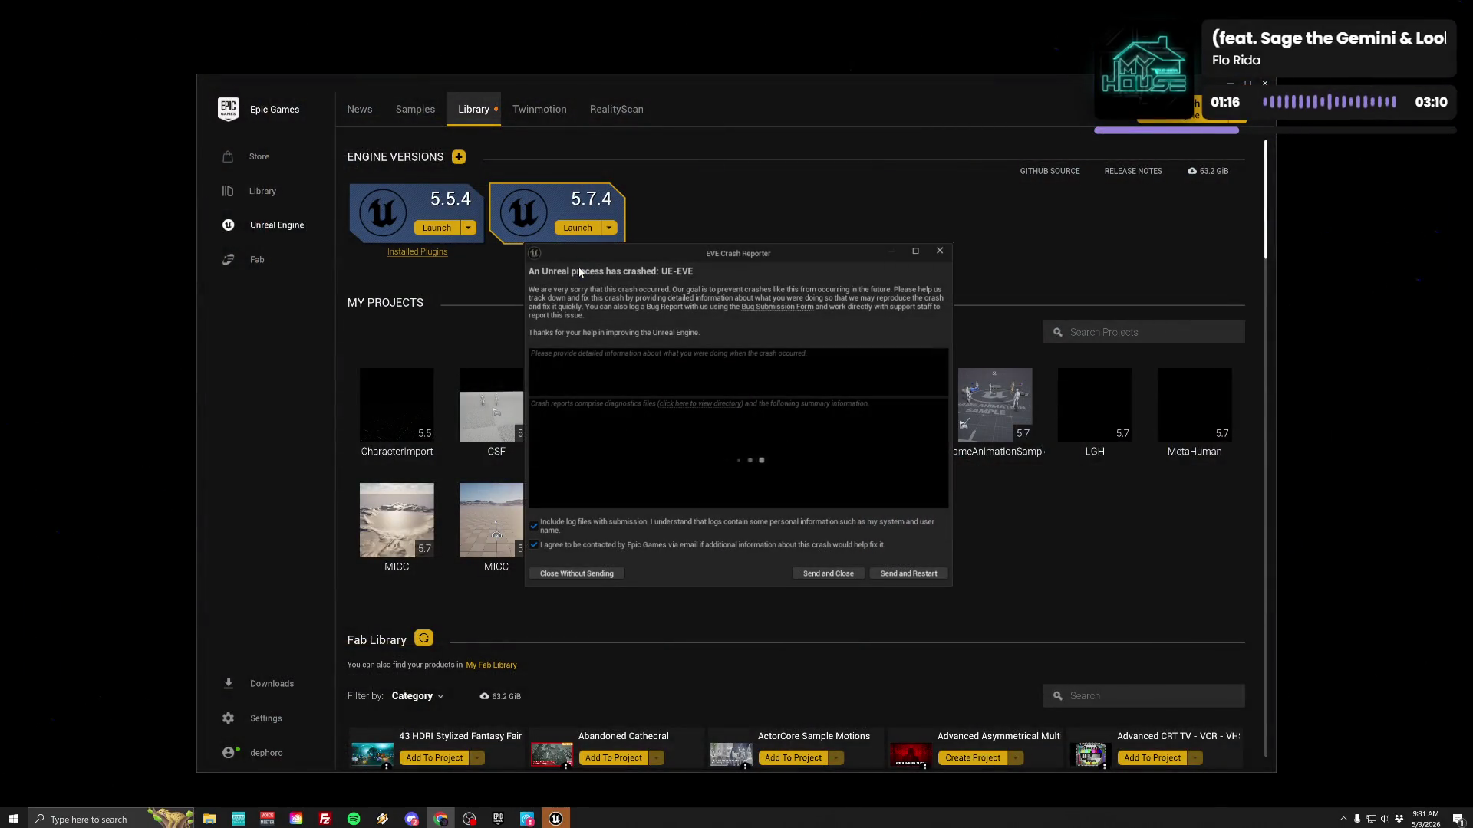
click(579, 579)
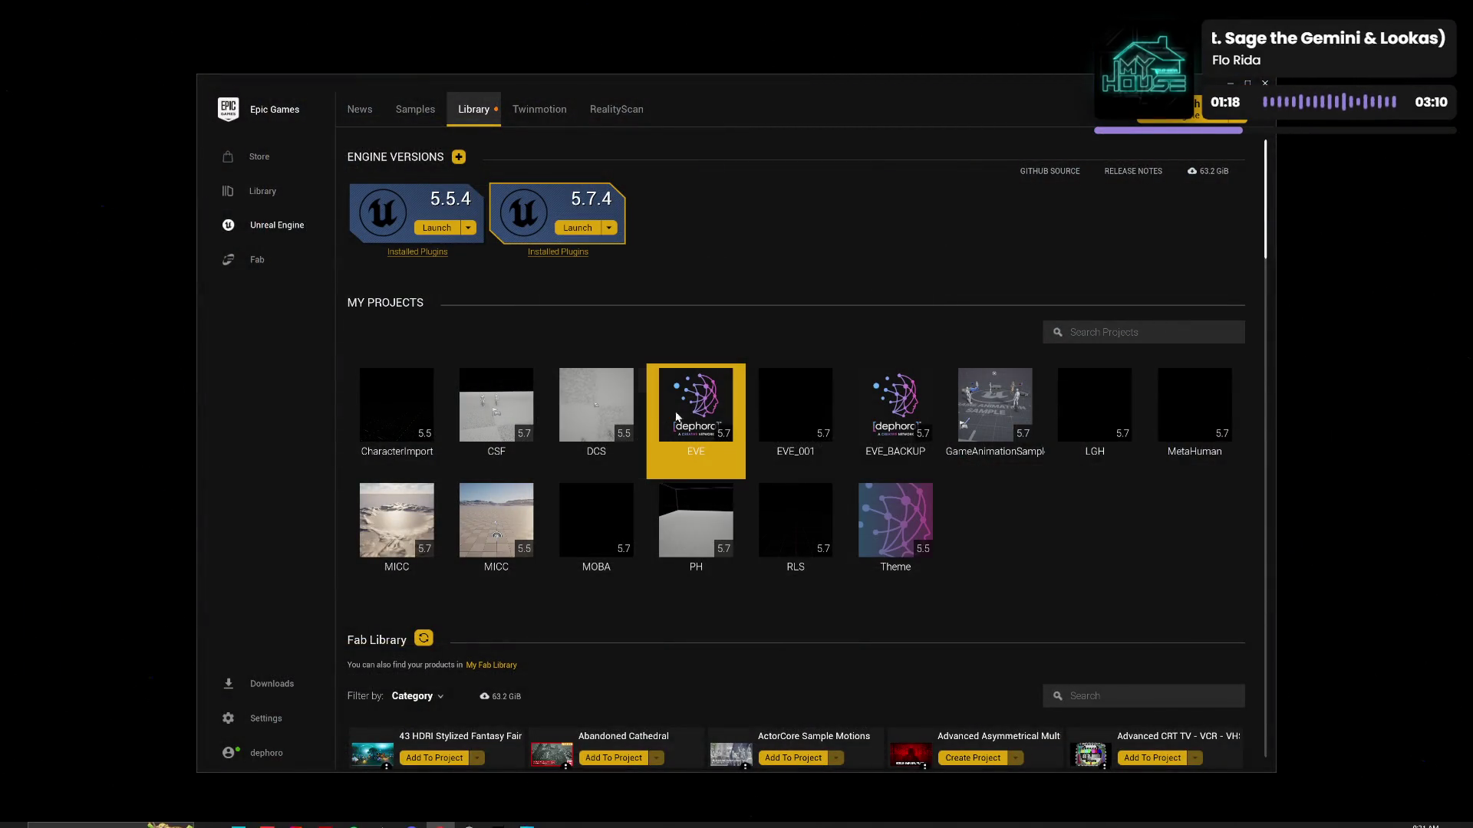
double_click(703, 443)
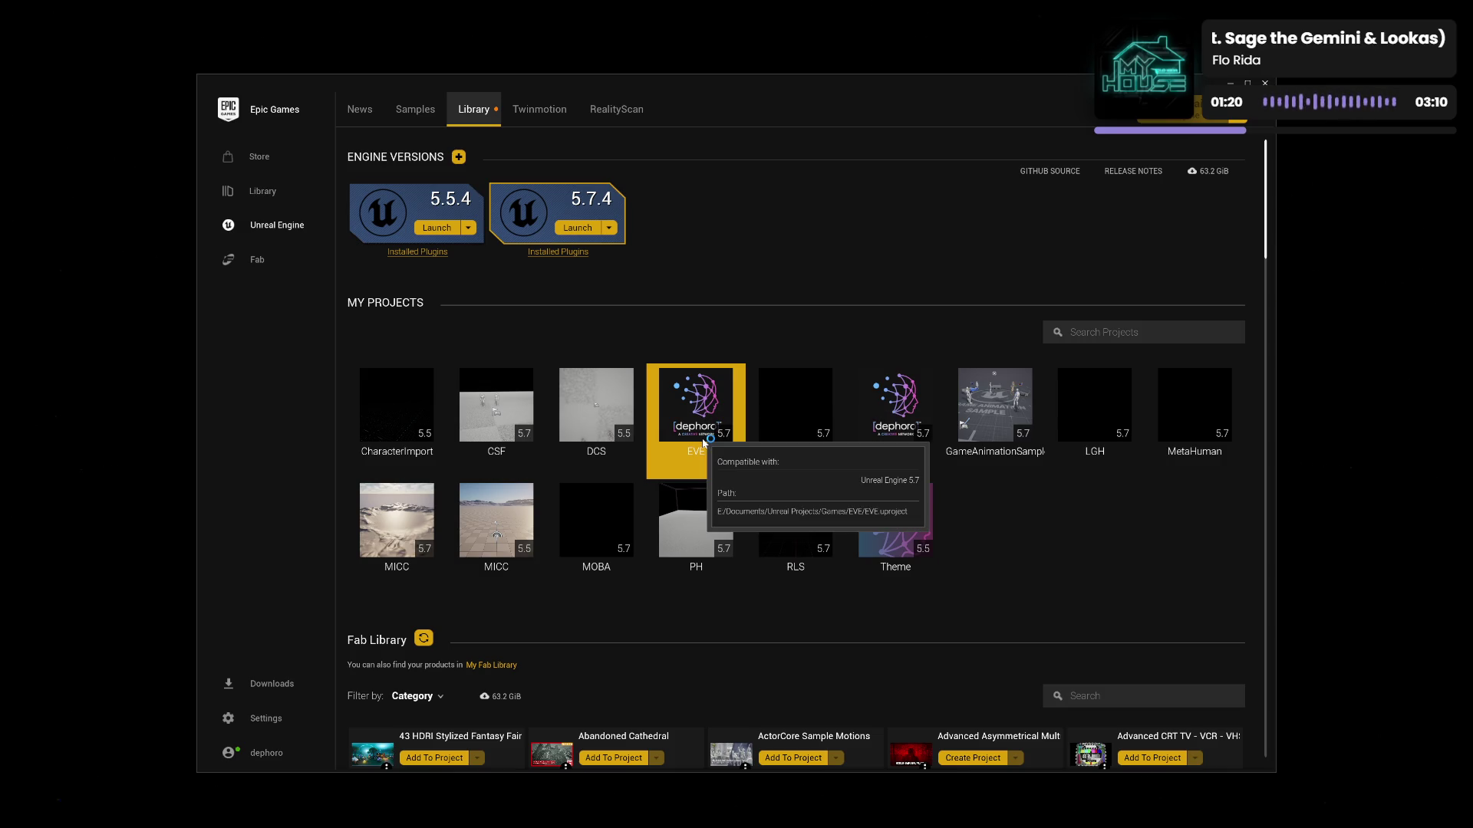
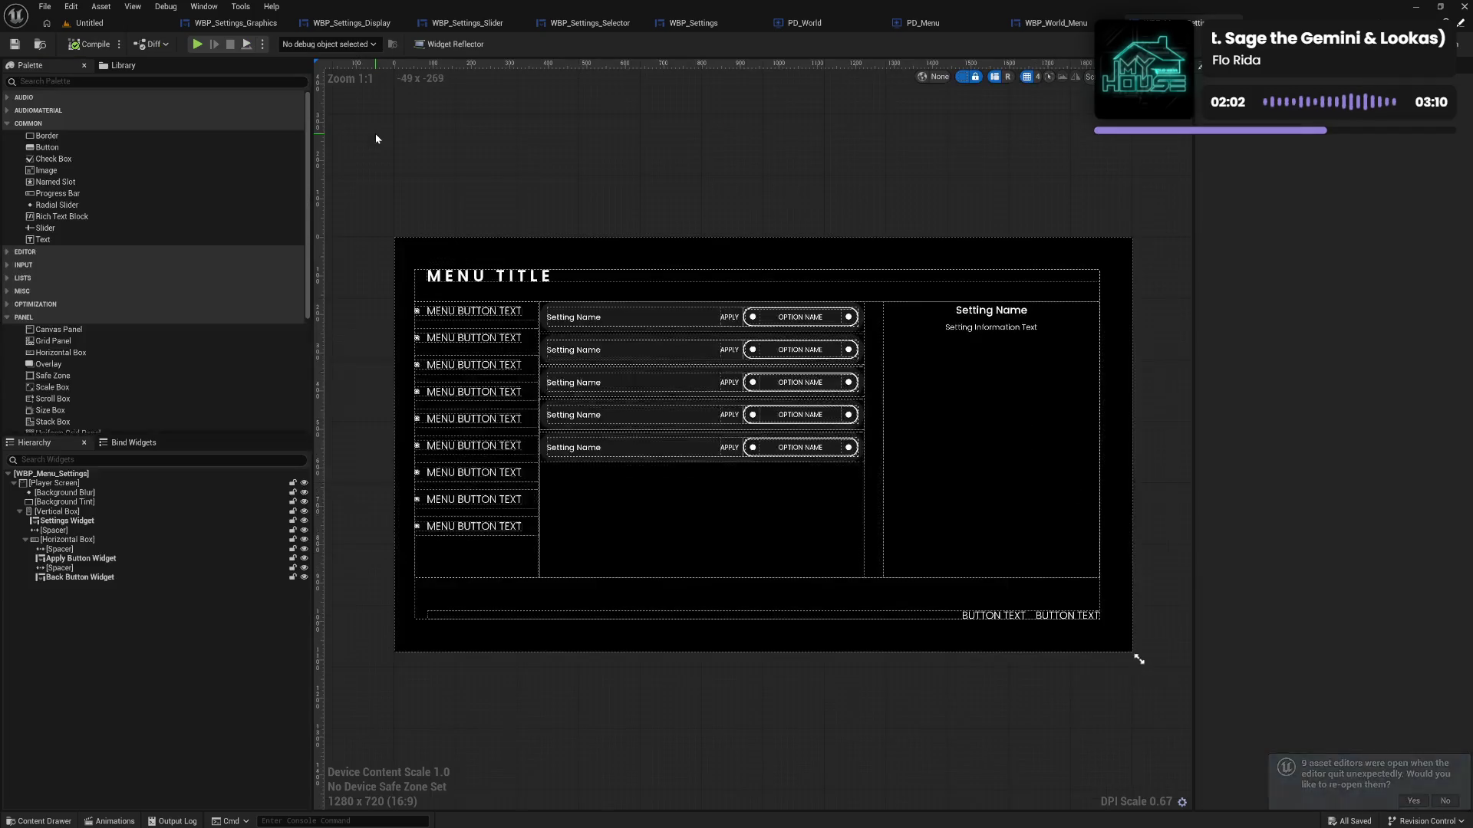
Close the Graphics, Display, Slider and Selector widget editors, then return to PD_World's Change Menu Widget graph
click(284, 27)
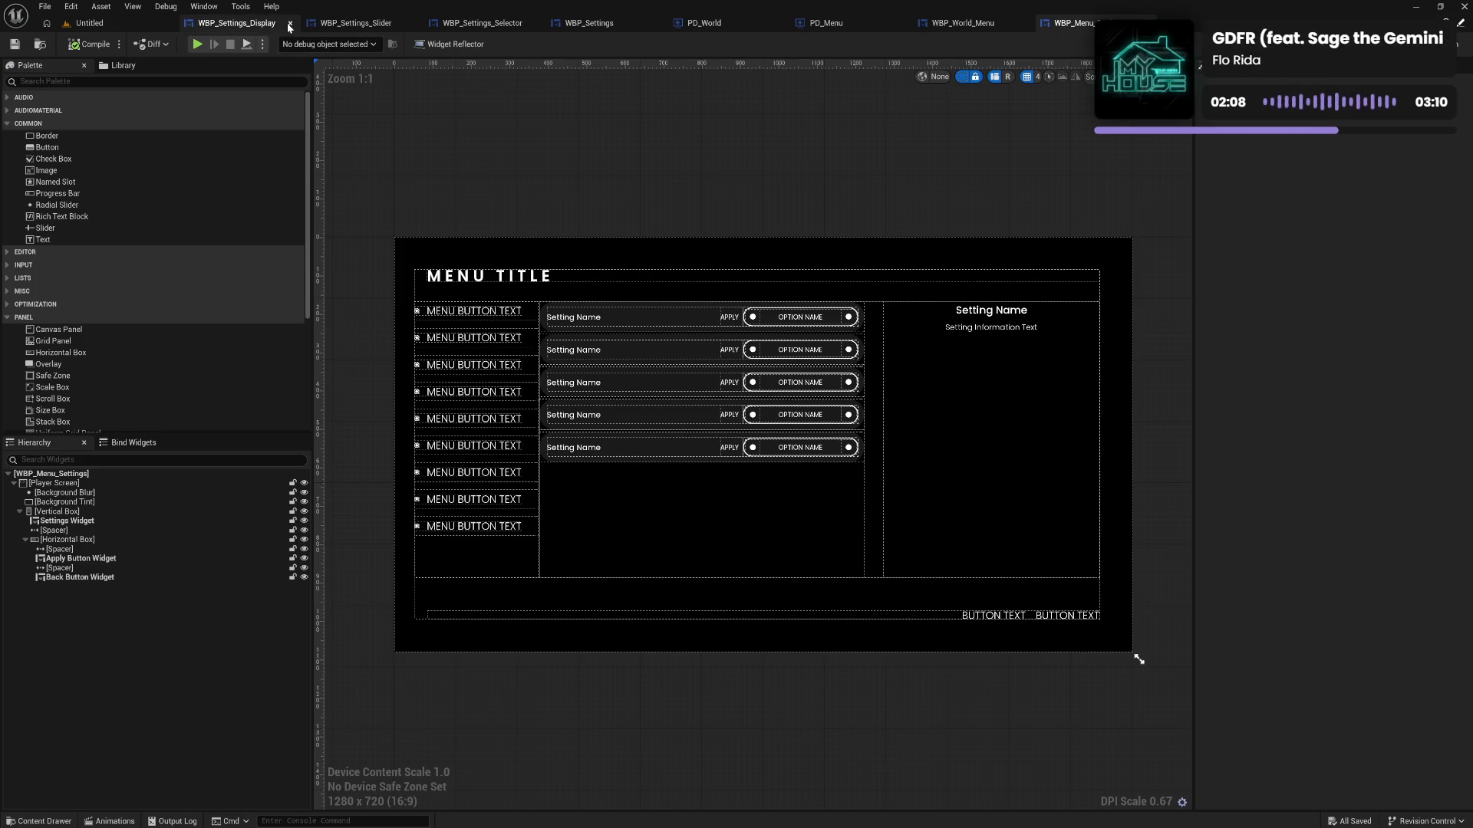
click(291, 25)
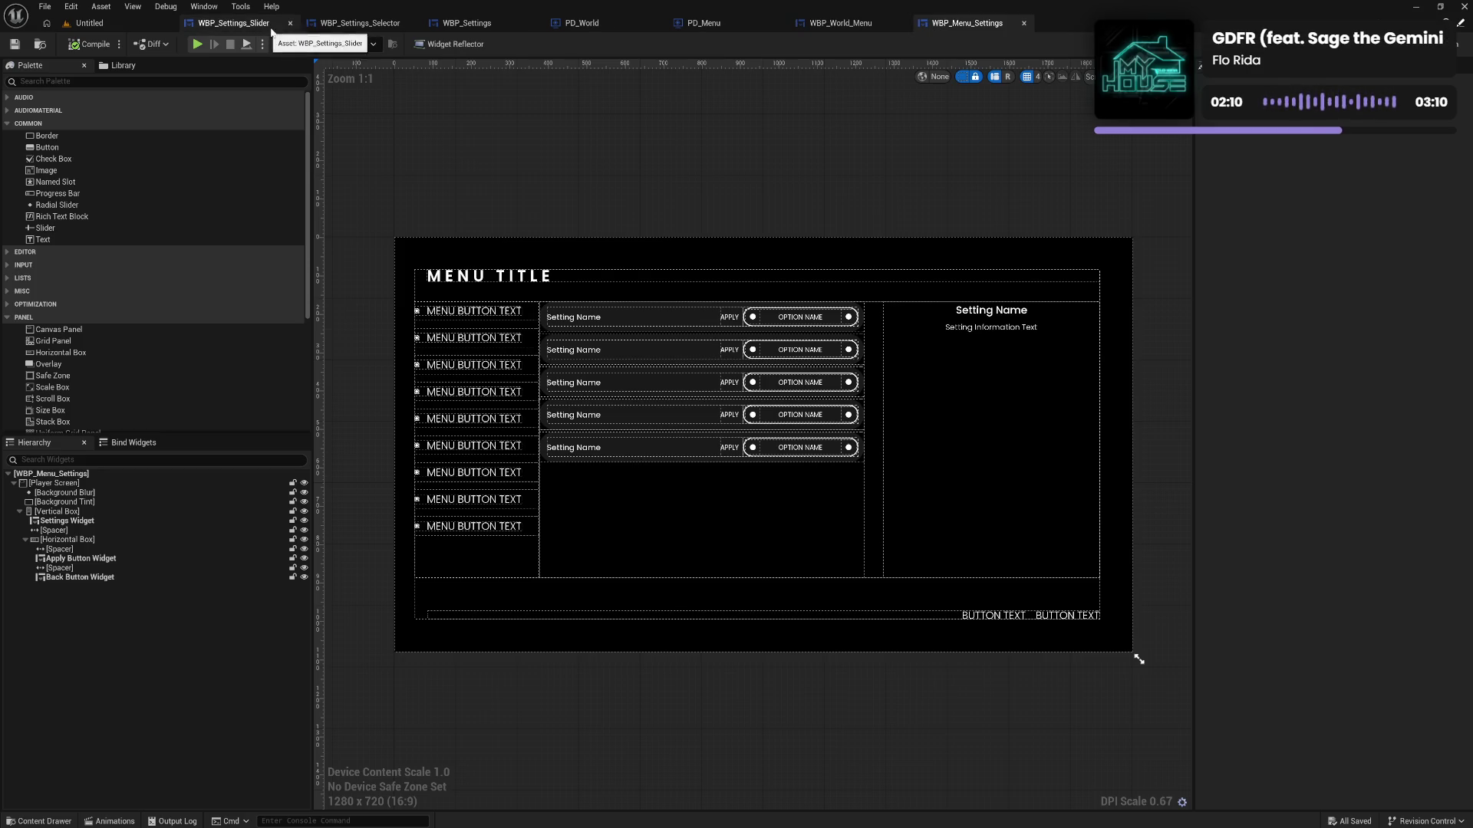
click(290, 24)
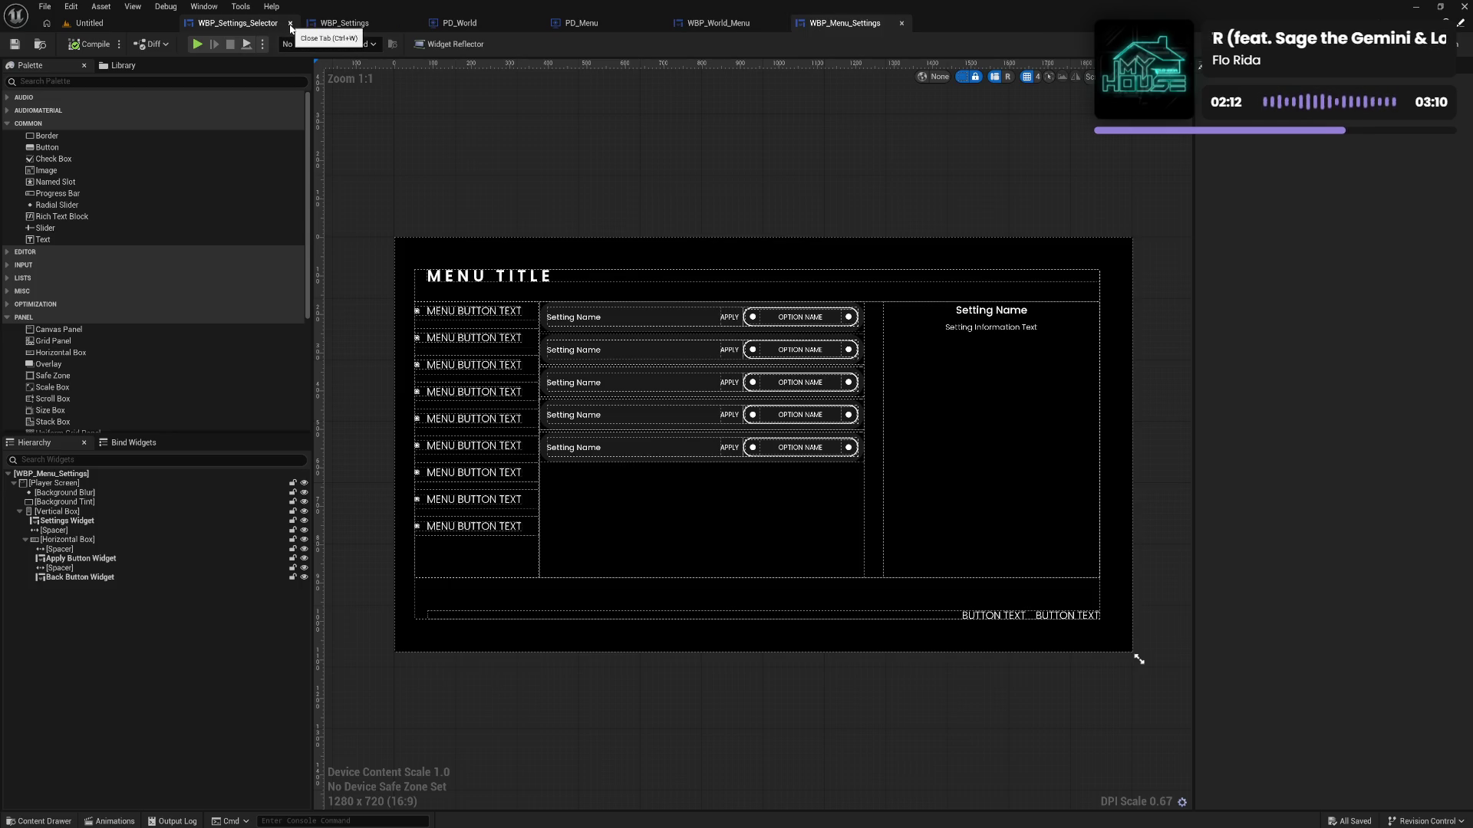
click(291, 25)
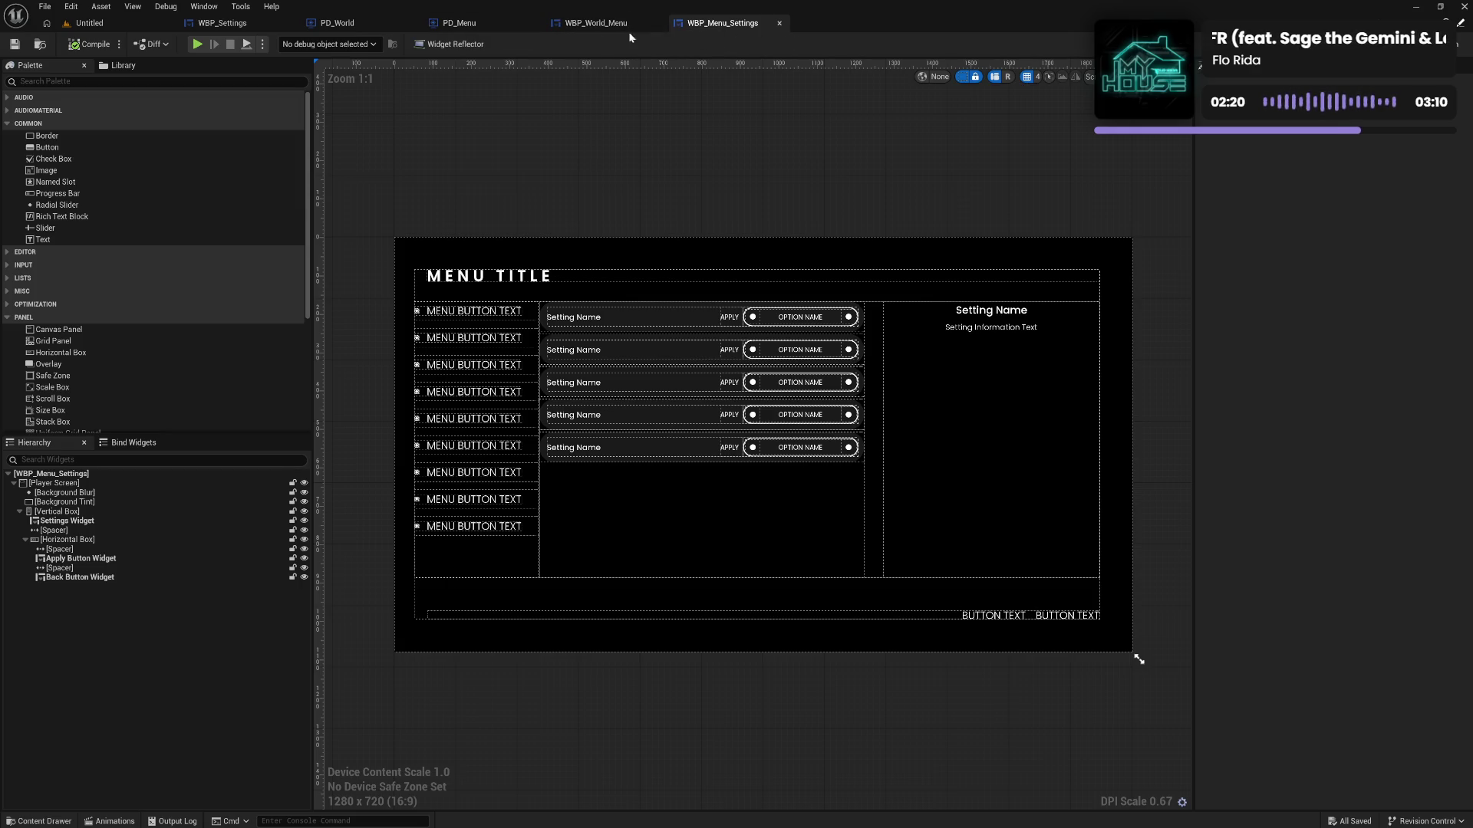
click(222, 23)
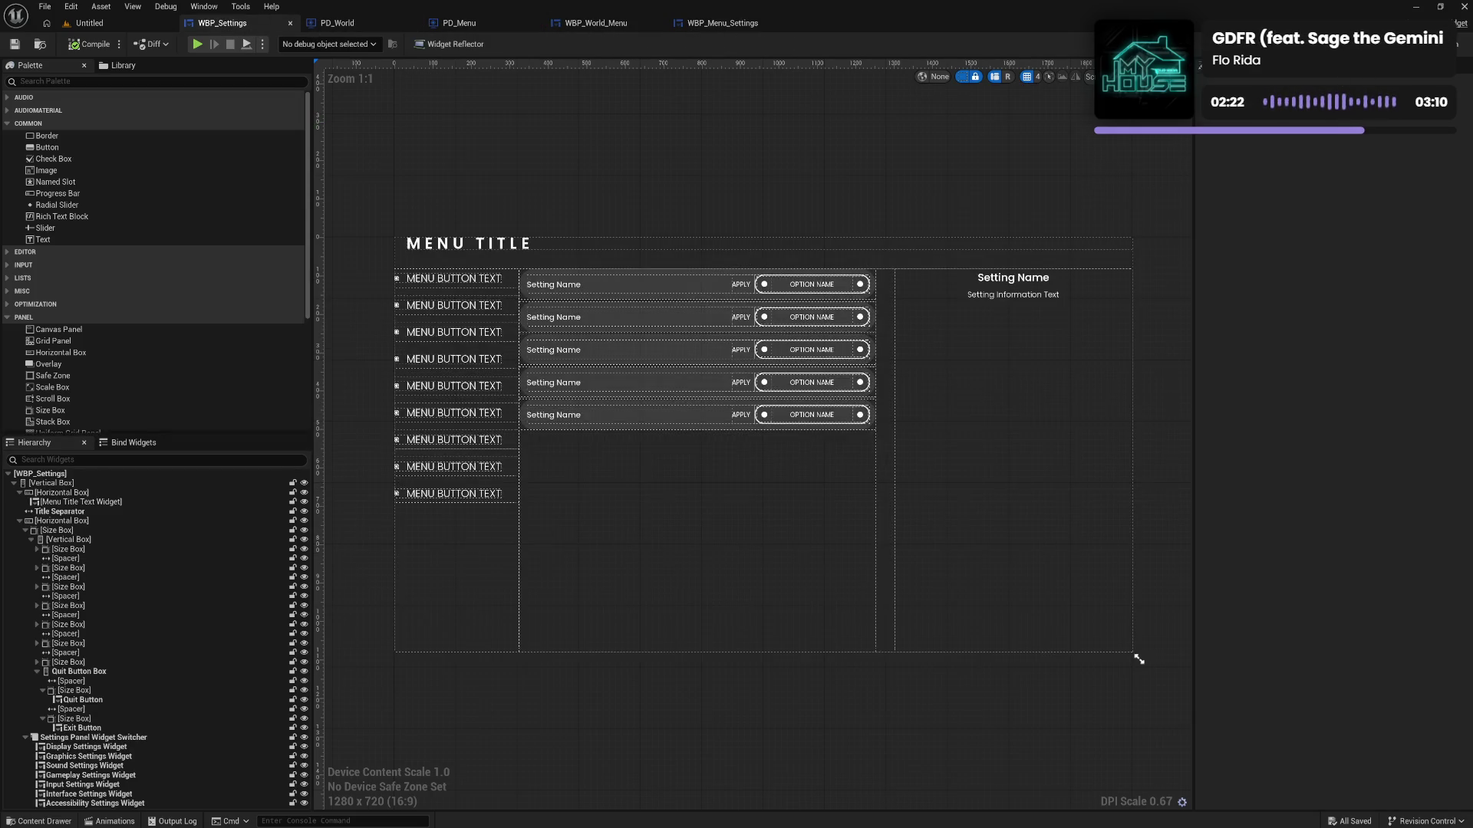
key(ctrl+Tab)
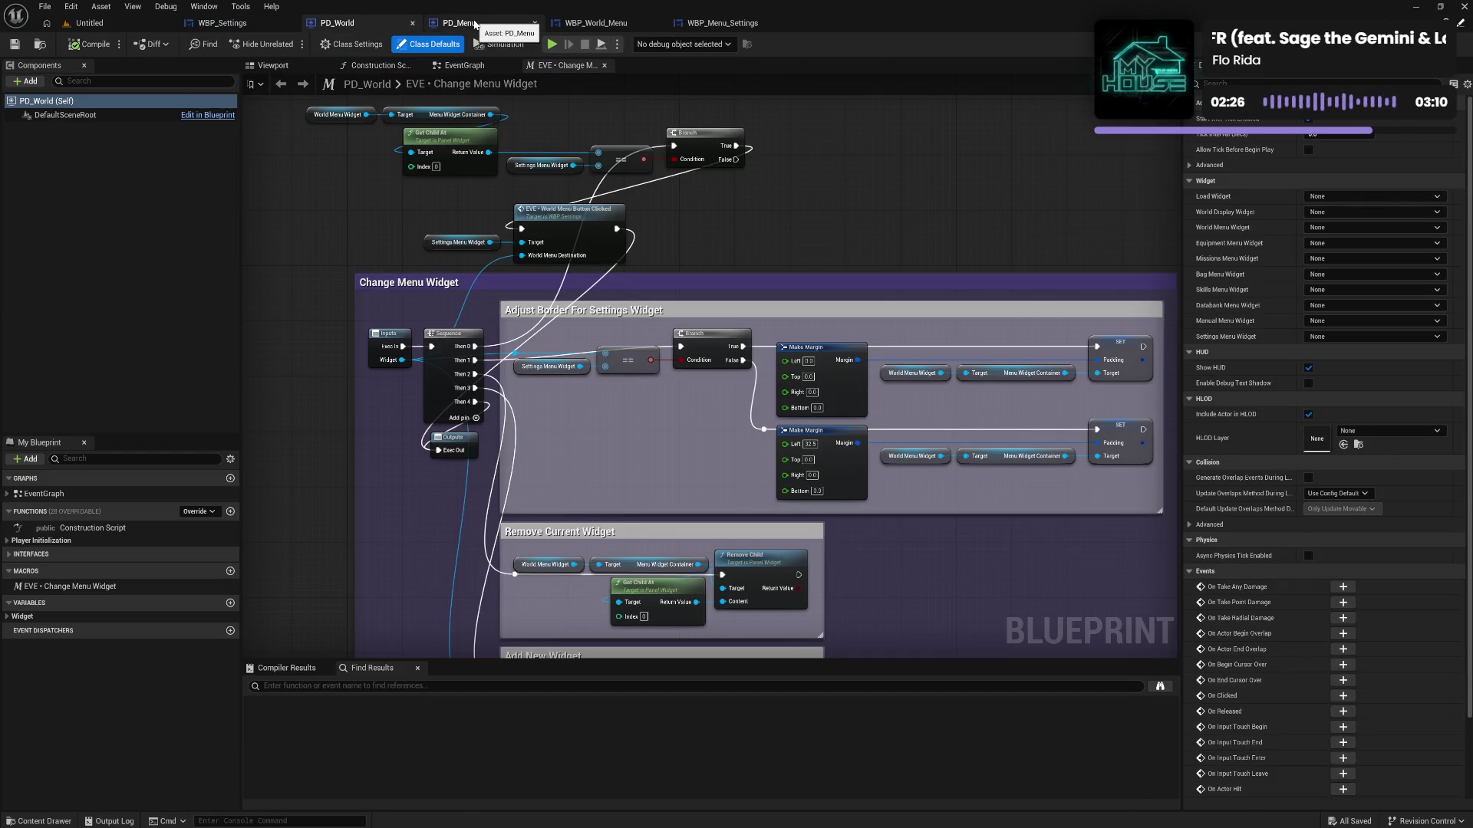
Pan the Change Menu Widget macro graph slightly, then go back to the Untitled level editor
drag(735, 205, 763, 230)
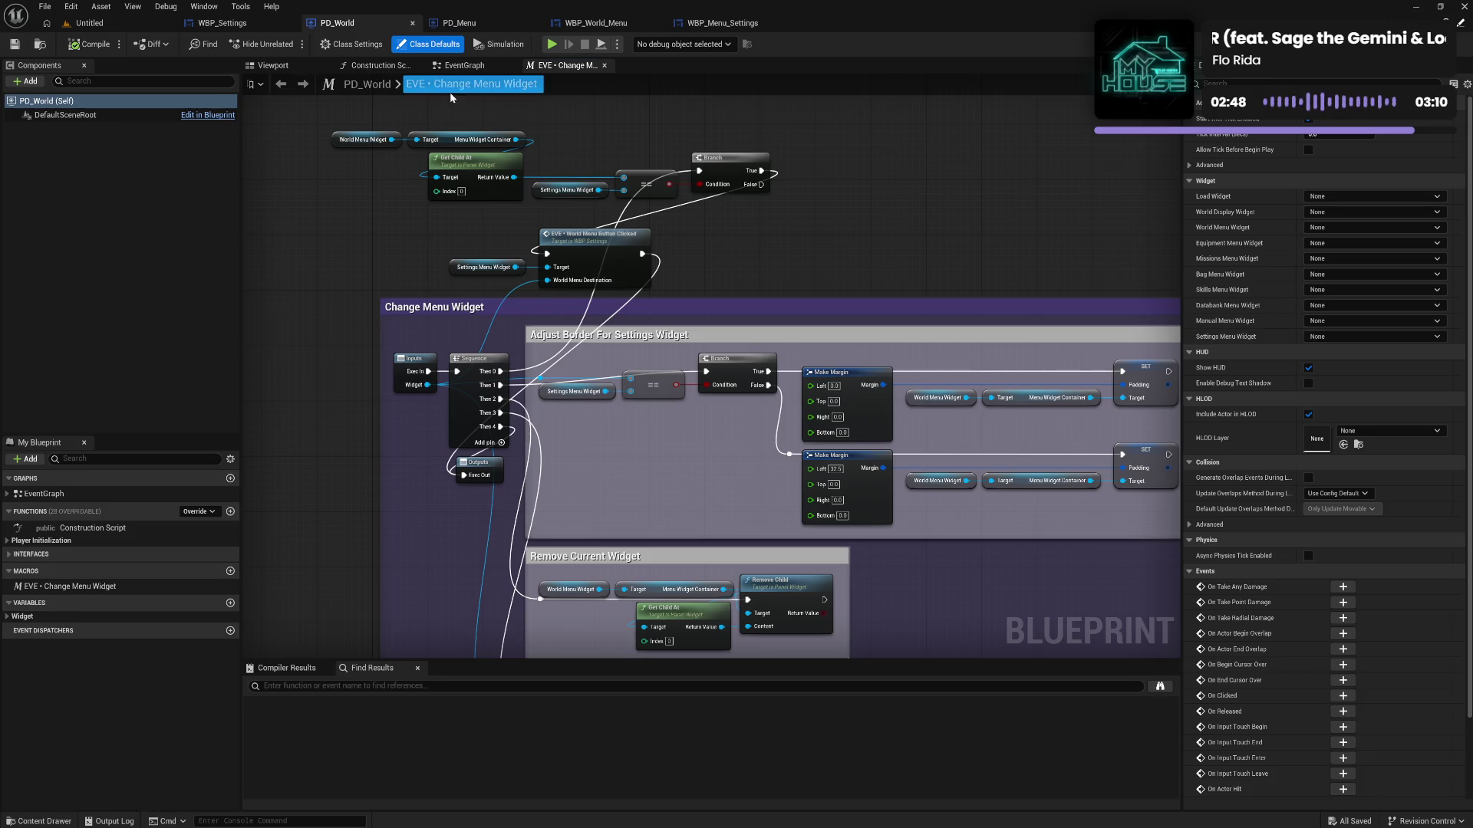
click(96, 25)
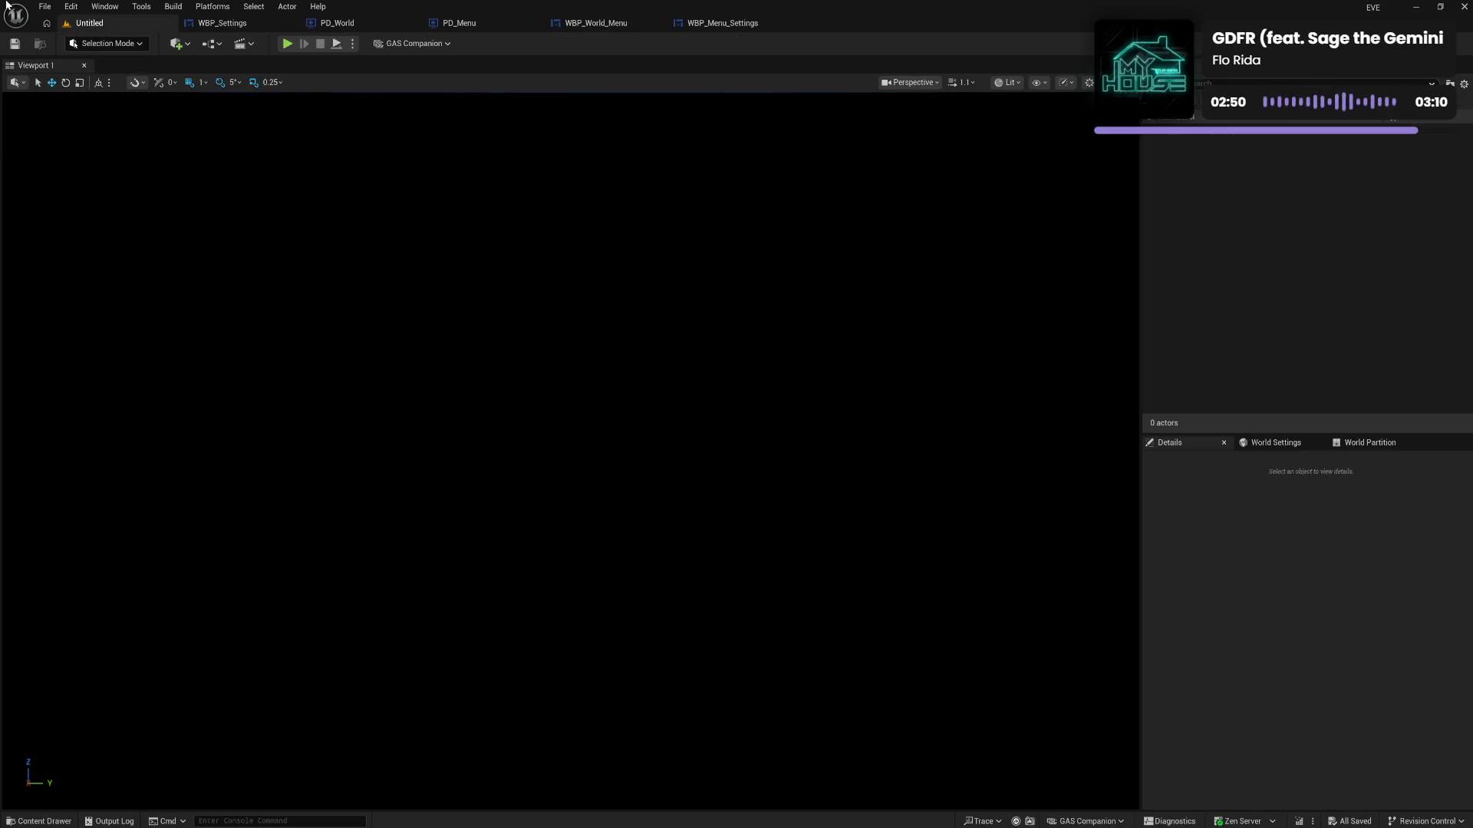
Load the MAP_D01 level from File > Recent Levels
click(44, 7)
mouse_move(88, 77)
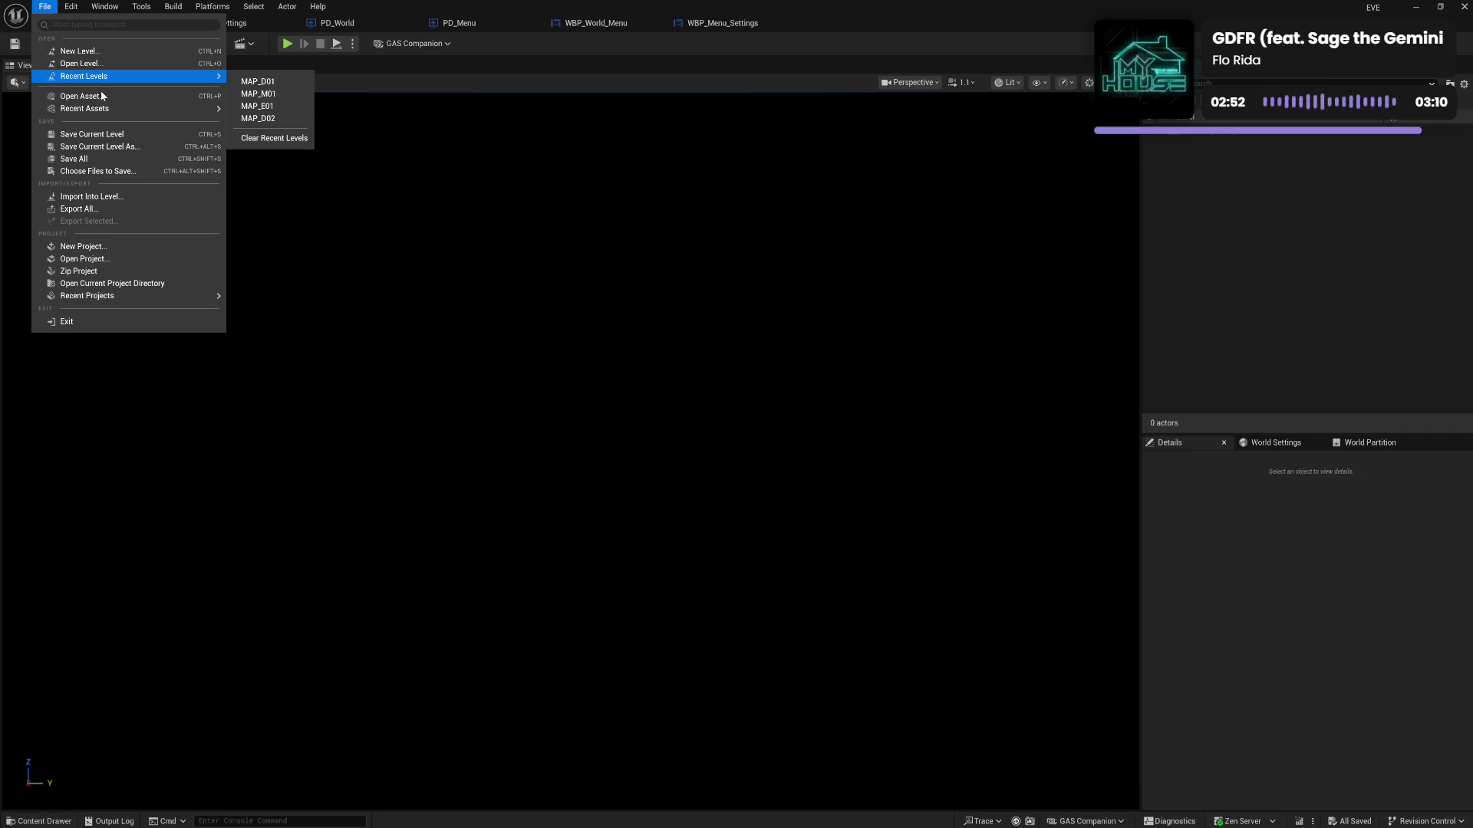
click(287, 81)
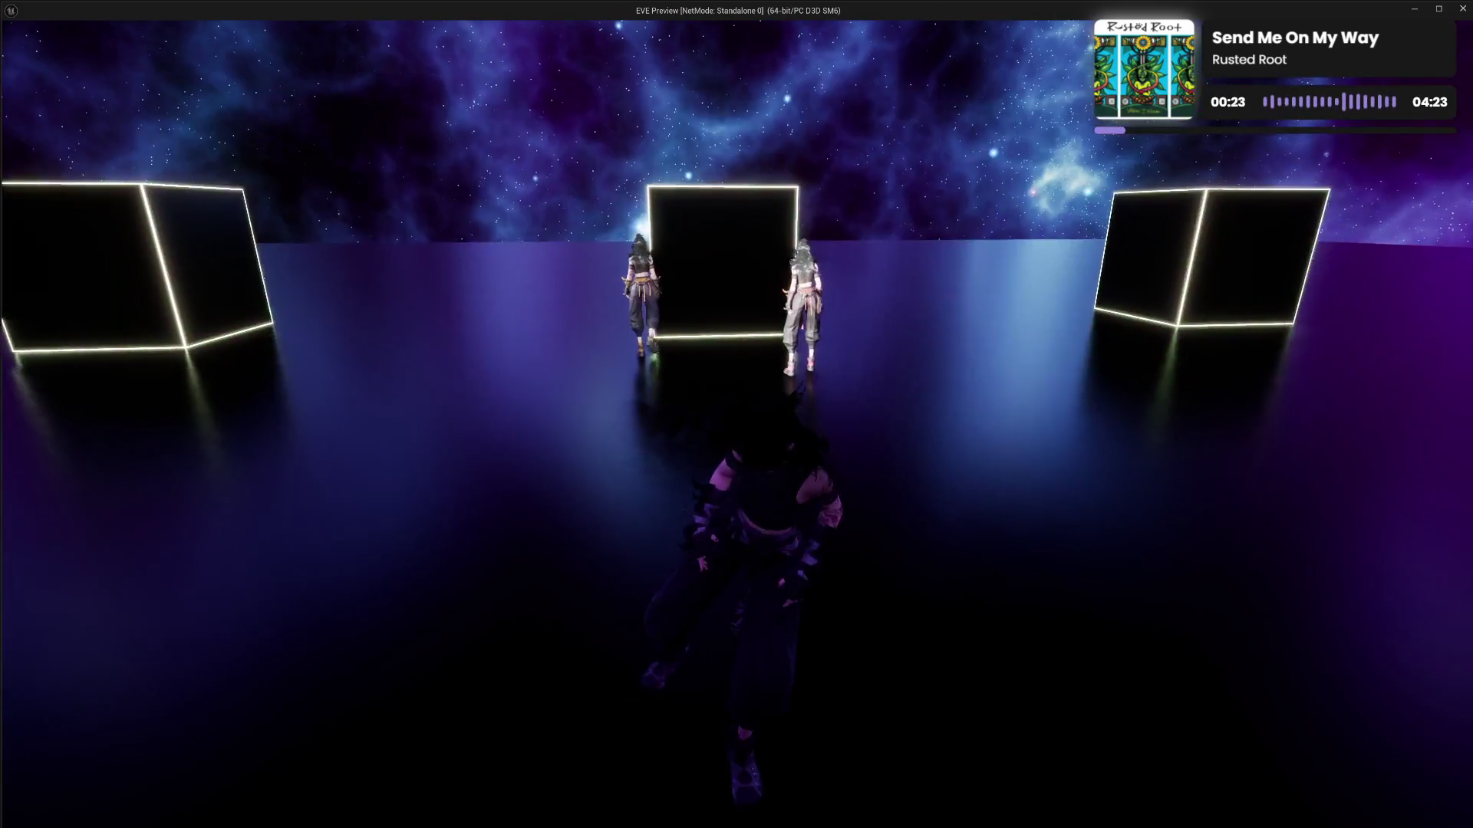
In-game, set Display Mode to FULLSCREEN, go to MANUAL, and cancel the Confirm Changes prompt
key(Tab)
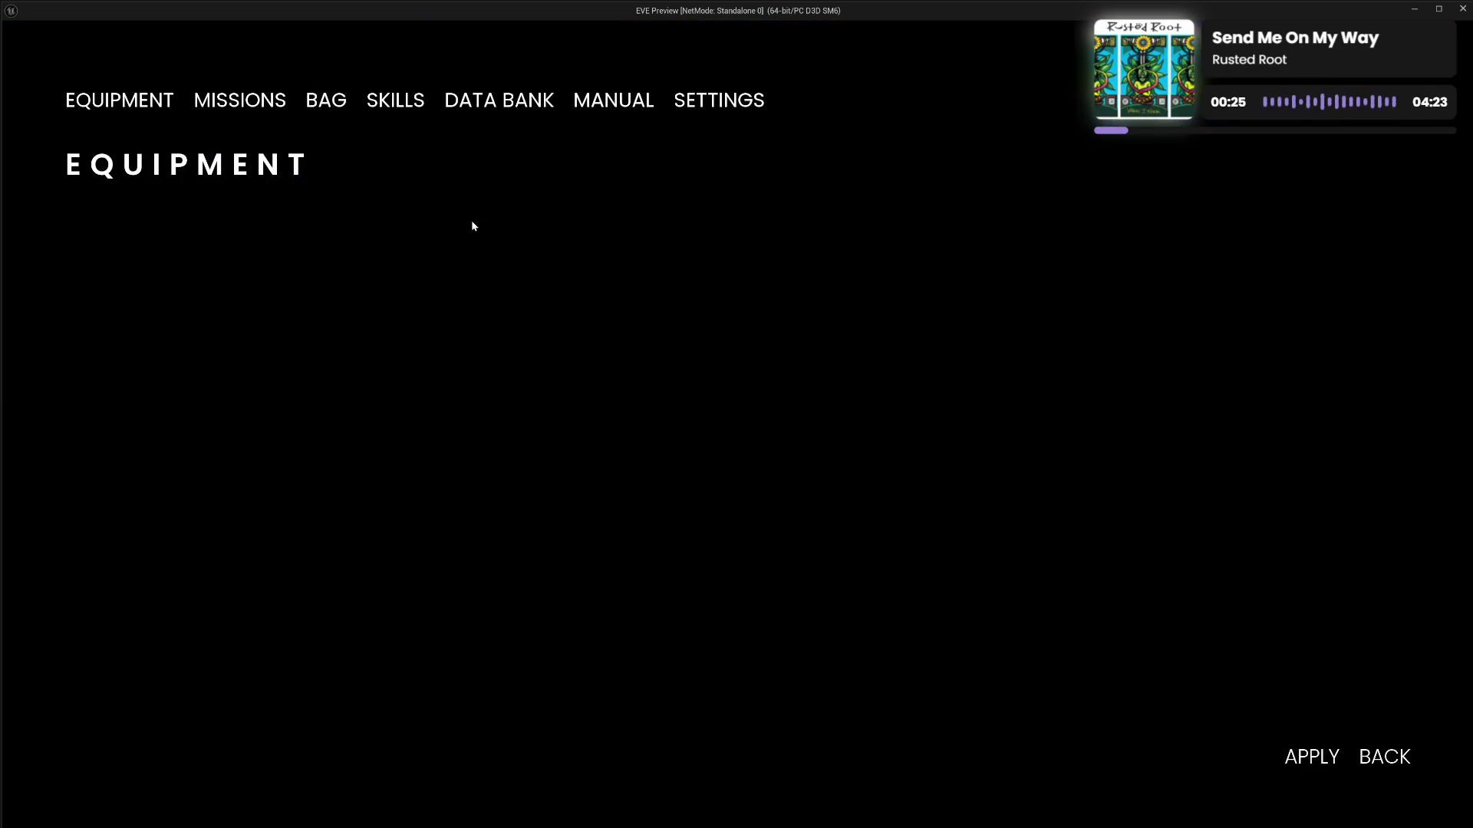
click(717, 102)
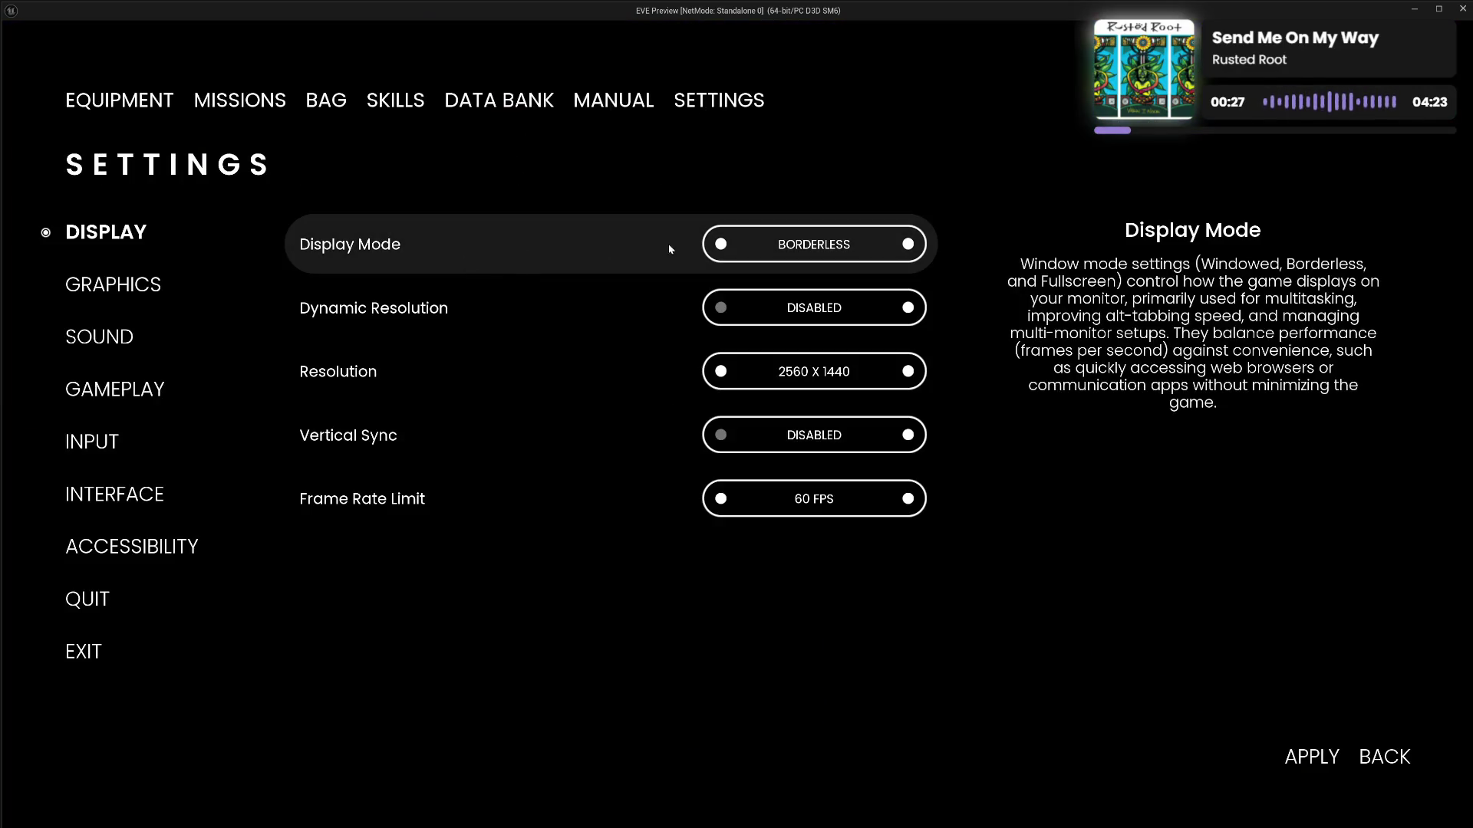
click(722, 244)
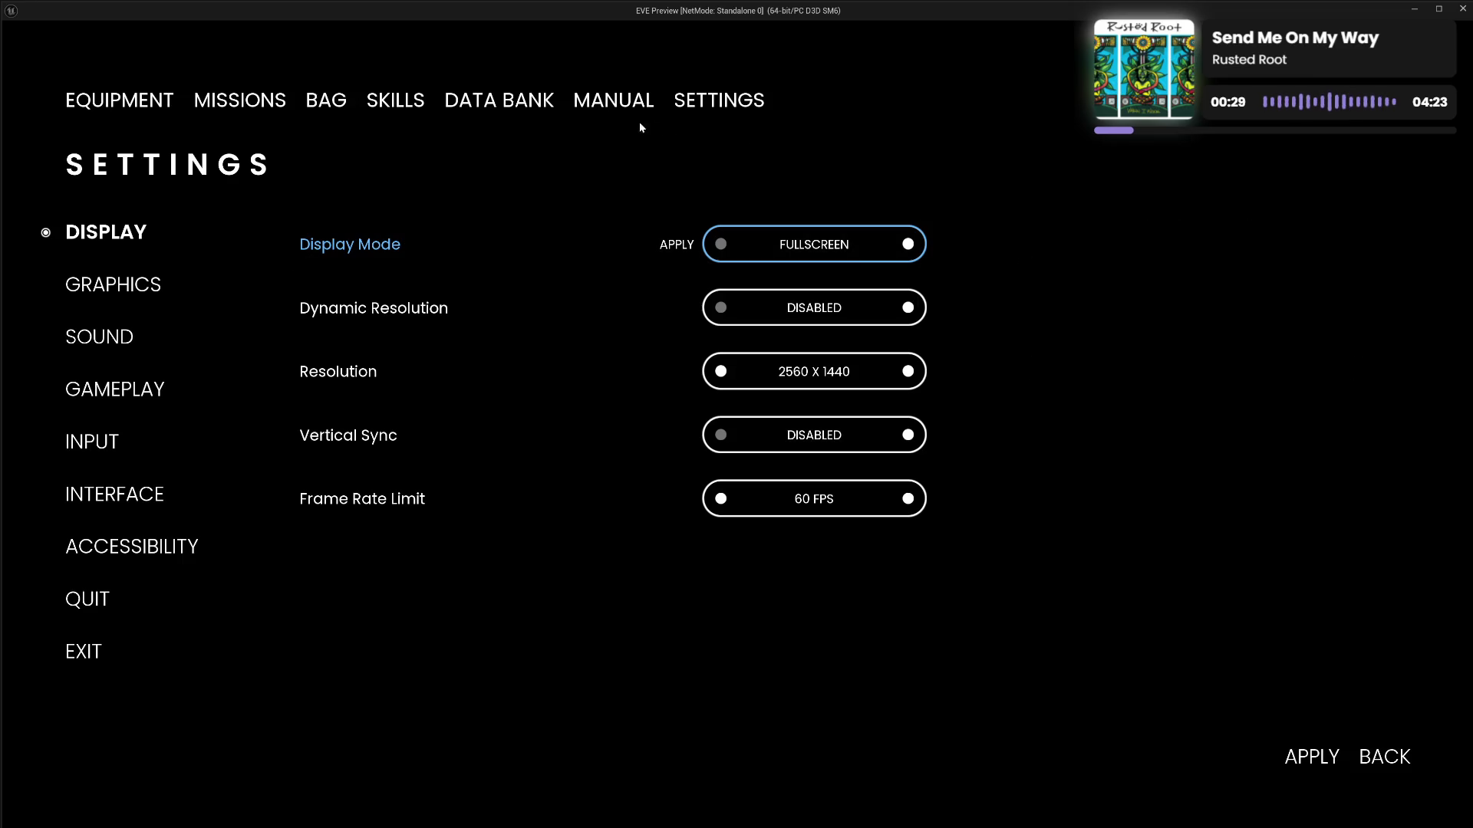
click(614, 108)
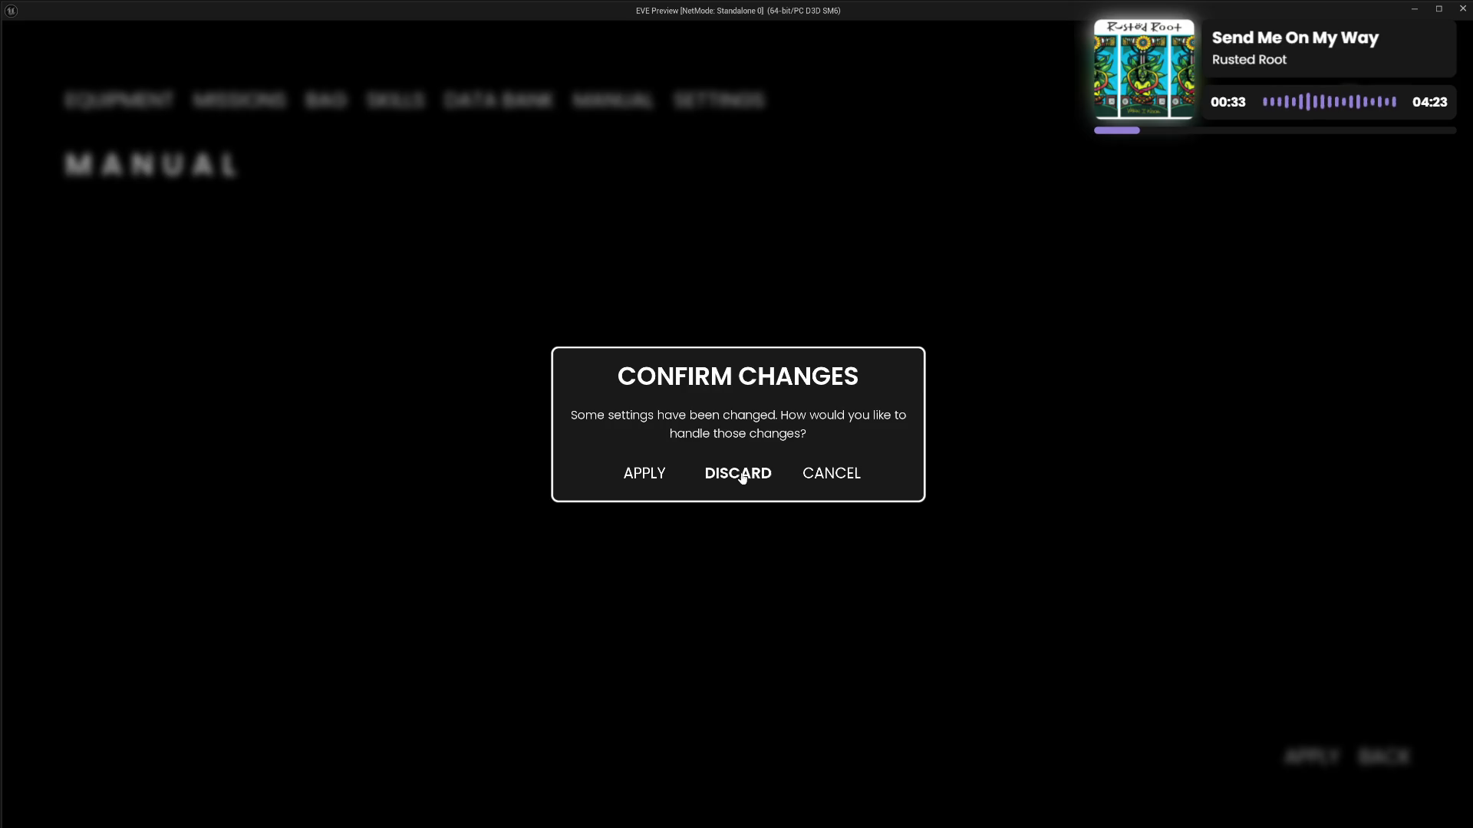
click(818, 480)
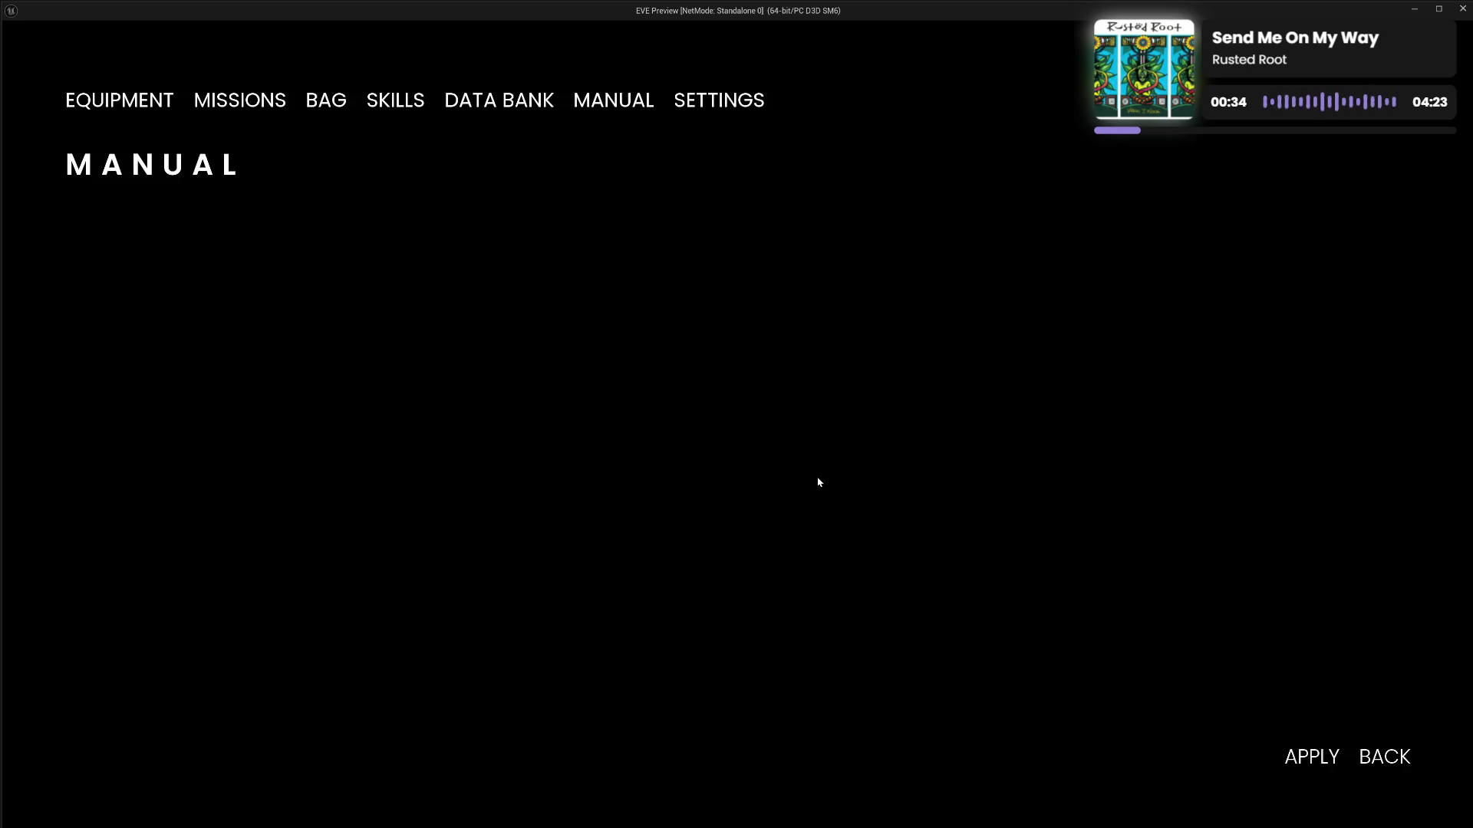
Switch from Settings to Manual again, discard the pending display change, and repeat the switch
click(693, 105)
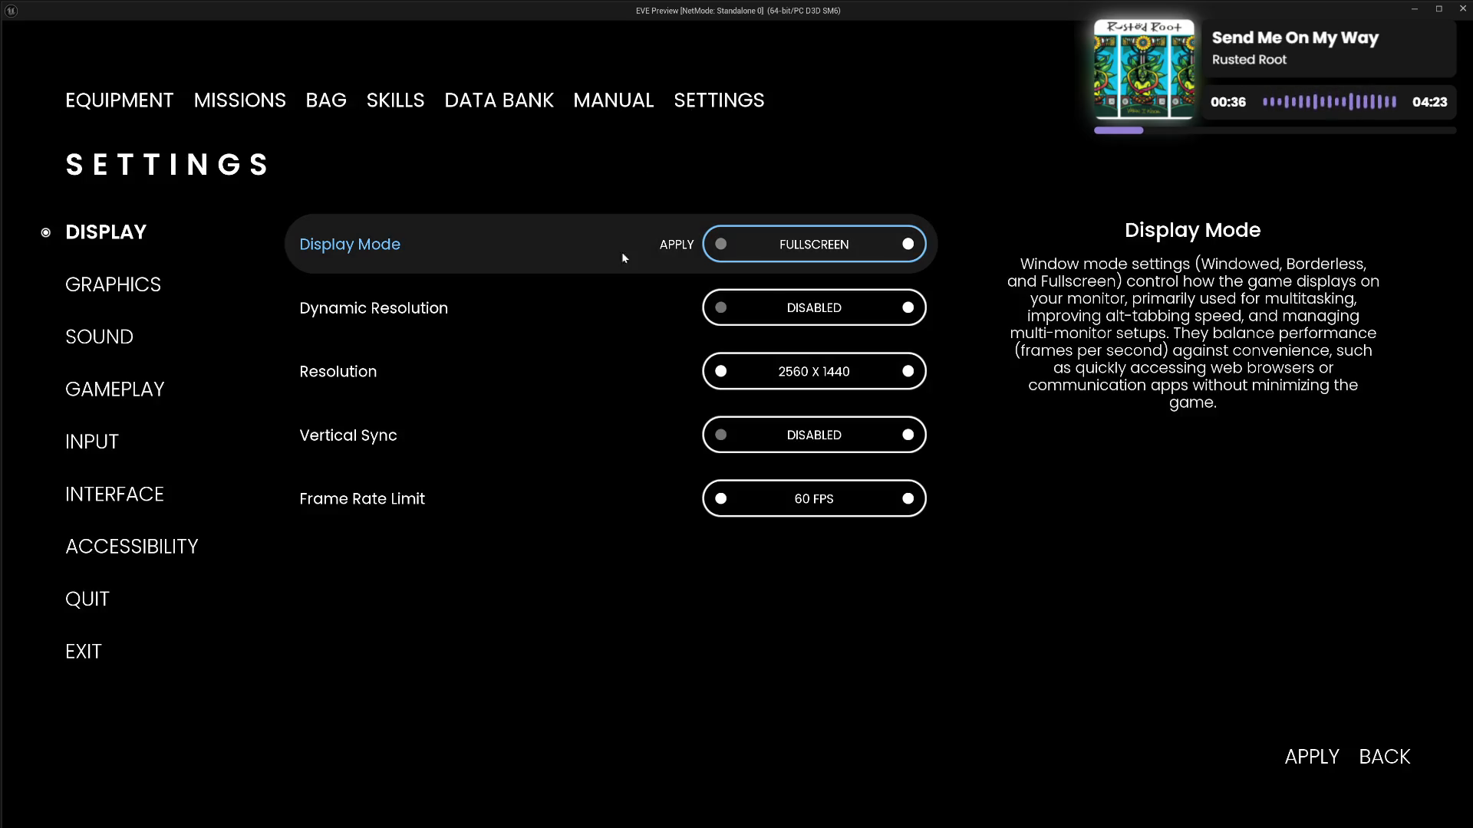
click(619, 103)
click(725, 477)
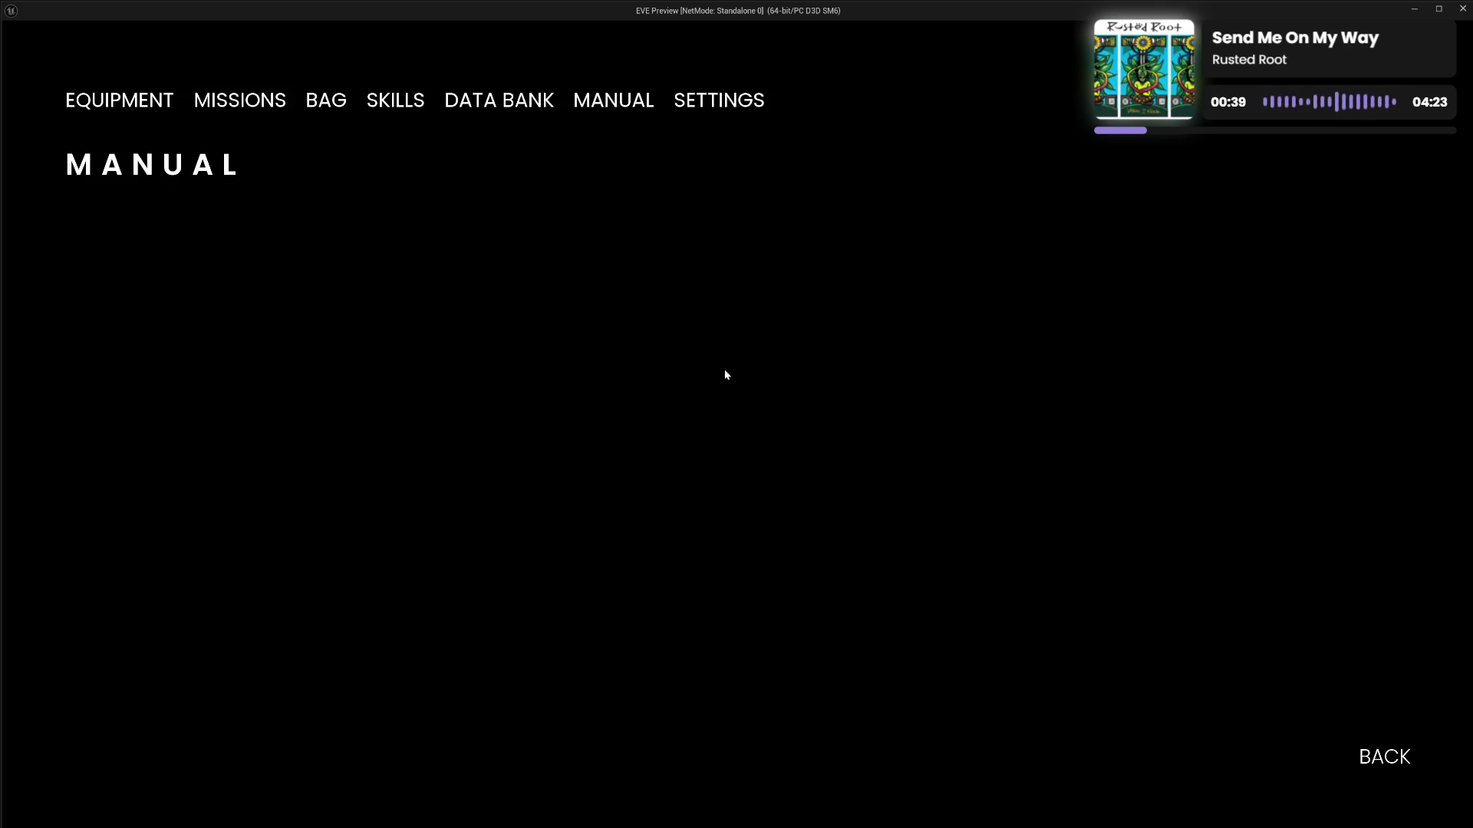
click(728, 114)
click(595, 101)
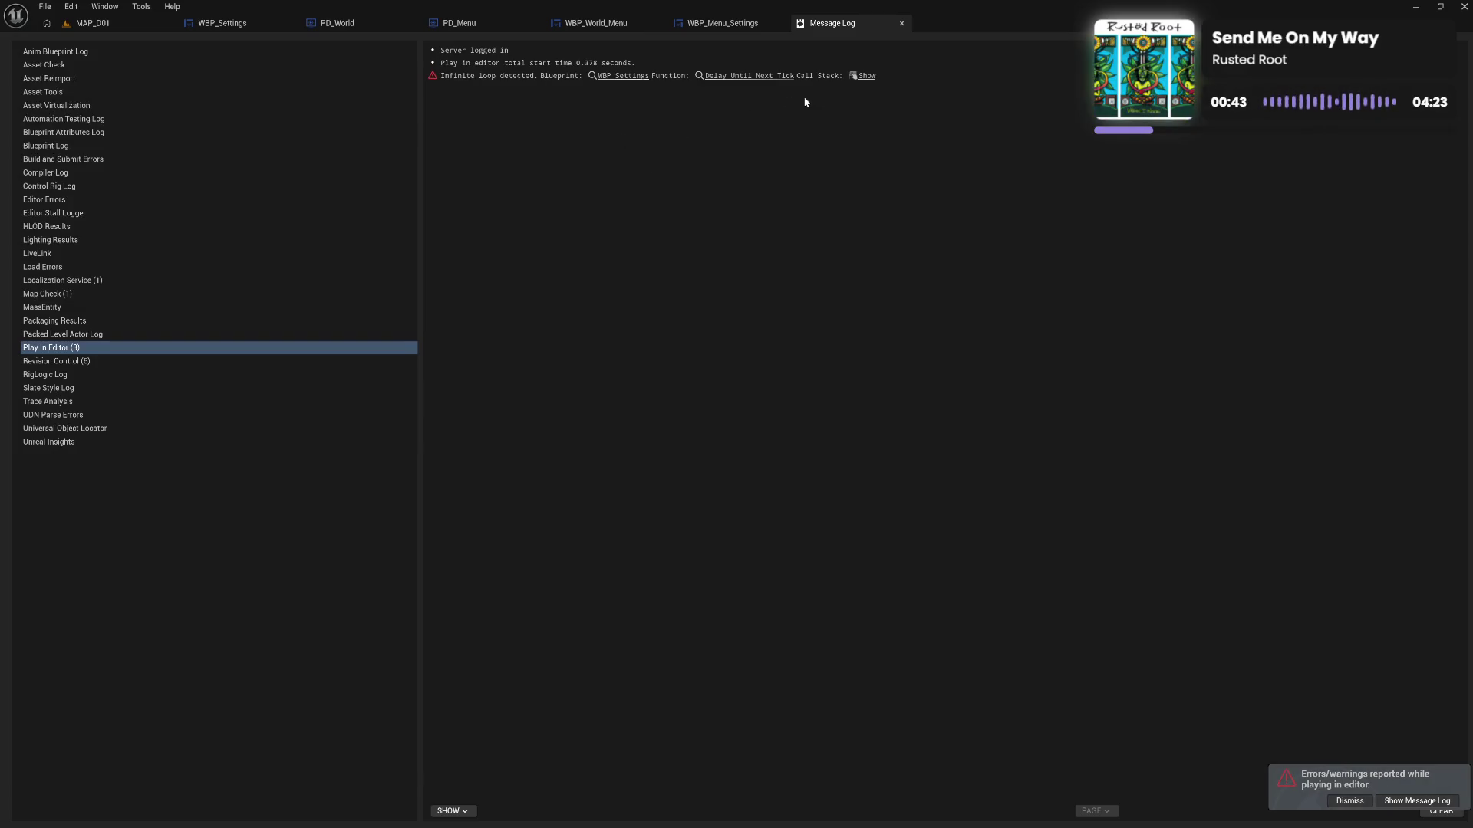
Jump to the Delay Until Next Tick node, close Message Log and Content Browser, and show WBP_Settings EventGraph
click(746, 110)
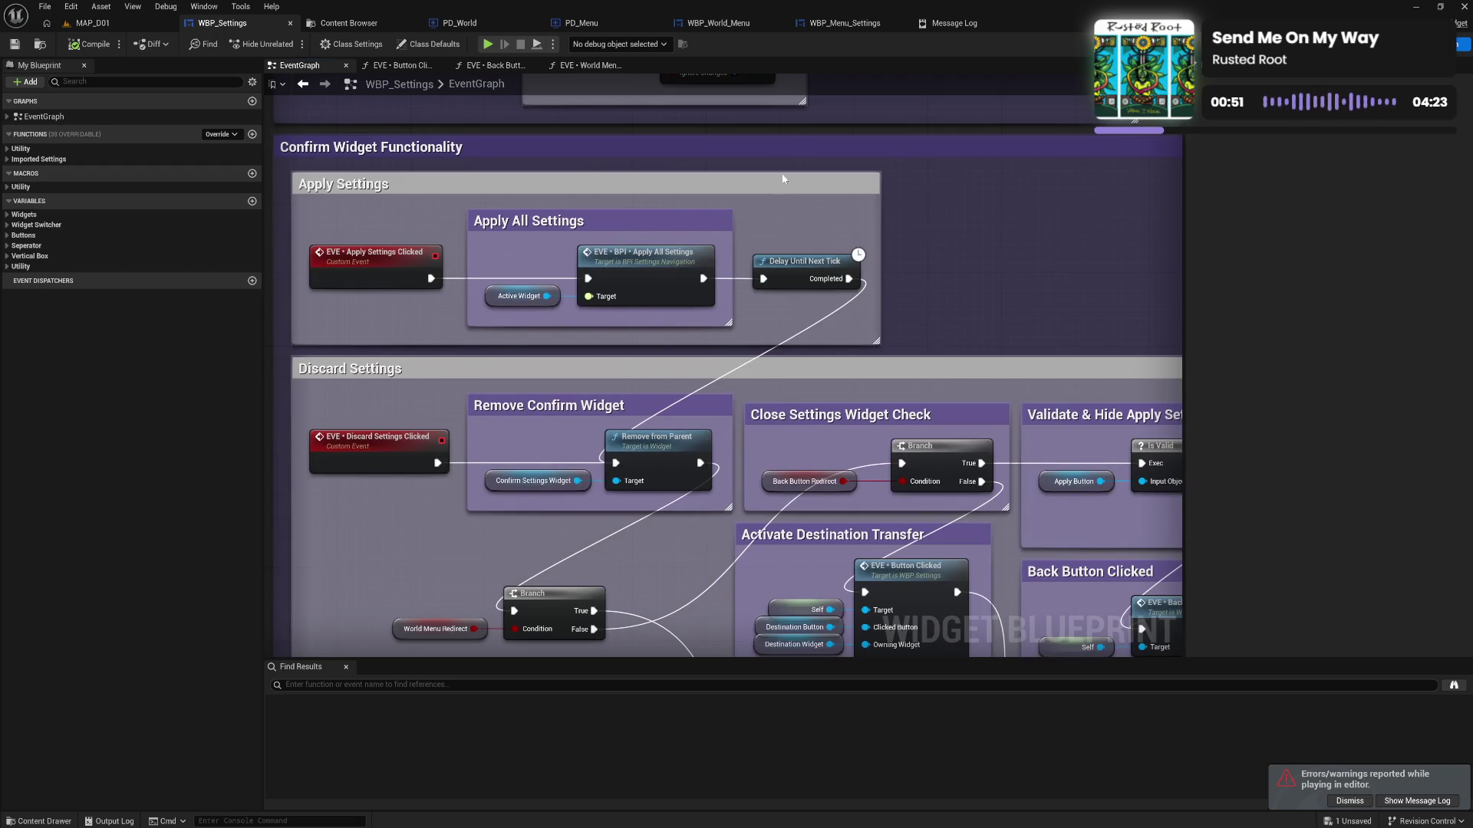
click(951, 23)
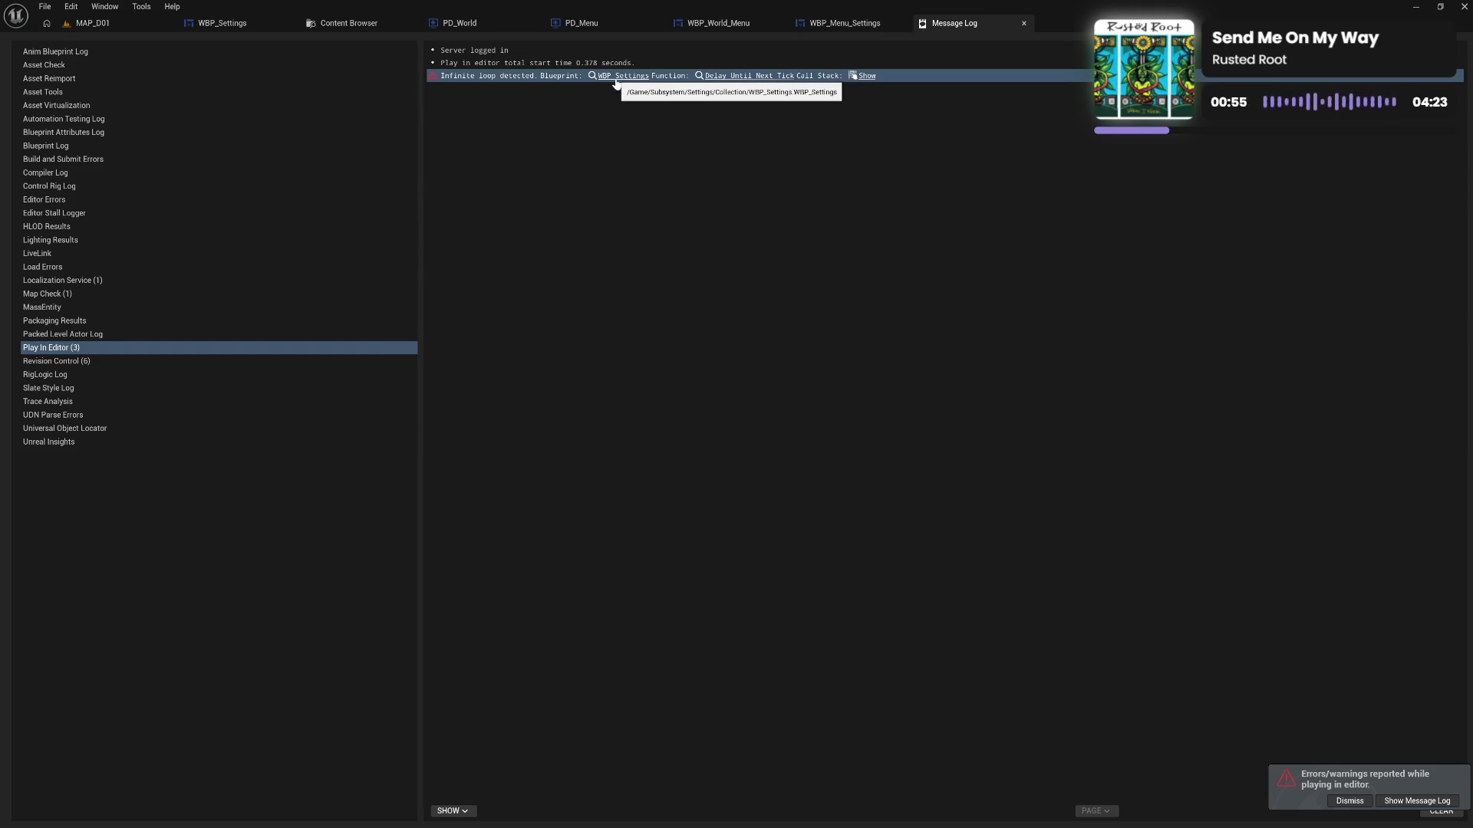
click(1021, 23)
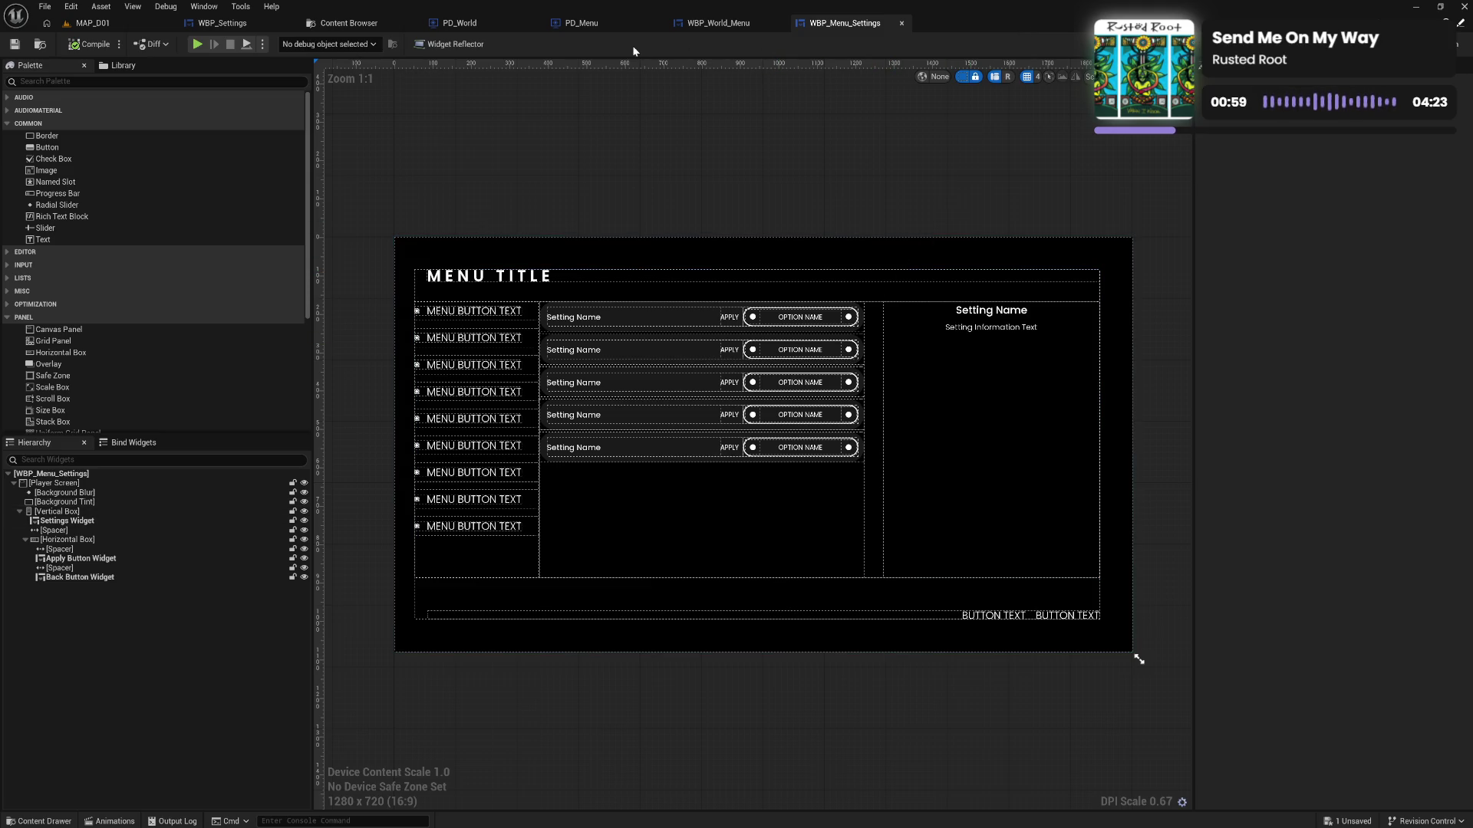
click(412, 25)
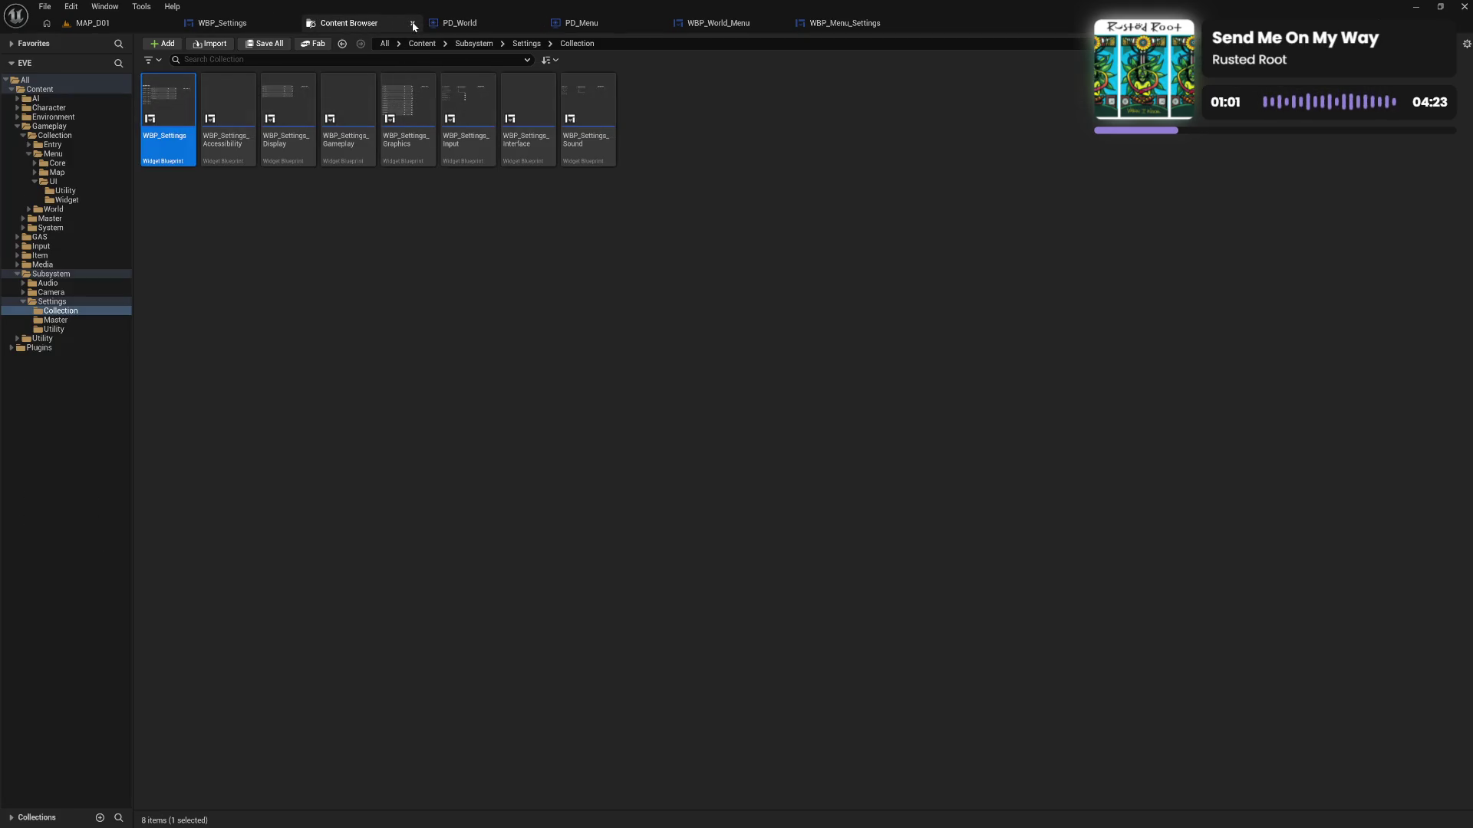
click(413, 24)
click(242, 27)
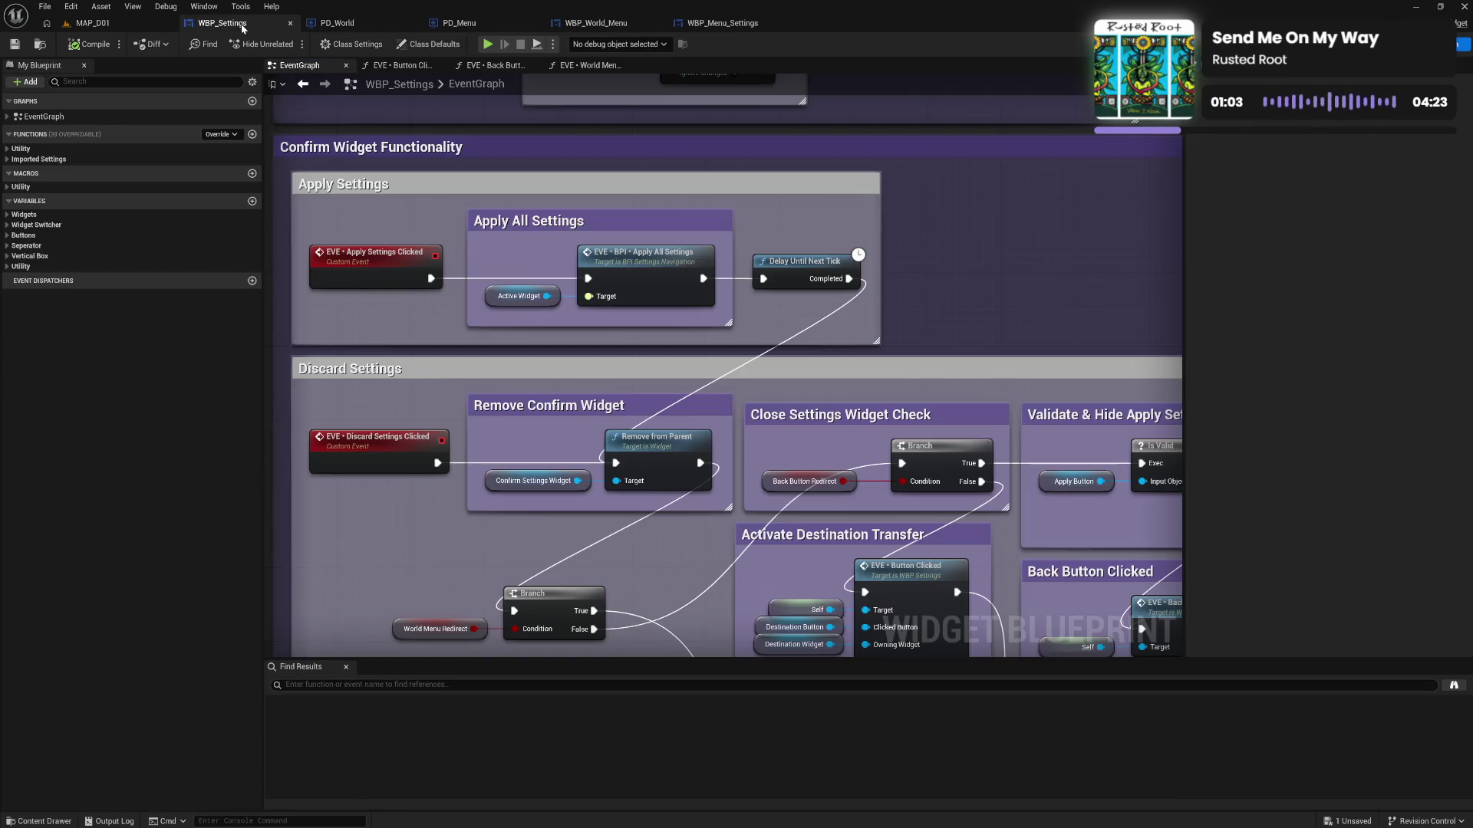
Review the back-button graph nodes and the World Menu Button Clicked function's SET and Return nodes
mouse_move(669, 558)
mouse_down()
mouse_move(557, 297)
mouse_move(710, 135)
mouse_move(537, 72)
mouse_up()
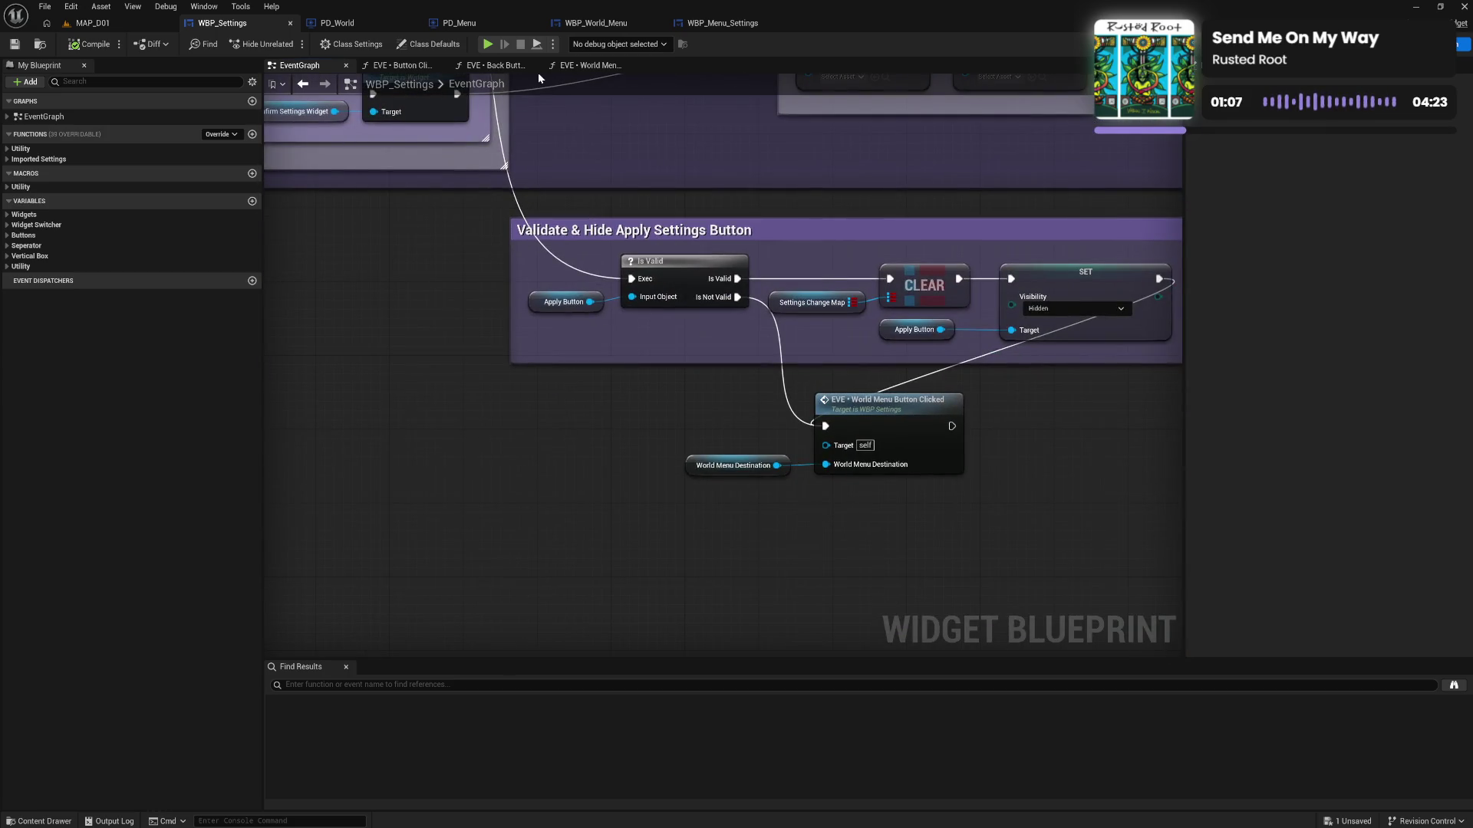
mouse_move(603, 117)
mouse_down()
mouse_move(716, 322)
mouse_move(762, 368)
mouse_move(673, 229)
mouse_up()
mouse_move(607, 170)
mouse_down()
mouse_move(667, 343)
mouse_move(711, 414)
mouse_up()
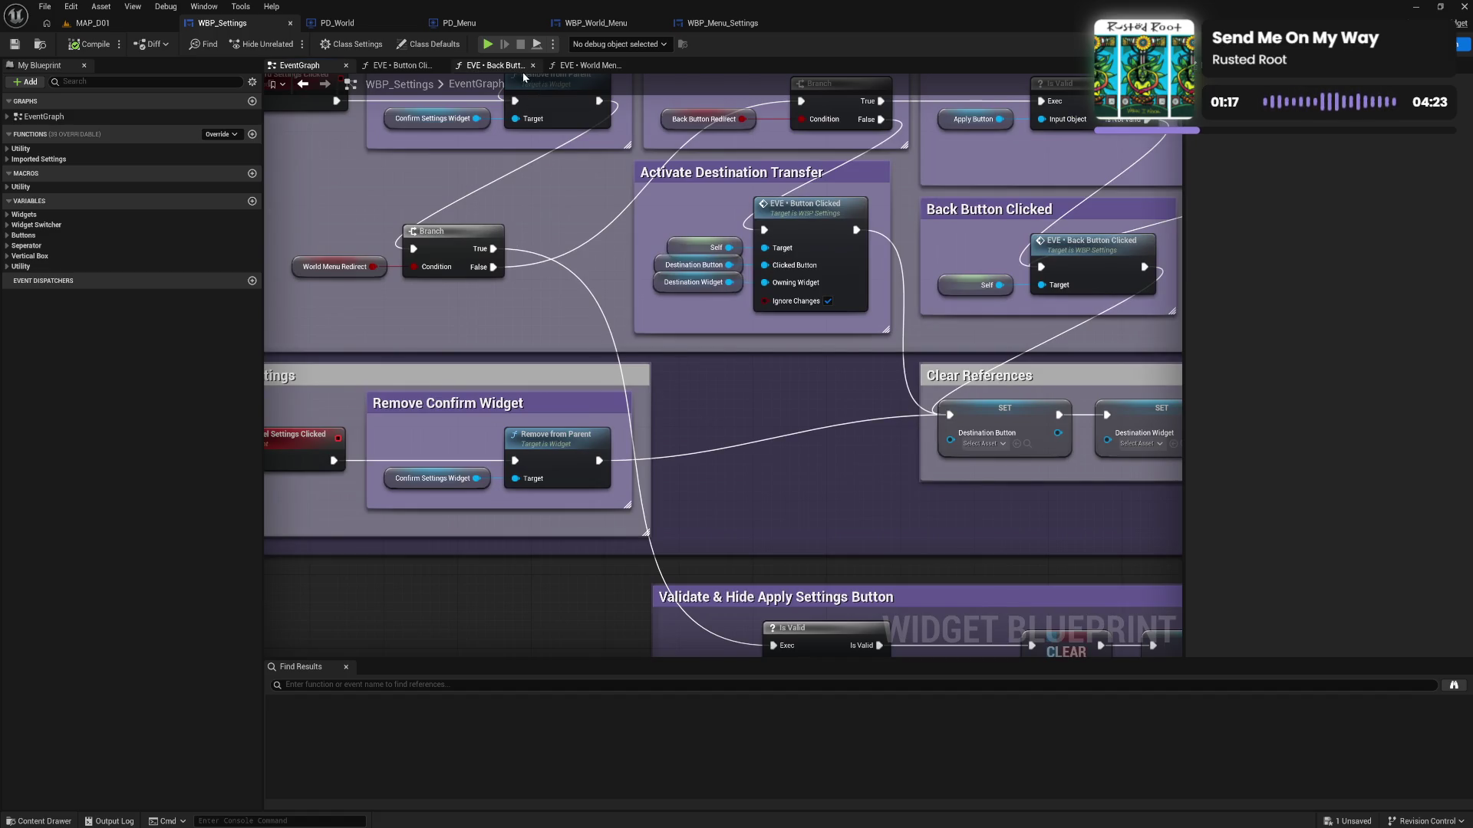
click(584, 65)
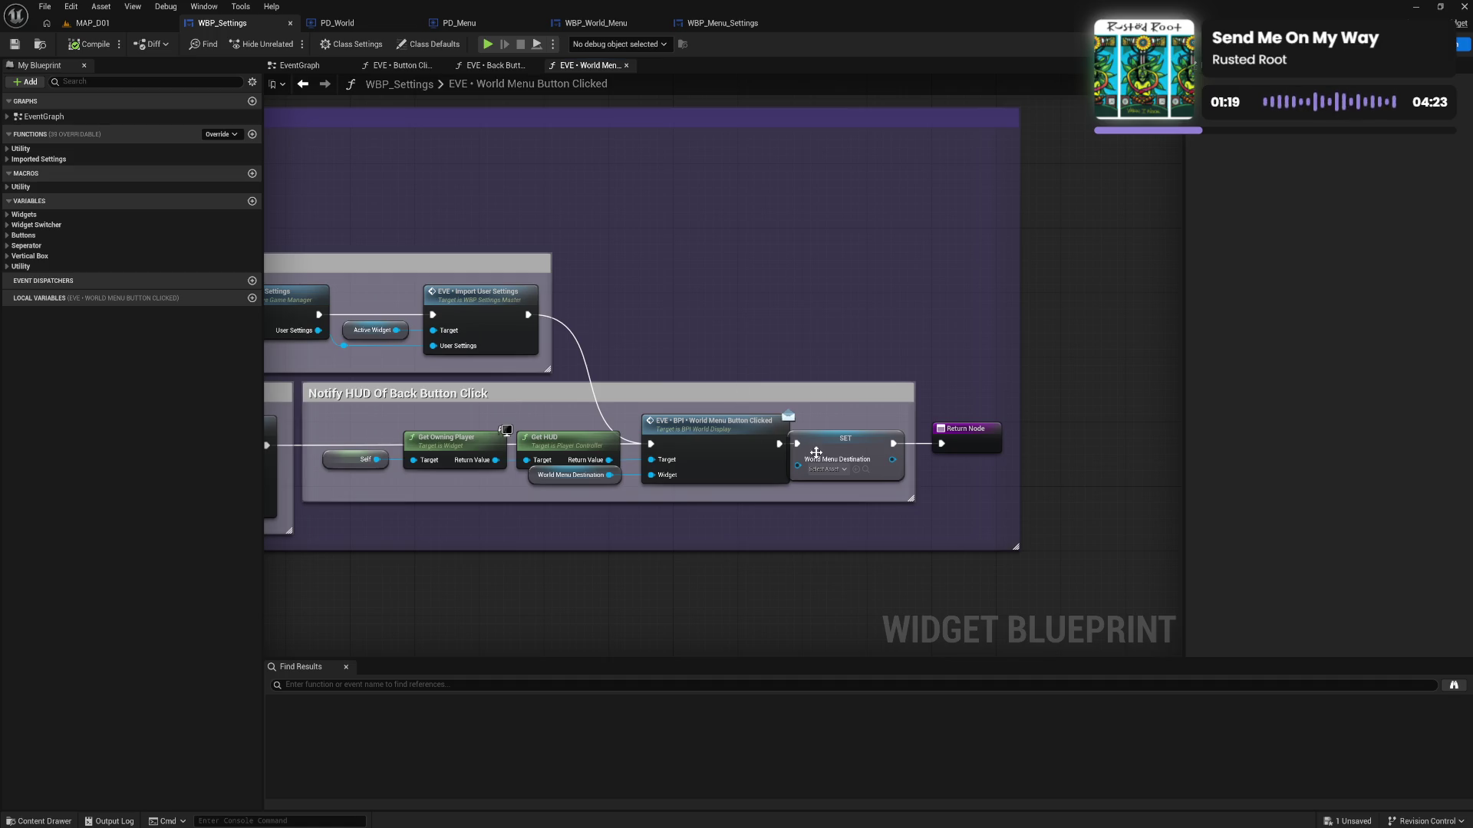
drag(829, 458, 844, 458)
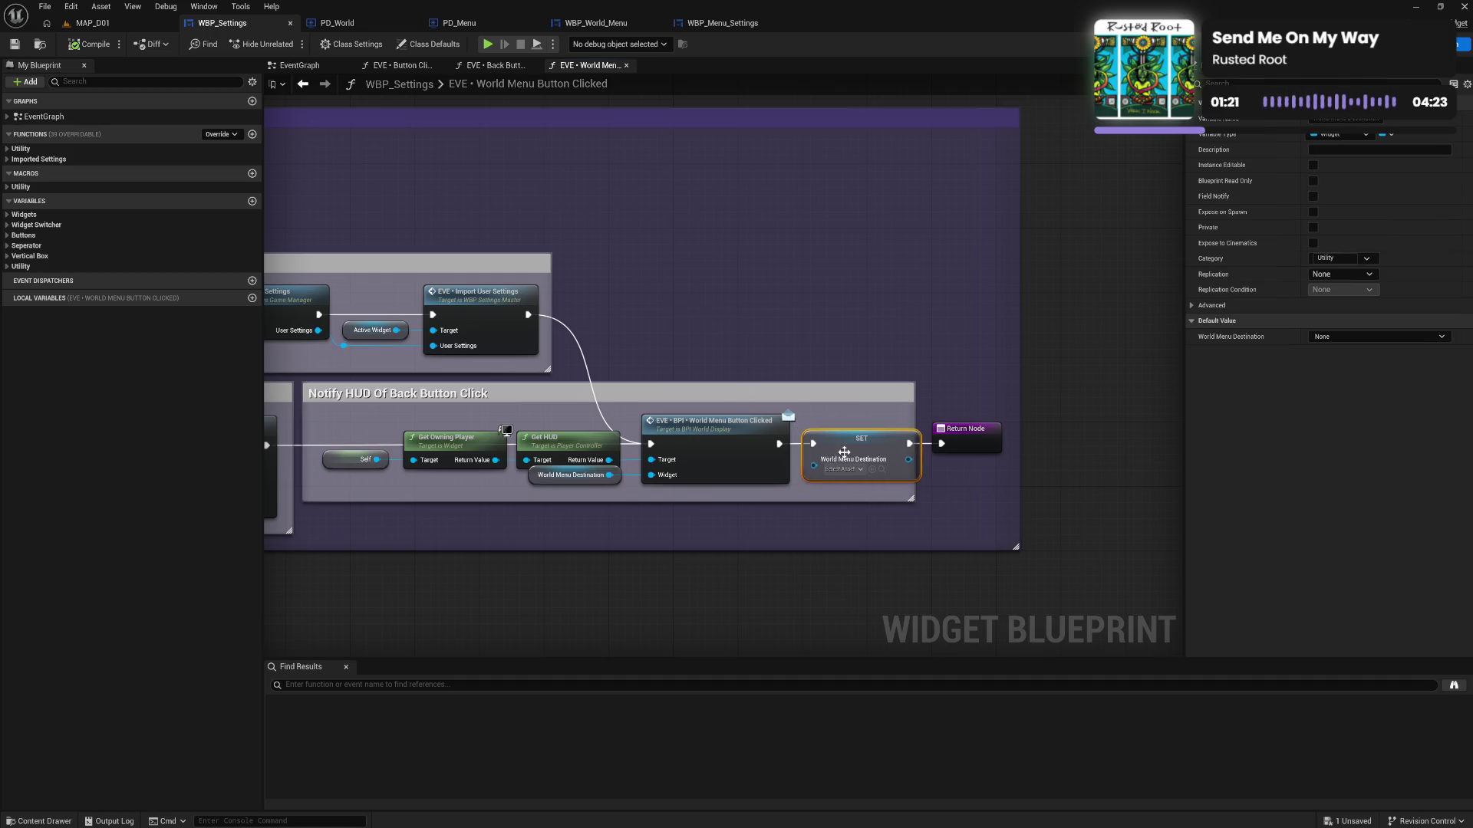
drag(971, 447, 978, 446)
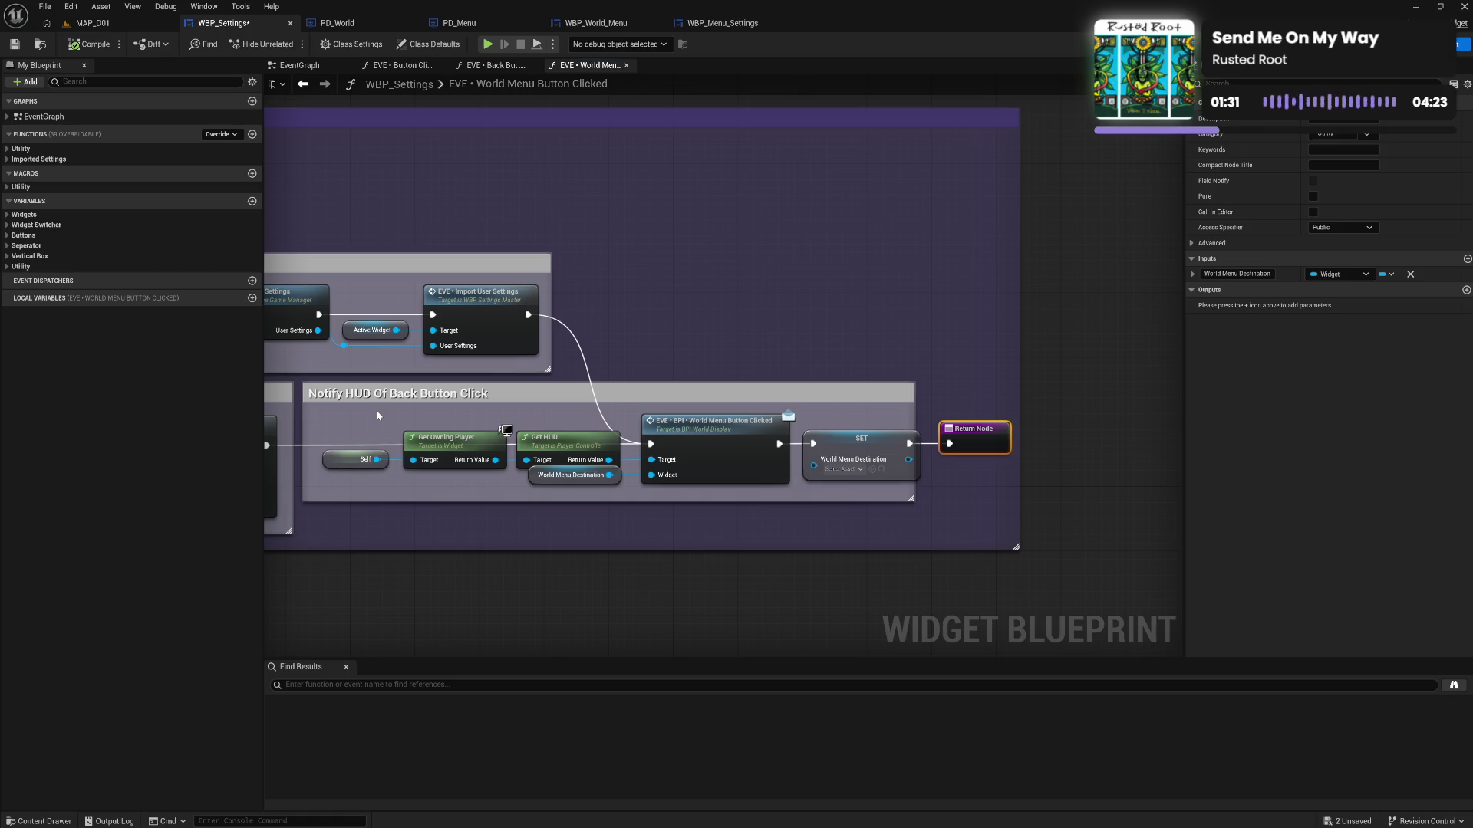
Nudge the Self, Get Owning Player, Get HUD and BPI nodes down and save WBP_Settings
mouse_move(378, 420)
mouse_down()
mouse_move(460, 460)
mouse_move(675, 516)
mouse_up()
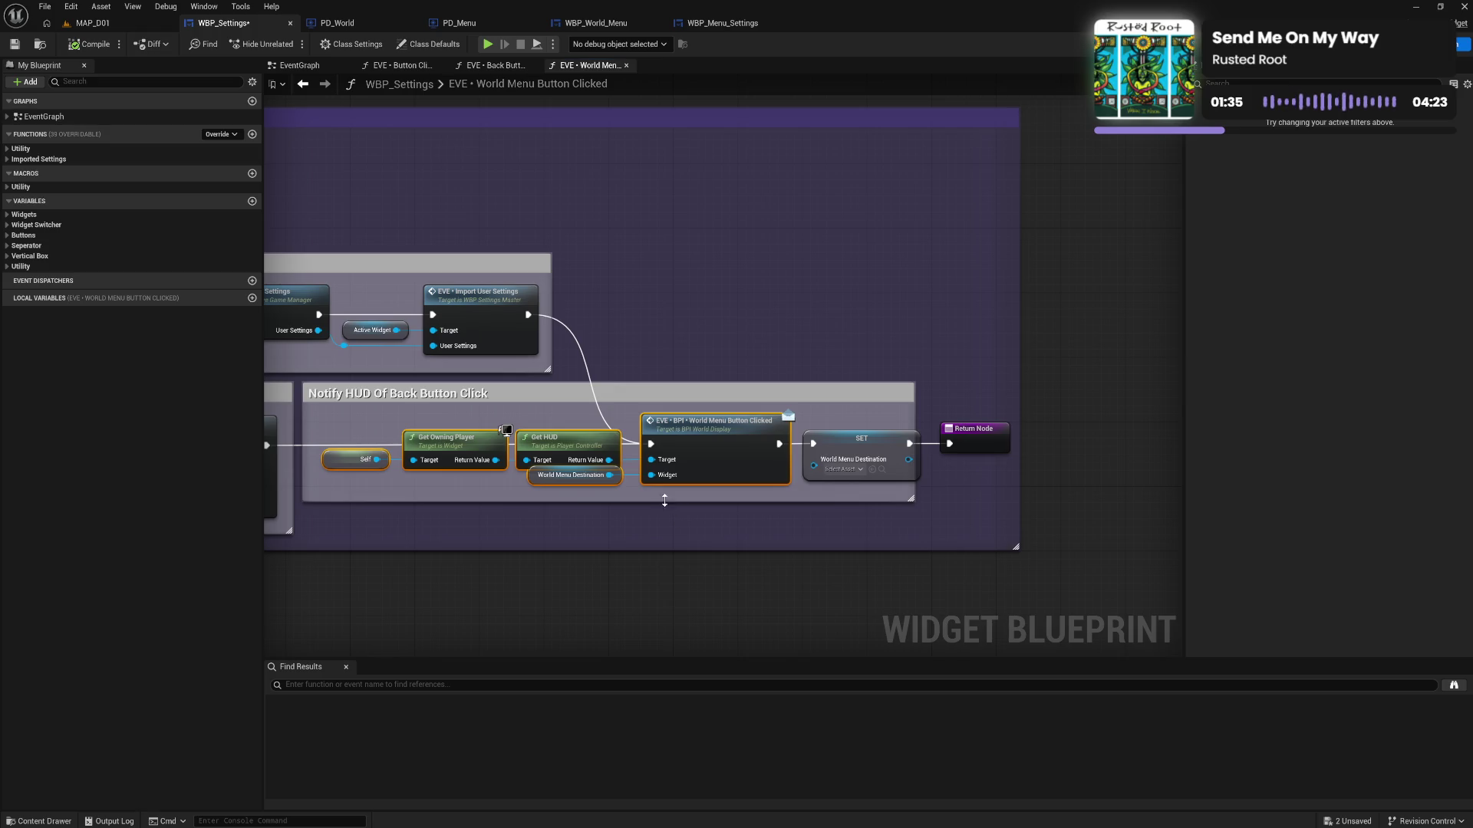
drag(685, 442, 688, 435)
click(13, 44)
Pan around PD_World's EVE Change Menu Widget macro, including Add New Widget, then show WBP_Menu_Settings
click(579, 24)
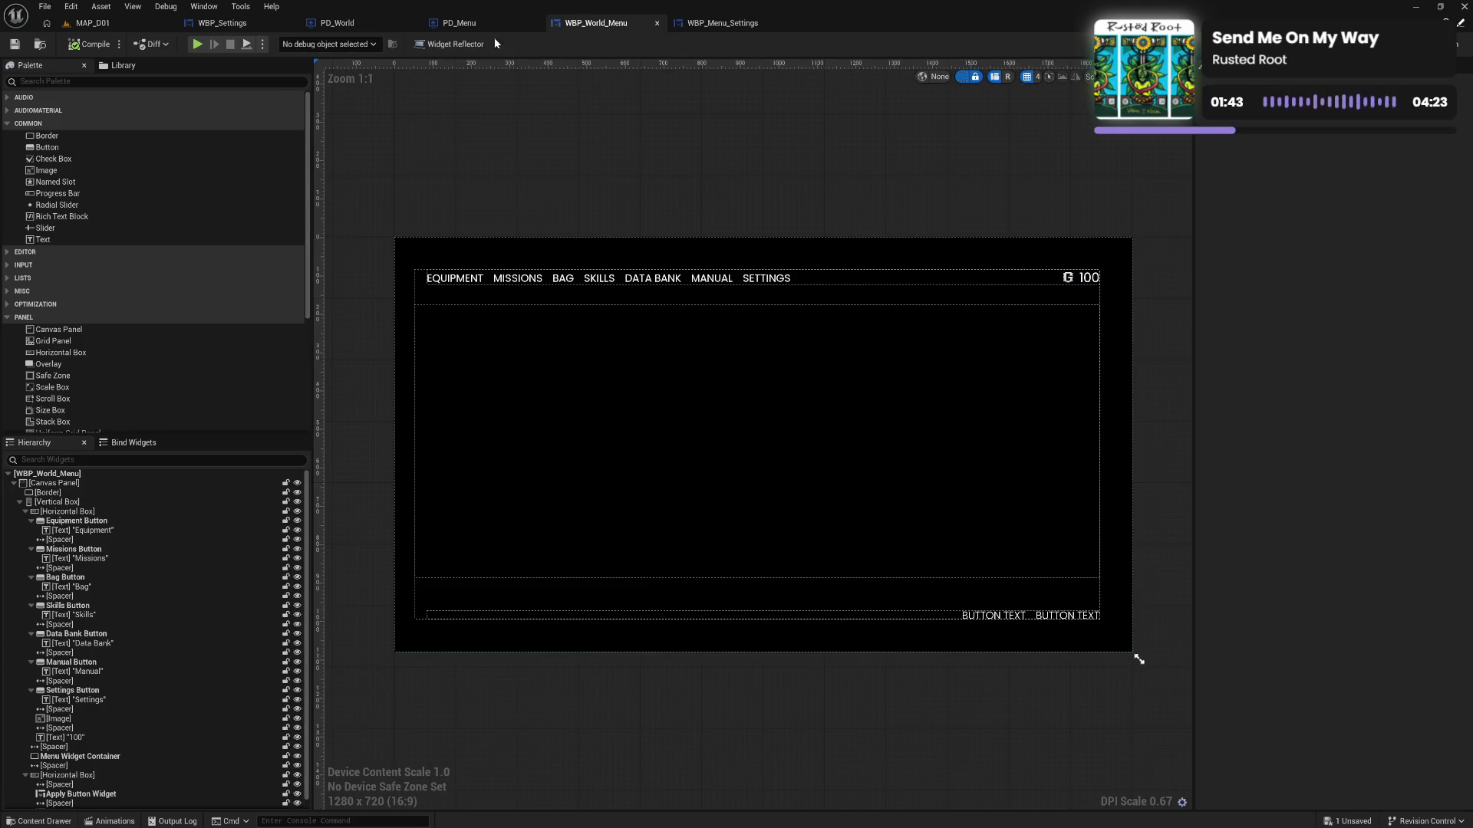
click(491, 23)
click(349, 23)
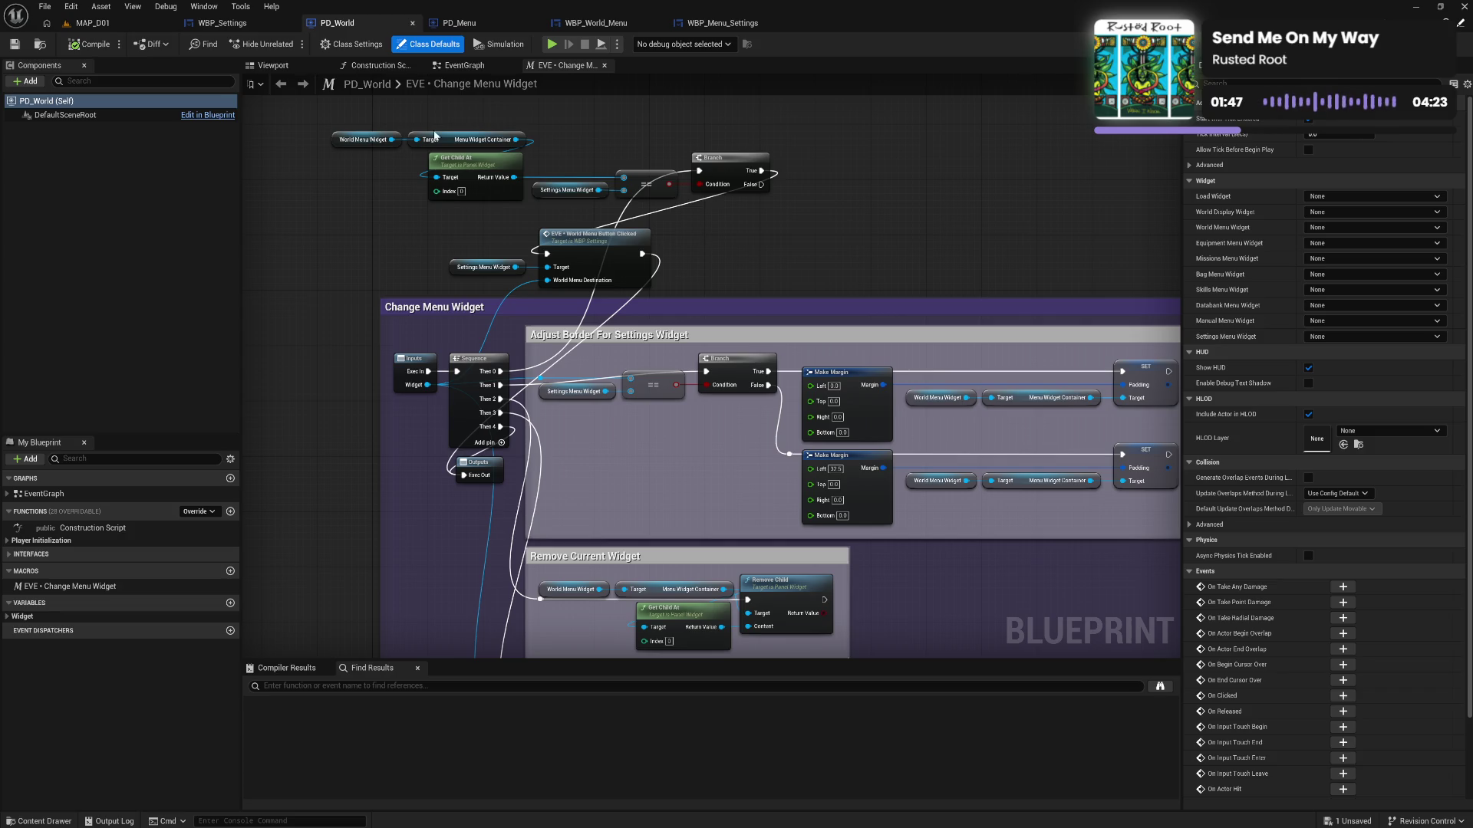
mouse_move(709, 296)
mouse_down()
mouse_move(683, 84)
mouse_move(675, 241)
mouse_up()
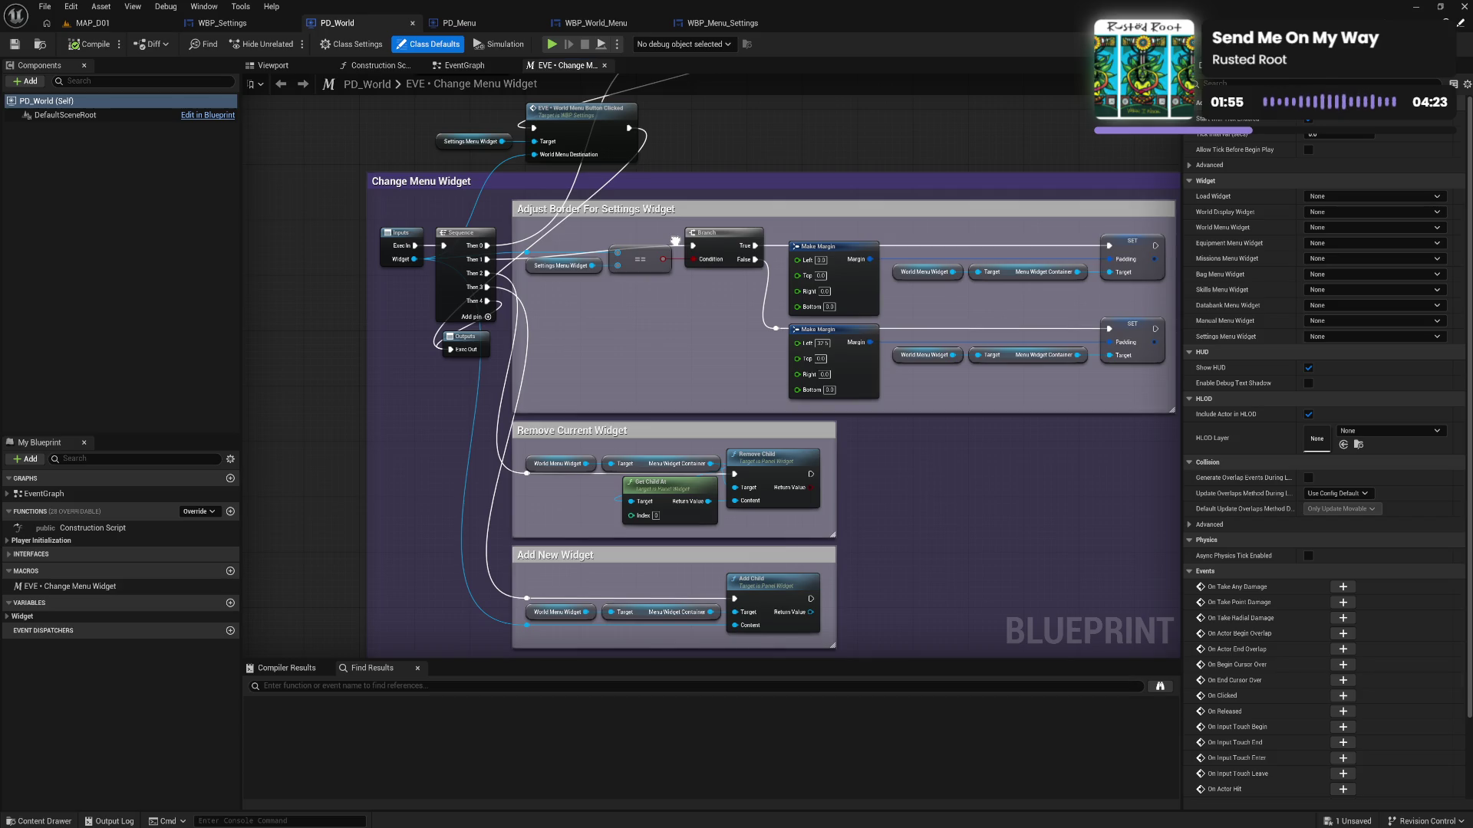
drag(675, 241, 687, 303)
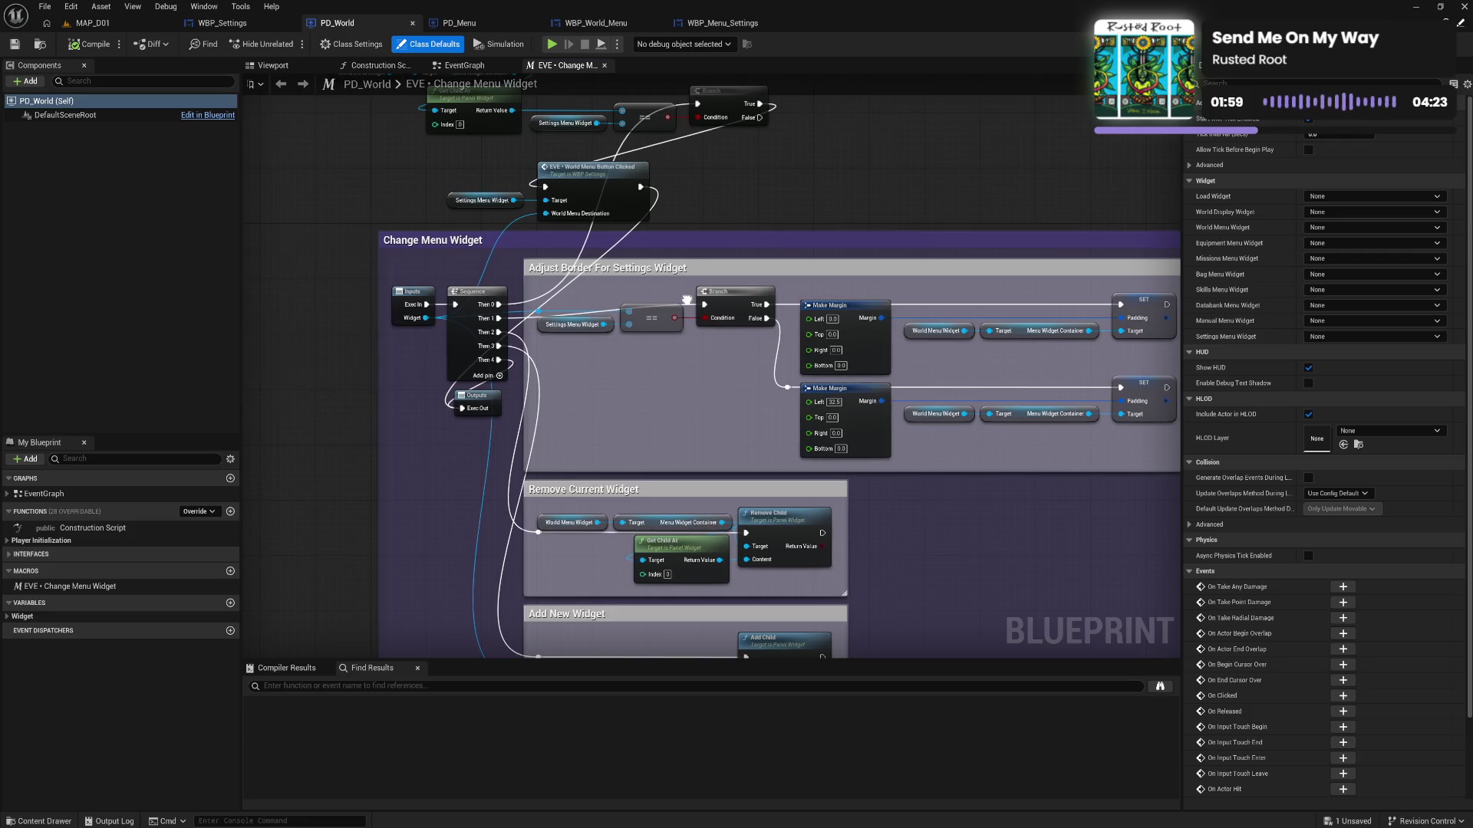
drag(688, 304, 695, 359)
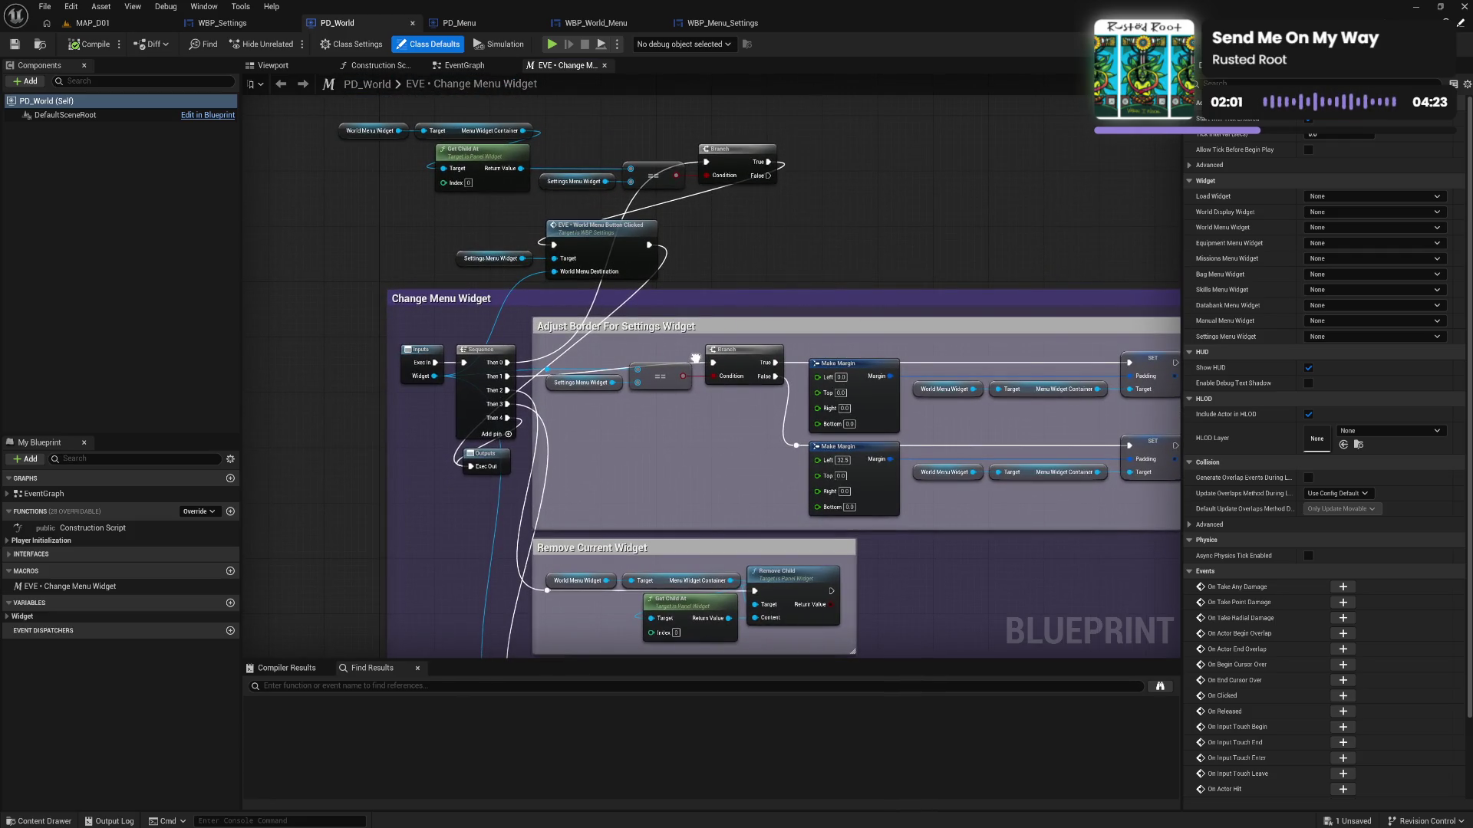
drag(695, 359, 695, 358)
click(721, 23)
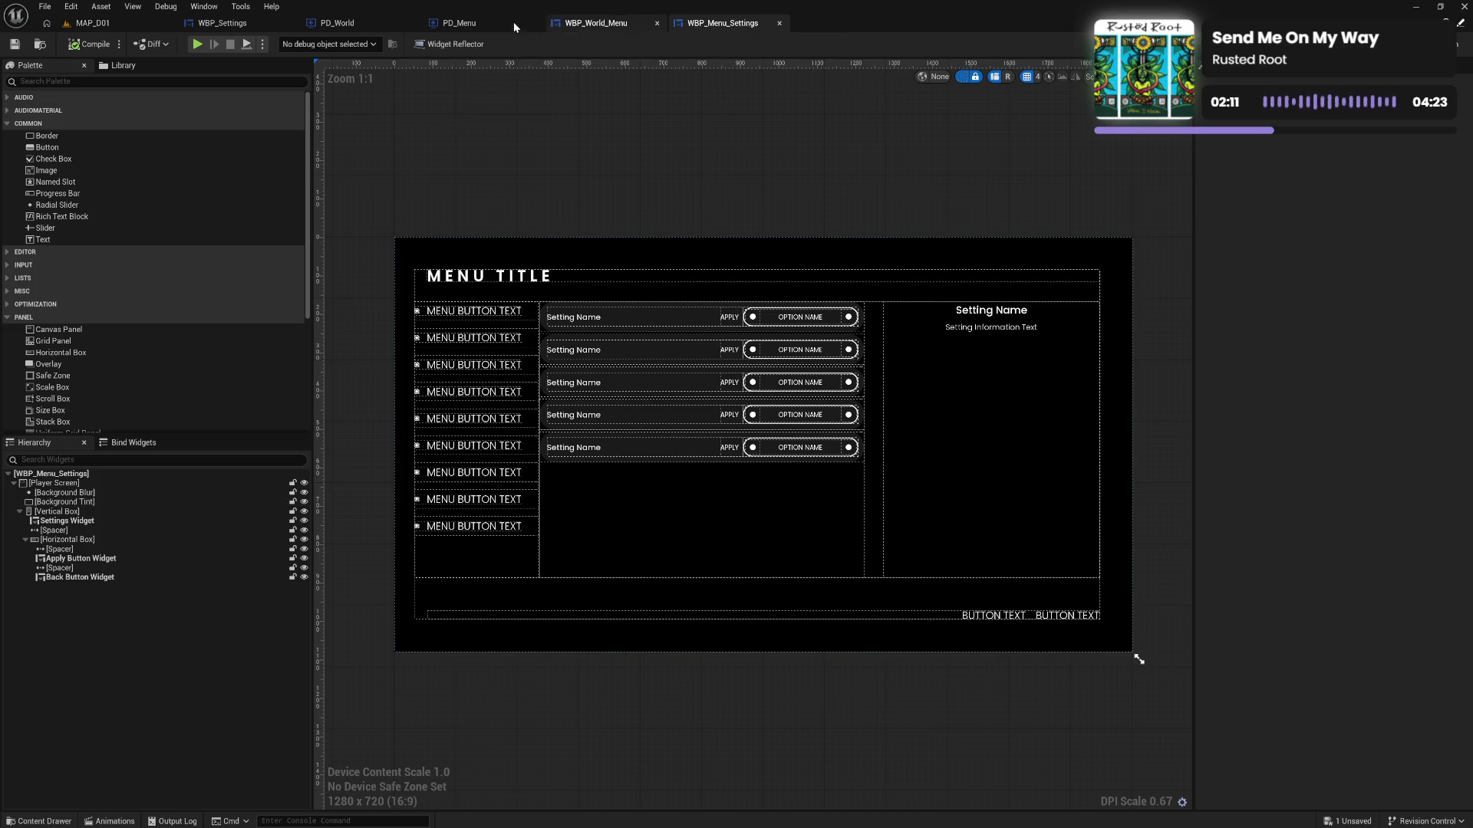
Inspect WBP_Settings' World Menu Destination variable under the Utility category
click(224, 24)
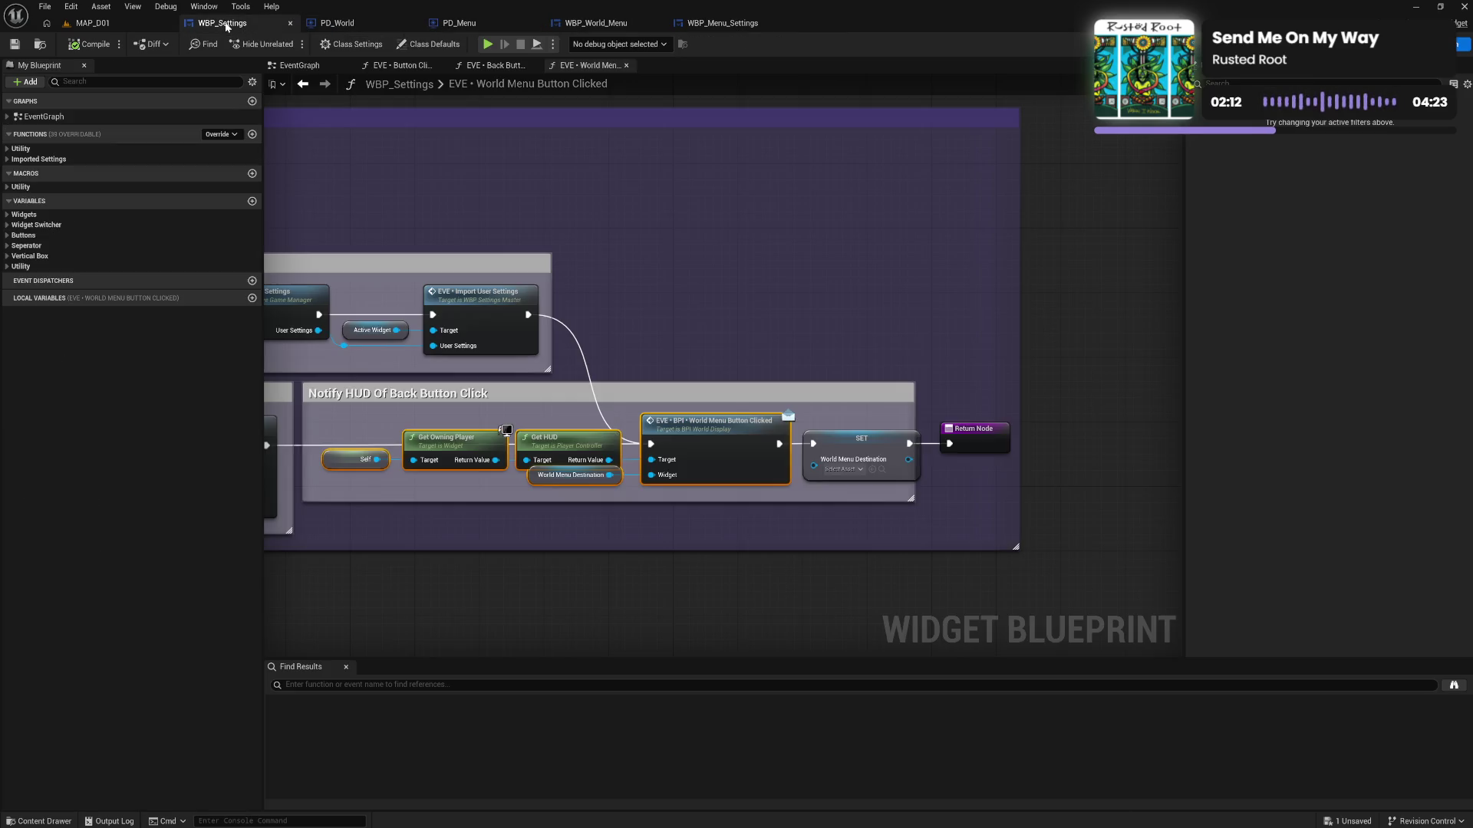
click(7, 267)
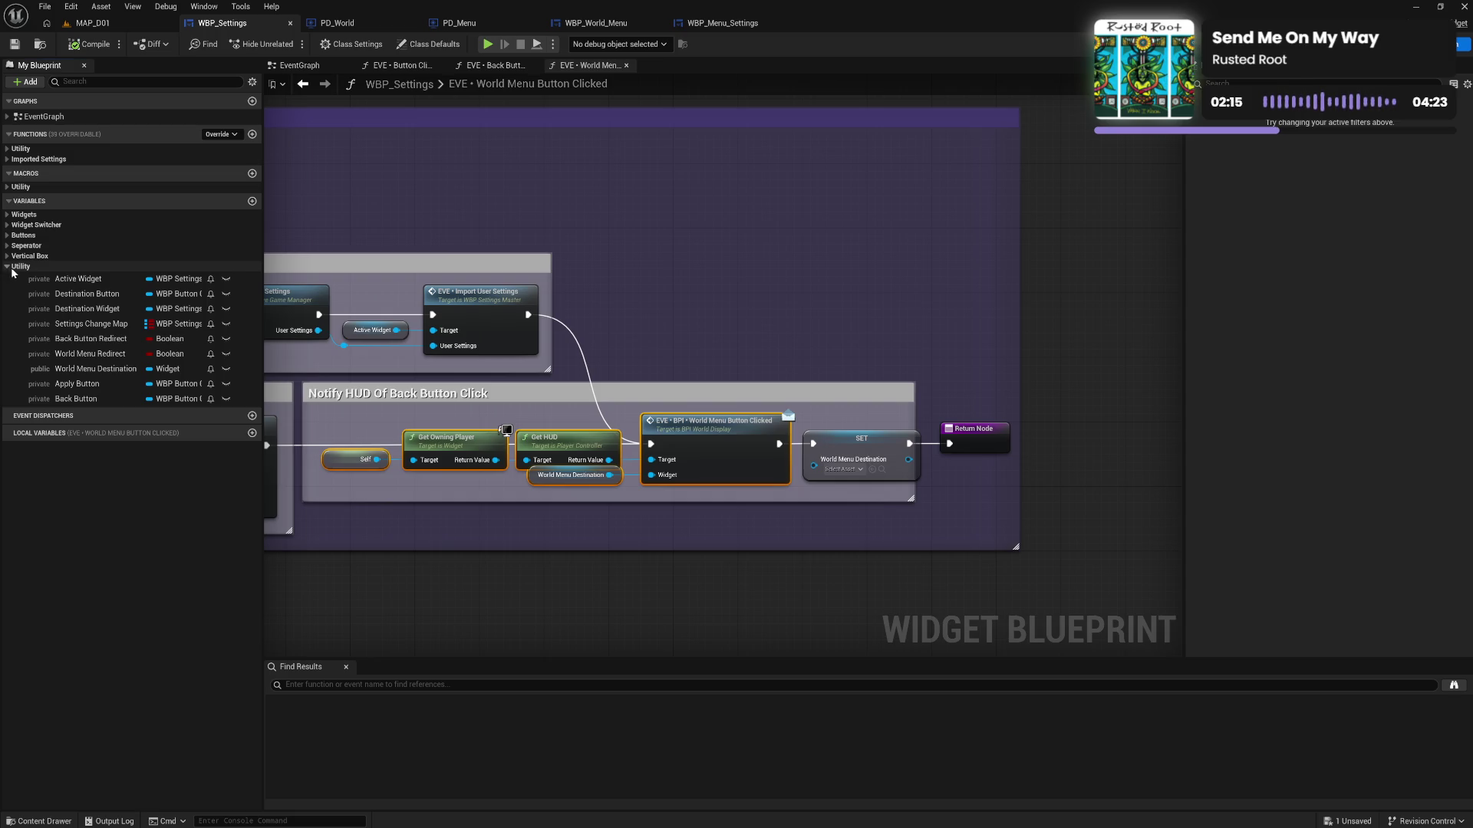
click(106, 371)
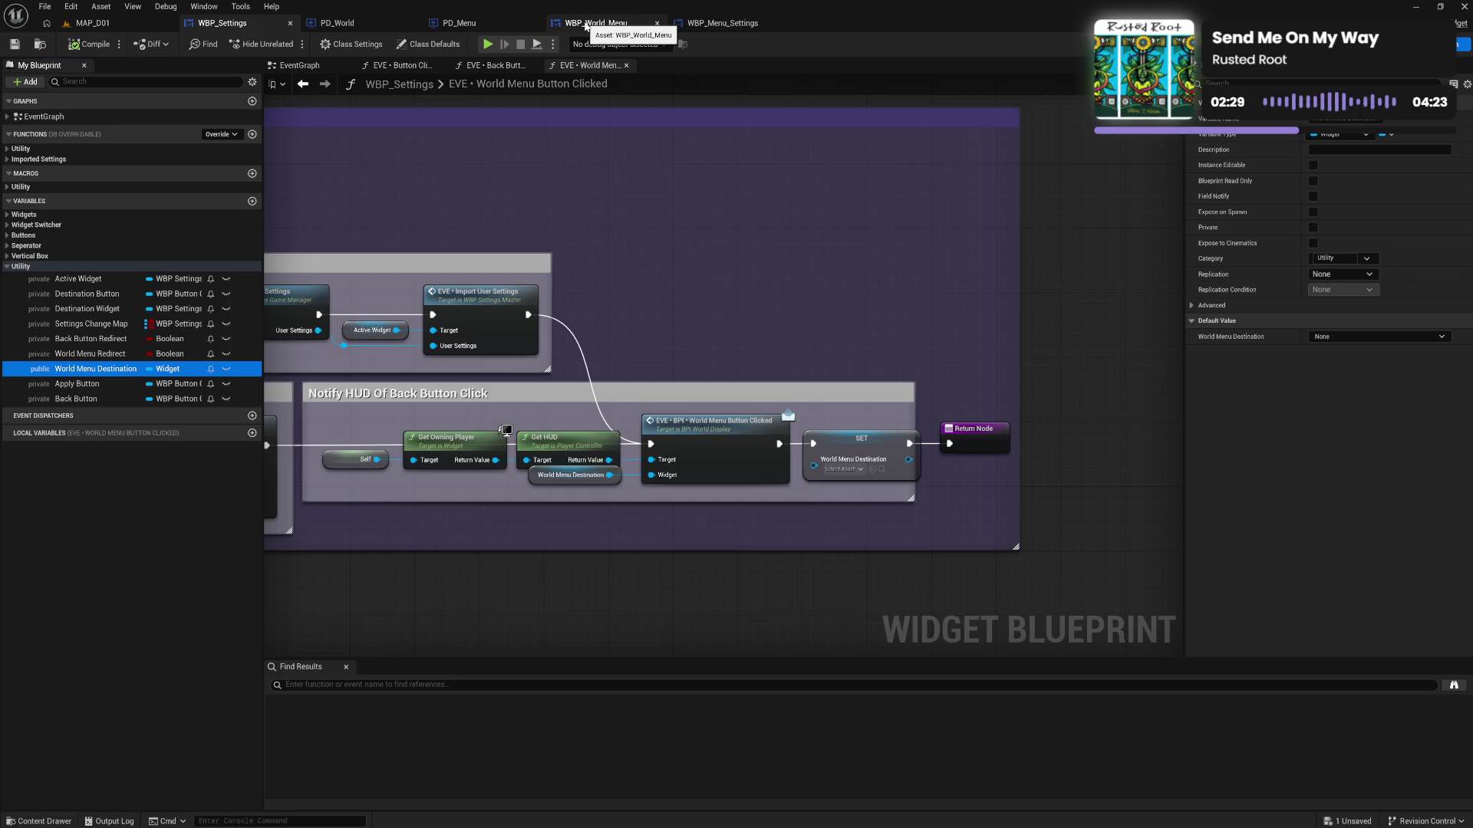
Bring up PD_World's EventGraph with its menu click events in view
click(738, 26)
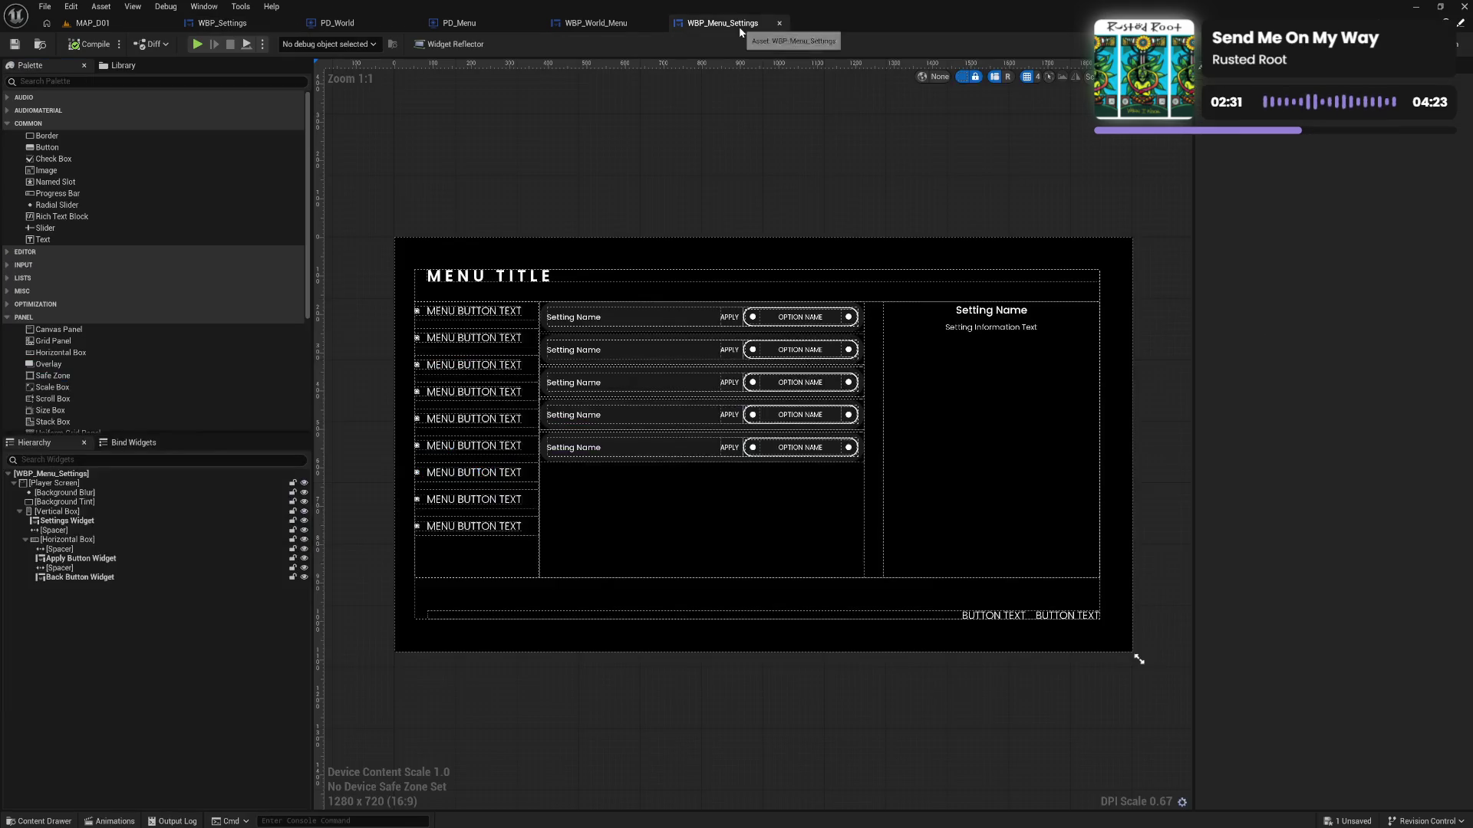
click(375, 23)
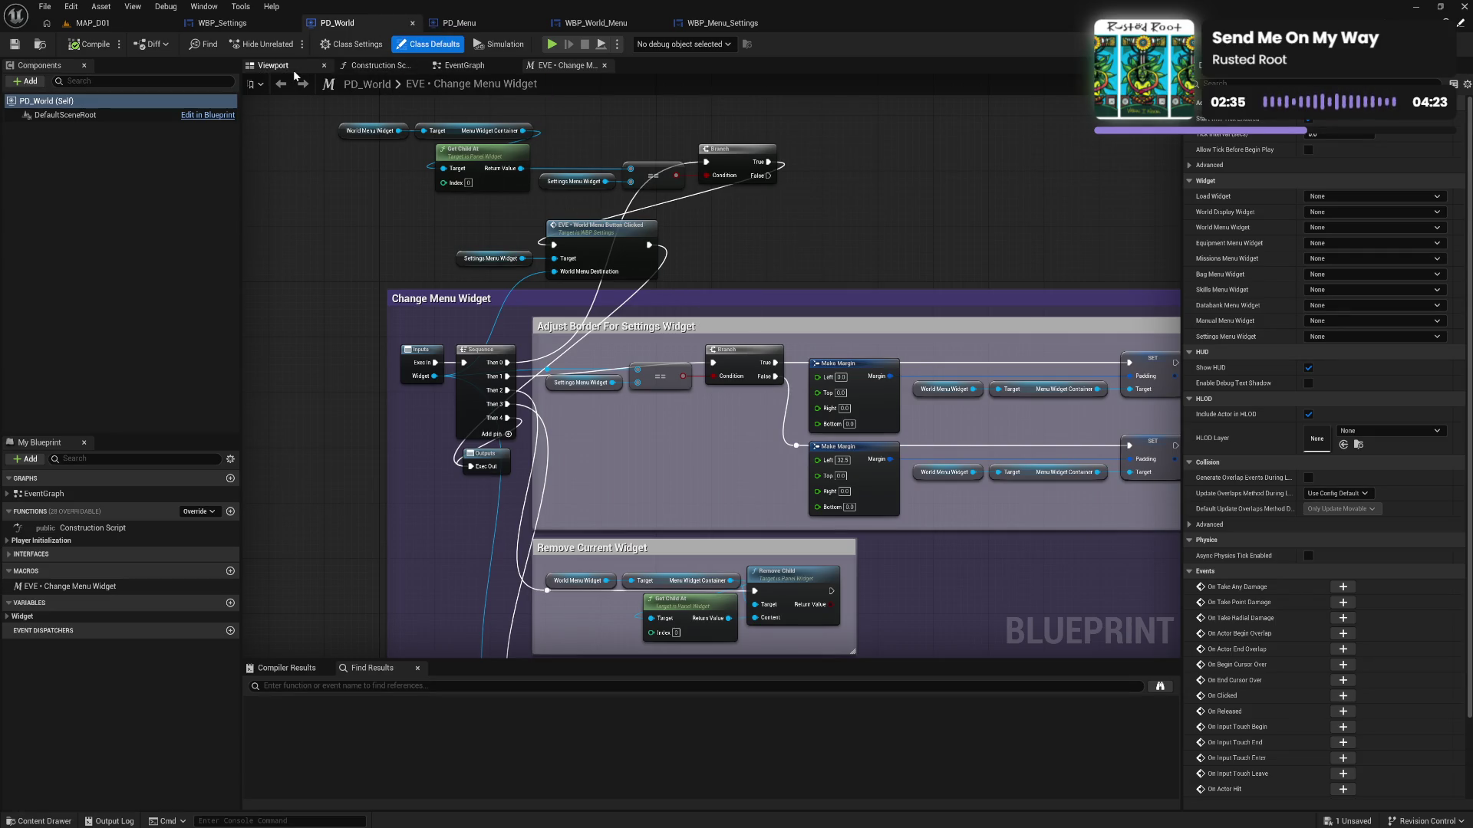
click(463, 65)
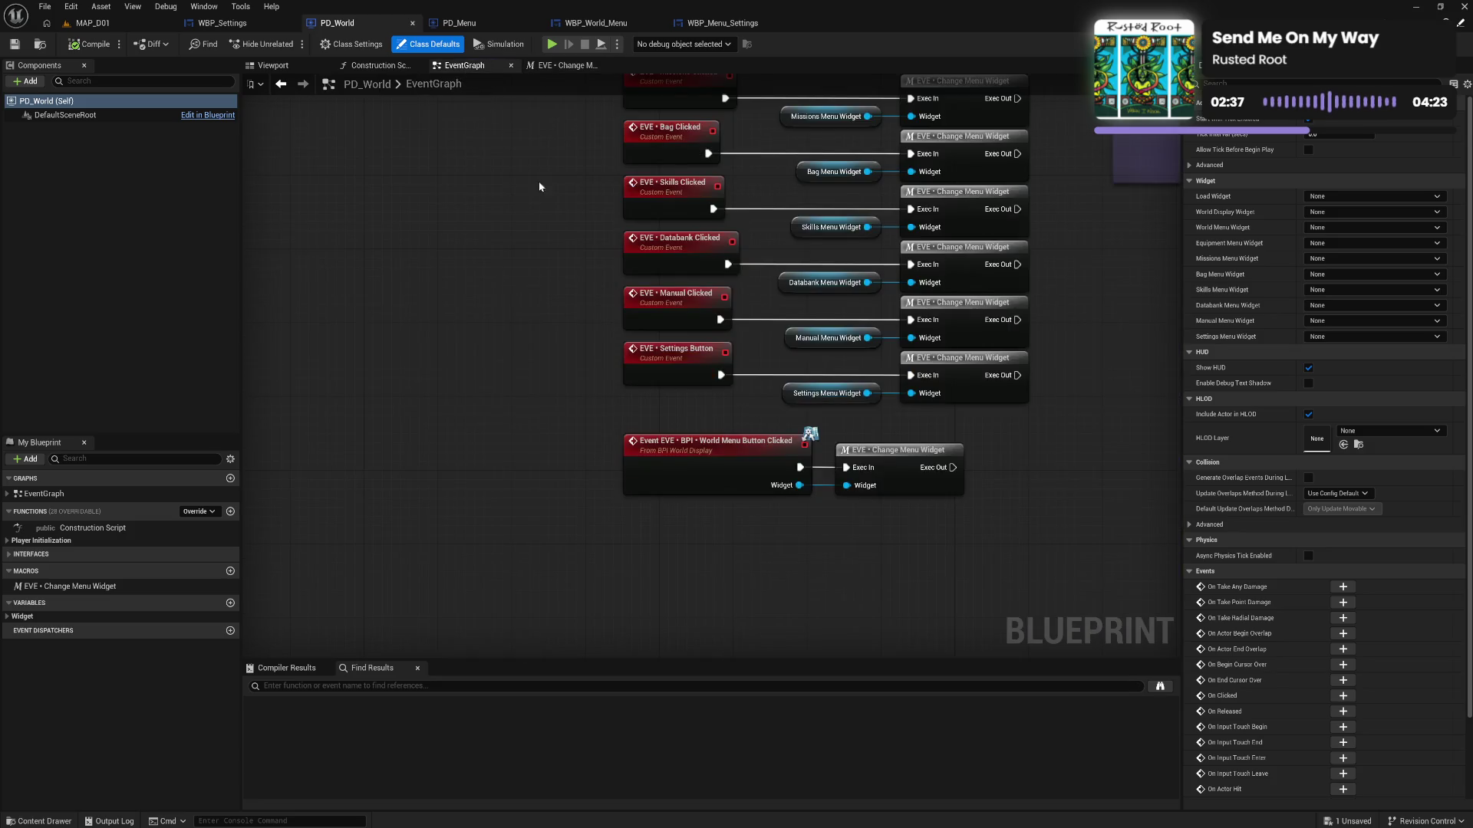
drag(545, 265, 500, 347)
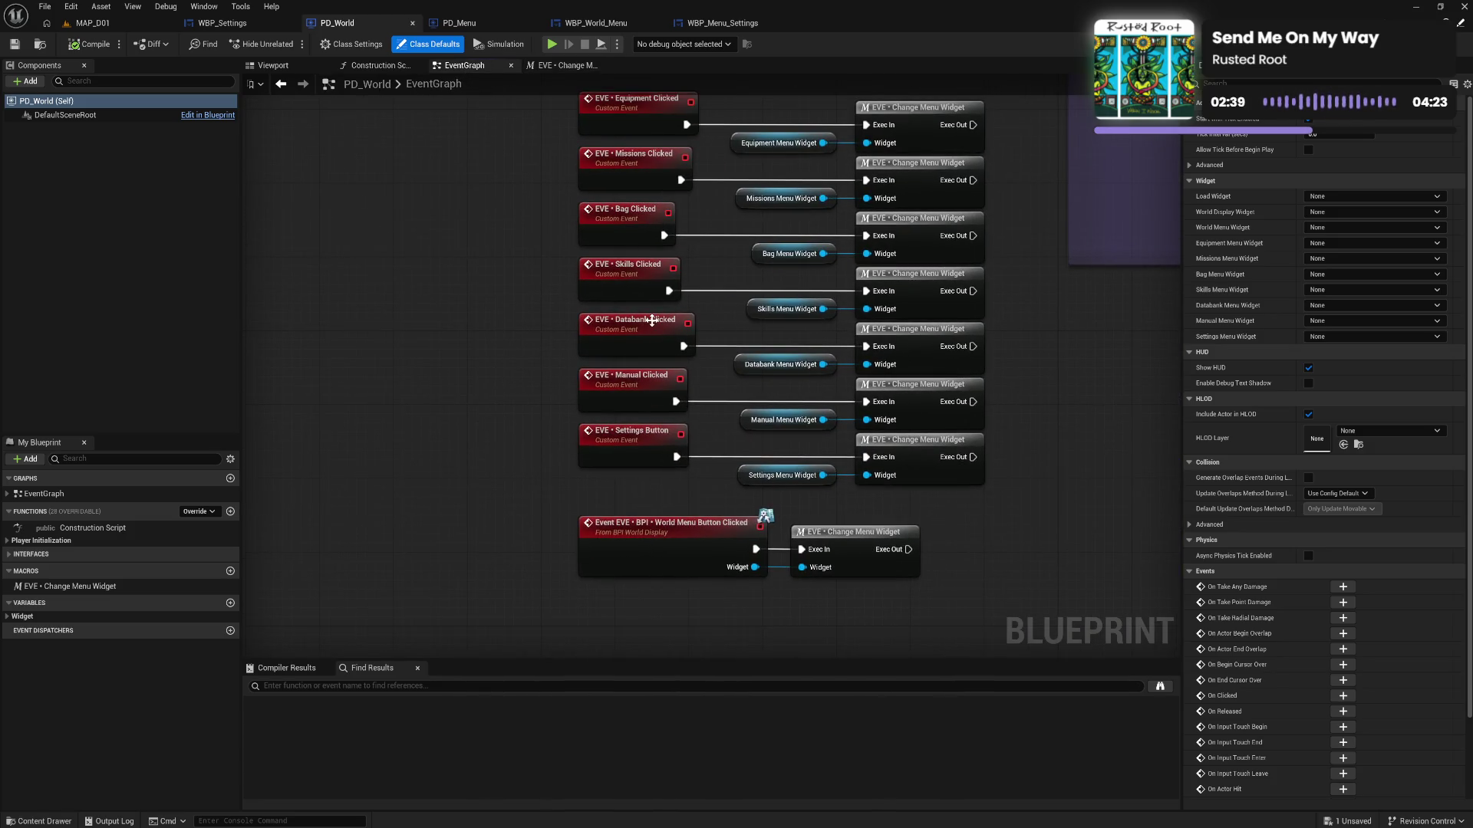
Move the bottom Change Menu Widget node aside, break its links, and wire World Menu Button Clicked's exec into it
drag(885, 551, 1047, 548)
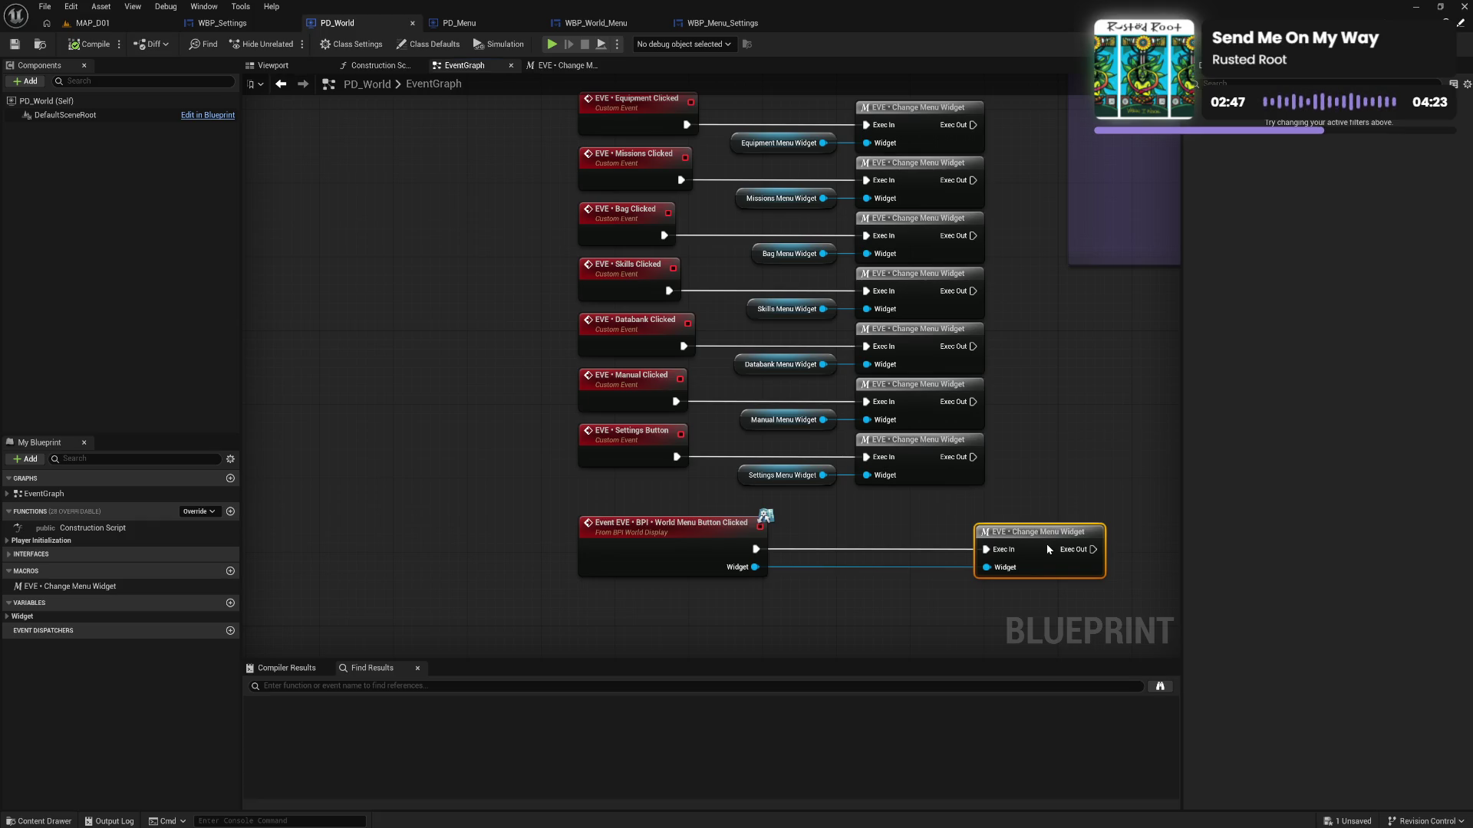
mouse_move(1046, 544)
mouse_down()
mouse_move(981, 592)
mouse_move(941, 591)
mouse_move(947, 542)
mouse_move(1005, 549)
mouse_up()
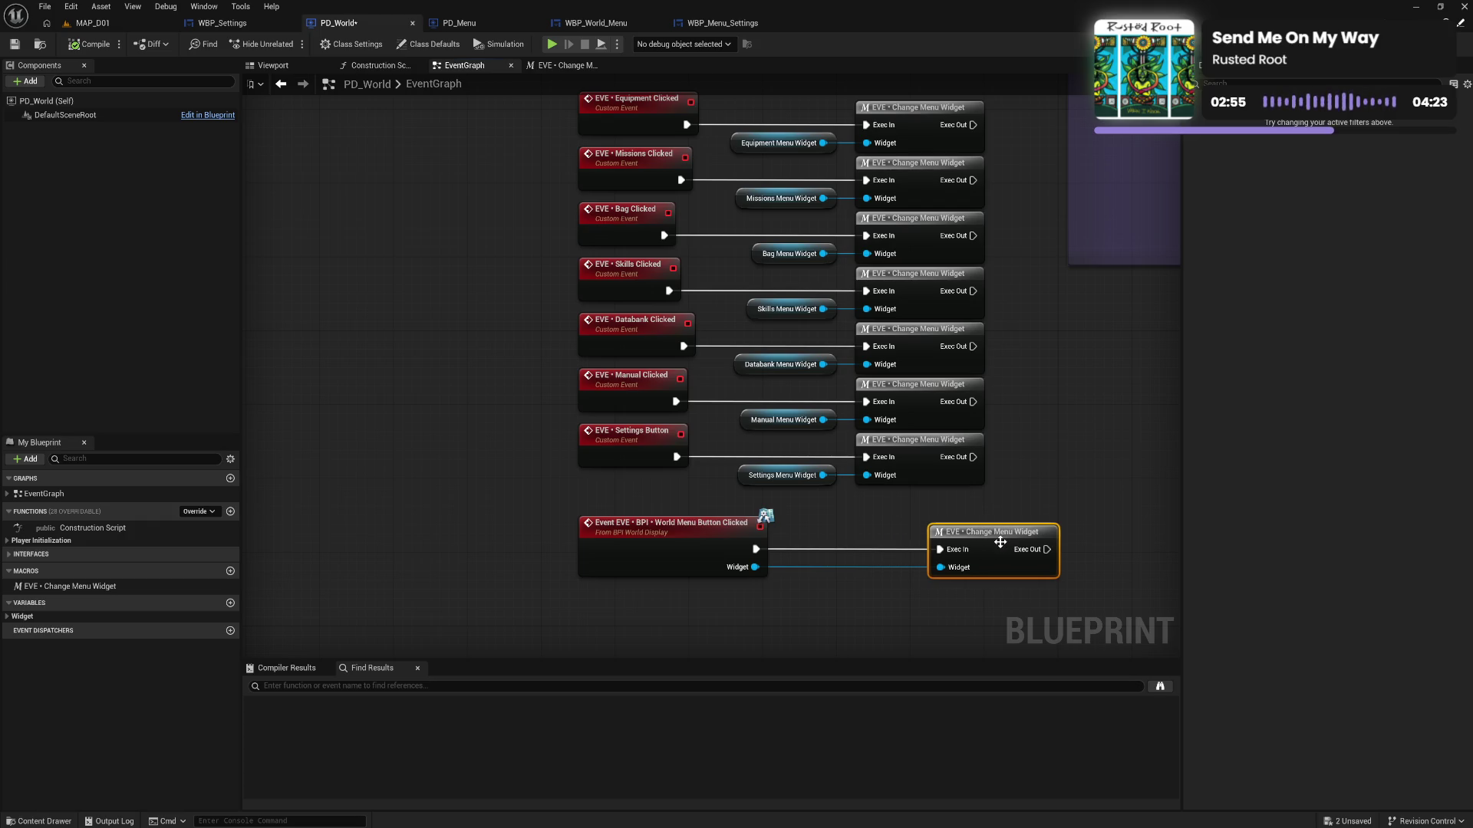
alt+click(952, 549)
alt+click(950, 565)
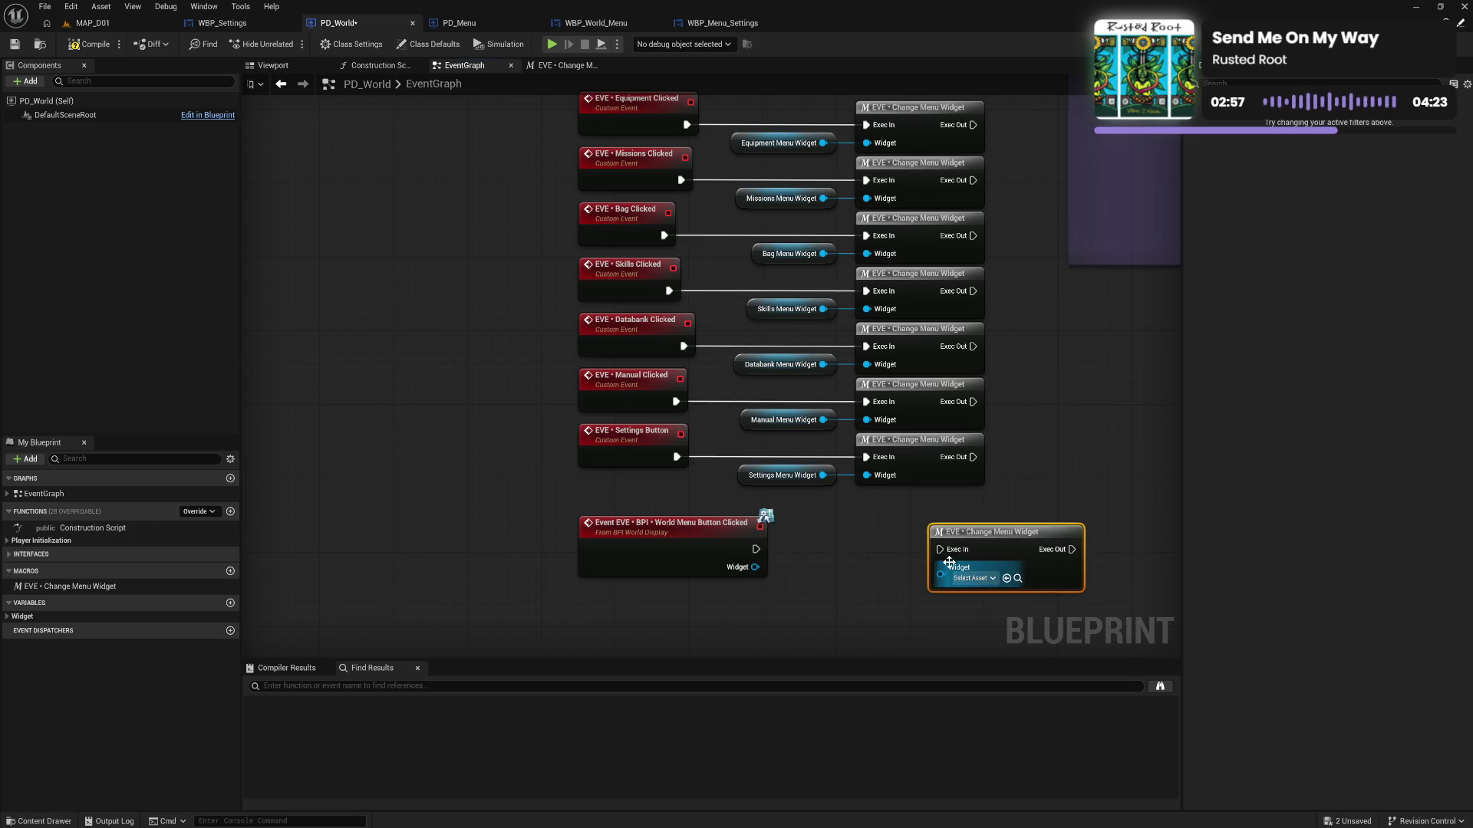
mouse_move(755, 549)
mouse_down()
mouse_move(940, 549)
mouse_move(847, 582)
mouse_move(947, 579)
mouse_move(839, 527)
mouse_move(854, 533)
mouse_up()
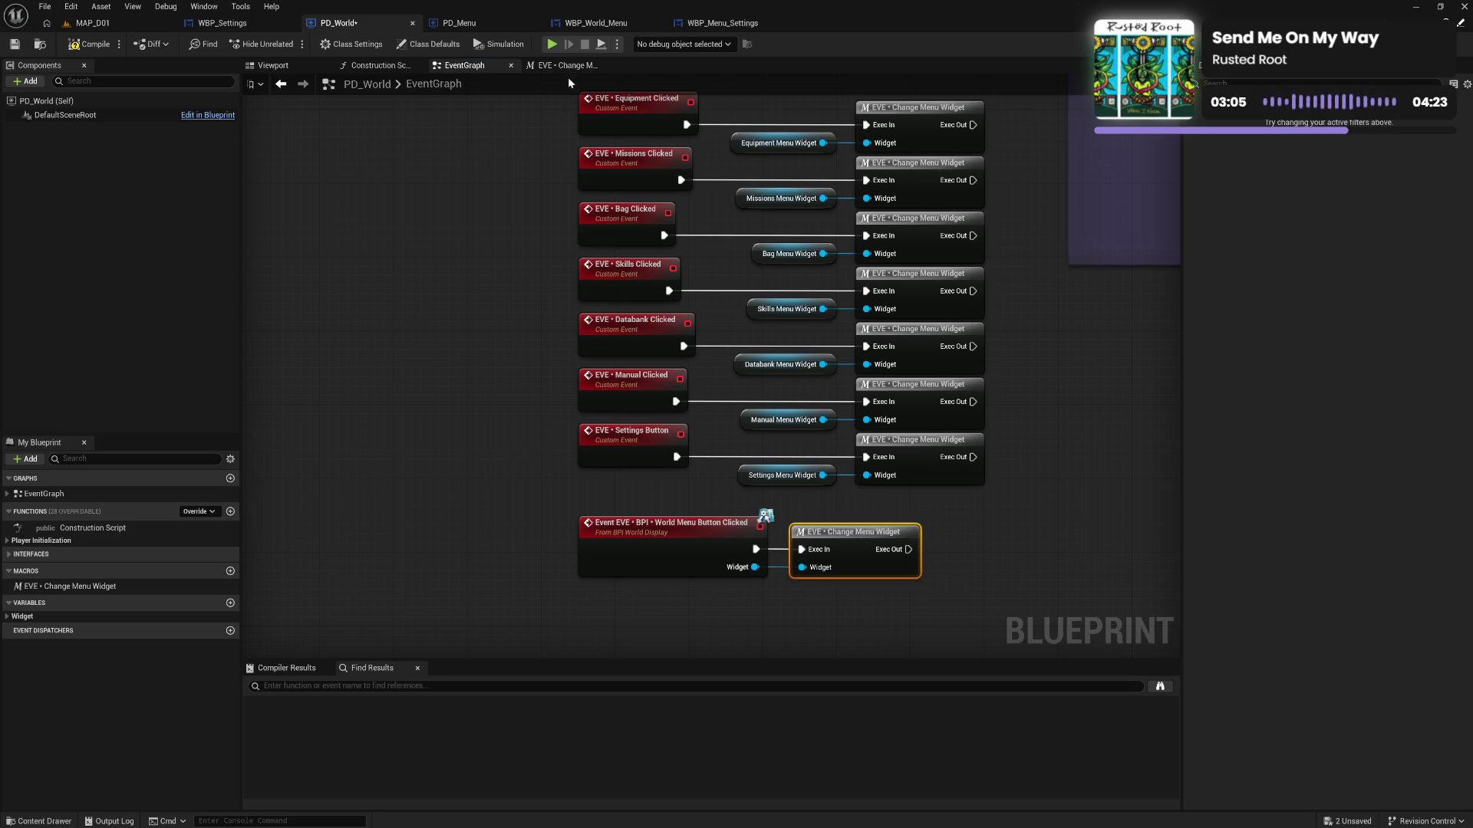
click(567, 66)
Disconnect the macro's Then 0 wire and paste the copied settings-check nodes into the EventGraph
alt+click(508, 363)
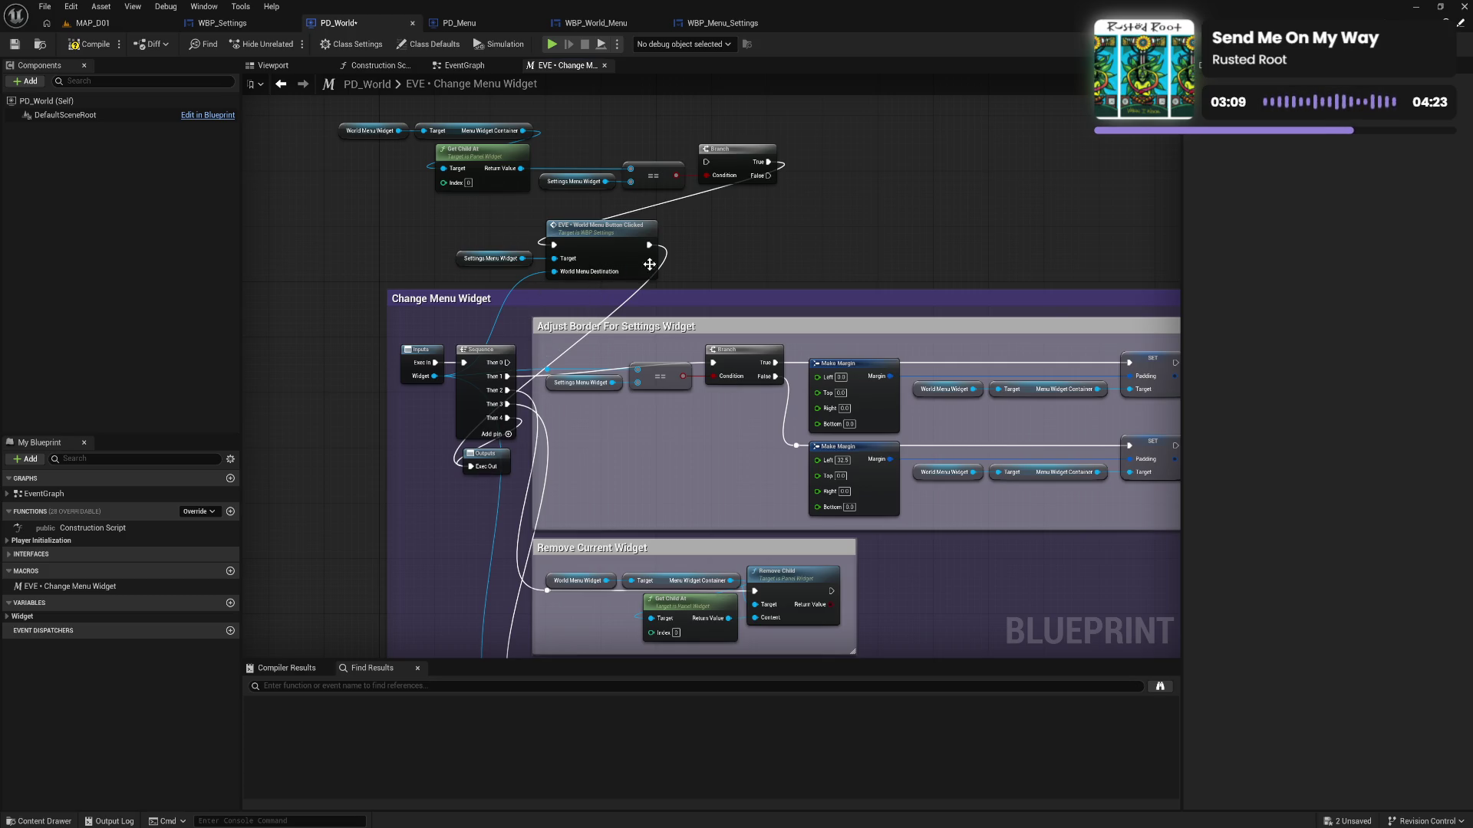
mouse_move(364, 110)
mouse_down()
mouse_move(683, 259)
mouse_move(741, 259)
mouse_up()
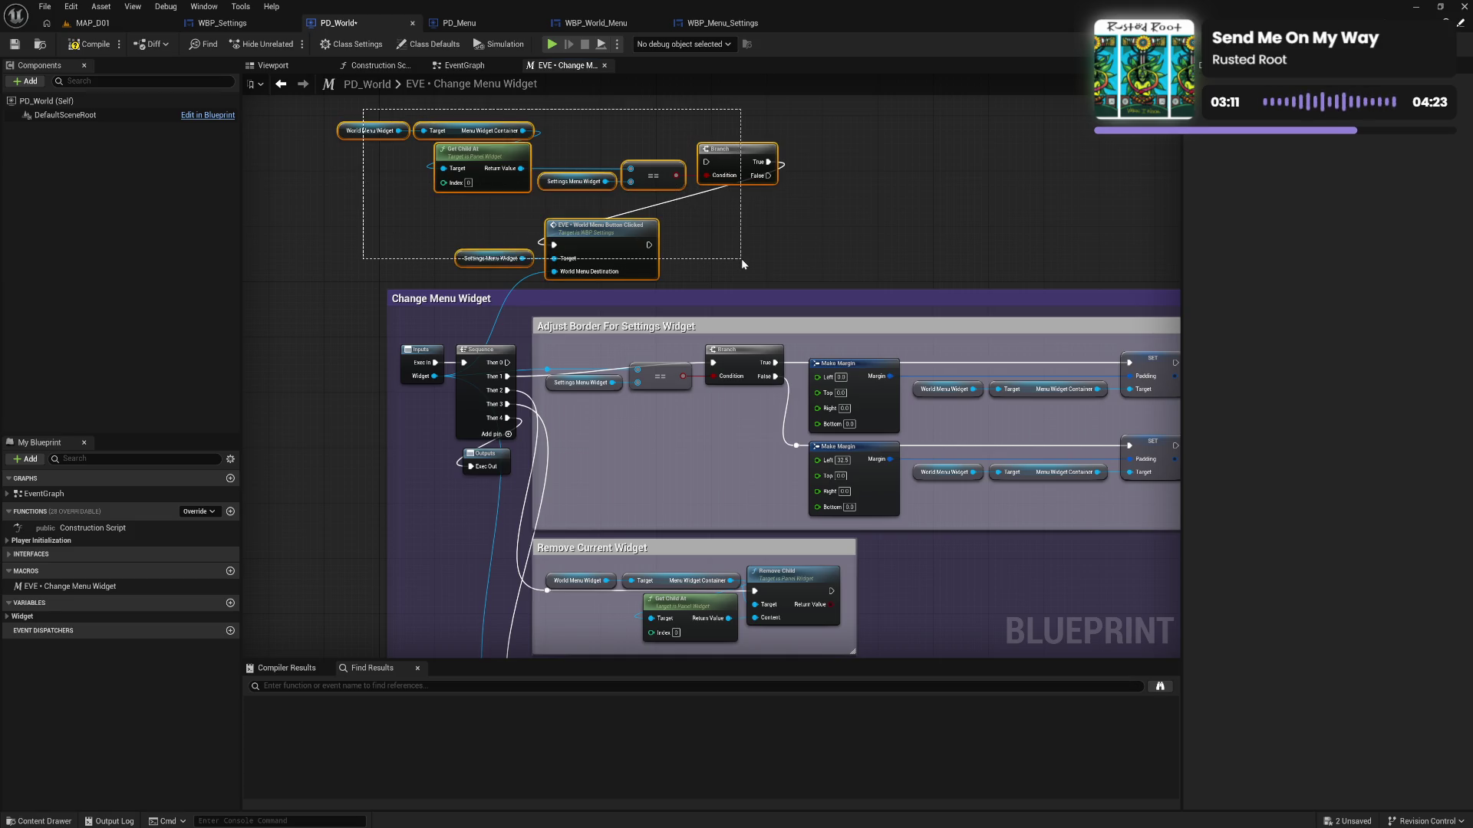
click(464, 65)
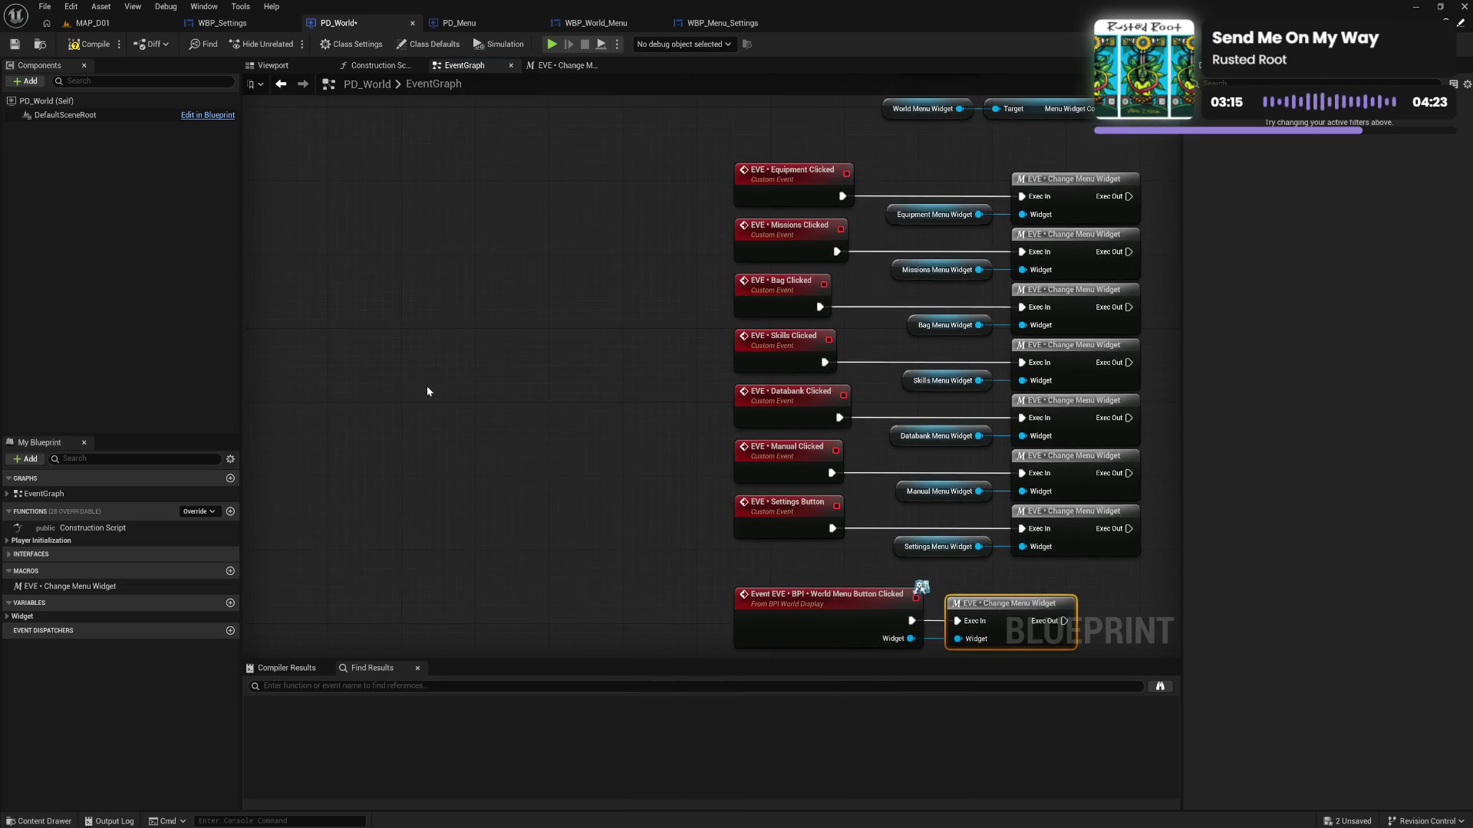
key(ctrl+v)
drag(698, 363, 618, 285)
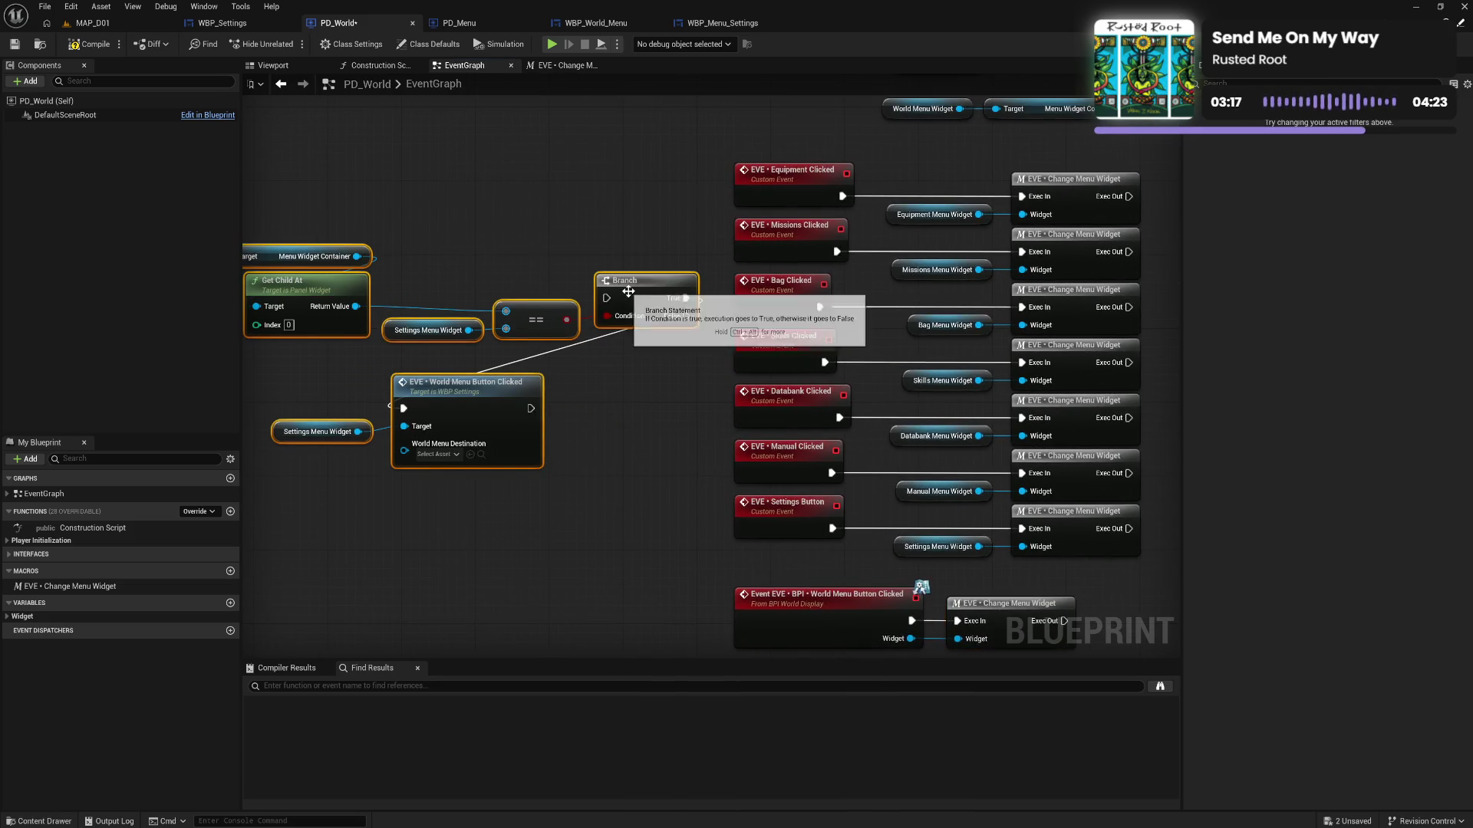
right_click(629, 294)
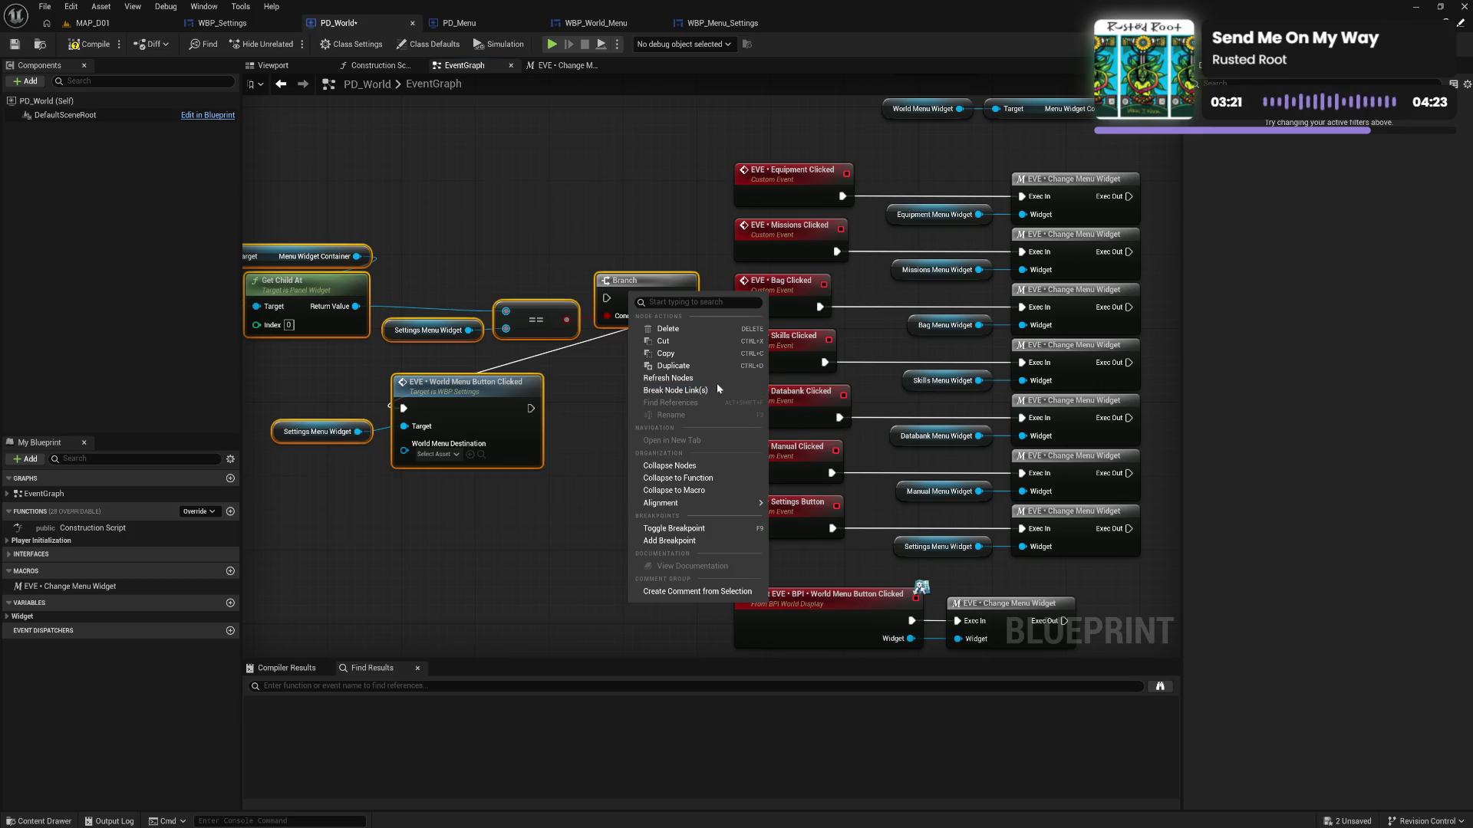
Collapse the selected settings-check nodes into a macro renamed 'EVE • Settings Change Check'
click(706, 492)
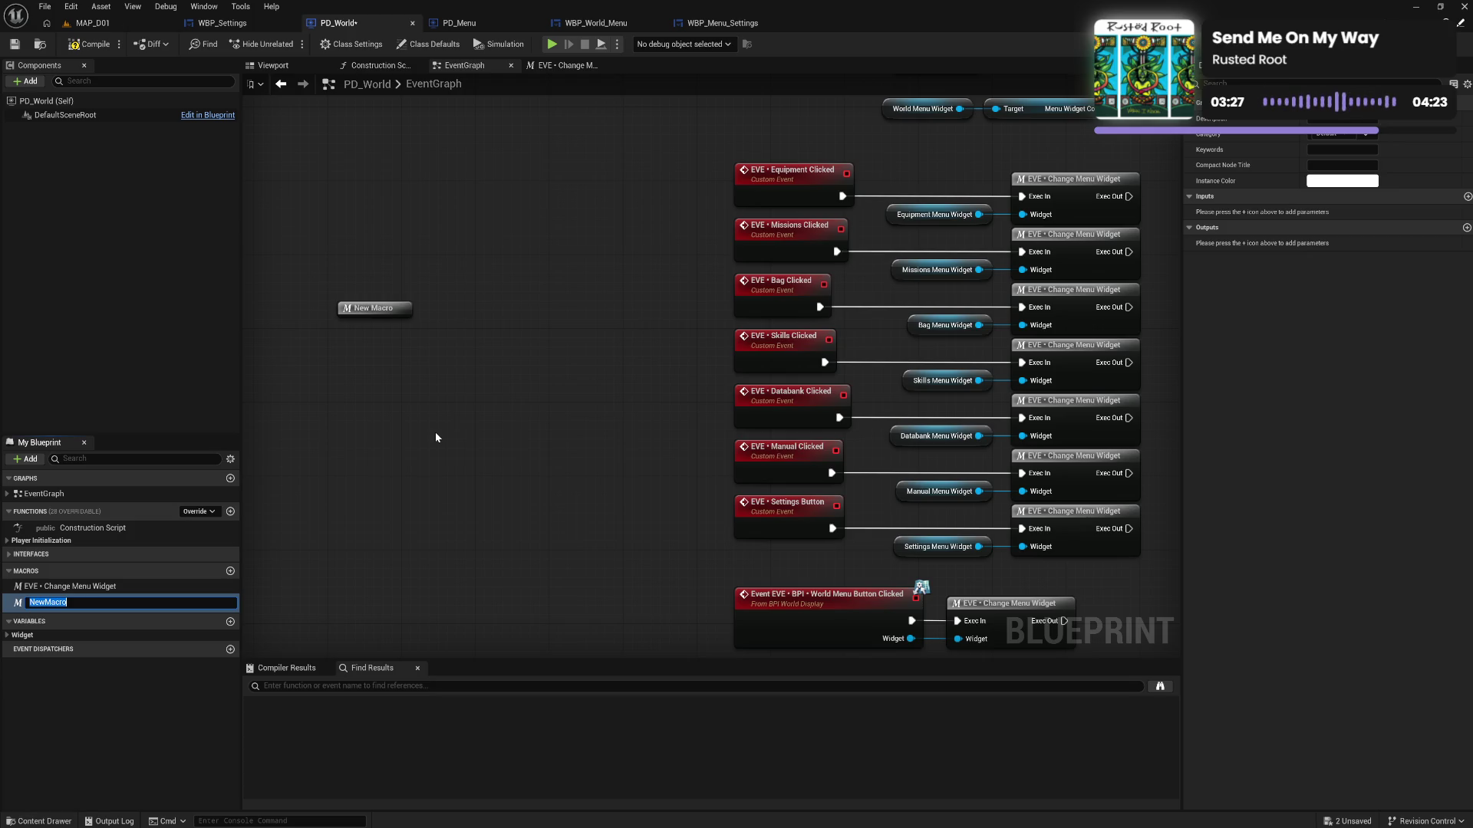
text(EVE)
text( • )
text(Settings C)
text(hange Check)
key(Return)
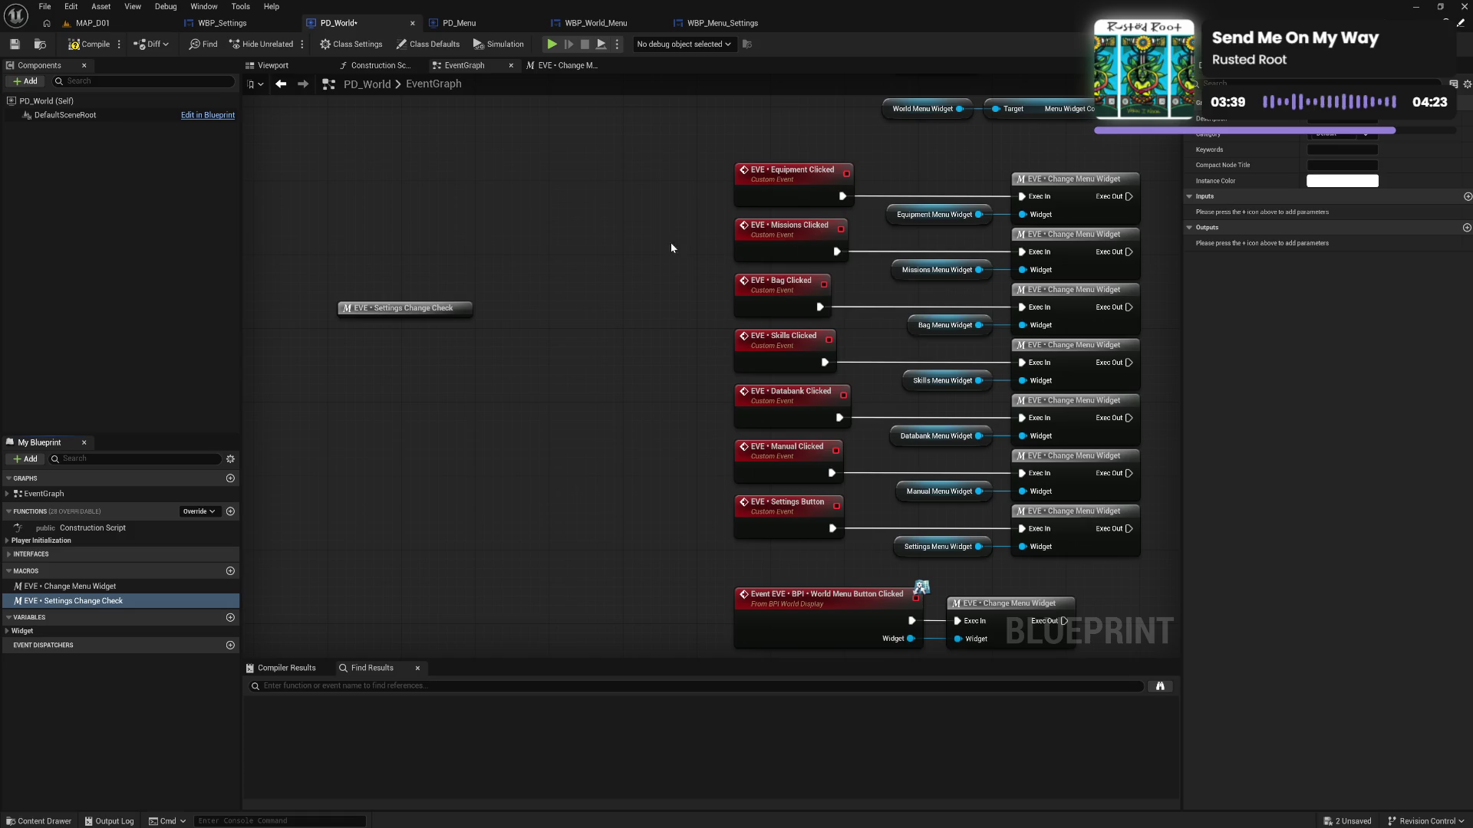
click(421, 307)
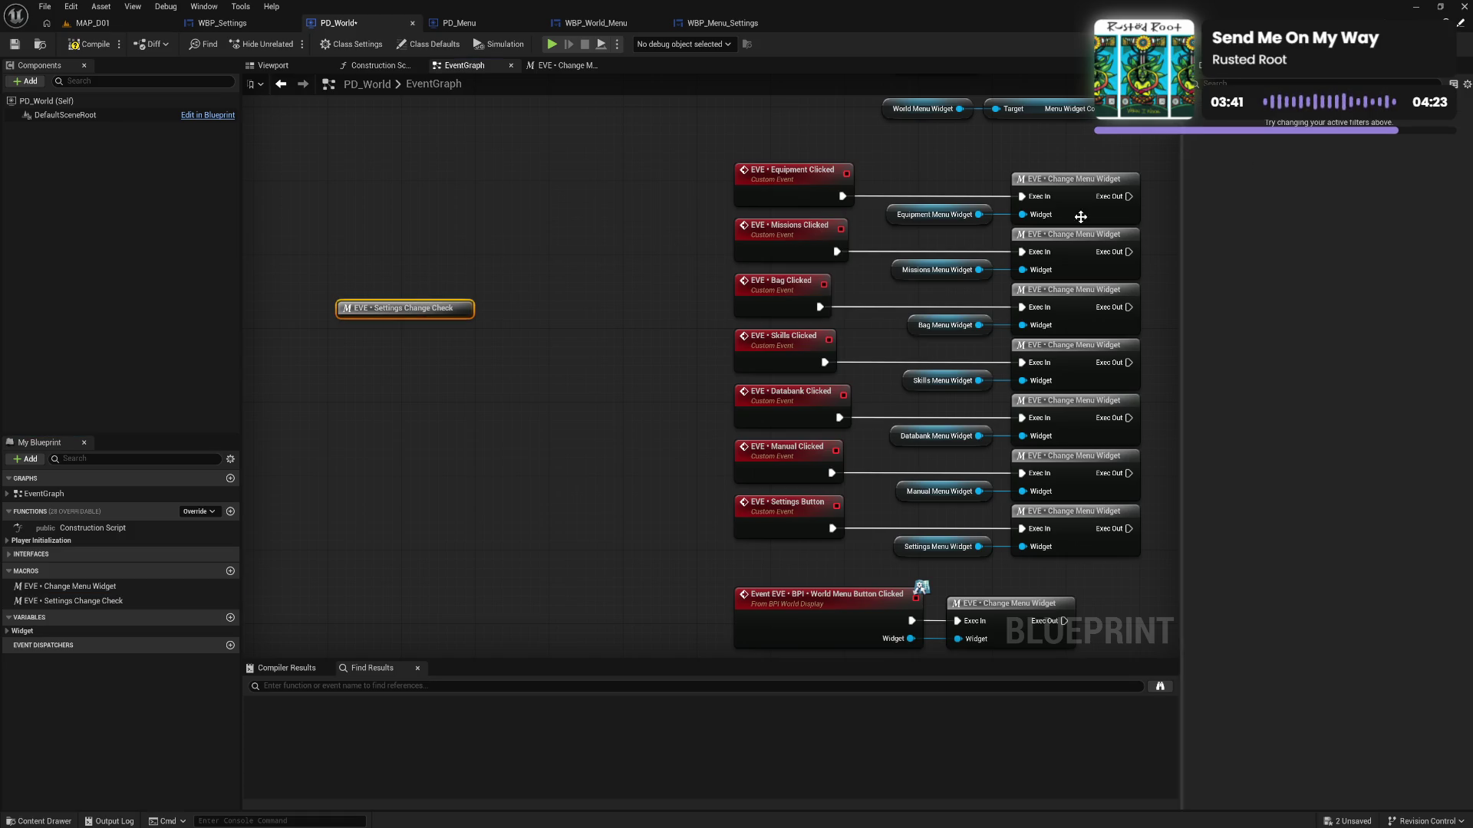
Inside the macro, add an Exec-type input named 'Exec In' and wire it to the Branch
double_click(415, 310)
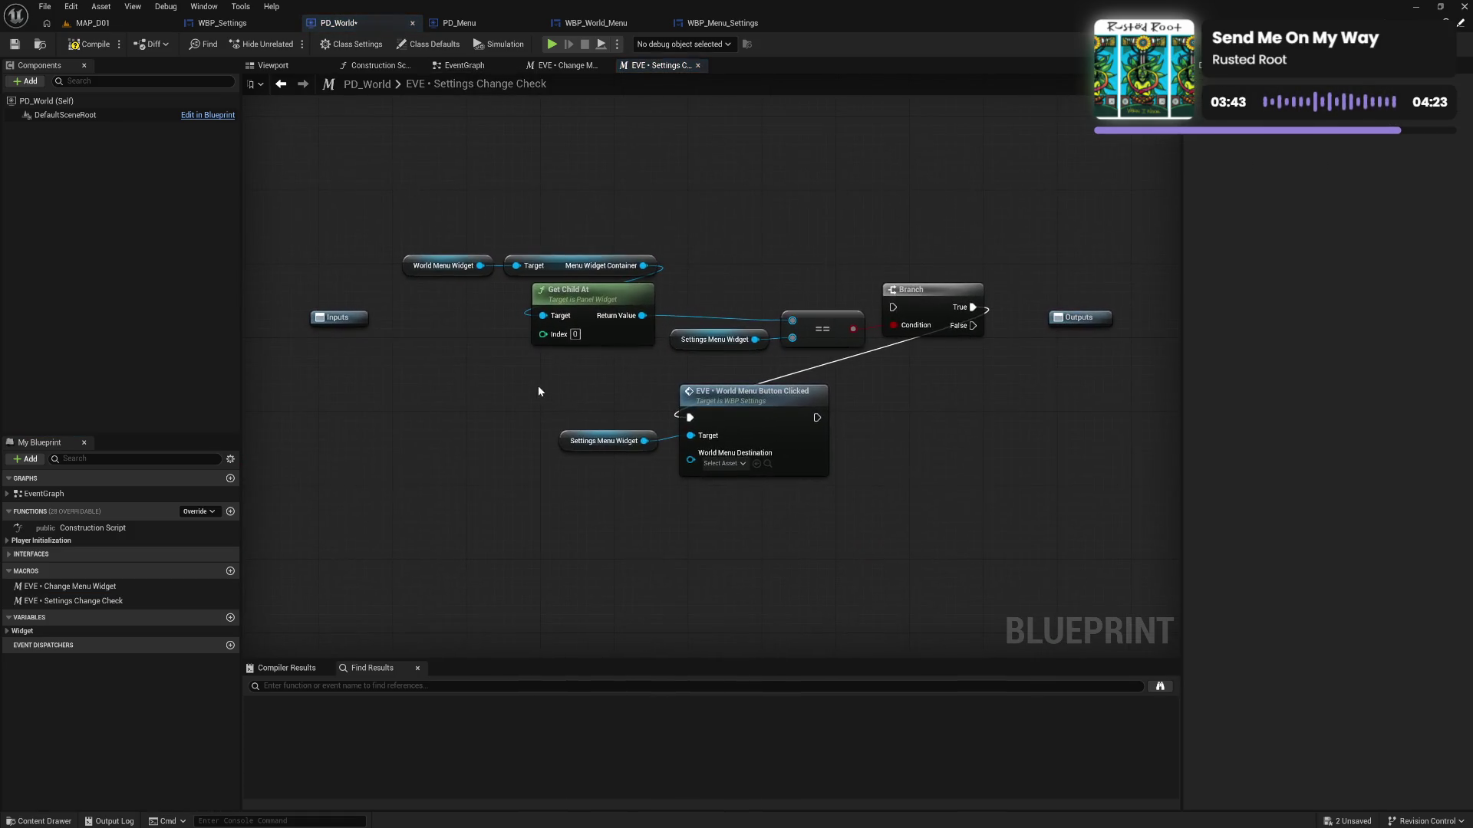
click(352, 319)
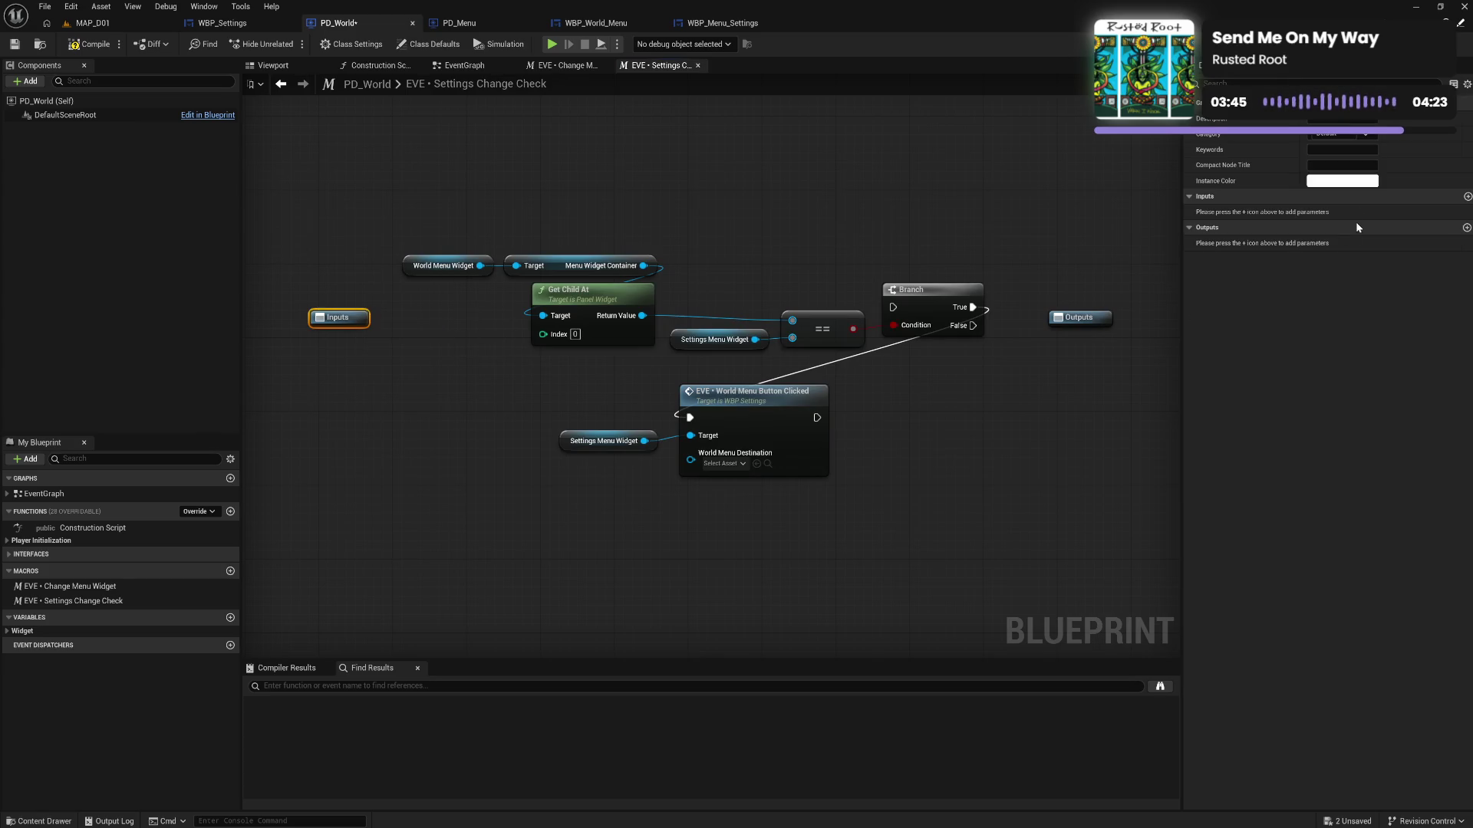
click(1467, 196)
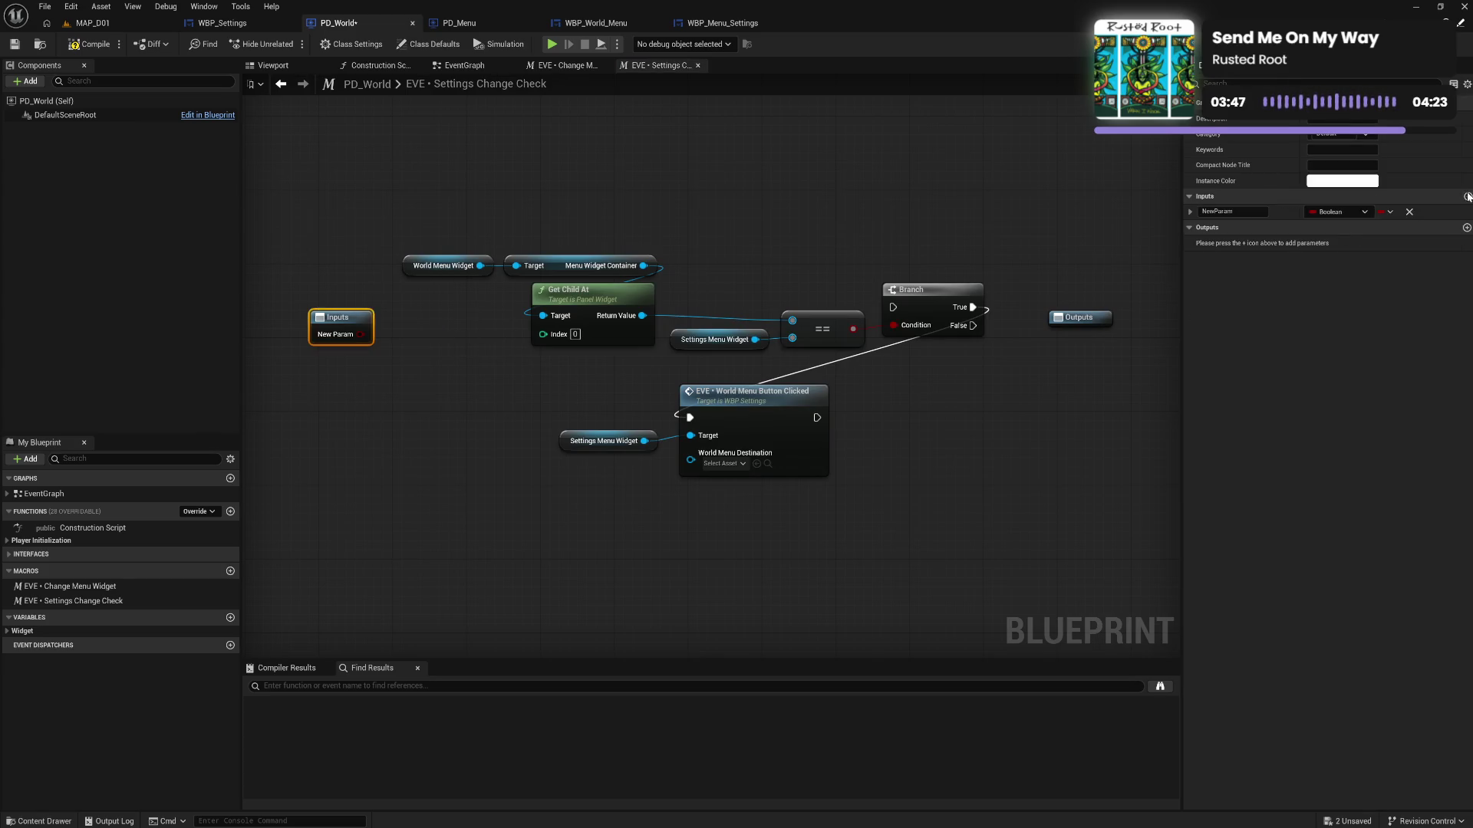
click(1304, 212)
click(1323, 245)
text(Exec In)
key(Return)
drag(357, 335, 893, 306)
drag(325, 325, 334, 297)
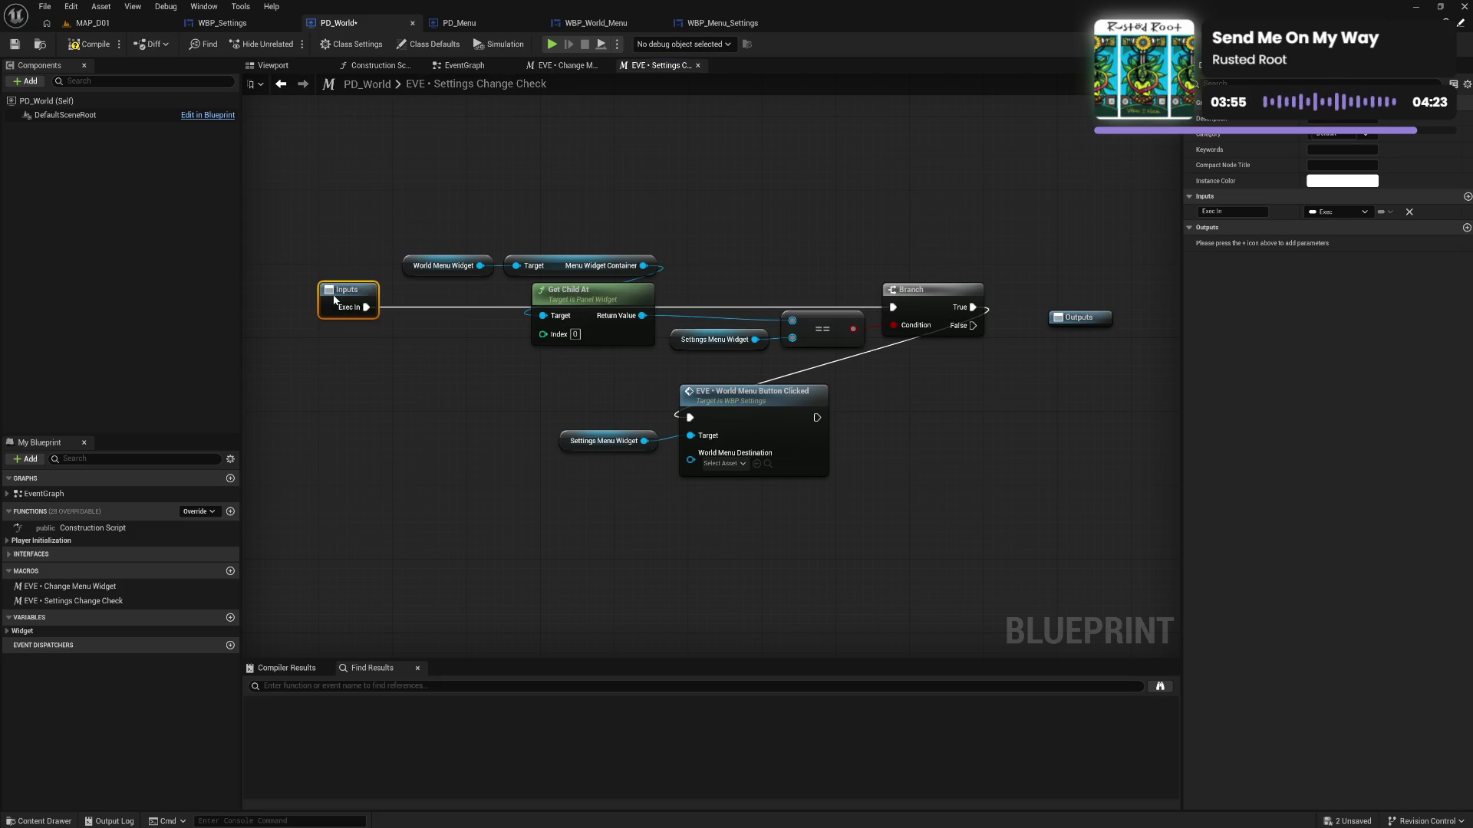
Add two exec outputs to the macro named 'No Change' and 'Change'
click(1467, 228)
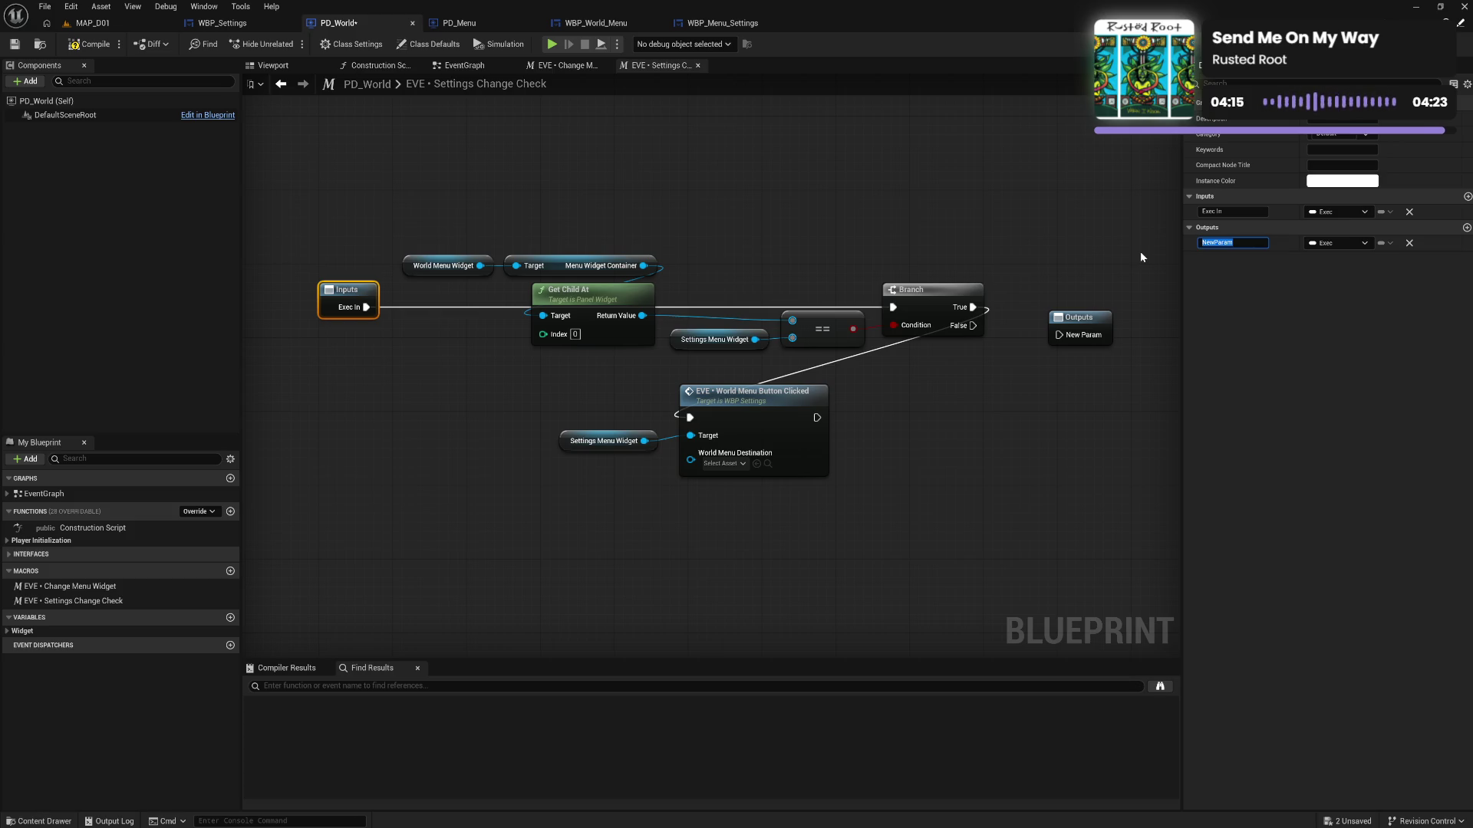
text(No Change)
key(Return)
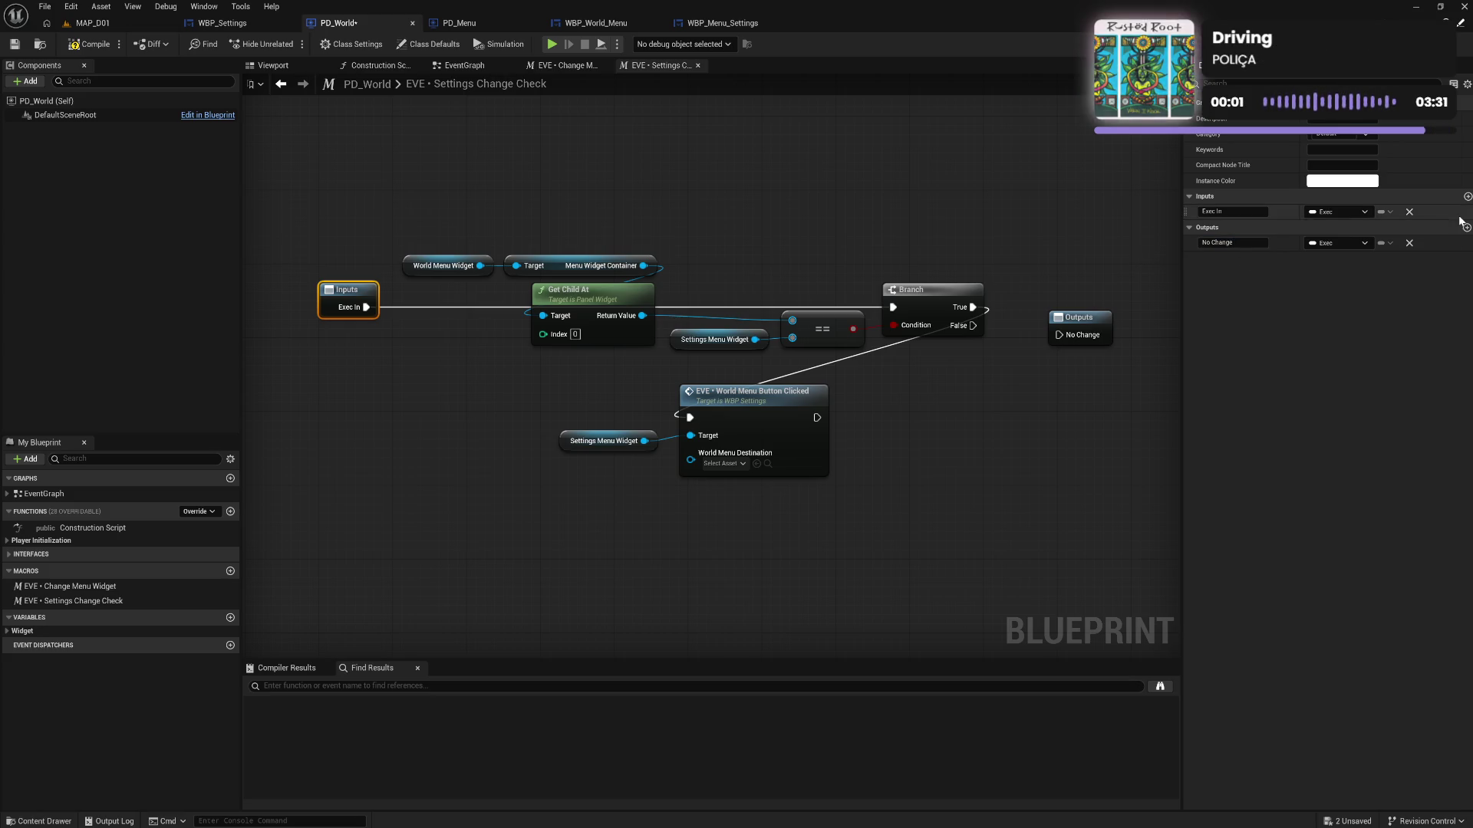
click(1465, 227)
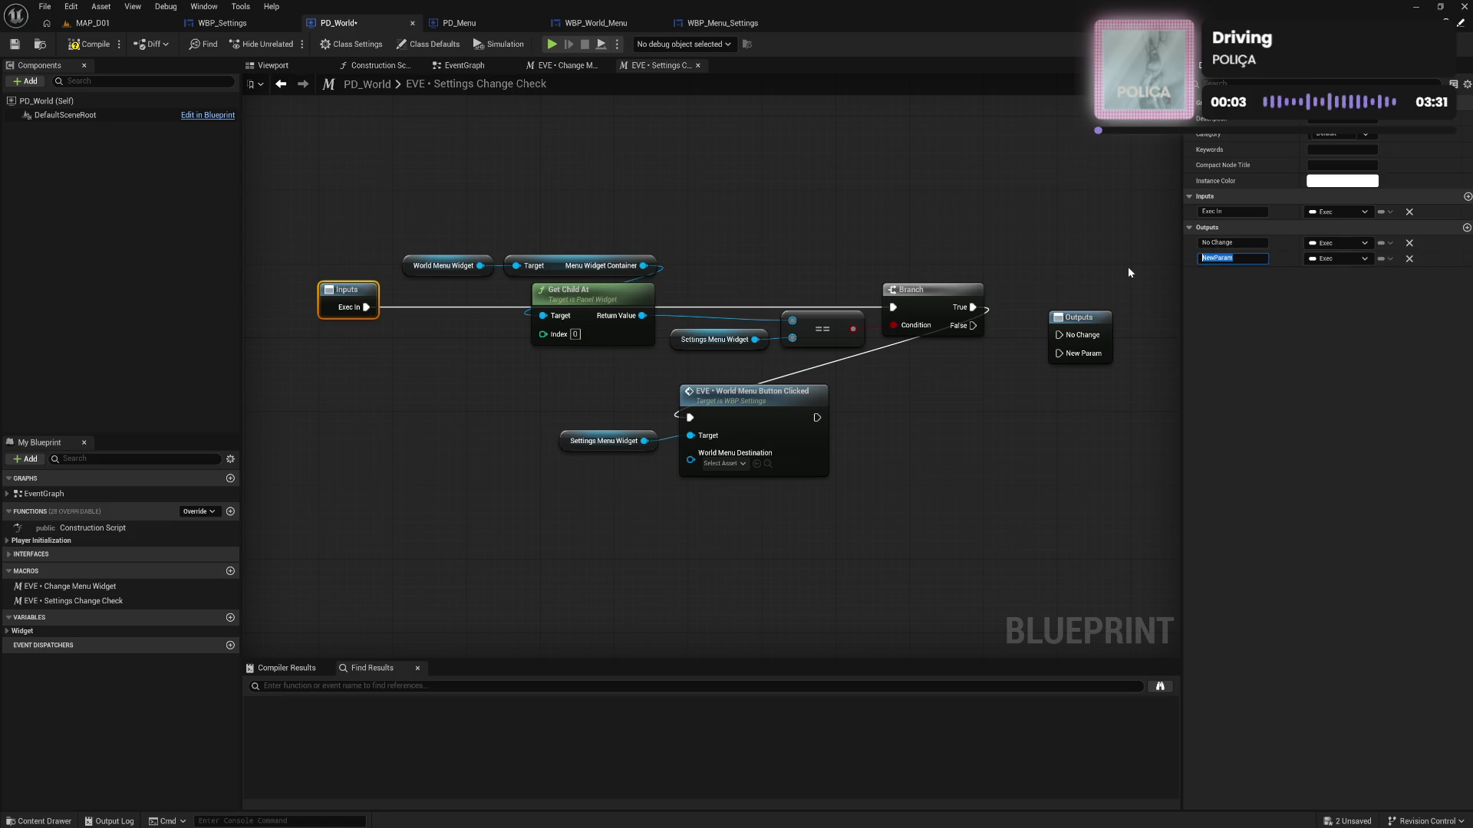
text(Change)
key(Return)
Save, then wire the button-clicked call into Change and Branch False into No Change
click(90, 44)
mouse_move(821, 420)
mouse_down()
mouse_move(839, 428)
mouse_move(1059, 342)
mouse_move(1061, 361)
mouse_up()
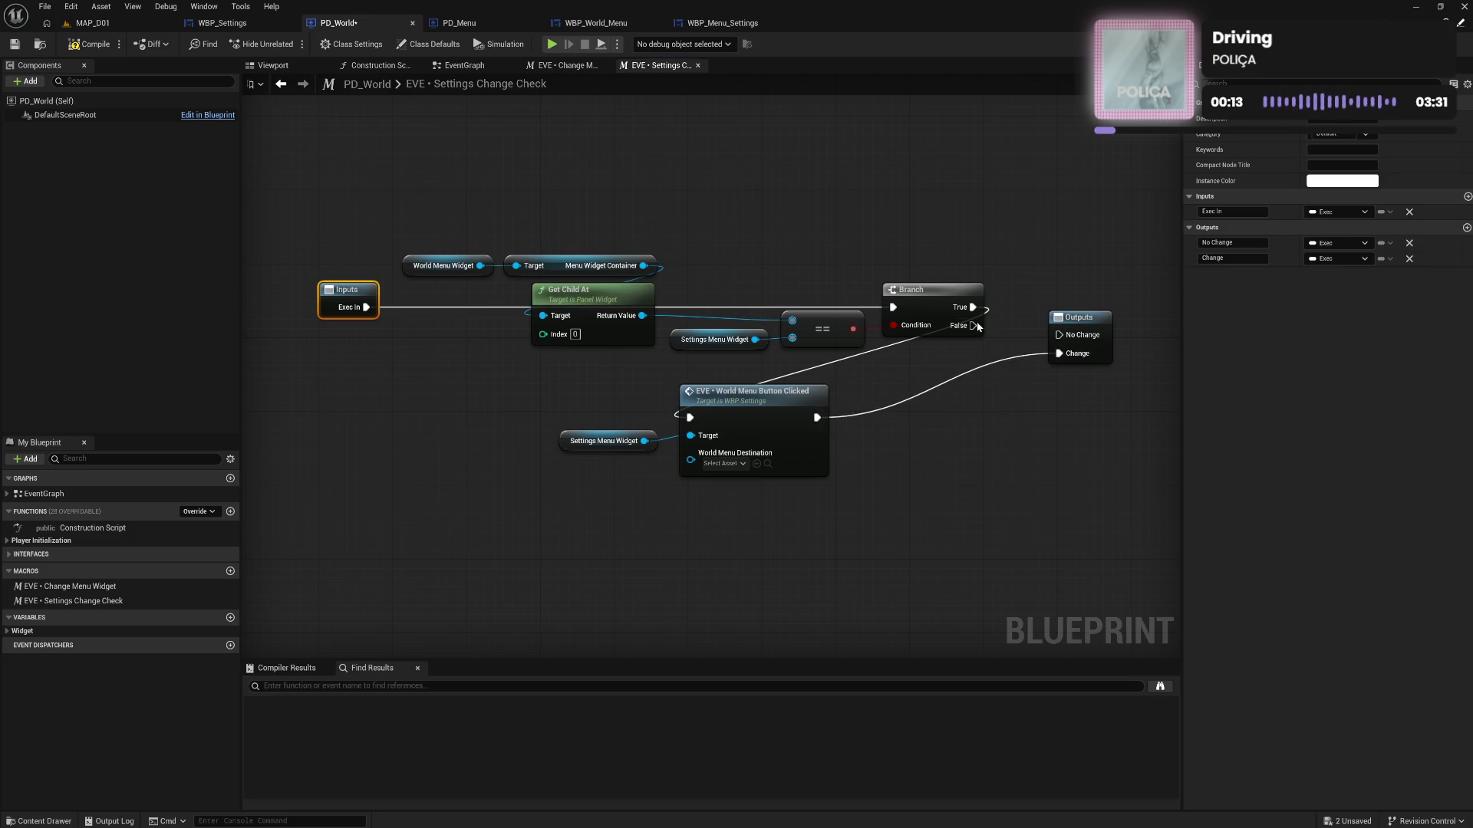
drag(973, 325, 1066, 342)
click(936, 423)
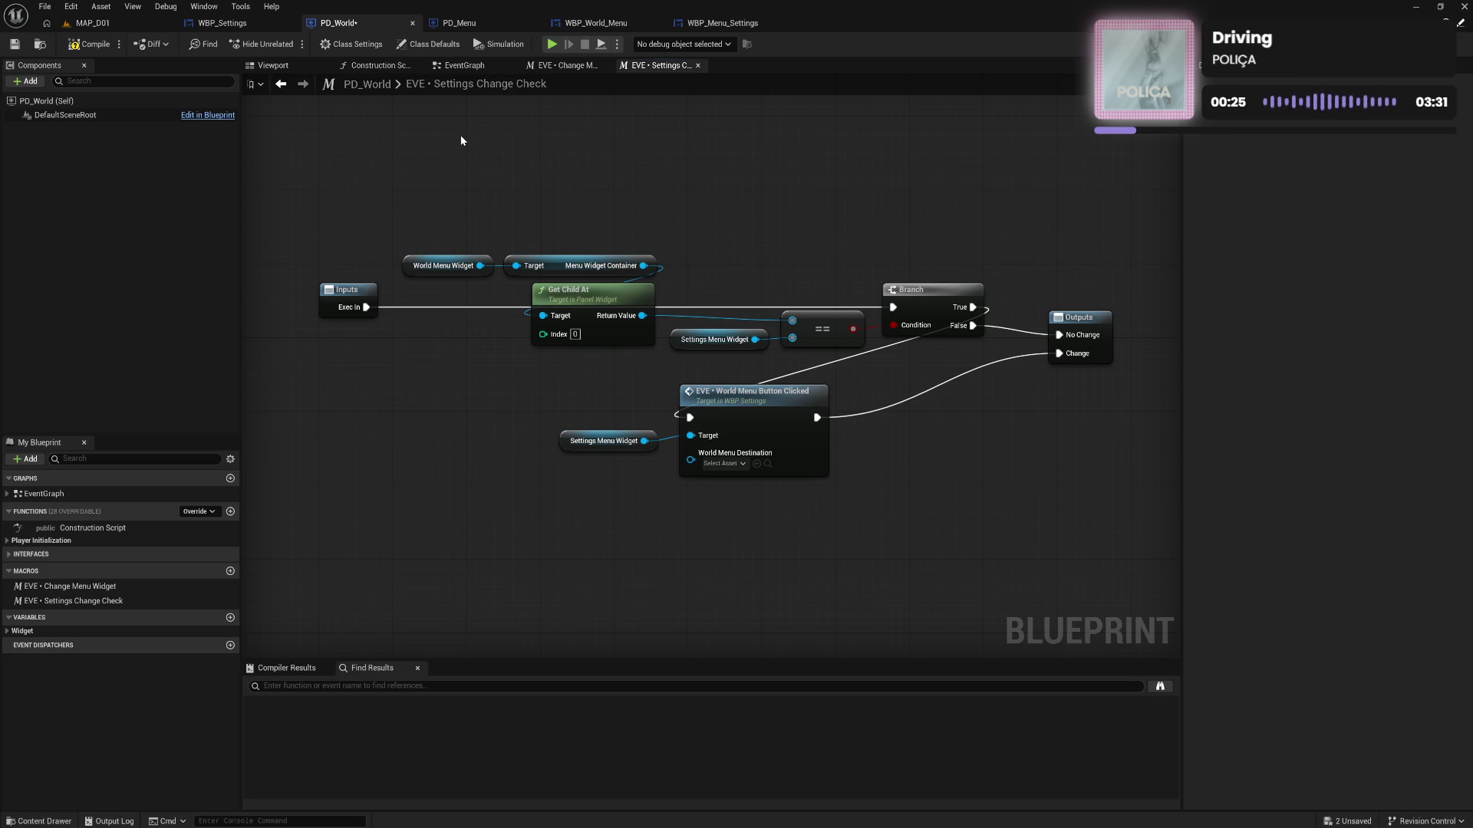
Compile and place a Settings Change Check macro node in the EventGraph
click(94, 46)
click(464, 66)
drag(76, 600, 621, 410)
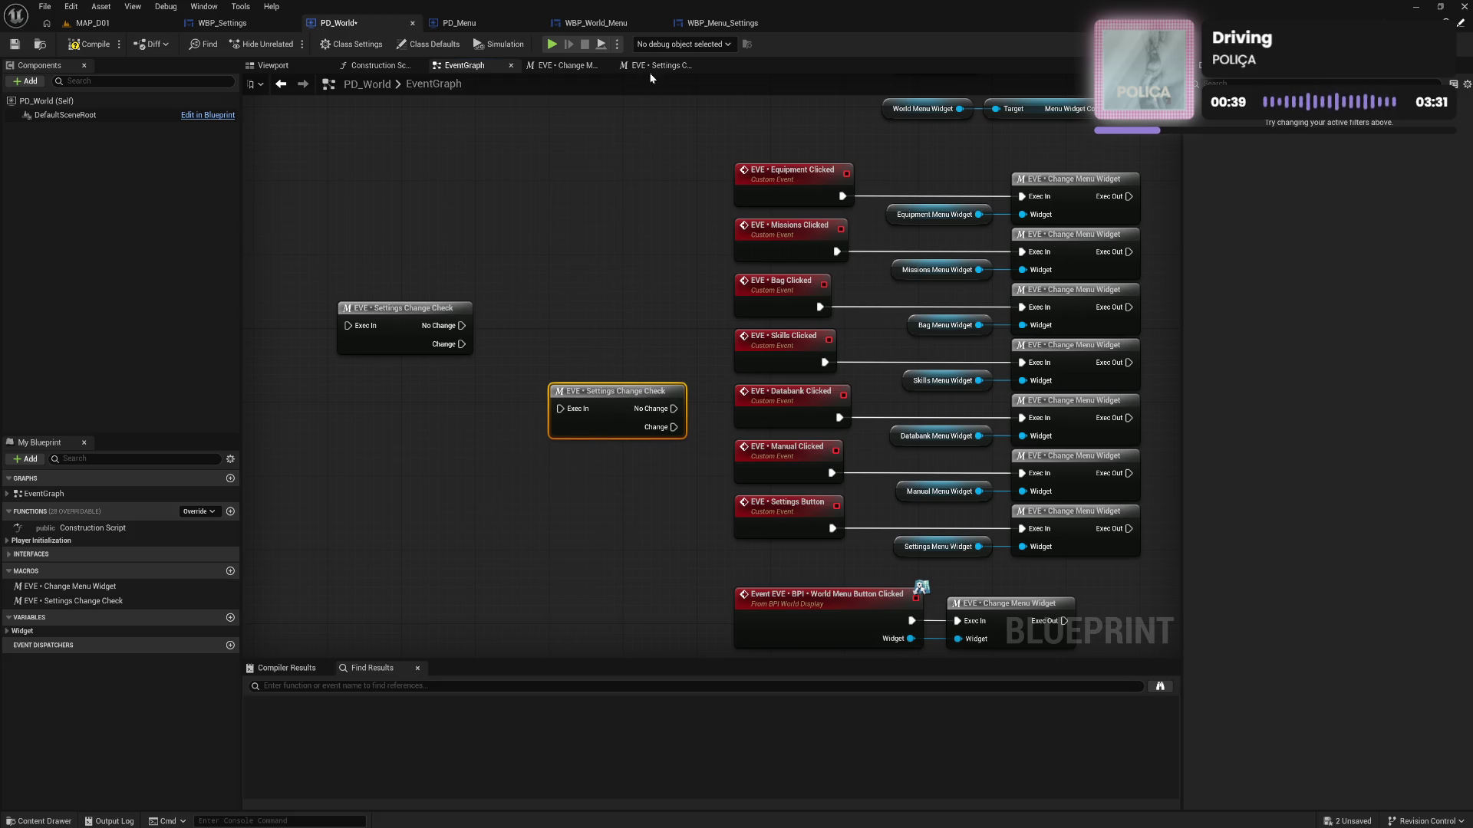
In the macro graph, rearrange the Settings Menu Widget and button-clicked call nodes beside the Branch
click(650, 67)
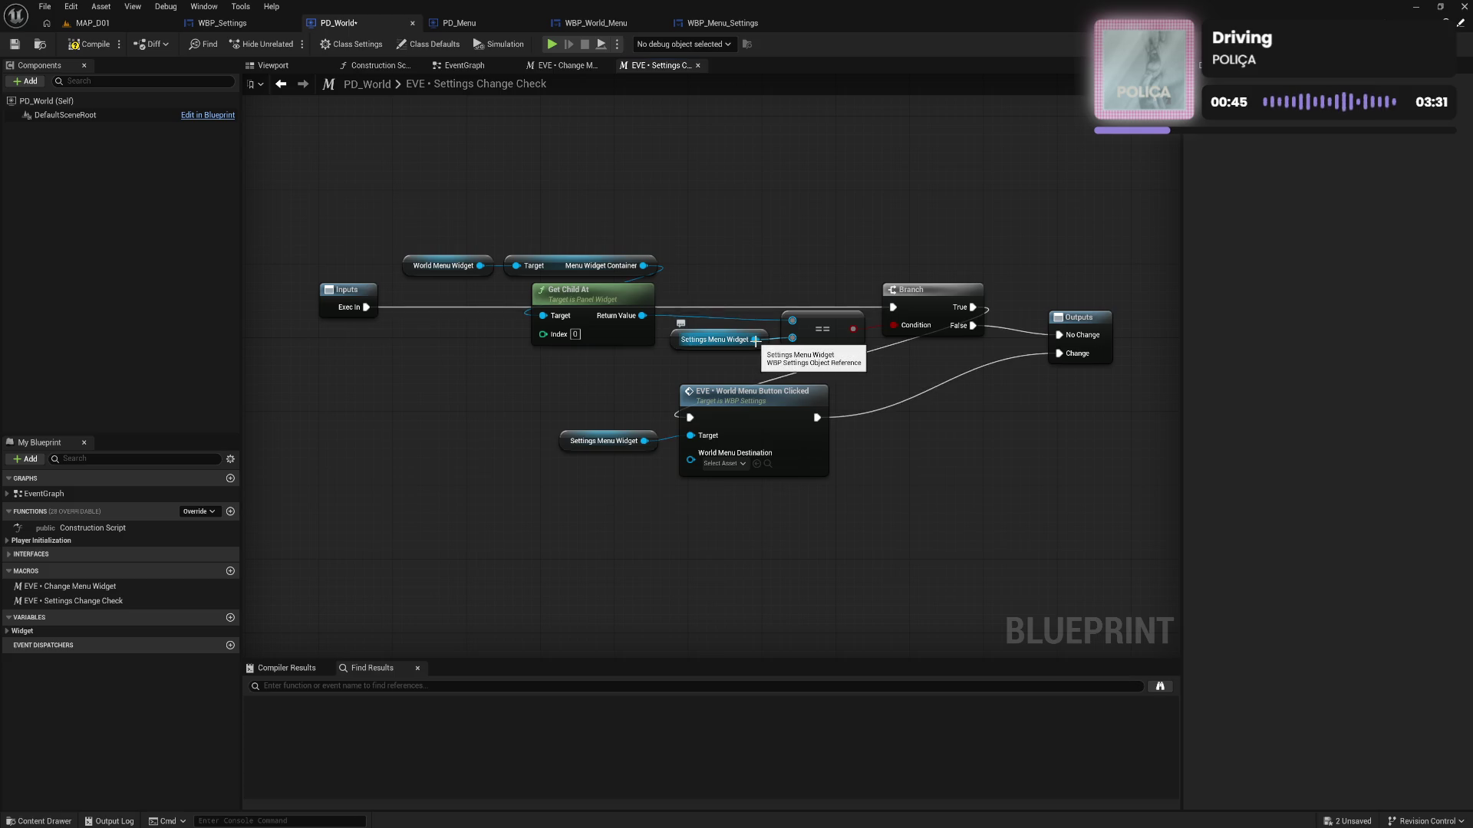
click(676, 339)
key(ctrl+c)
key(ctrl+v)
drag(1004, 431, 1058, 436)
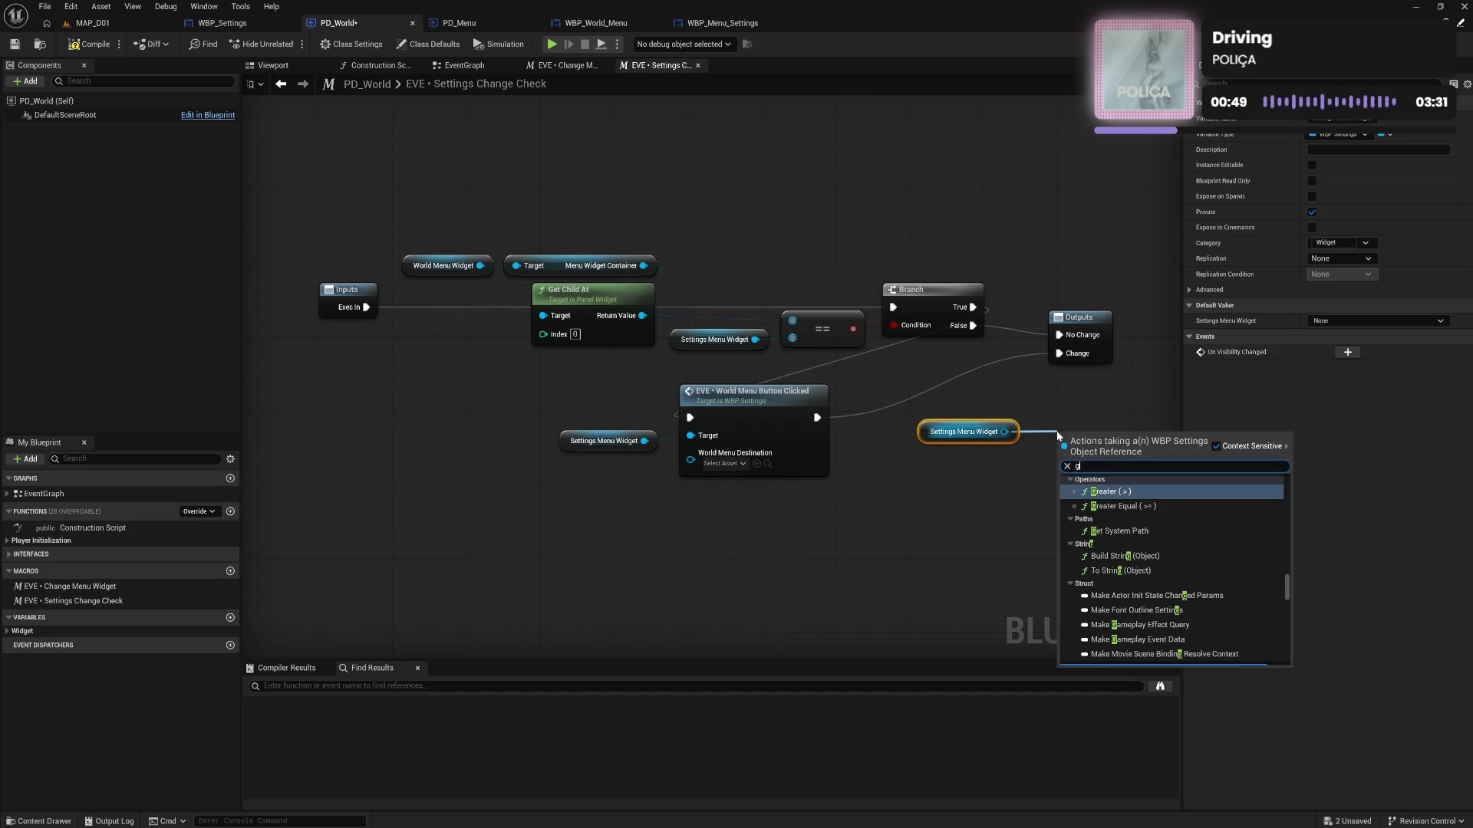
click(1046, 407)
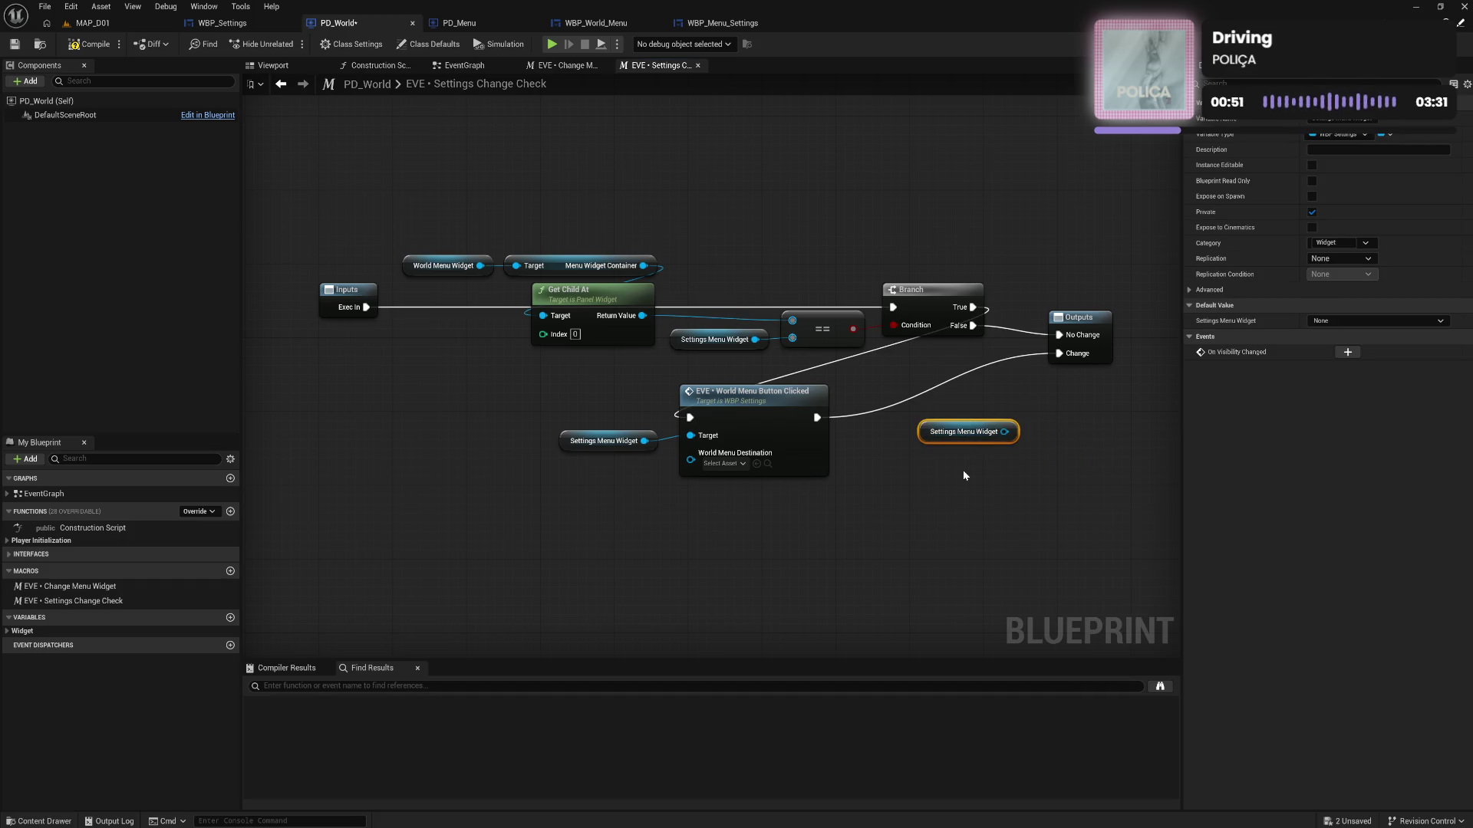
key(Delete)
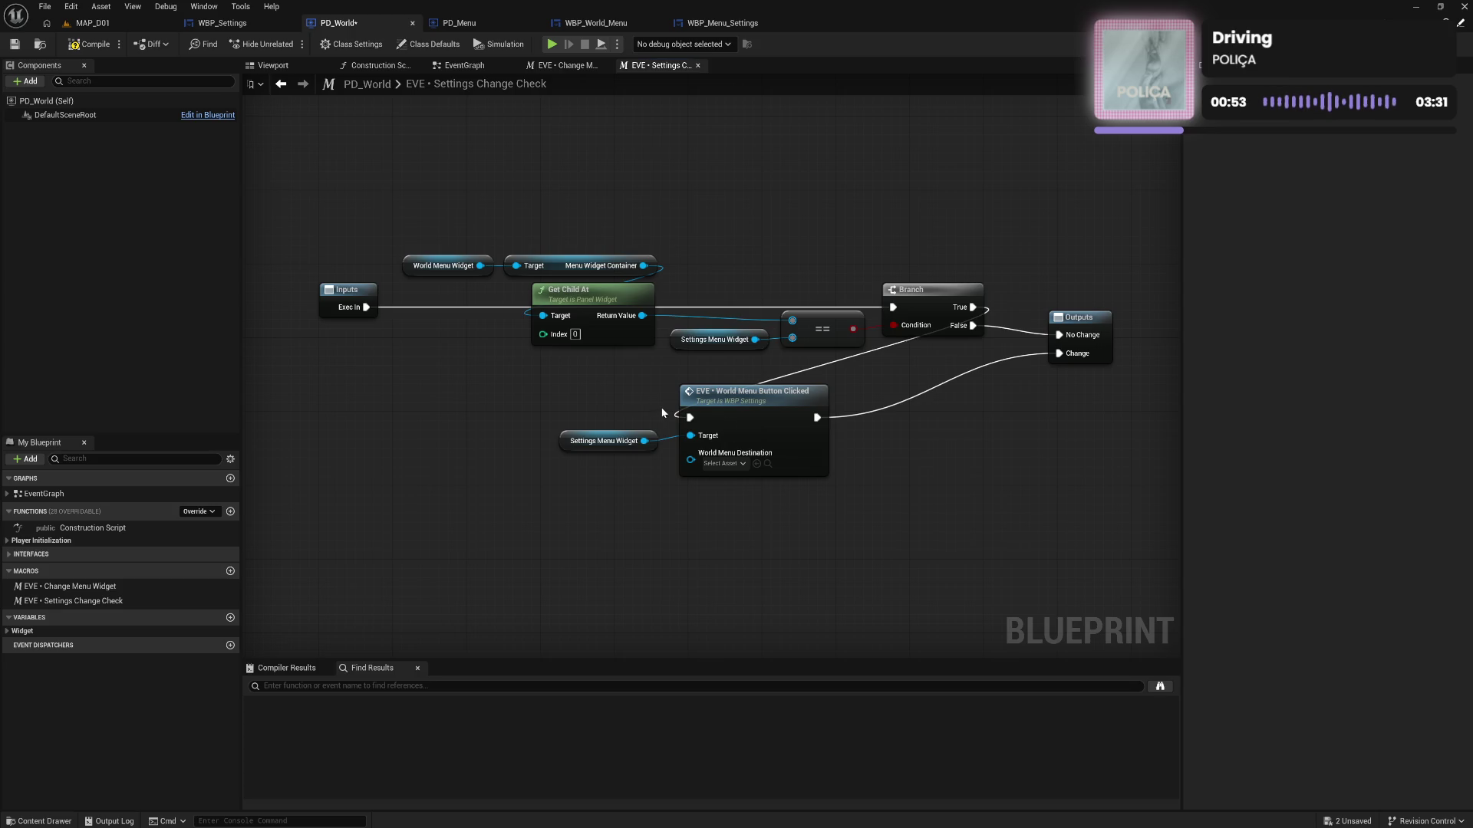
mouse_move(637, 418)
mouse_down()
mouse_move(759, 441)
mouse_move(770, 419)
mouse_move(902, 415)
mouse_move(963, 397)
mouse_up()
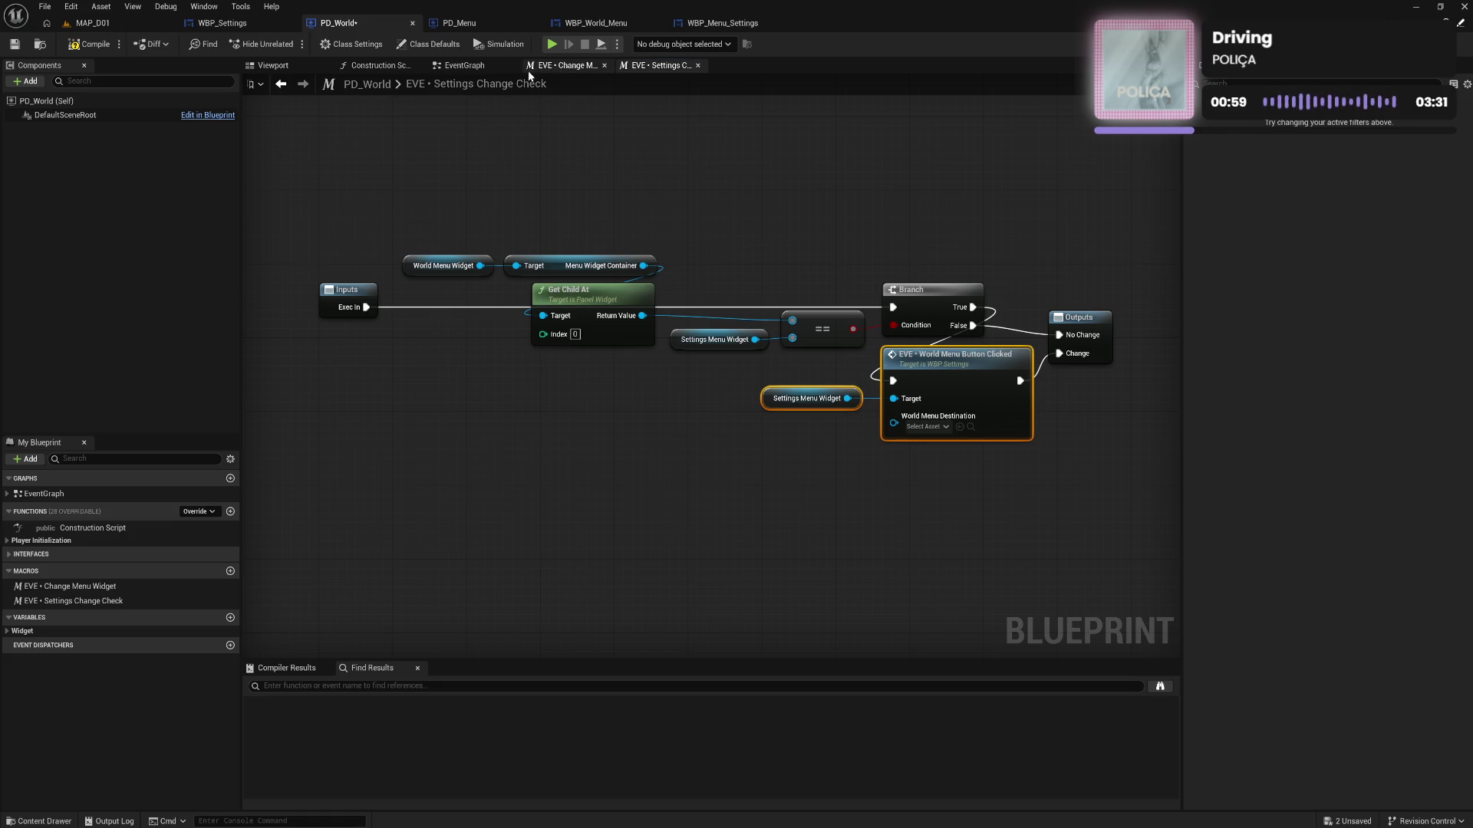
click(349, 295)
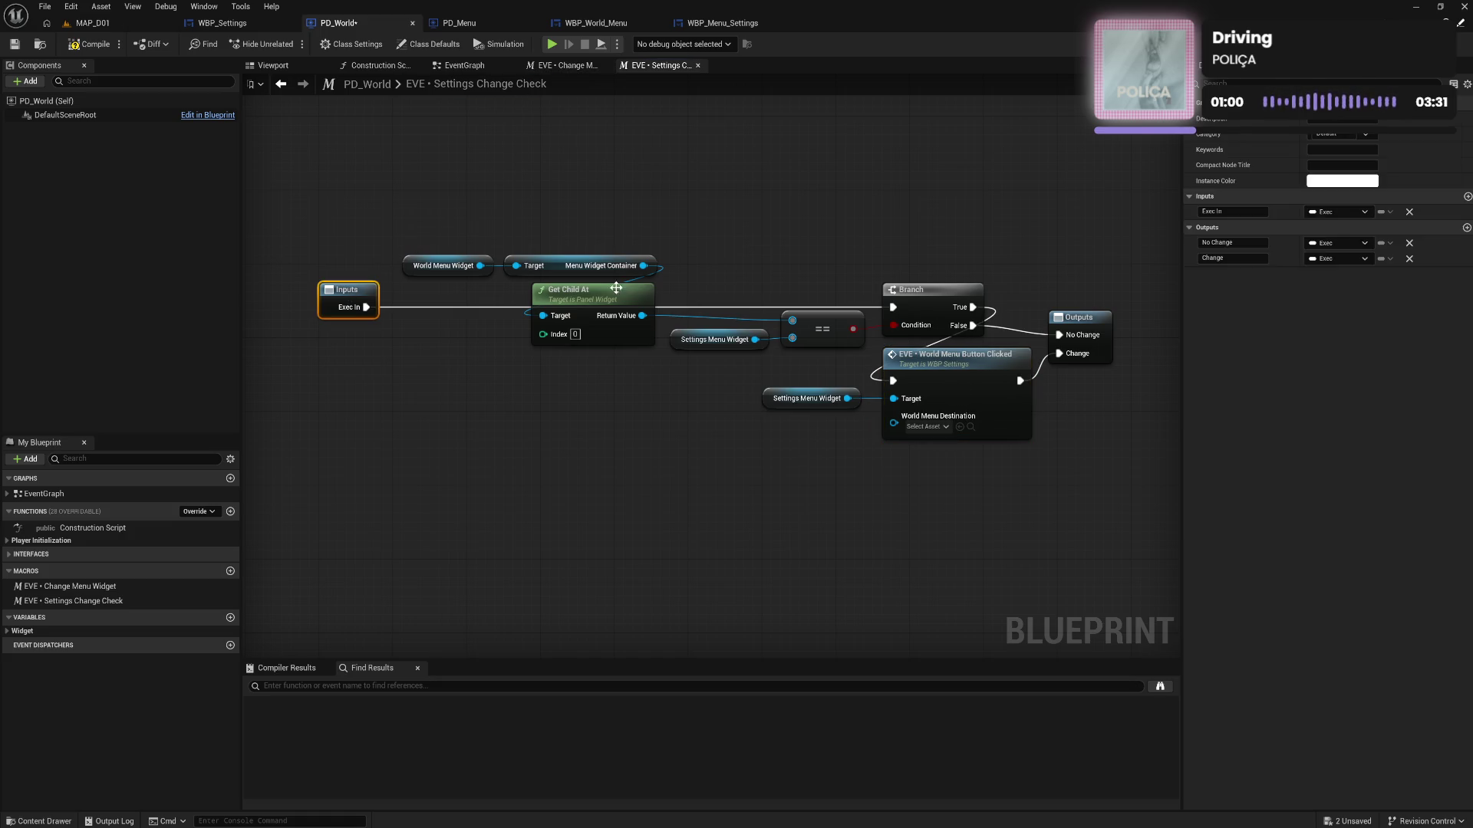
Add a Widget-type input to the macro, feed it into World Menu Destination, and compile
click(1466, 196)
click(1347, 228)
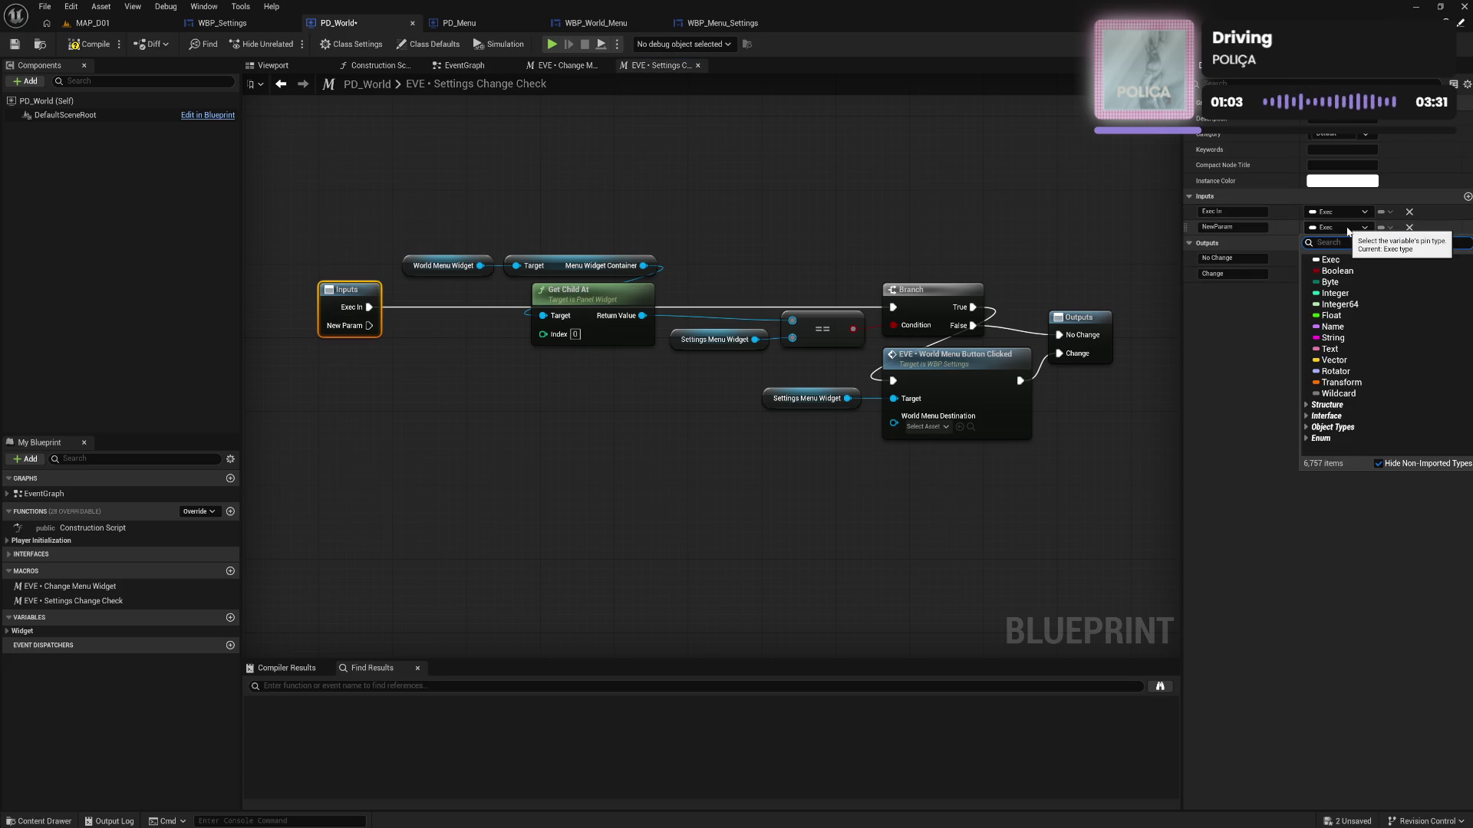
text(widg)
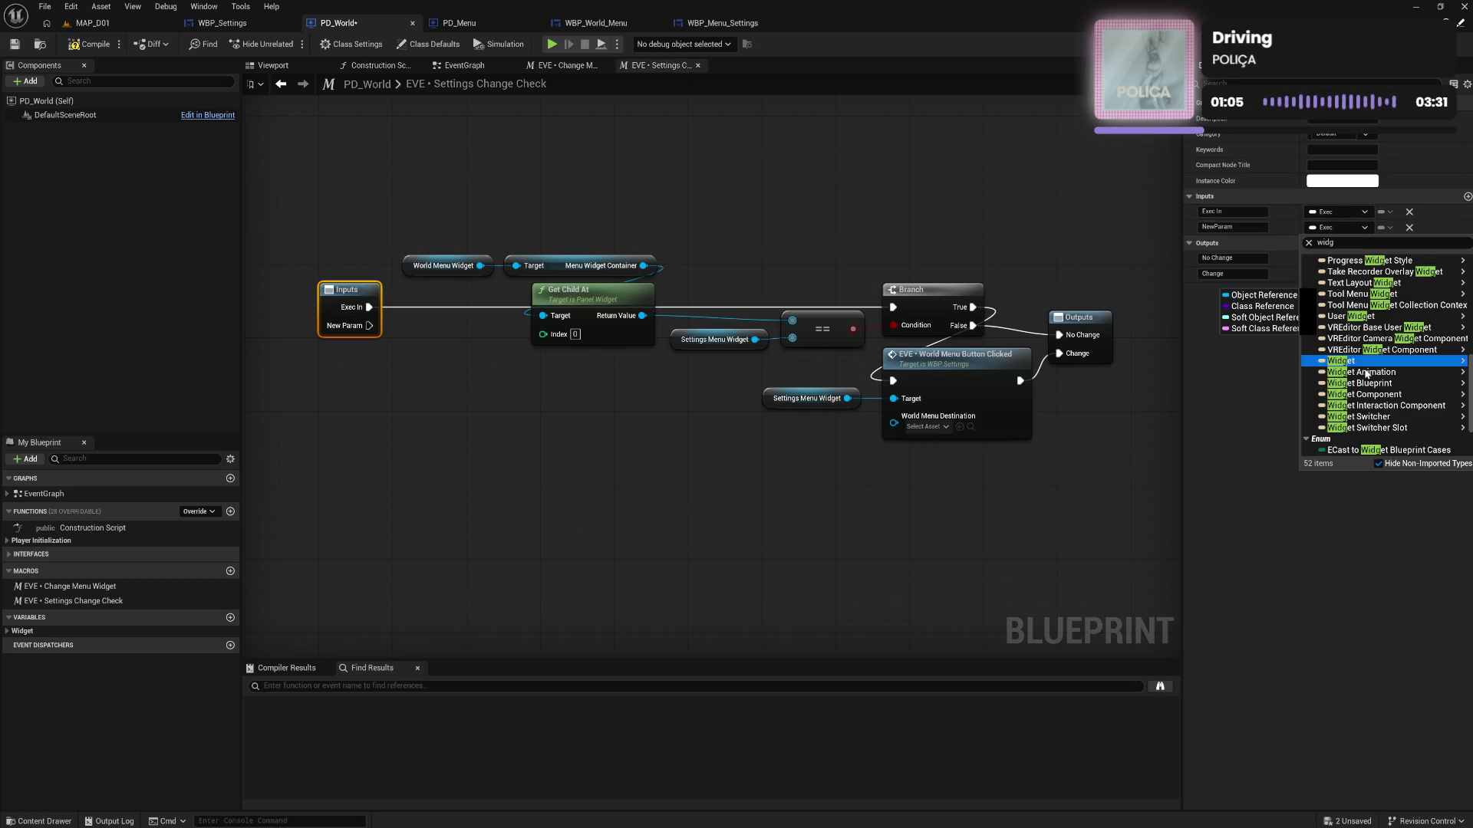
click(1358, 360)
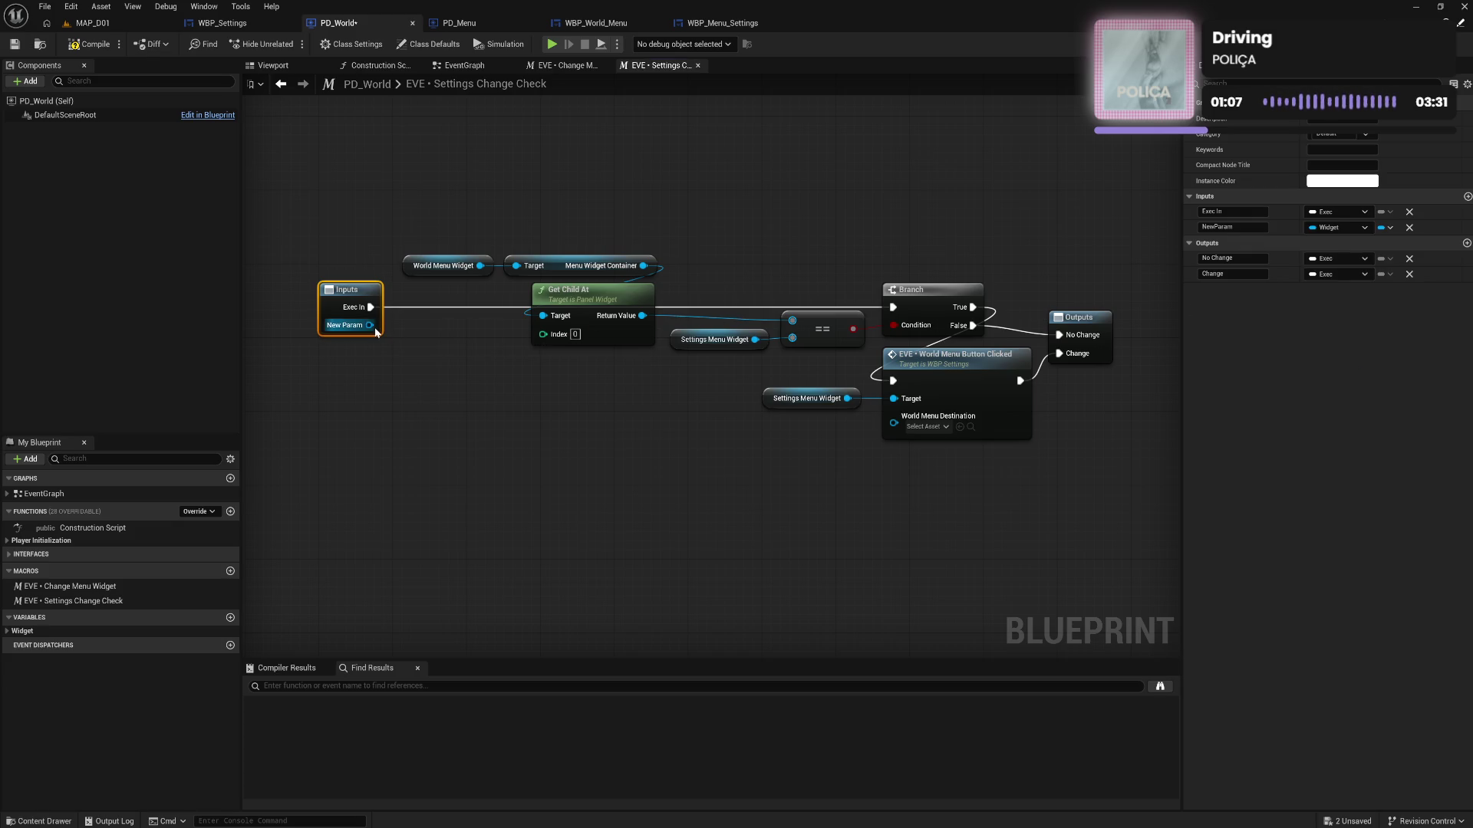
mouse_move(369, 325)
mouse_down()
mouse_move(844, 399)
mouse_move(922, 431)
mouse_up()
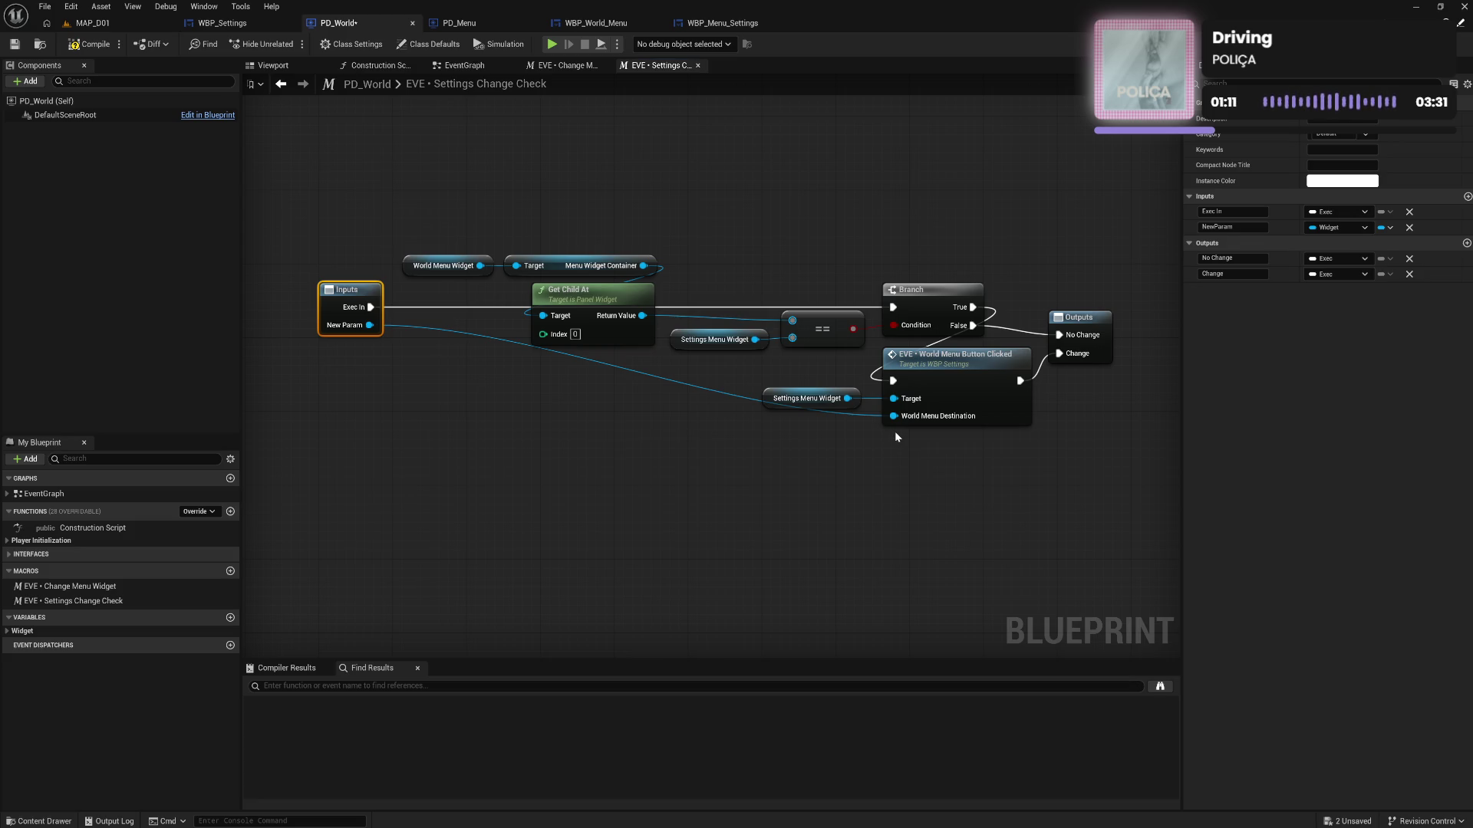
click(94, 44)
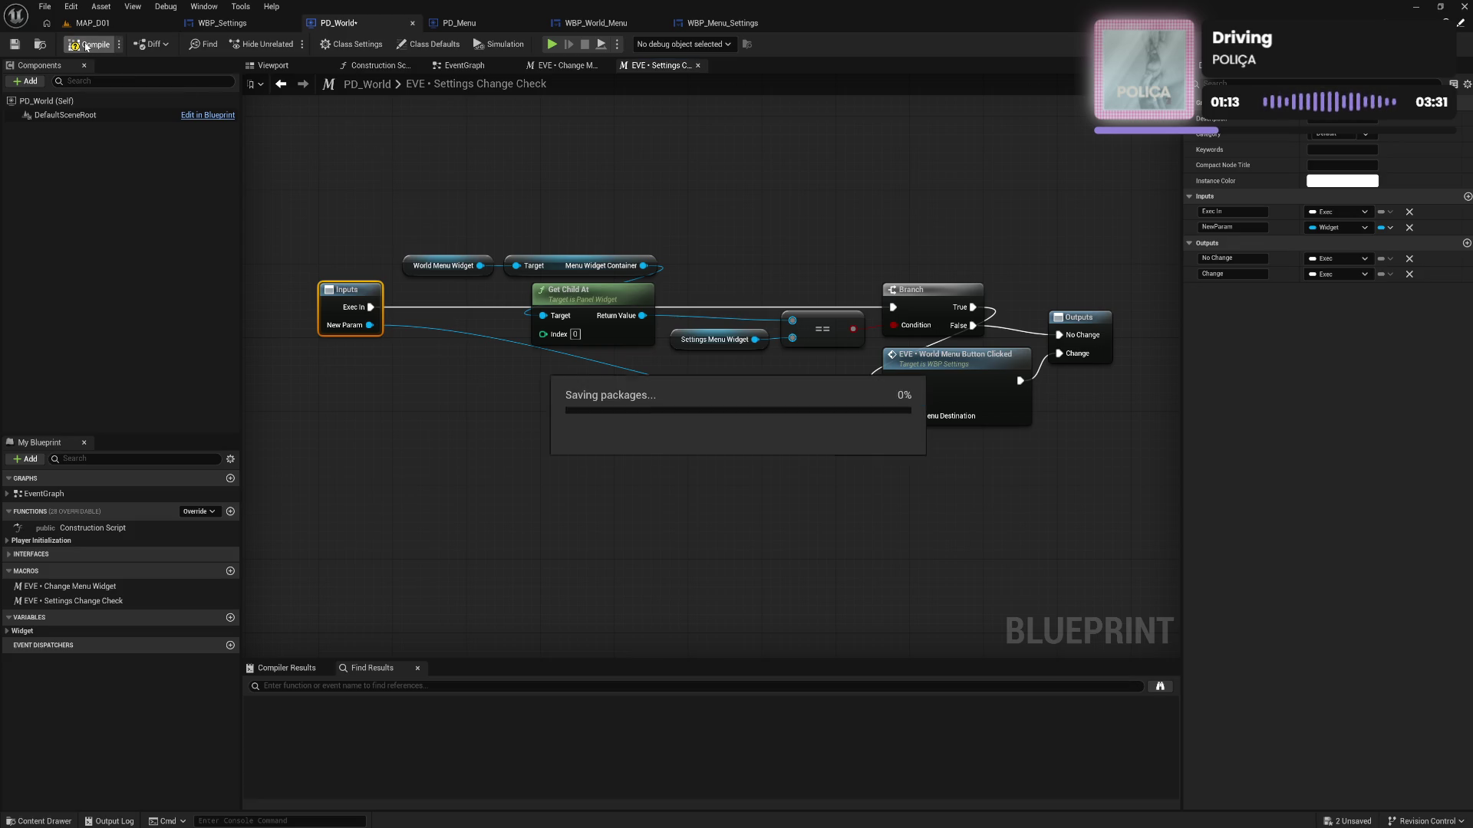
click(94, 44)
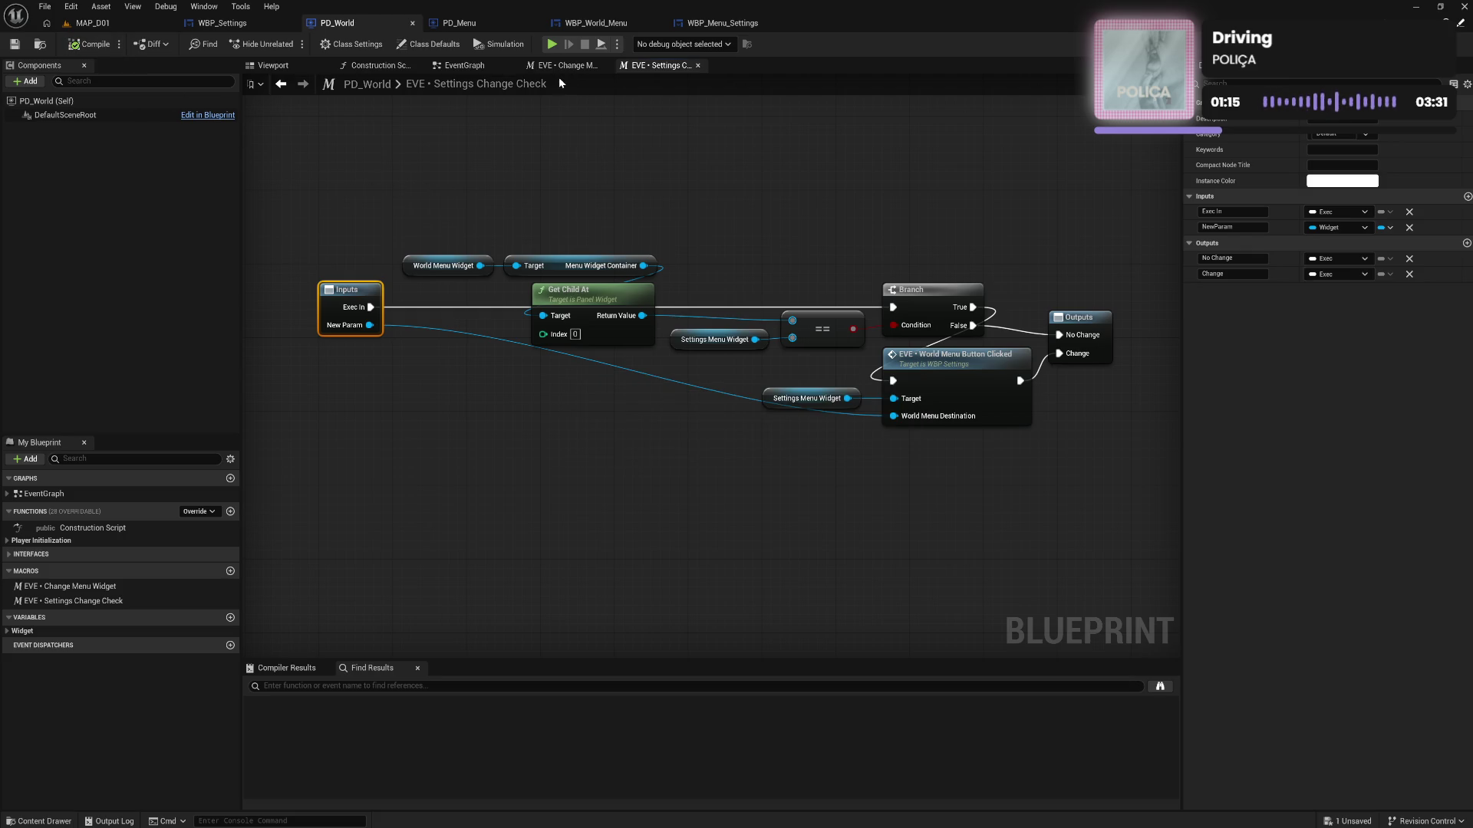
click(464, 65)
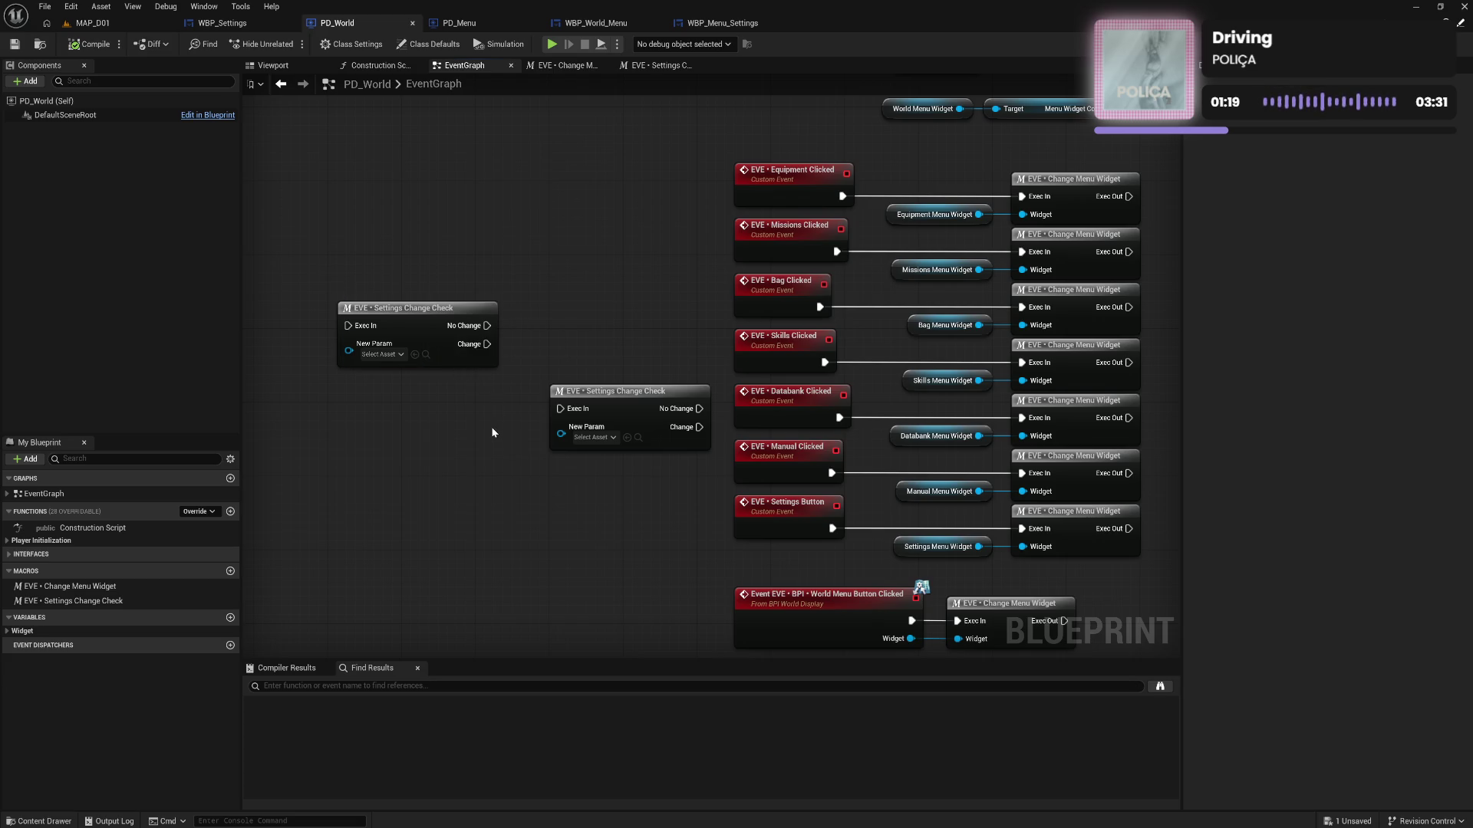
Rearrange the EventGraph, placing a Settings Change Check node beside the World Menu Button Clicked nodes
drag(491, 426, 451, 331)
mouse_move(606, 347)
mouse_down()
mouse_move(646, 500)
mouse_move(597, 505)
mouse_up()
click(779, 529)
drag(779, 529, 770, 594)
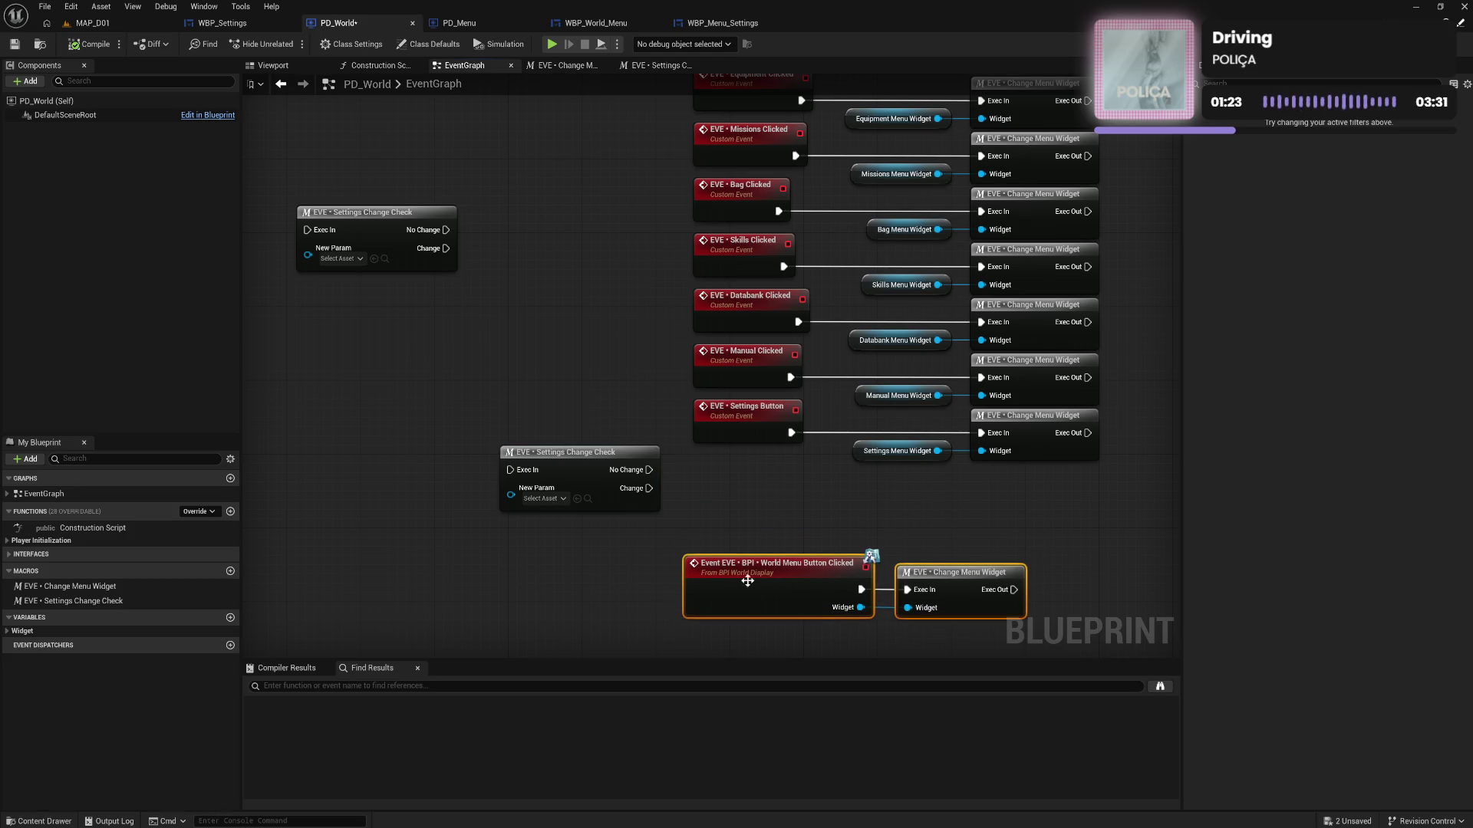
mouse_move(593, 472)
mouse_down()
mouse_move(848, 499)
mouse_move(748, 481)
mouse_up()
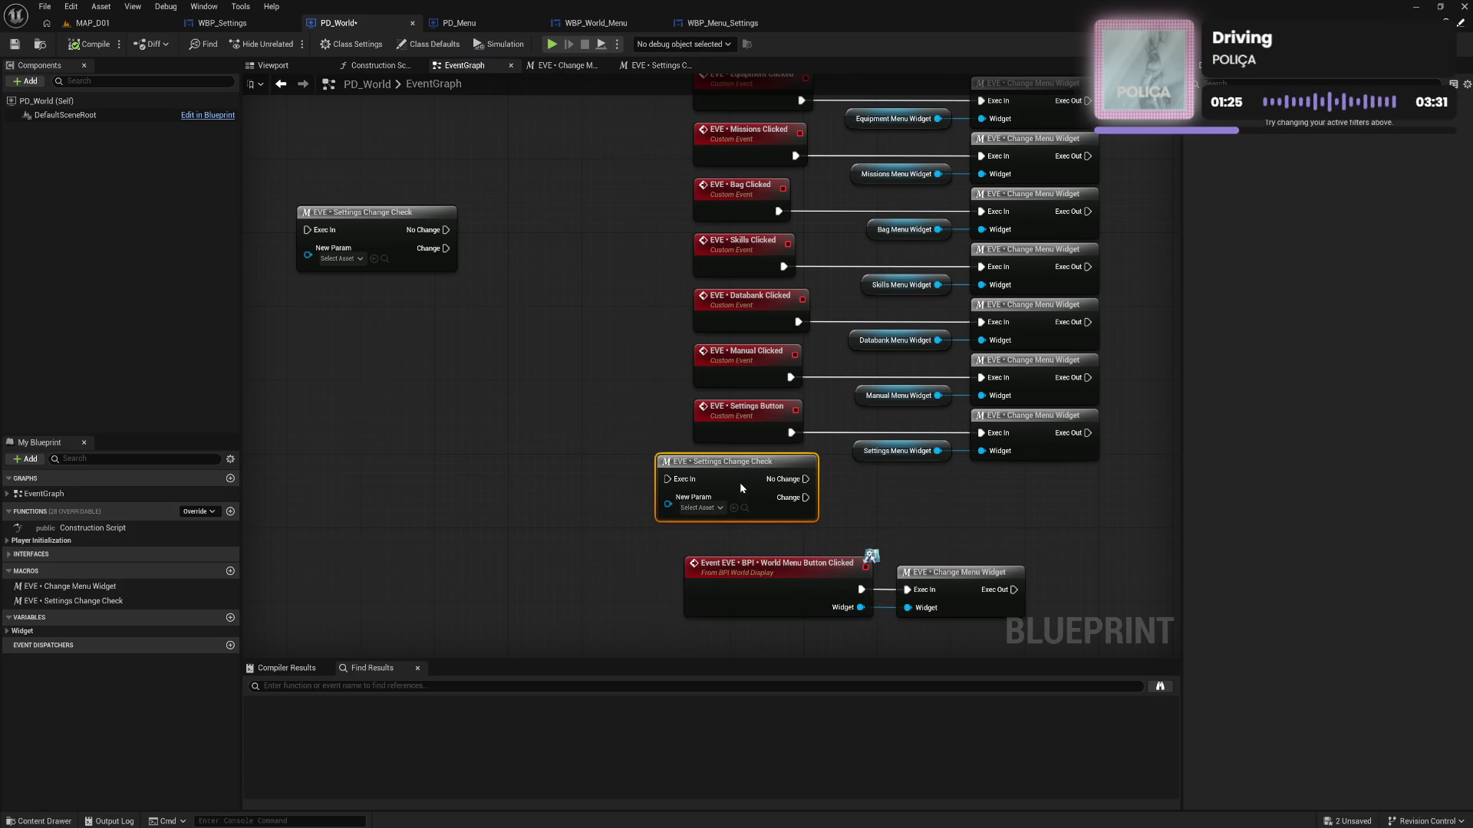
Route Manual Clicked through the check's Exec In, with a Manual Menu Widget copy and No Change, then compile
drag(791, 377, 672, 480)
click(861, 394)
key(ctrl+c)
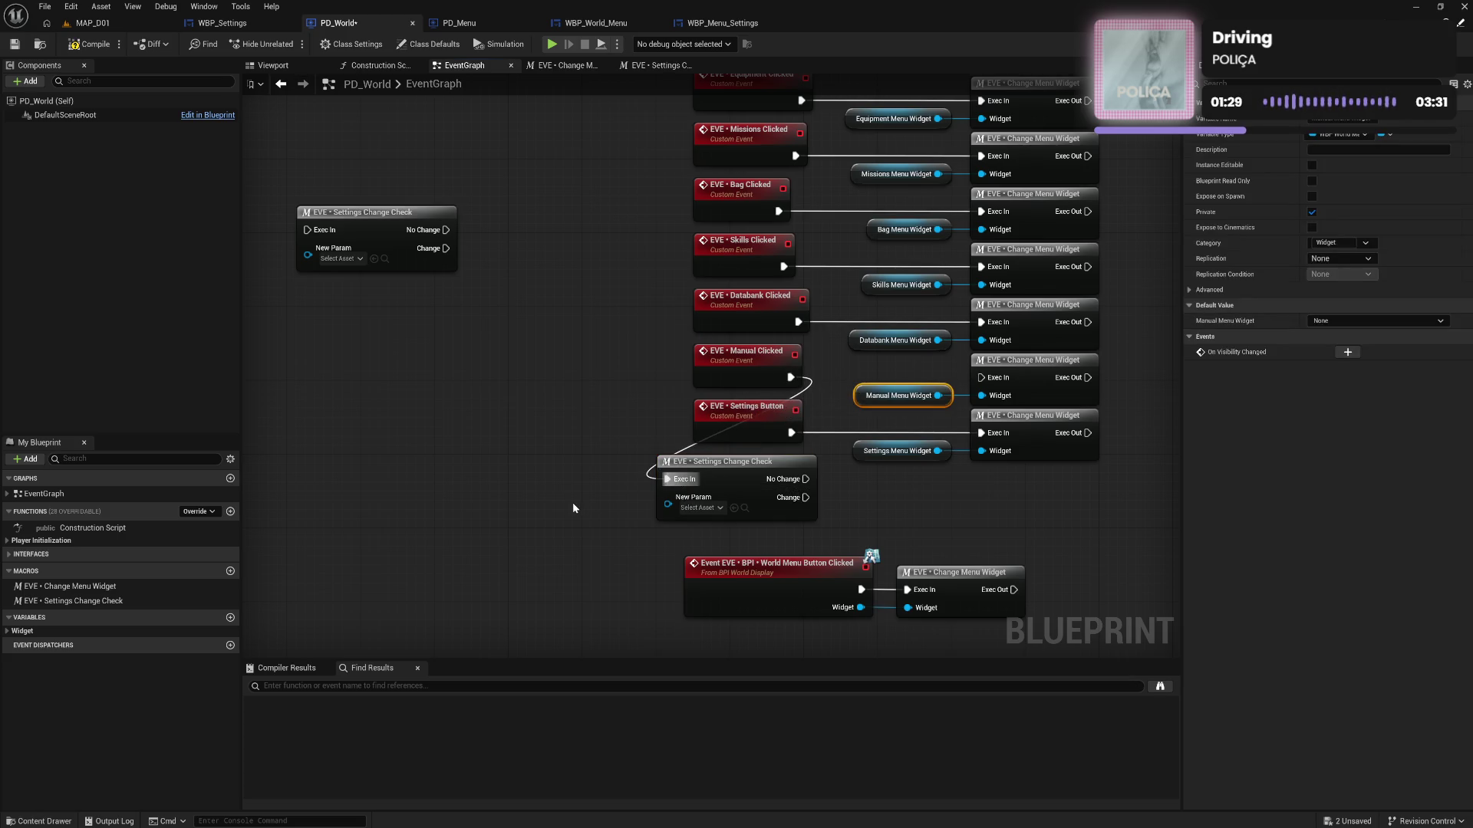
key(ctrl+v)
mouse_move(644, 508)
mouse_down()
mouse_move(616, 507)
mouse_move(668, 504)
mouse_up()
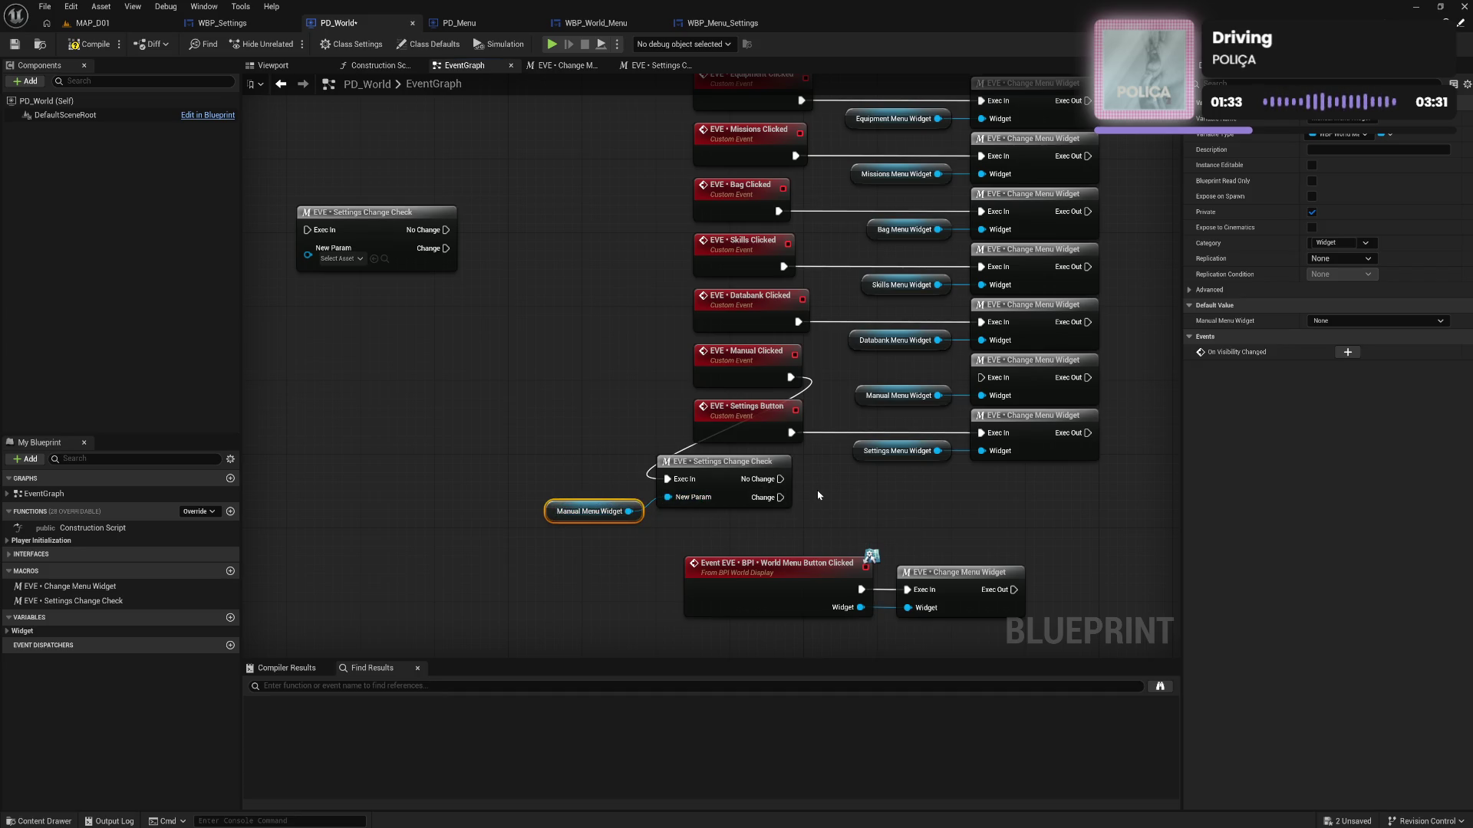
drag(781, 479, 982, 378)
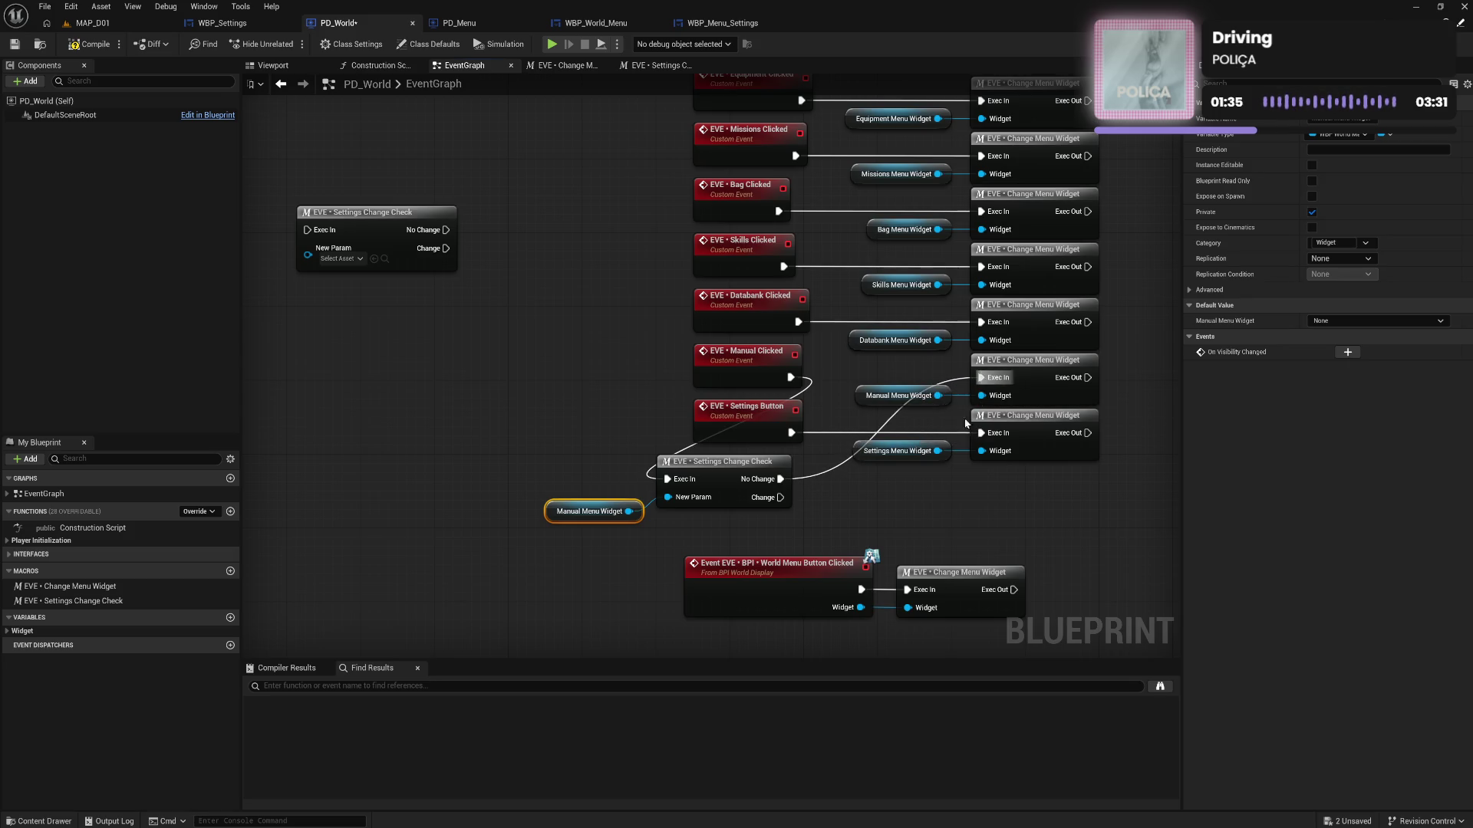
click(85, 48)
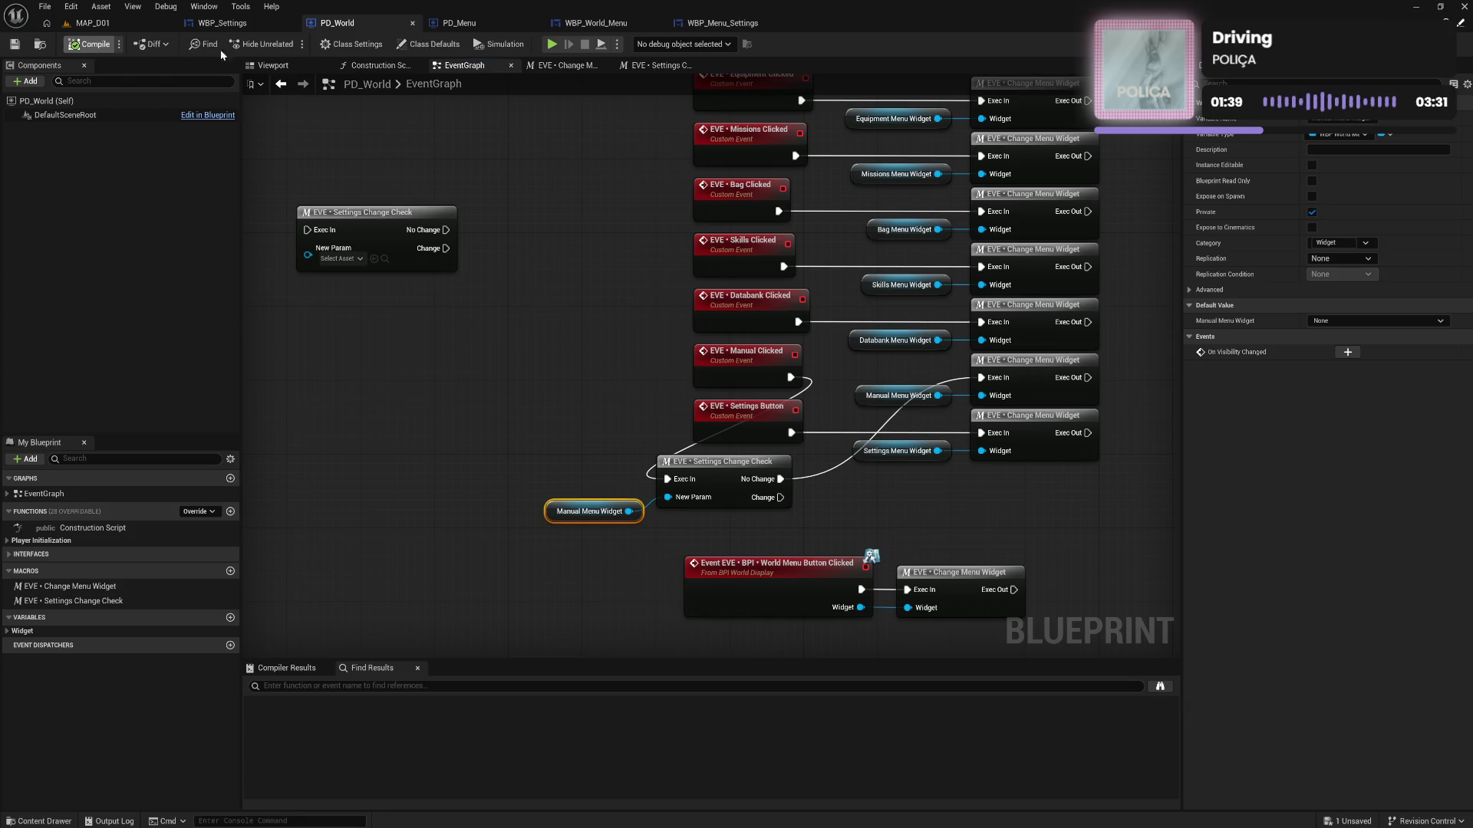
Recheck the macro graph, recompile PD_World, and launch a play-test
click(664, 67)
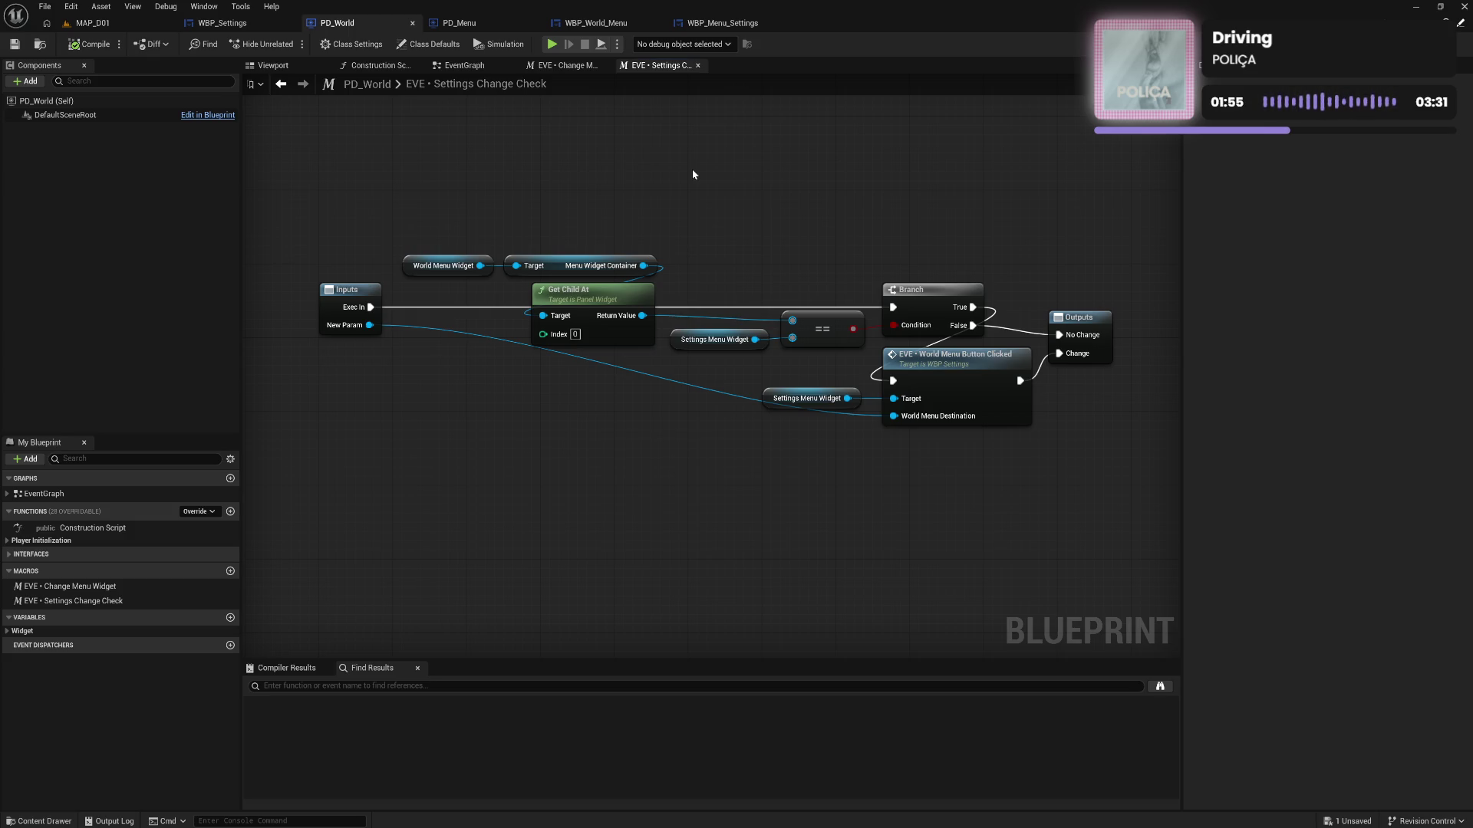
click(463, 65)
click(568, 453)
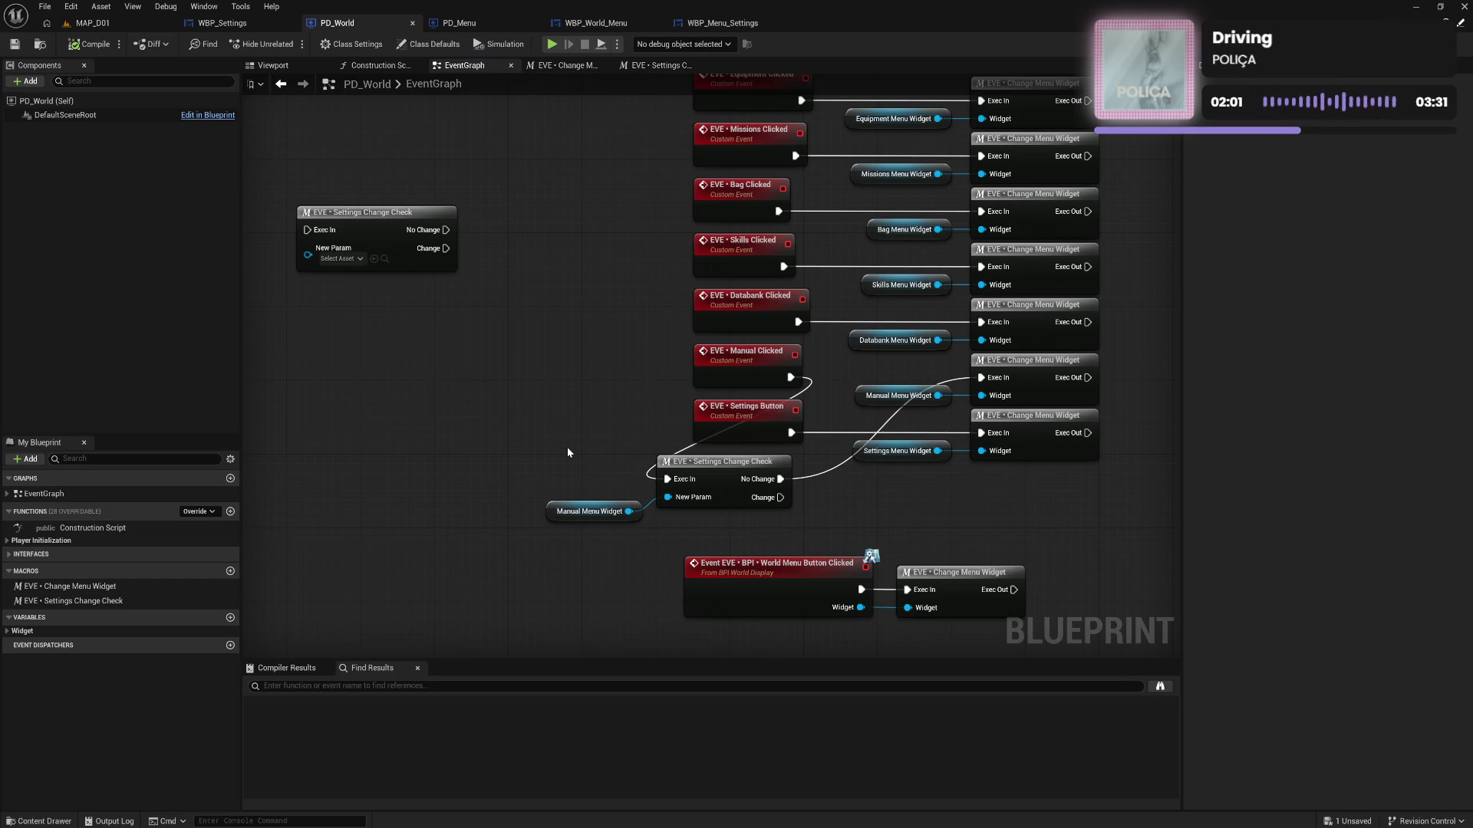
mouse_move(582, 463)
mouse_down()
mouse_move(658, 530)
mouse_move(689, 536)
mouse_up()
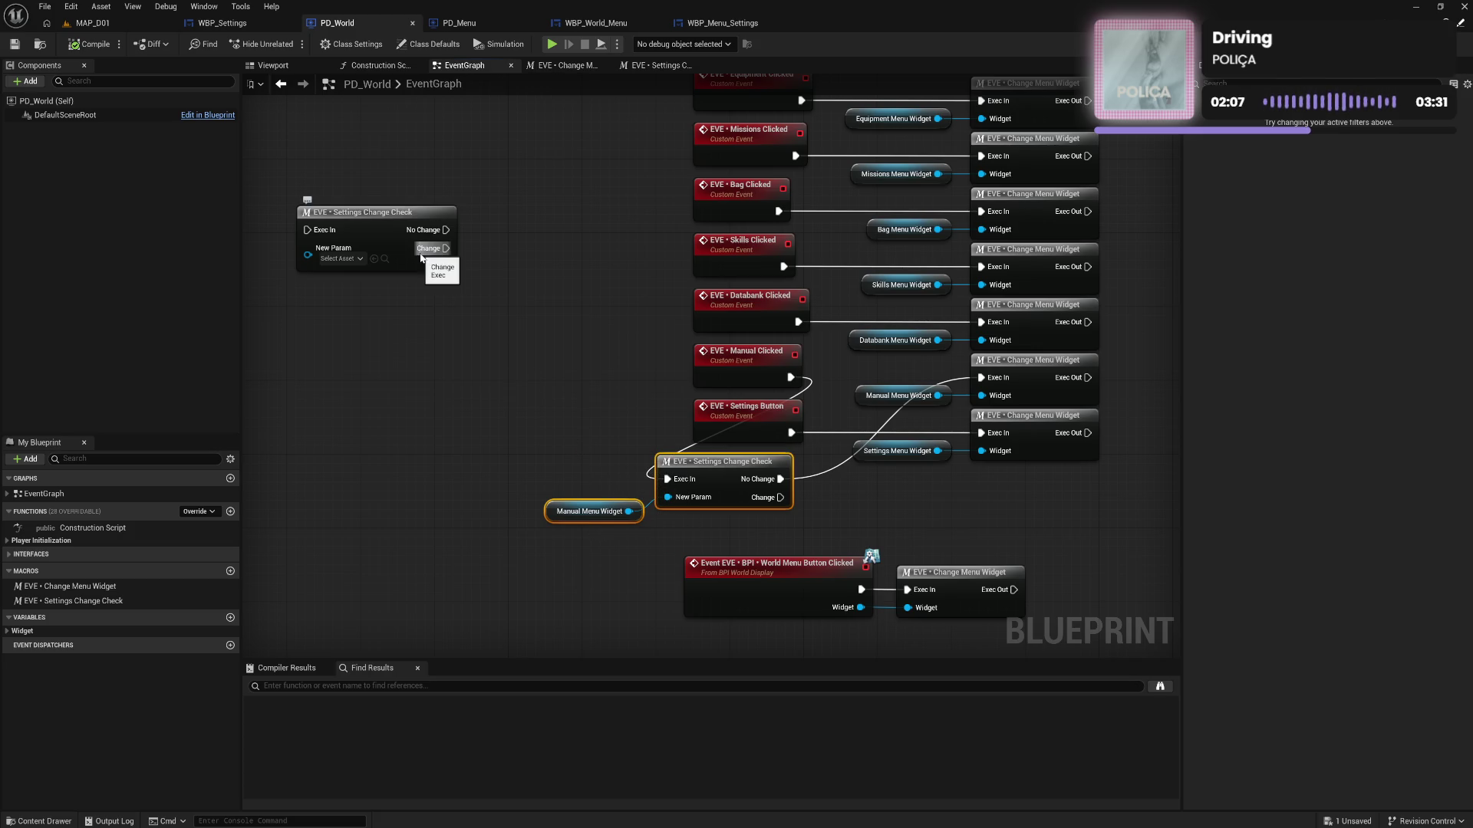
click(101, 46)
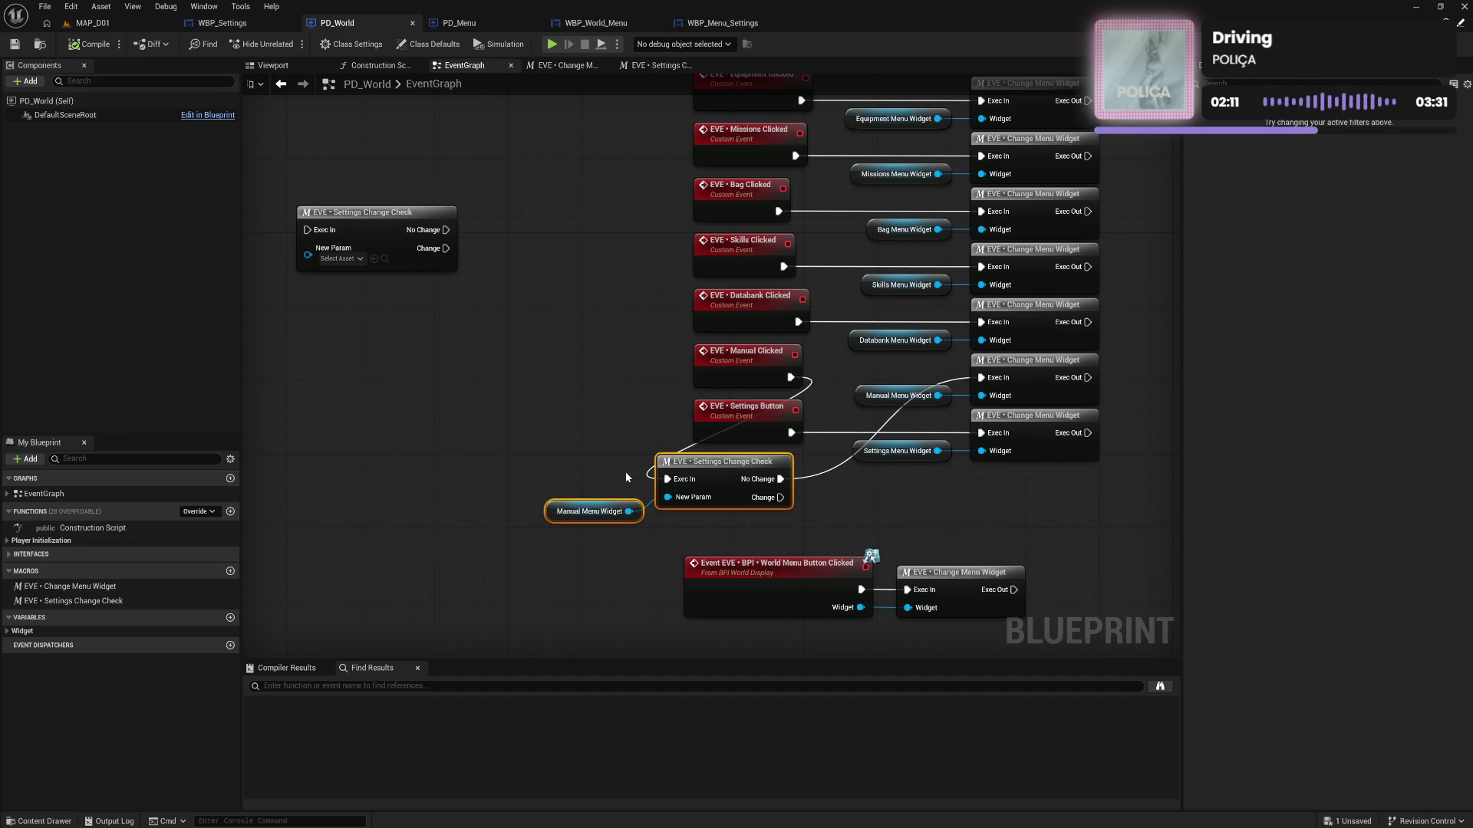
click(551, 46)
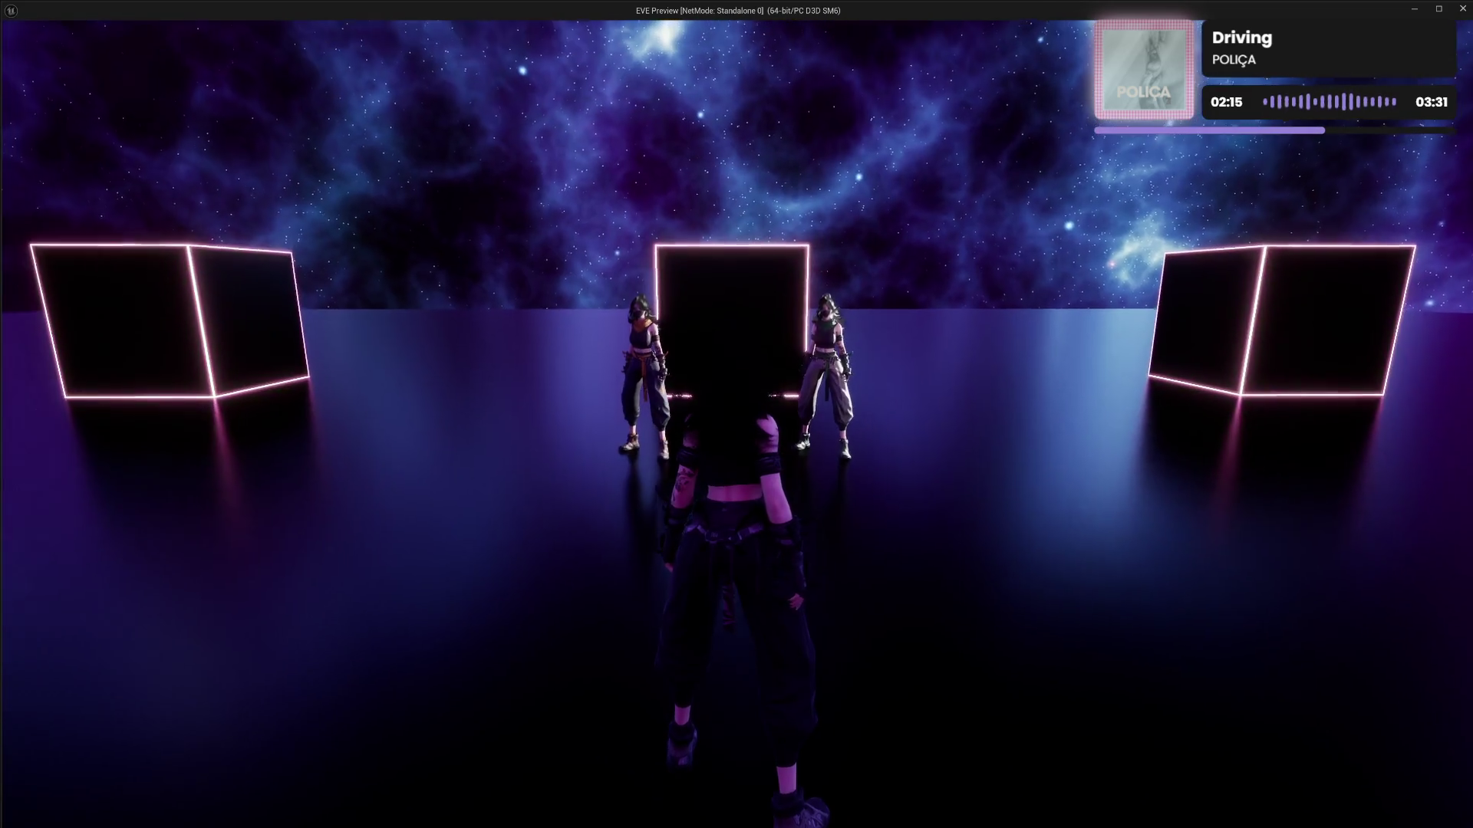
Change Display Mode to FULLSCREEN, then cancel and later discard at the Confirm Changes prompt
key(Tab)
click(703, 102)
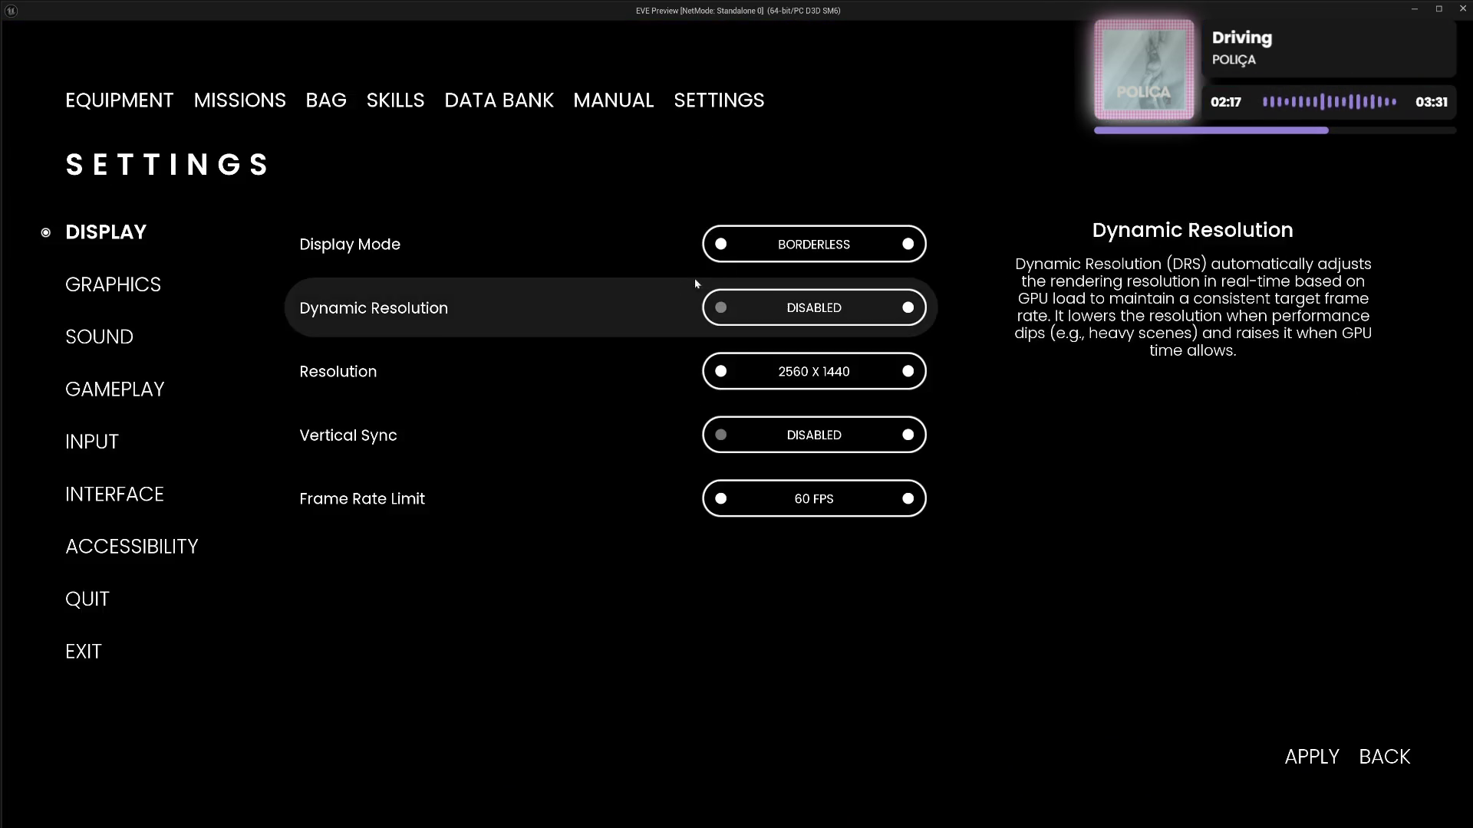
click(719, 244)
click(614, 109)
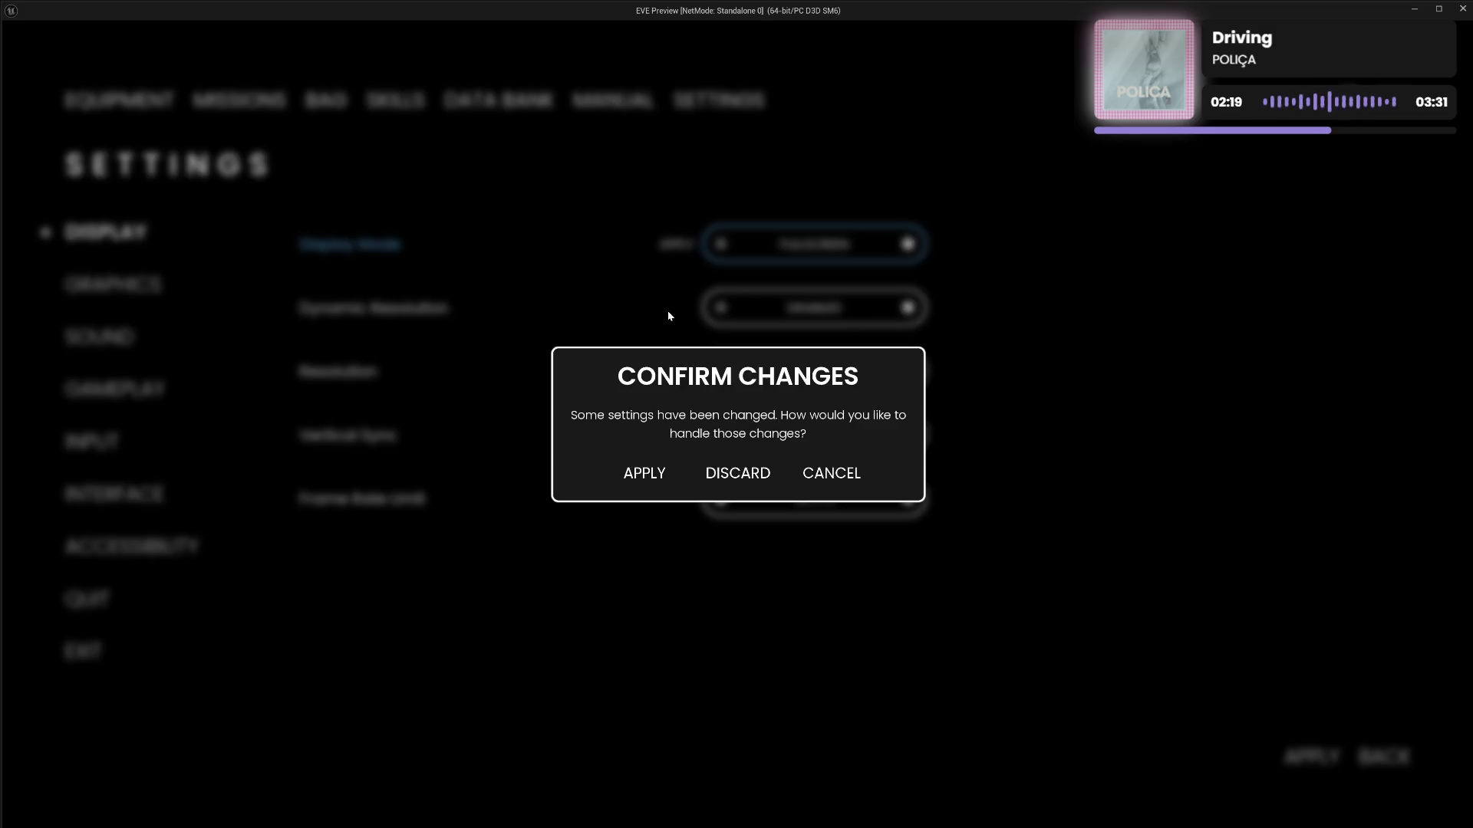
click(839, 476)
click(630, 102)
click(724, 477)
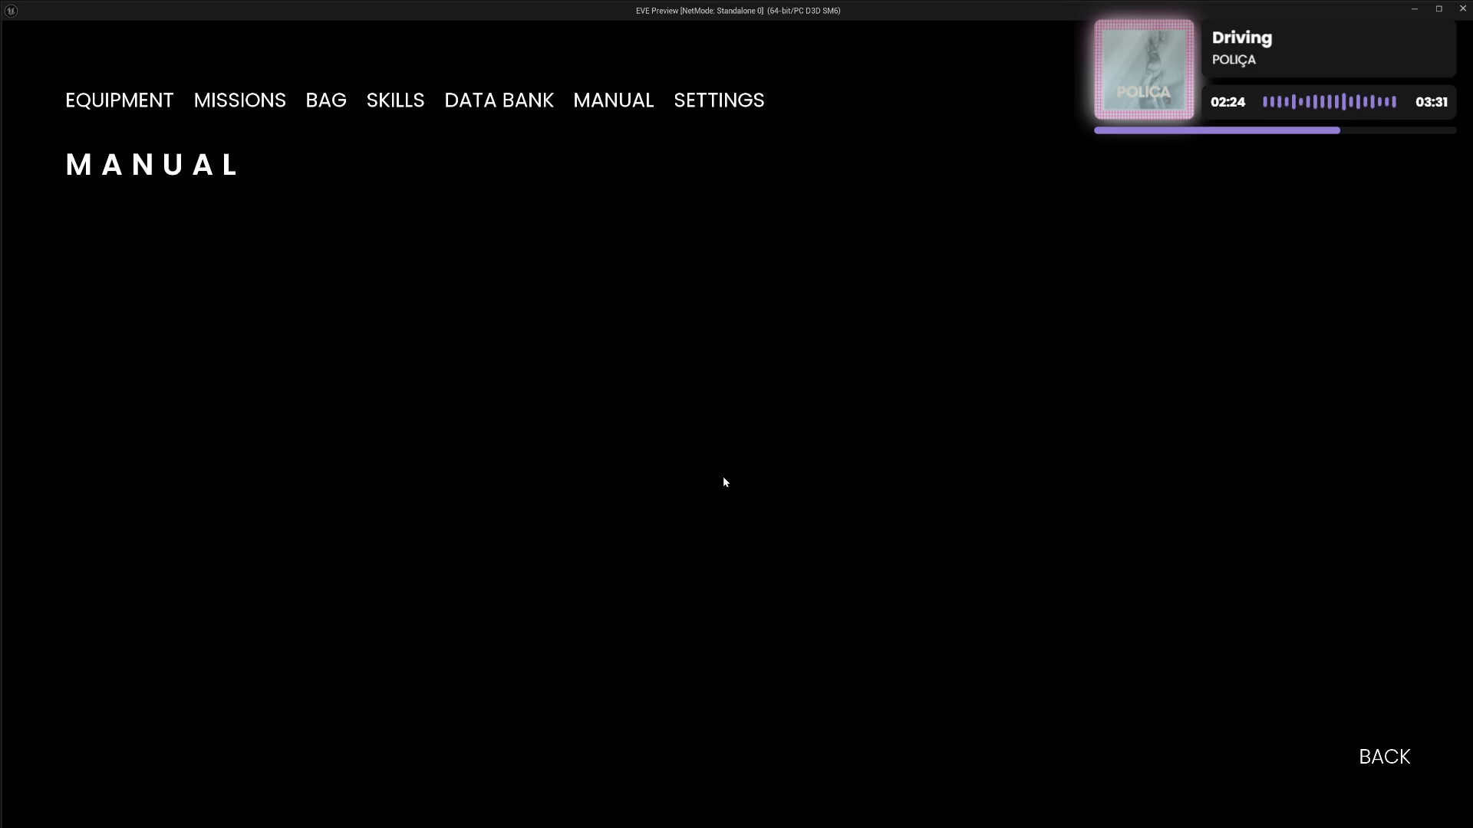
Change Resolution to 1920 X 1080, discard it via MANUAL, verify it reverted, and end the play-test
click(723, 102)
click(721, 372)
click(635, 103)
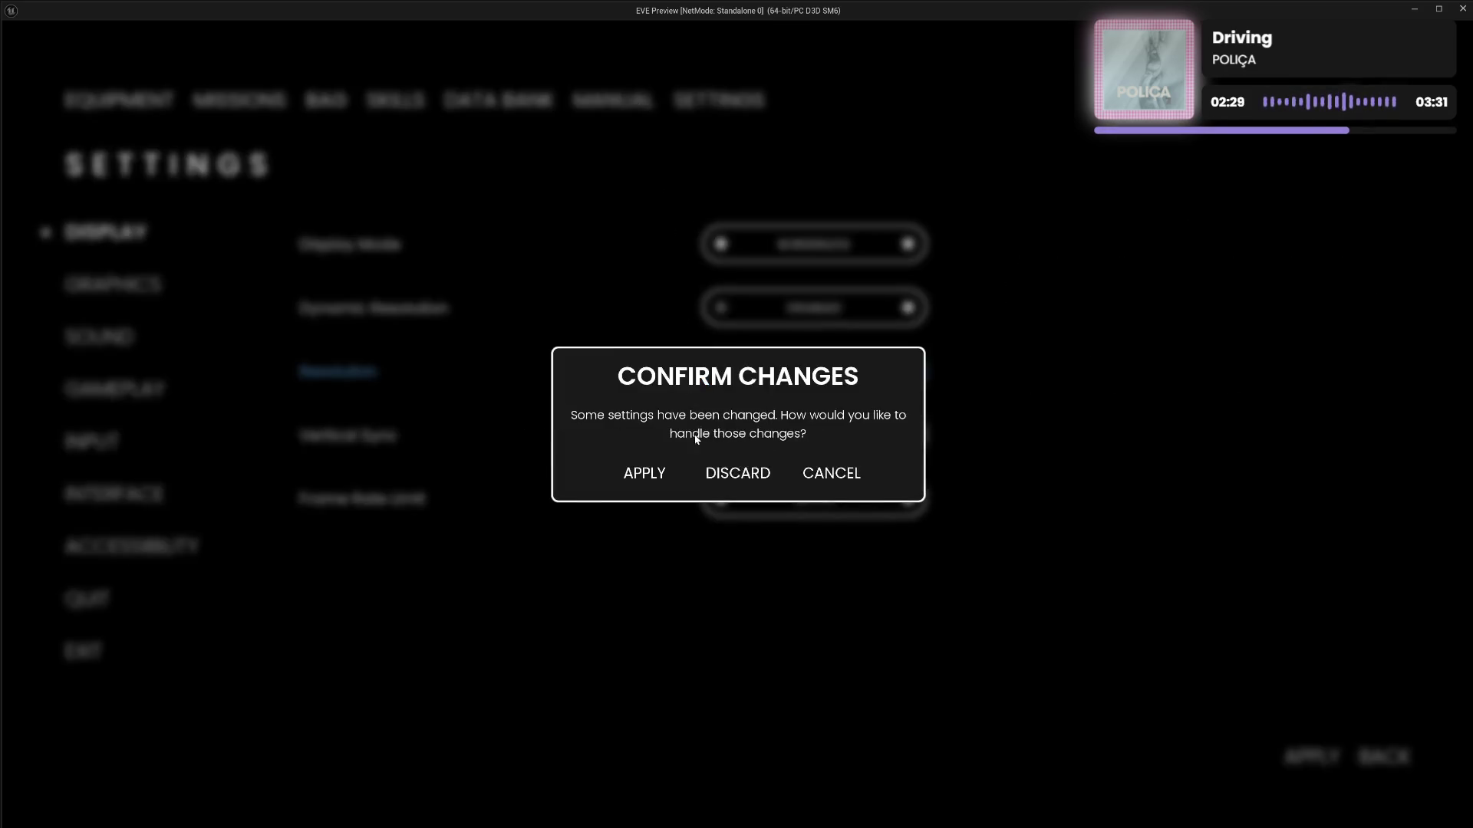
click(726, 474)
click(723, 101)
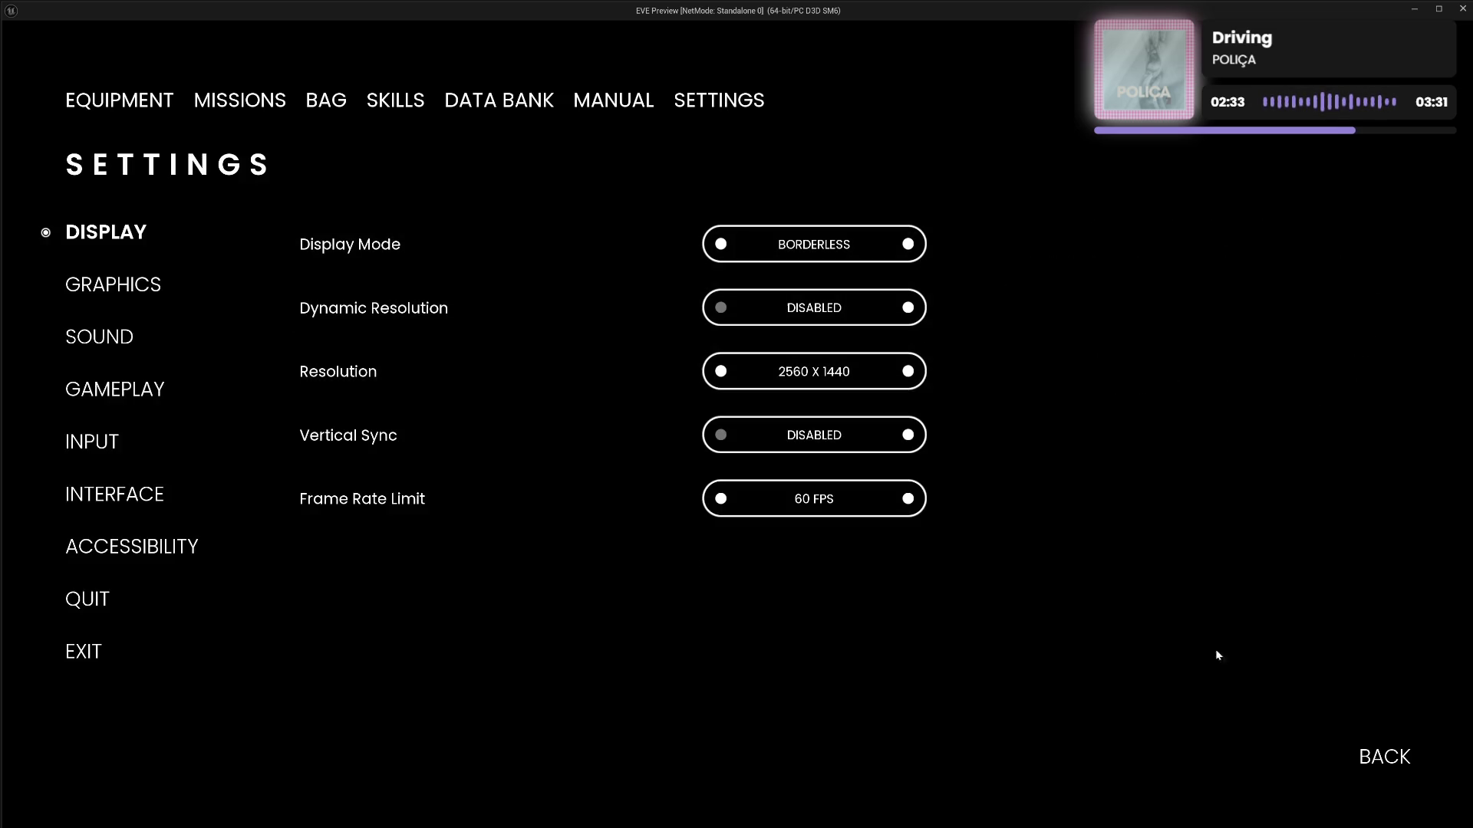
click(1378, 758)
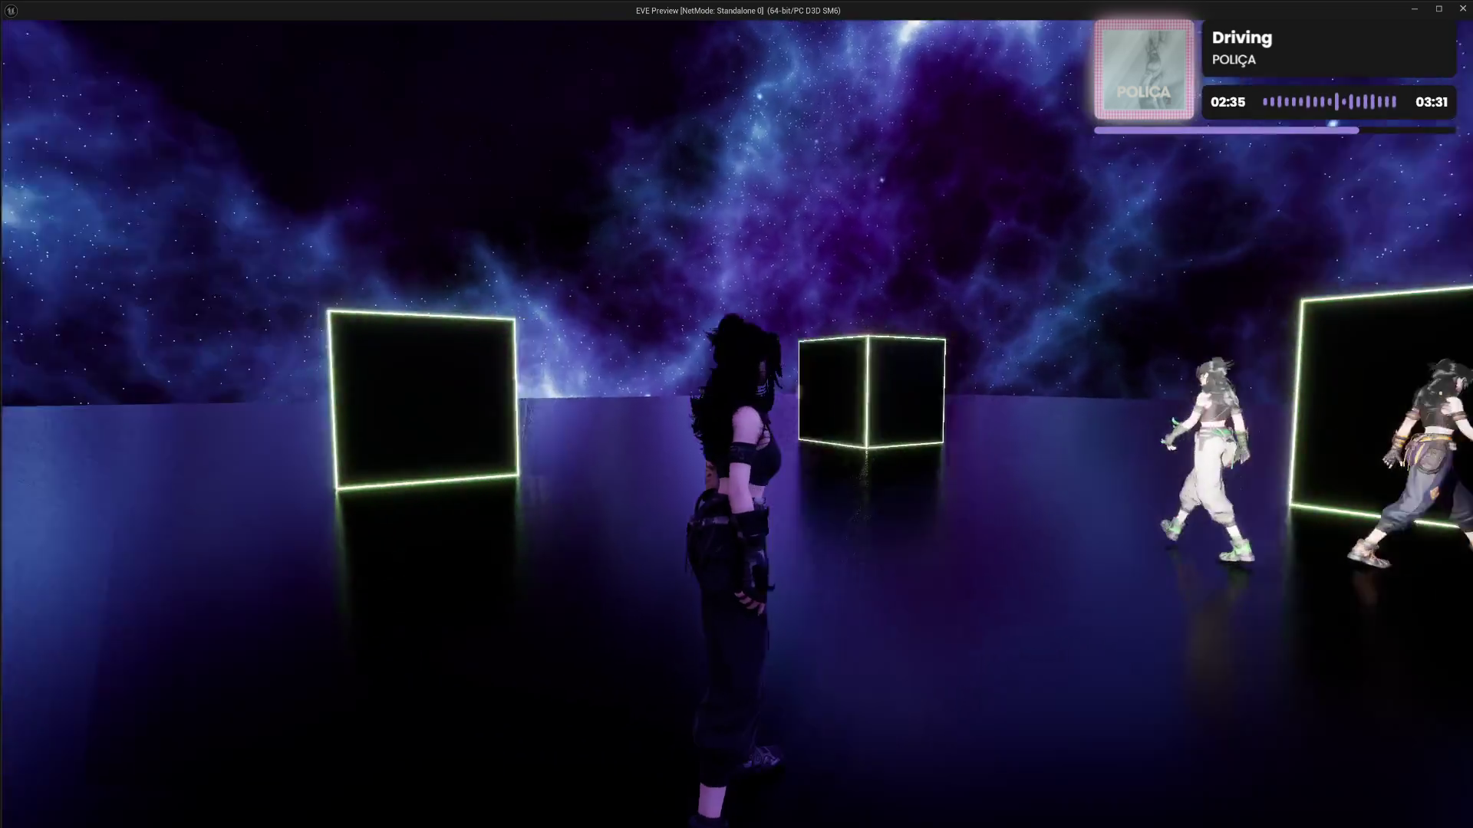
key(Escape)
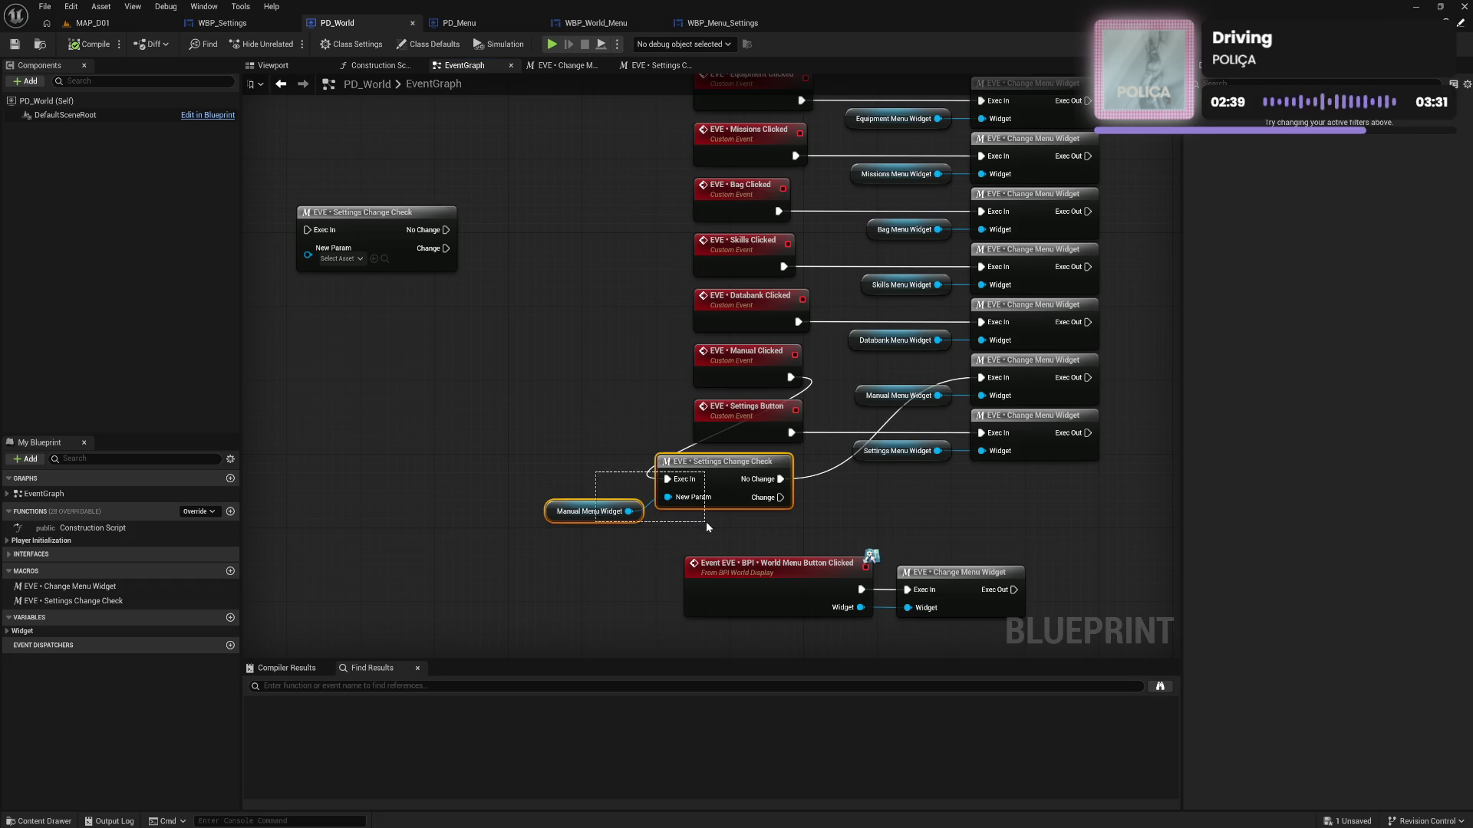
Nudge the Manual row's check node down and select the macro to view its pins
drag(718, 478, 718, 493)
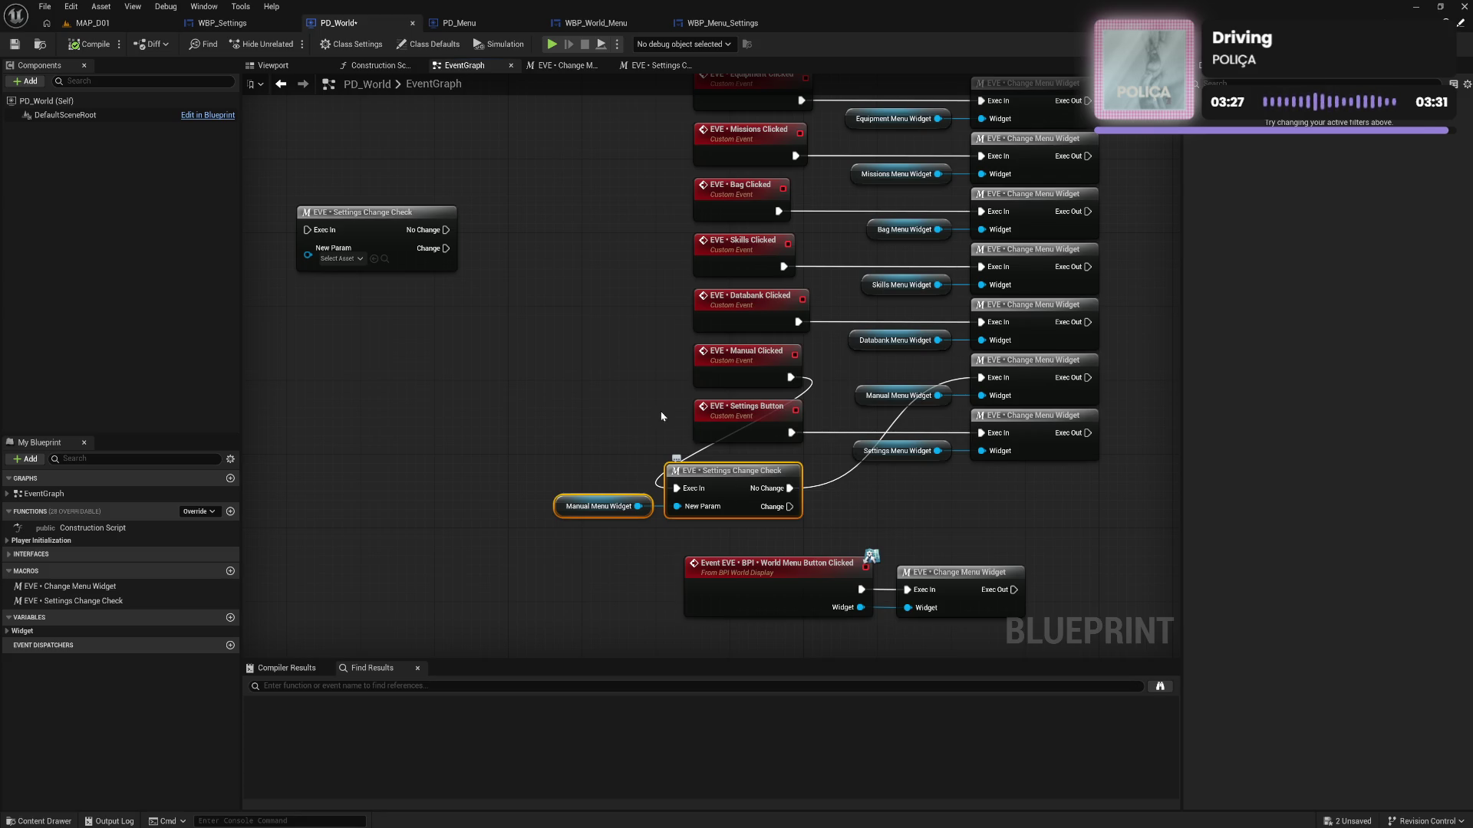
click(85, 601)
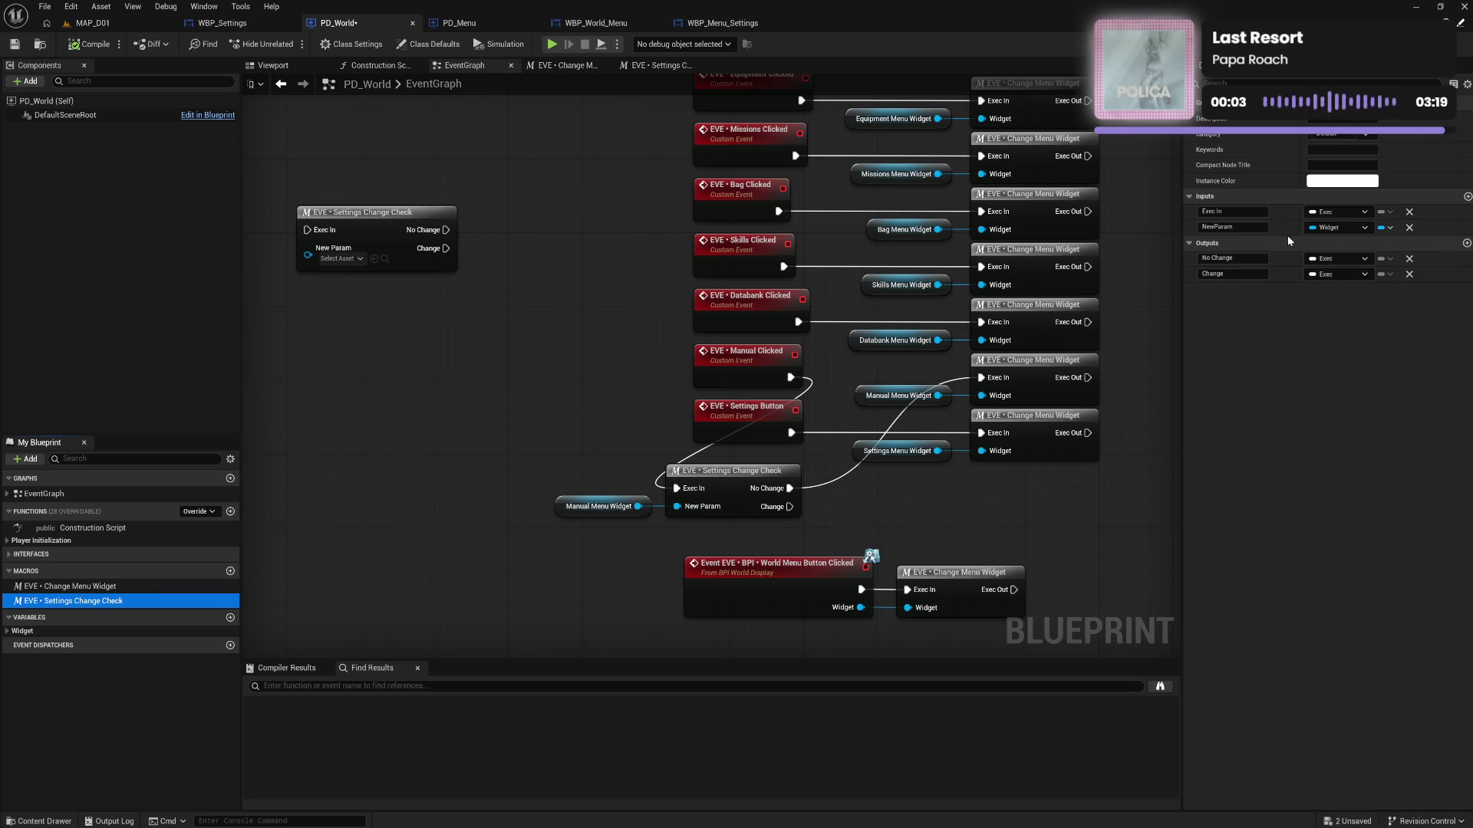
Rename the macro's NewParam input to 'Widget'
double_click(1232, 227)
text(Widget)
key(Return)
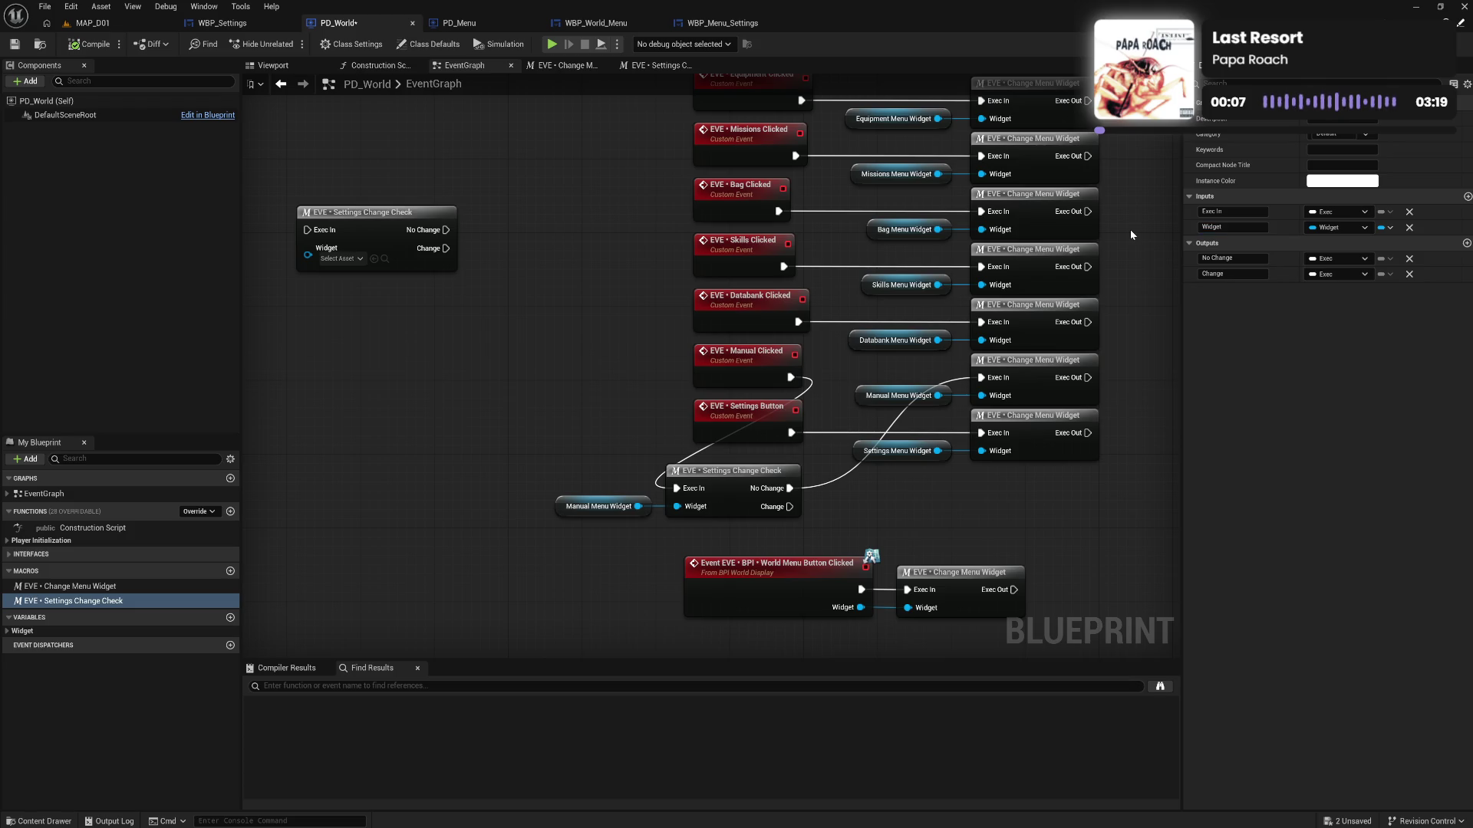
Line the Manual Clicked chain up beside its Change Menu Widget and compile
mouse_move(744, 381)
mouse_down()
mouse_move(596, 418)
mouse_move(461, 490)
mouse_move(474, 491)
mouse_up()
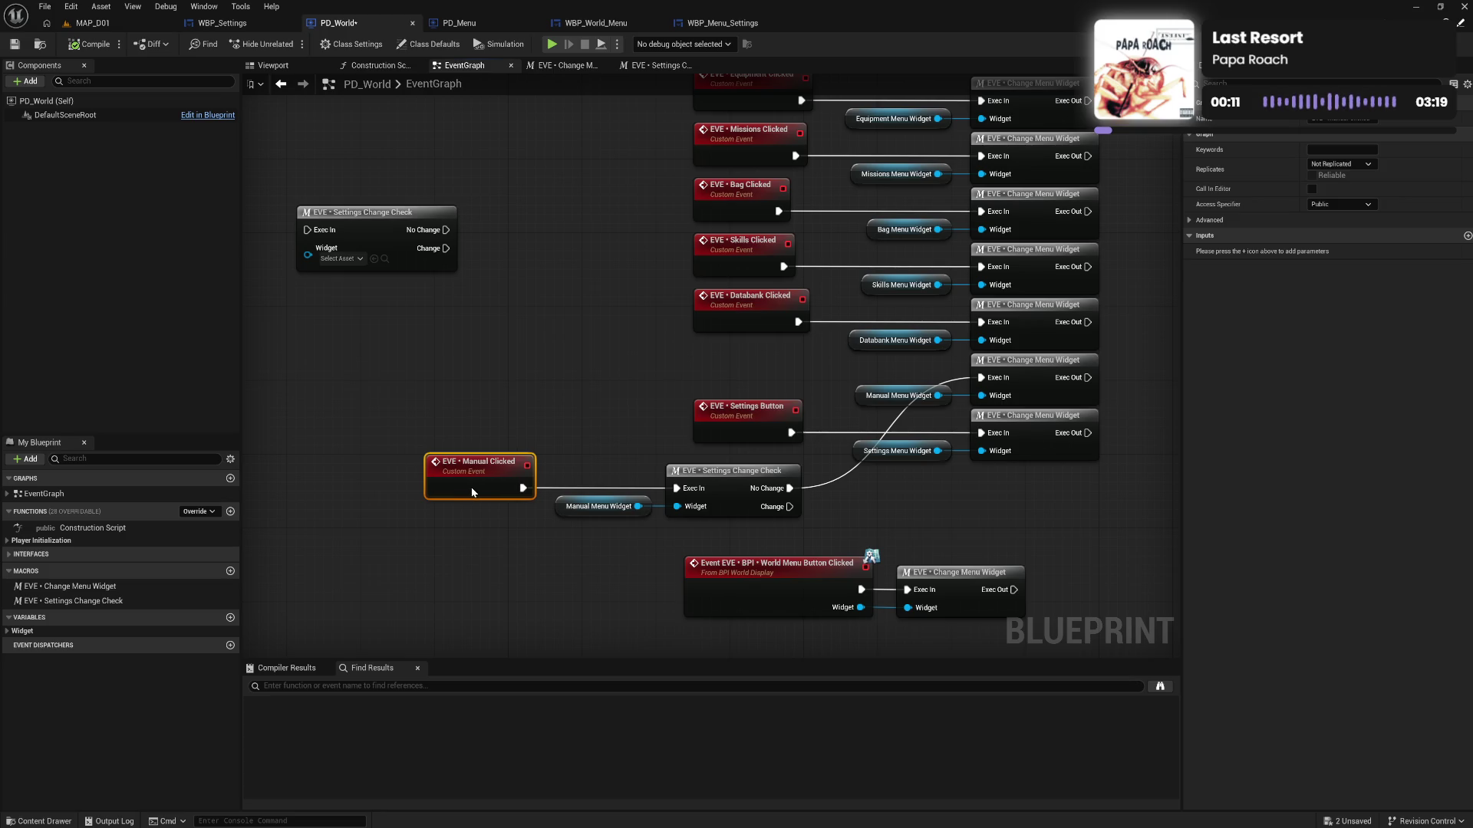
drag(388, 468, 747, 531)
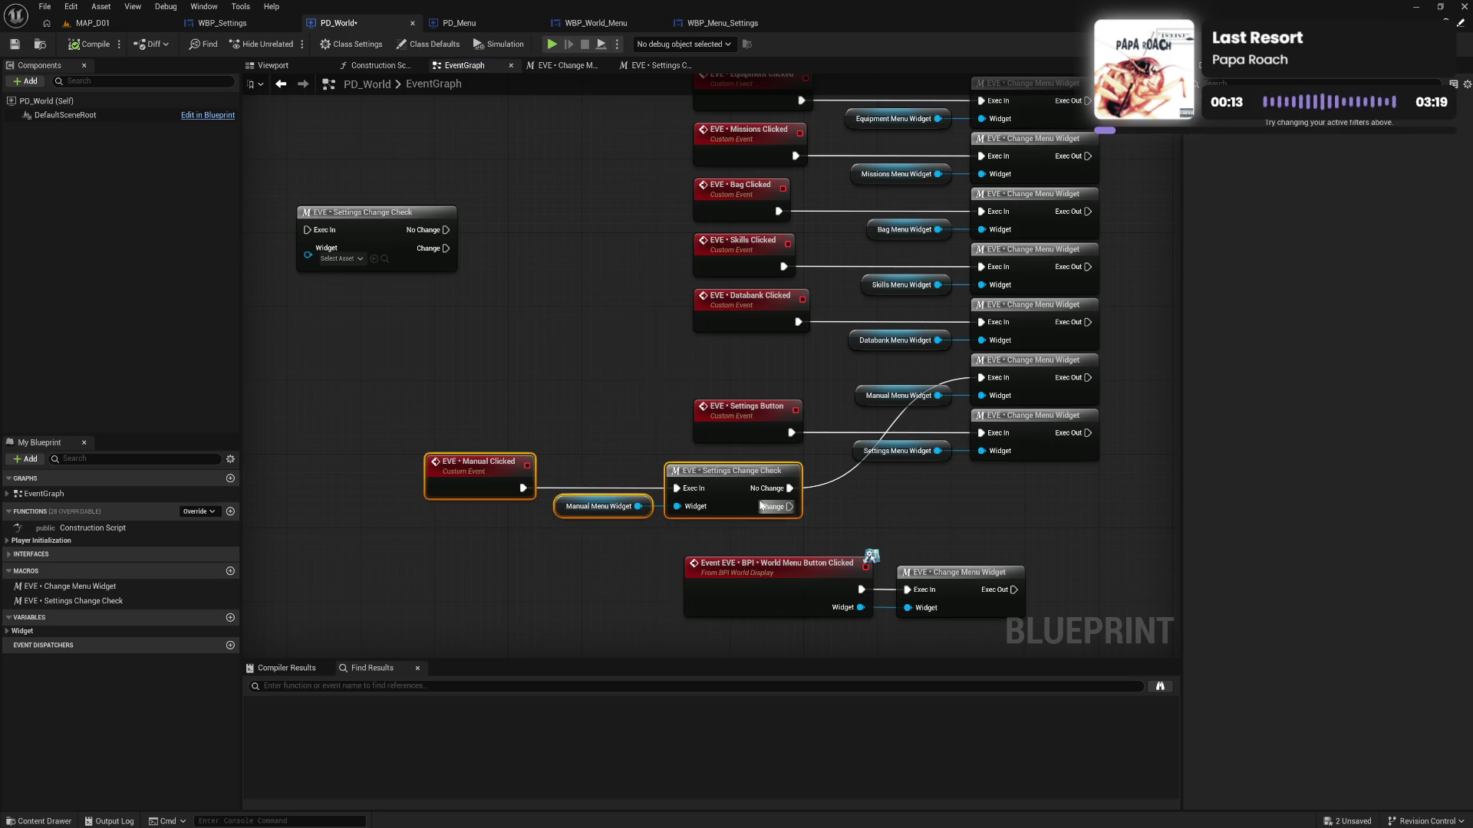
mouse_move(739, 479)
mouse_down()
mouse_move(758, 366)
mouse_move(761, 379)
mouse_move(537, 379)
mouse_move(527, 398)
mouse_up()
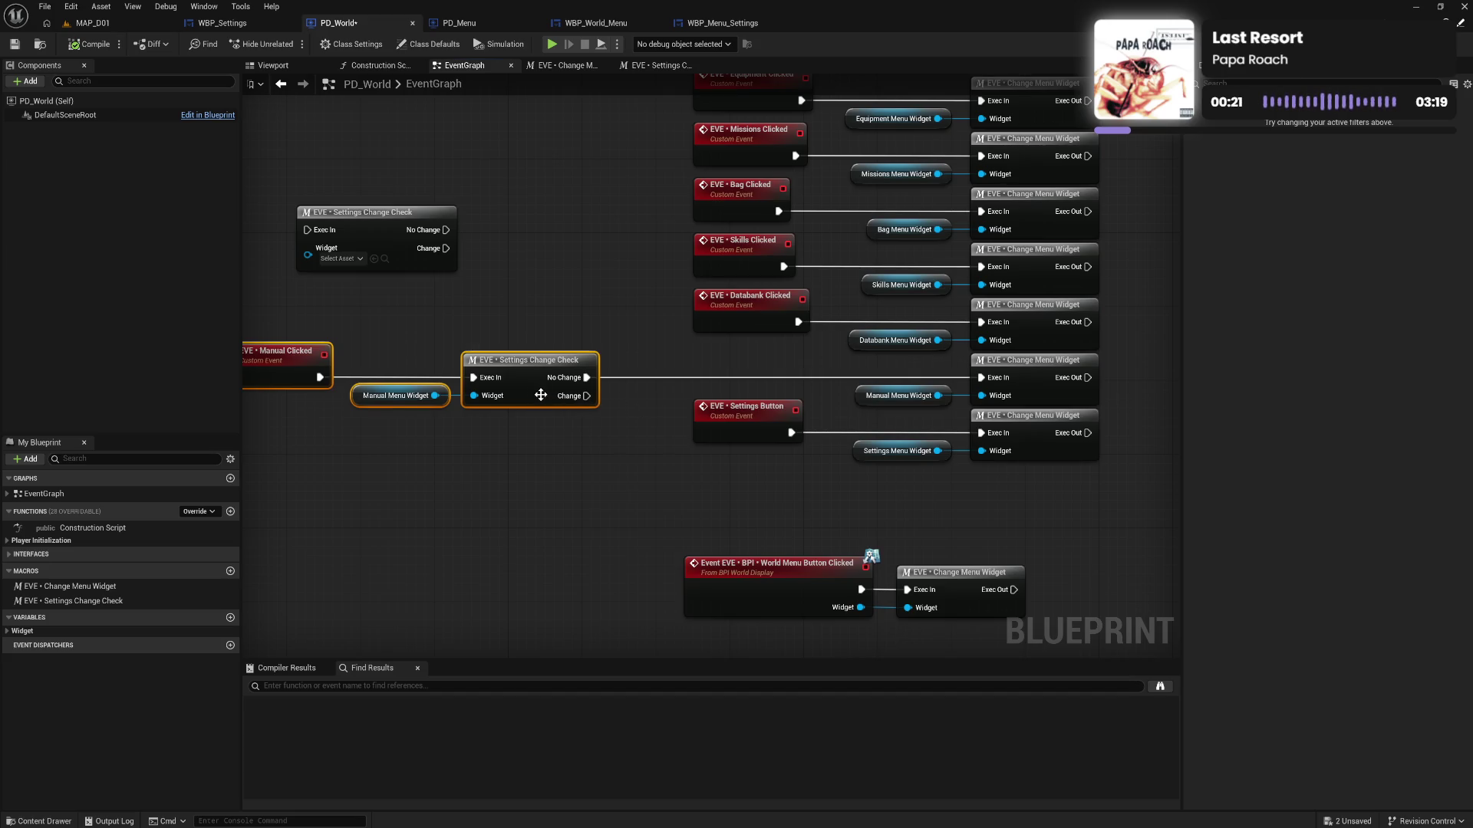
drag(537, 394, 730, 394)
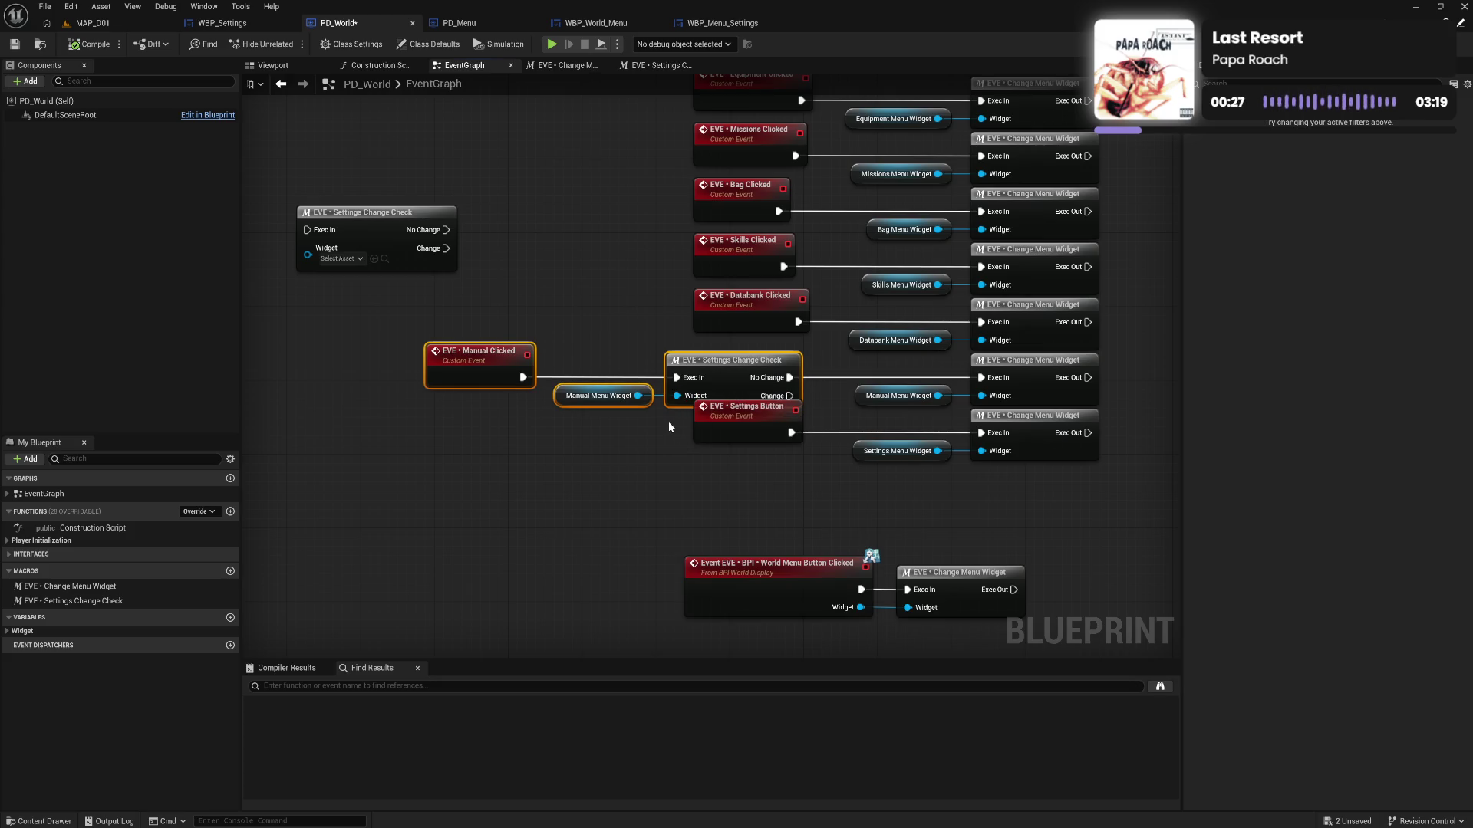
drag(730, 371, 749, 373)
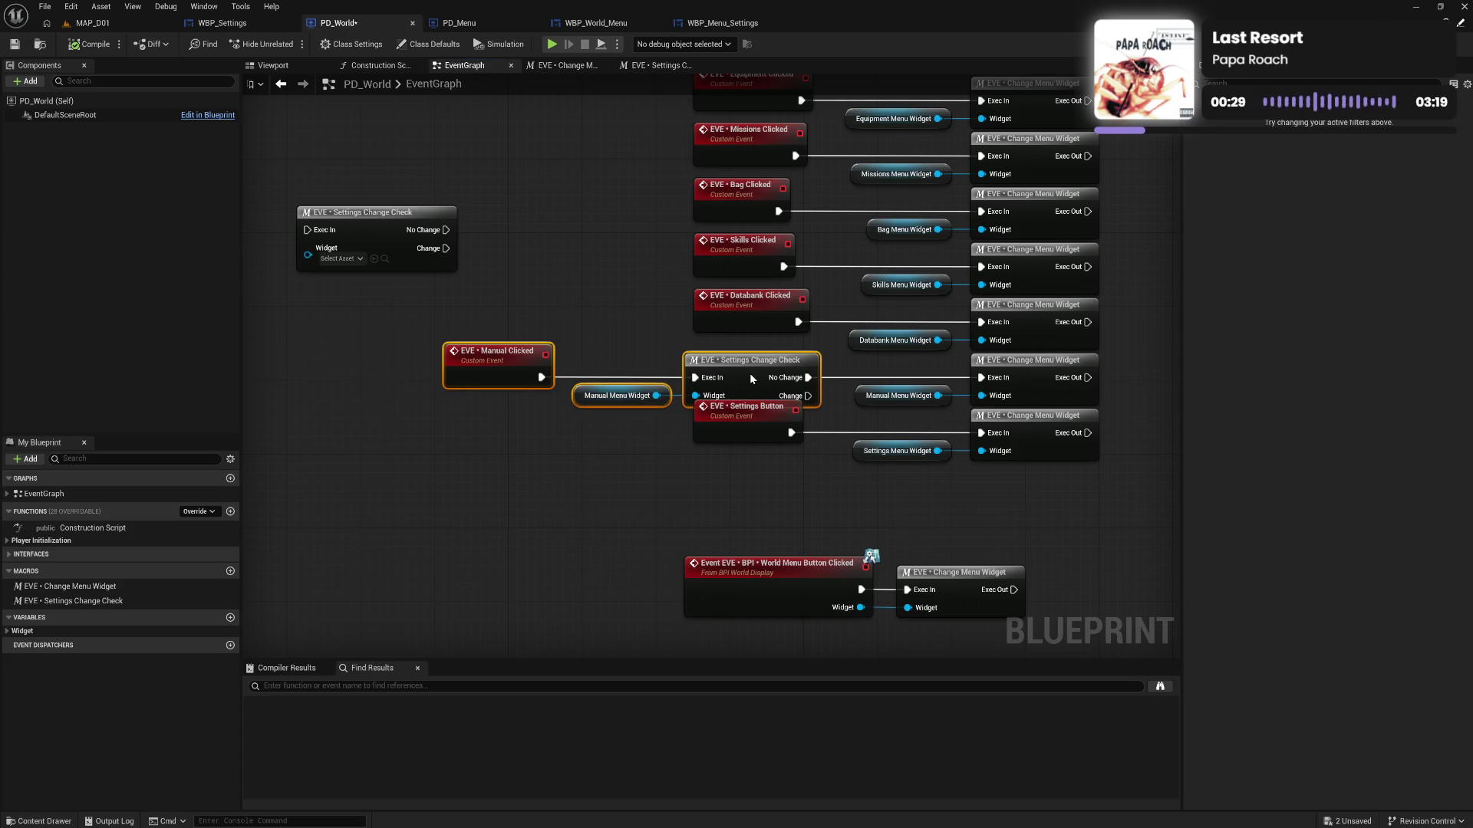
click(90, 44)
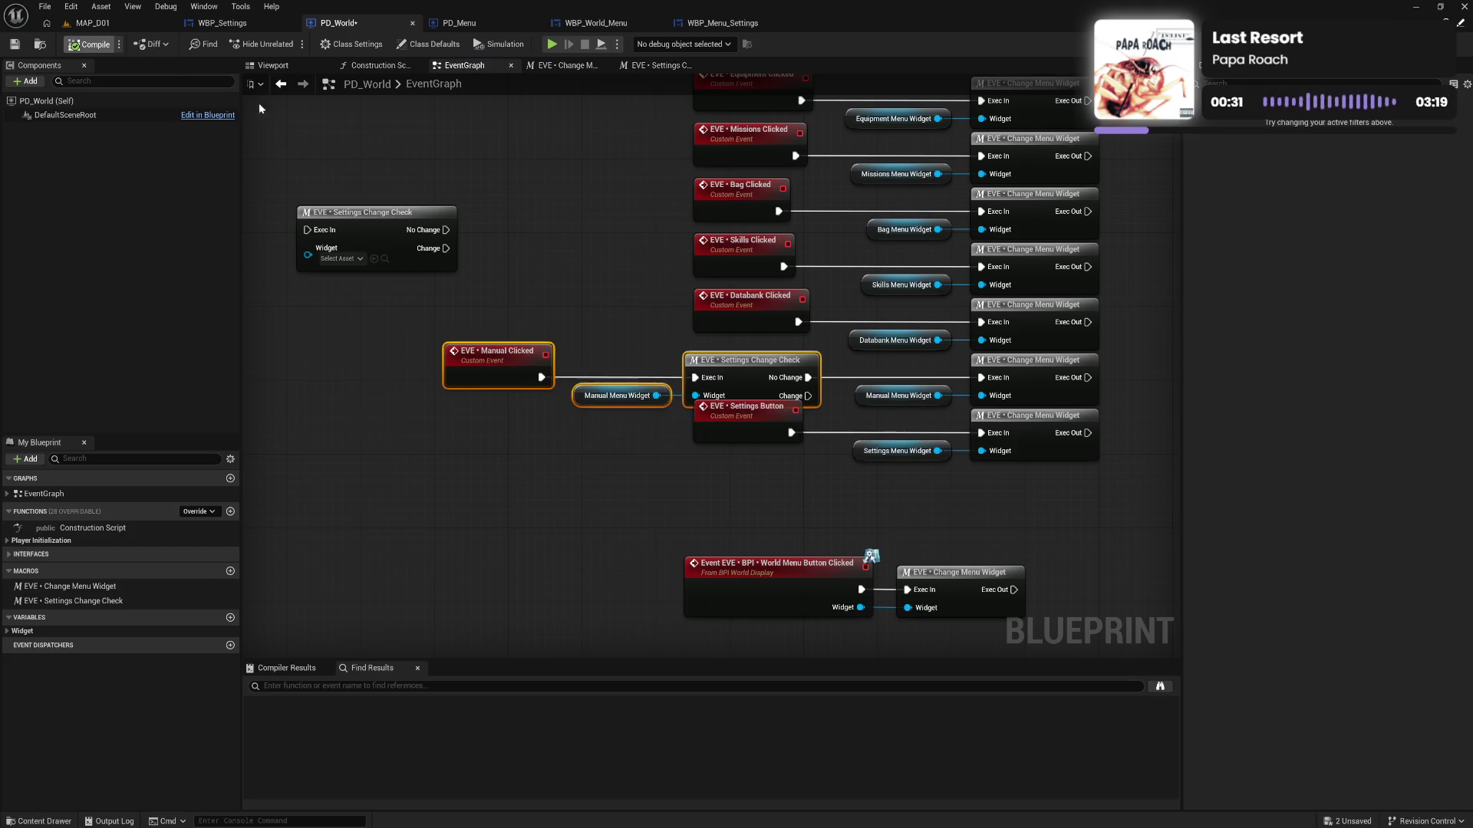
drag(377, 203, 371, 290)
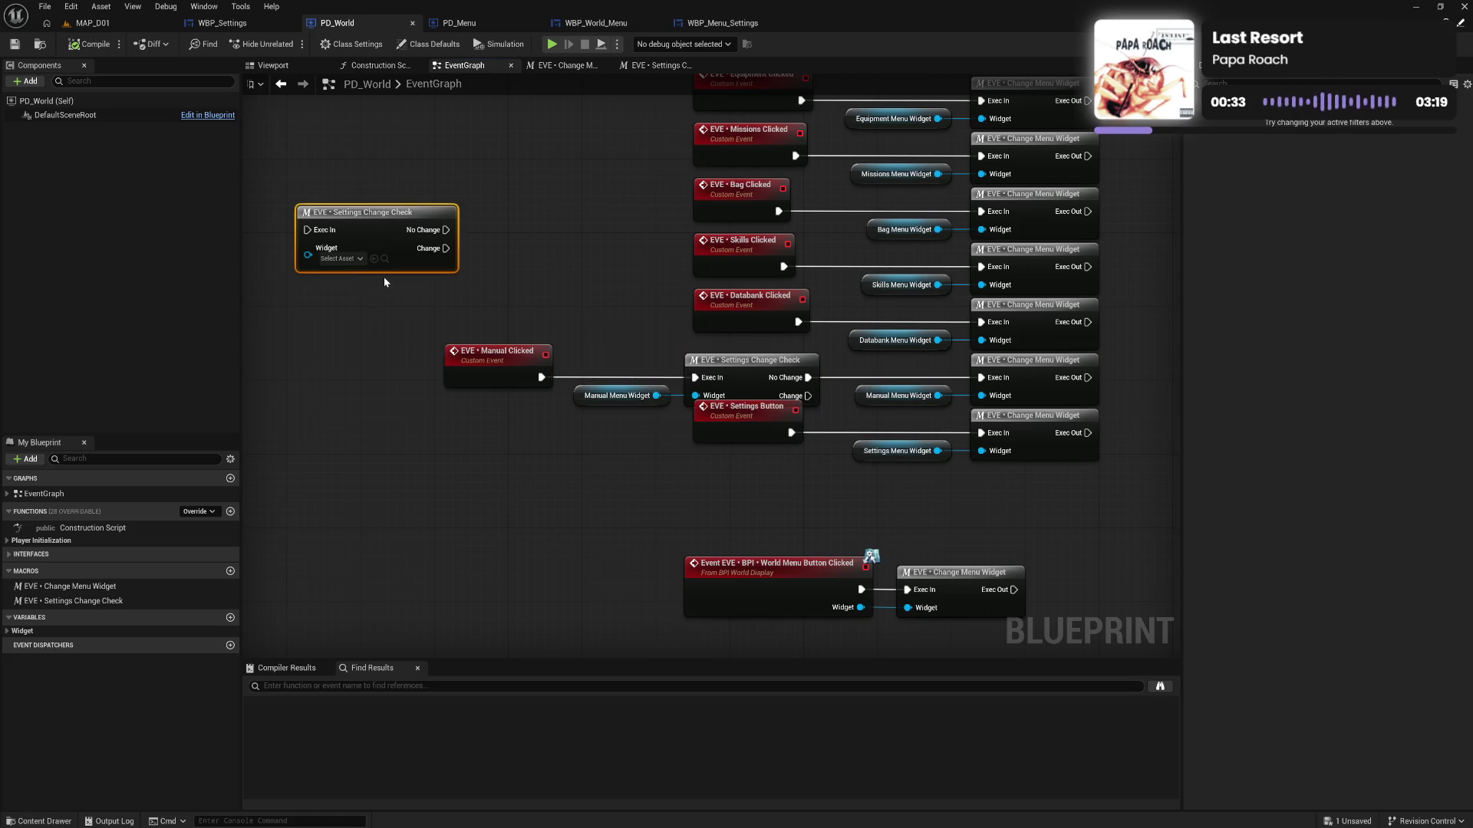
Delete the unused Settings Change Check node, shift the World Menu Button Clicked nodes up, and compile
key(Delete)
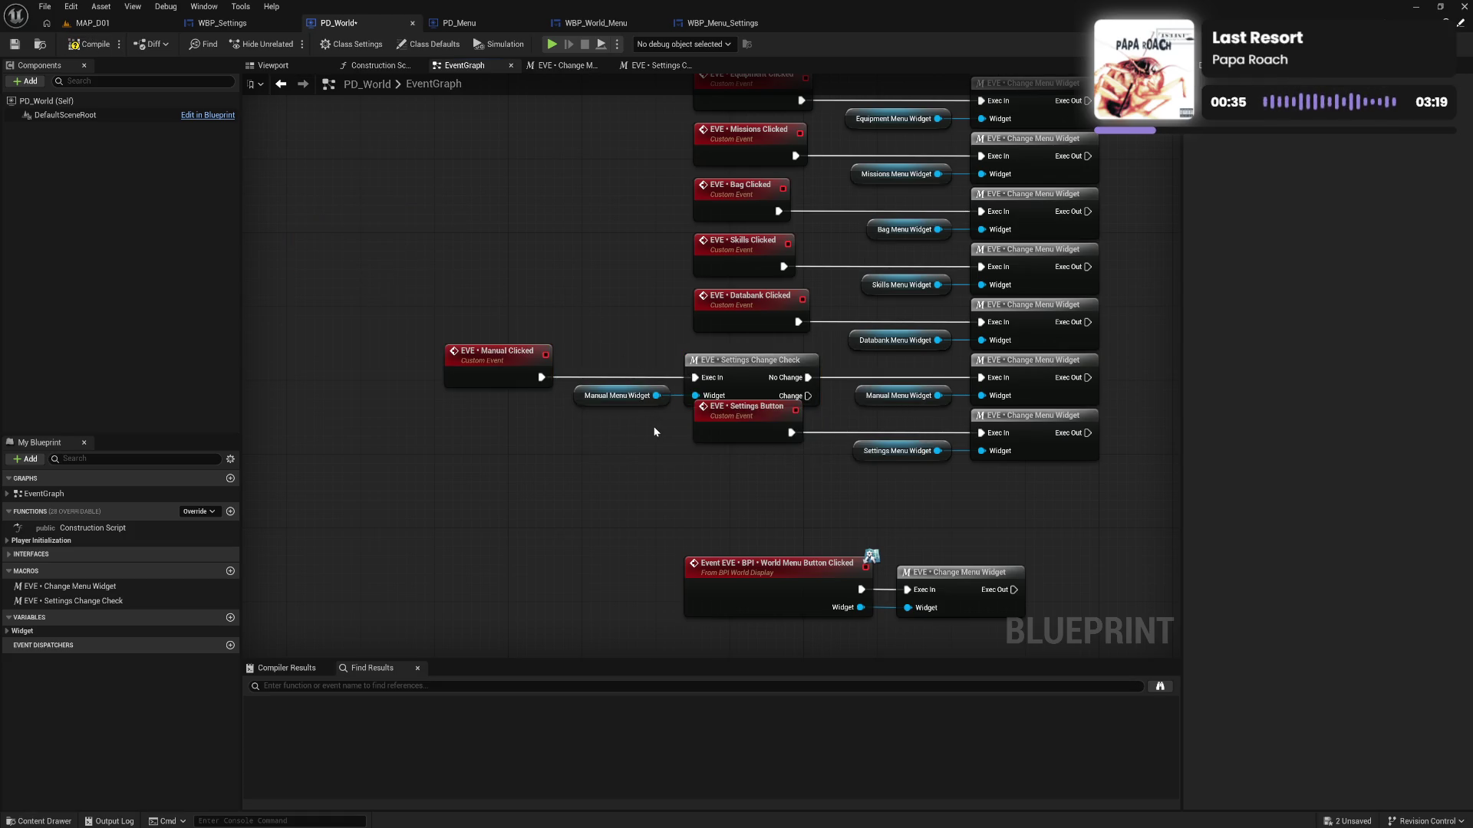
drag(813, 510, 997, 591)
drag(845, 569, 855, 542)
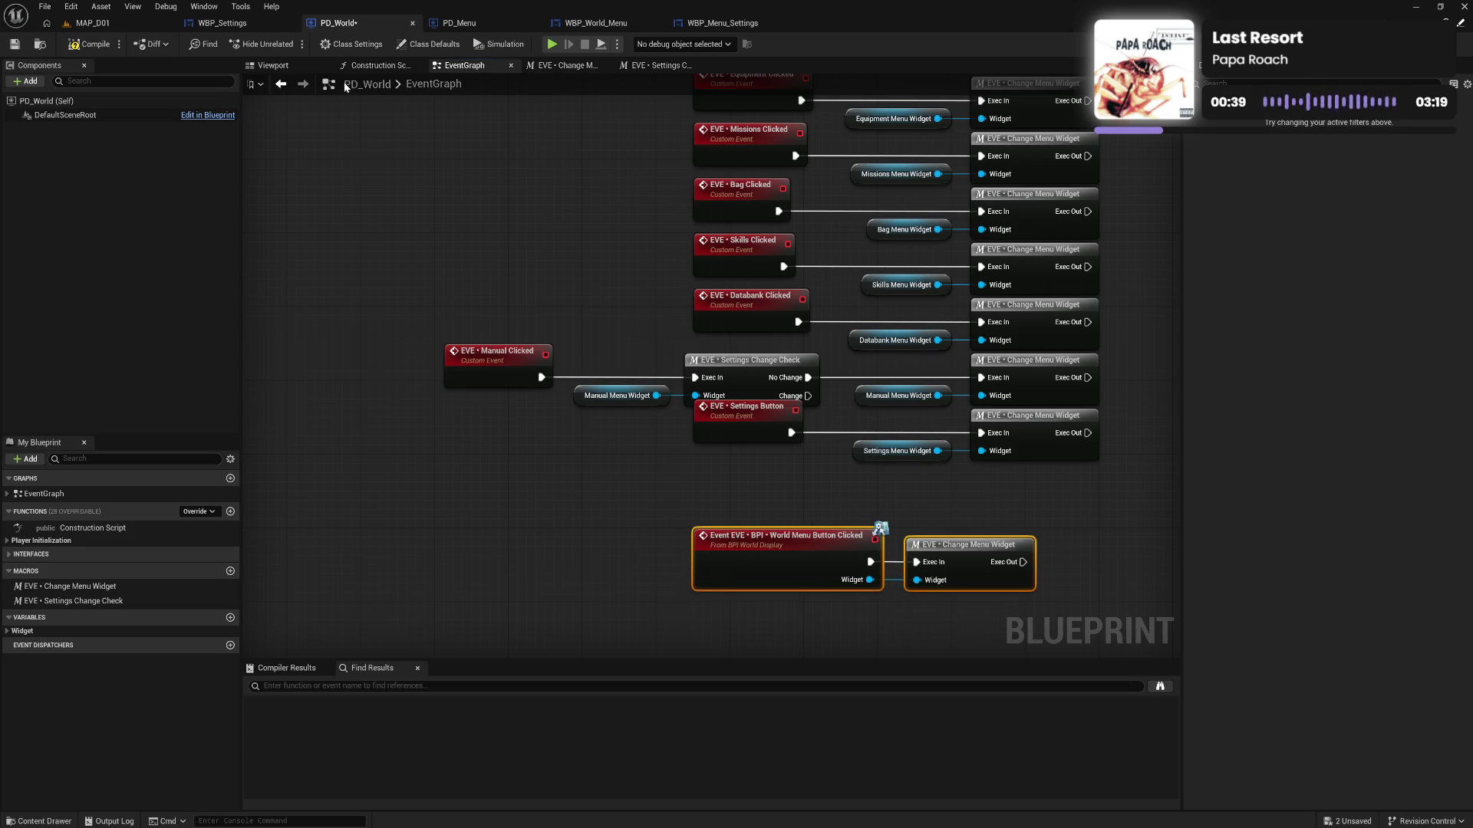
click(93, 45)
Delete the leftover World Menu Widget target nodes and compile
mouse_move(625, 190)
mouse_down()
mouse_move(510, 488)
mouse_move(461, 312)
mouse_move(771, 299)
mouse_move(740, 562)
mouse_up()
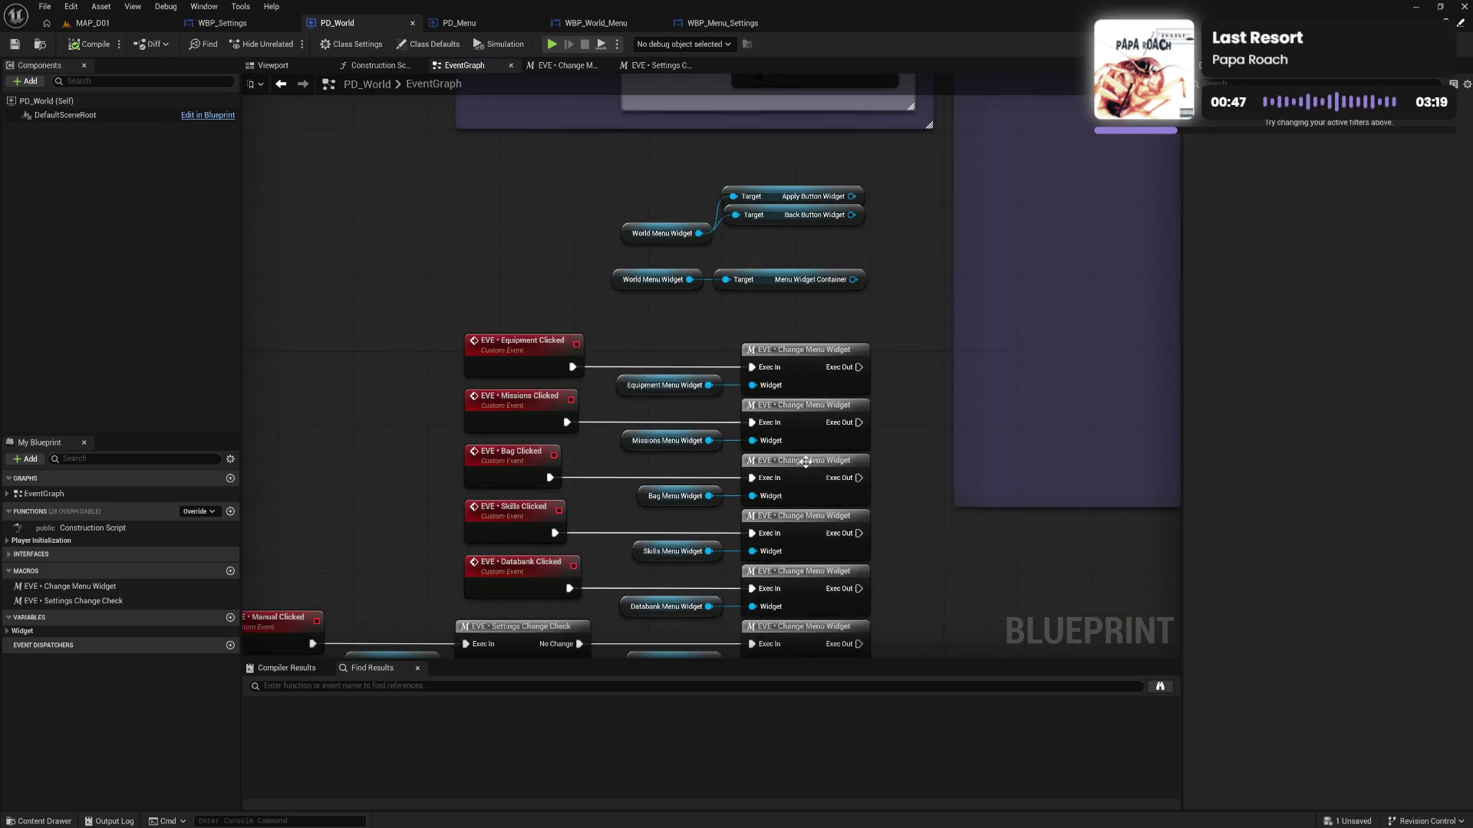
drag(674, 170, 807, 293)
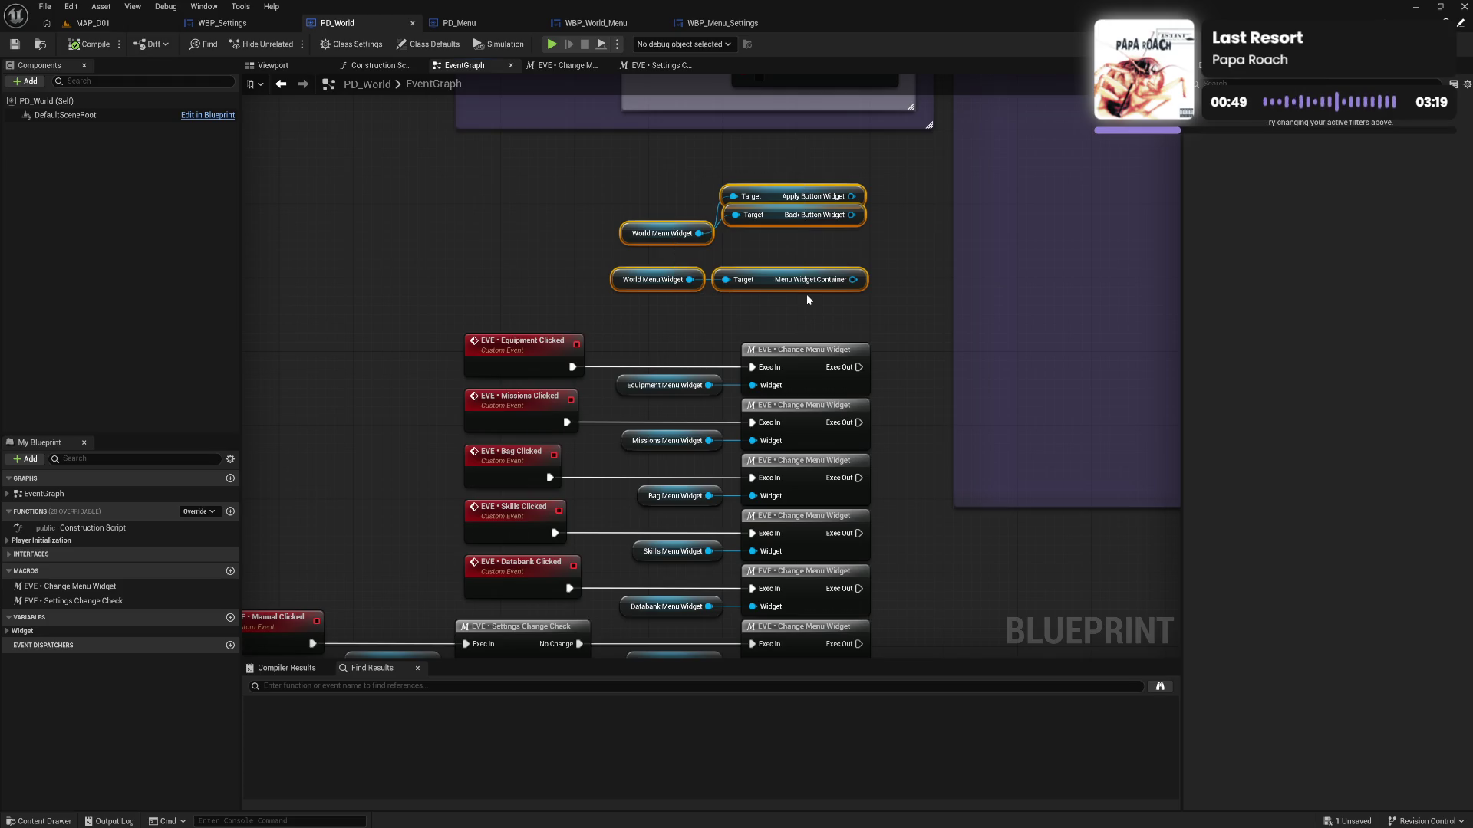
key(Delete)
click(91, 44)
Move the Settings Button group down slightly and Databank Clicked to the left
mouse_move(395, 309)
mouse_down()
mouse_move(399, 187)
mouse_move(437, 217)
mouse_up()
drag(486, 442, 899, 530)
drag(853, 452, 853, 480)
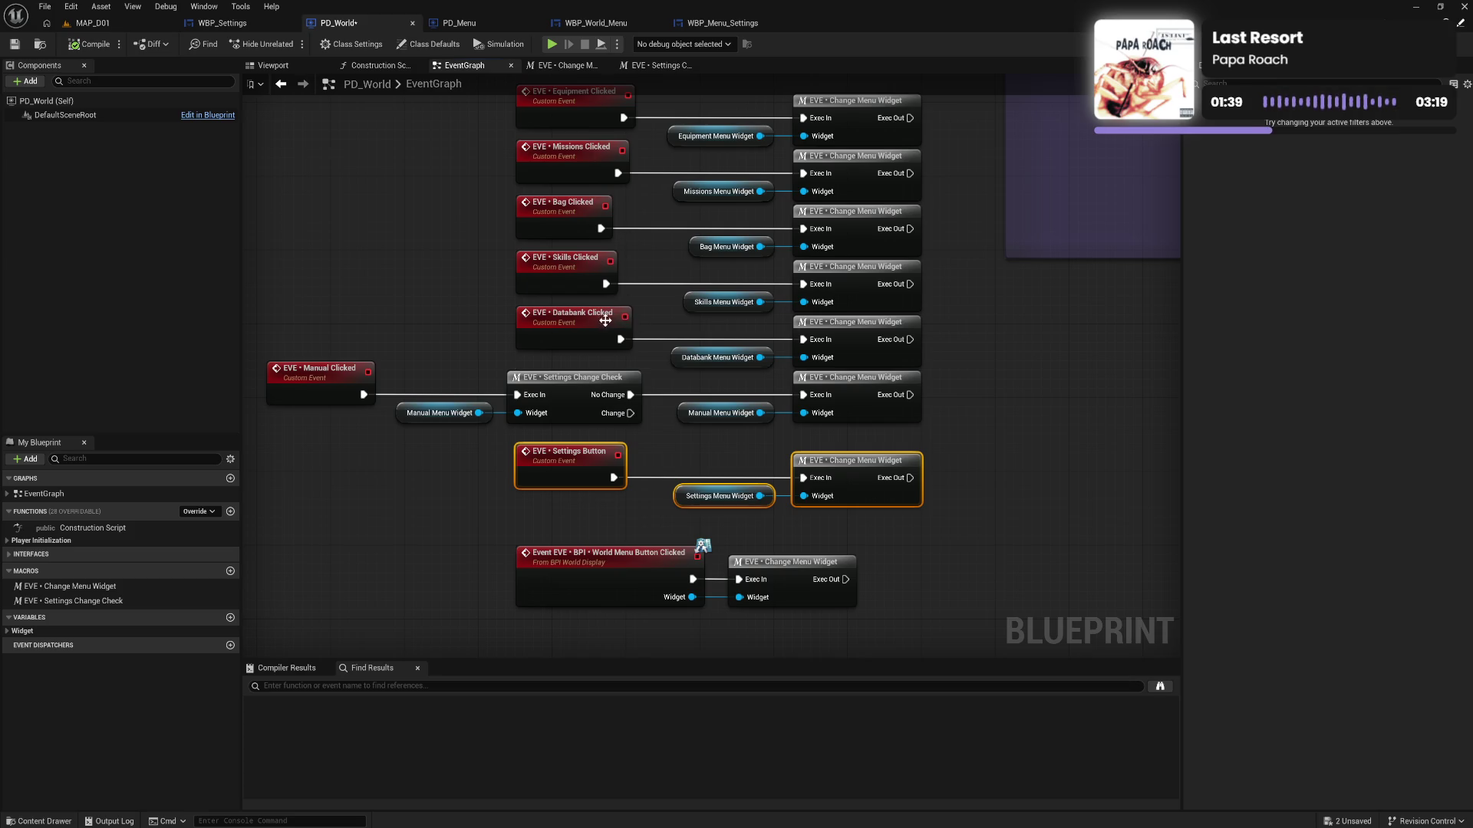
drag(583, 328, 330, 329)
Route Databank Clicked through a check node, with No Change to its call and a Databank Menu Widget copy as Widget
click(581, 400)
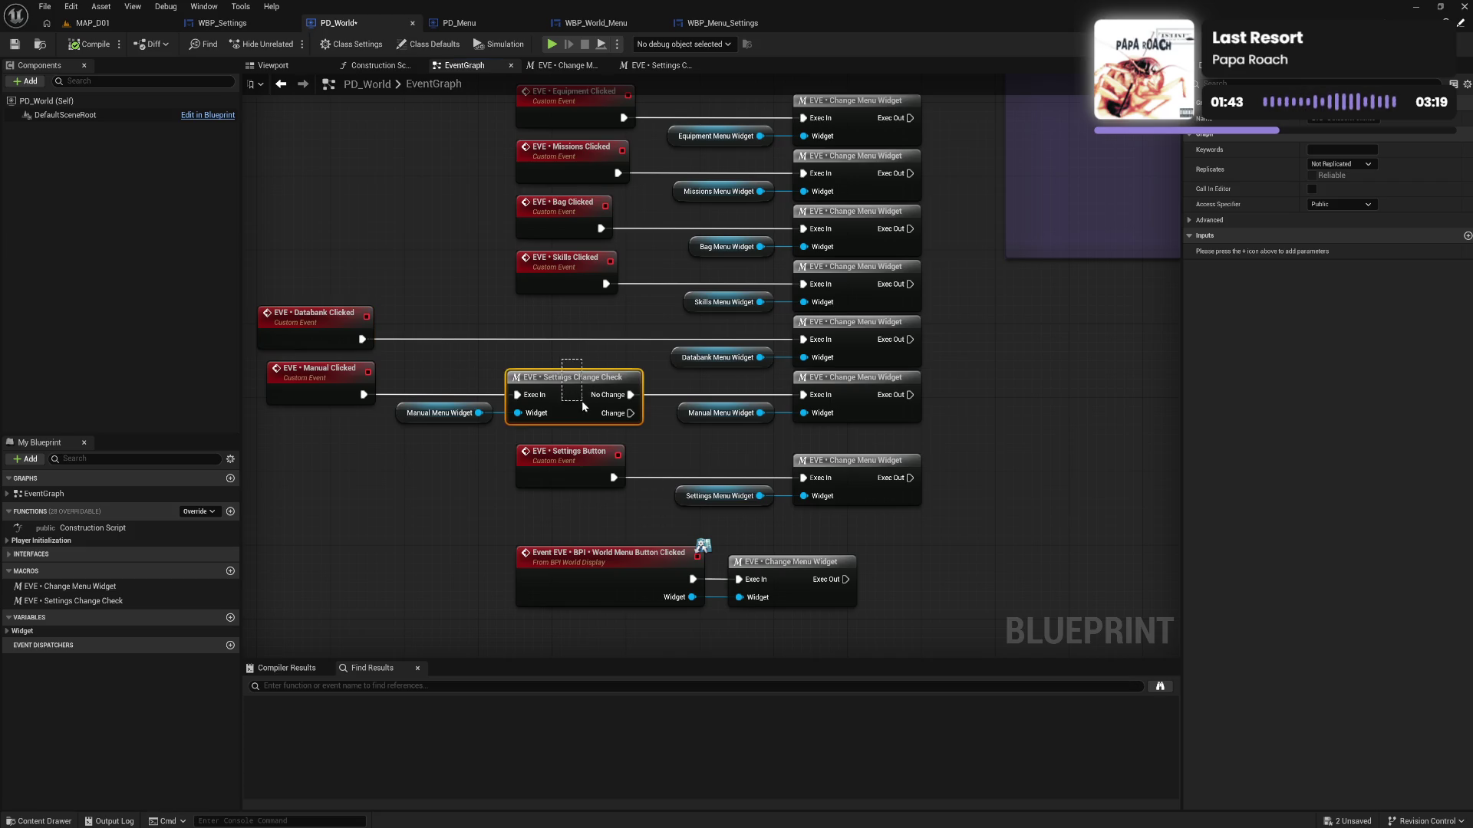
drag(582, 400, 556, 345)
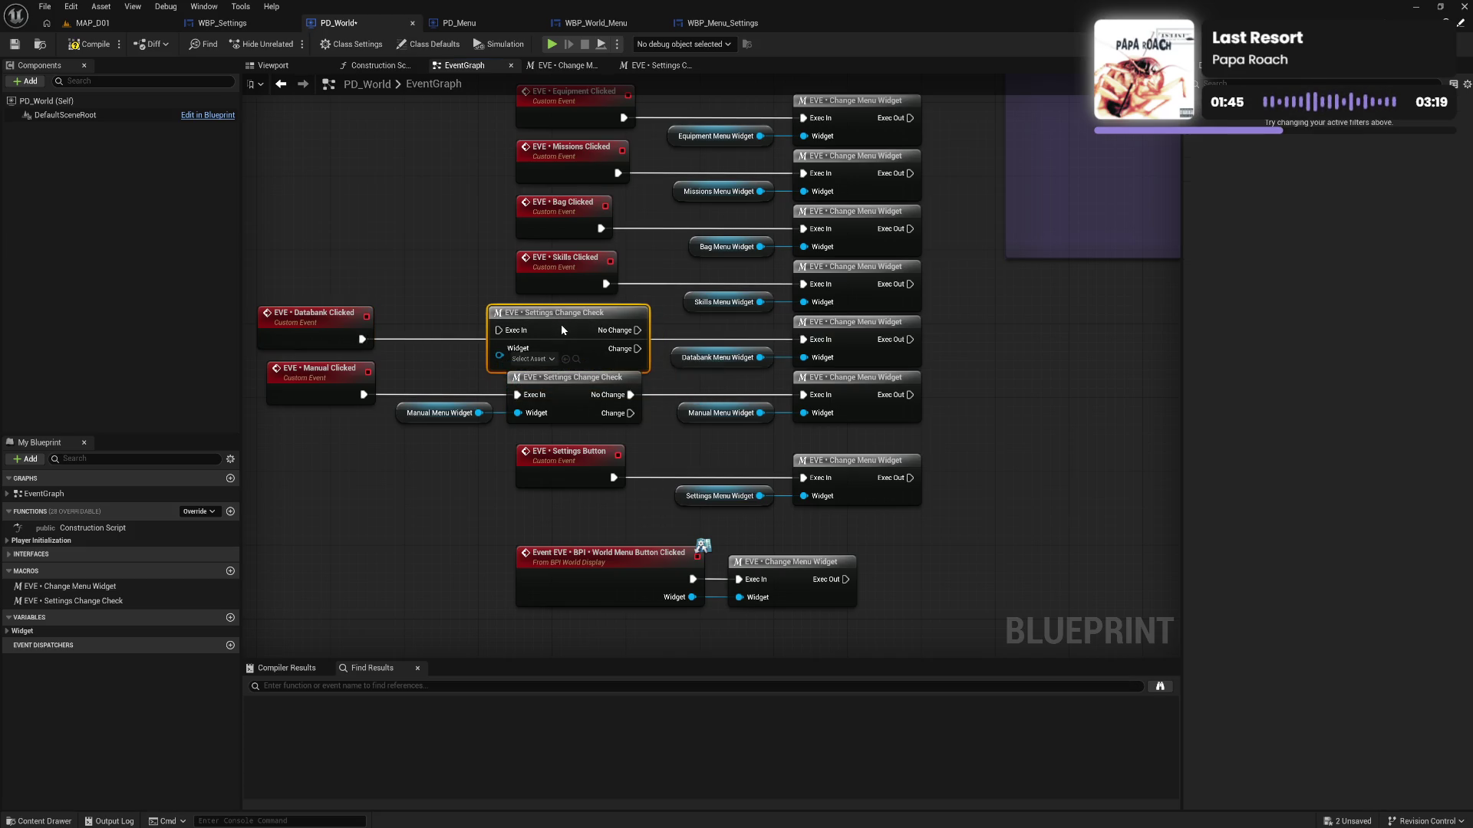
mouse_move(362, 339)
mouse_down()
mouse_move(462, 345)
mouse_move(571, 322)
mouse_up()
drag(656, 339, 802, 340)
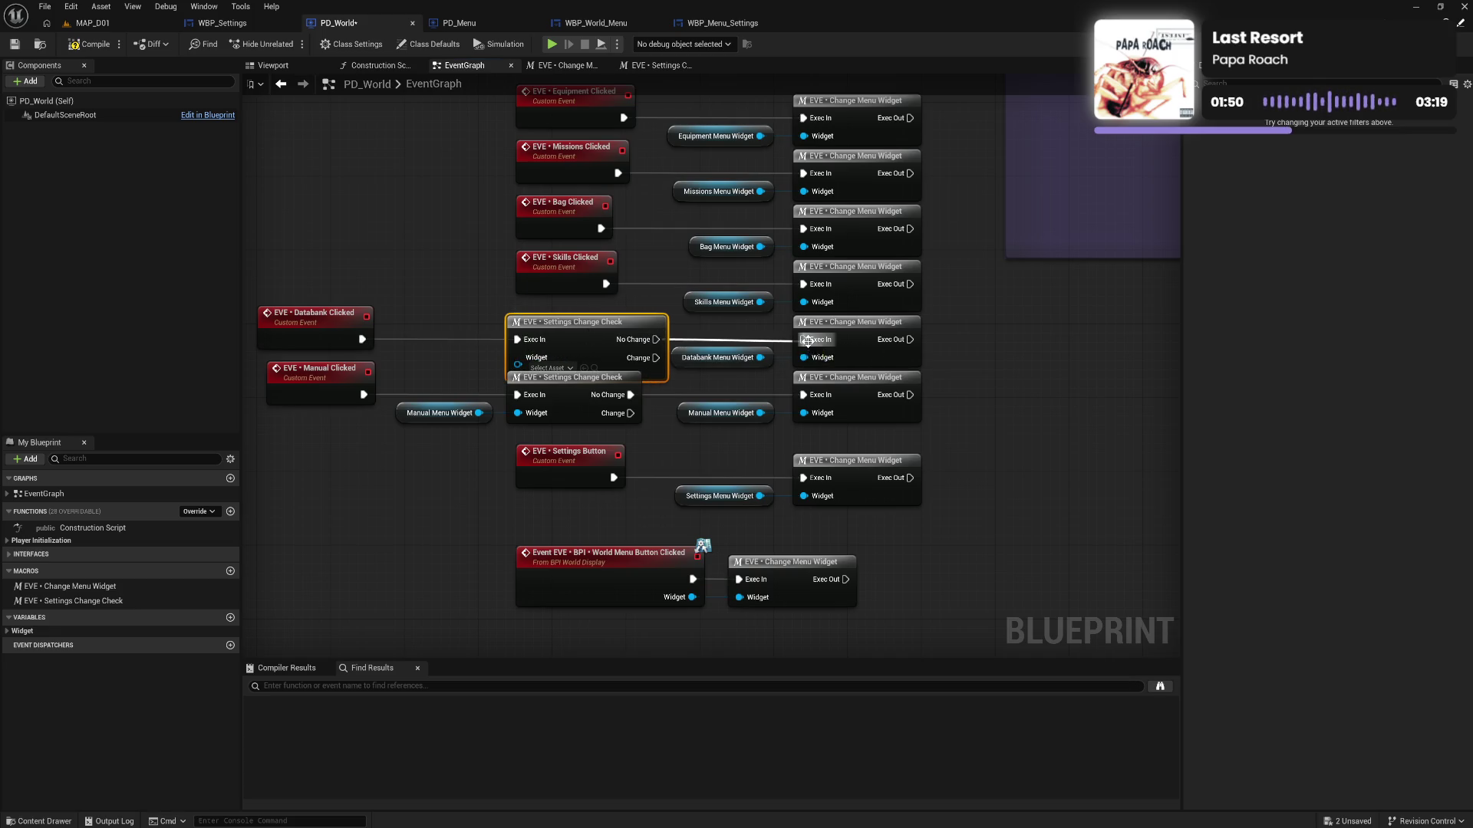
click(678, 362)
key(ctrl+c)
key(ctrl+v)
mouse_move(495, 362)
mouse_down()
mouse_move(518, 357)
mouse_move(450, 357)
mouse_up()
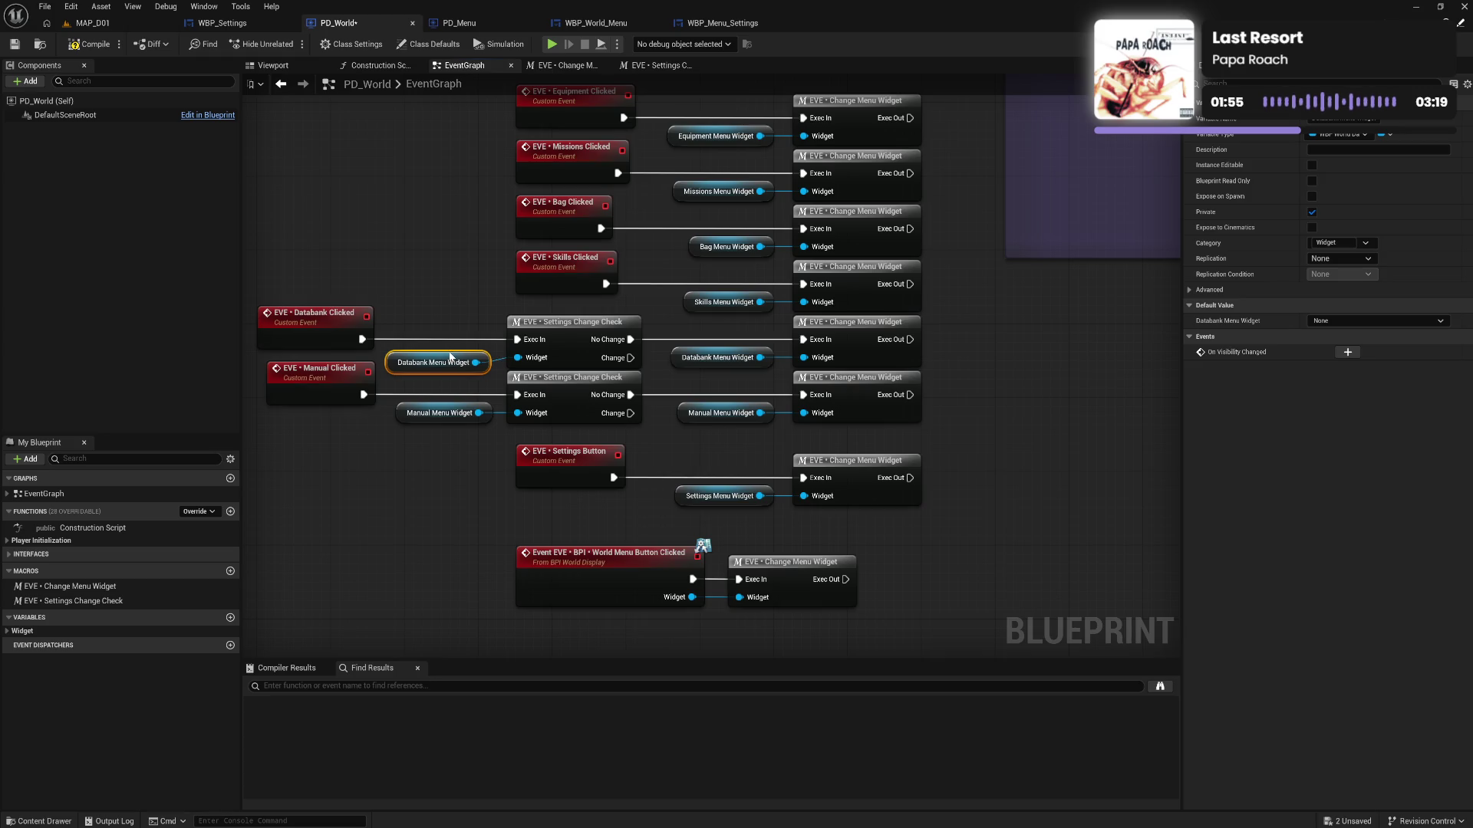
Move the Databank, Manual, and four upper event nodes left into one column
drag(529, 321, 530, 327)
key(ctrl+z)
click(472, 315)
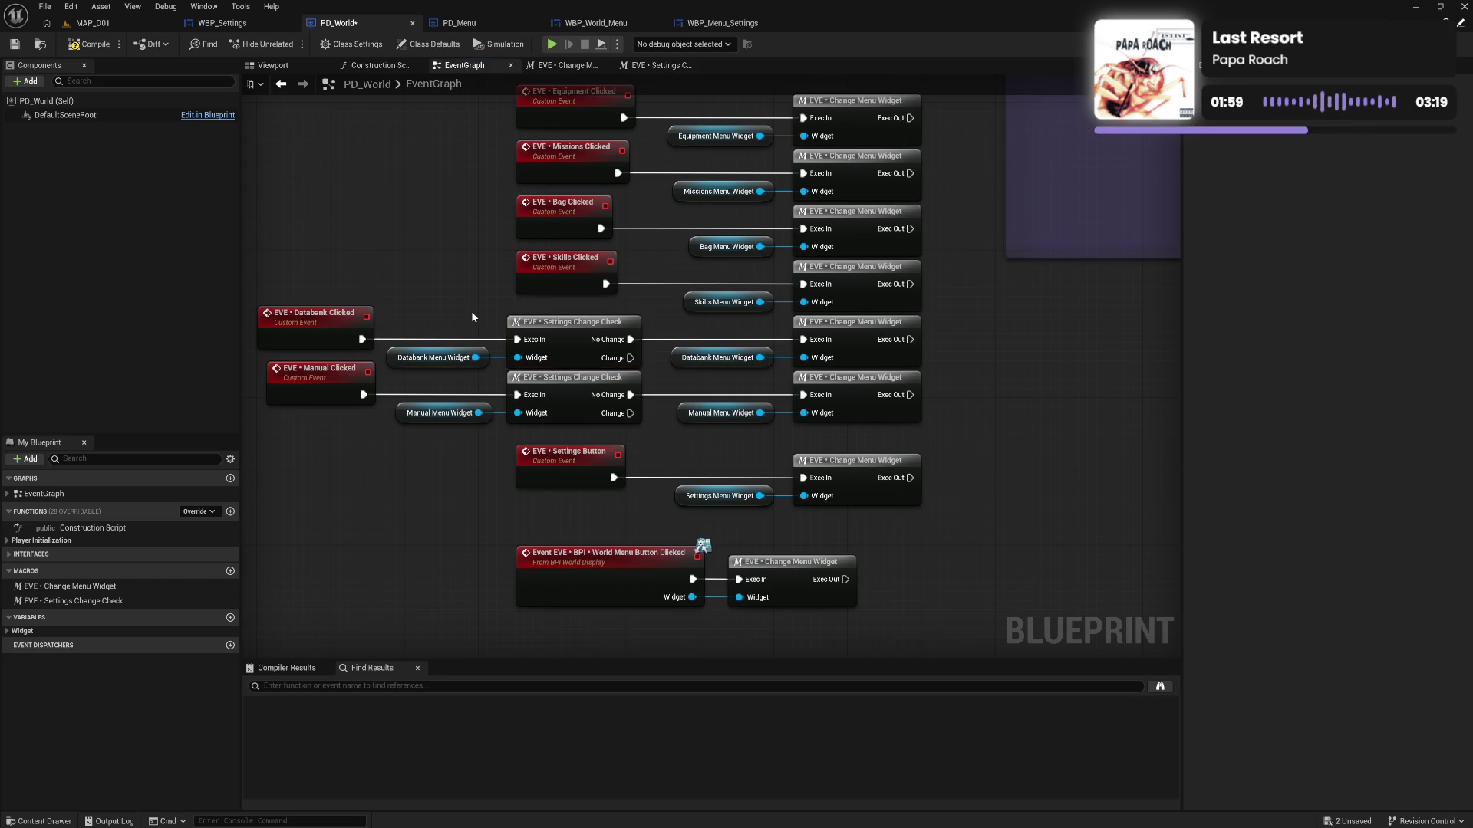
mouse_move(380, 305)
mouse_down()
mouse_move(324, 400)
mouse_move(310, 472)
mouse_move(441, 492)
mouse_up()
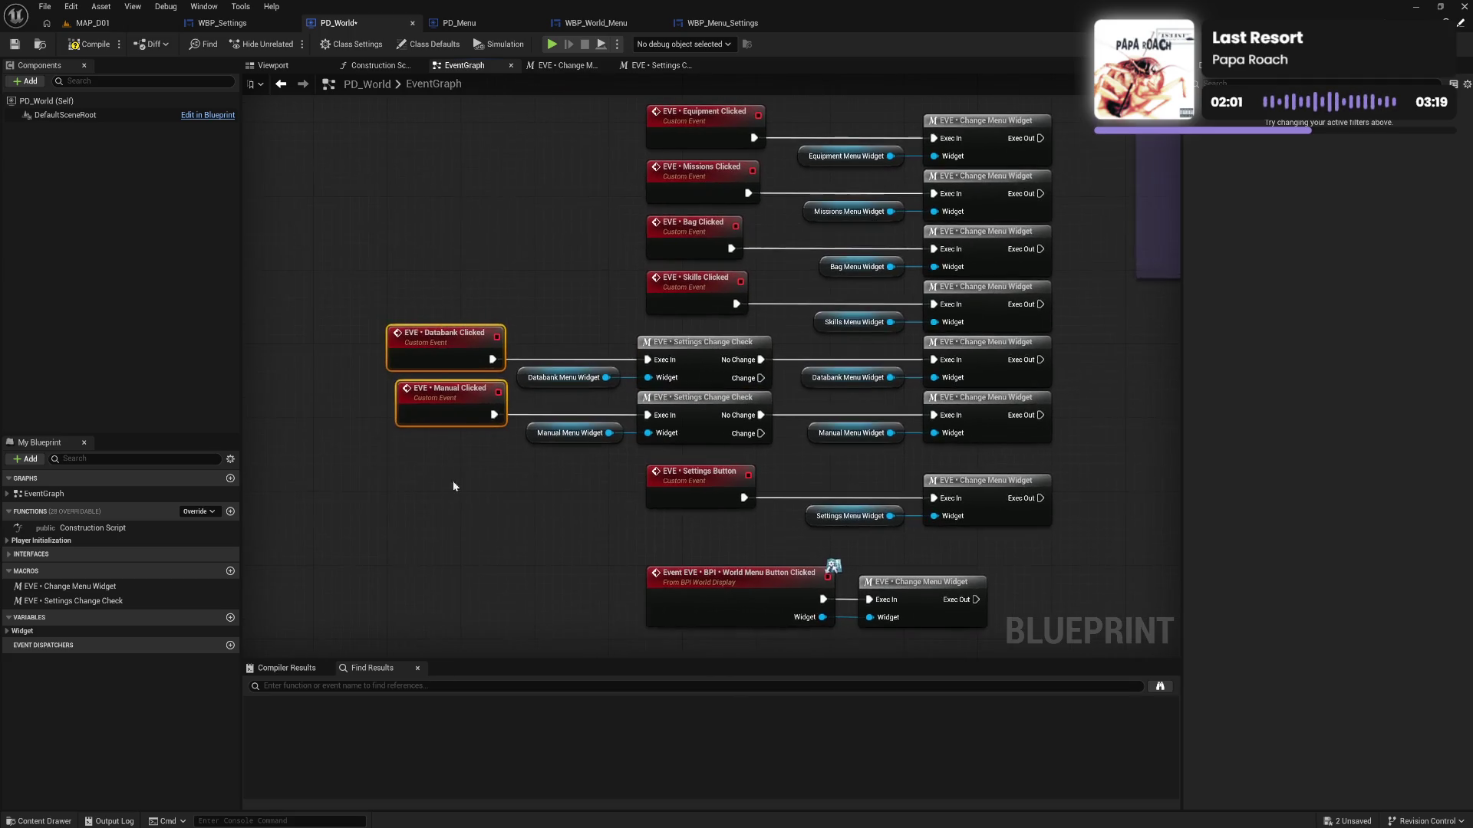
drag(458, 416, 407, 415)
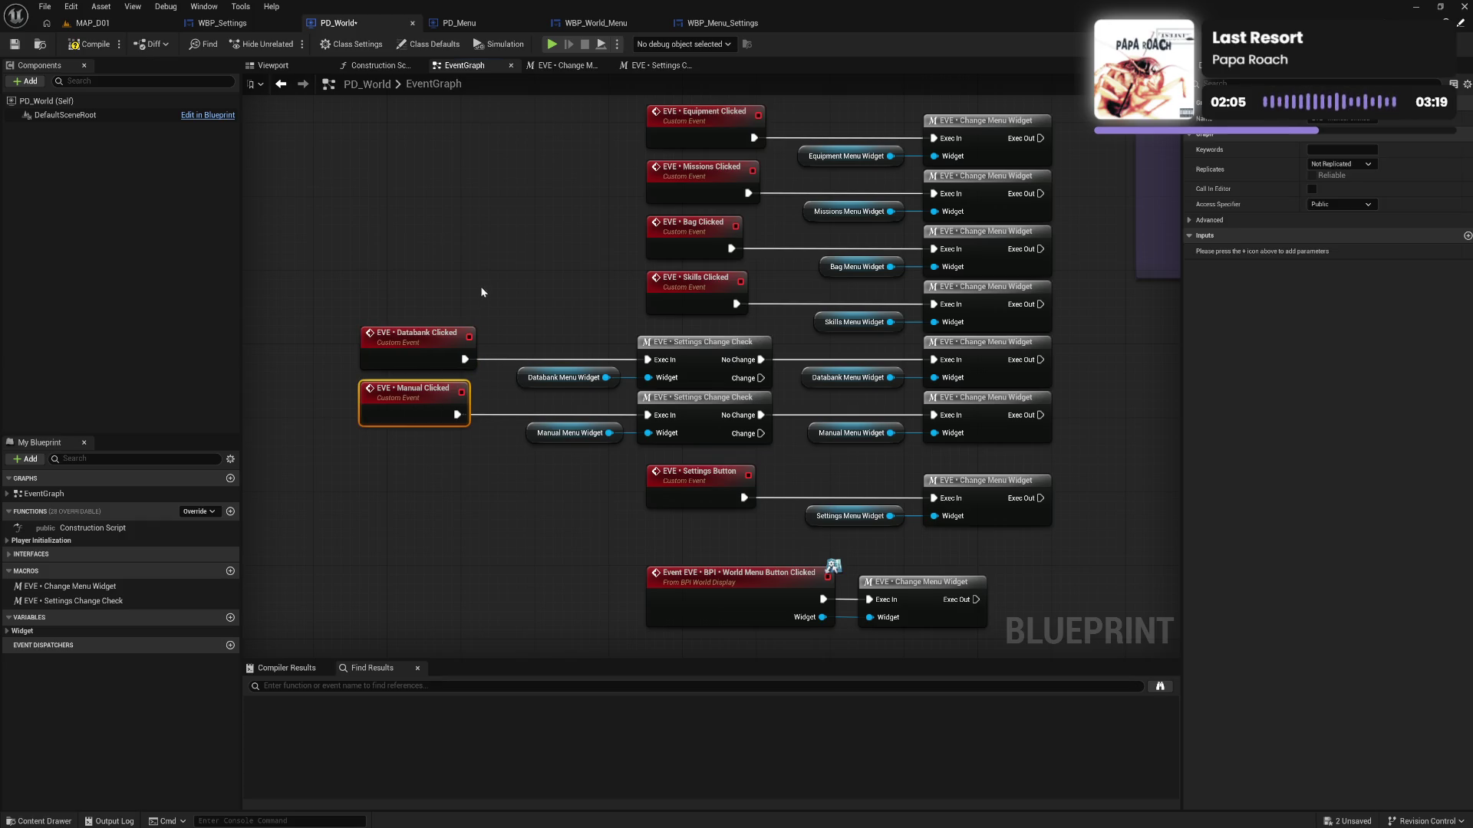
drag(589, 218, 595, 327)
mouse_move(597, 264)
mouse_down()
mouse_move(697, 452)
mouse_move(503, 462)
mouse_move(425, 444)
mouse_move(402, 459)
mouse_up()
click(688, 505)
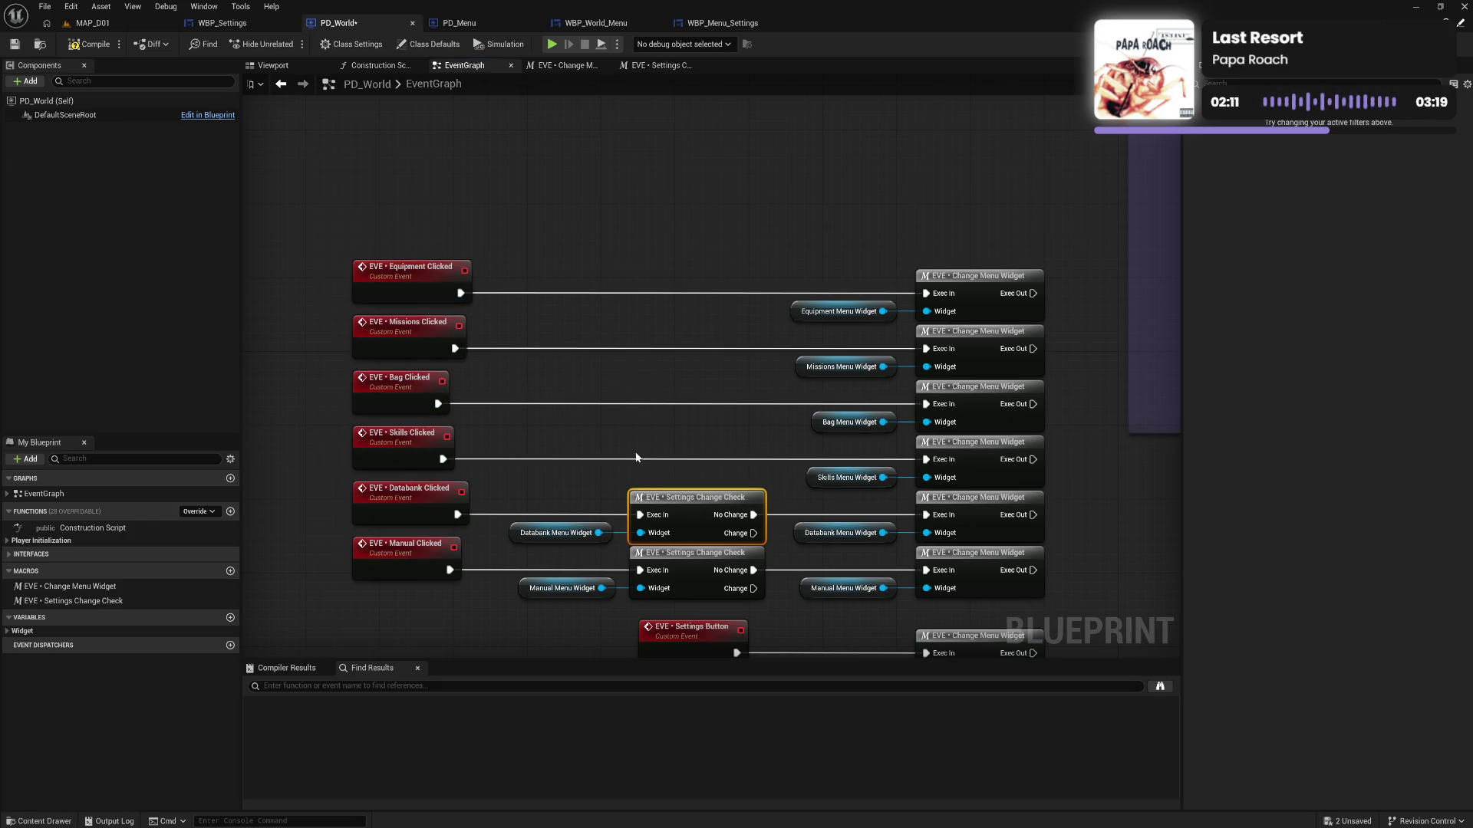
Paste Settings Change Check copies and route Equipment Clicked through one, feeding it the Equipment Menu Widget
key(ctrl+c)
key(ctrl+v)
key(ctrl+v)
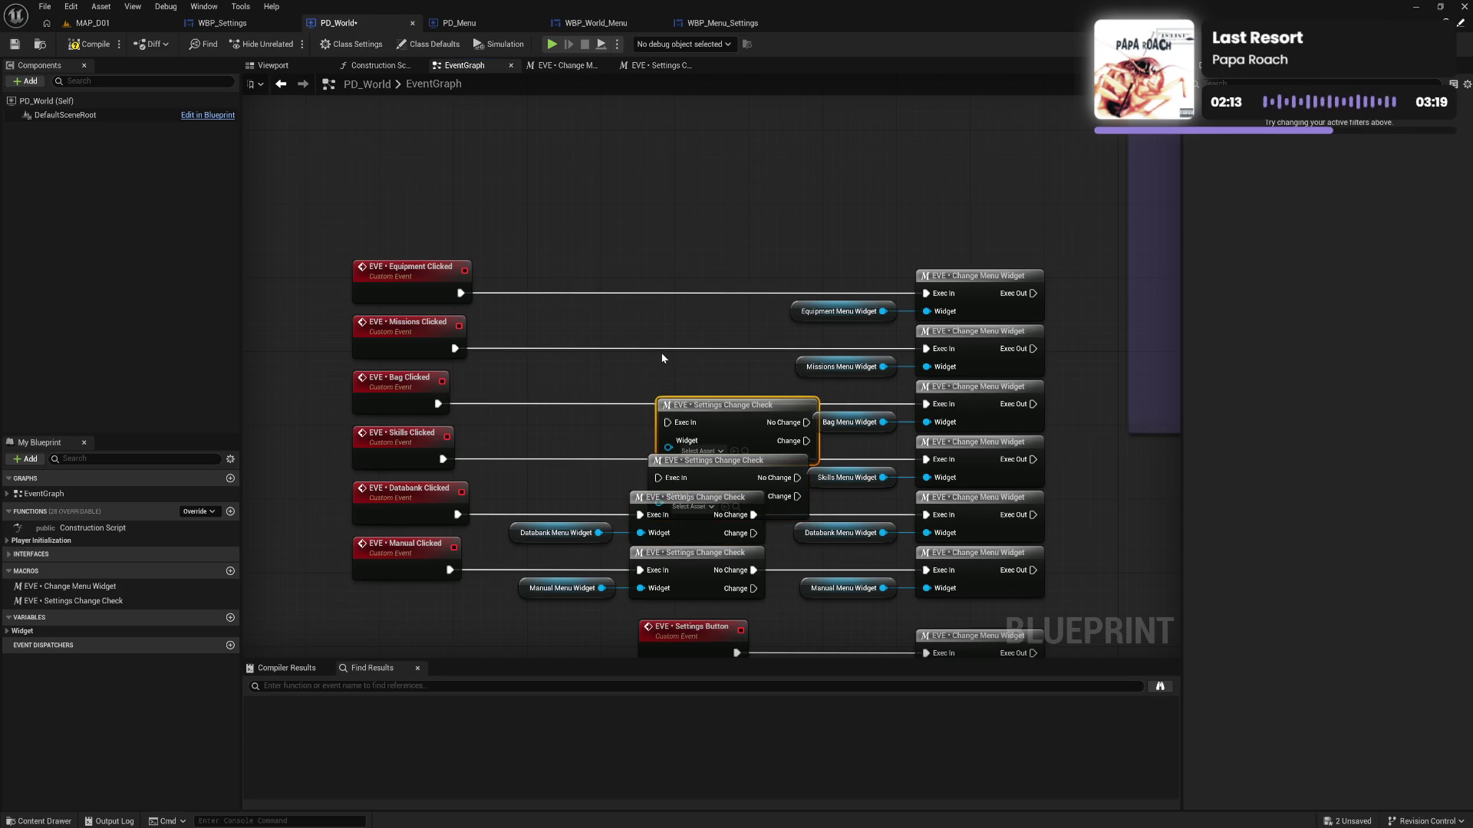
key(ctrl+v)
key(ctrl+v)
drag(708, 306, 663, 287)
mouse_move(461, 293)
mouse_down()
mouse_move(588, 305)
mouse_move(621, 293)
mouse_up()
drag(760, 293, 937, 294)
click(840, 312)
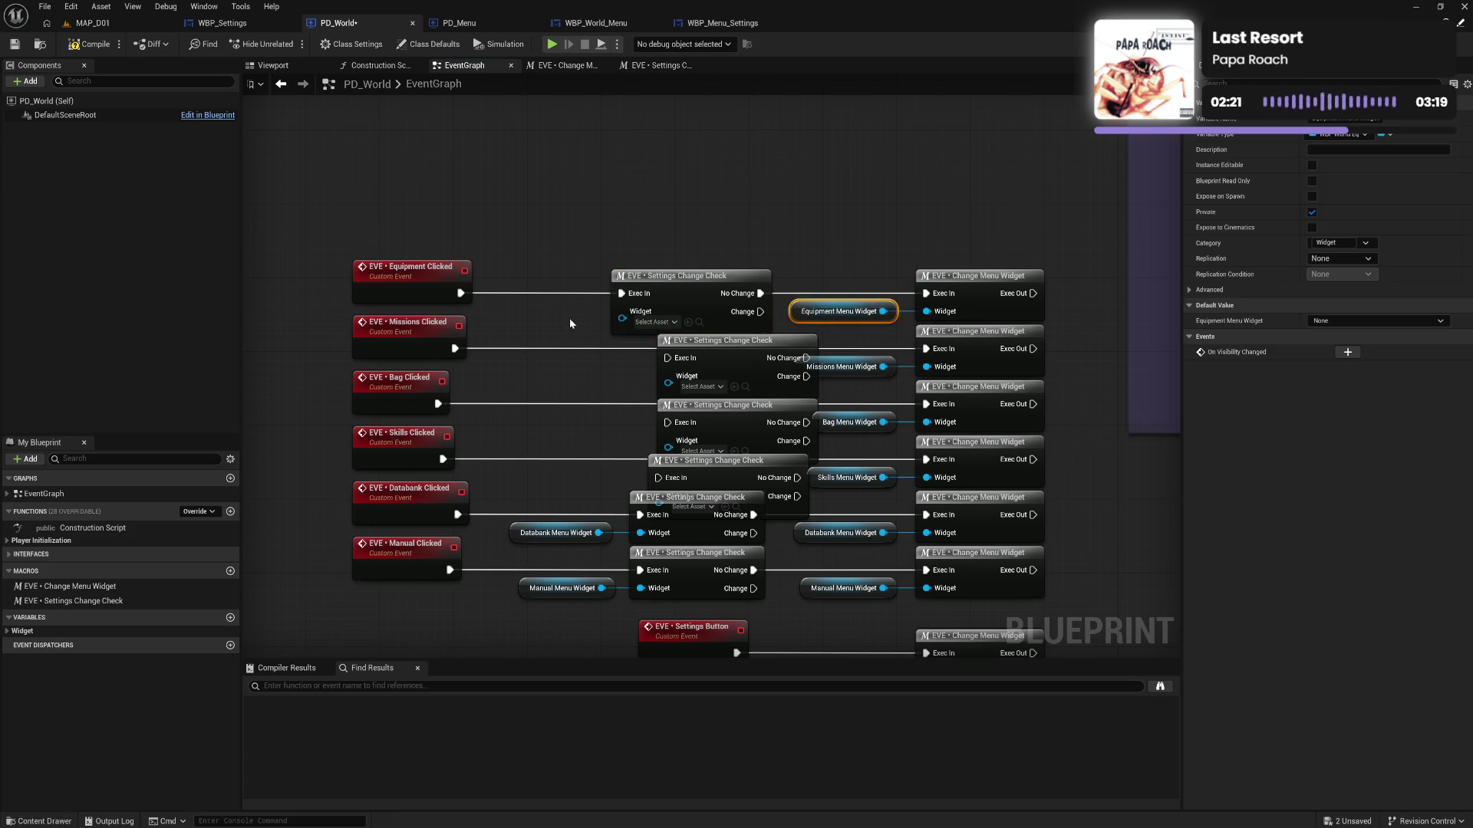
key(ctrl+v)
mouse_move(602, 326)
mouse_down()
mouse_move(662, 286)
mouse_move(690, 303)
mouse_move(690, 292)
mouse_up()
Route Missions Clicked through a Settings Change Check node with a Missions Menu Widget getter
mouse_move(669, 347)
mouse_down()
mouse_move(632, 359)
mouse_move(715, 353)
mouse_move(675, 344)
mouse_up()
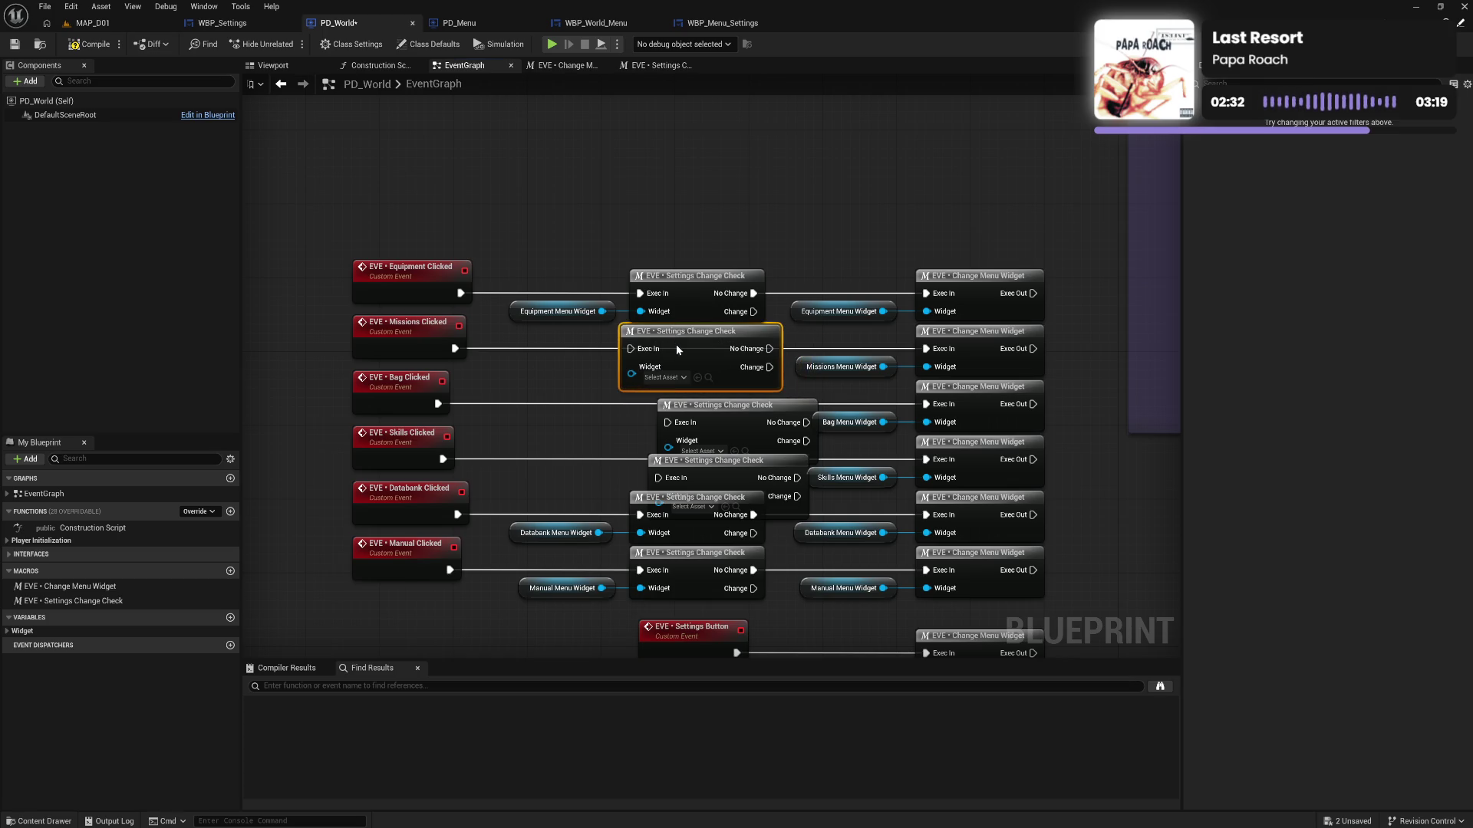
drag(597, 355, 675, 339)
drag(778, 348, 926, 349)
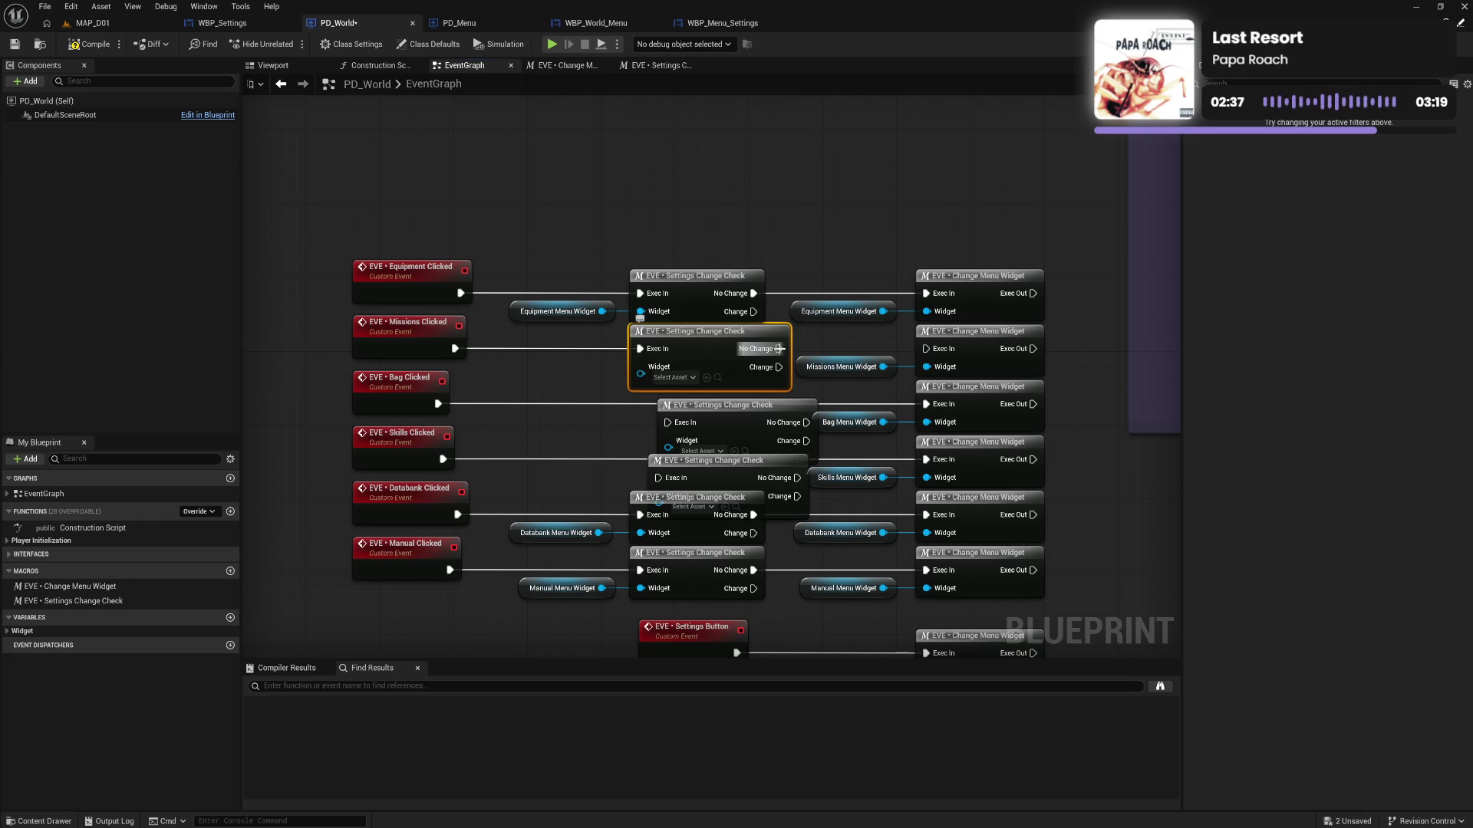
click(827, 362)
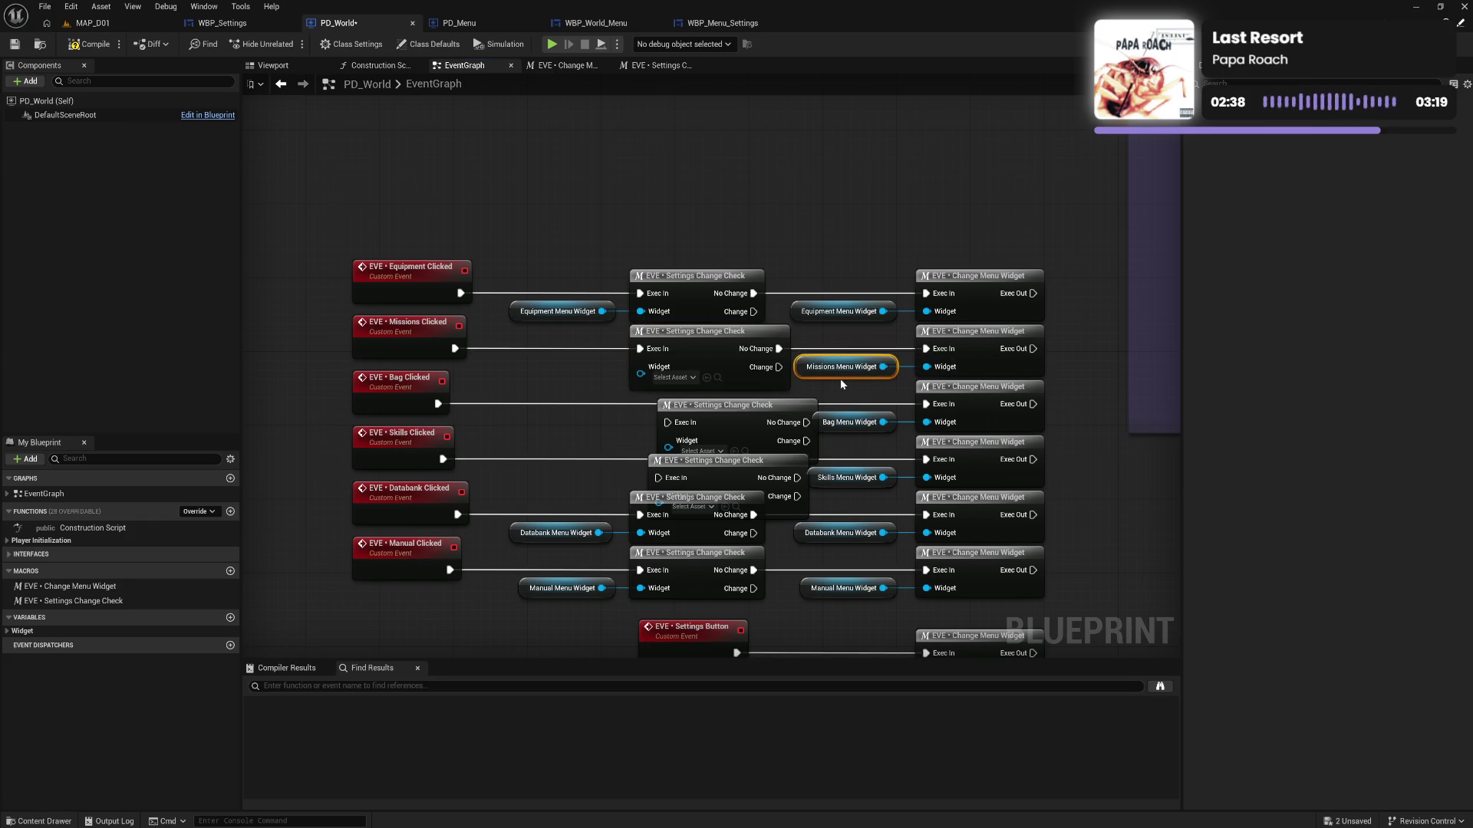
key(ctrl+s)
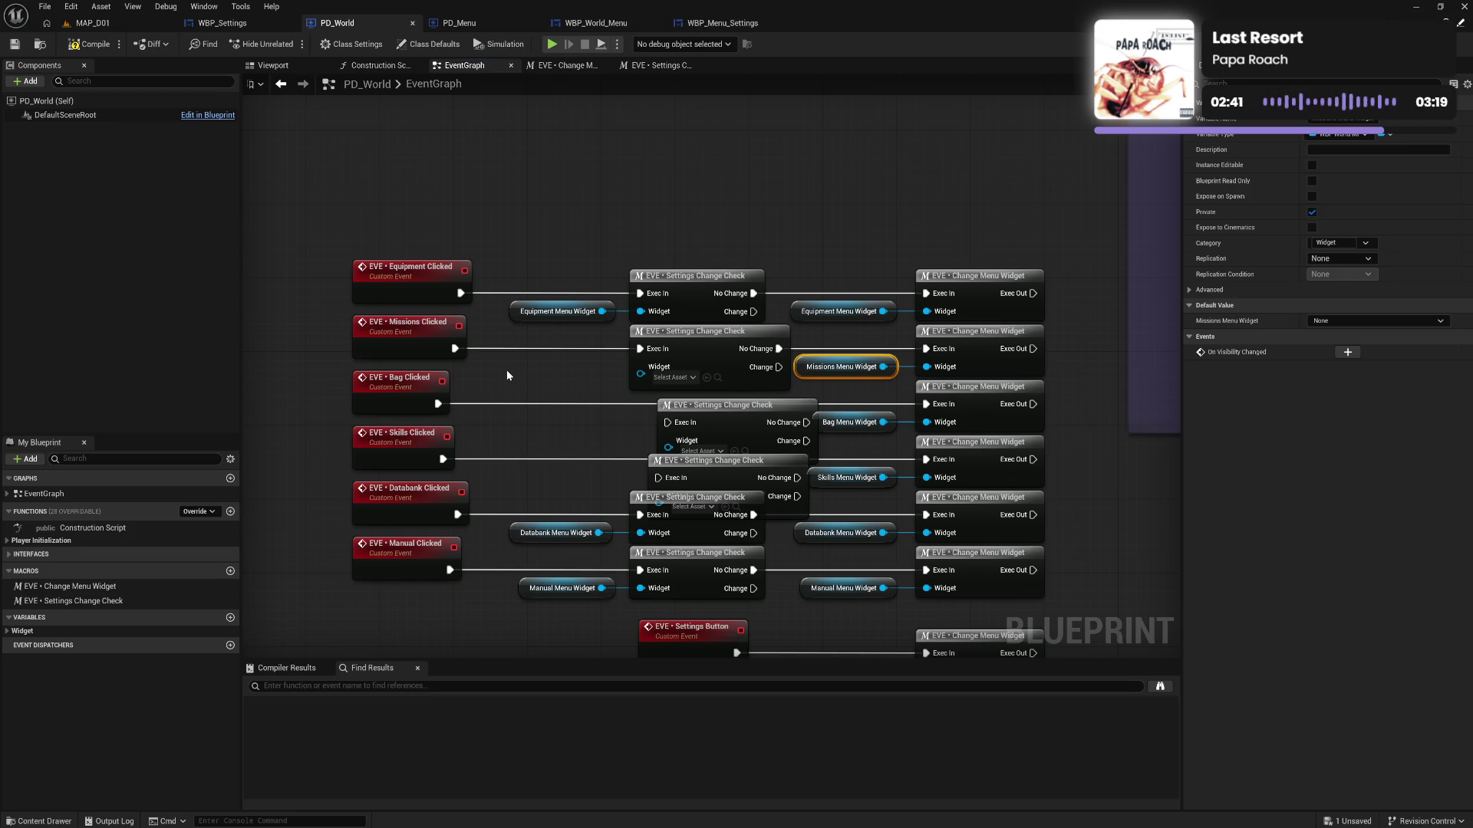
key(ctrl+c)
key(ctrl+v)
mouse_move(605, 372)
mouse_down()
mouse_move(641, 366)
mouse_move(586, 380)
mouse_move(652, 380)
mouse_up()
key(q)
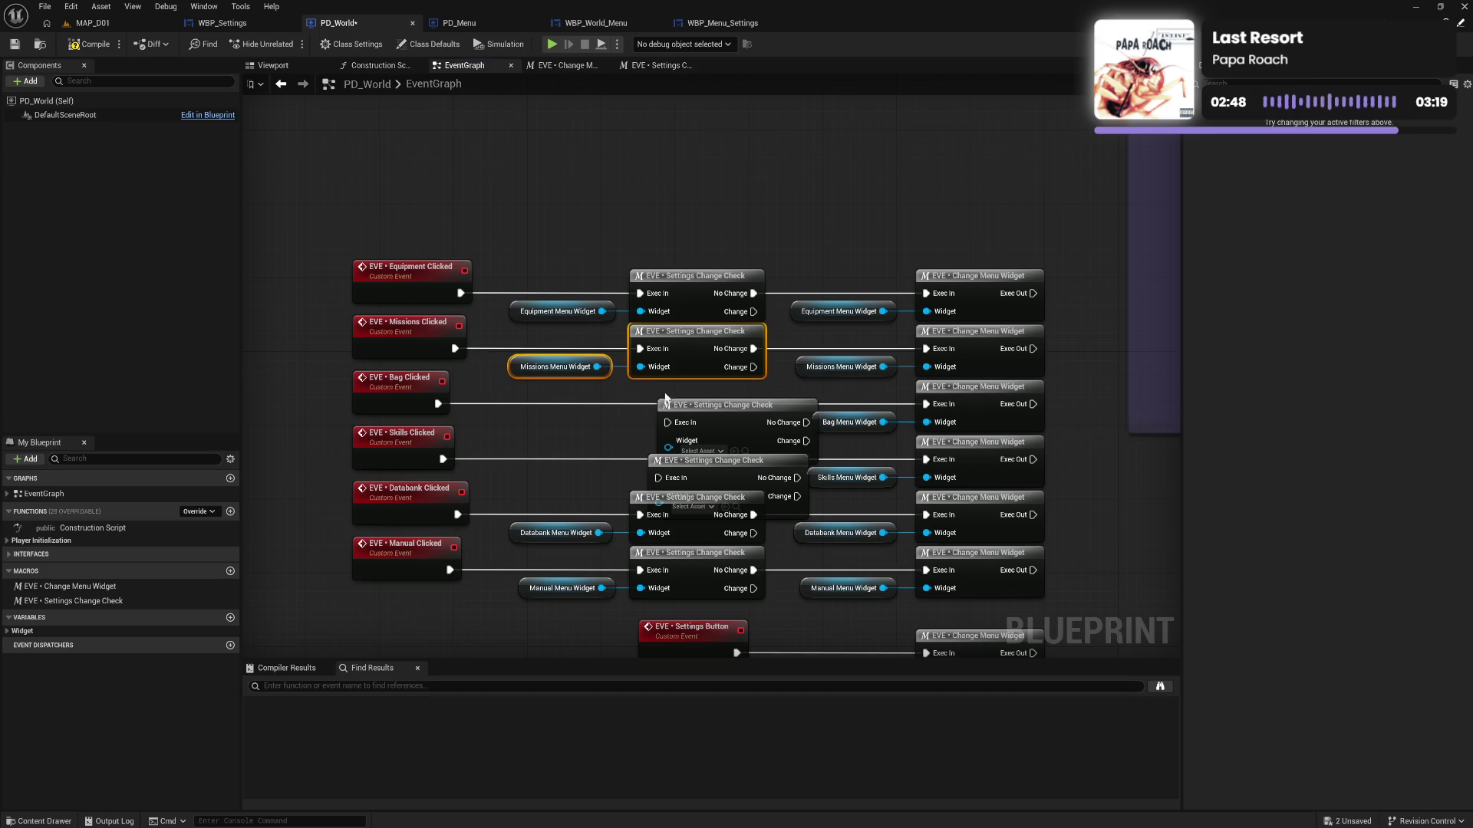
Route Bag Clicked through a Settings Change Check node with a Bag Menu Widget getter, aligning the getters
click(664, 419)
key(q)
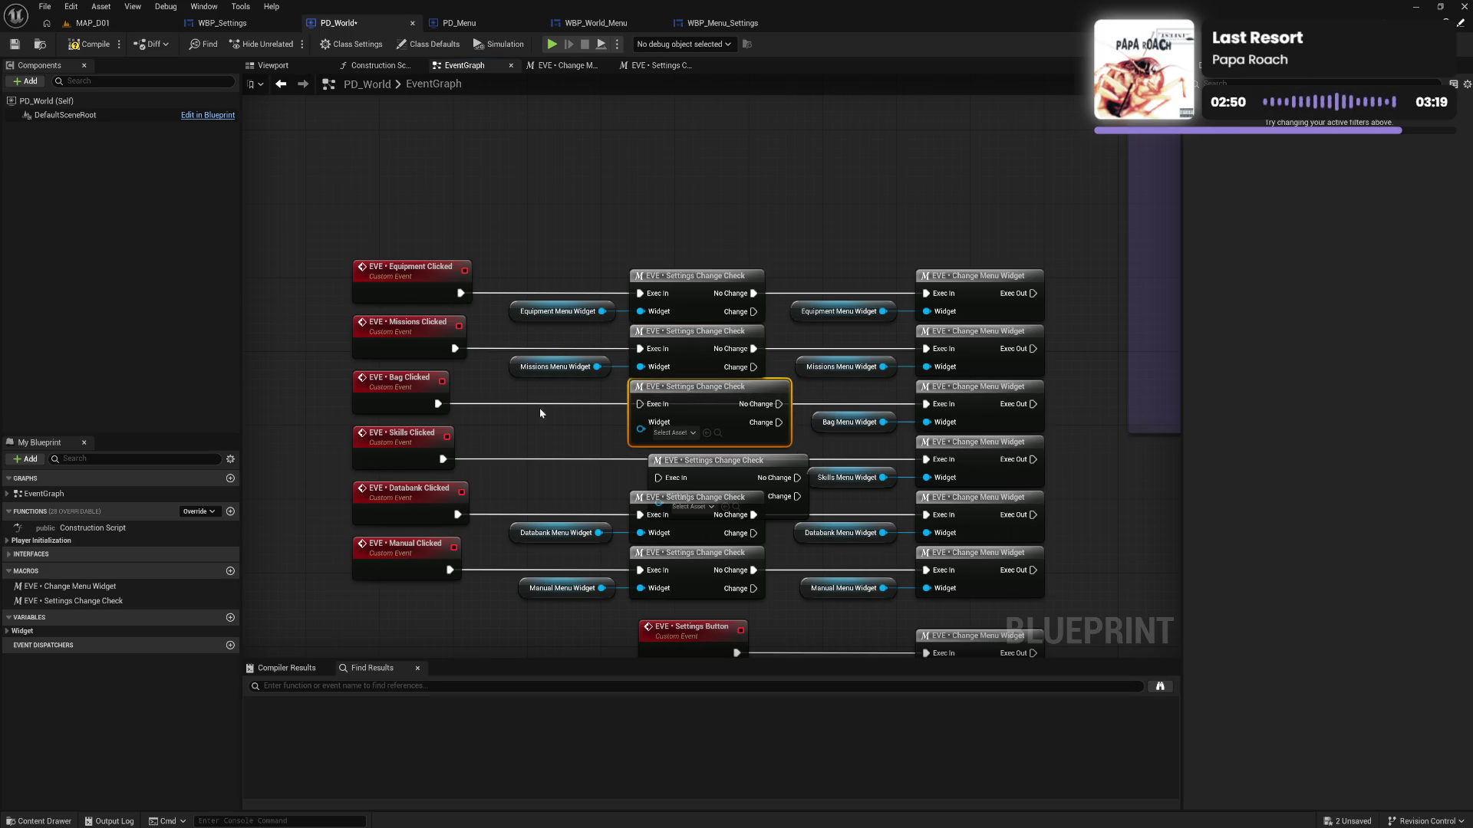
mouse_move(437, 403)
mouse_down()
mouse_move(648, 388)
mouse_move(641, 404)
mouse_up()
drag(779, 404, 926, 404)
click(848, 422)
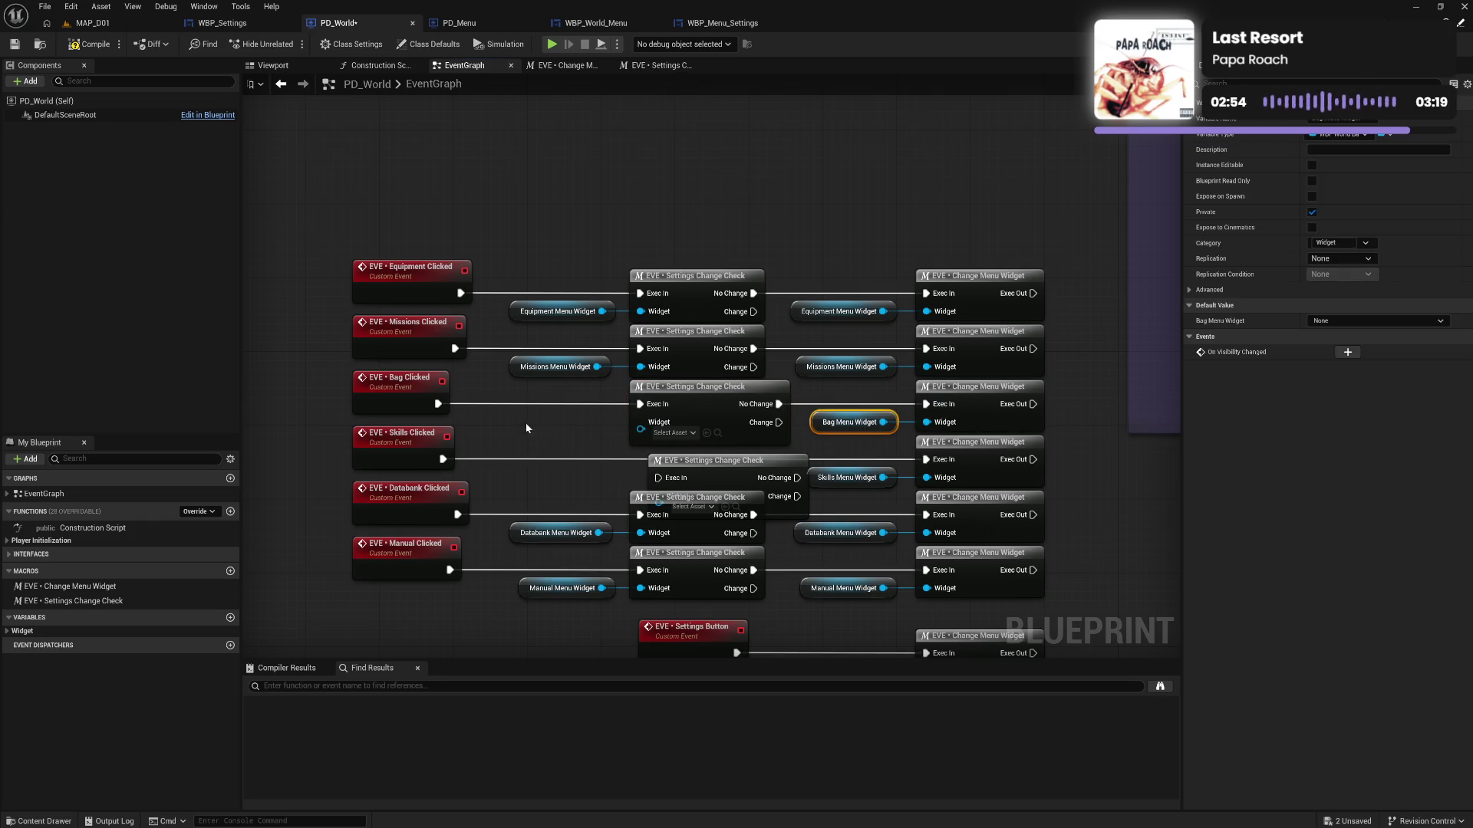
key(ctrl+c)
key(ctrl+v)
drag(572, 427, 641, 423)
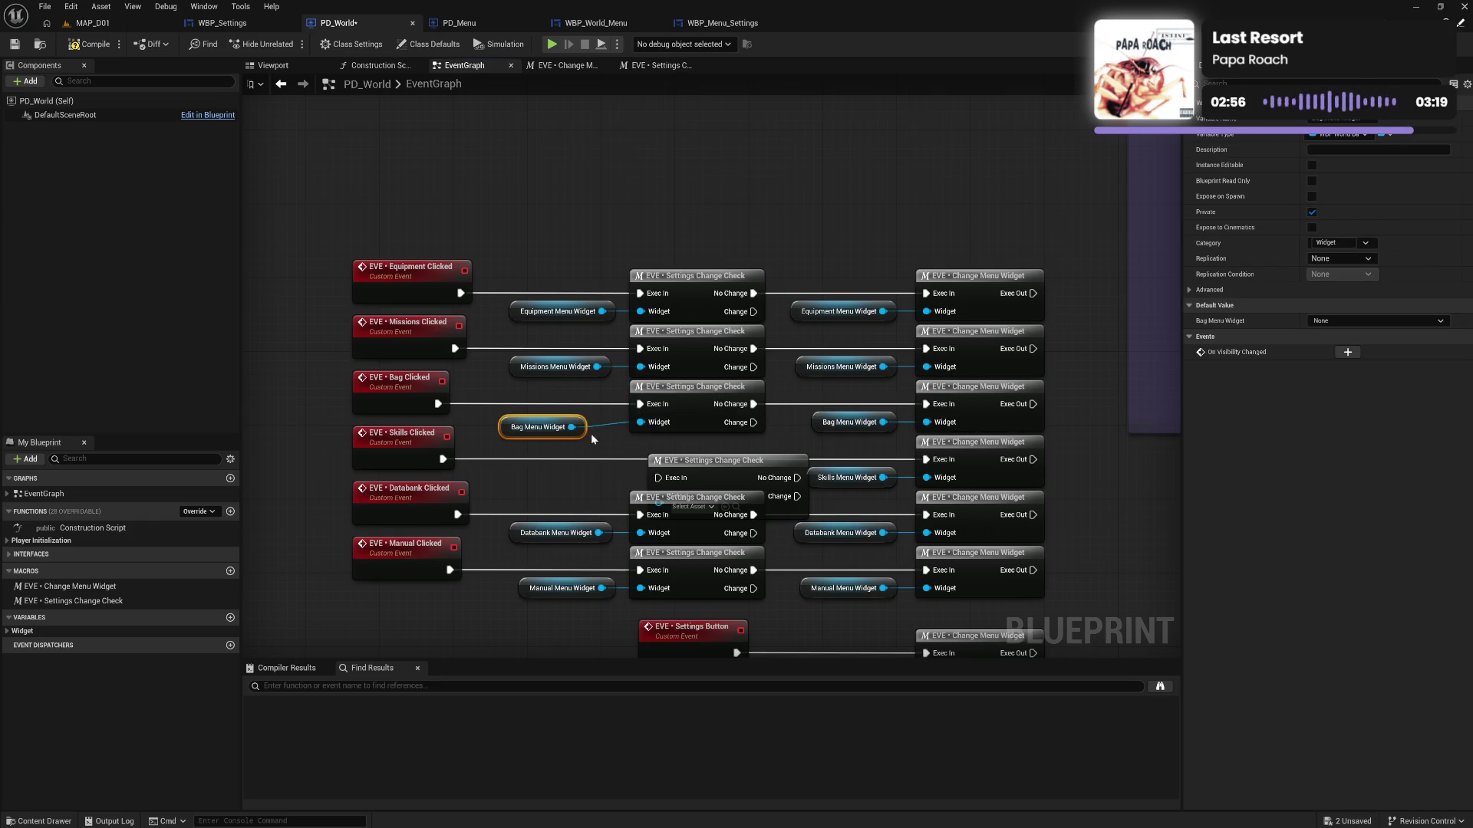
drag(510, 412, 581, 283)
key(shift+d)
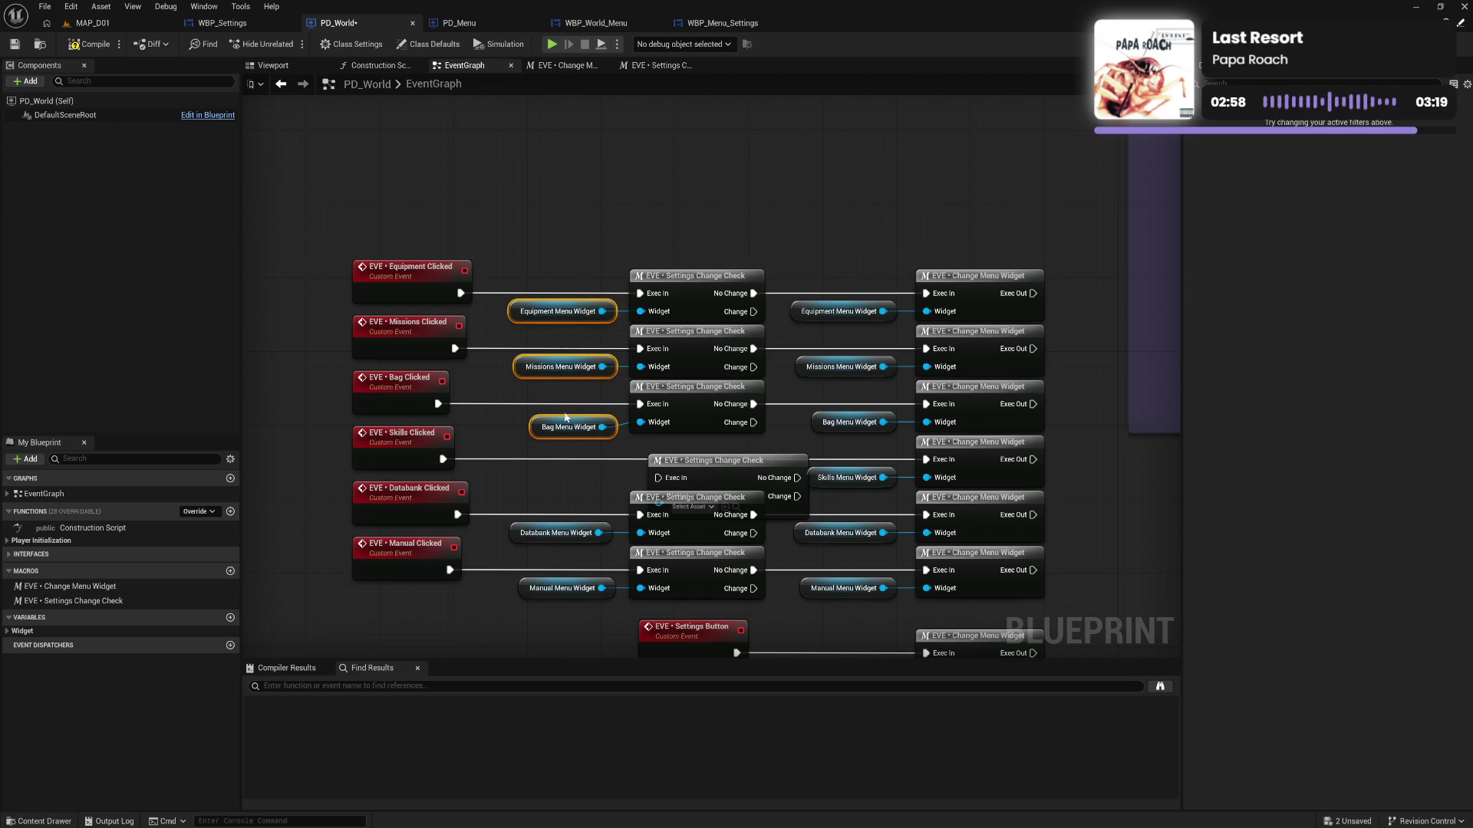
mouse_move(536, 404)
mouse_down()
mouse_move(690, 438)
mouse_move(698, 470)
mouse_move(689, 459)
mouse_up()
key(q)
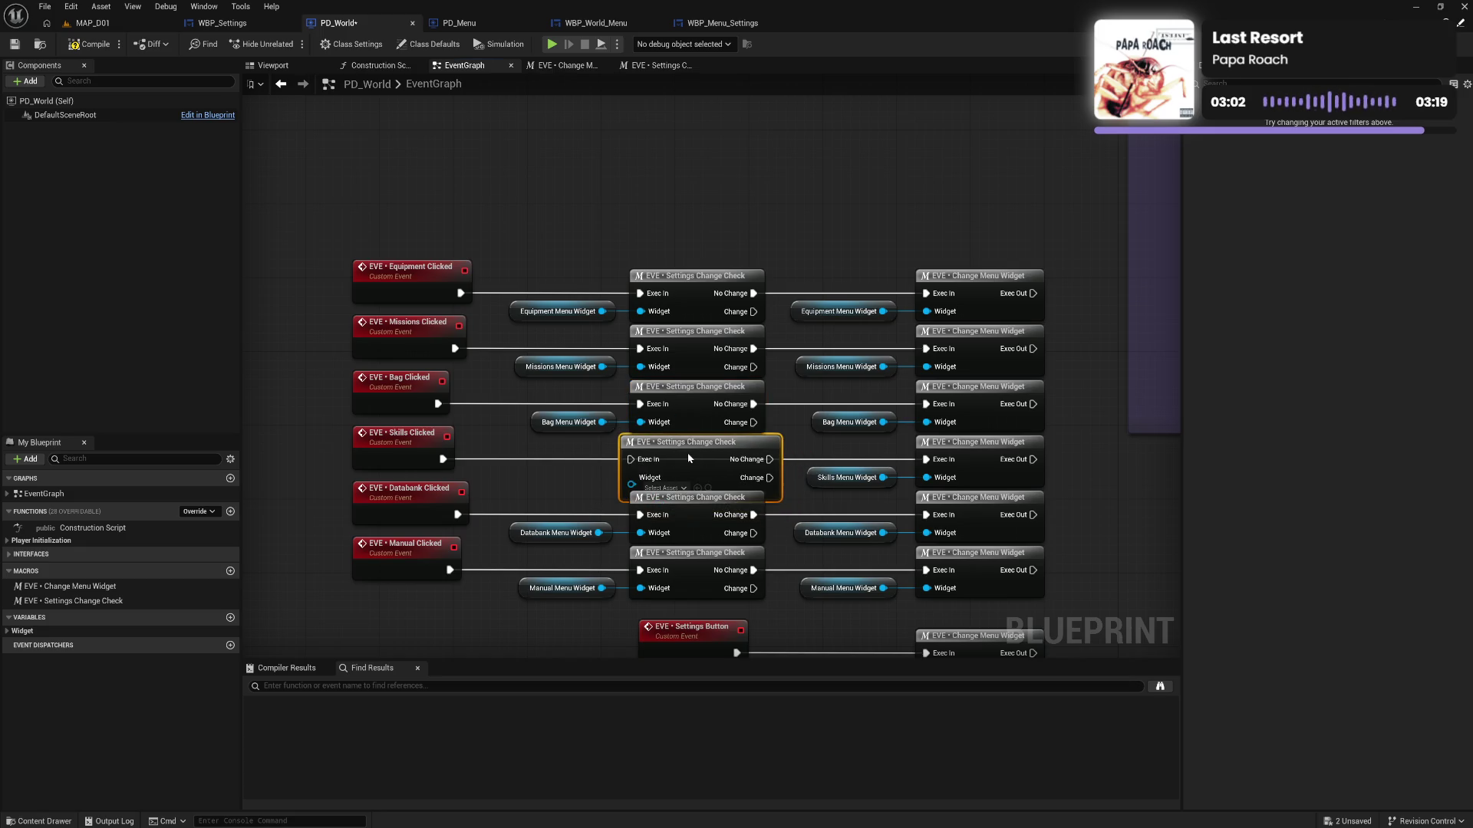
Route Skills Clicked through a Settings Change Check node with a Skills Menu Widget getter
drag(442, 459, 442, 458)
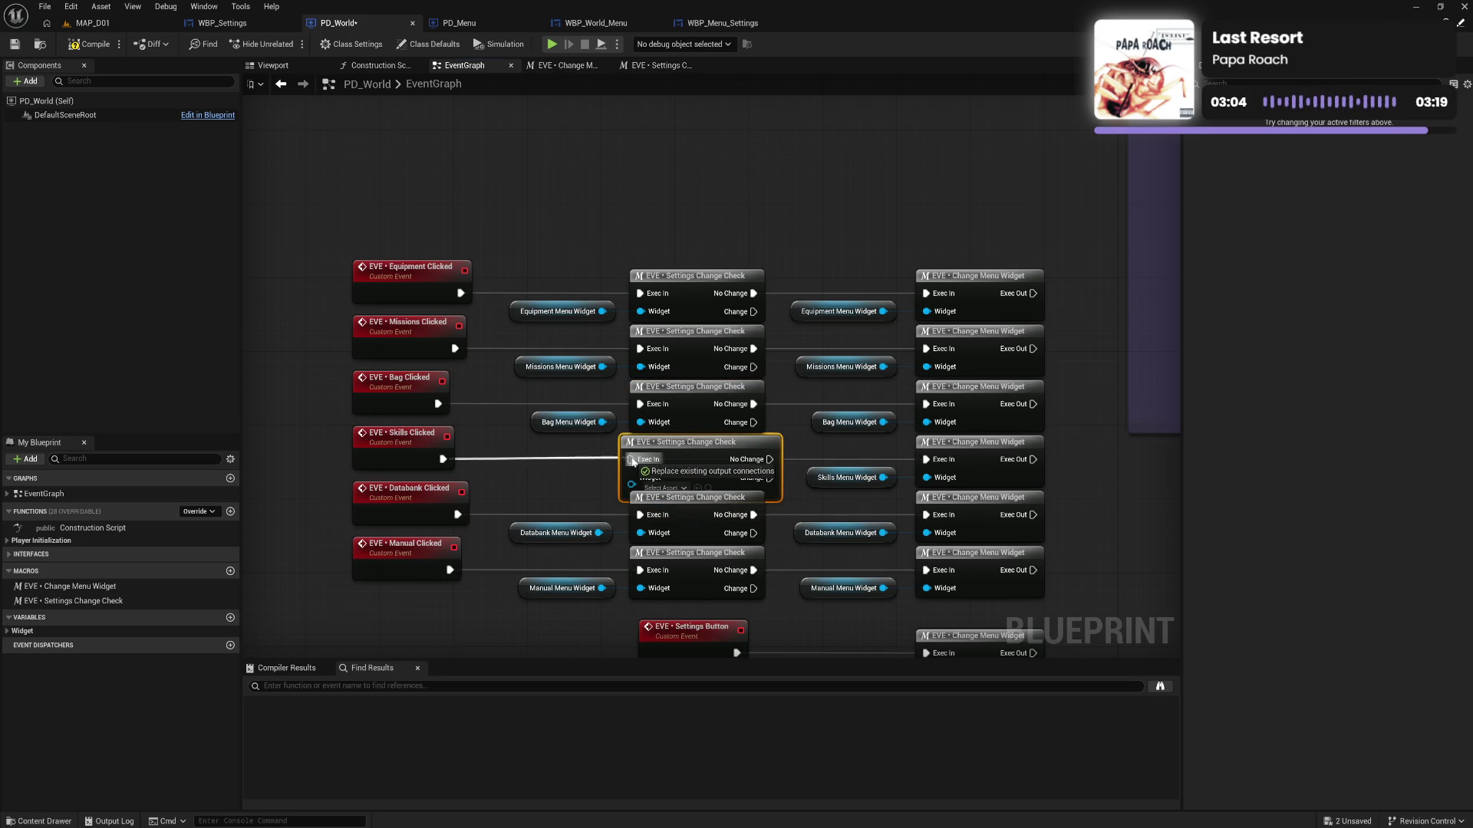
drag(770, 460, 926, 459)
drag(709, 463, 718, 463)
click(844, 477)
key(ctrl+c)
key(ctrl+v)
drag(568, 482, 640, 478)
Right-align the six widget getters and straighten the Equipment, Missions, Bag and Skills rows
mouse_move(532, 610)
mouse_down()
mouse_move(563, 289)
mouse_move(510, 311)
mouse_move(553, 311)
mouse_up()
key(shift+d)
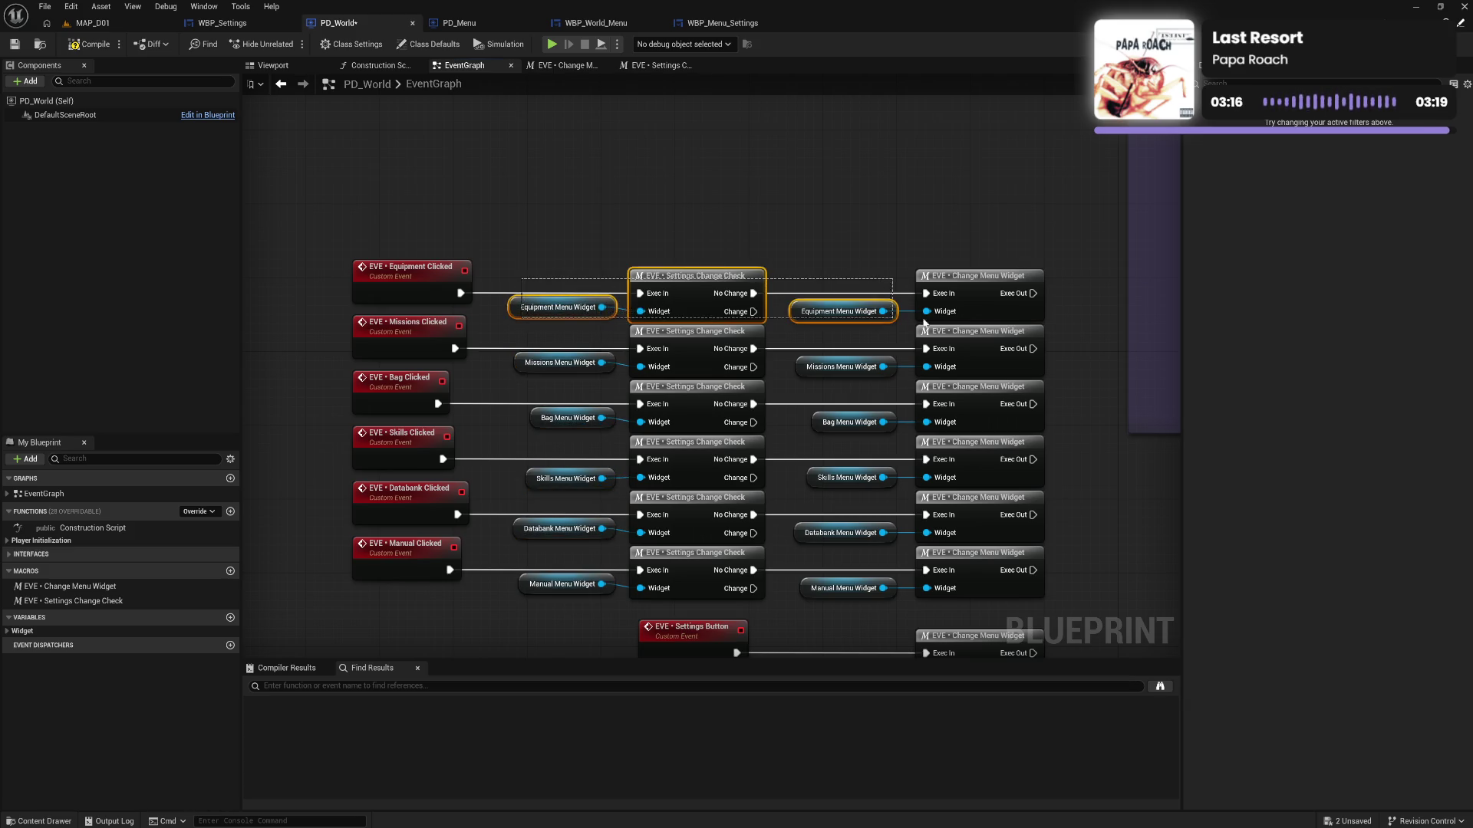
click(559, 363)
key(q)
drag(516, 402, 1021, 441)
key(q)
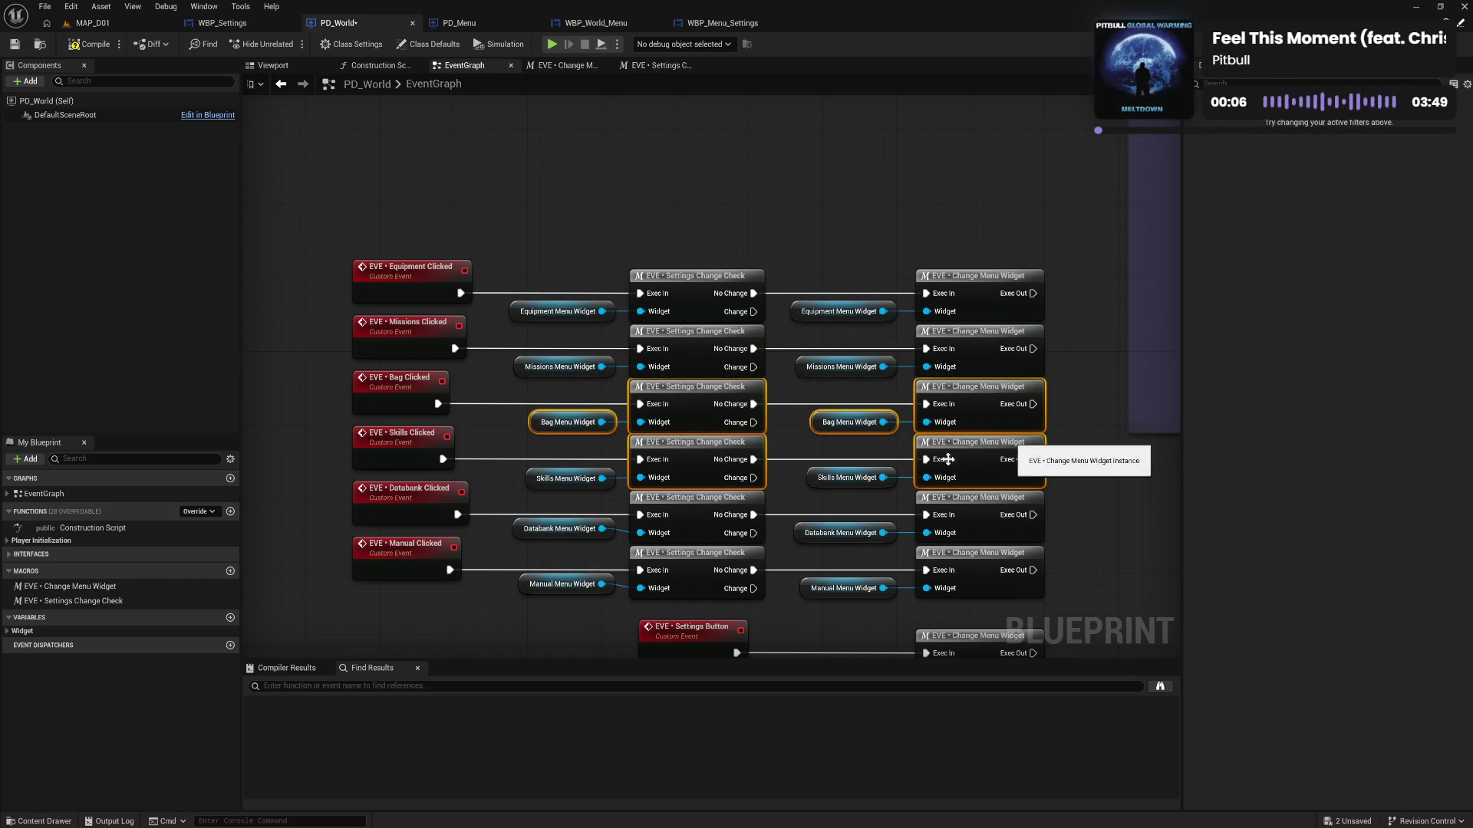
drag(528, 463, 1017, 482)
key(q)
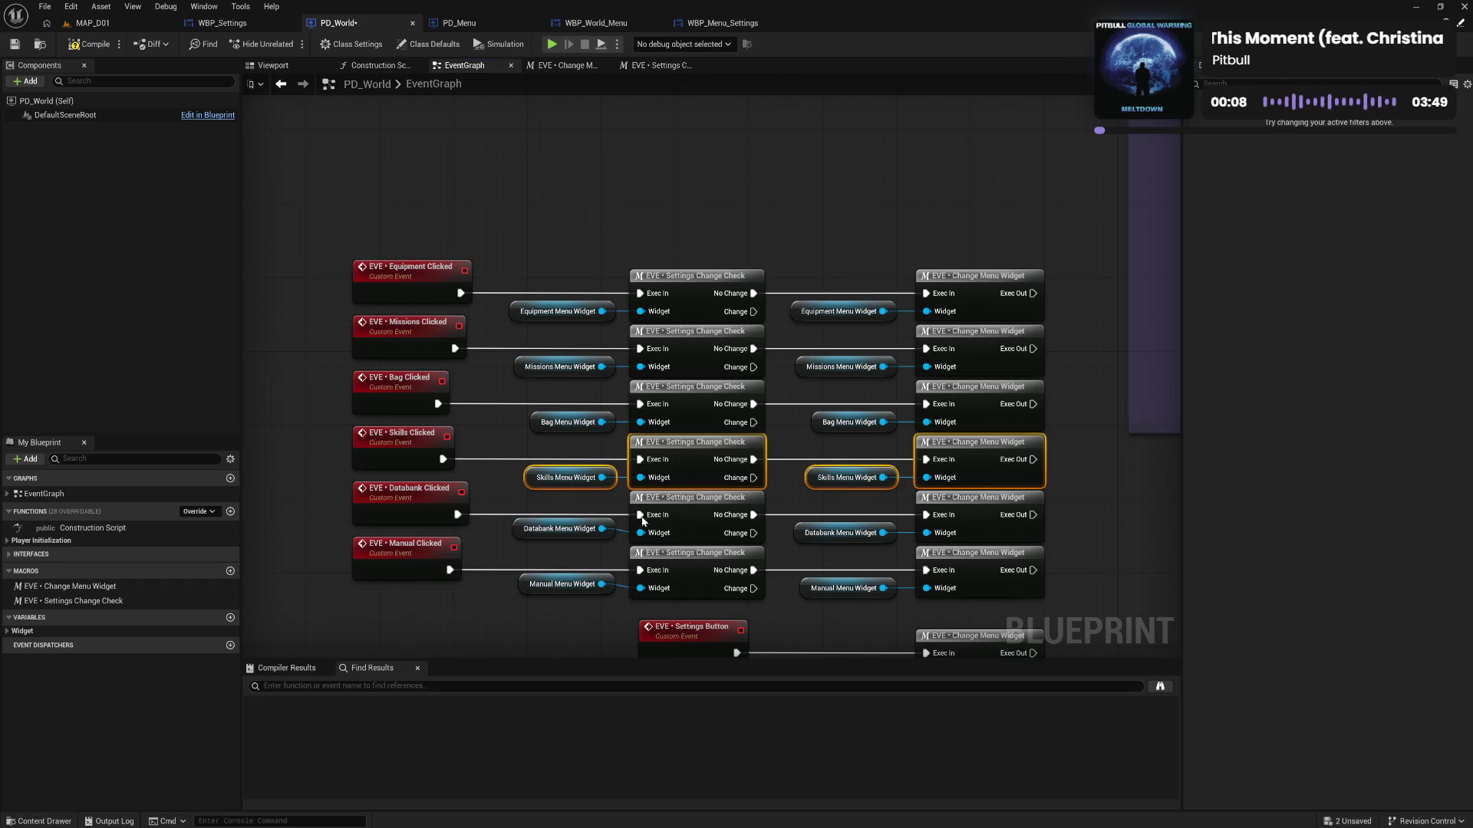
Straighten the Databank and Manual rows, compile PD_World, and start a play-test
drag(537, 503, 1009, 554)
key(q)
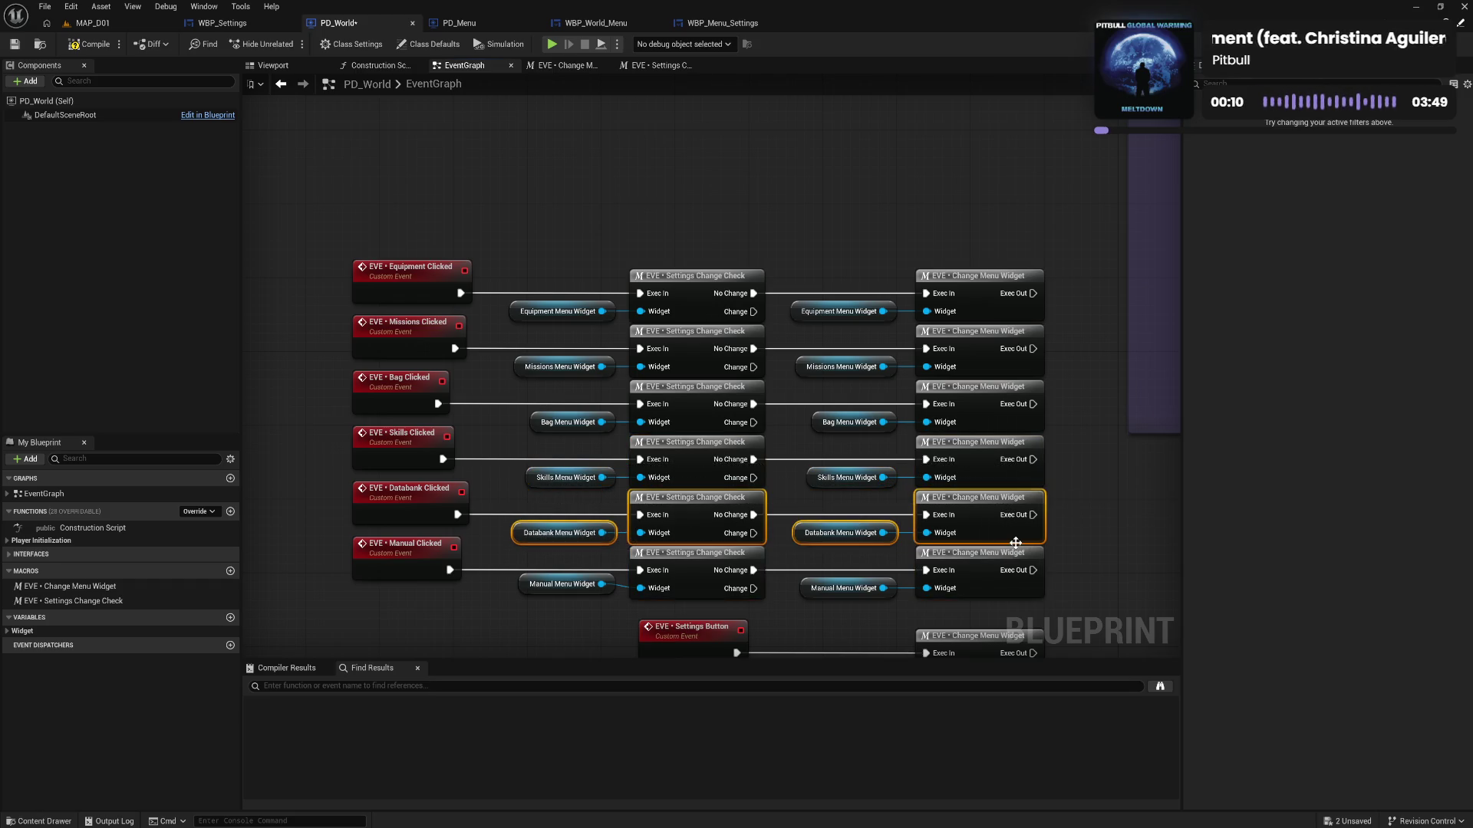
drag(564, 564, 1014, 607)
click(563, 636)
drag(563, 637, 532, 544)
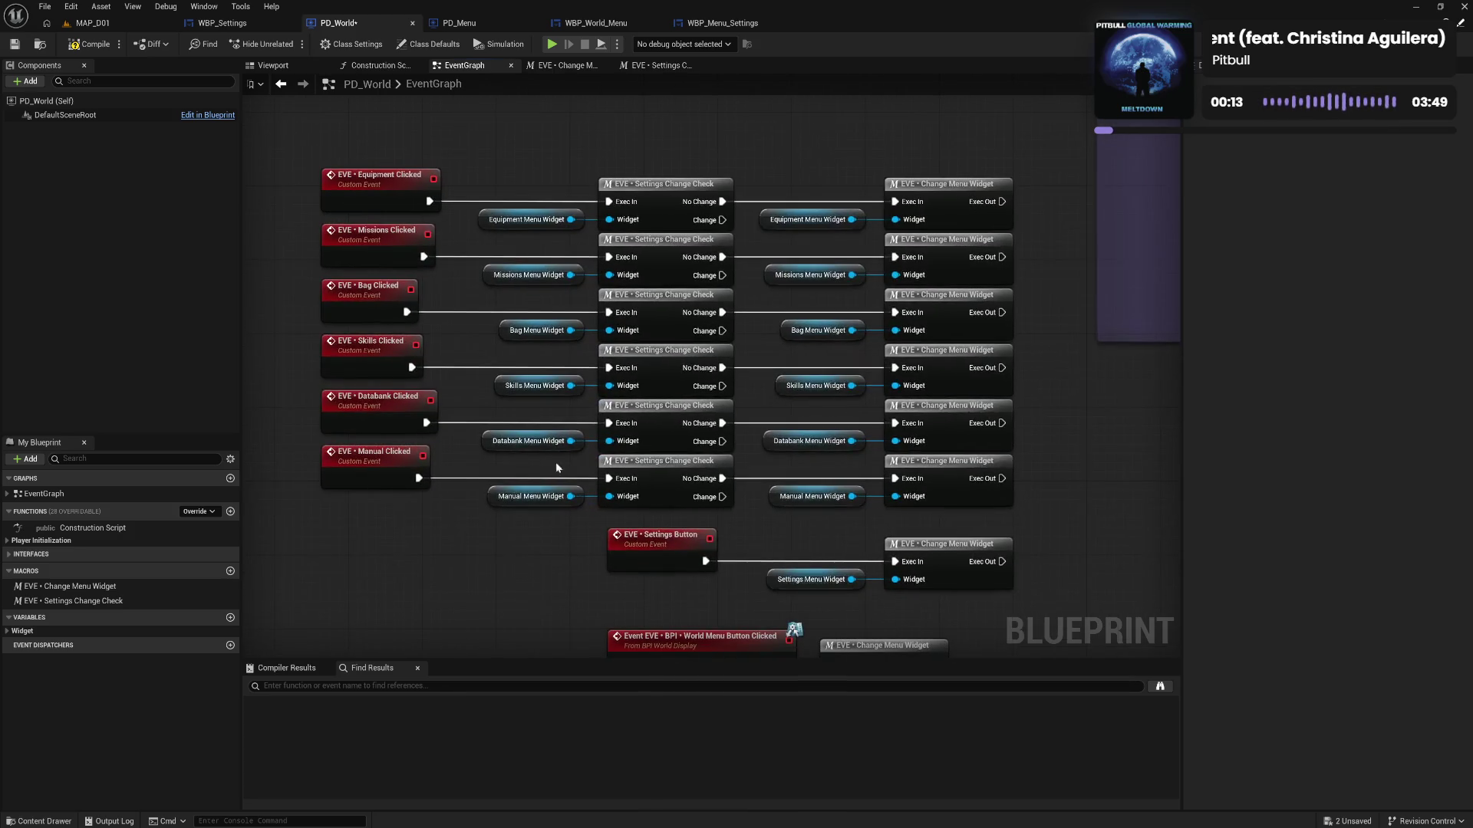
click(93, 45)
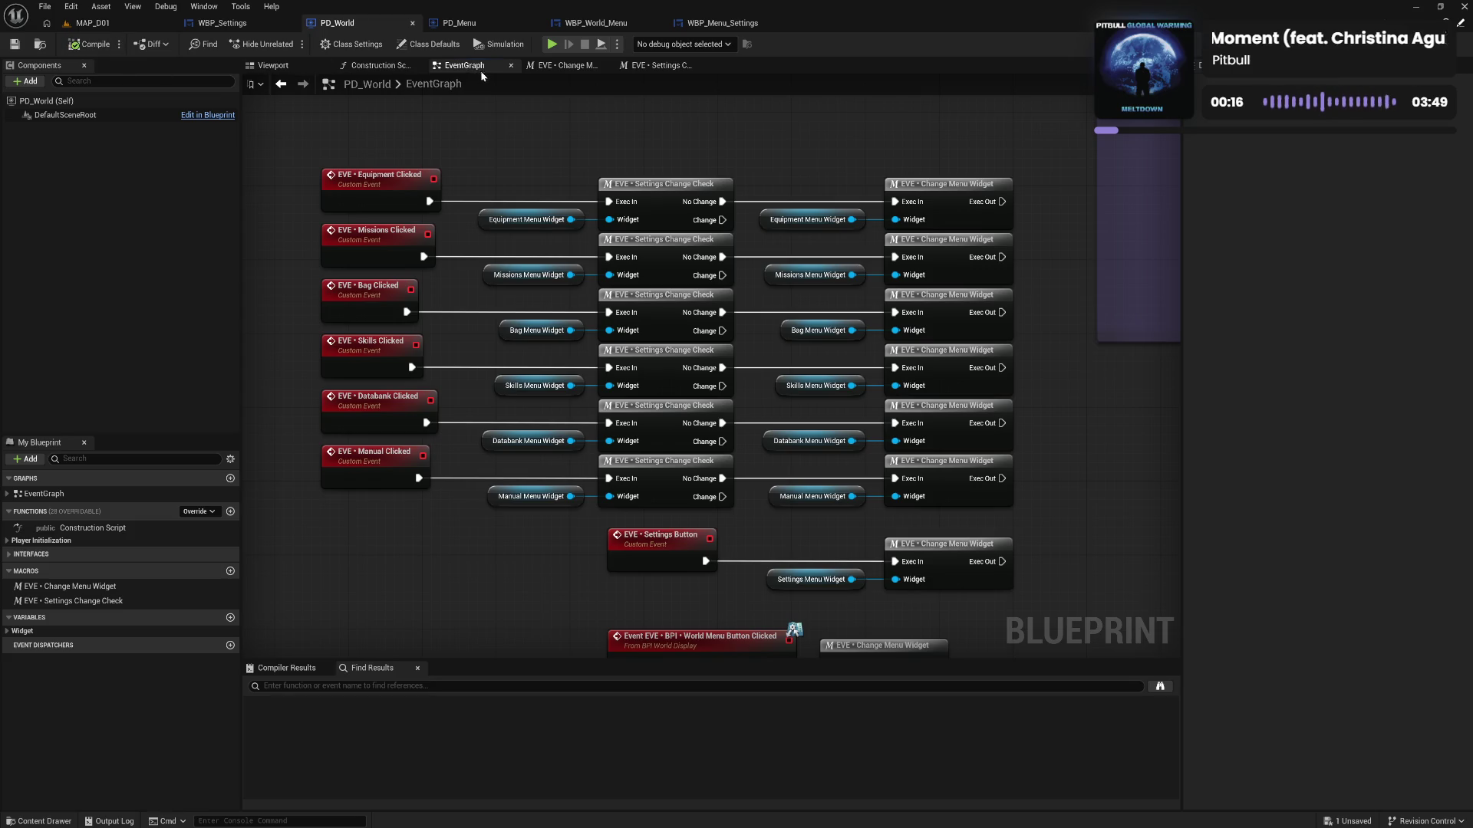
click(551, 44)
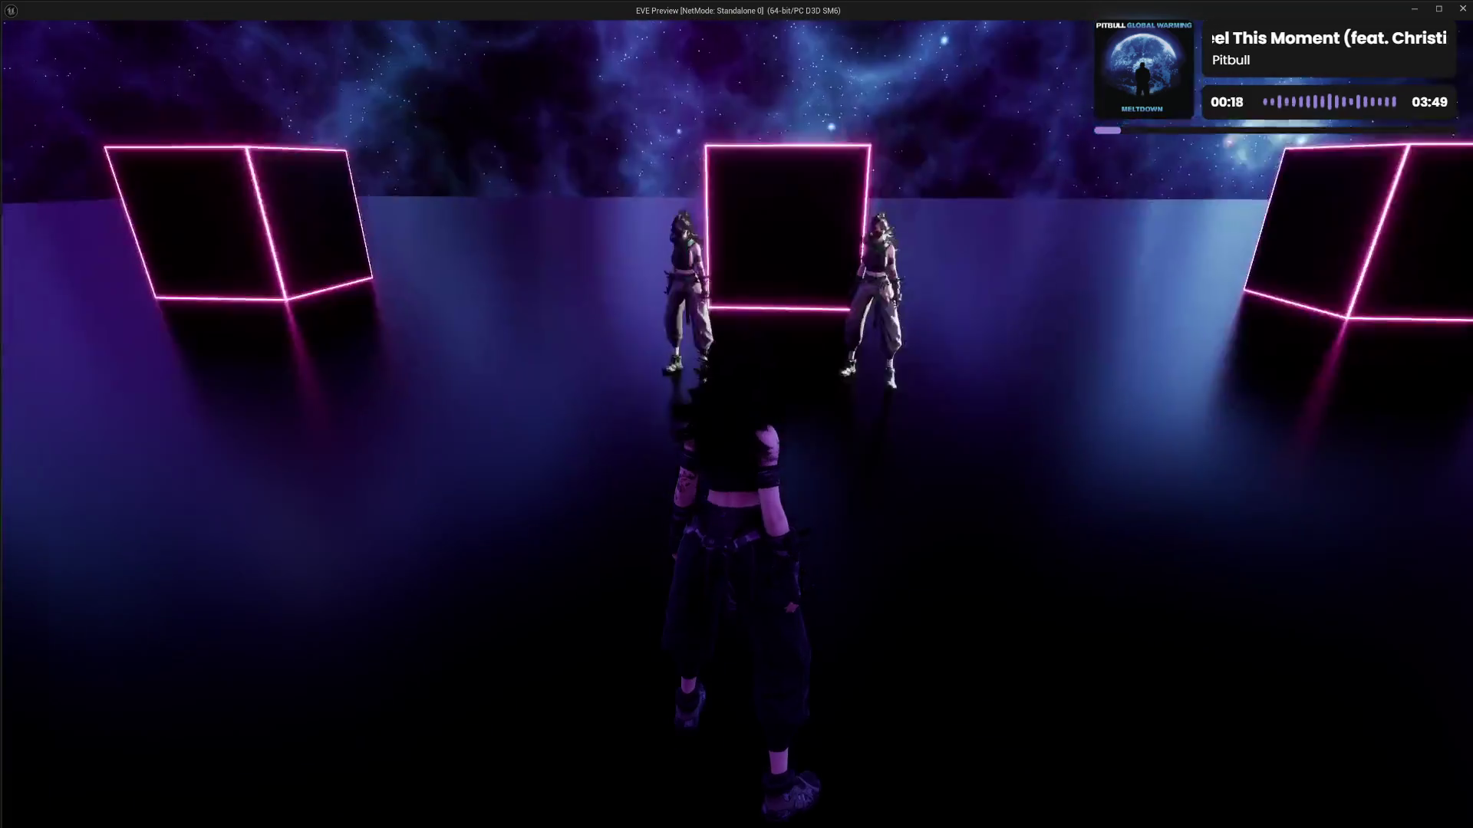
Change the resolution in Settings, switch to SKILLS, and discard the changes at the prompt
key(Tab)
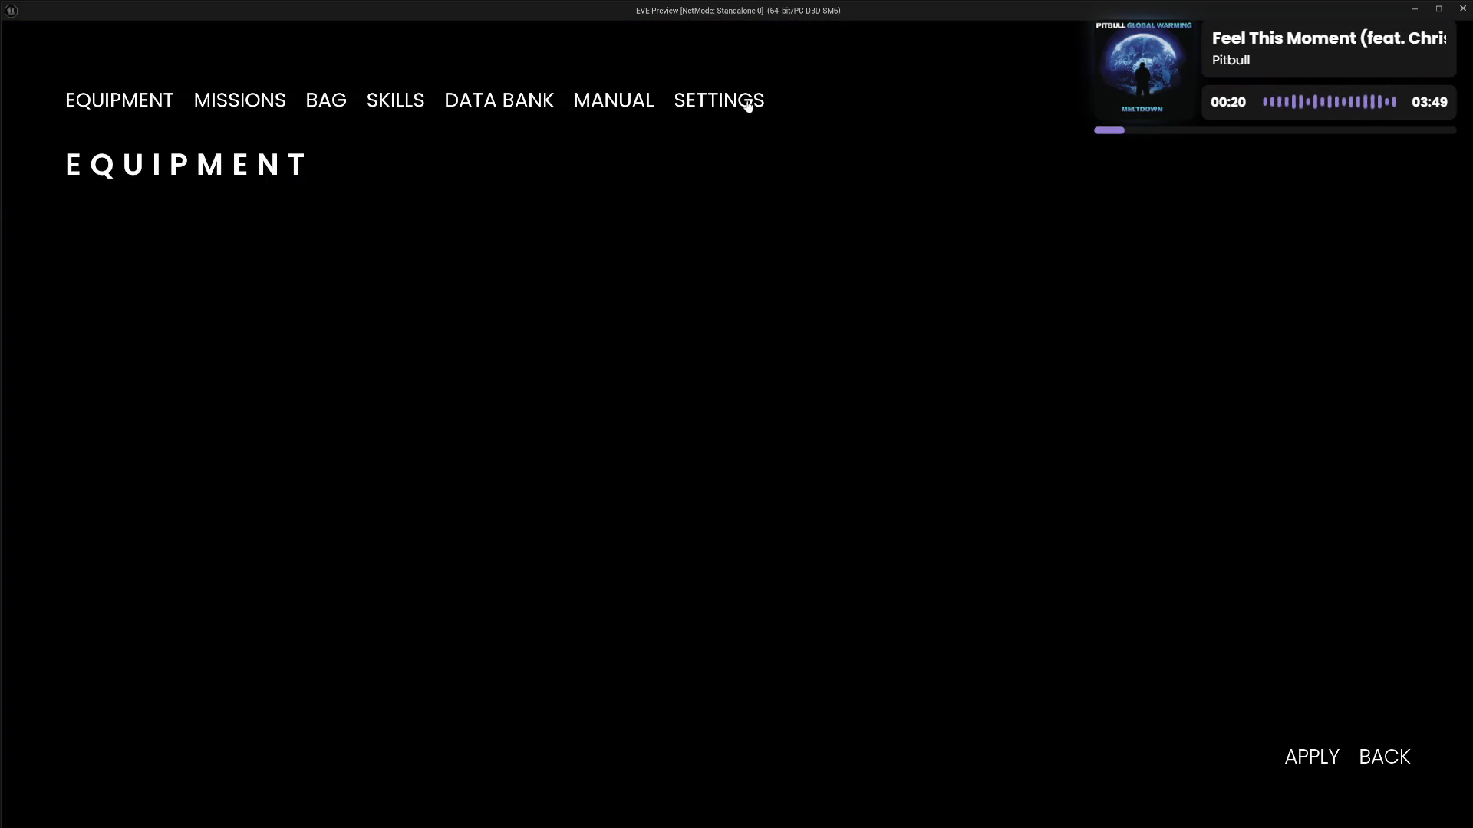
click(748, 105)
click(721, 372)
click(386, 107)
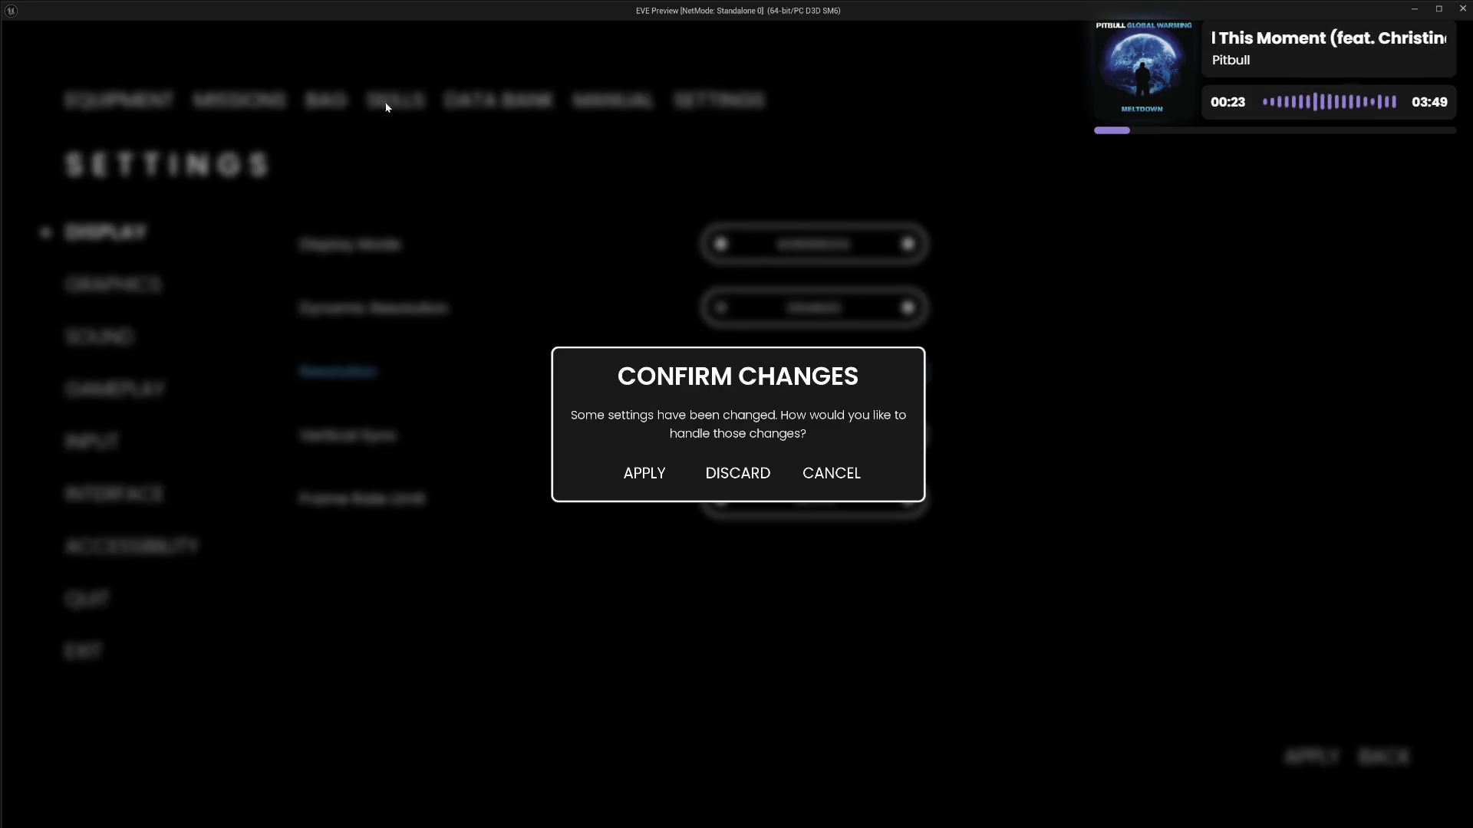
click(733, 480)
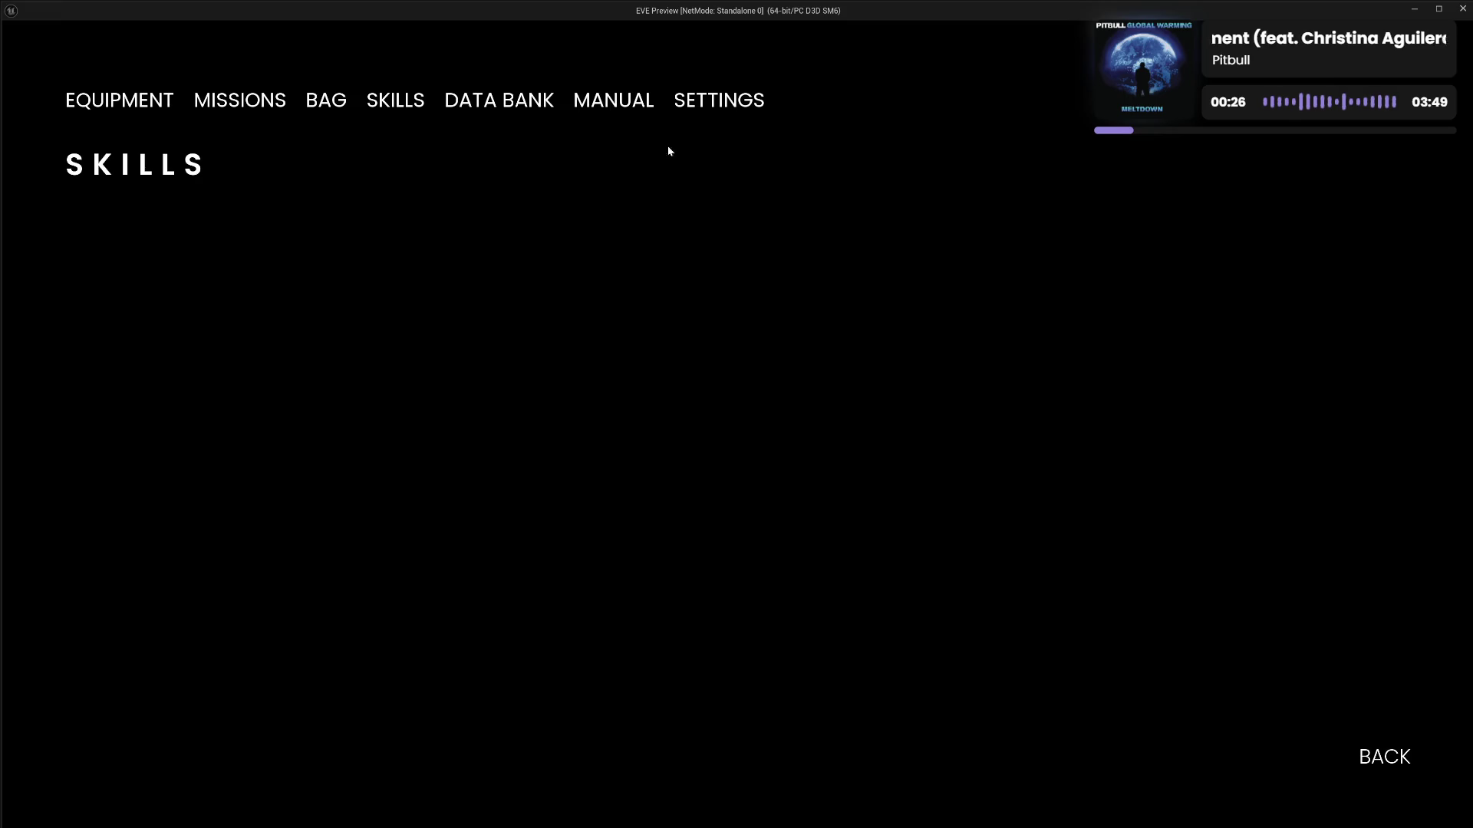
Set the frame rate limit to 30 FPS, leave Settings, discard the changes, and close the menu
click(743, 107)
click(722, 499)
click(240, 100)
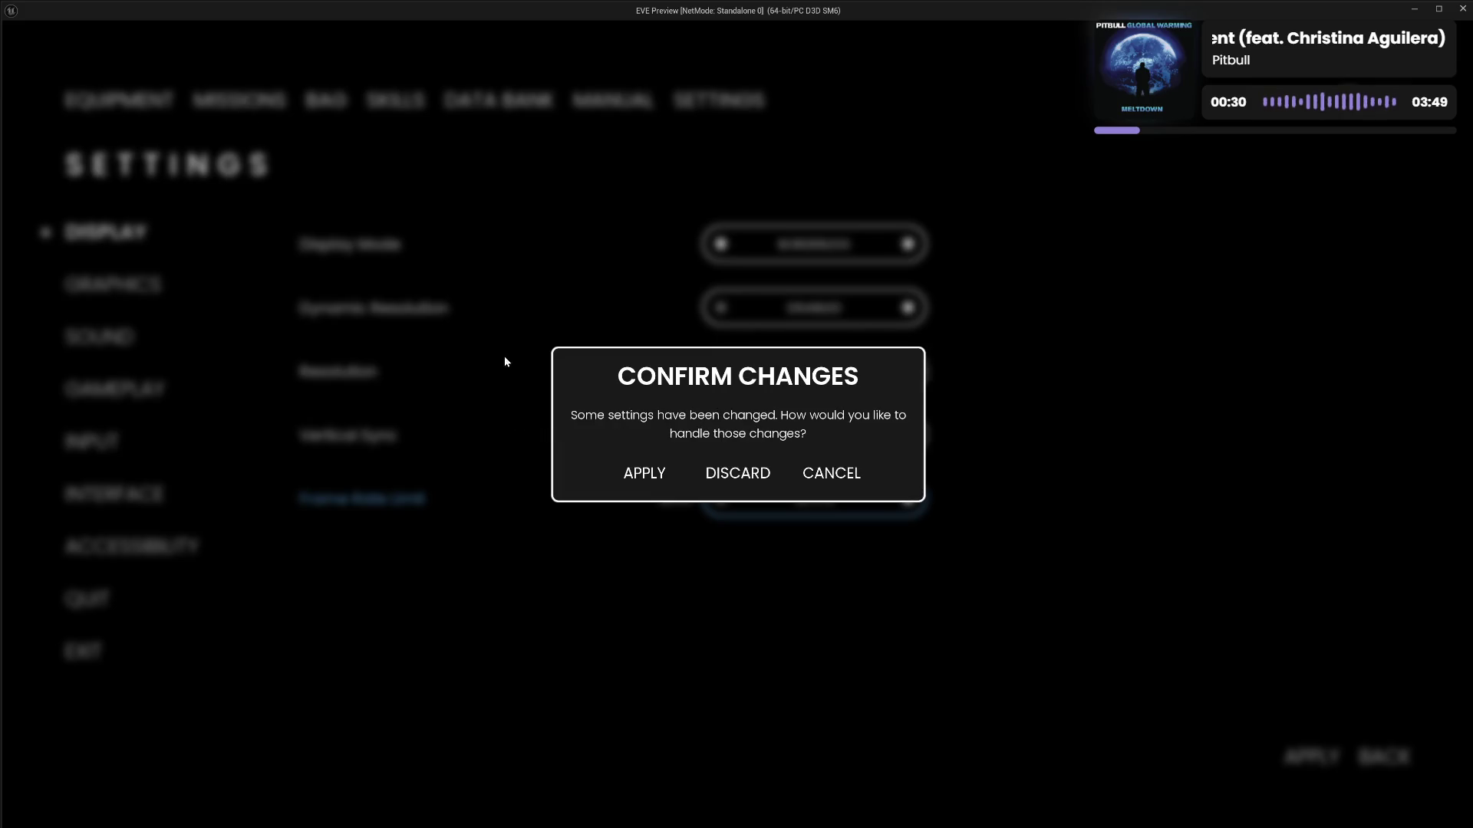
click(744, 477)
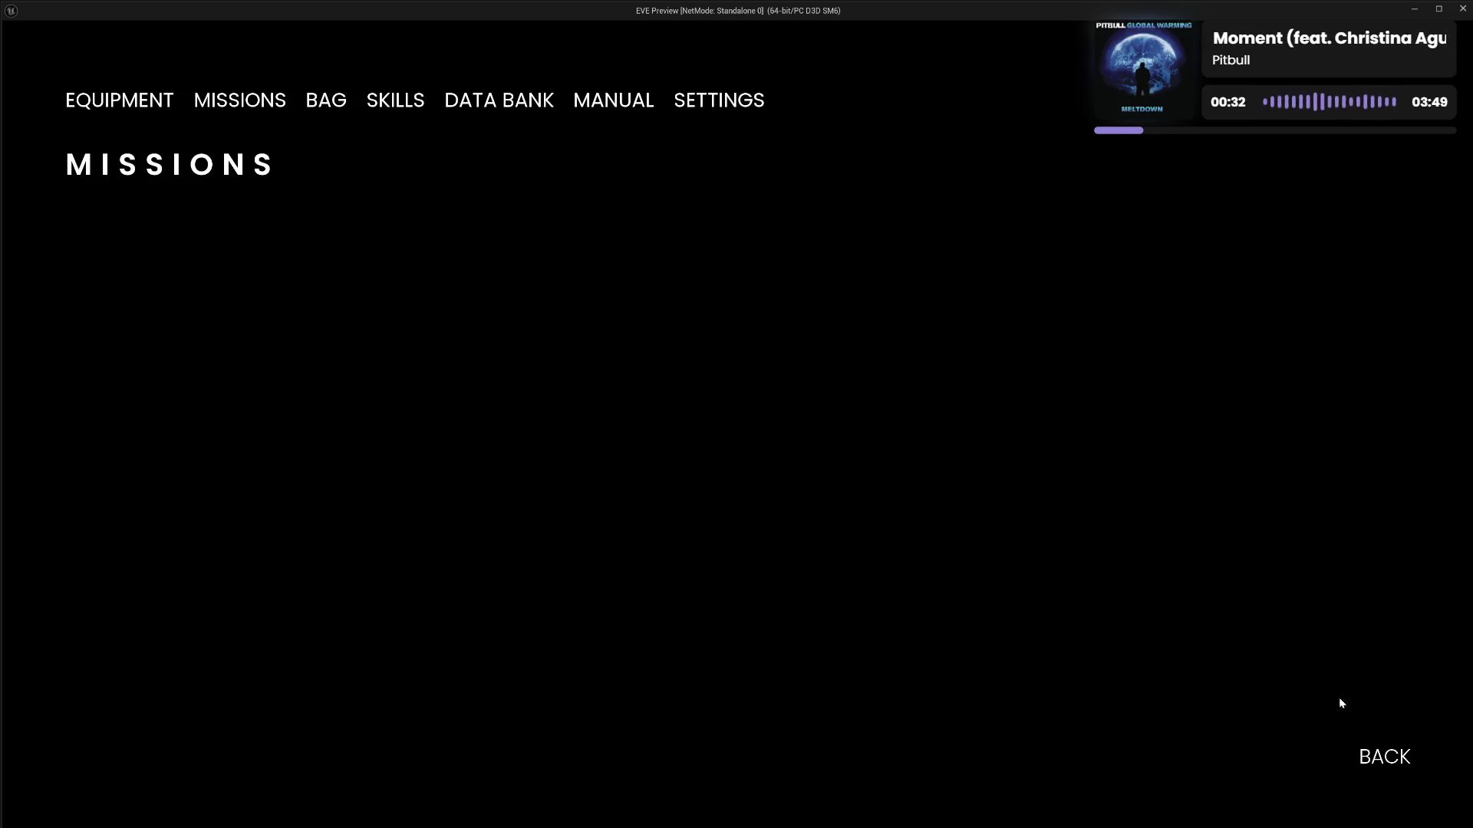
click(1385, 757)
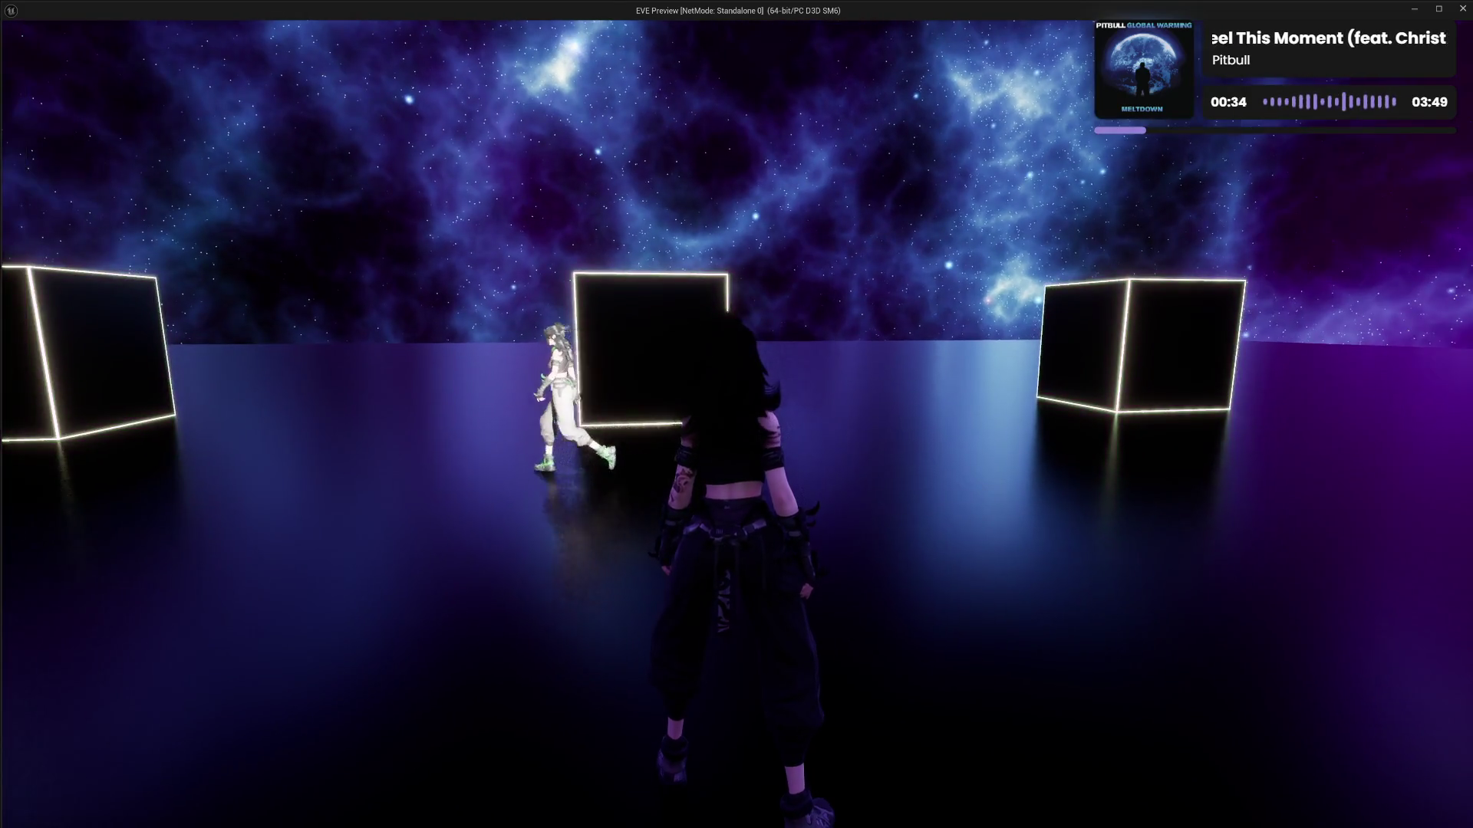
Switch display mode to Fullscreen, leave unapplied, discard it, and stop the play-test
key(Escape)
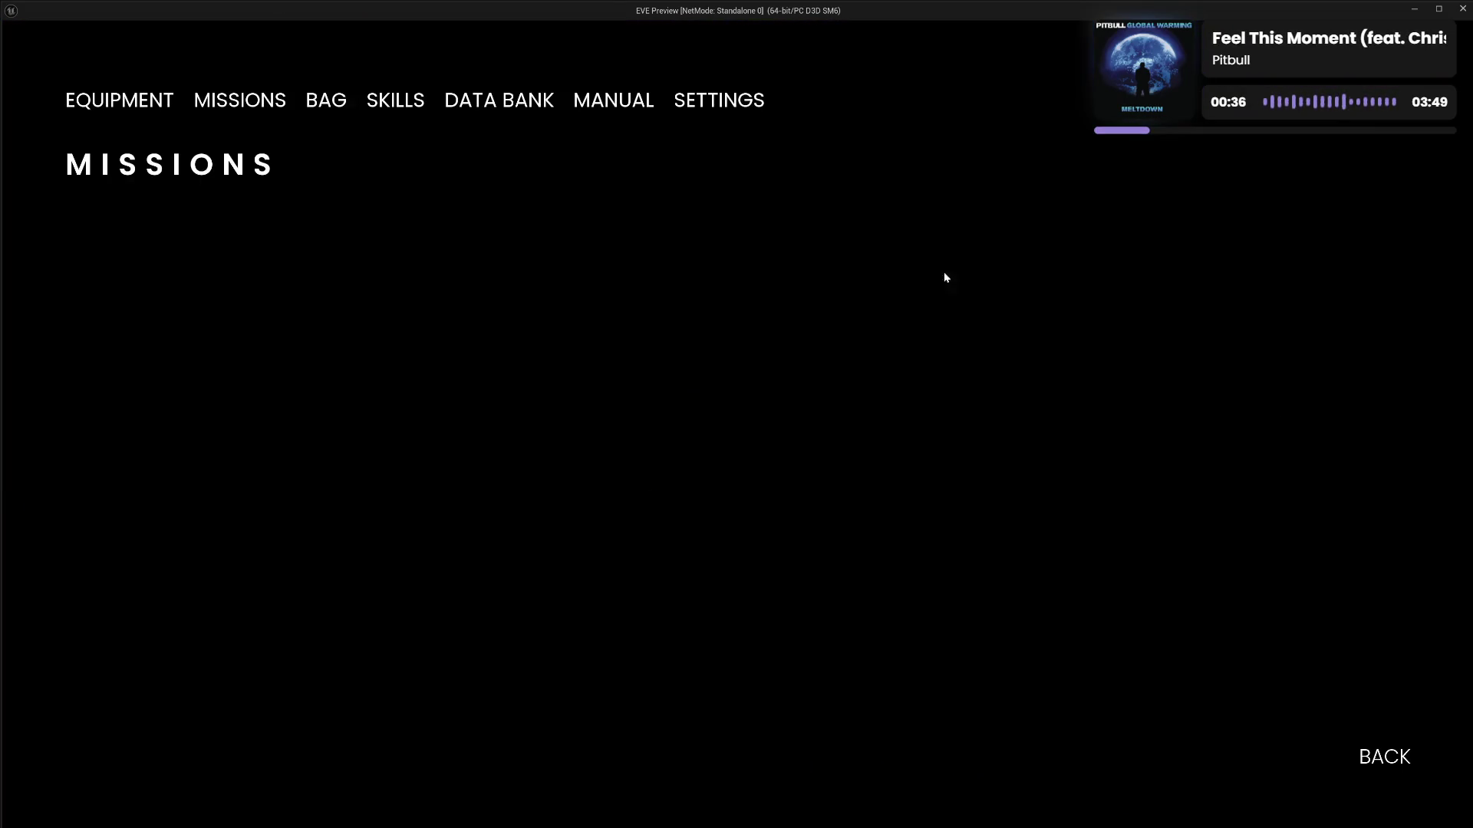
click(751, 111)
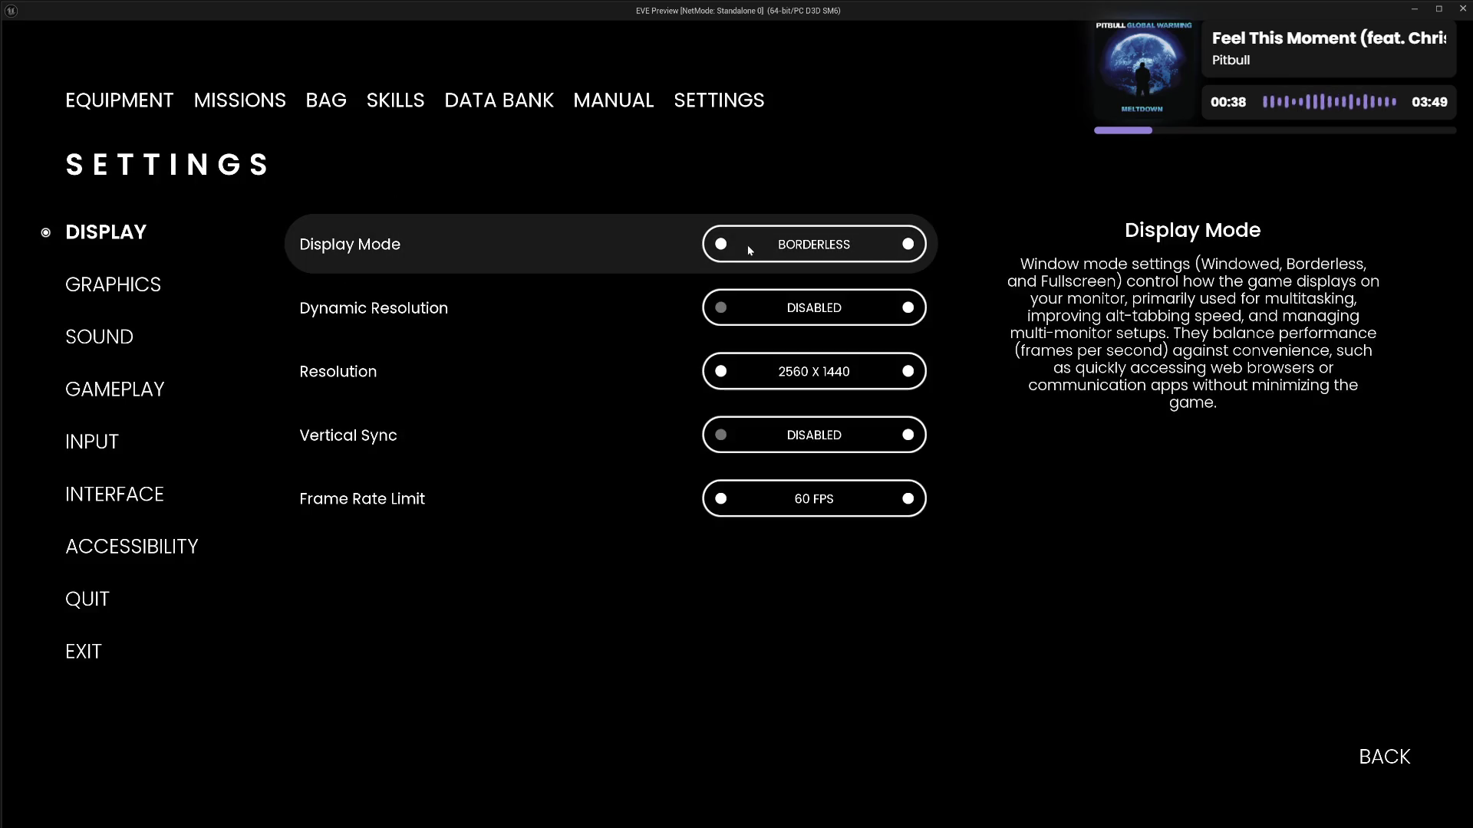
click(721, 245)
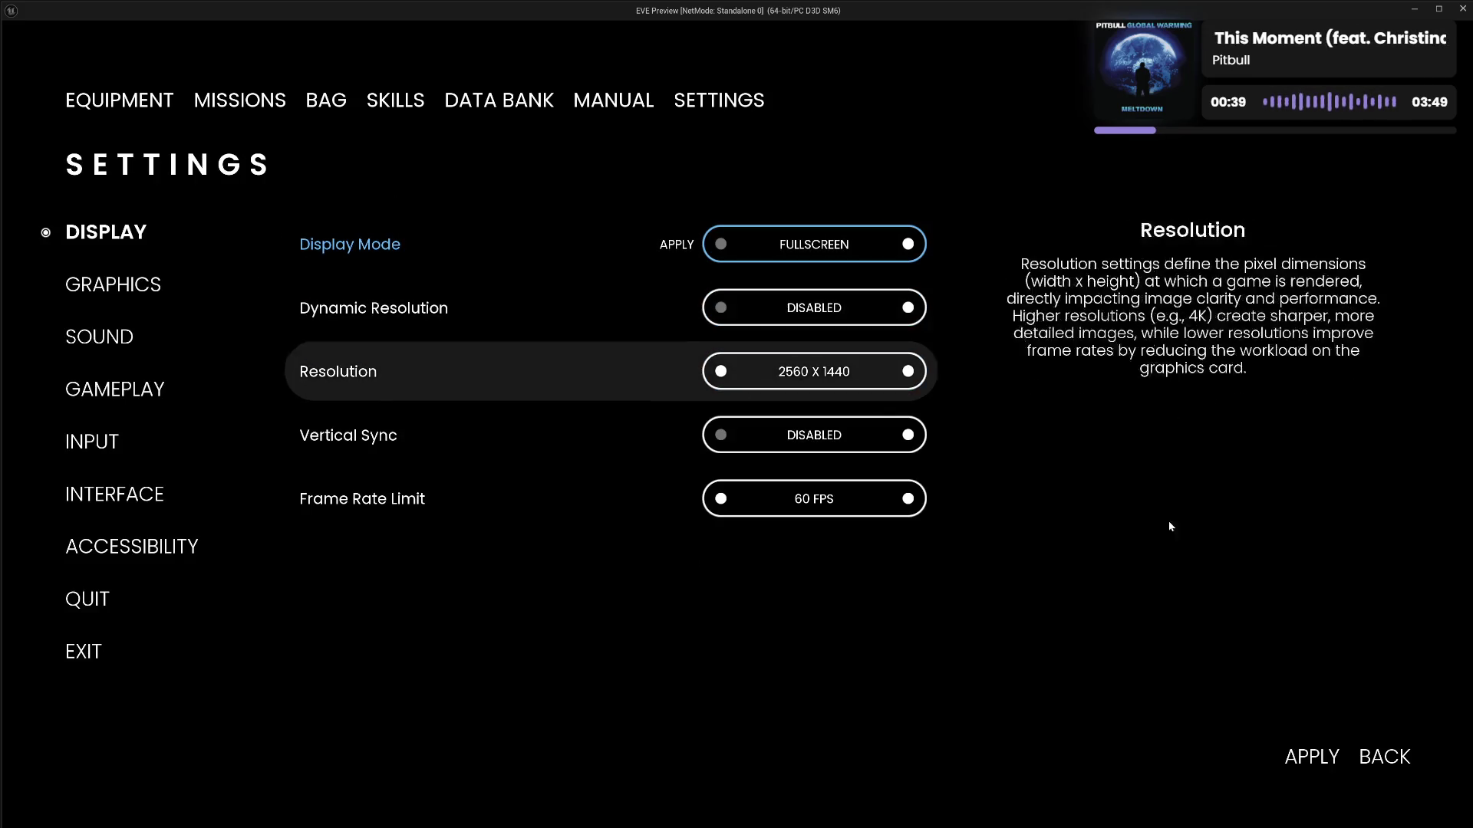
click(1381, 759)
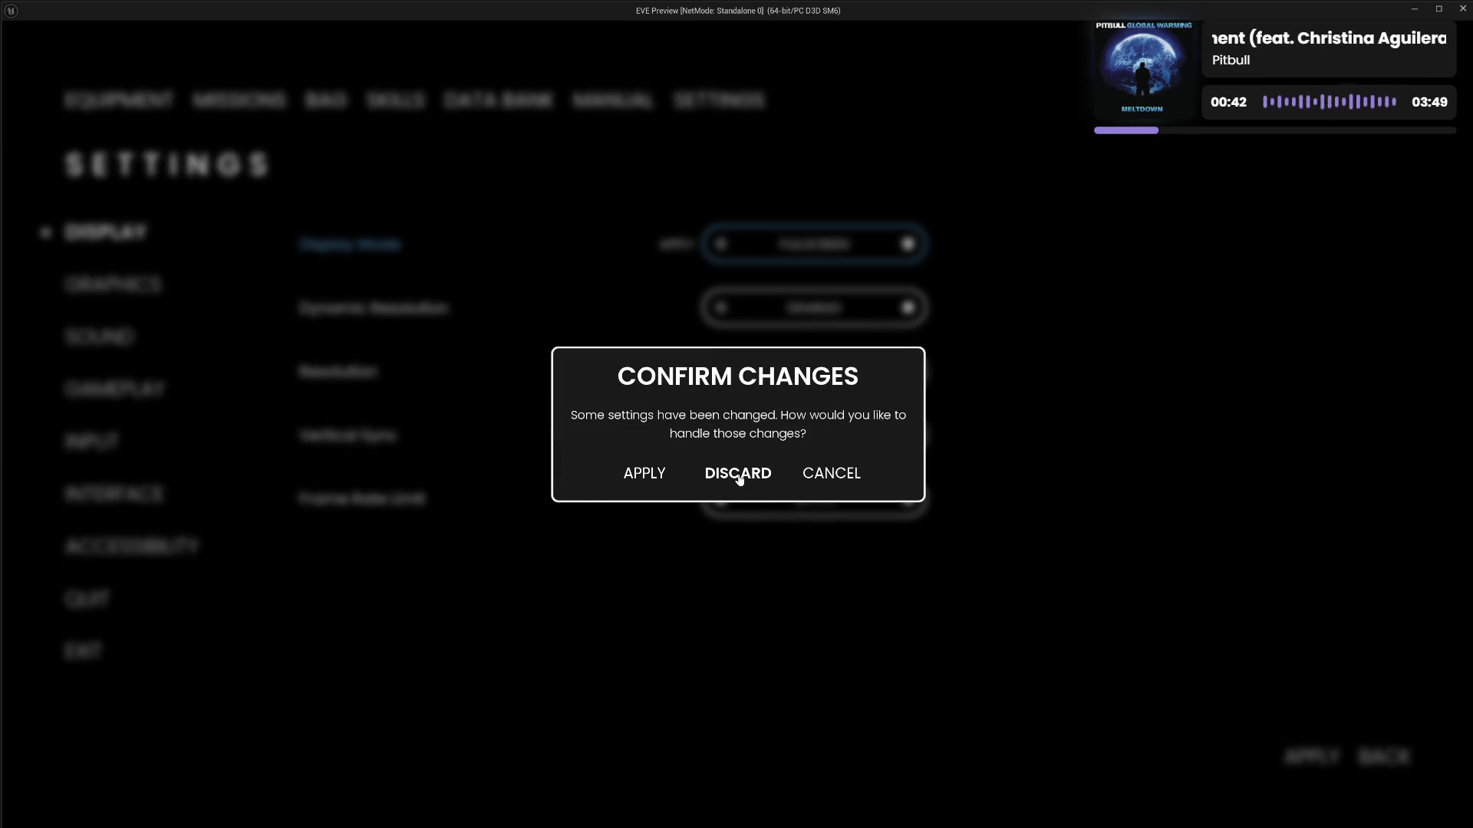
click(738, 473)
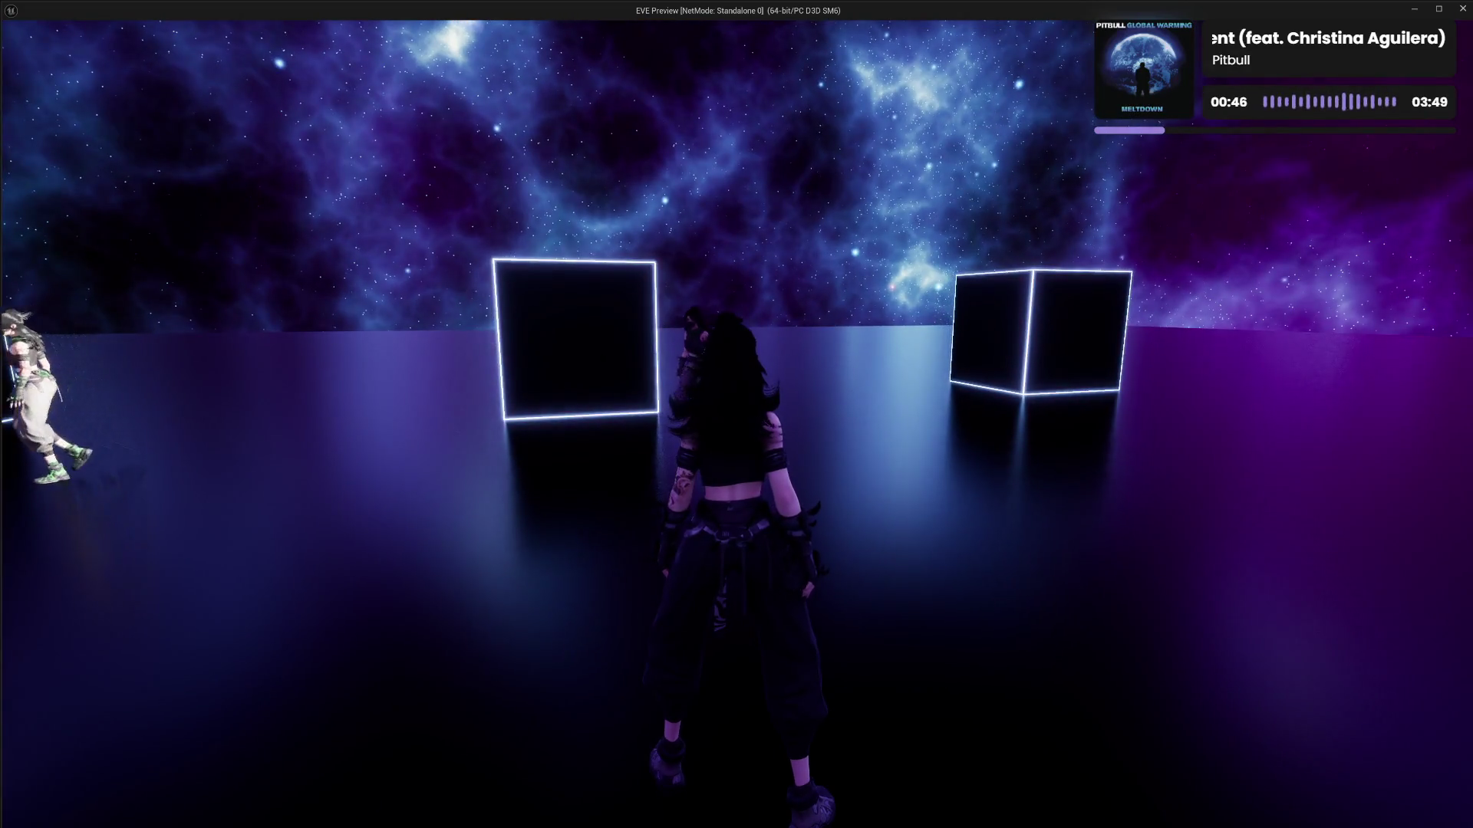
key(Escape)
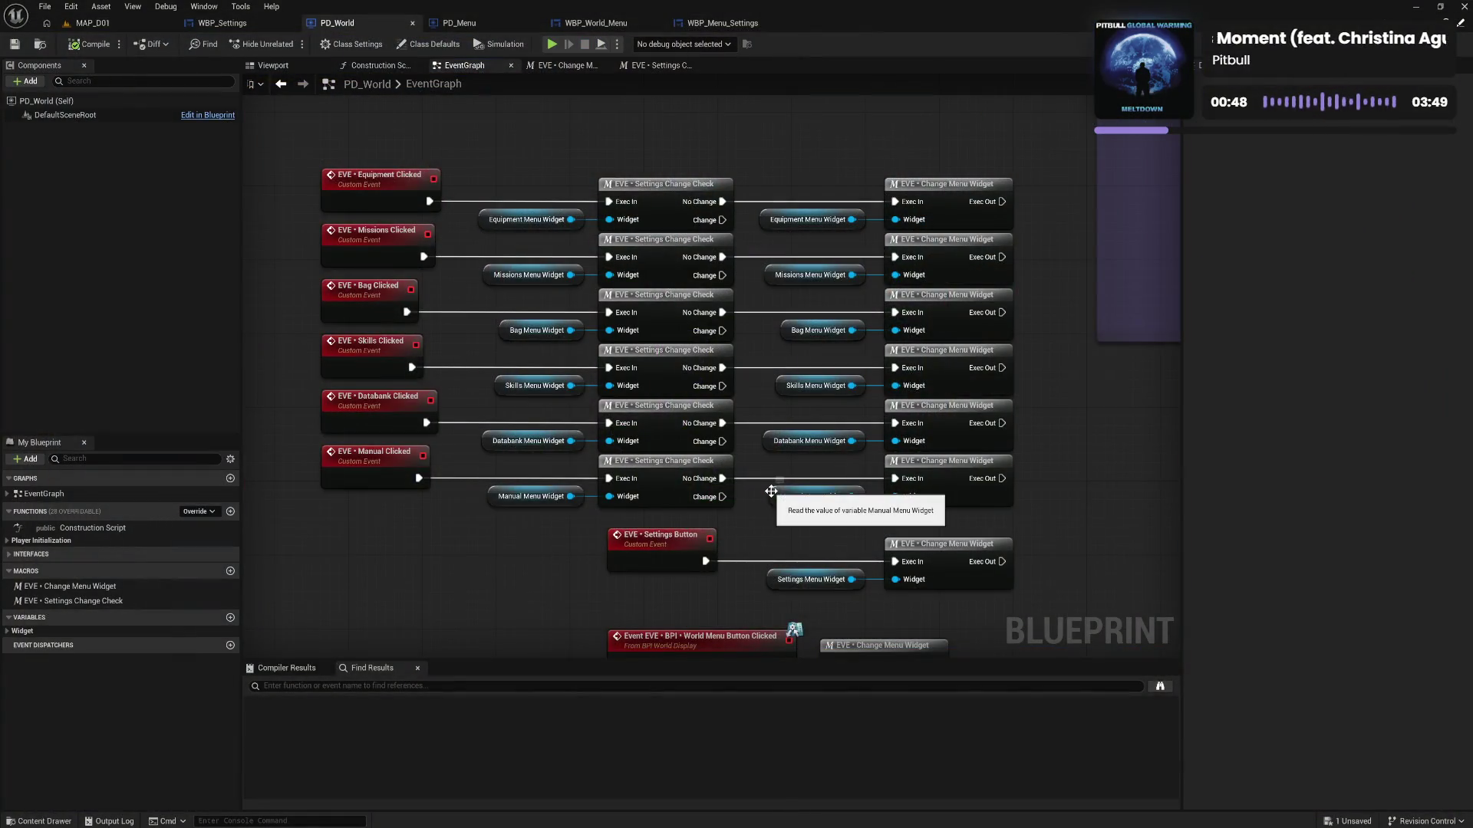
Line up the Settings Button event and its widget nodes with the other menu rows
drag(1063, 547, 1015, 425)
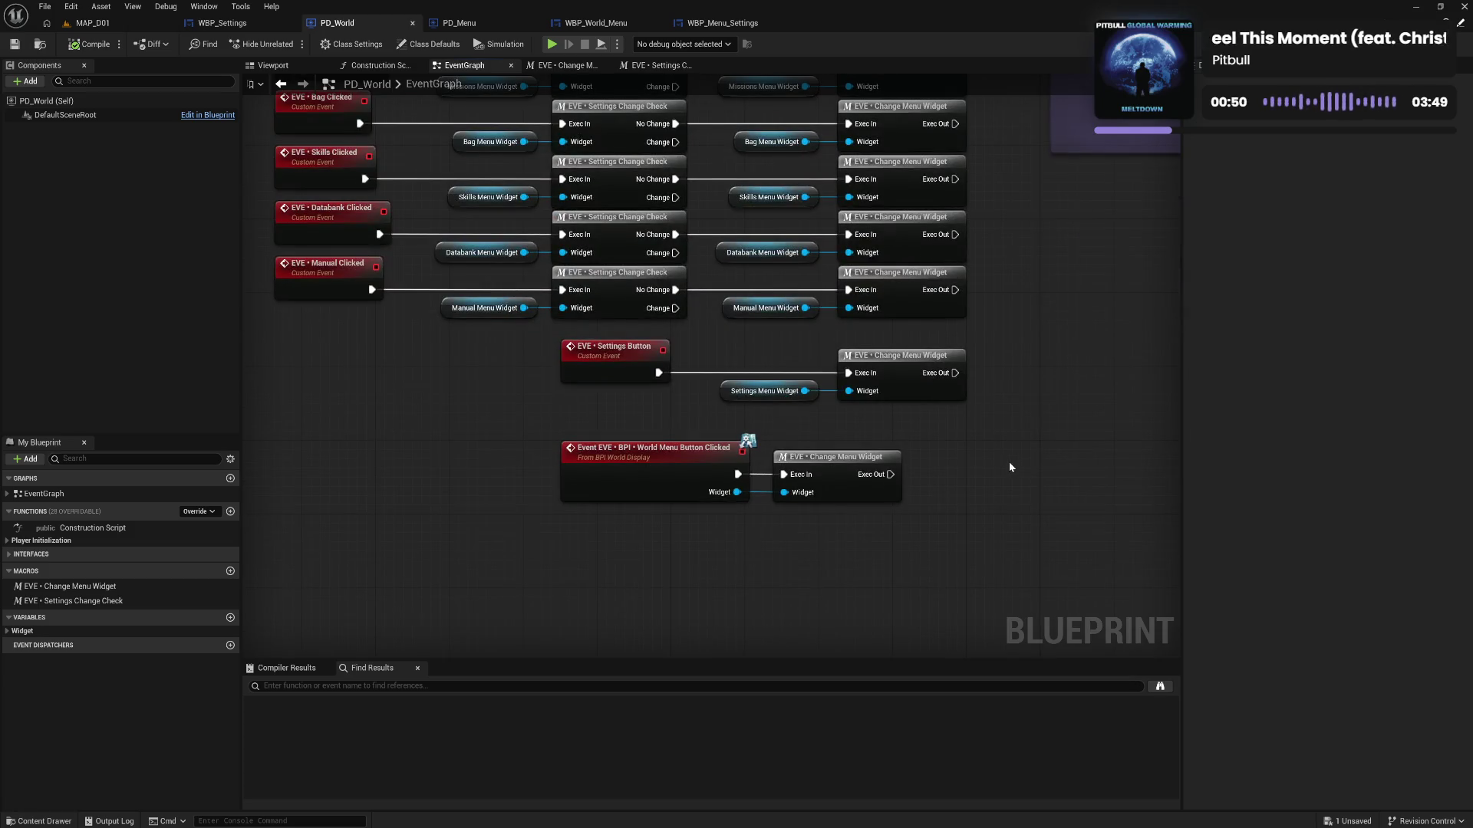
mouse_move(528, 352)
mouse_down()
mouse_move(895, 407)
mouse_move(688, 359)
mouse_move(460, 343)
mouse_up()
click(608, 417)
mouse_move(636, 354)
mouse_down()
mouse_move(895, 364)
mouse_move(913, 351)
mouse_up()
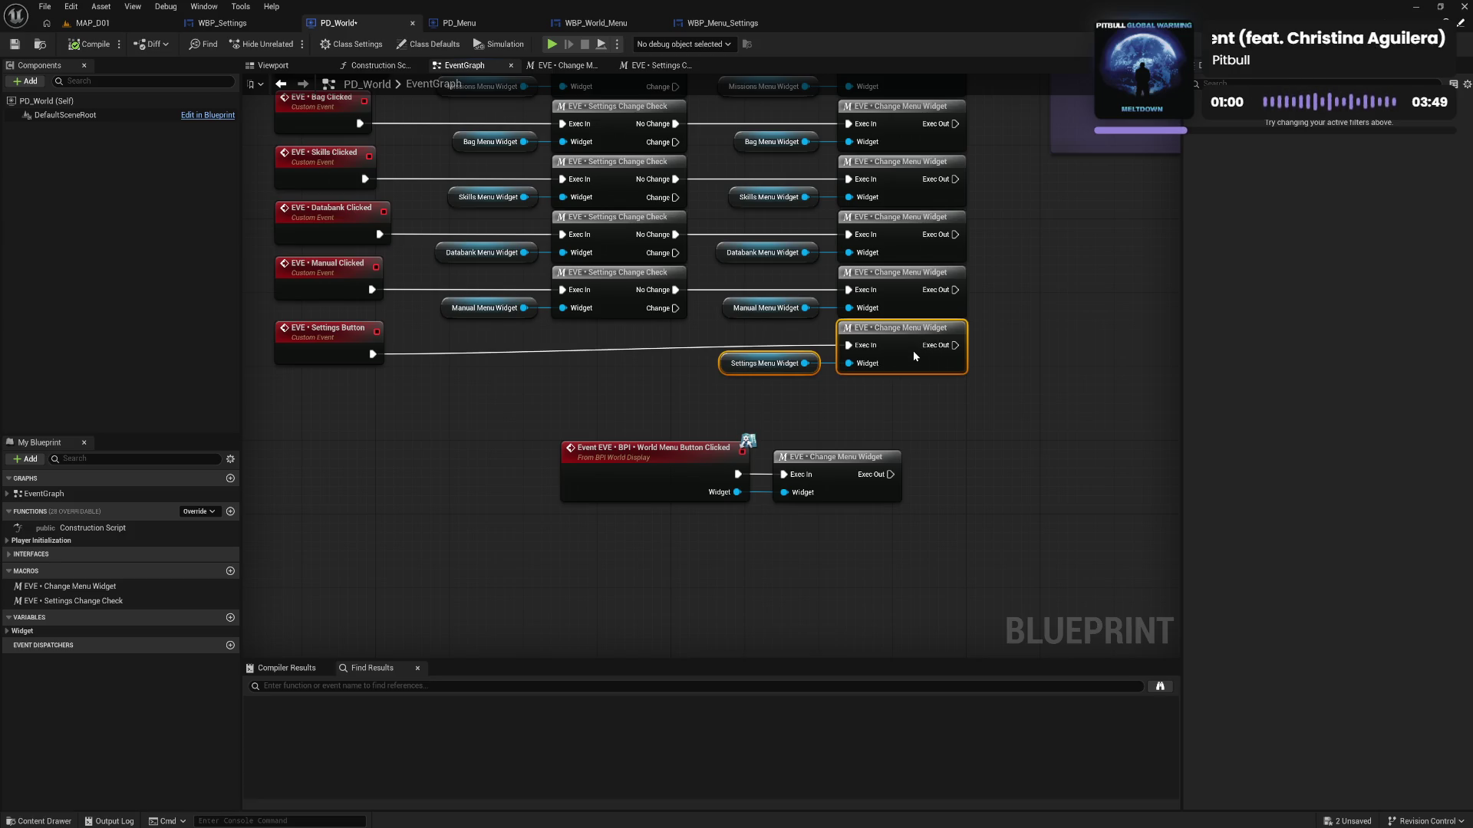
drag(337, 352, 337, 342)
click(425, 388)
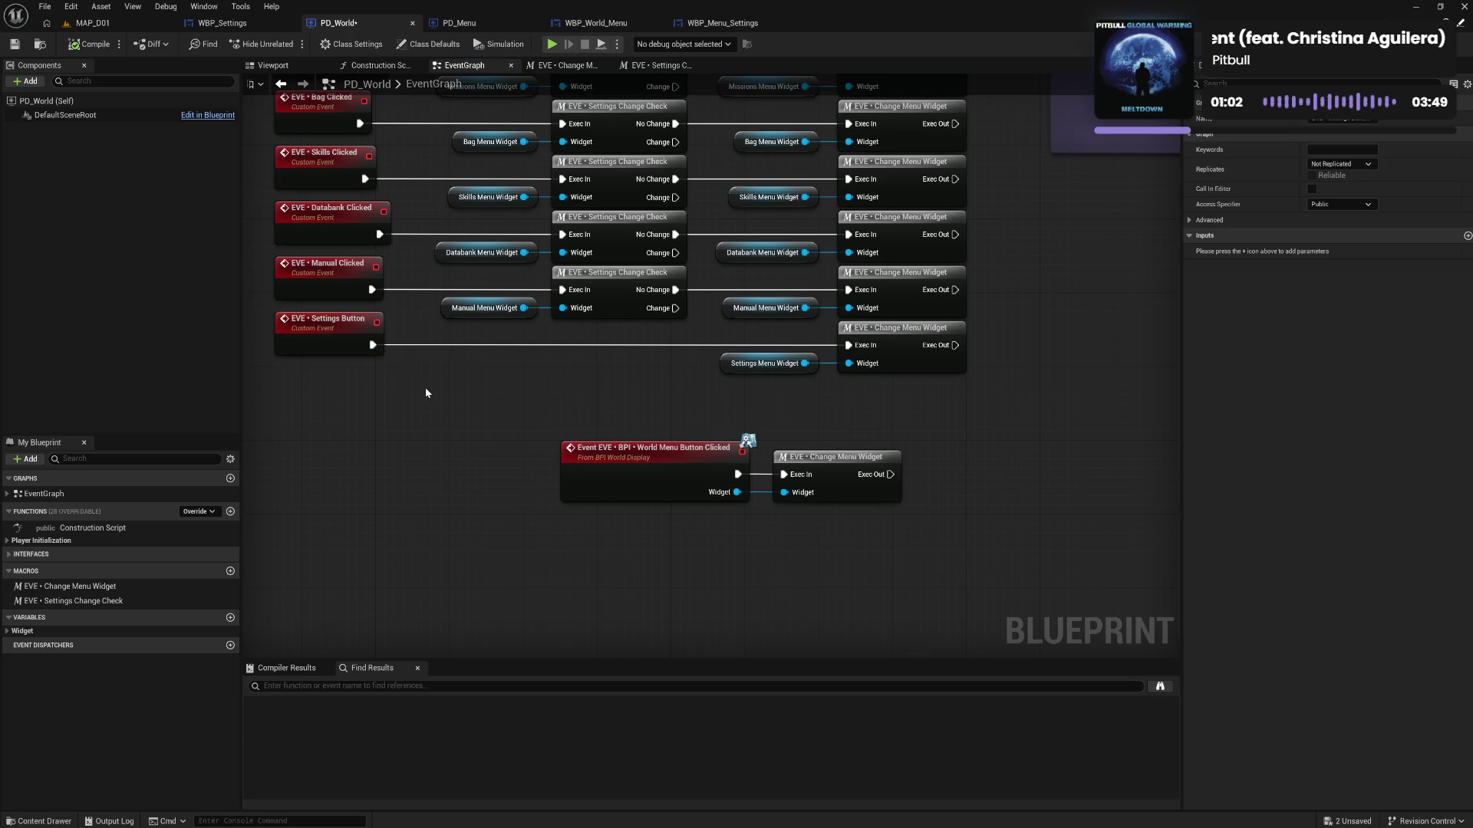
Shift the World Menu Button nodes slightly left and compile PD_World
drag(531, 384, 611, 540)
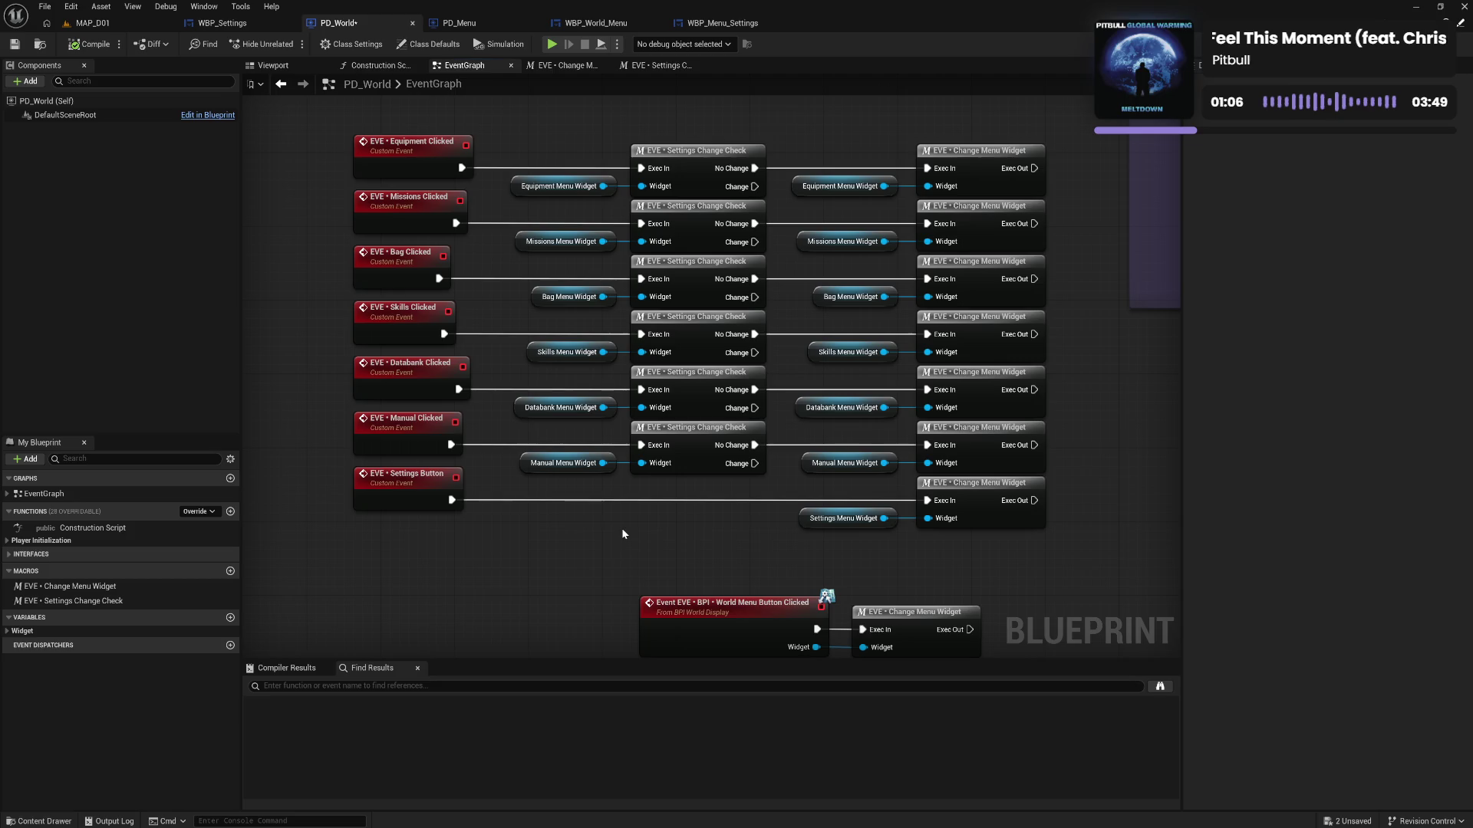
mouse_move(673, 546)
mouse_down()
mouse_move(651, 438)
mouse_move(900, 526)
mouse_up()
drag(643, 495, 553, 457)
drag(658, 204, 668, 398)
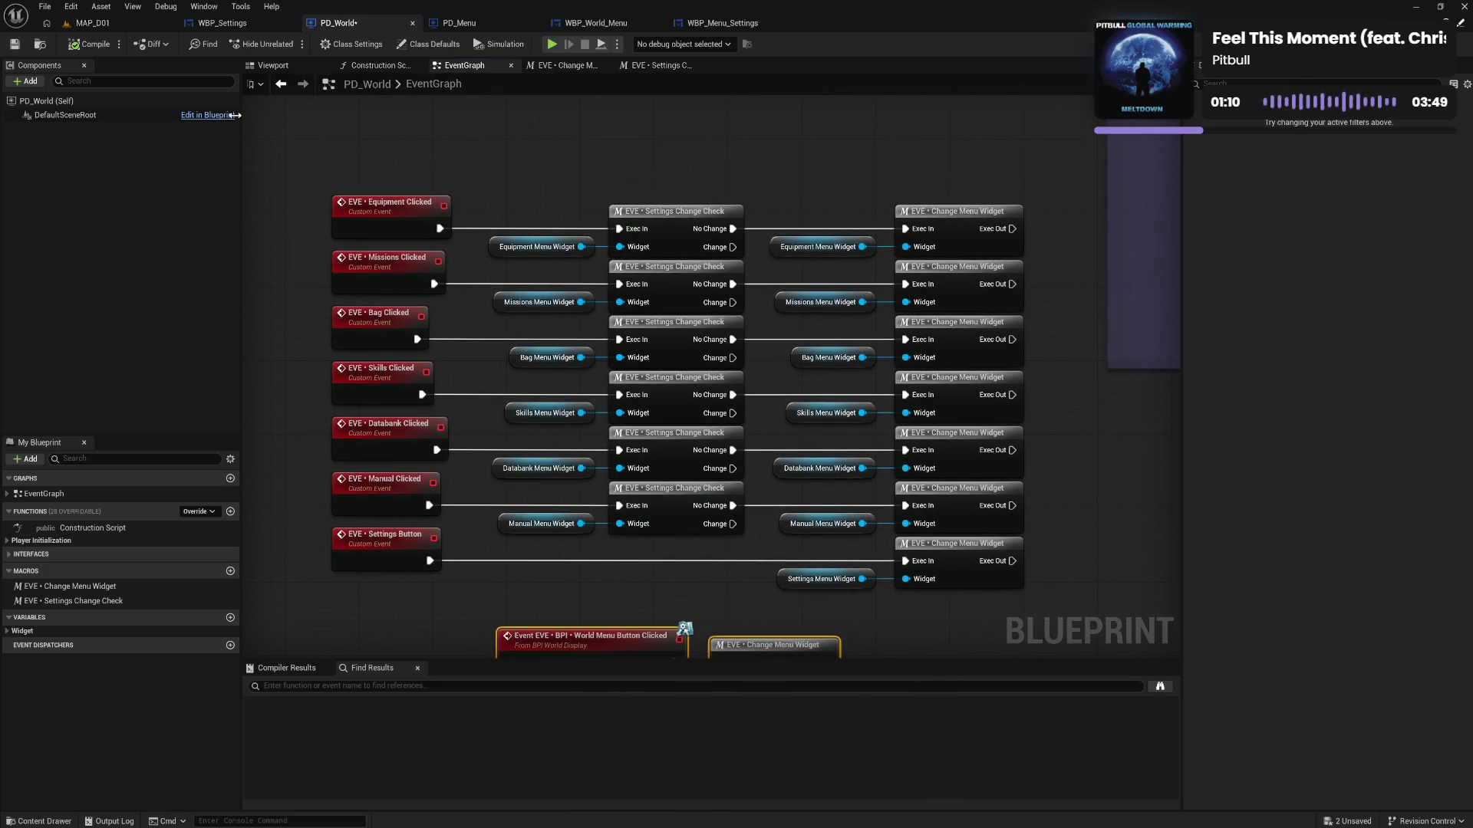
click(90, 44)
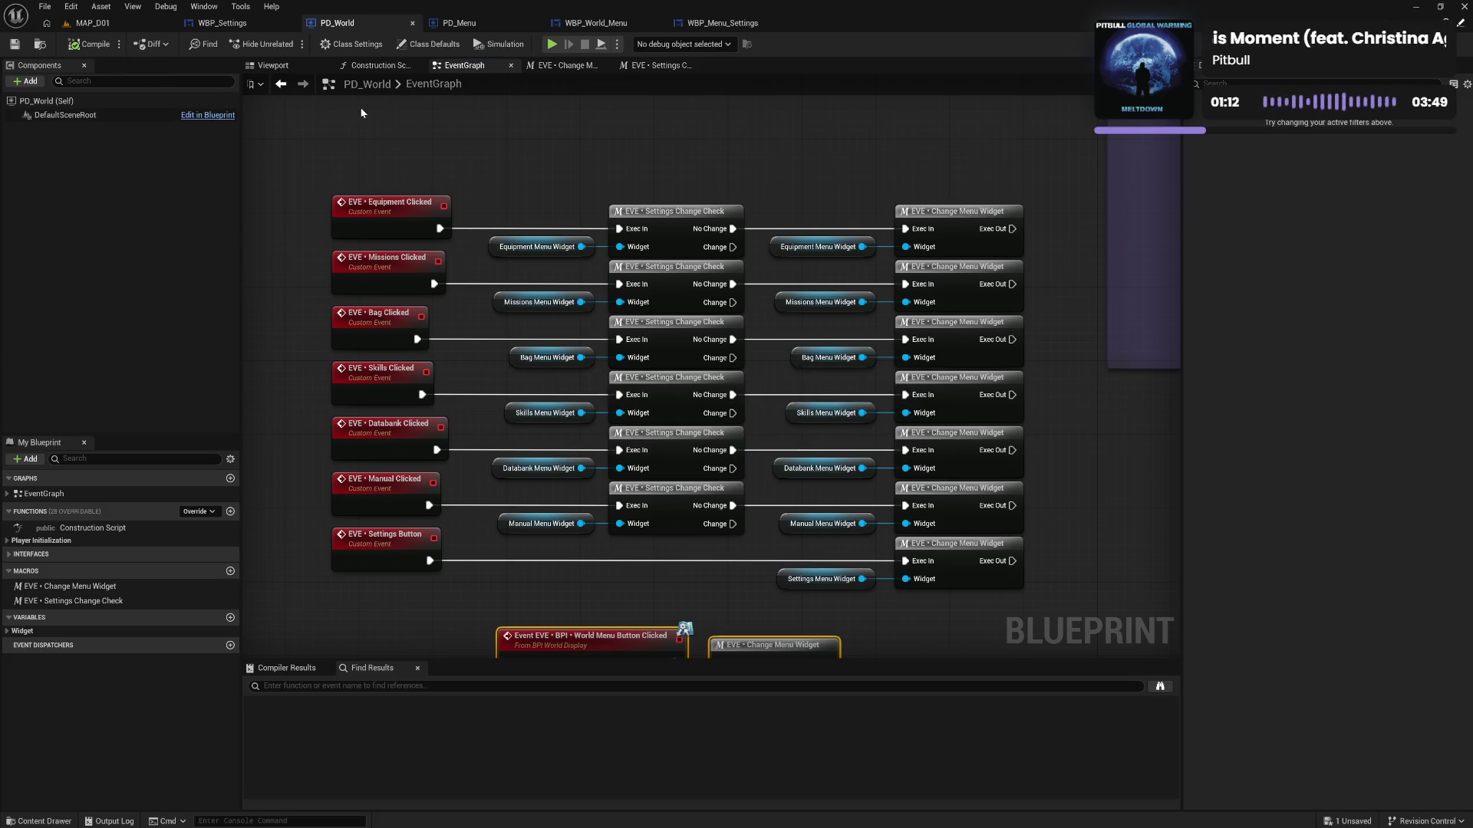
Inspect the Quit/Exit Button Binding and Pause Menu Sequence sections of the EventGraph
scroll(583, 159, down, 2)
mouse_move(655, 145)
mouse_down()
mouse_move(686, 468)
mouse_move(615, 476)
mouse_move(623, 392)
mouse_up()
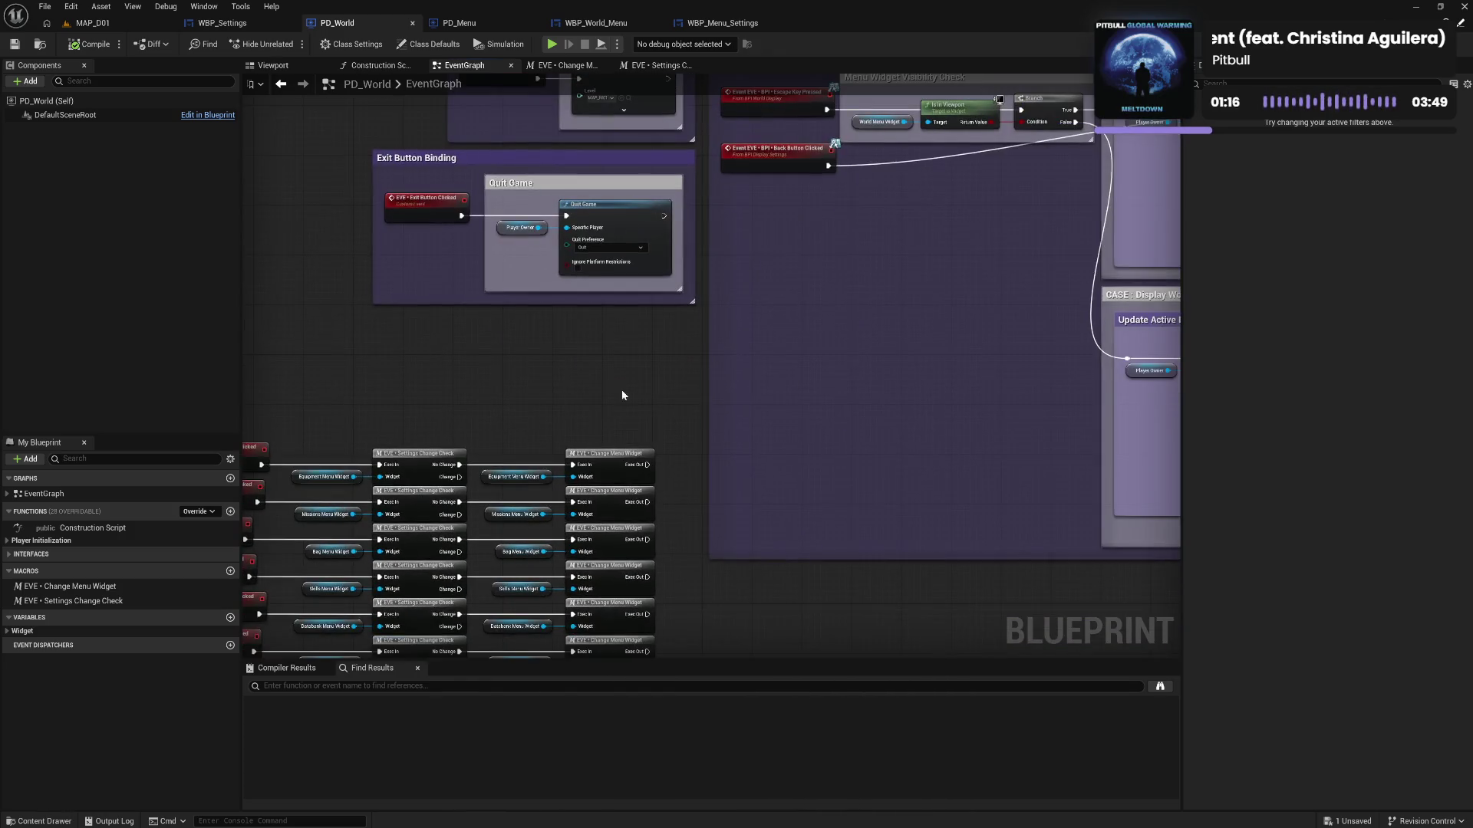
mouse_move(737, 359)
mouse_down()
mouse_move(526, 498)
mouse_move(670, 447)
mouse_up()
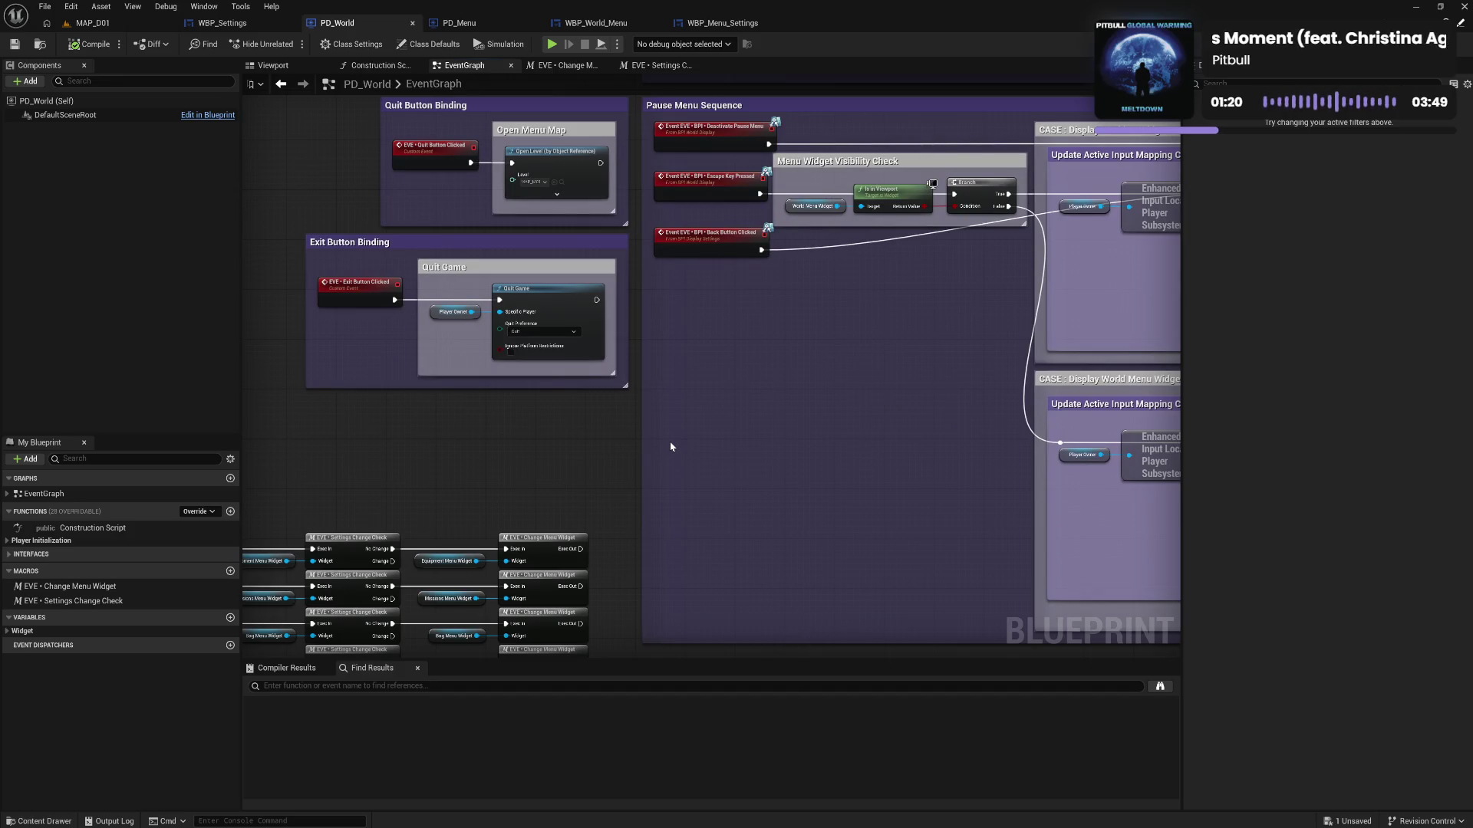
mouse_move(859, 414)
mouse_down()
mouse_move(514, 450)
mouse_move(528, 461)
mouse_move(605, 447)
mouse_move(751, 454)
mouse_move(451, 443)
mouse_move(663, 472)
mouse_up()
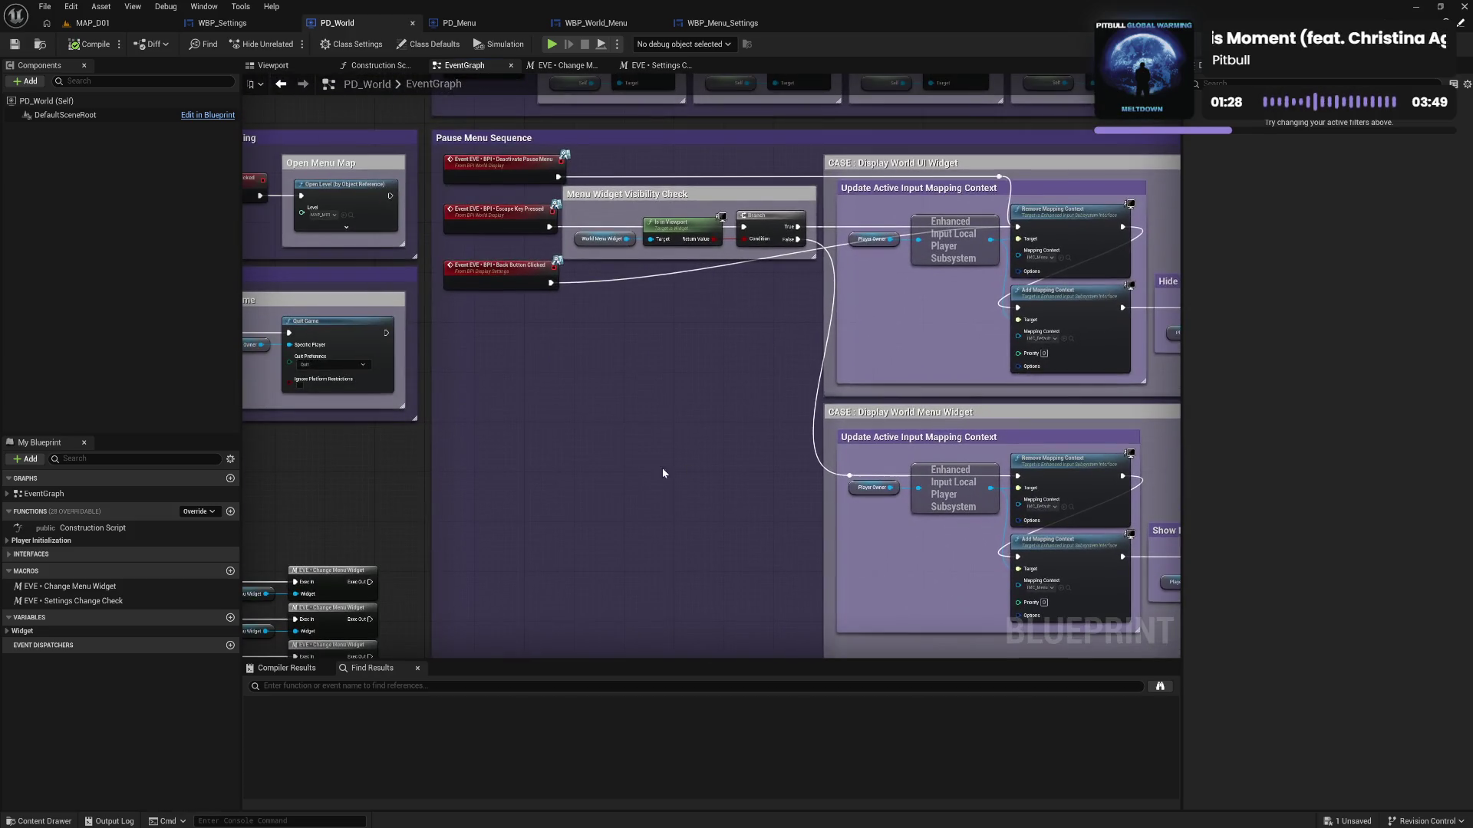
Return to the menu event rows and open the EVE • Change Menu Widget macro graph
mouse_move(506, 462)
mouse_down()
mouse_move(849, 417)
mouse_move(635, 394)
mouse_move(718, 335)
mouse_up()
drag(703, 426, 698, 286)
drag(808, 503, 802, 478)
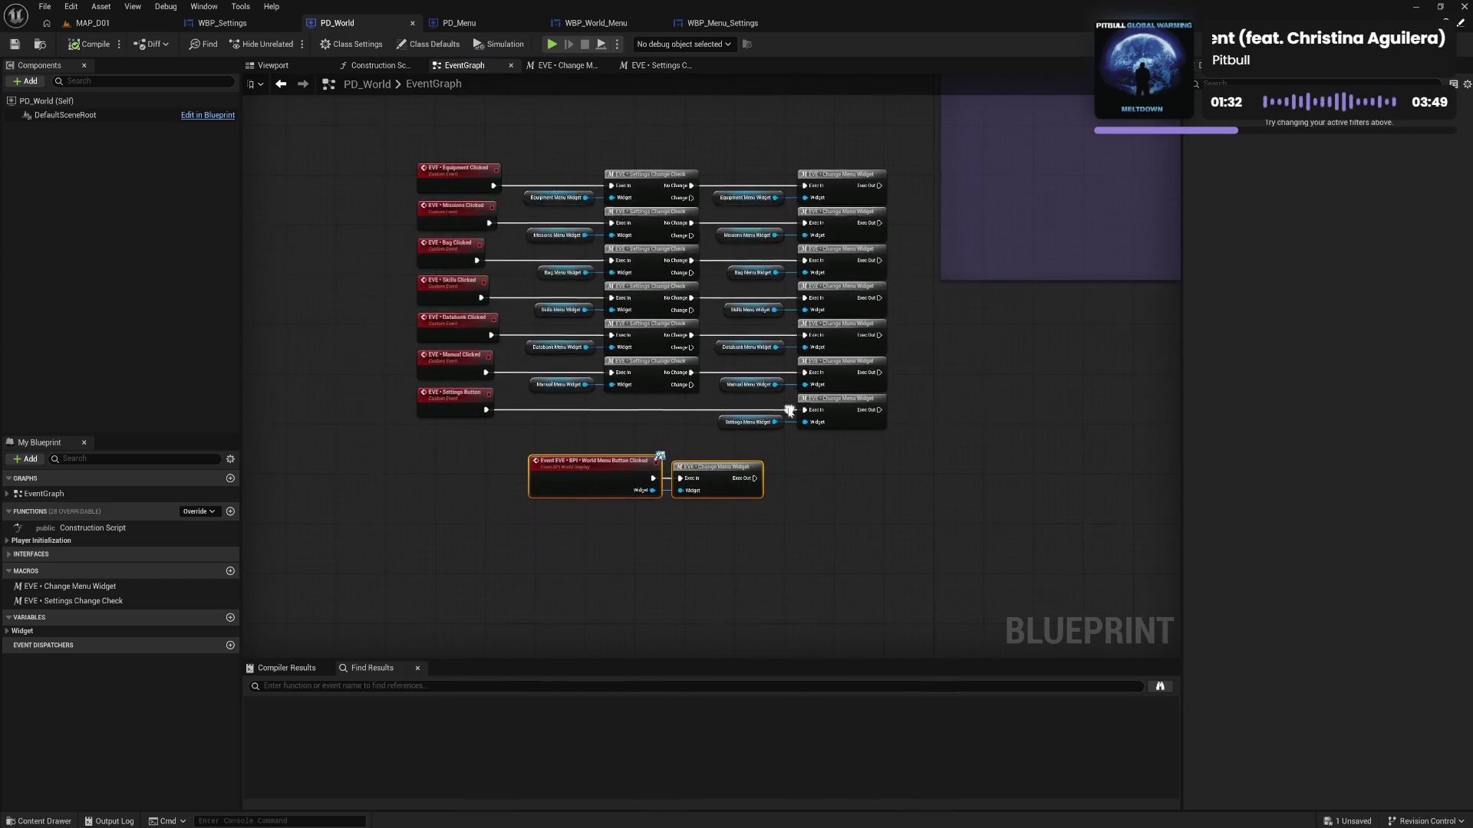
click(802, 477)
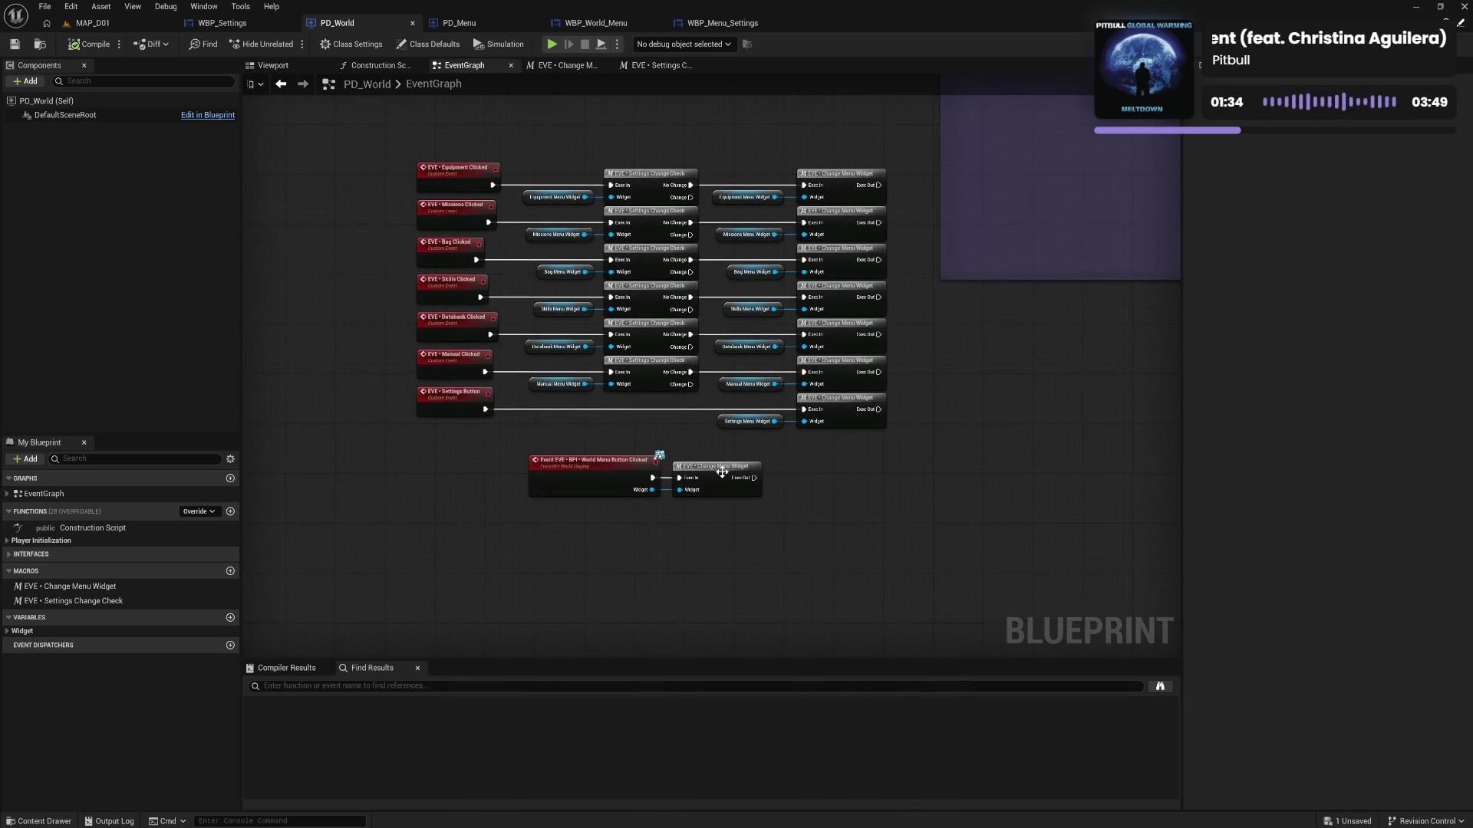
click(551, 66)
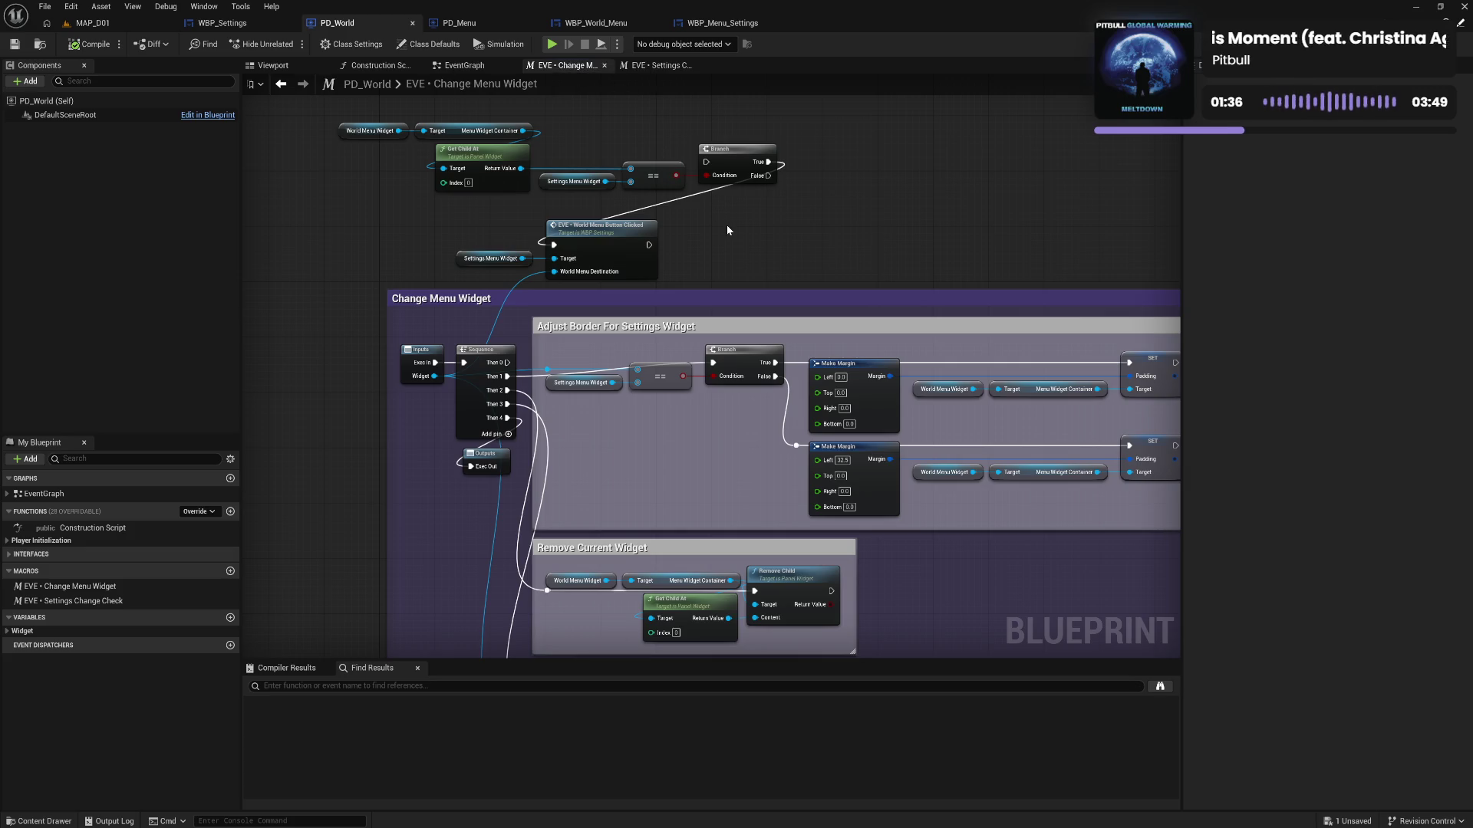
Delete the stray nodes, remove the sequence's Then 4 pin, and move Outputs up
drag(344, 112, 765, 262)
key(Delete)
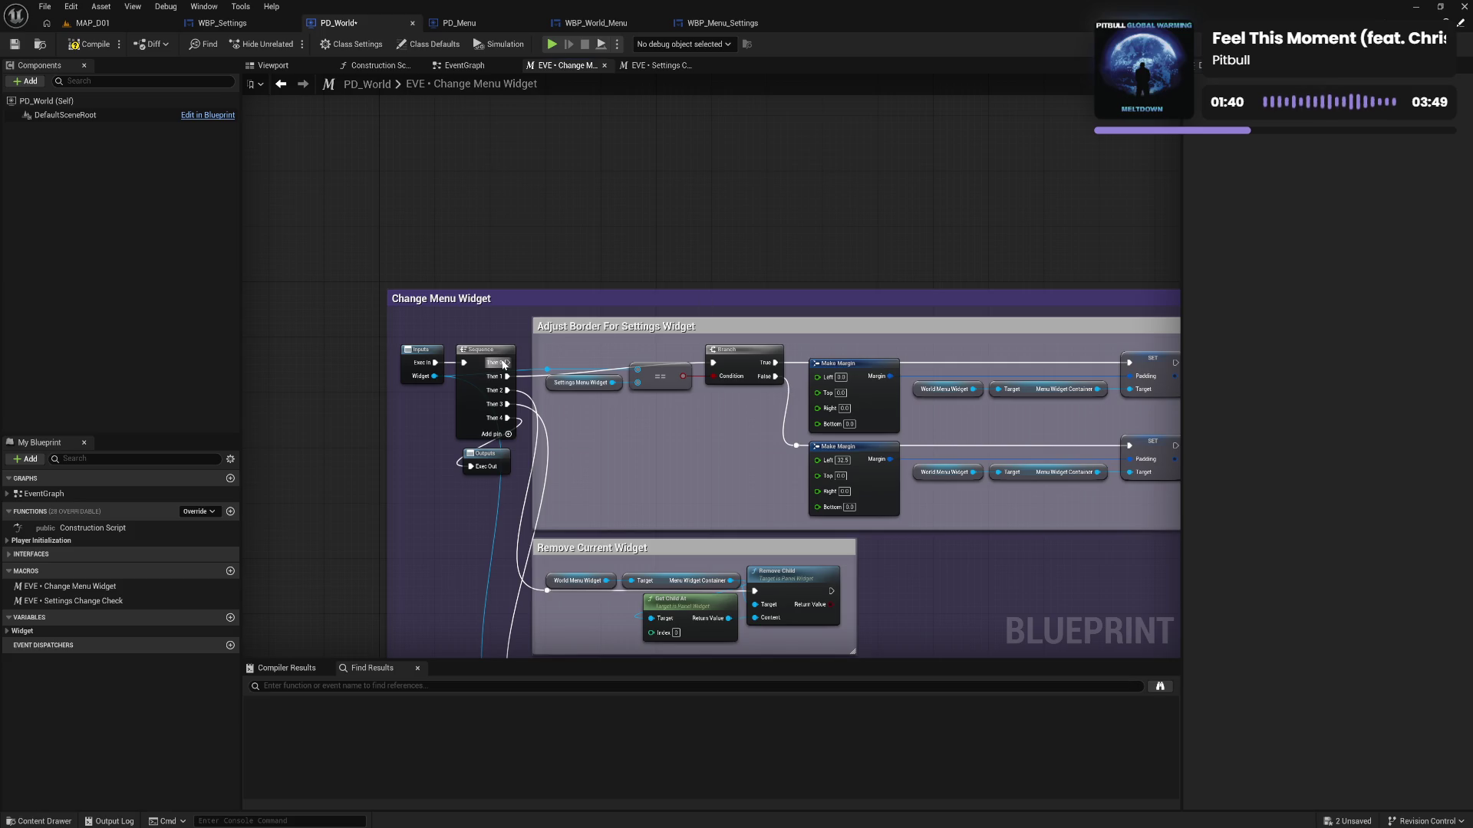
right_click(507, 418)
click(527, 427)
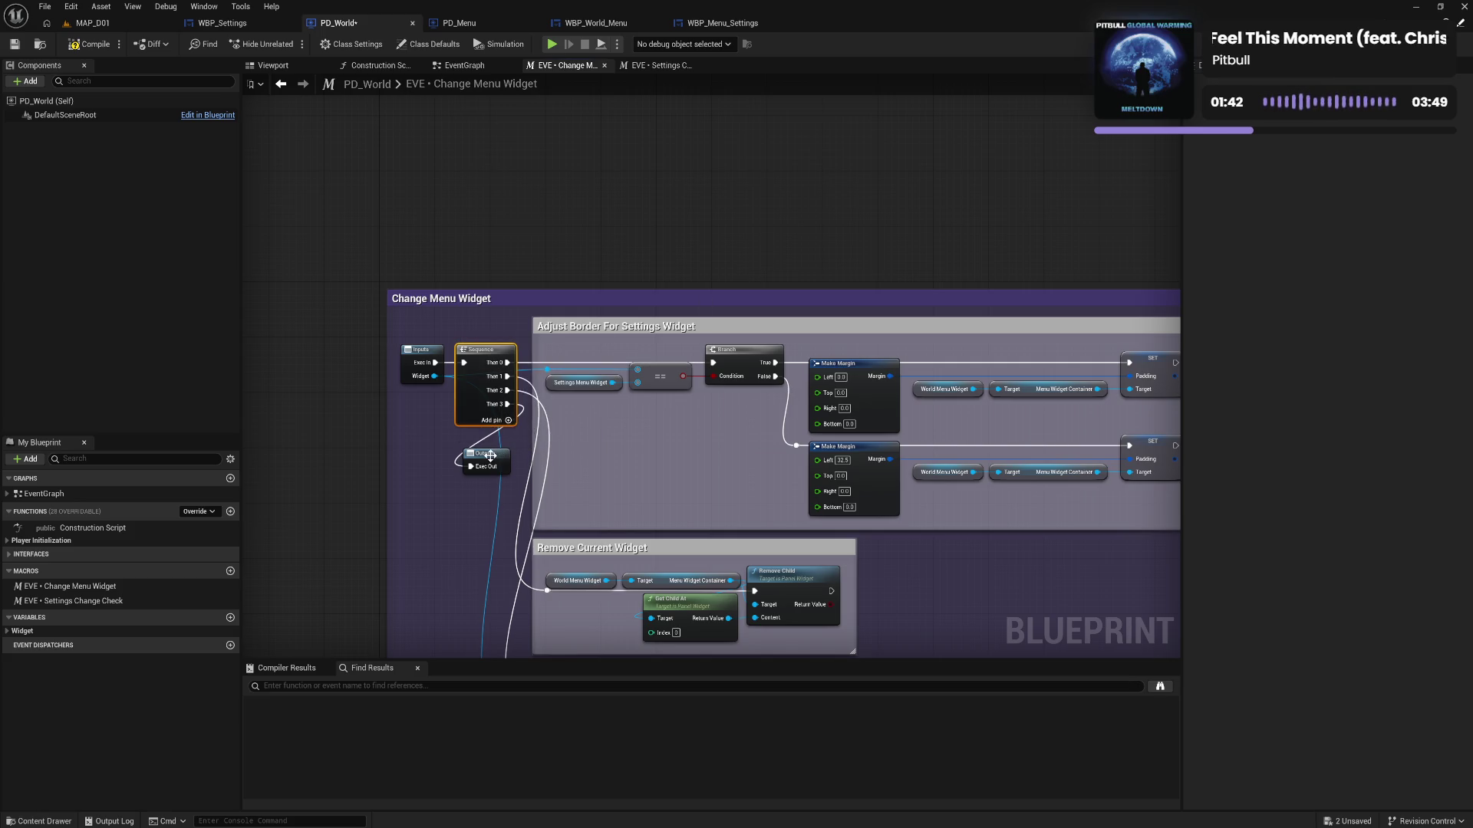
drag(489, 460, 489, 446)
click(489, 560)
Review the full Change Menu Widget comment and compile the blueprint
drag(489, 560, 433, 340)
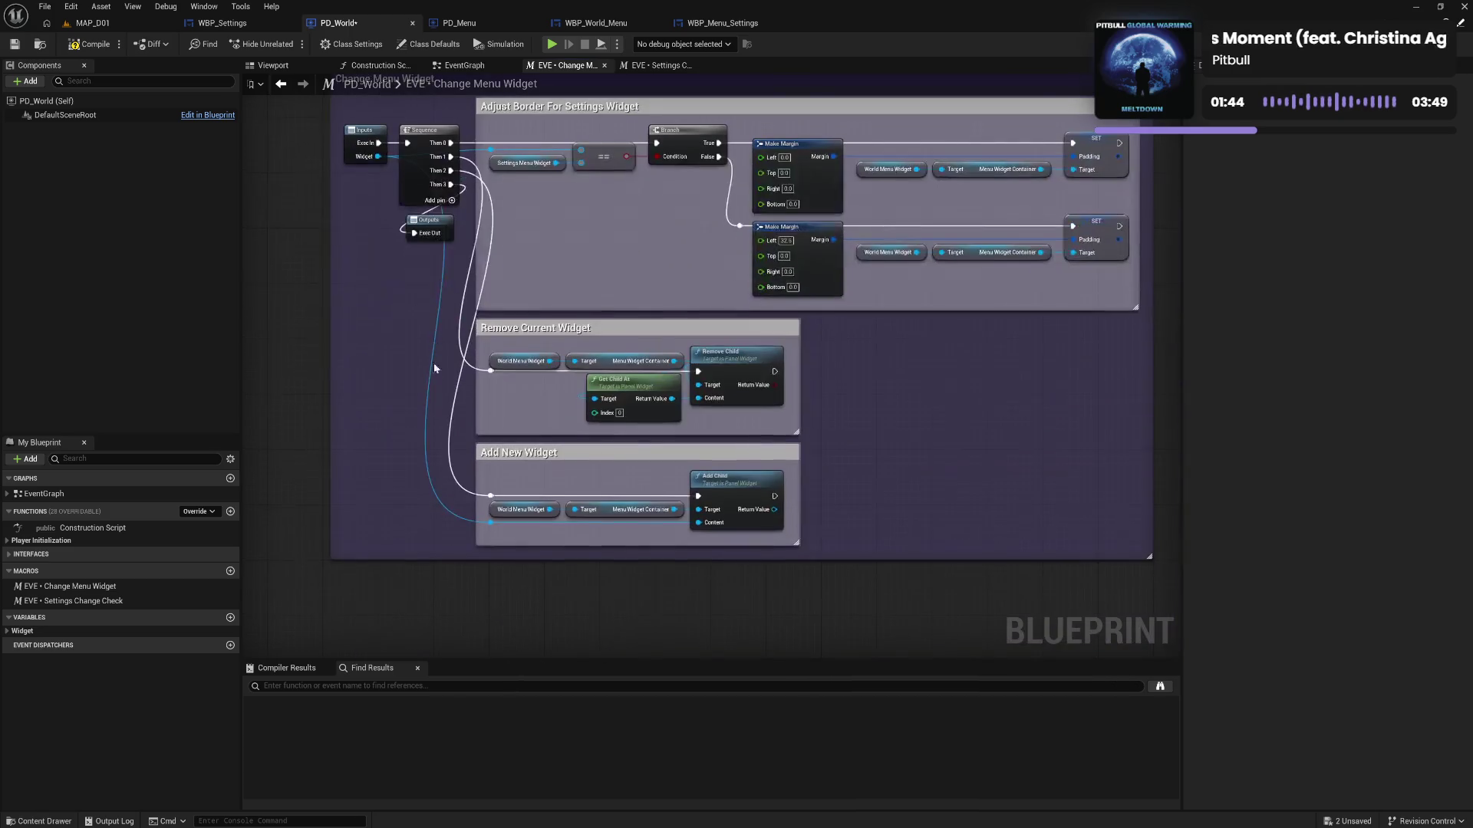
drag(455, 464, 447, 571)
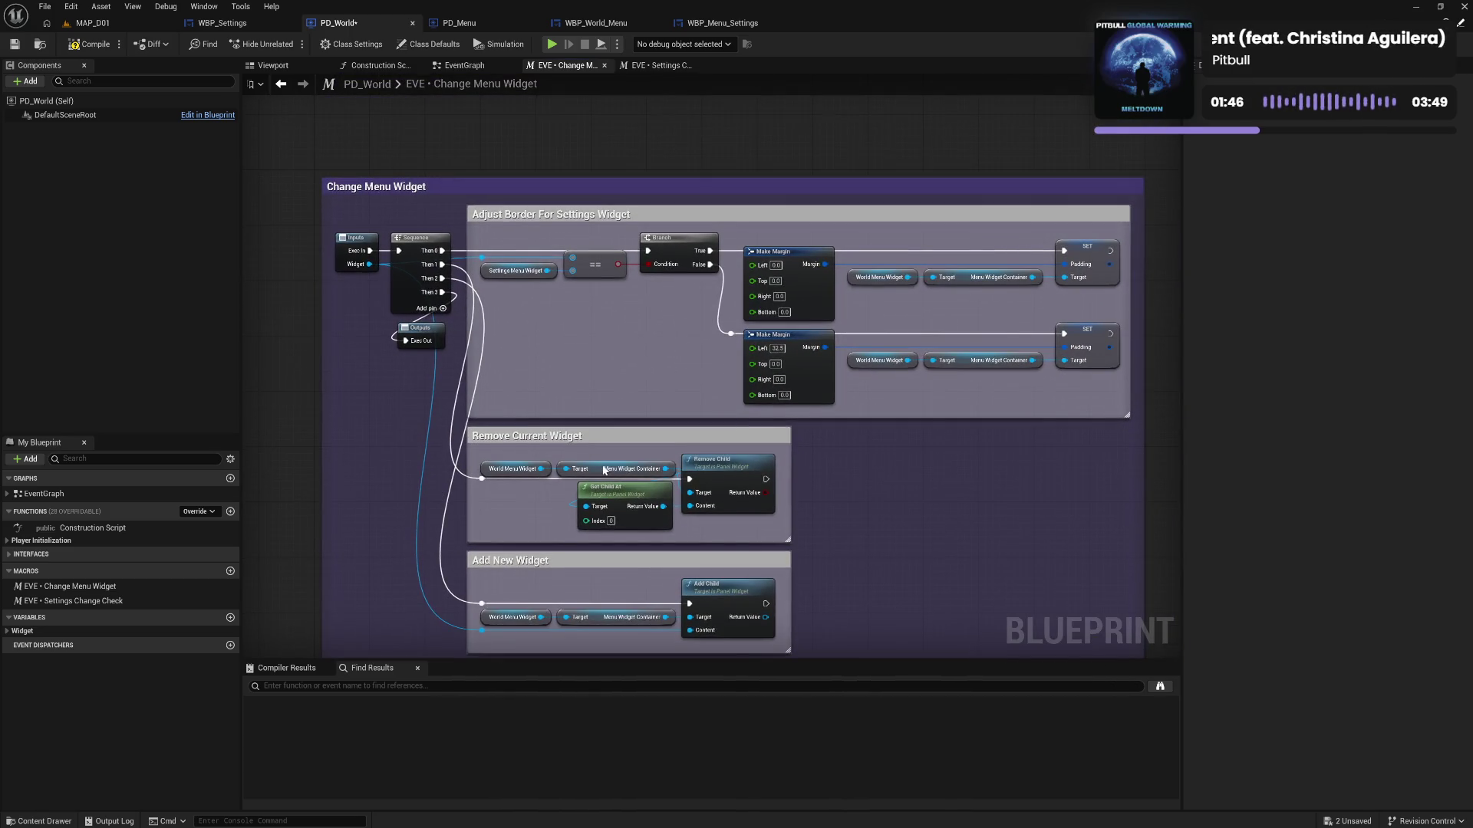
drag(617, 384, 613, 317)
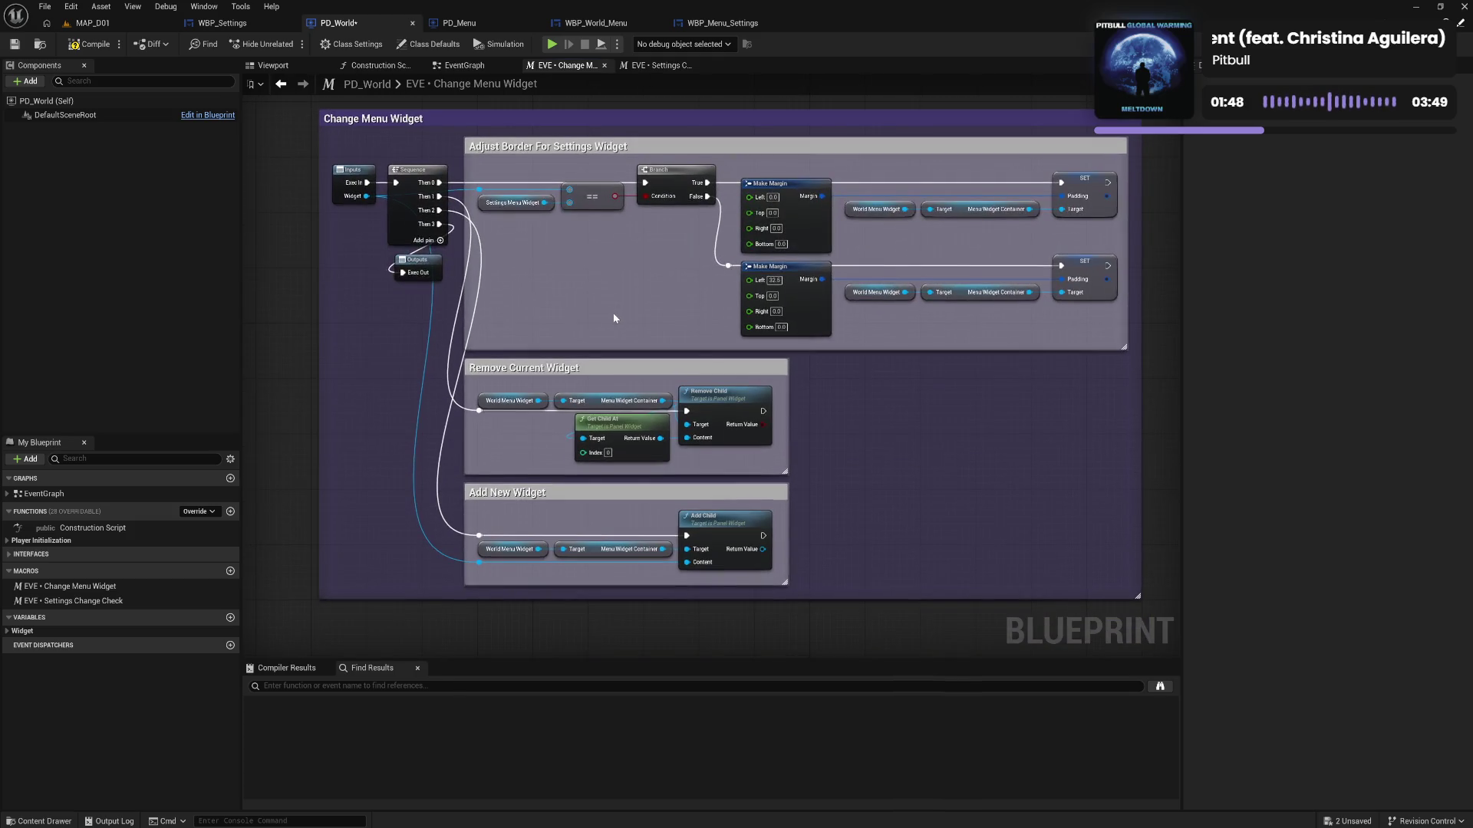
click(90, 46)
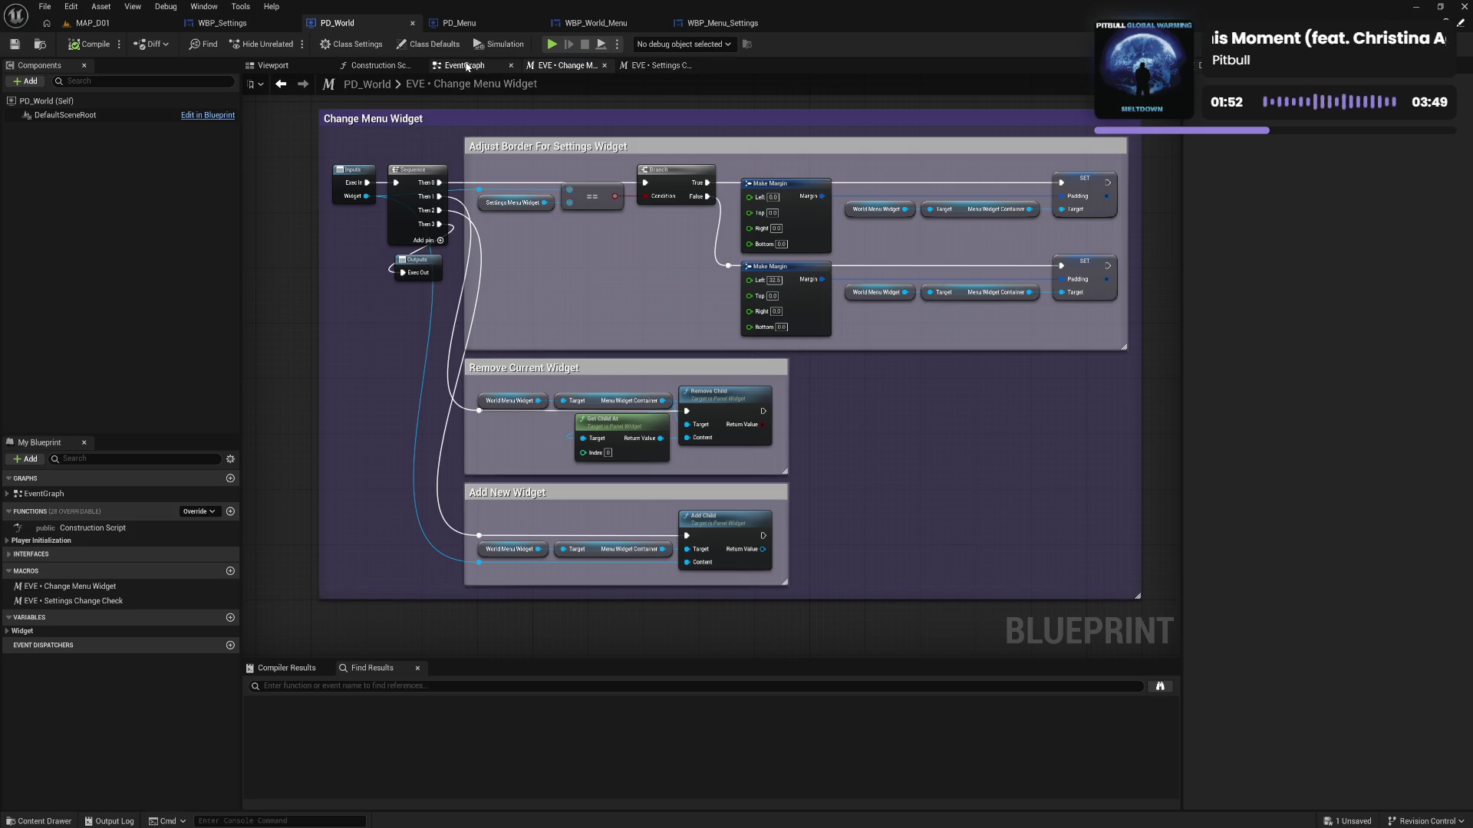